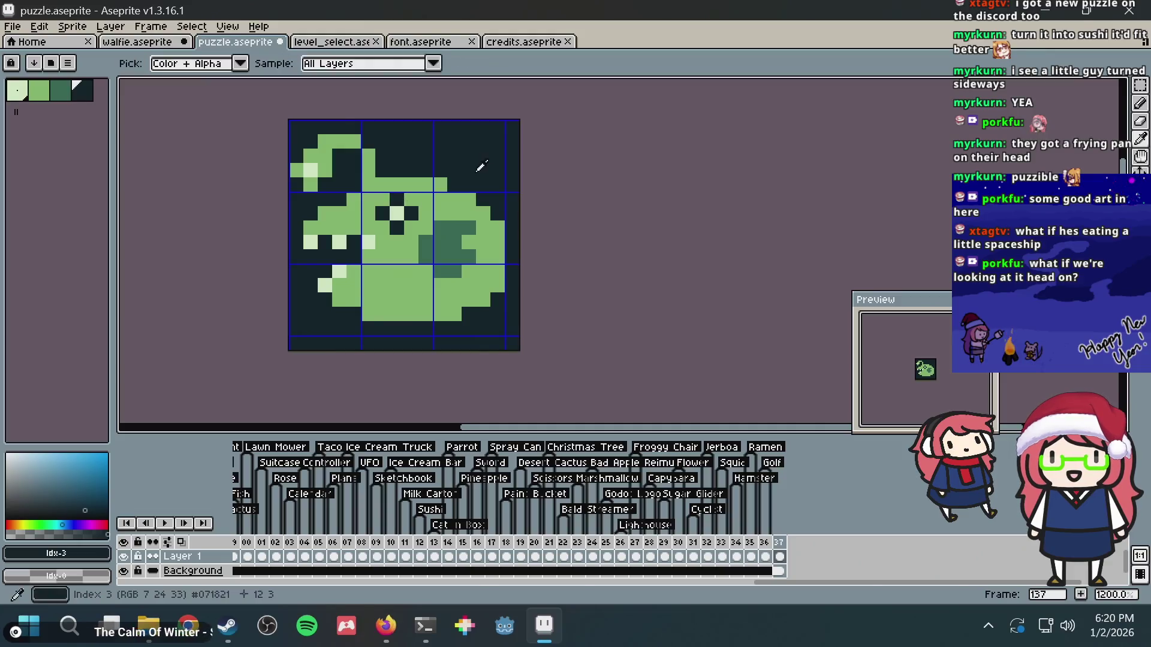
- Compare the anglerfish reference images against the sprite before editing
key(alt+Tab)
scroll(476, 170, down, 5)
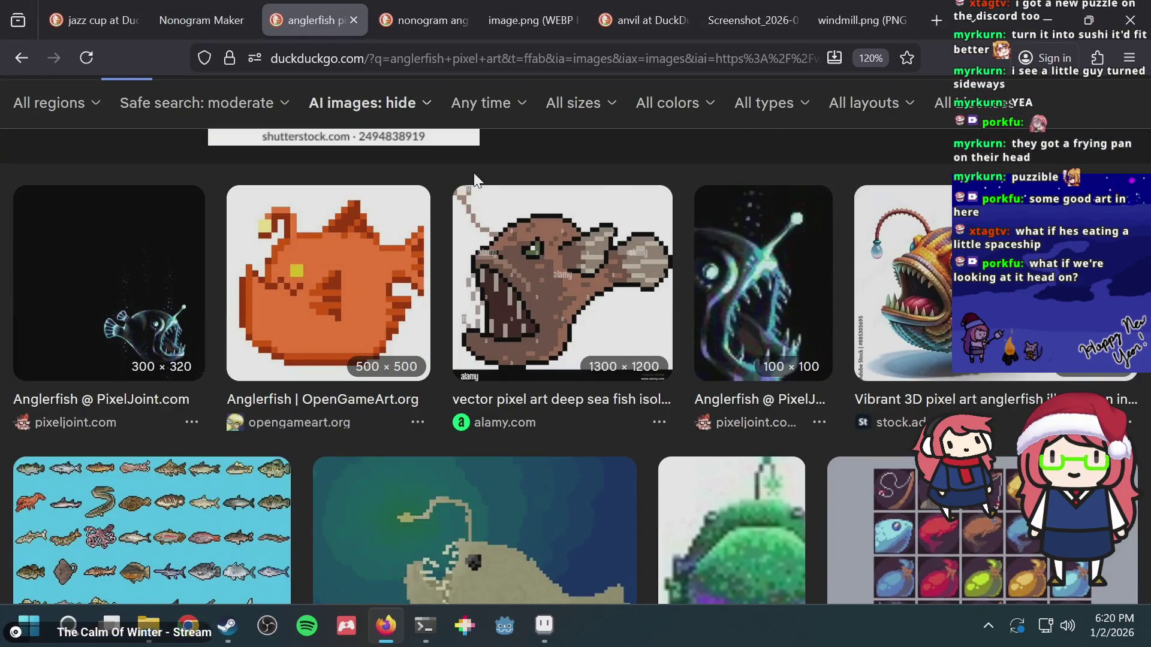
scroll(474, 179, down, 6)
scroll(474, 179, up, 4)
scroll(473, 180, down, 2)
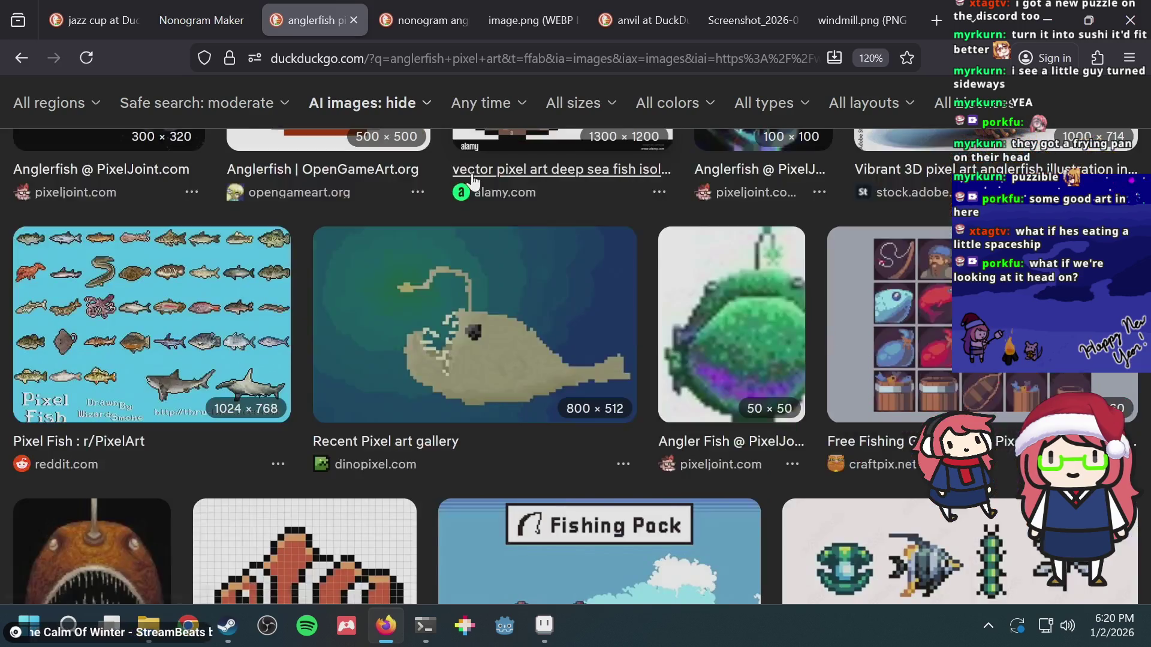
key(alt+Tab)
key(alt+Tab)
scroll(394, 264, down, 1)
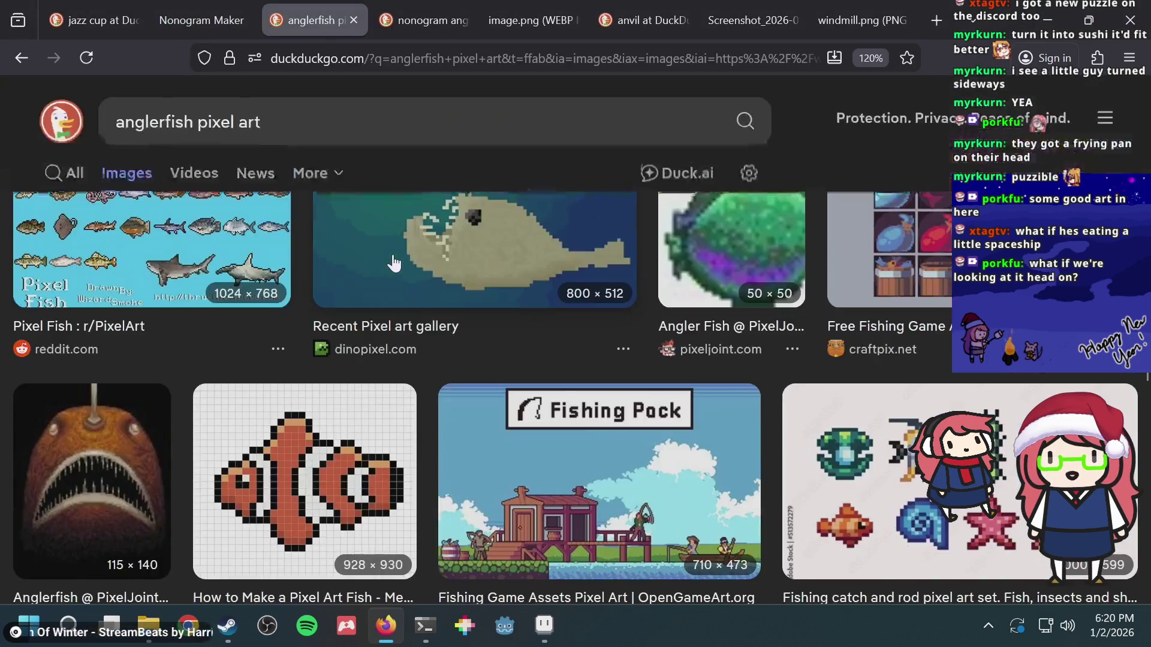
scroll(394, 264, up, 1)
scroll(395, 263, up, 4)
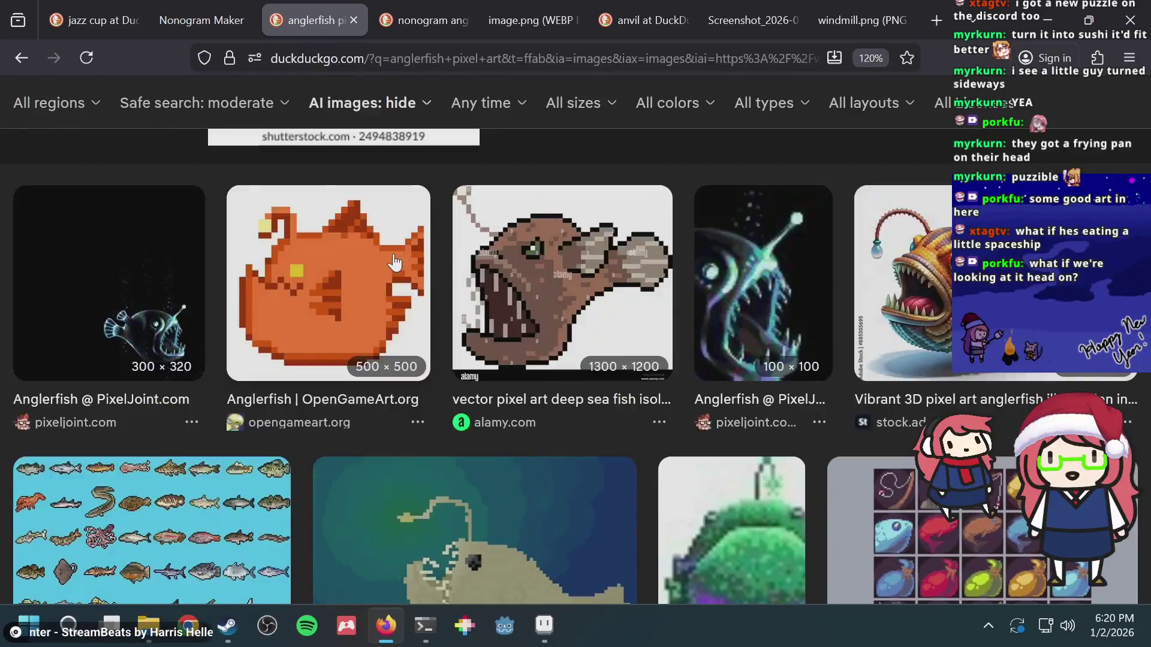
scroll(394, 264, up, 6)
scroll(394, 264, down, 2)
key(alt+Tab)
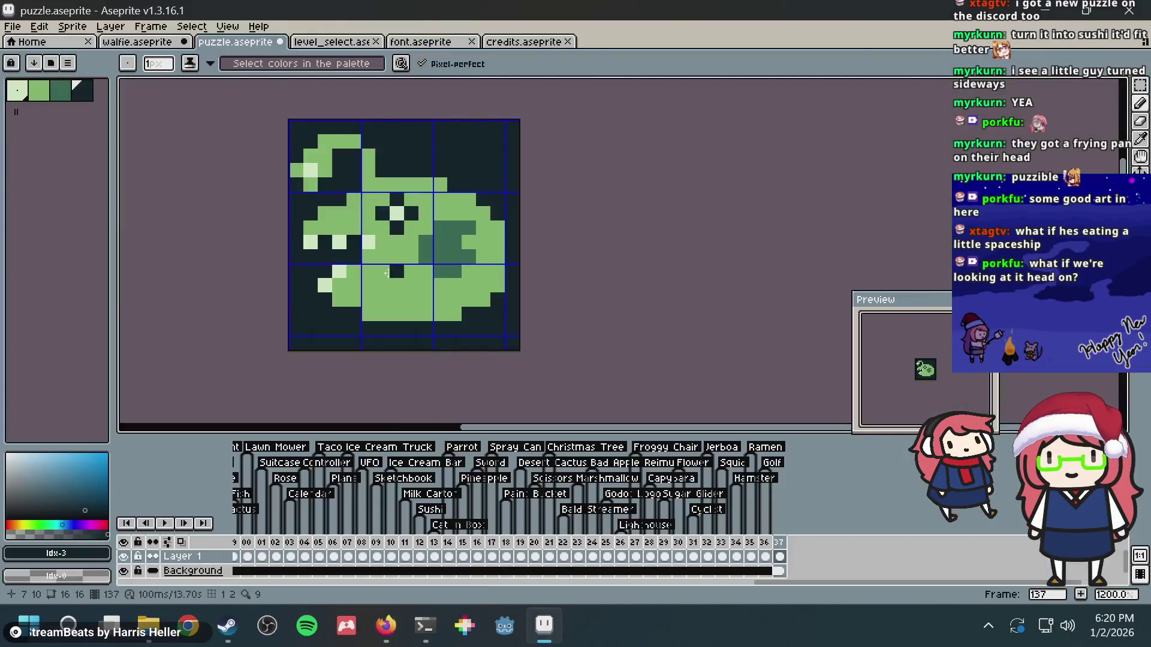
scroll(340, 258, up, 1)
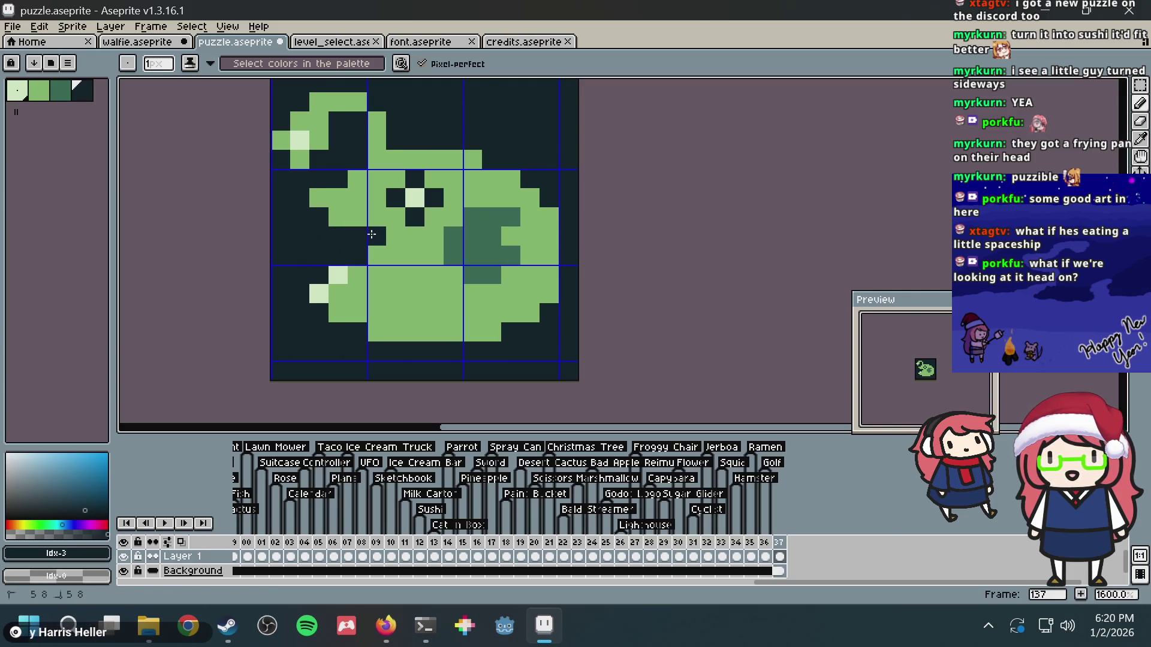
- Place light-green and medium-green pixels on the fish's left edge, redoing misplaced ones
alt+click(338, 275)
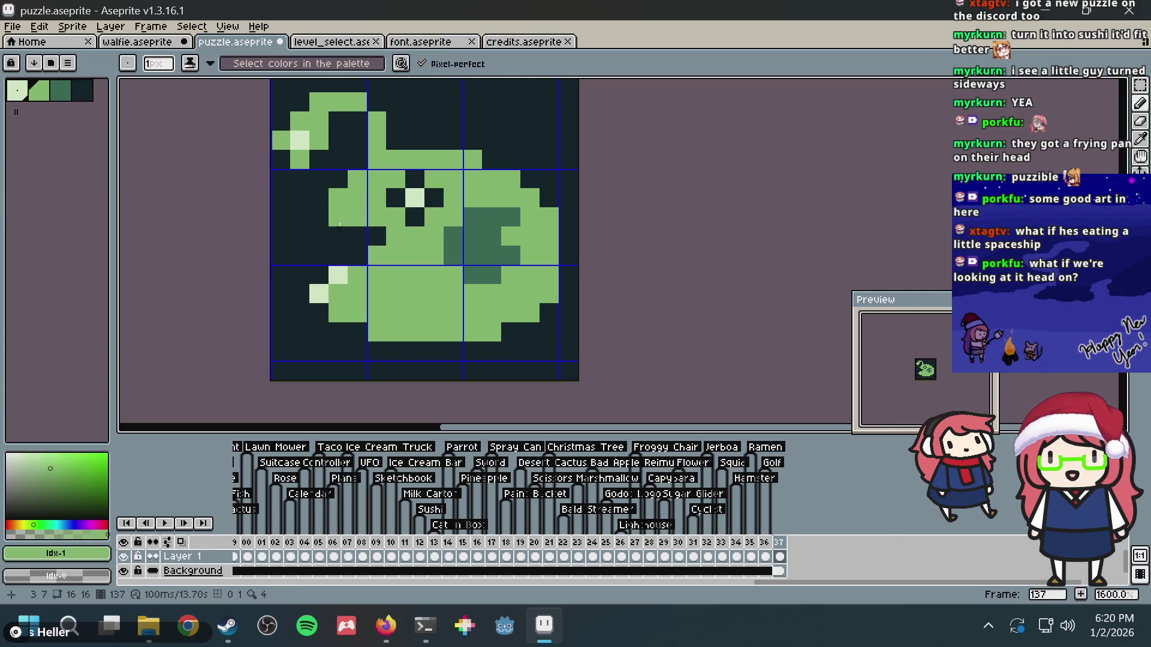
click(339, 256)
key(ctrl+z)
click(339, 217)
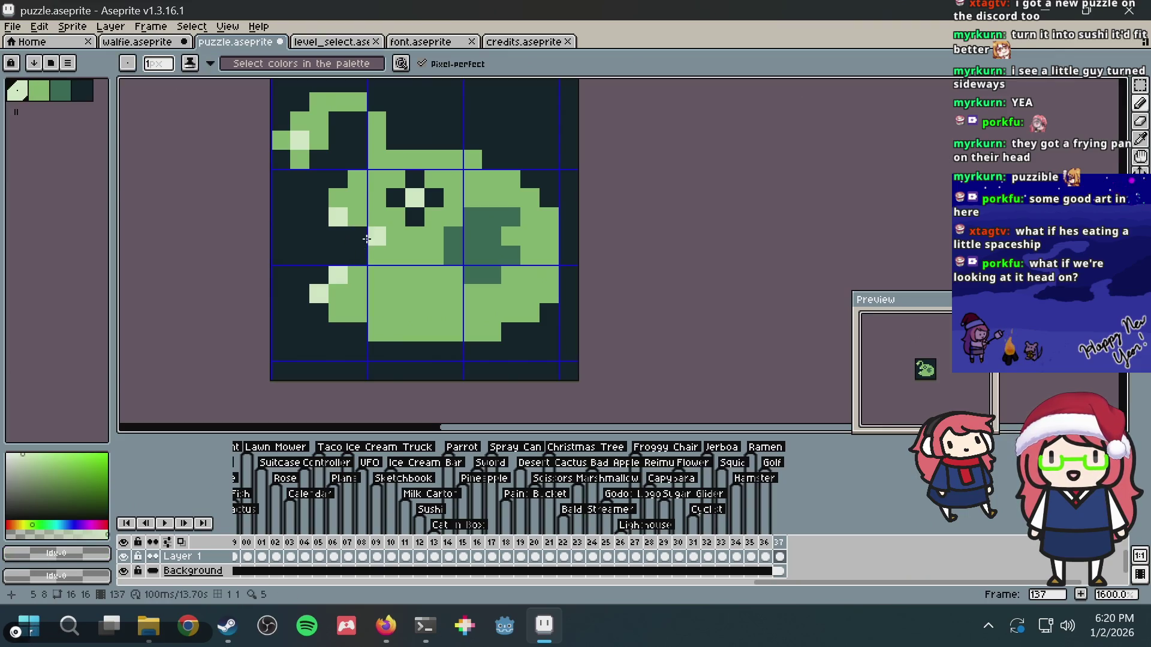
alt+click(351, 270)
click(322, 268)
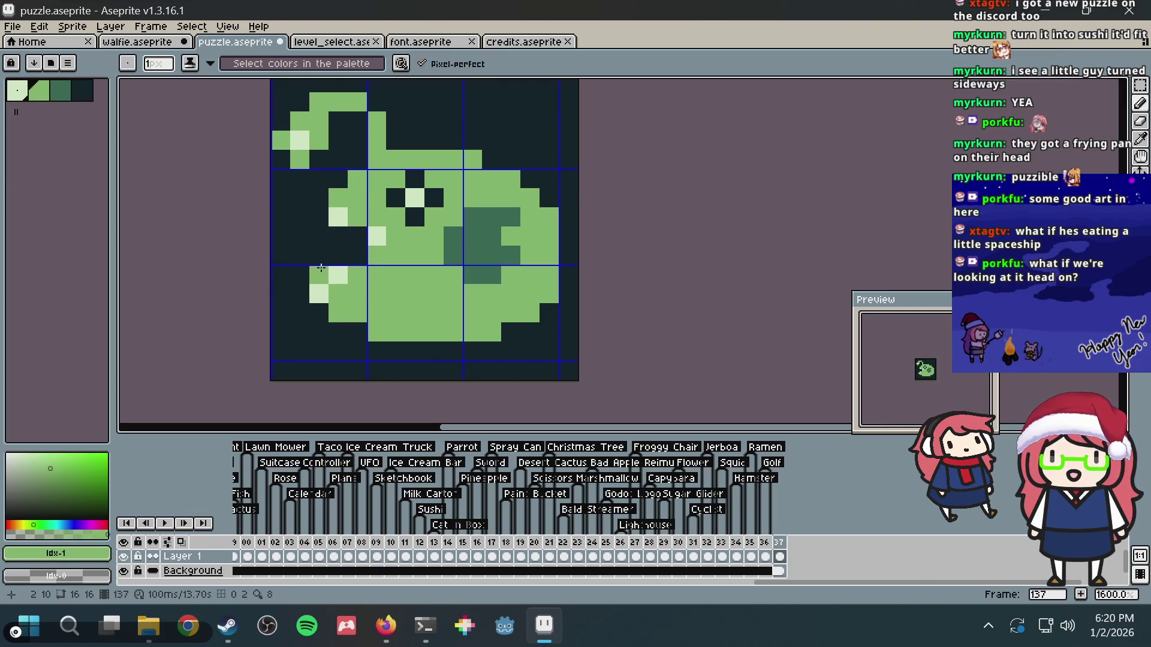
key(ctrl+z)
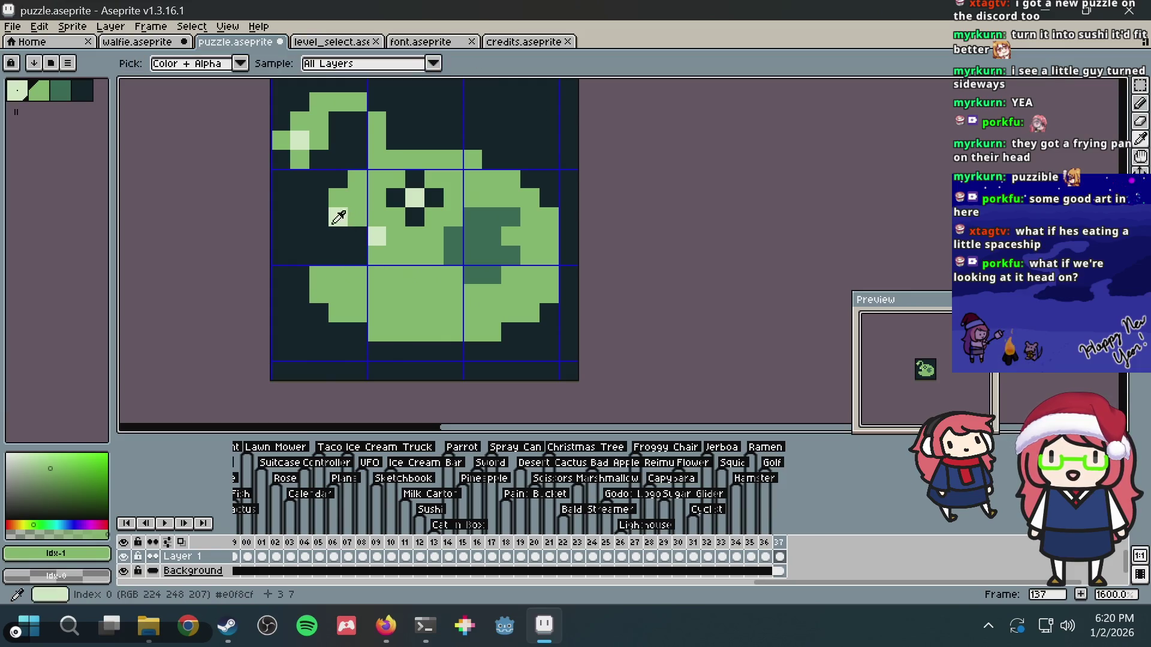
click(320, 199)
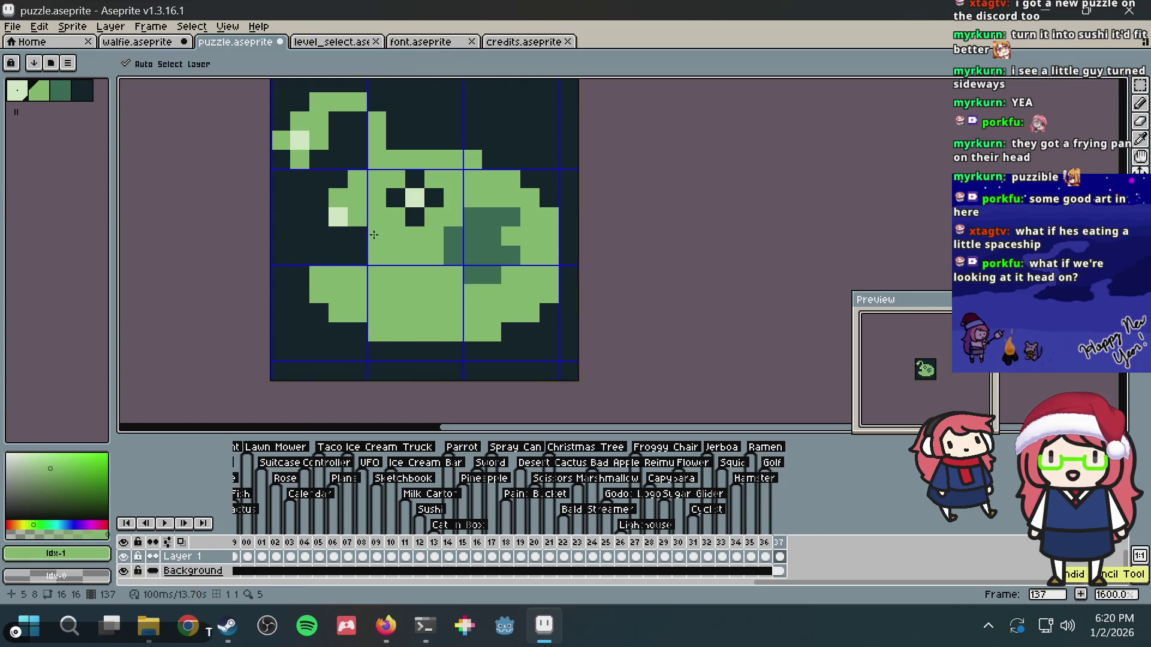
- Darken two pixels on the fish's left side and add a pale pixel there
alt+click(348, 237)
click(319, 198)
click(355, 219)
alt+click(376, 234)
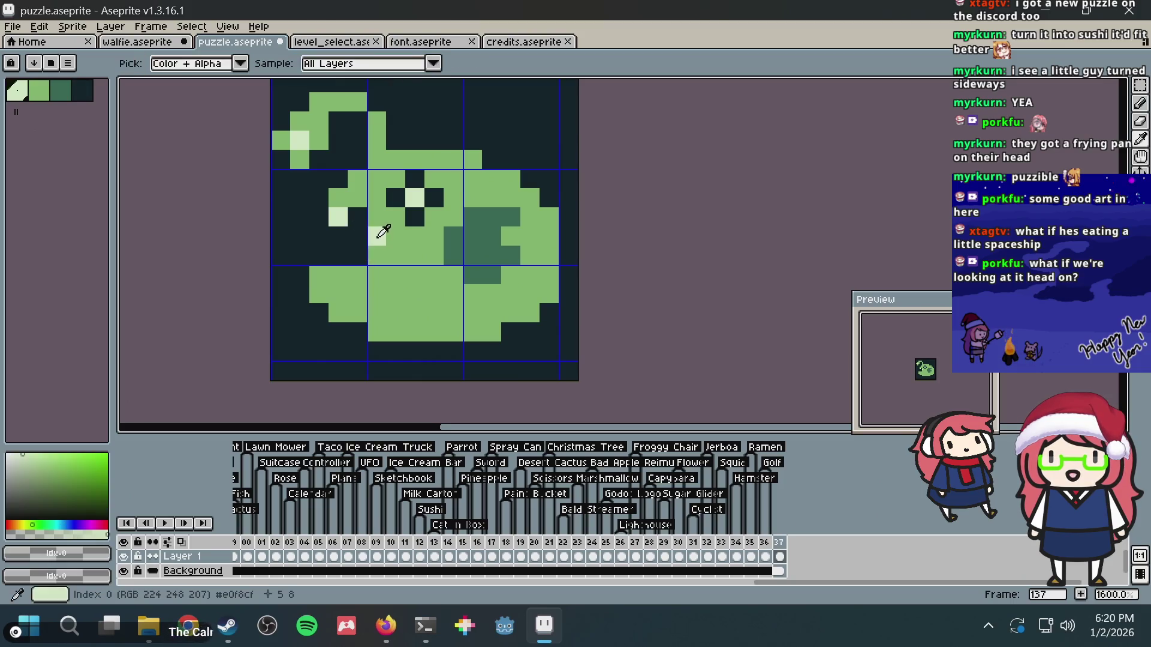
click(321, 254)
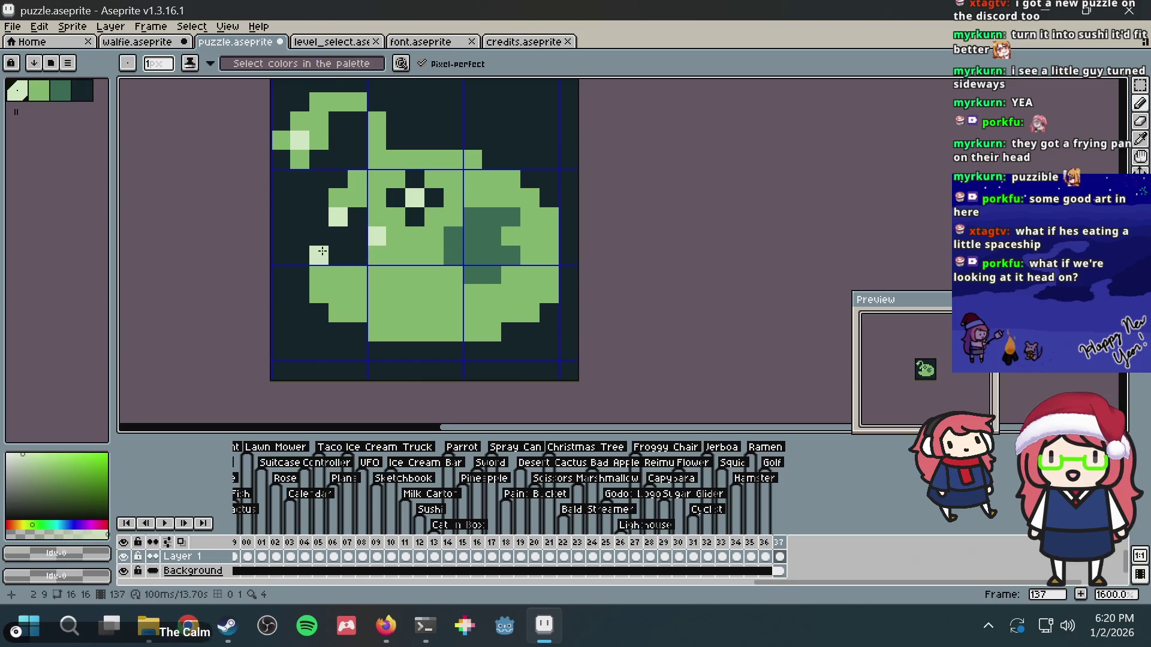
key(alt)
alt+click(383, 249)
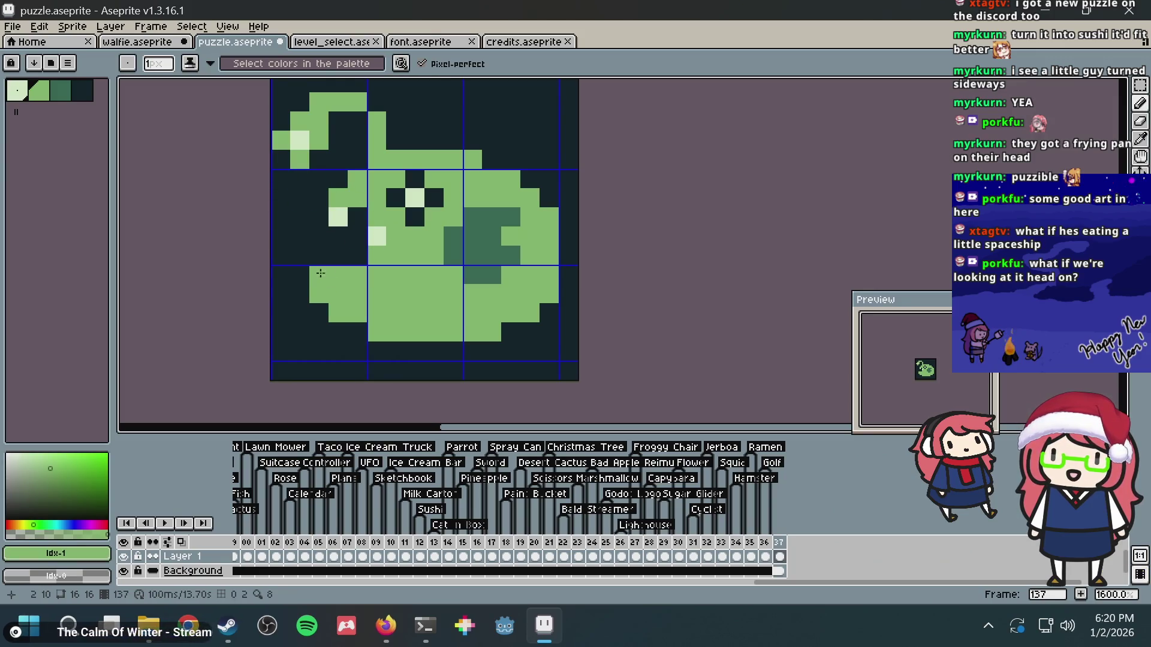
- Recheck the references and undo the last green pixel edits
key(alt+Tab)
key(alt+Tab)
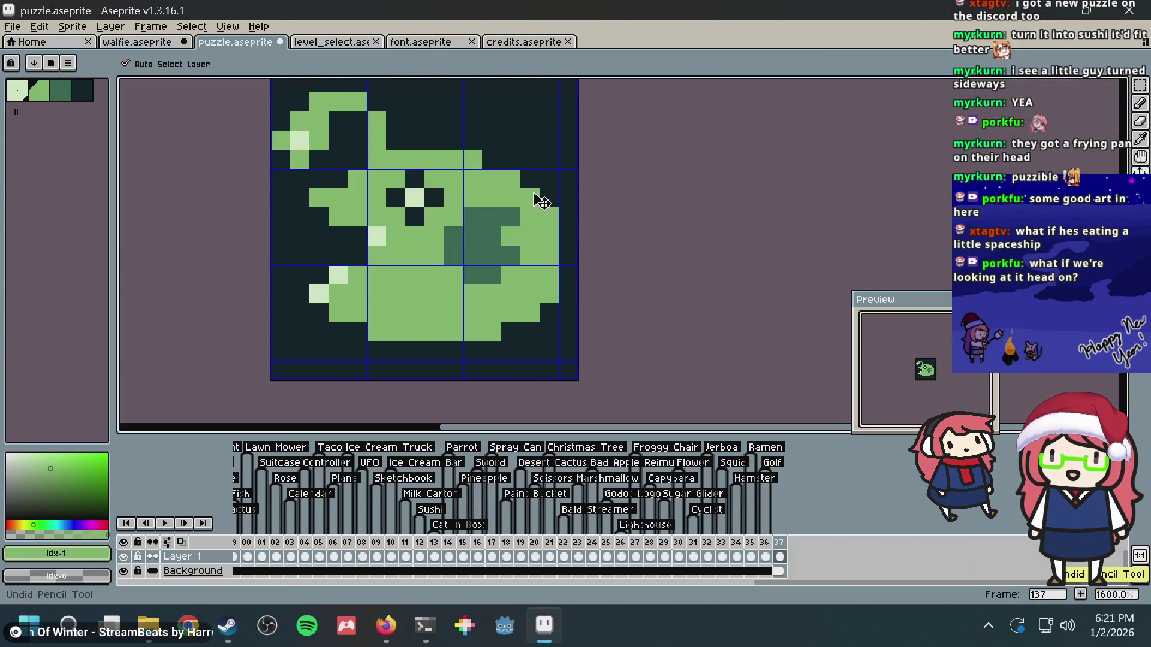
key(b)
key(ctrl+z)
key(ctrl+z)
key(ctrl+z)
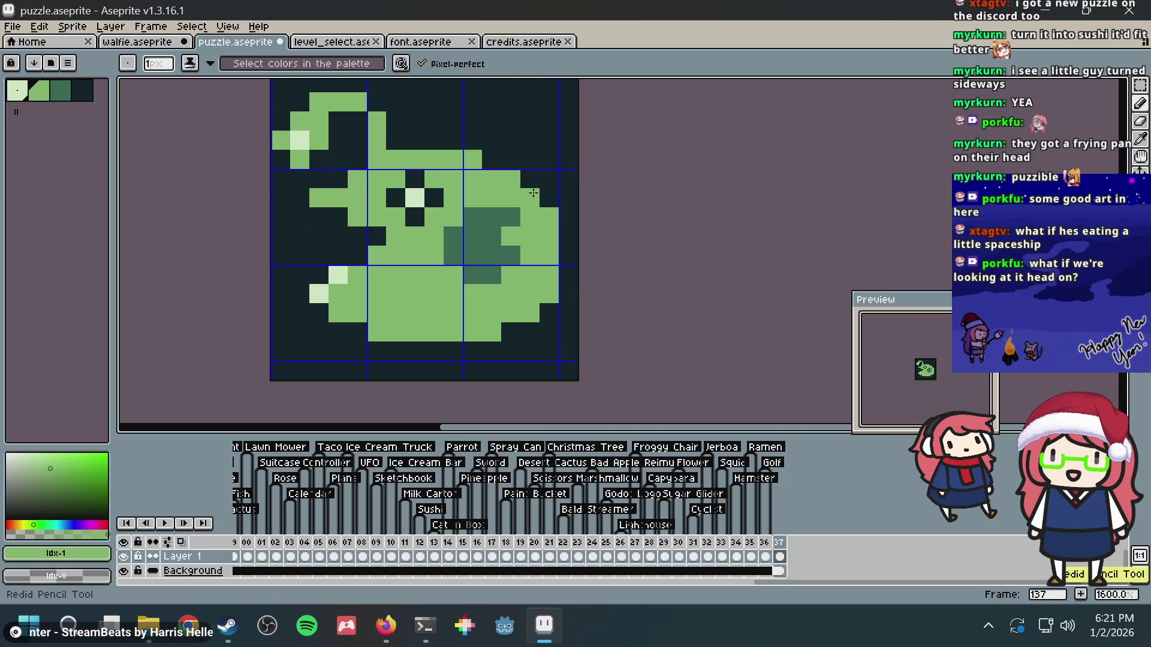
key(ctrl+z)
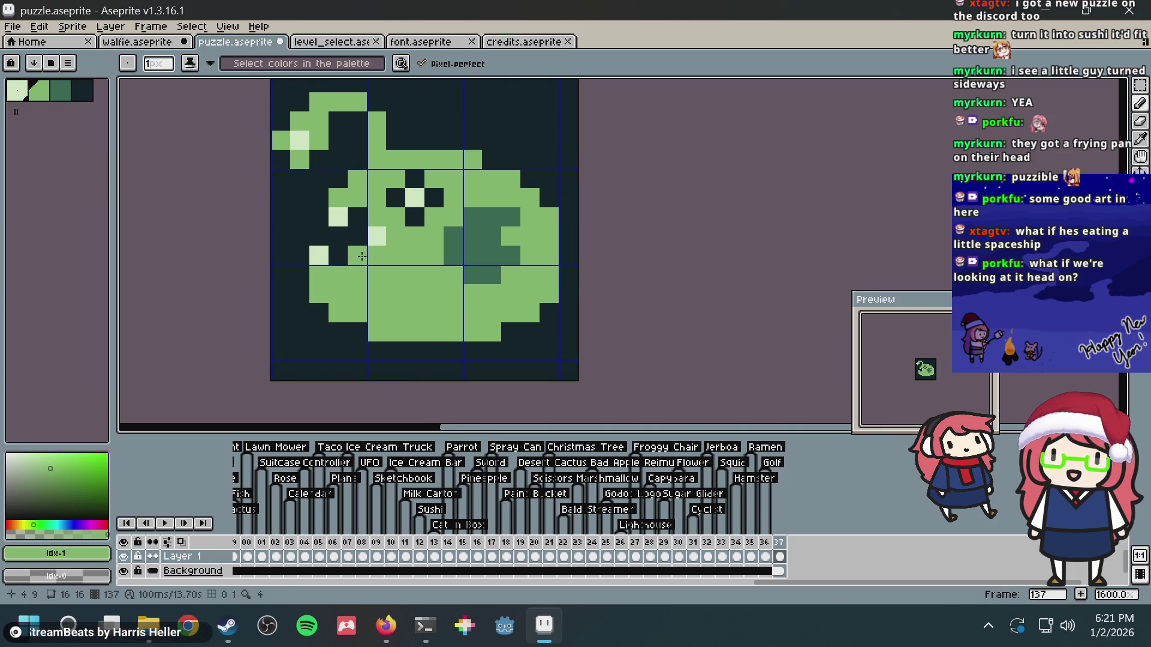
- Paint a green pixel at the far left and pale pixels on the lower-left fin, darkening a stray one
key(i)
key(b)
click(283, 273)
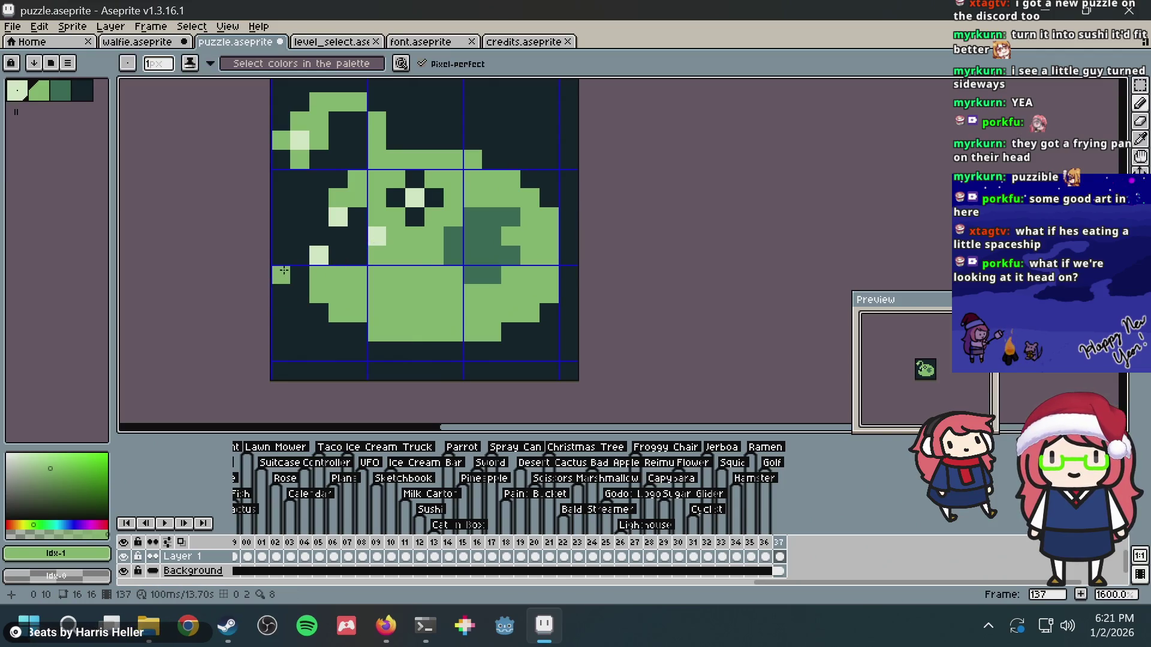
alt+click(319, 254)
click(300, 255)
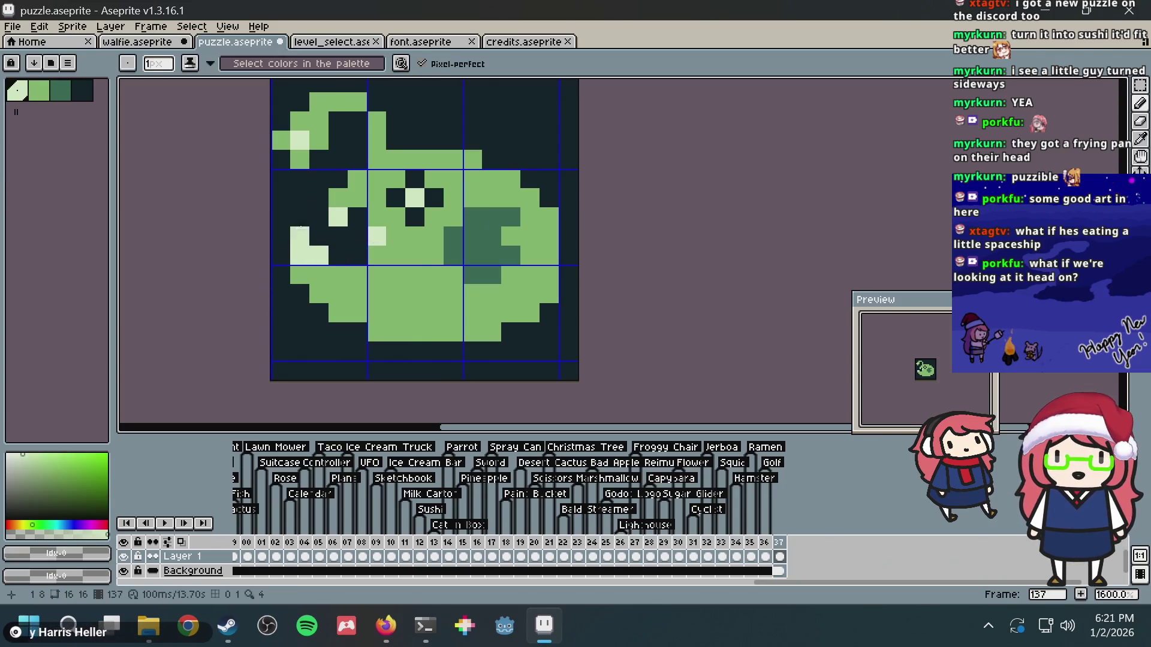
alt+click(309, 238)
alt+click(309, 258)
click(338, 255)
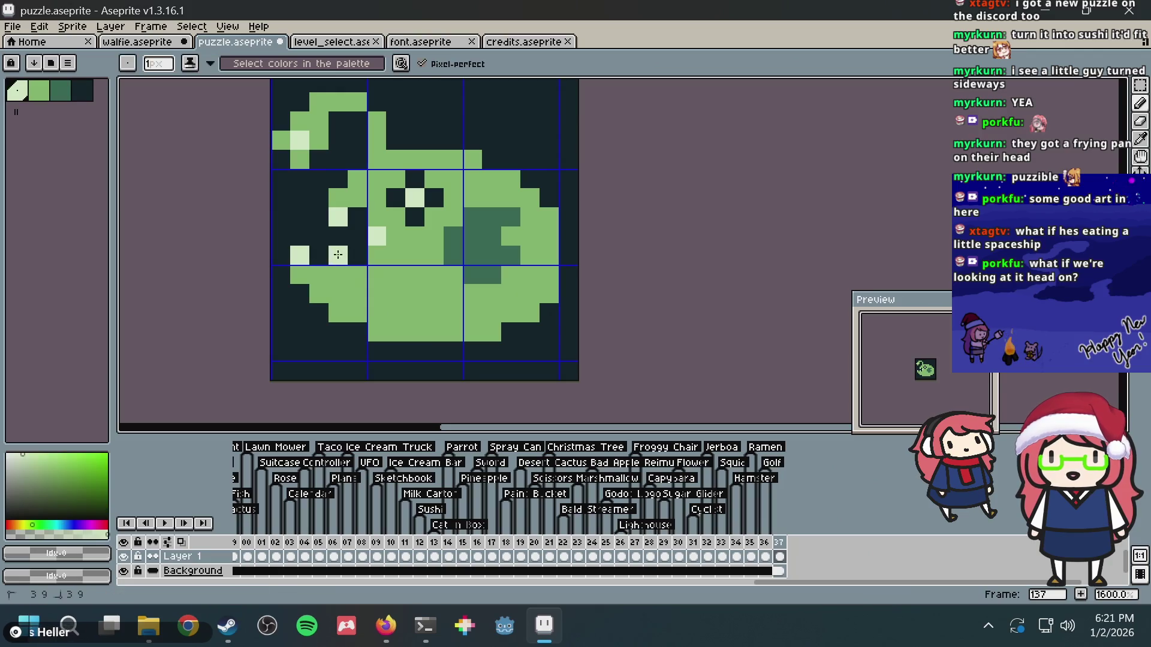
click(380, 212)
- Darken the extra pale pixel, fill dark gaps green, and paint green along the upper left
alt+click(366, 220)
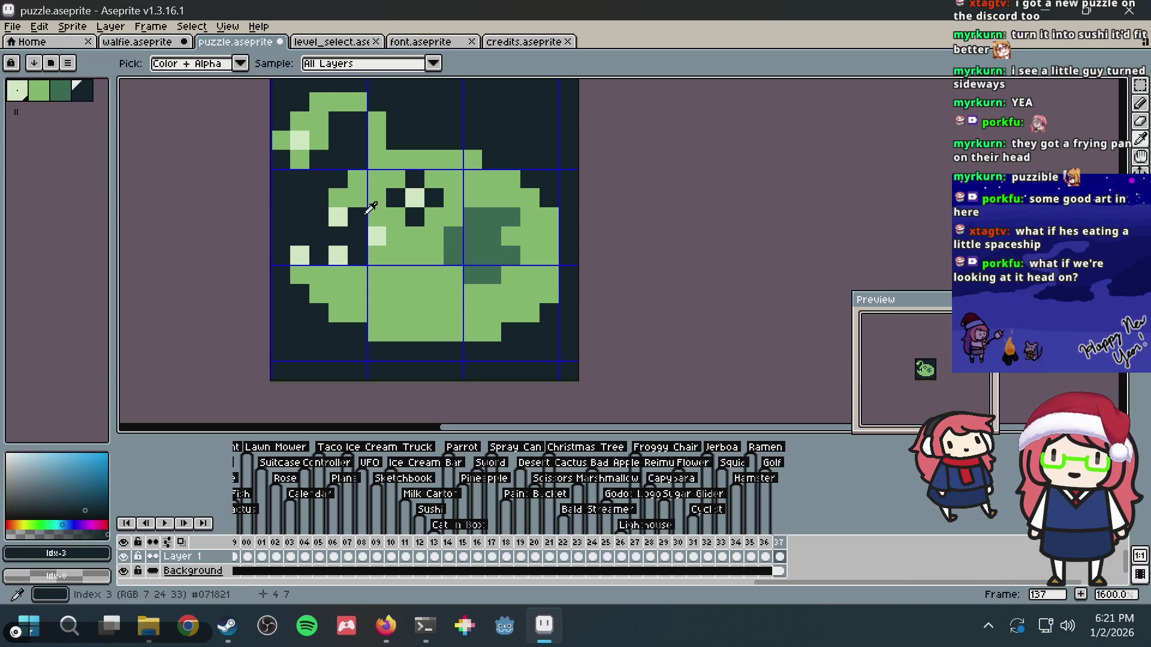
click(379, 214)
alt+click(425, 237)
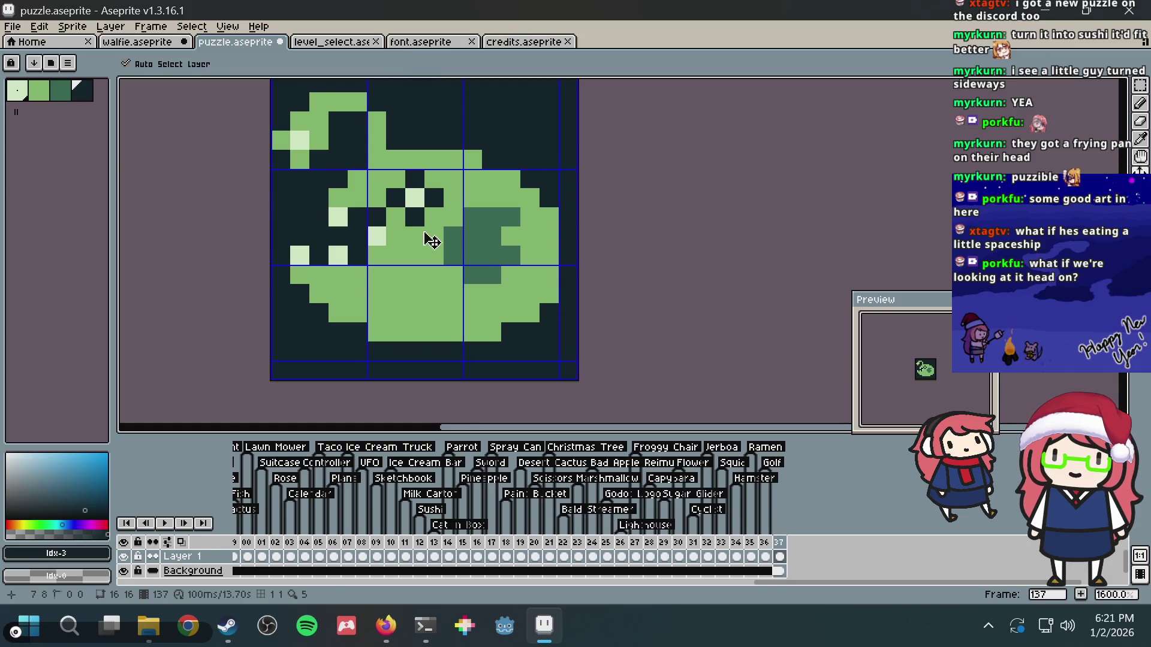
click(413, 235)
click(377, 217)
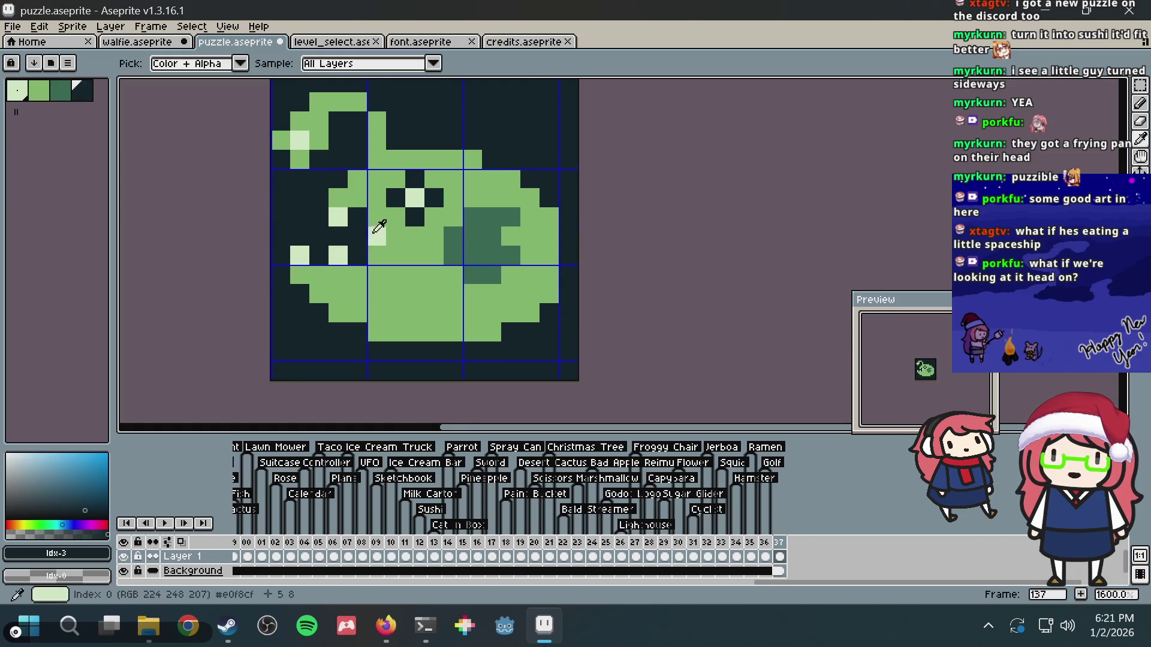
alt+click(363, 230)
click(349, 203)
alt+click(344, 193)
drag(358, 197, 323, 200)
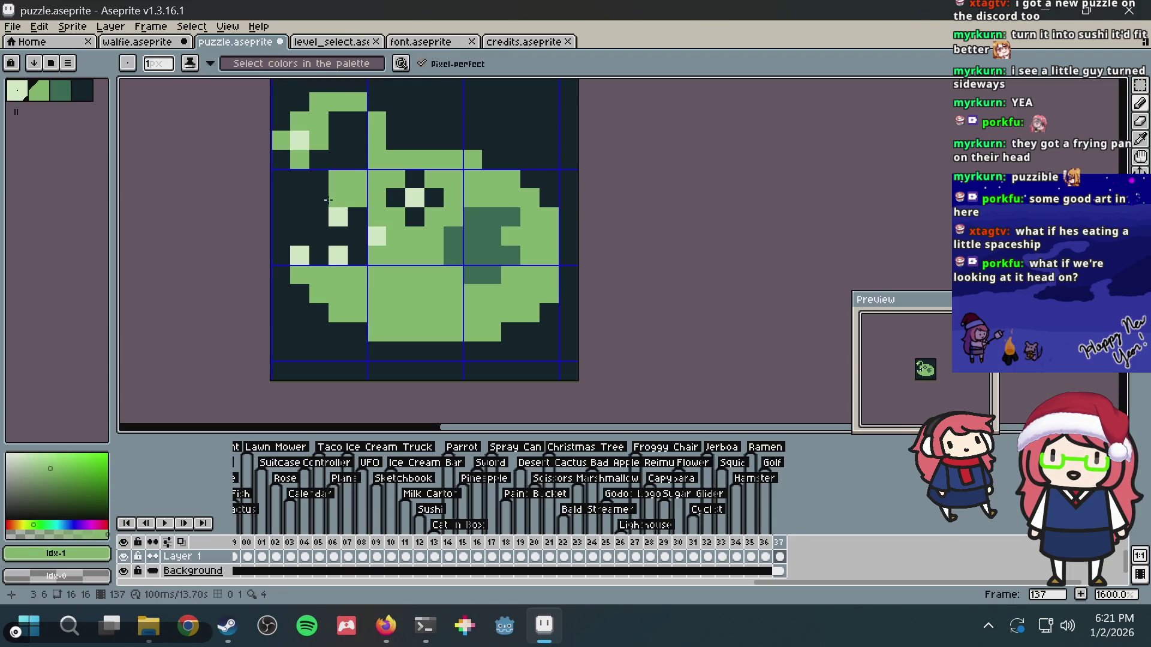
click(323, 199)
- Rearrange pale pixels on the left side and darken two left-edge pixels
alt+click(339, 217)
click(322, 212)
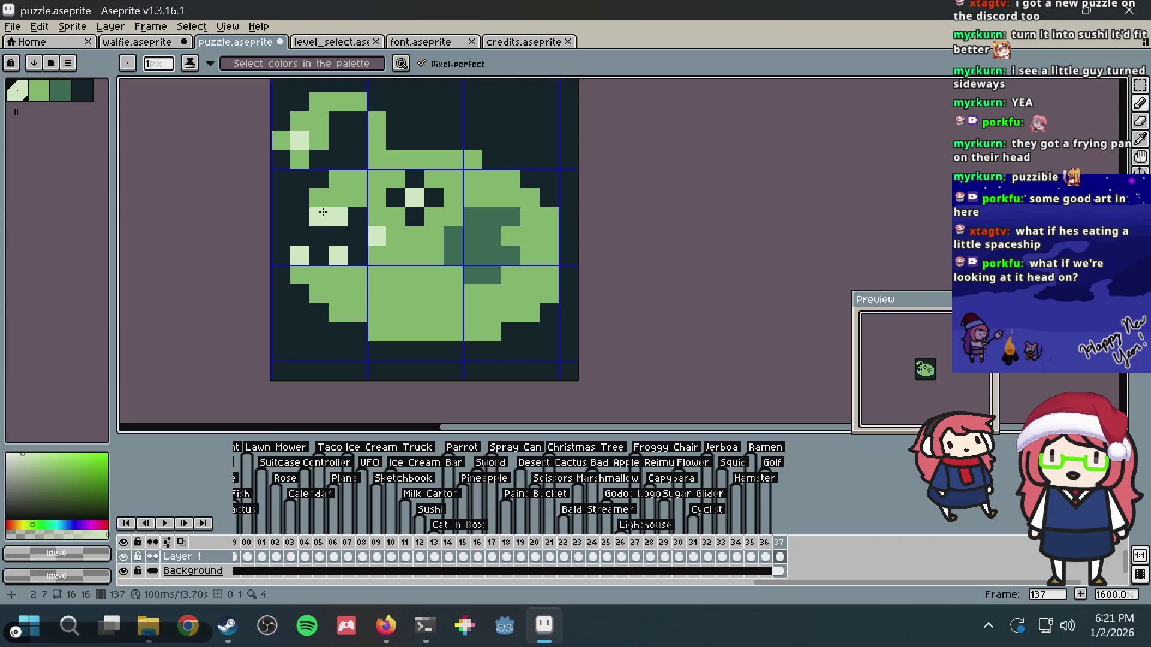
alt+click(357, 217)
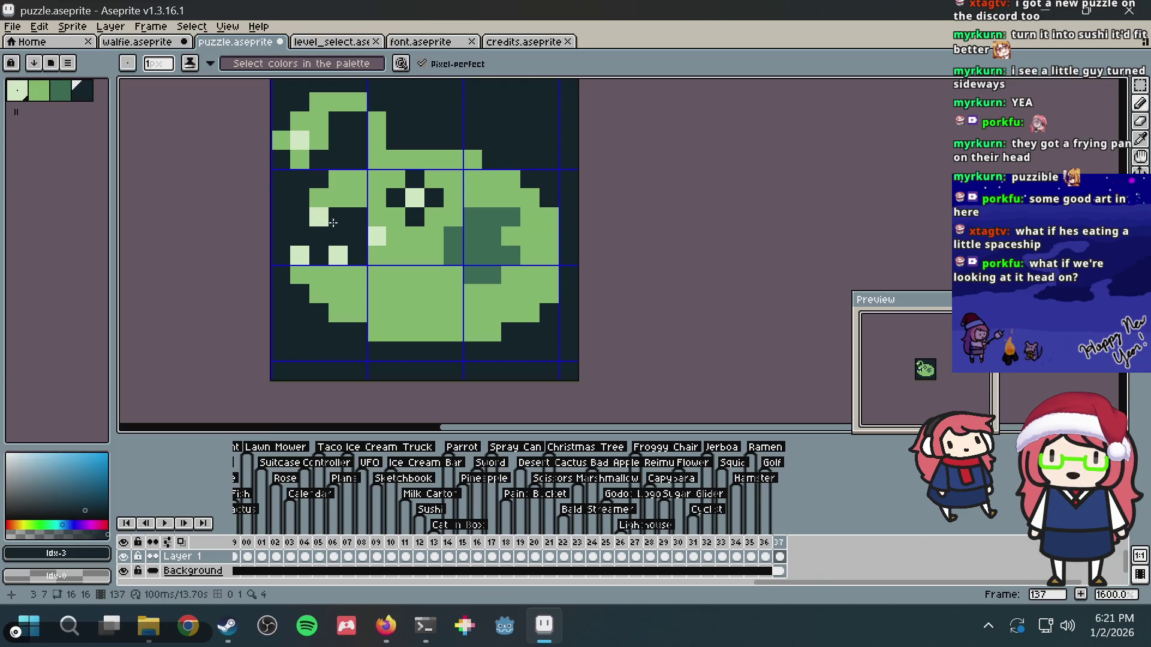
click(339, 217)
alt+click(318, 217)
click(350, 215)
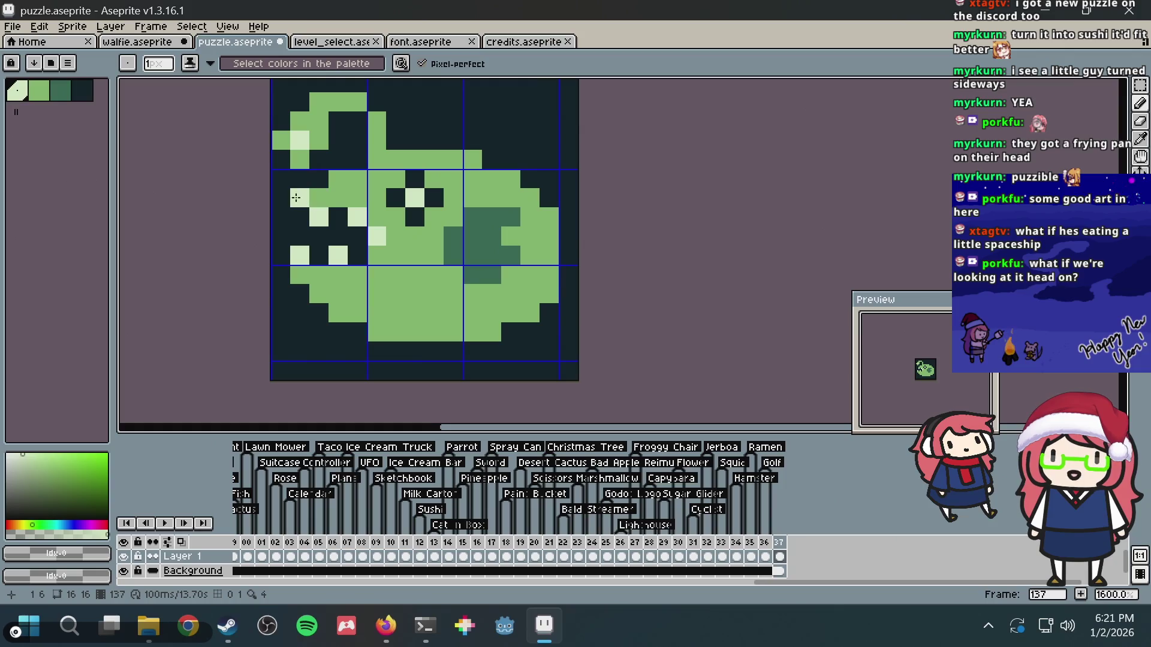
alt+click(300, 198)
click(319, 198)
click(320, 217)
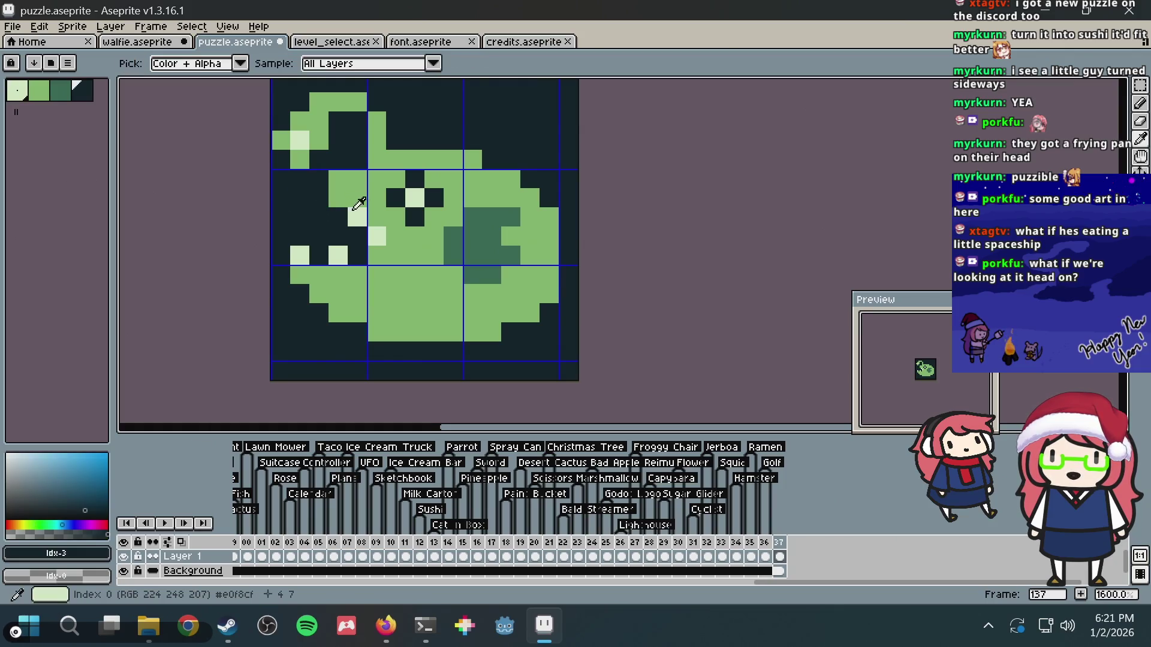
- Add a pale pixel near the mouth, then darken a stray pale pixel and the green below the eye
alt+click(357, 217)
click(338, 217)
alt+click(359, 230)
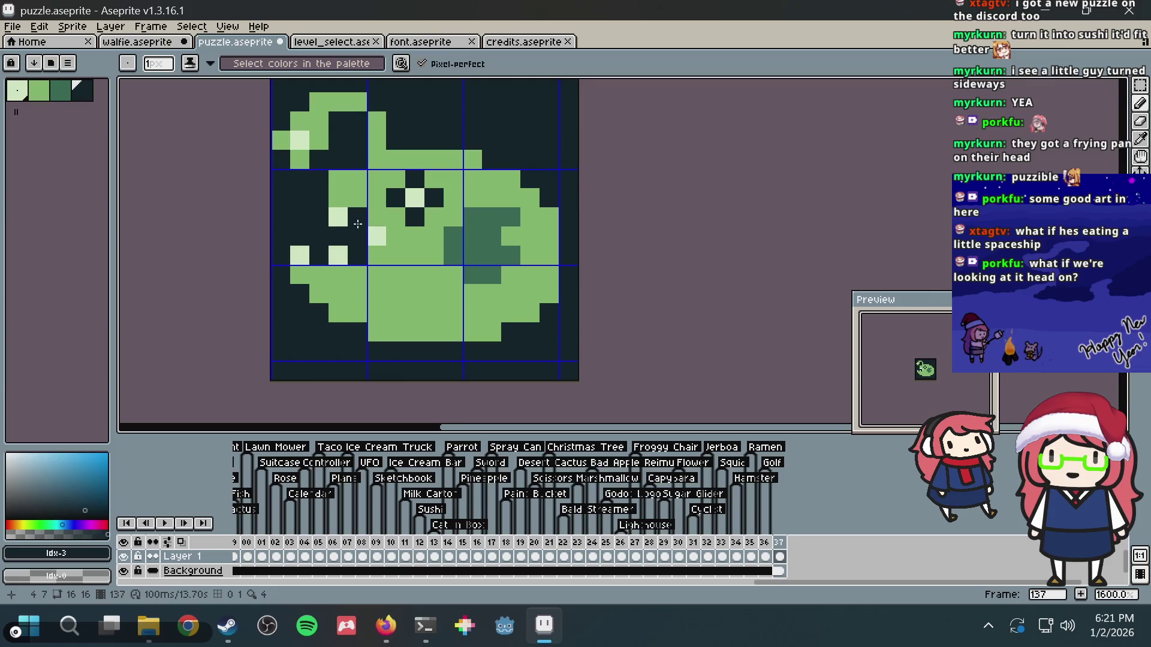
click(358, 217)
click(373, 252)
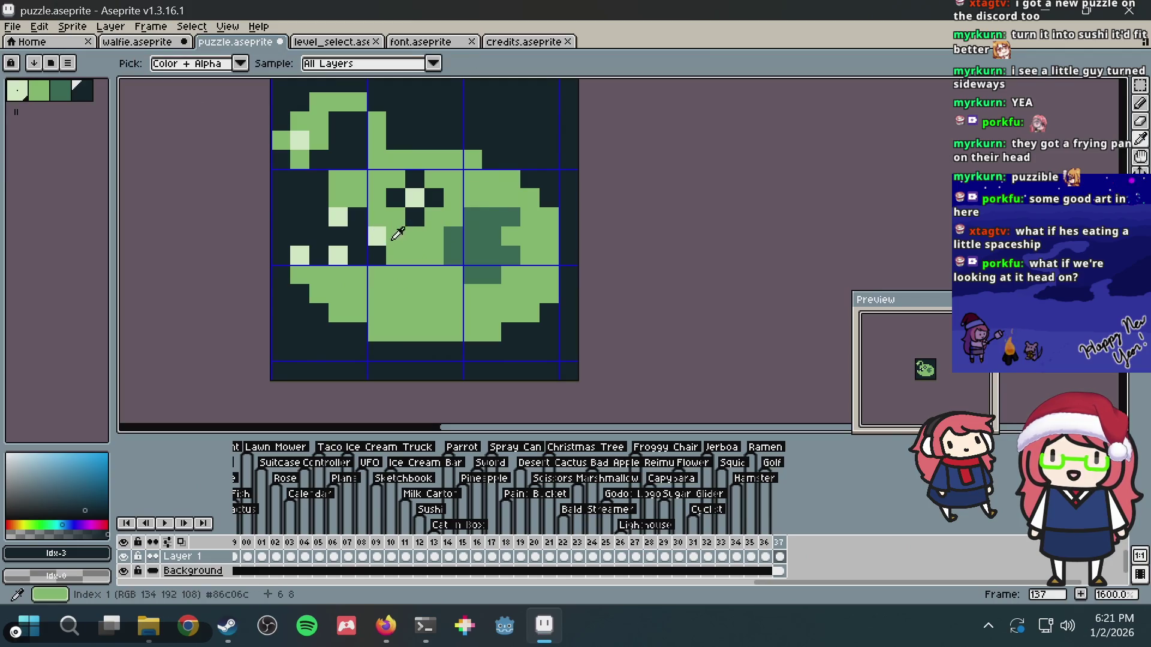
scroll(495, 219, down, 3)
- Paint light green over the old dark-green mouth pixels
scroll(500, 222, up, 2)
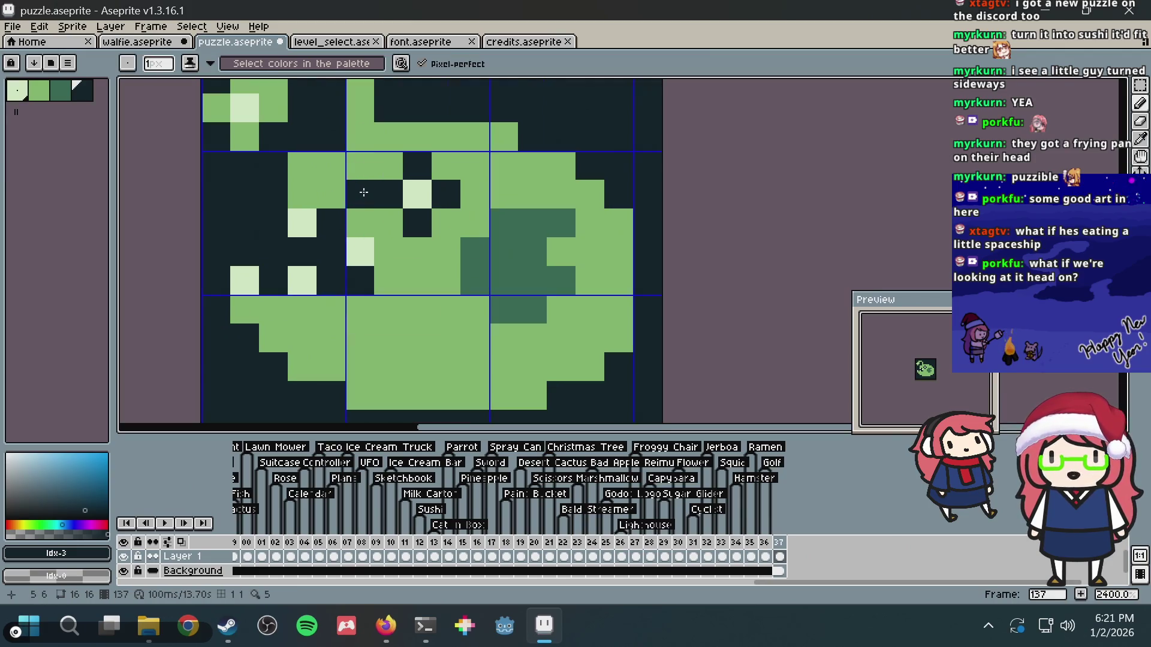
scroll(327, 145, down, 1)
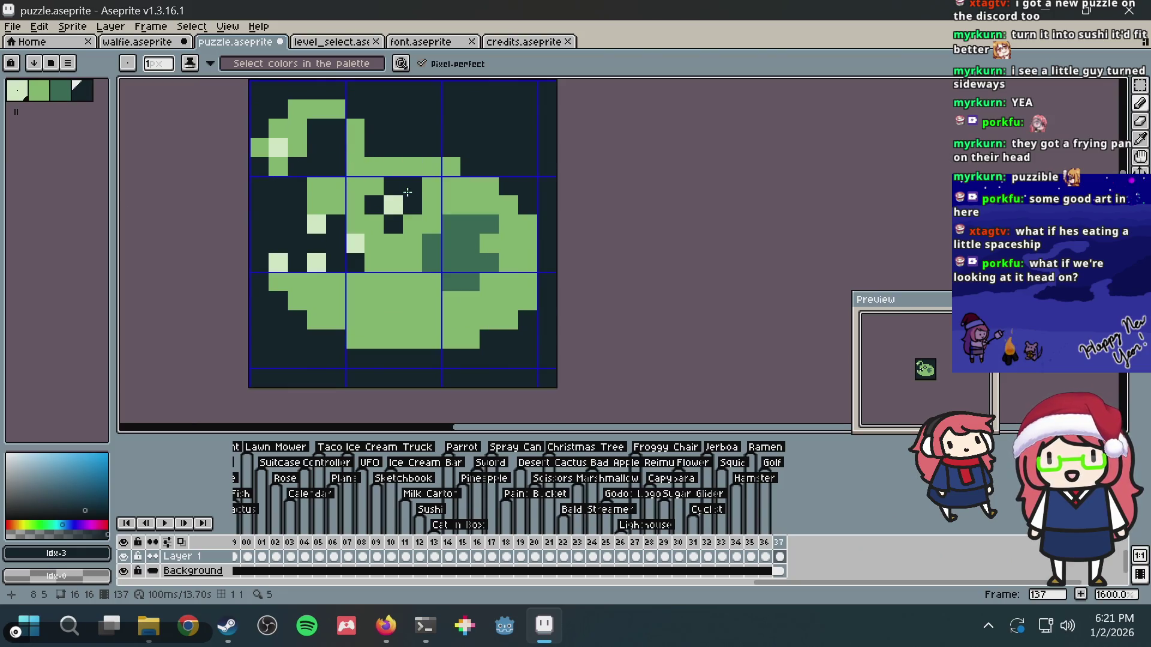
key(alt+Tab)
key(alt+Tab)
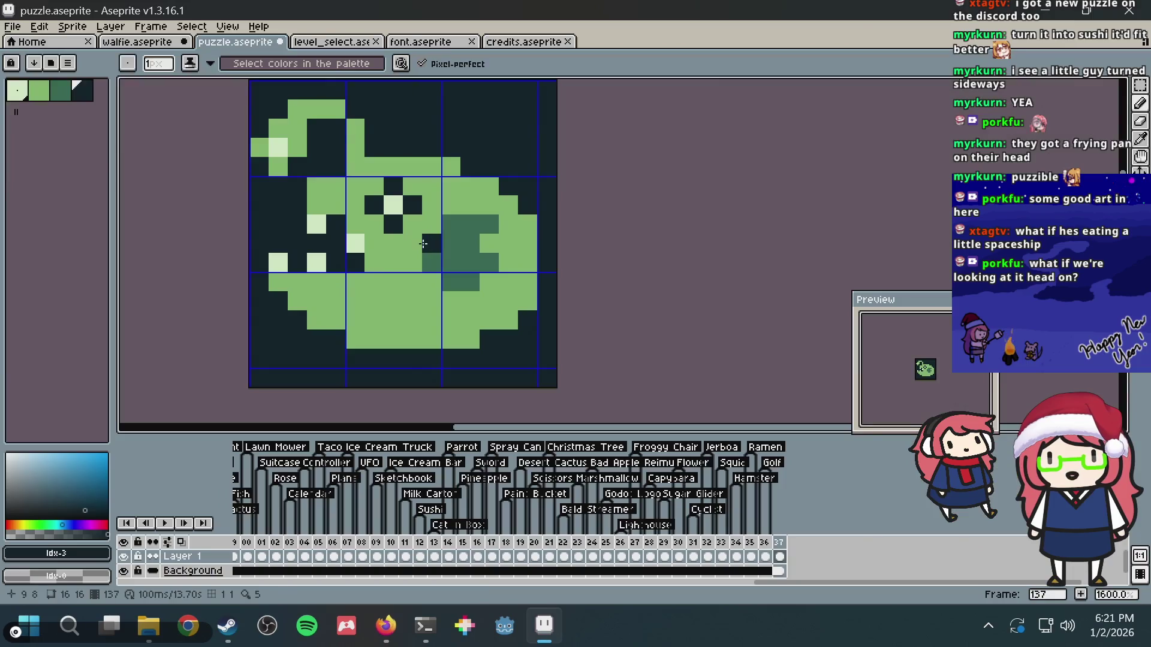
drag(441, 219, 490, 223)
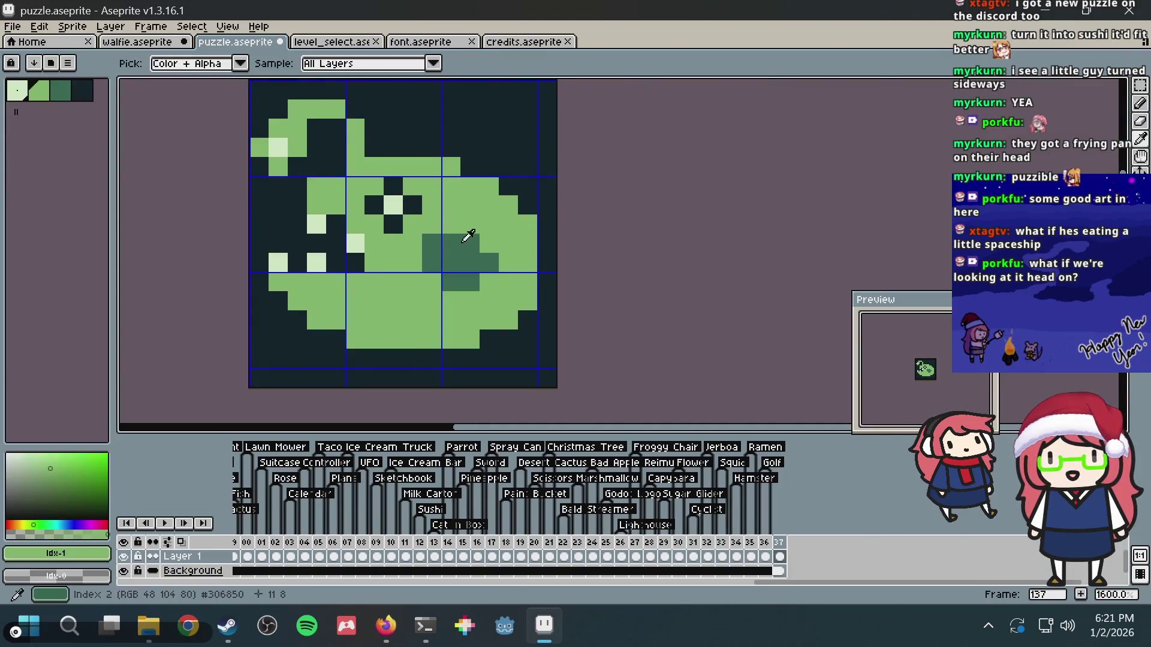
alt+click(468, 236)
click(506, 241)
alt+click(521, 259)
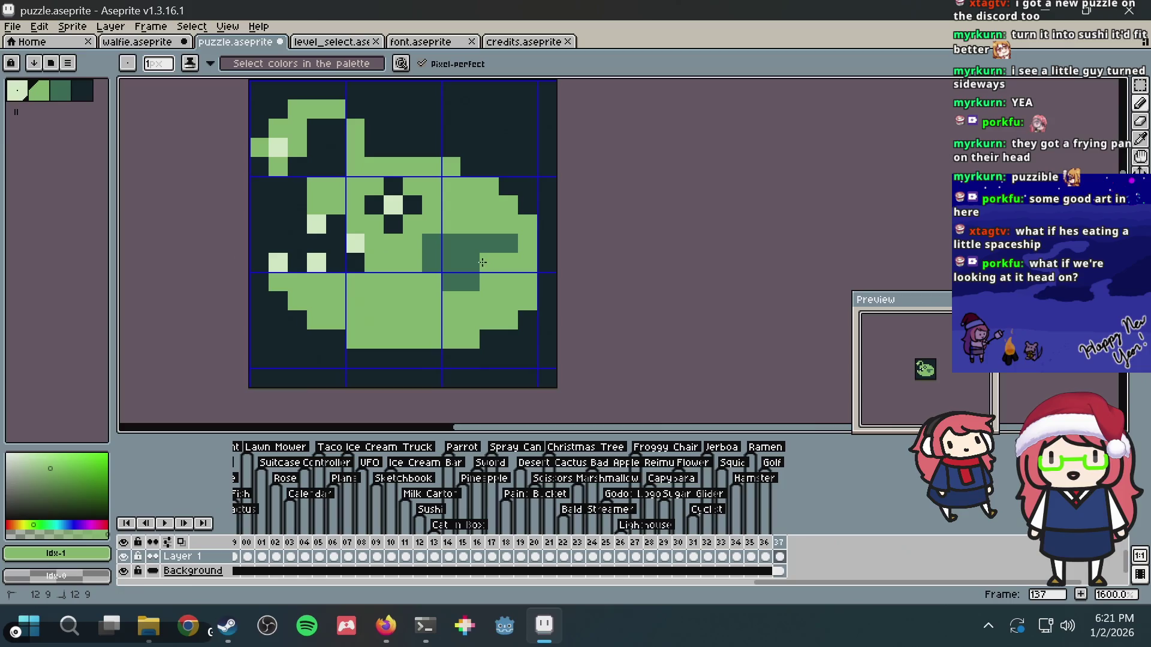
- Redraw the dark-green mouth extending rightward, save puzzle.aseprite, and return to the references
drag(491, 261, 468, 261)
alt+click(469, 279)
click(486, 285)
click(462, 264)
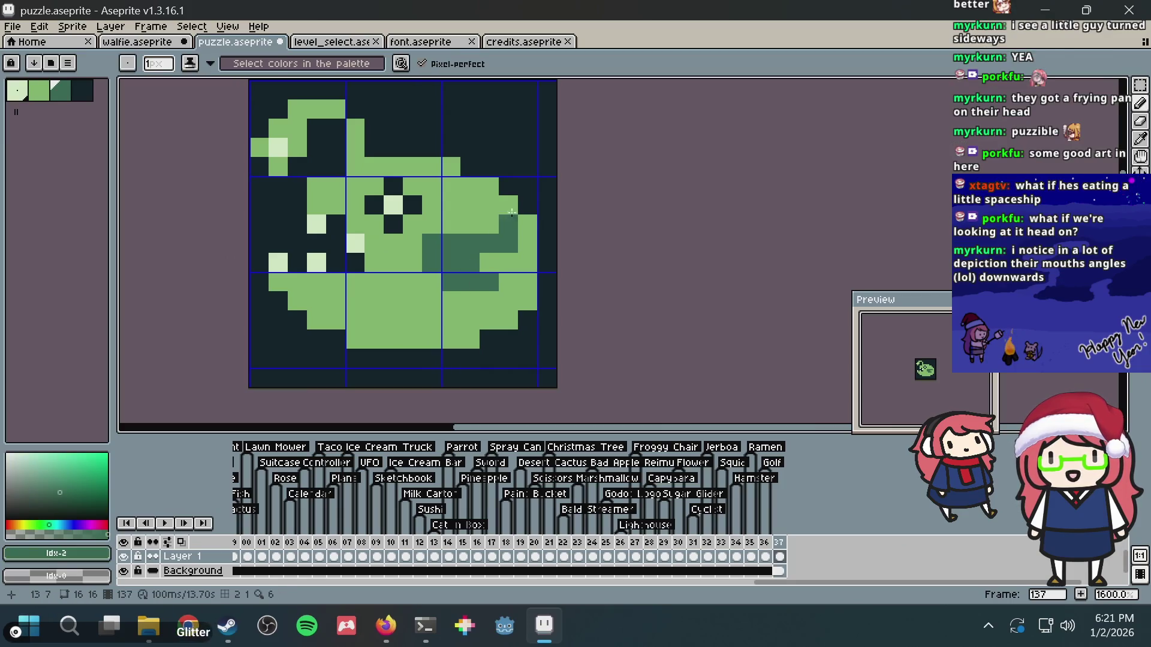
key(ctrl+s)
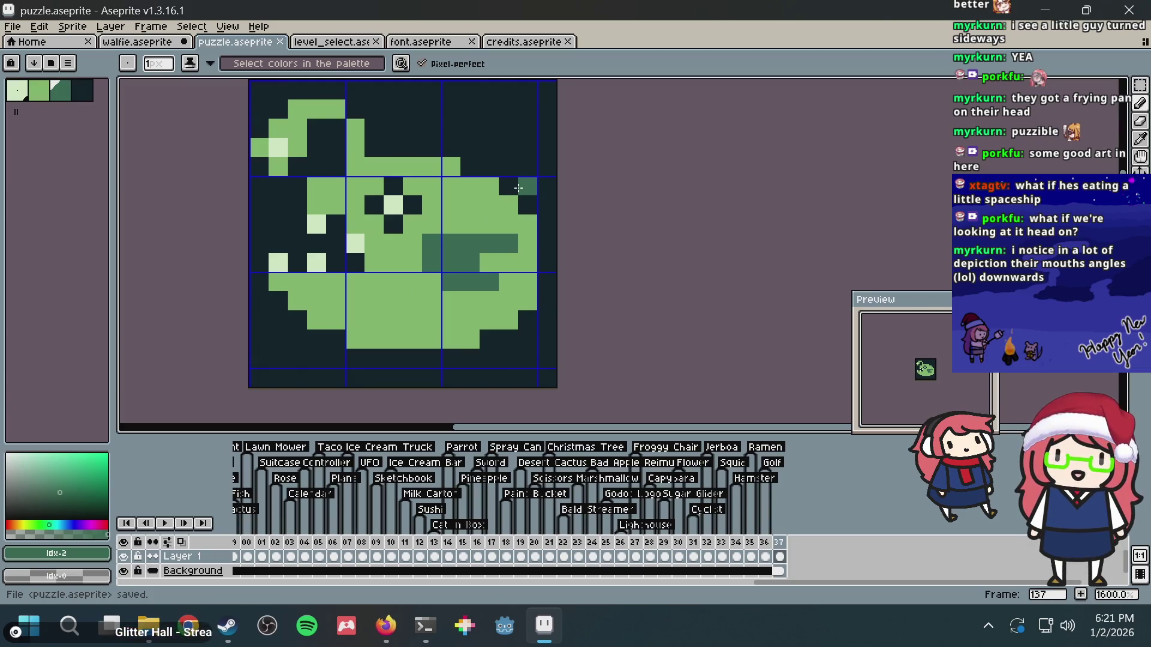
key(alt+Tab)
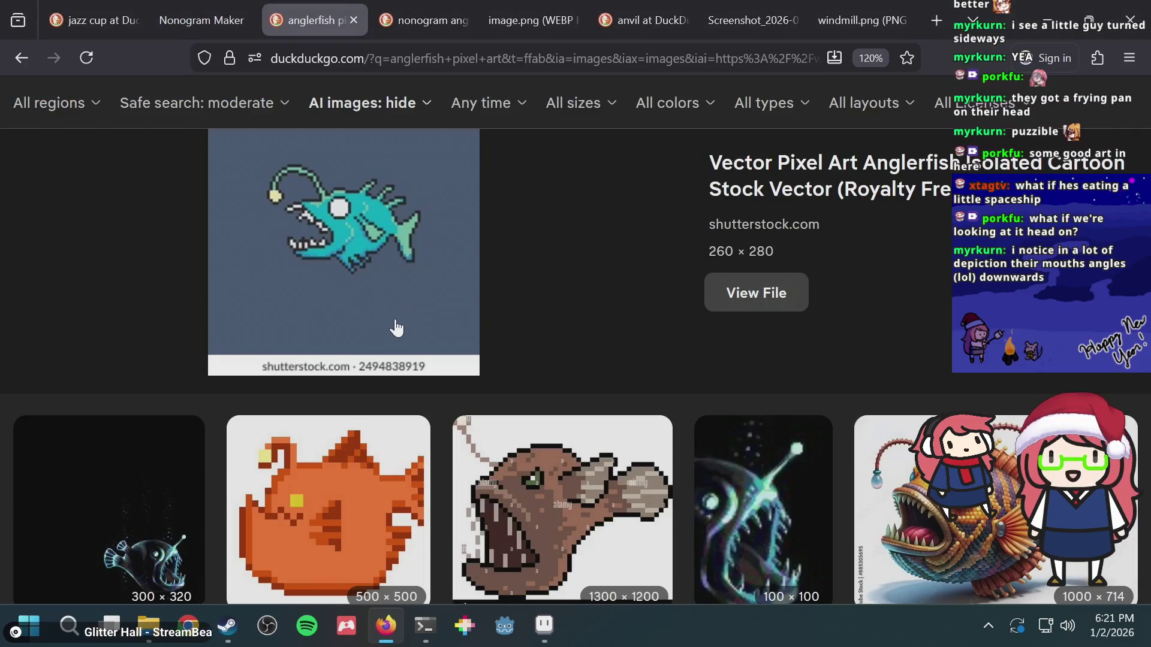
- Open the pale anglerfish reference, add a pale pixel near the fish's top edge, and save
scroll(369, 306, down, 3)
scroll(434, 286, down, 10)
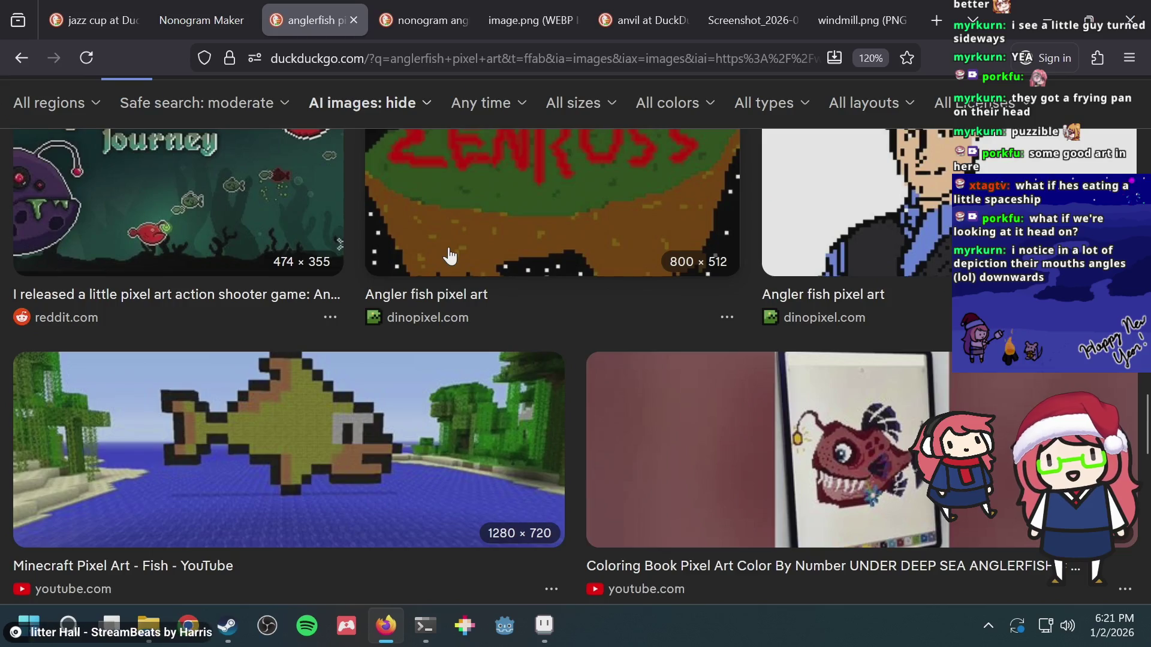
scroll(450, 256, down, 3)
scroll(450, 256, down, 2)
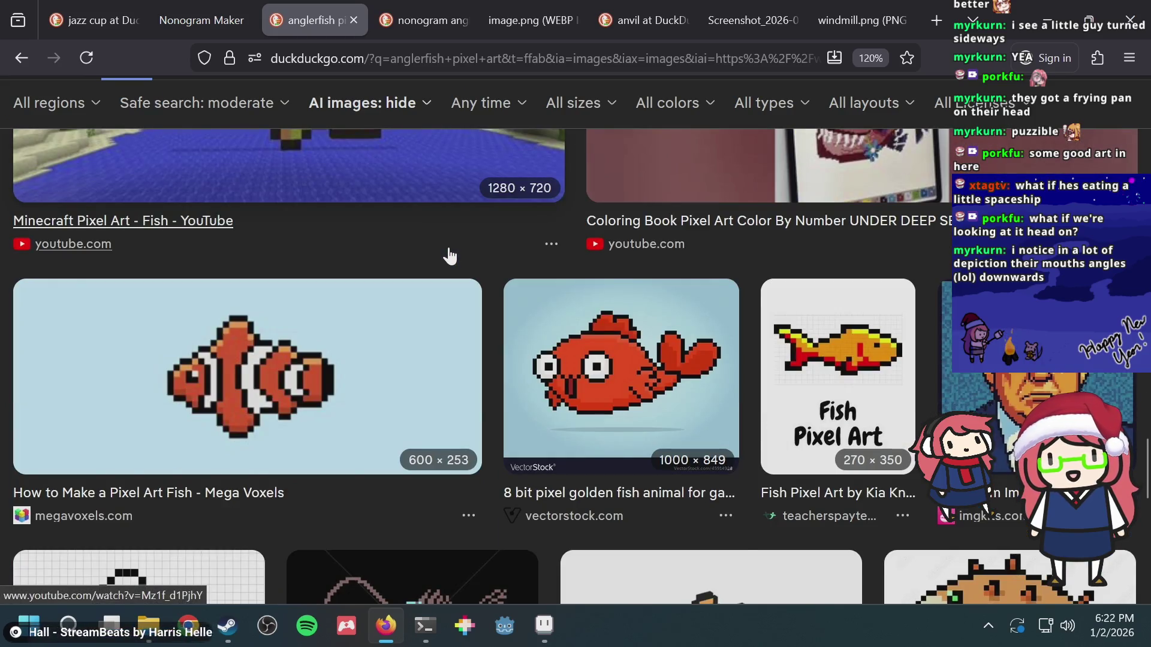
scroll(450, 256, down, 3)
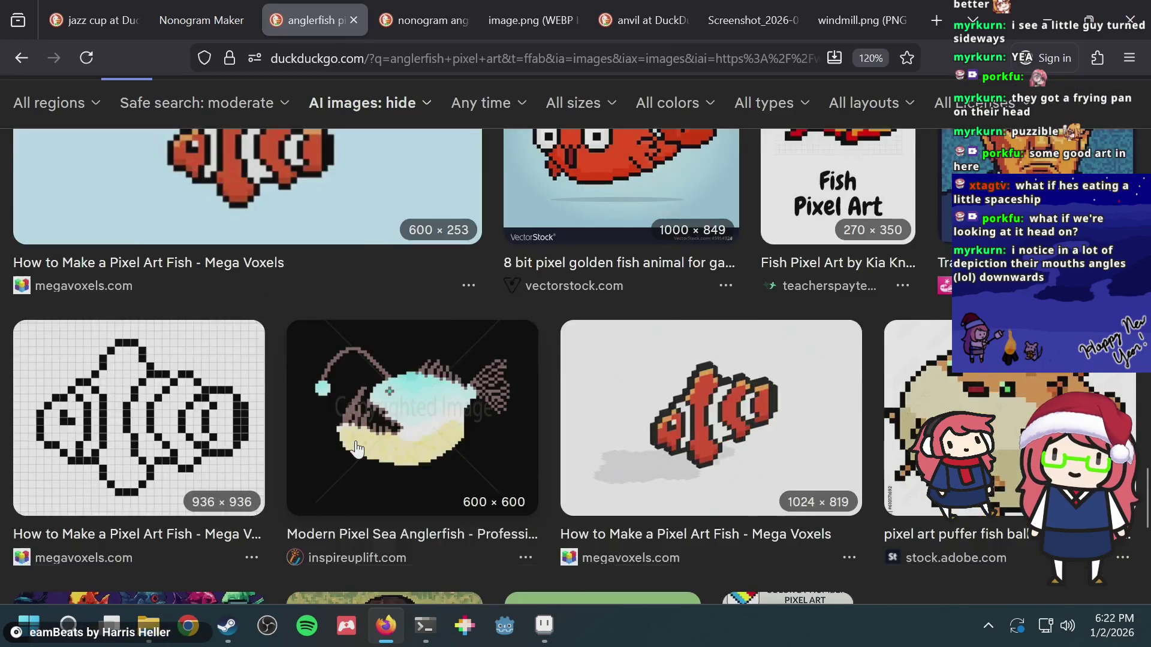
click(385, 402)
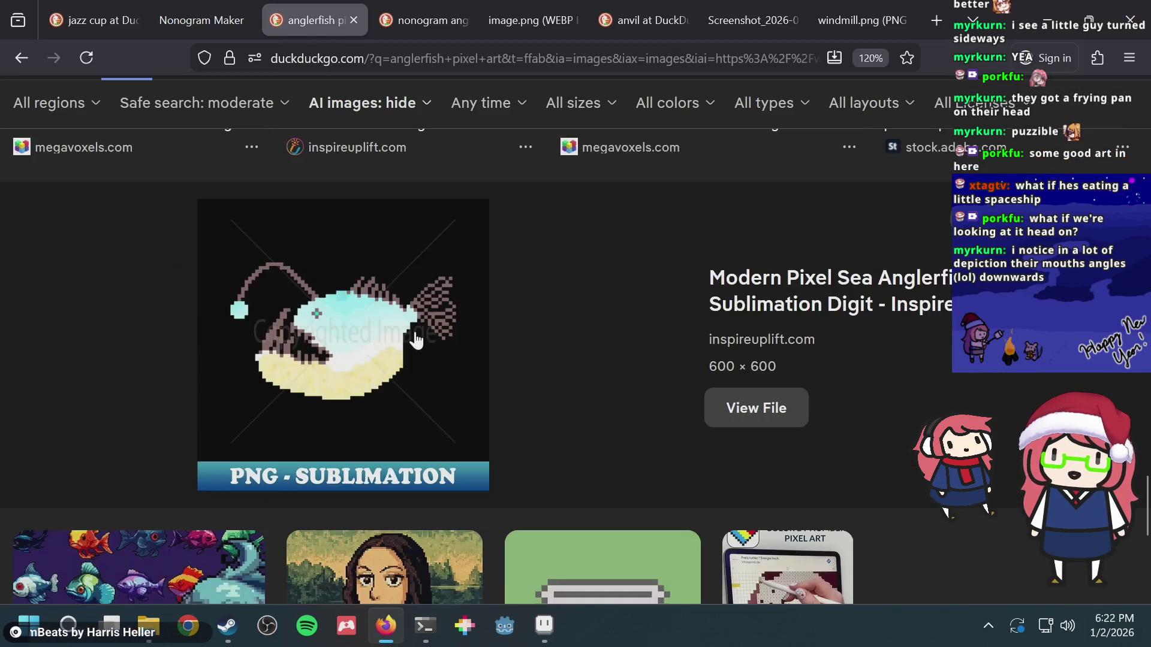
key(alt+Tab)
click(281, 248)
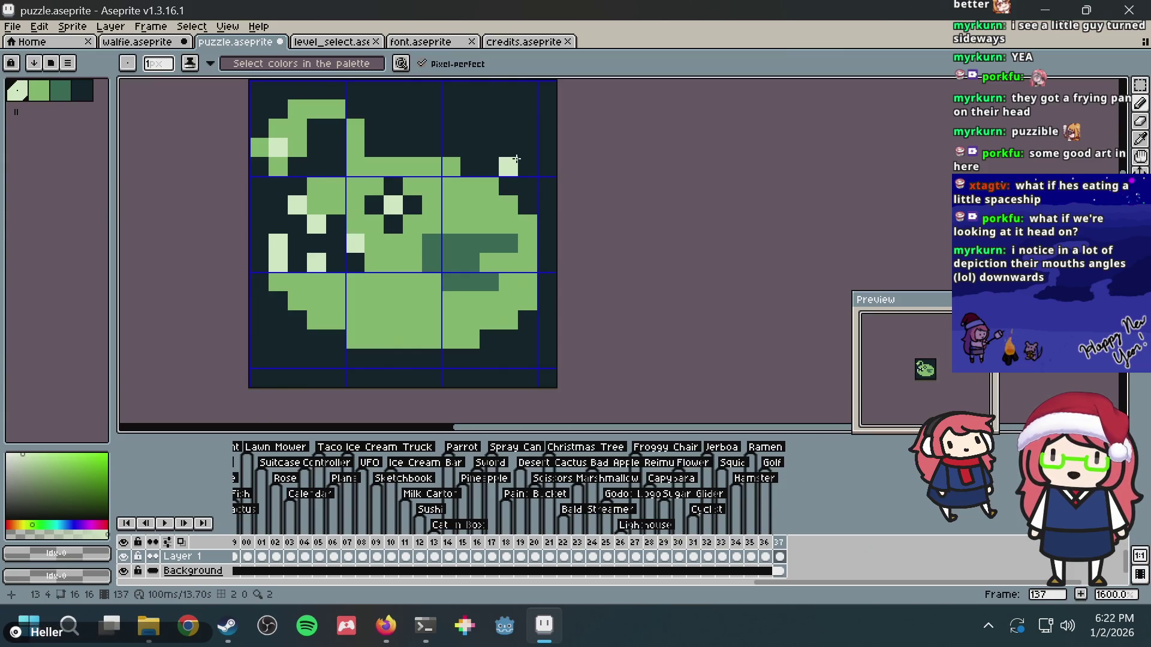
key(ctrl+s)
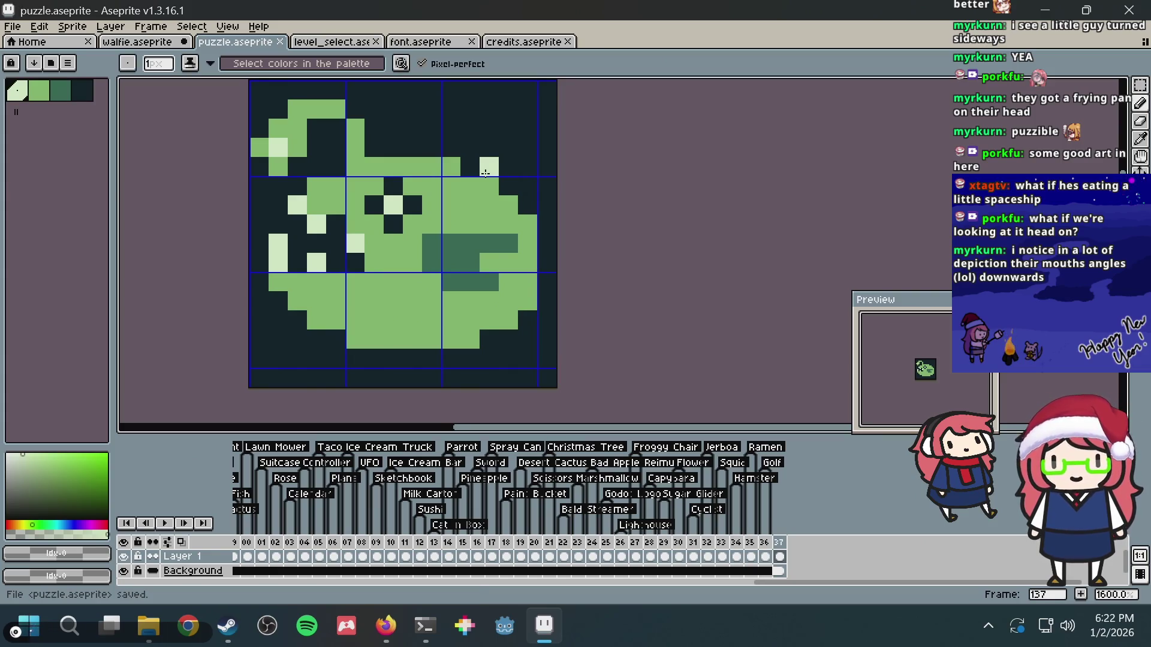
- Recheck the image results, then bring the sprite's top edge into view and sample light green
key(alt+Tab)
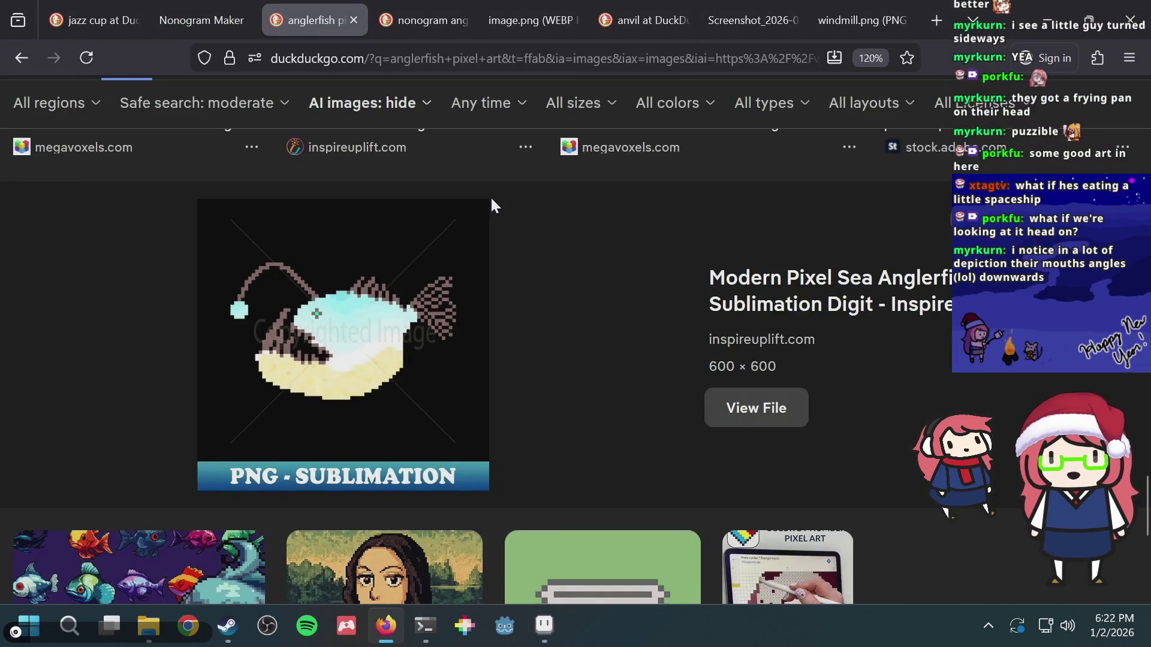
scroll(492, 202, down, 15)
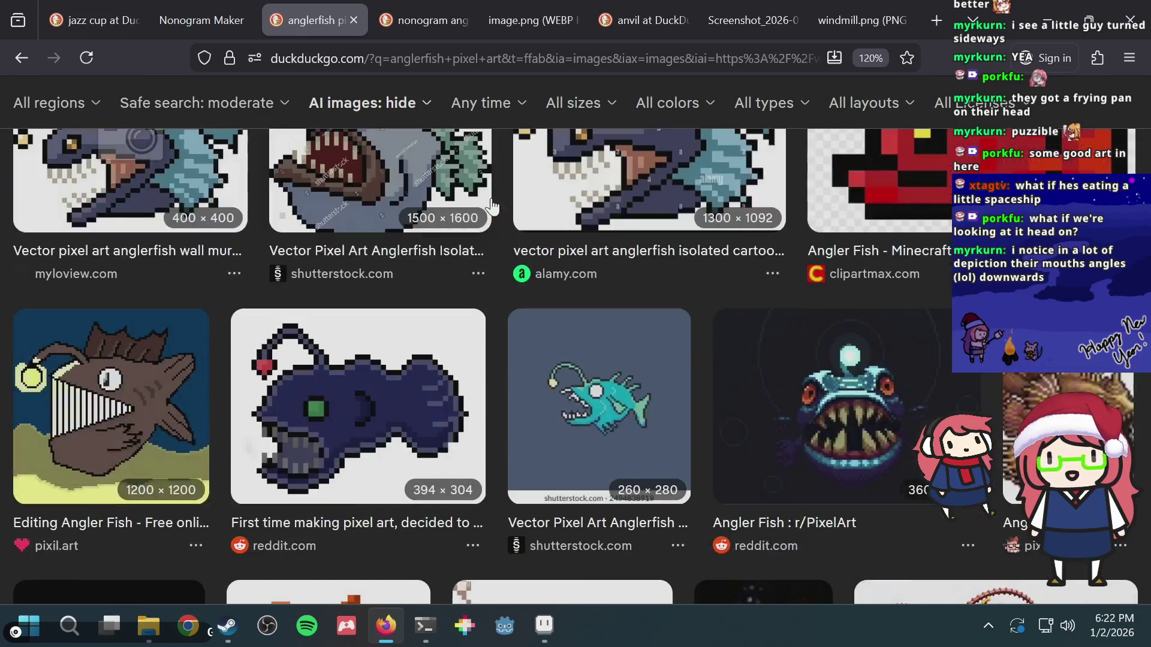
scroll(491, 206, up, 3)
scroll(492, 207, down, 3)
scroll(492, 207, up, 2)
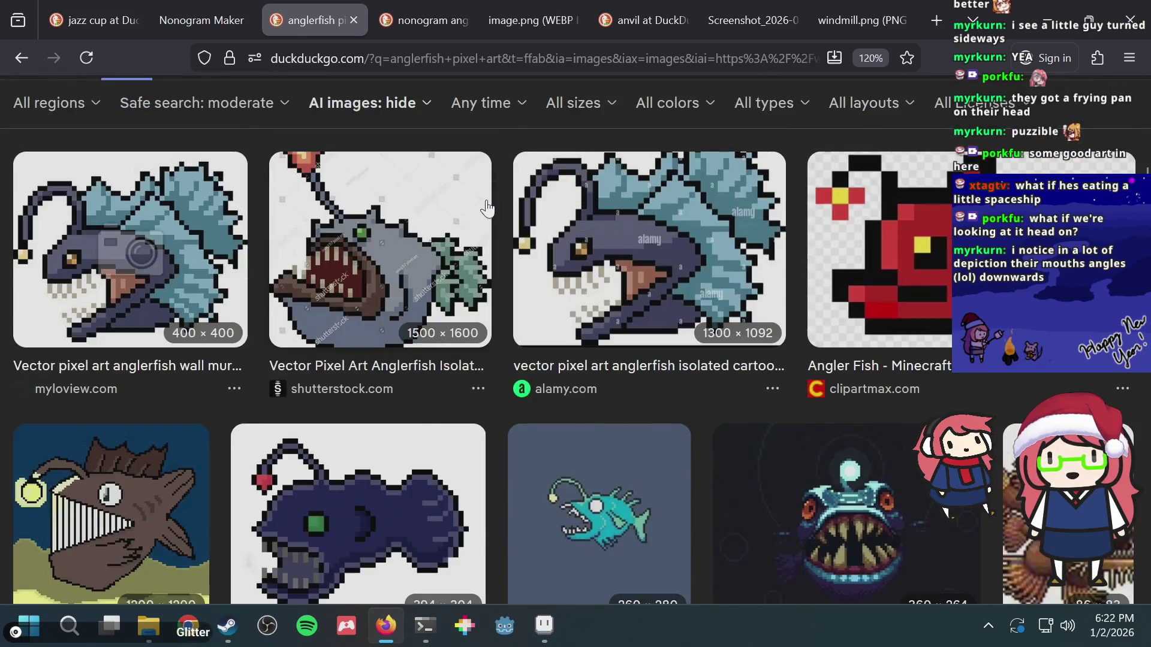
key(alt+Tab)
drag(454, 156, 415, 313)
alt+click(417, 309)
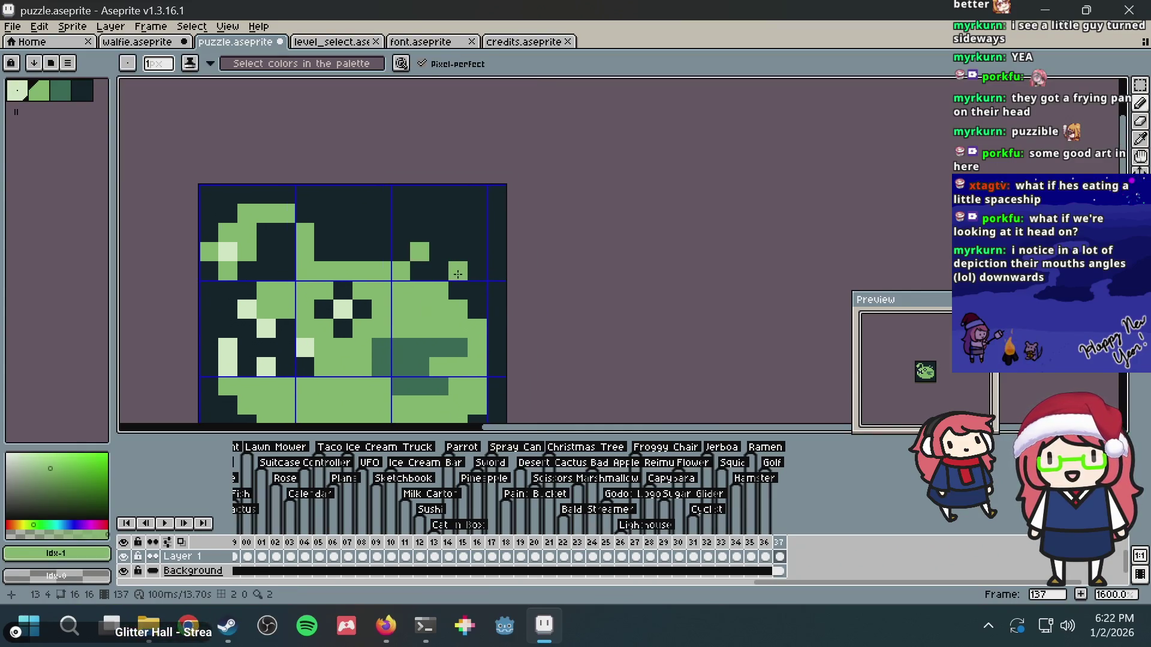
- Paint a dark-green pixel at the base of the right ear and glance at the references
scroll(458, 339, down, 1)
scroll(501, 249, up, 3)
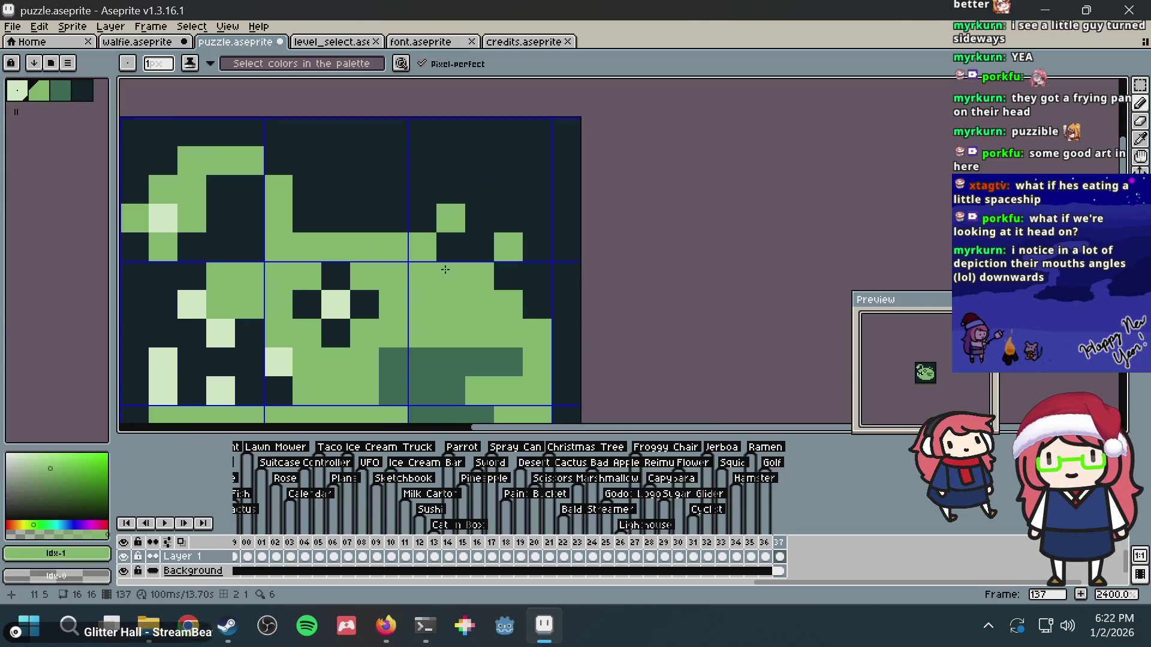
click(60, 91)
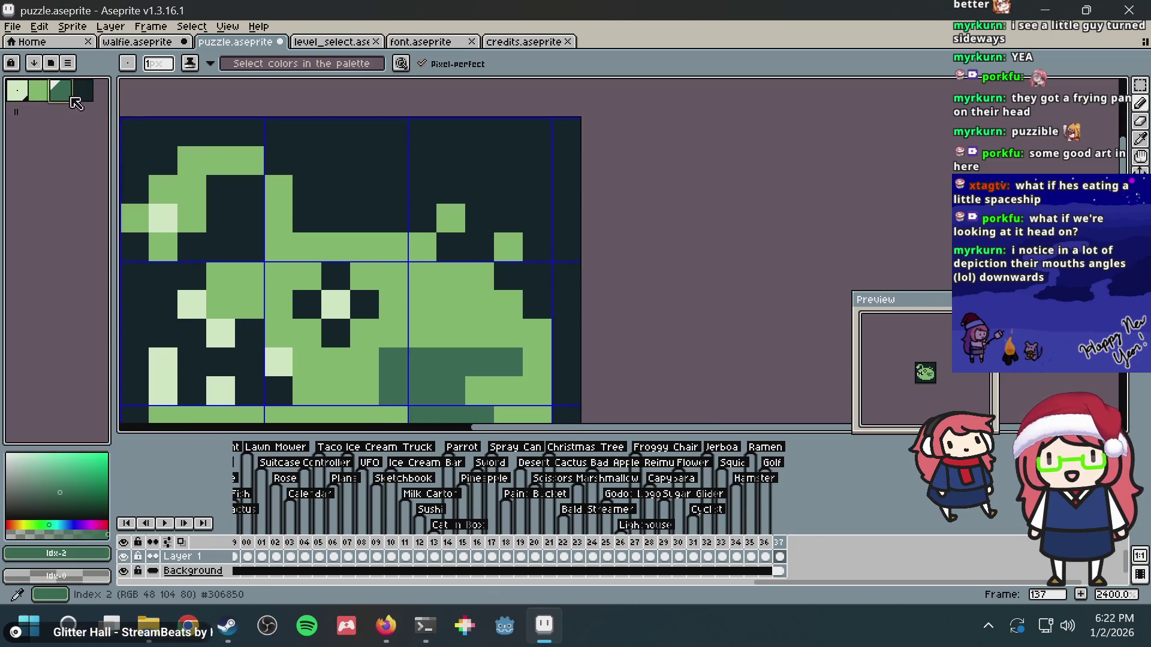
click(443, 248)
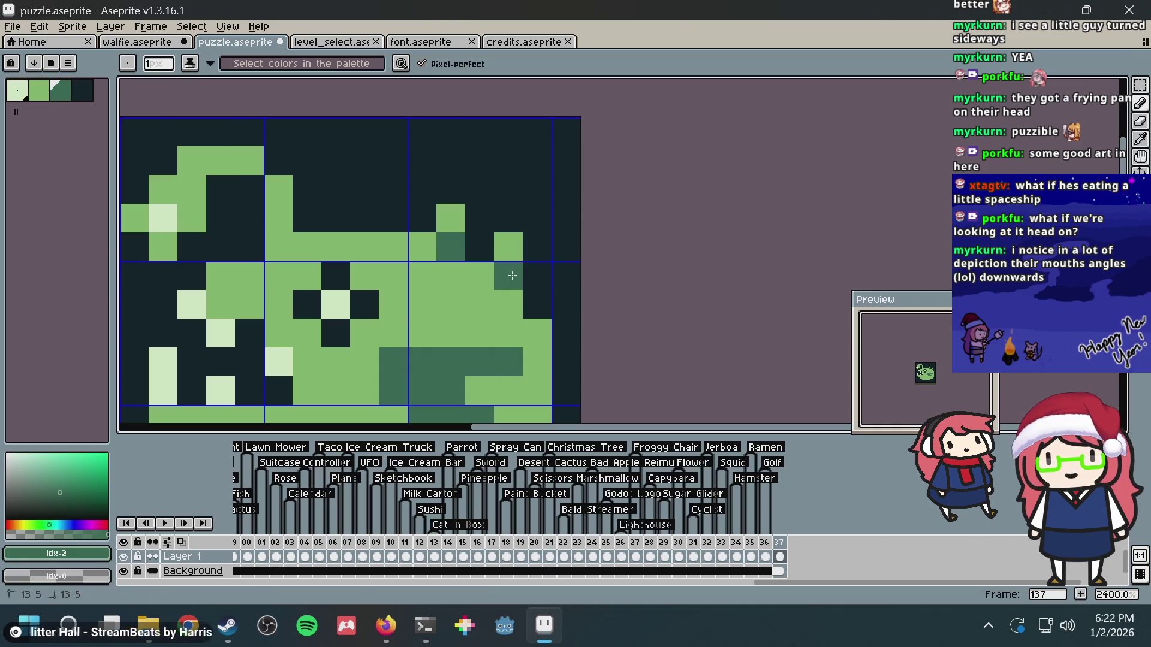
scroll(590, 246, down, 7)
scroll(591, 247, up, 8)
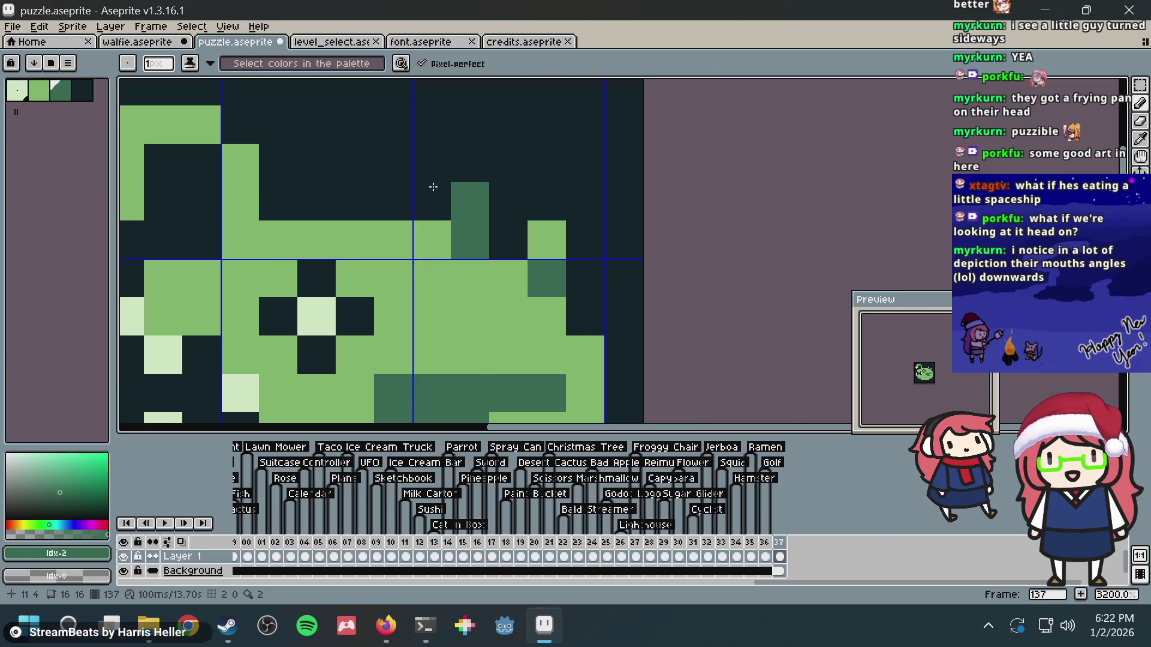
key(alt+Tab)
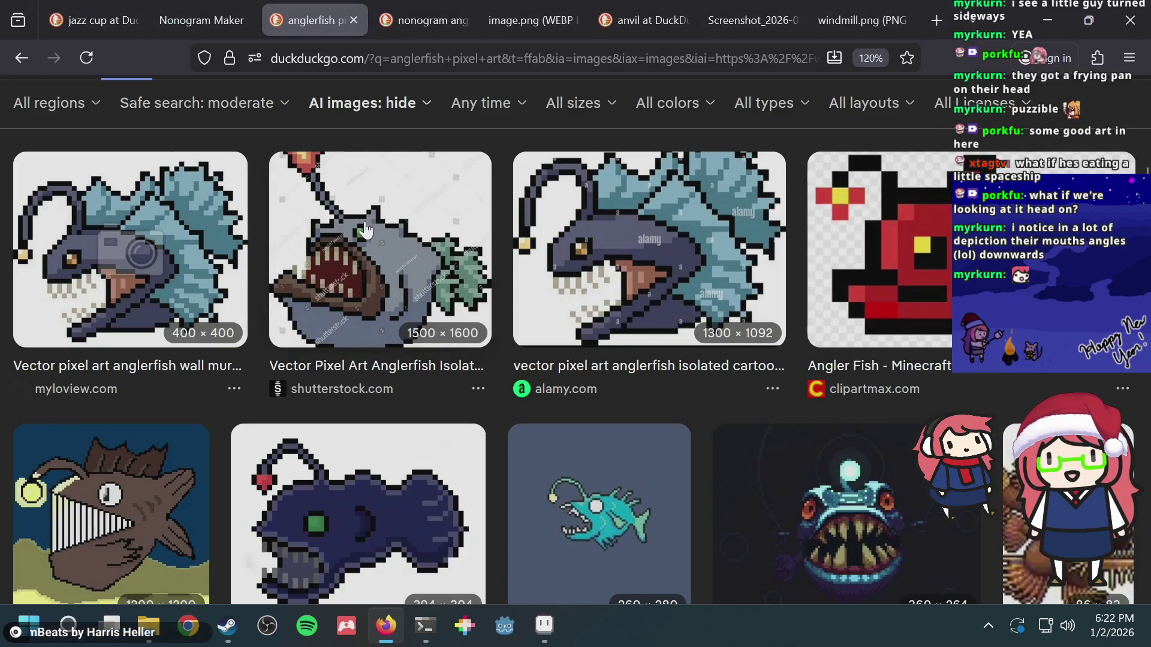
key(alt+Tab)
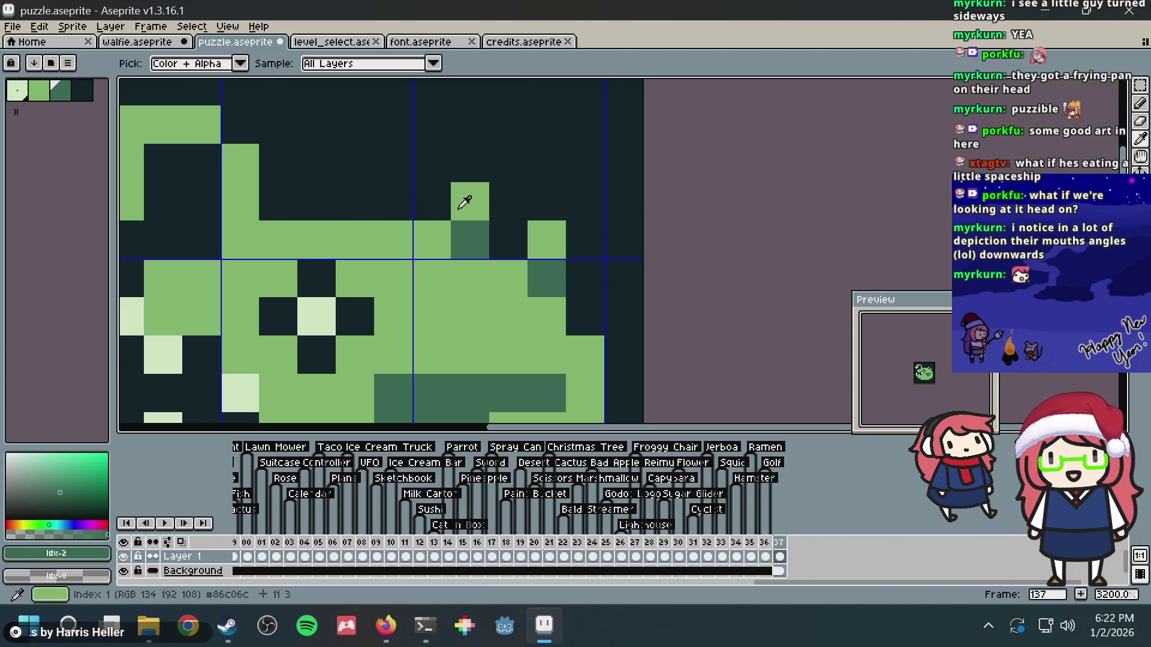
- Paint light-green pixels on the ear, to its right, and over the dark pixel beside it
alt+click(460, 206)
click(480, 176)
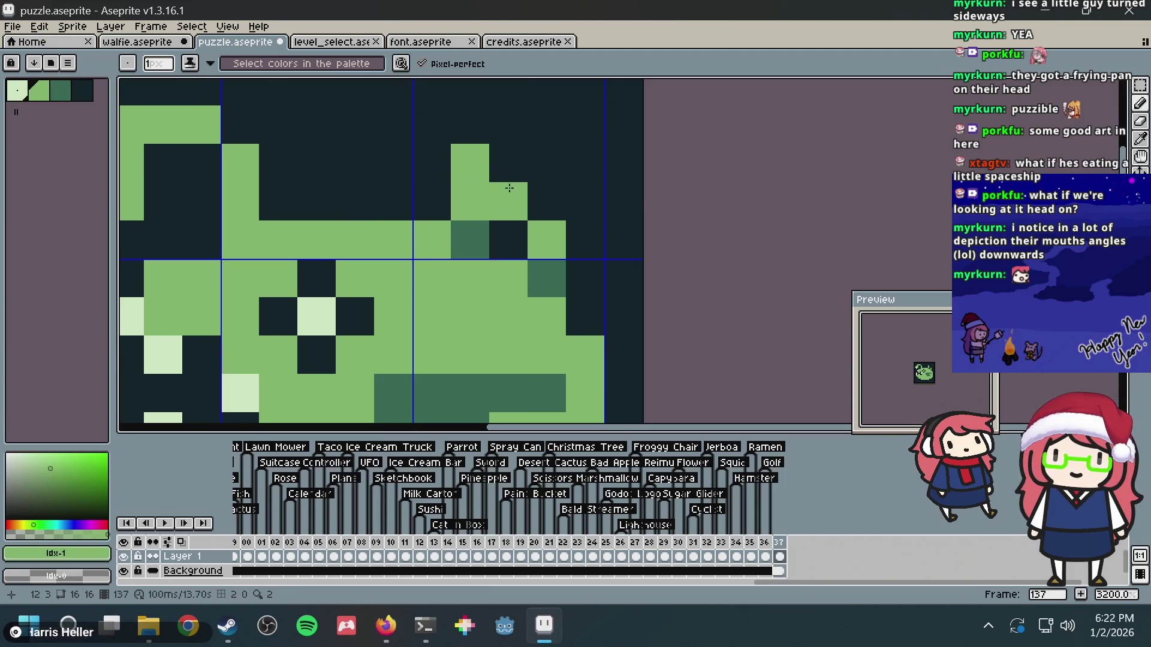
click(546, 201)
scroll(601, 256, down, 3)
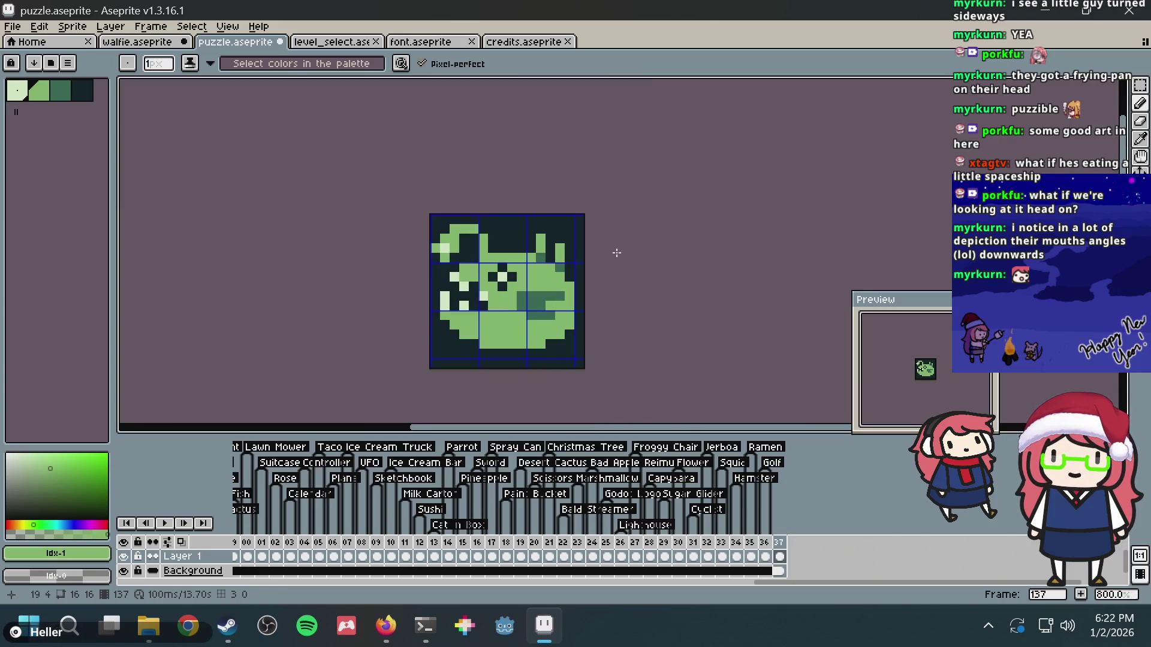
scroll(576, 258, up, 3)
click(497, 257)
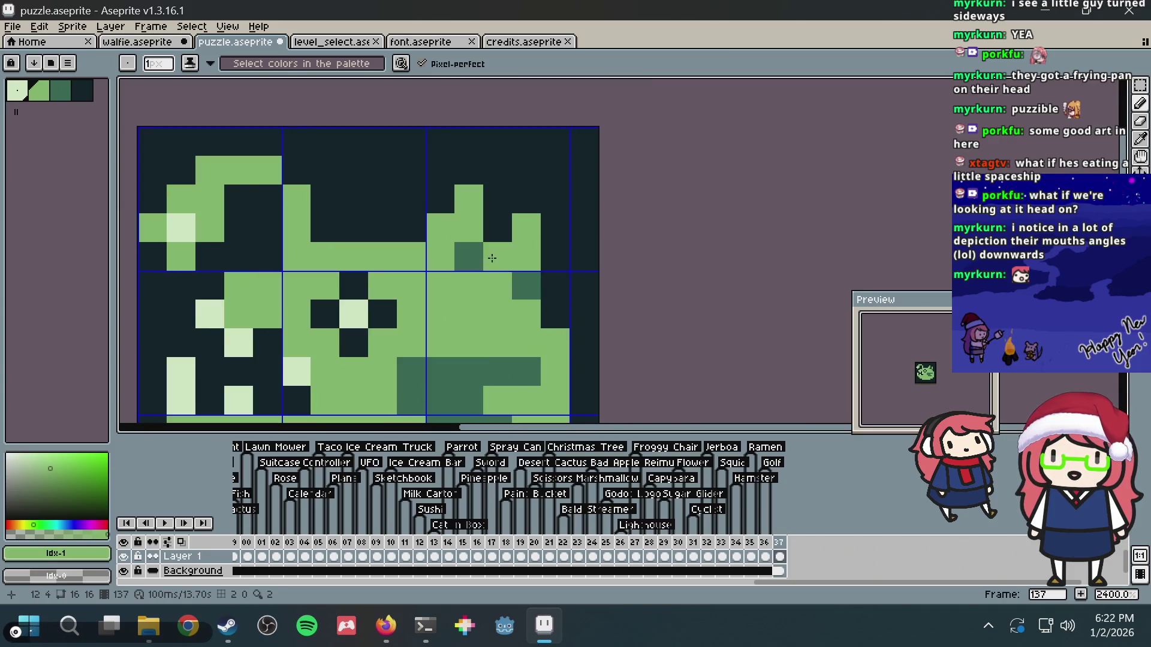
scroll(507, 234, down, 3)
scroll(508, 234, up, 3)
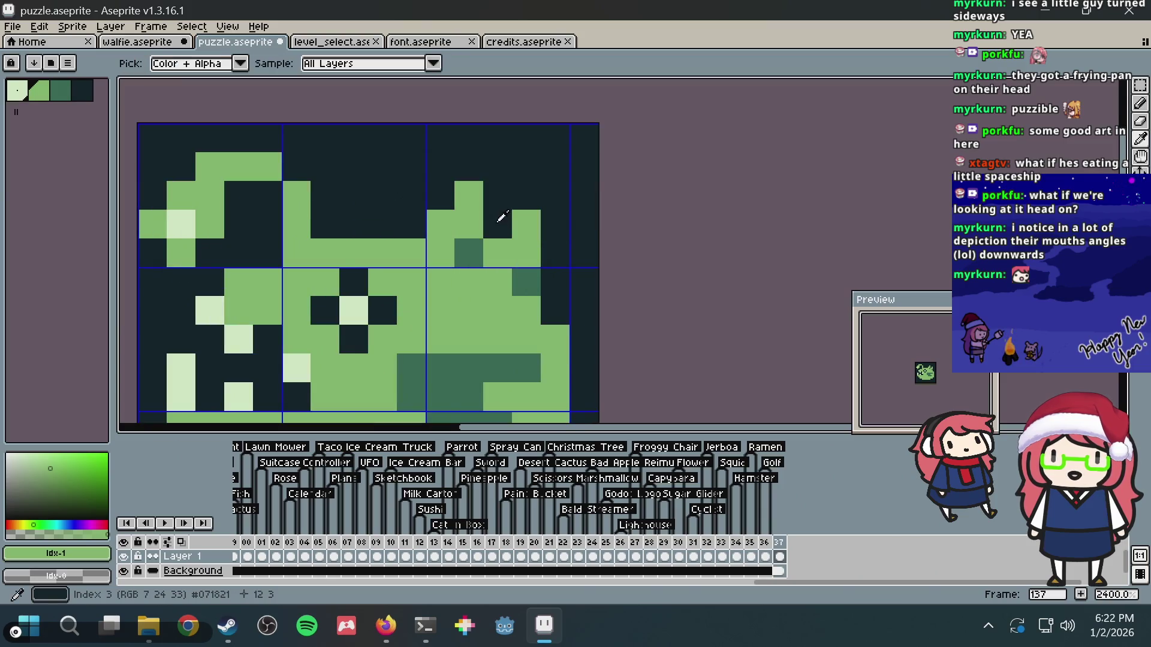
- Try turning two dark pixels near the right edge green, undo it, and return to the references
alt+click(501, 218)
alt+click(530, 311)
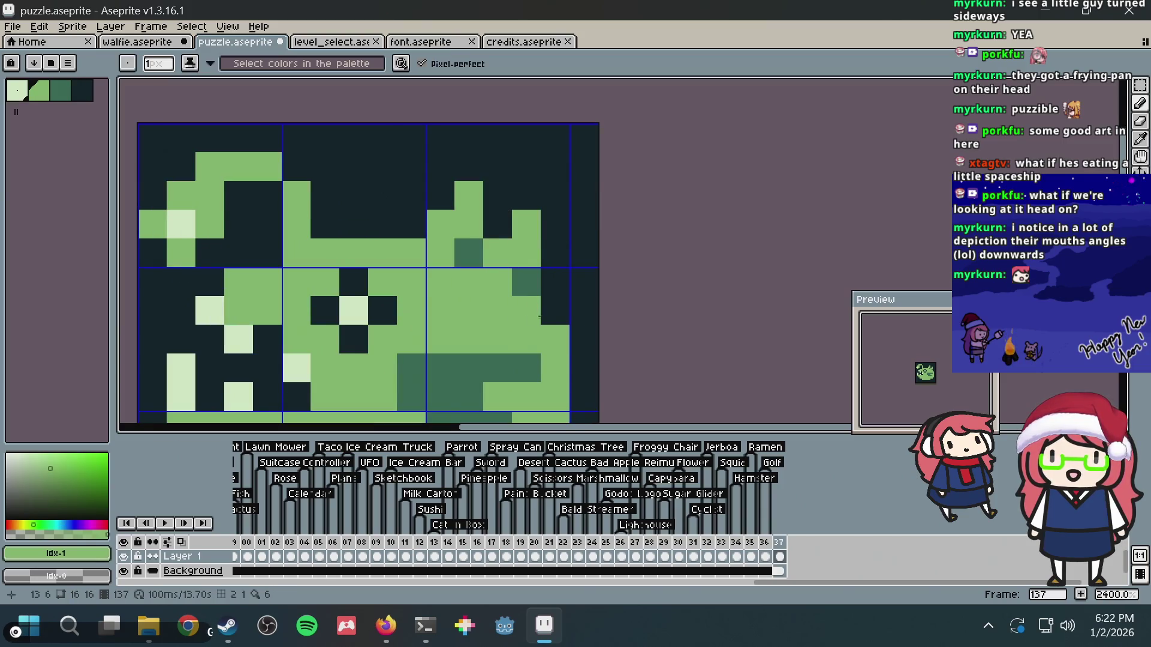
drag(555, 311, 555, 281)
key(ctrl+z)
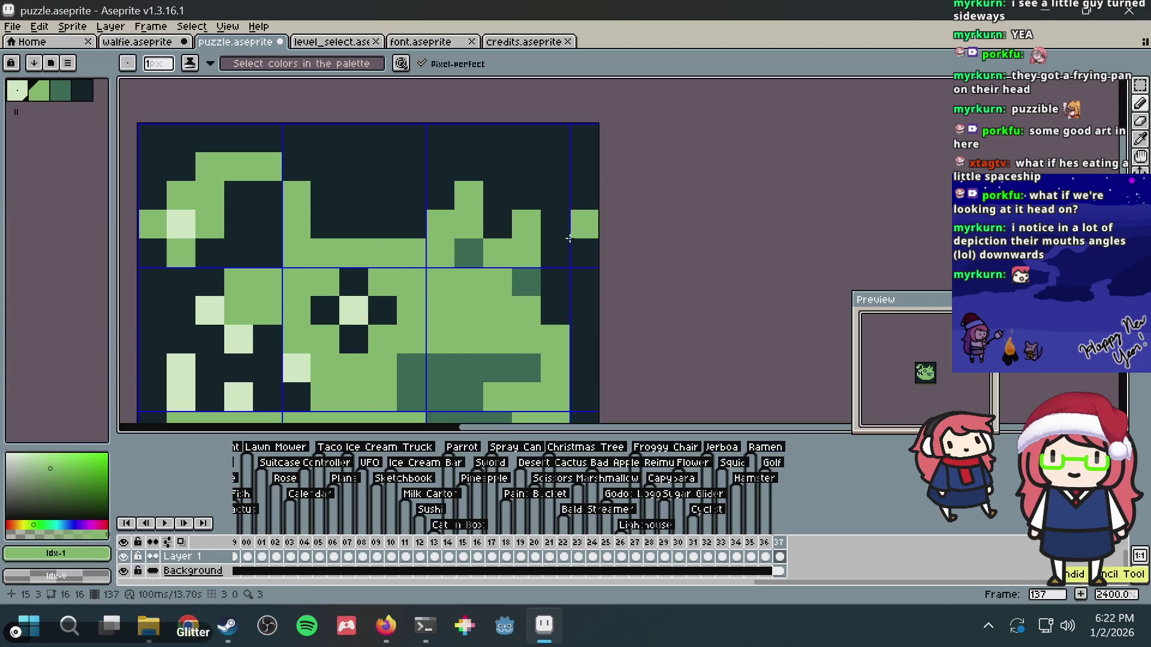
scroll(593, 242, down, 3)
key(alt+Tab)
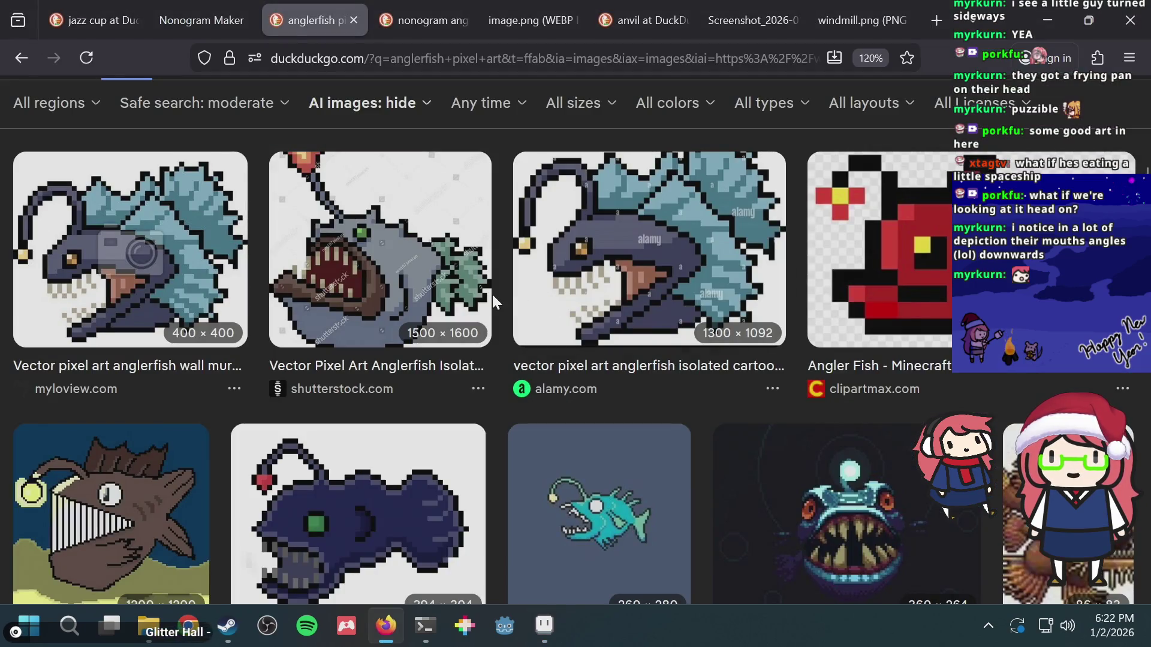
- Pencil a dark-green line along the anglerfish's lower jaw, undoing misplaced pixels
scroll(490, 297, up, 10)
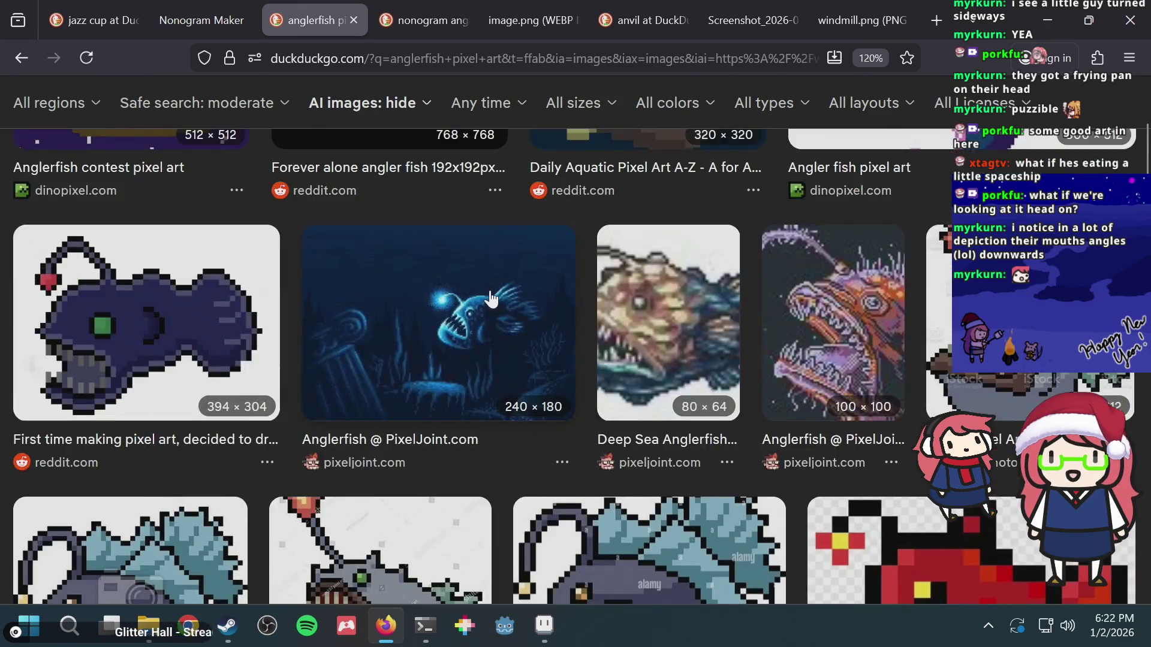
key(alt+Tab)
scroll(464, 276, up, 3)
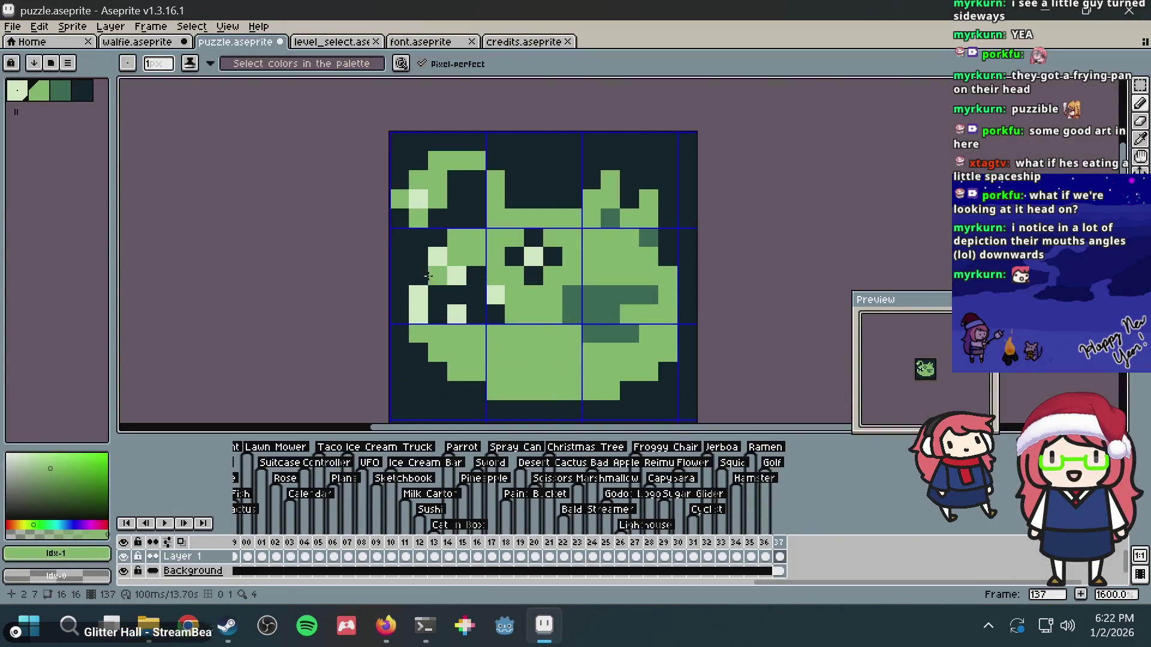
alt+click(590, 296)
click(506, 259)
key(ctrl+z)
click(475, 250)
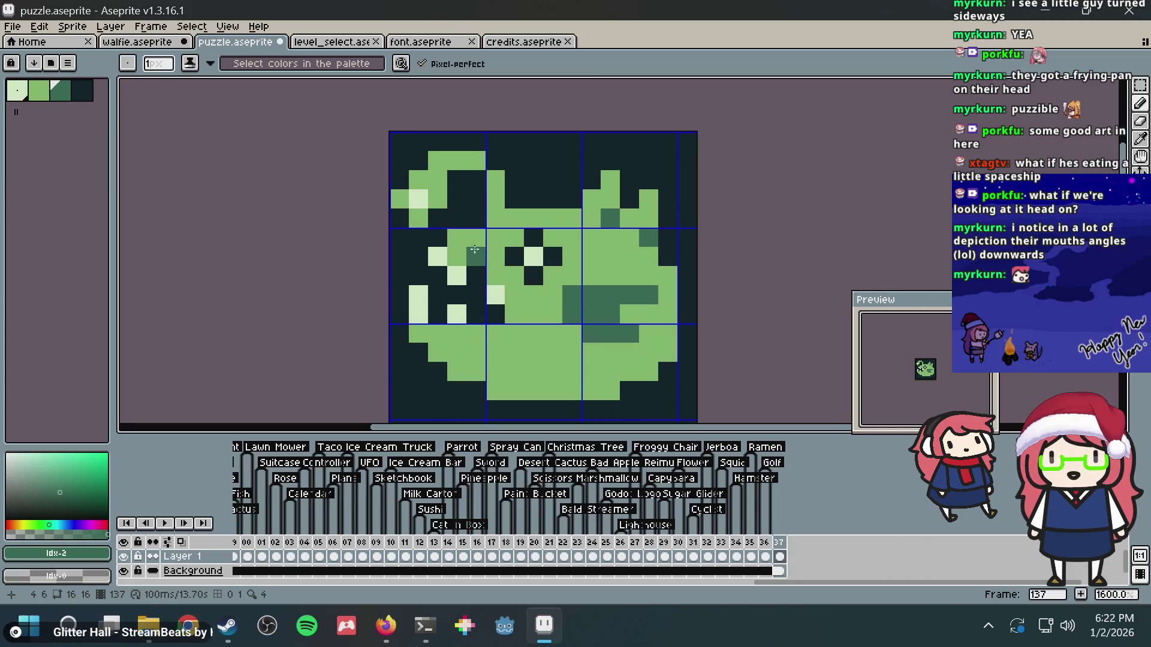
key(ctrl+z)
click(456, 333)
key(ctrl+z)
click(441, 336)
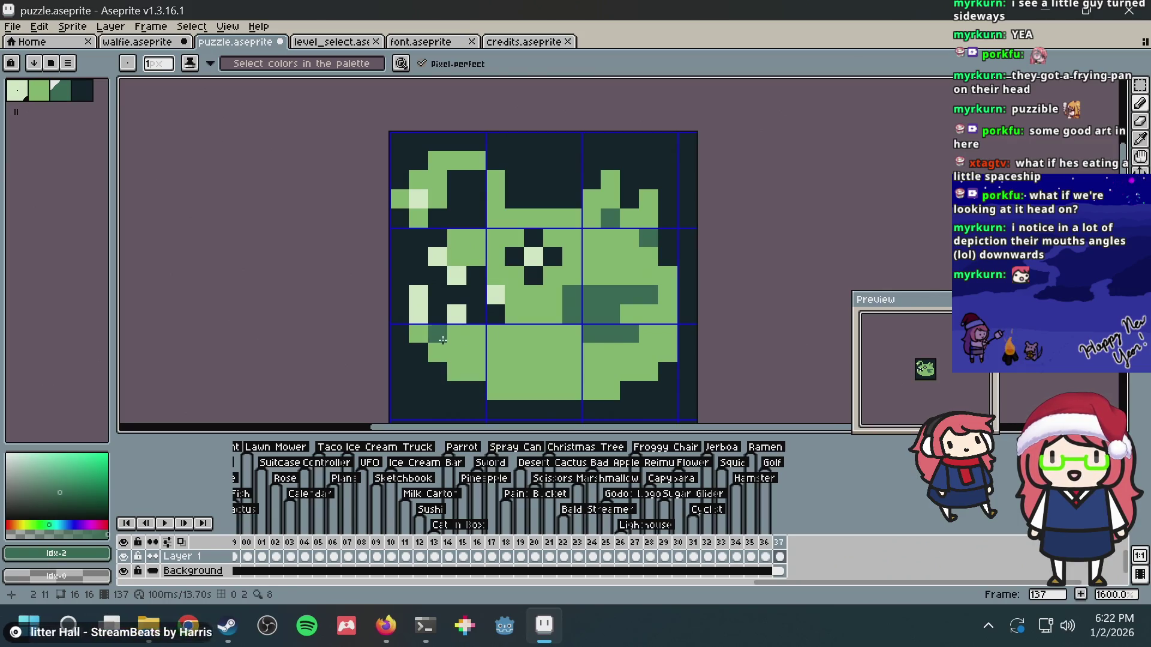
drag(443, 347, 484, 349)
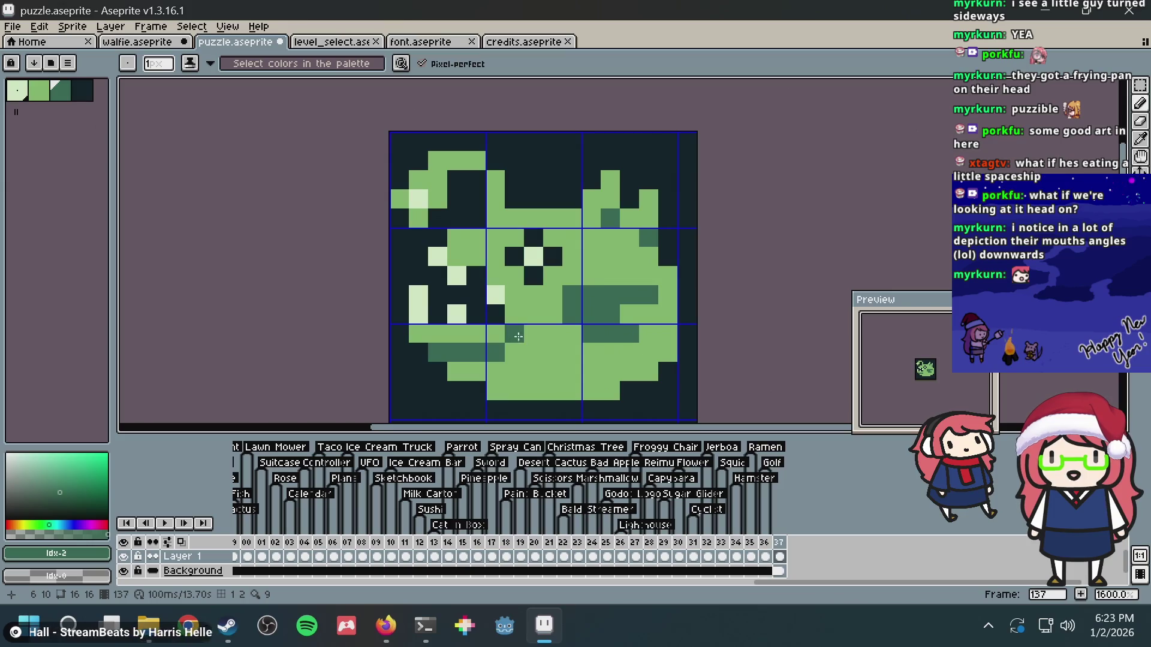
- Save puzzle.aseprite
scroll(576, 331, down, 3)
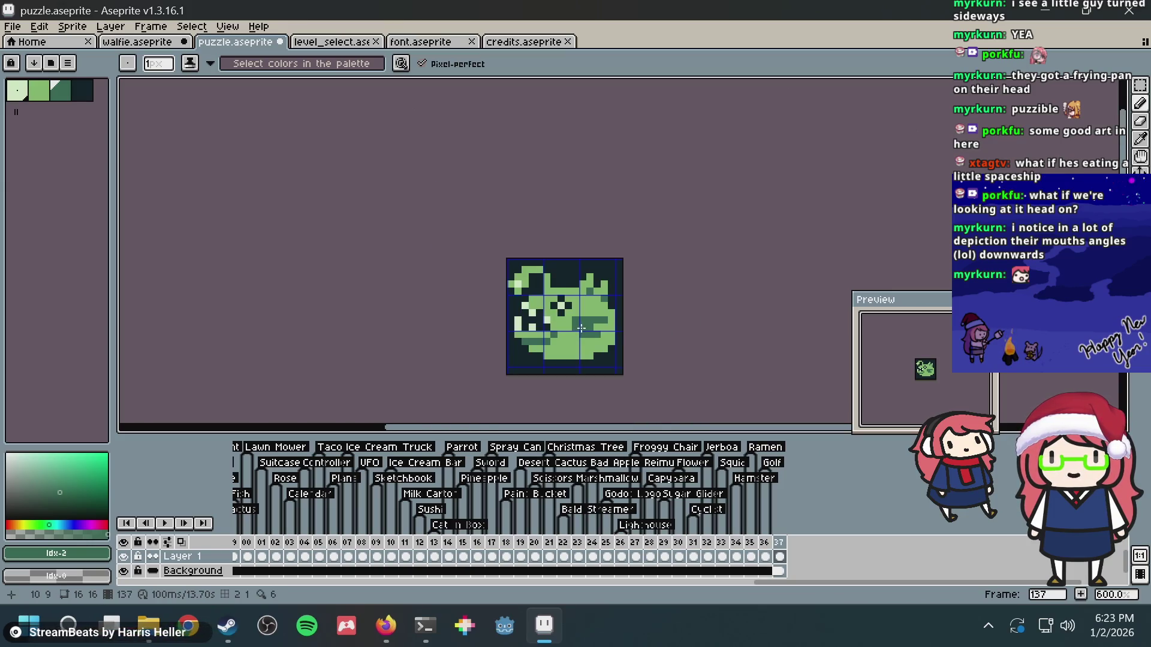
scroll(581, 327, up, 3)
scroll(580, 328, down, 2)
scroll(557, 323, down, 1)
key(ctrl+s)
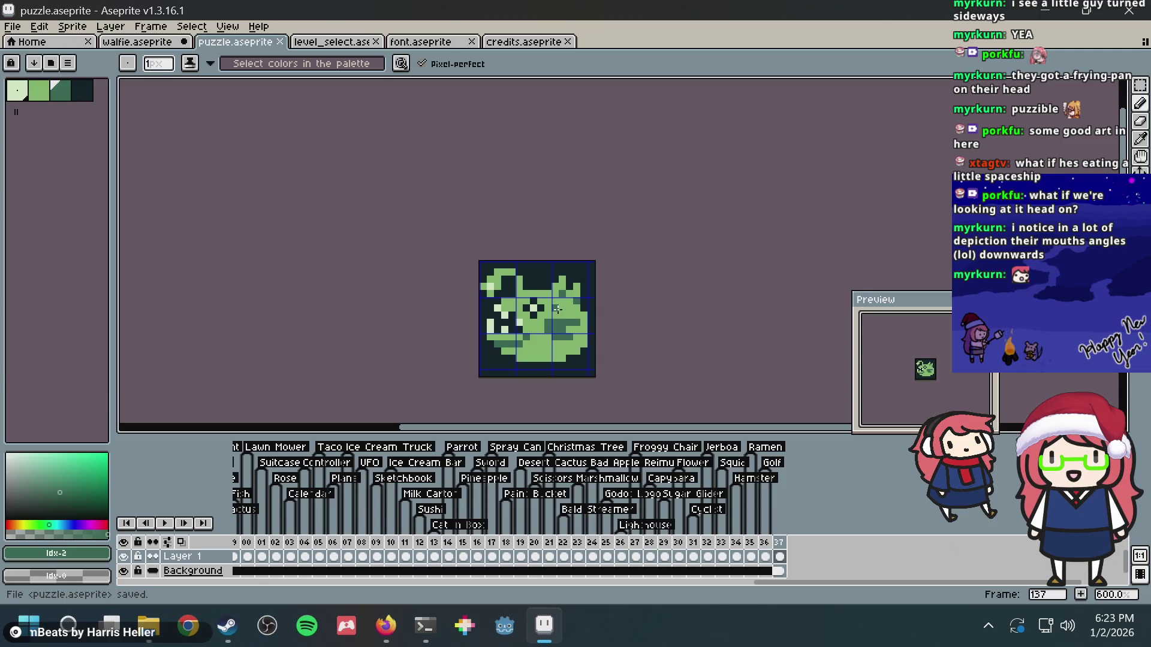
- Bring up the File > Open Recent list of recently opened files
scroll(534, 319, up, 1)
scroll(534, 320, up, 3)
scroll(594, 221, down, 5)
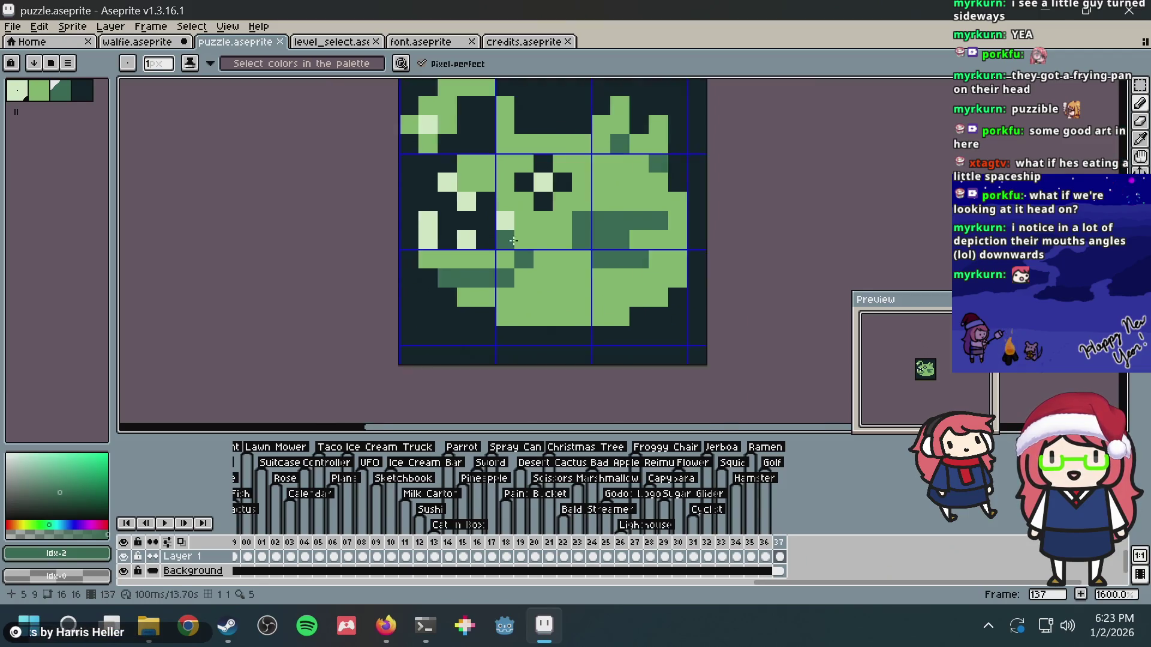
key(v)
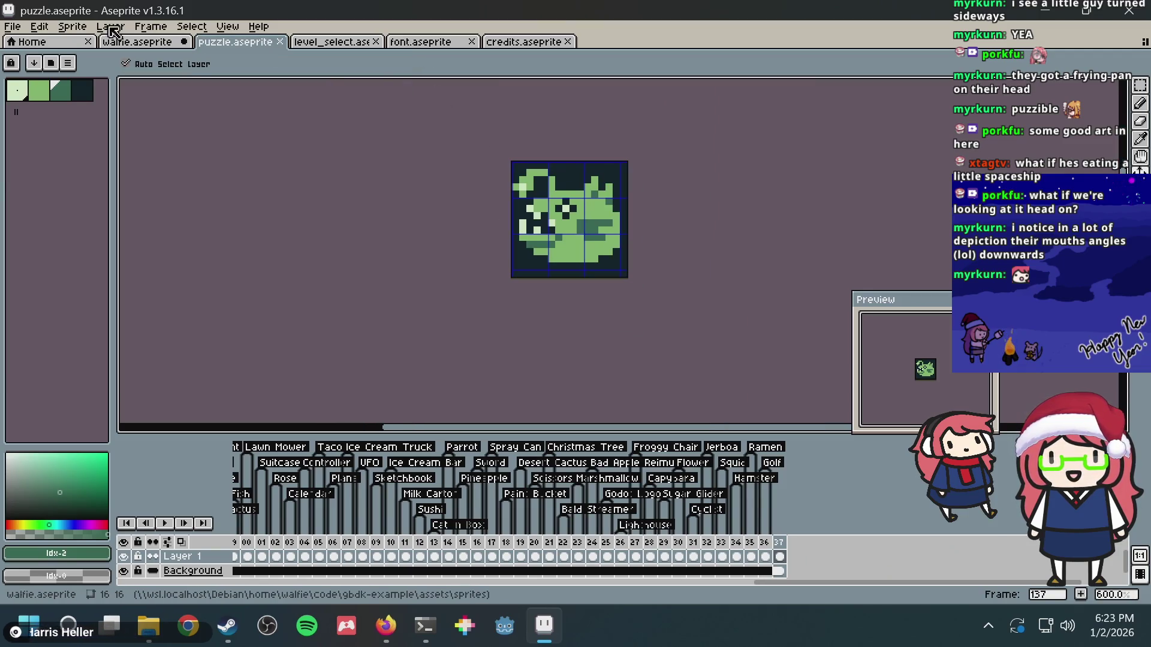
click(12, 27)
mouse_move(40, 74)
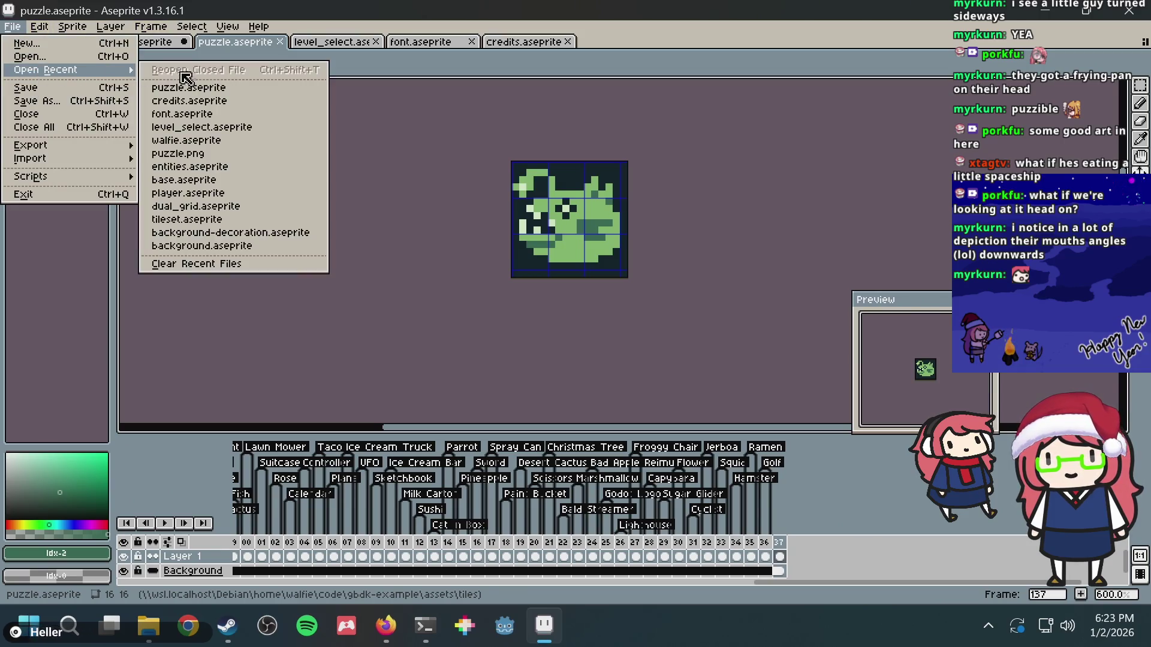
- Open puzzle.png from recent files and paste in the 16x16 anglerfish image, committing it
click(195, 155)
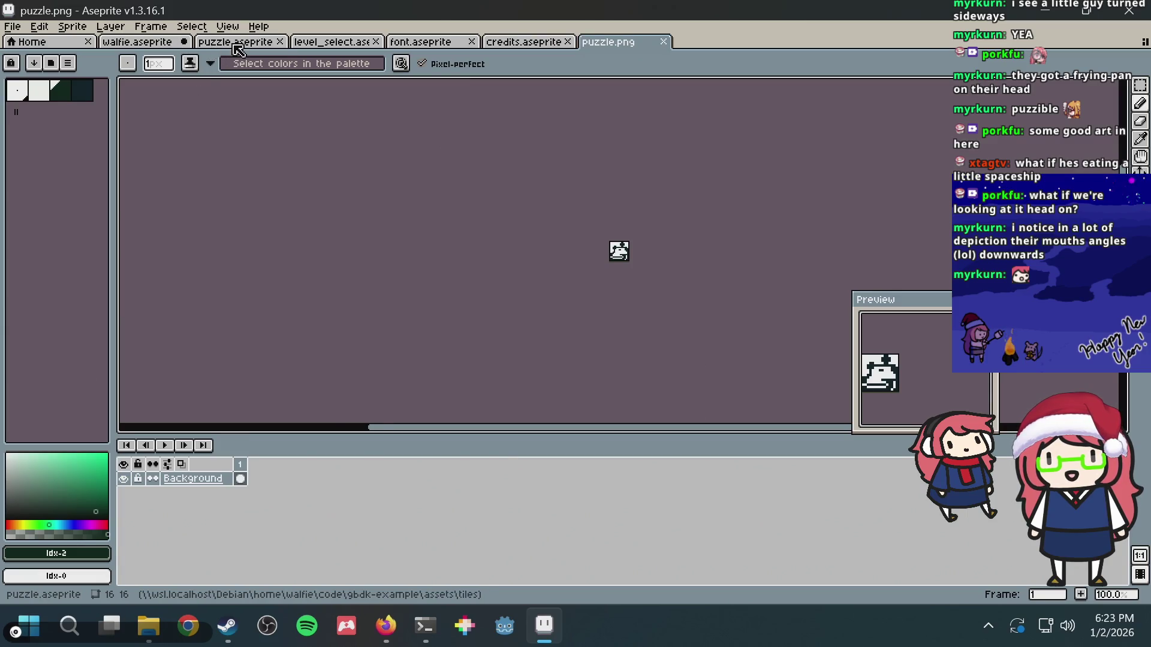
click(238, 41)
click(606, 41)
key(ctrl+v)
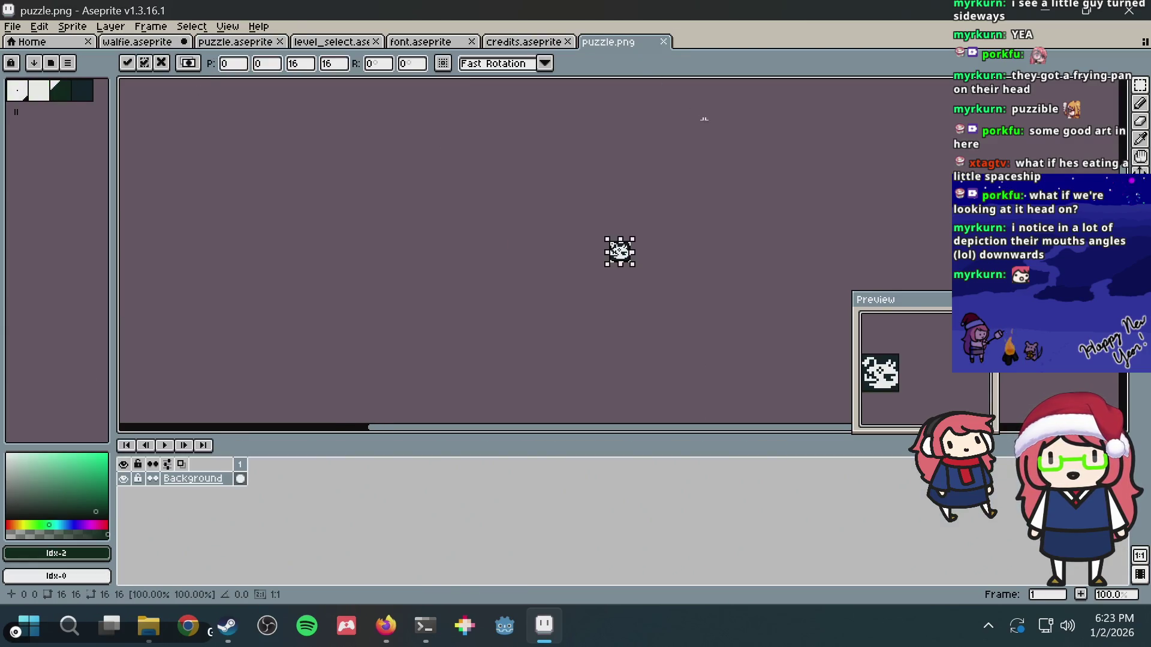
scroll(665, 218, up, 8)
key(Return)
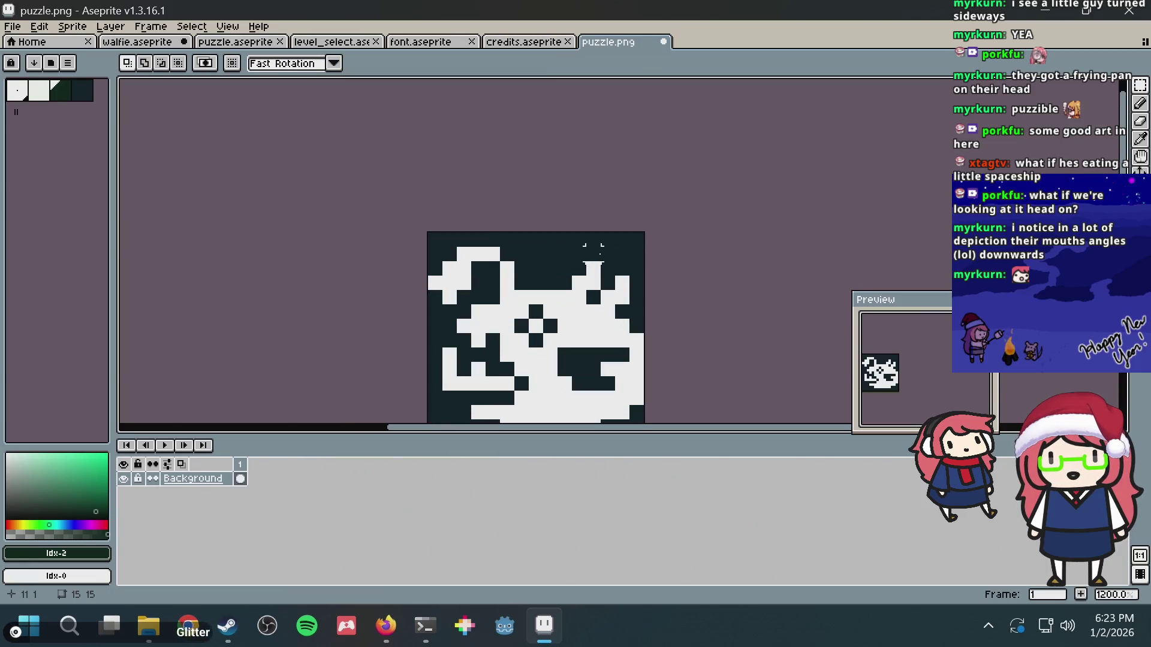
- Try a light stroke across row 11, undo it, and return to puzzle.aseprite
scroll(594, 252, down, 2)
scroll(555, 286, up, 3)
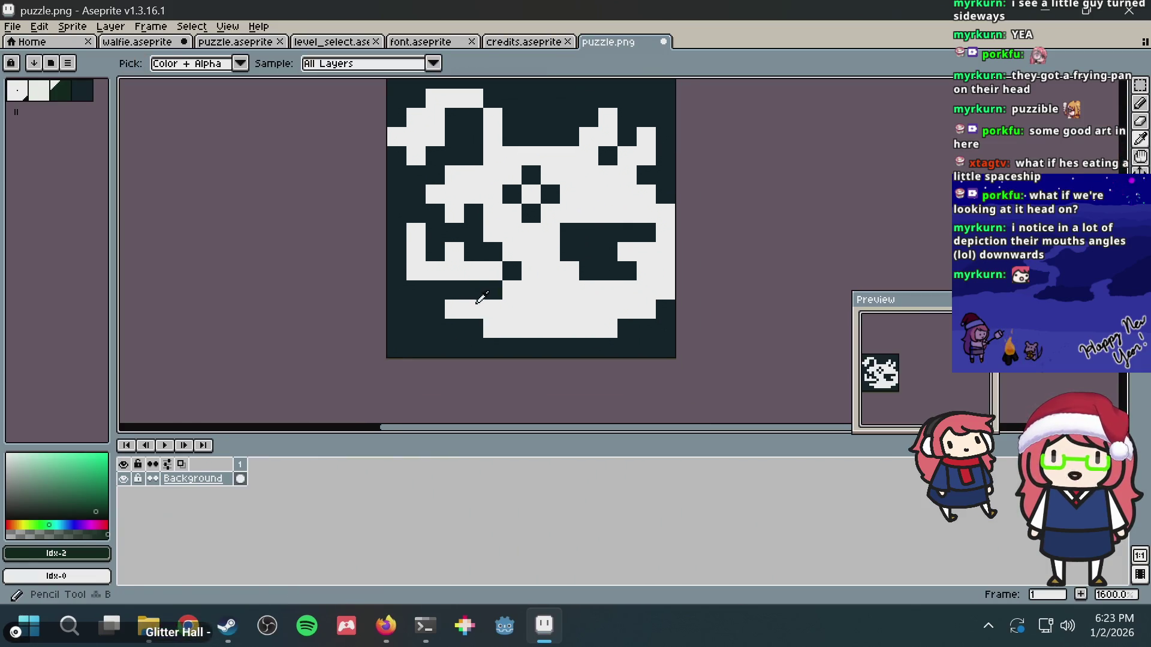
alt+click(477, 302)
drag(431, 288, 507, 286)
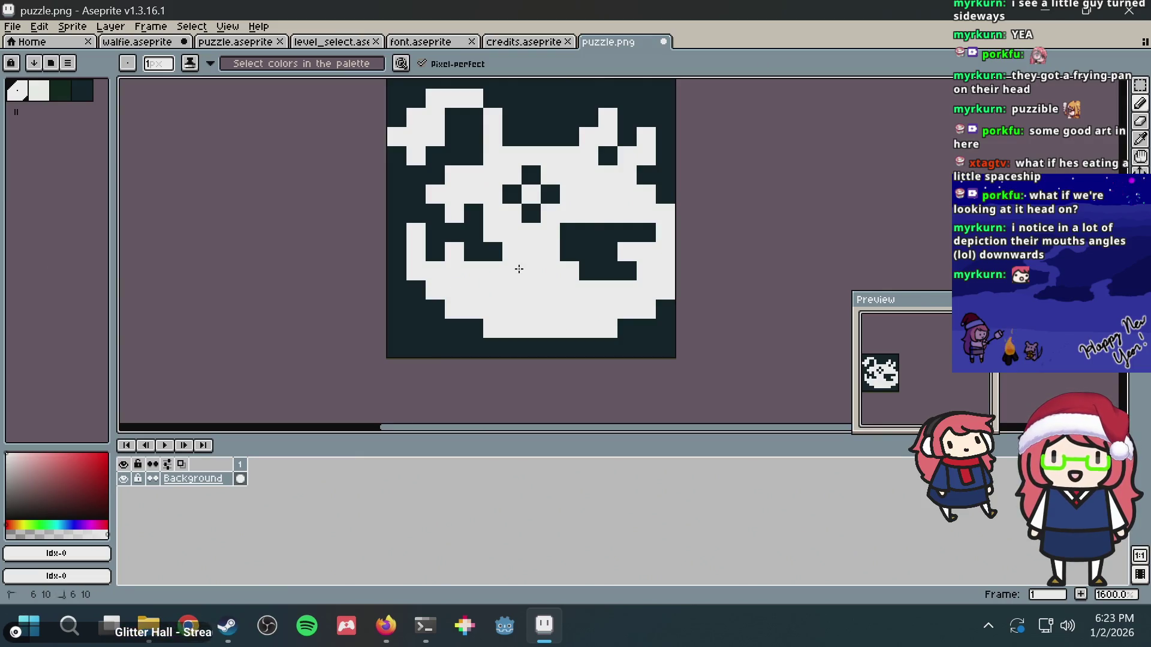
key(ctrl+z)
scroll(671, 230, down, 4)
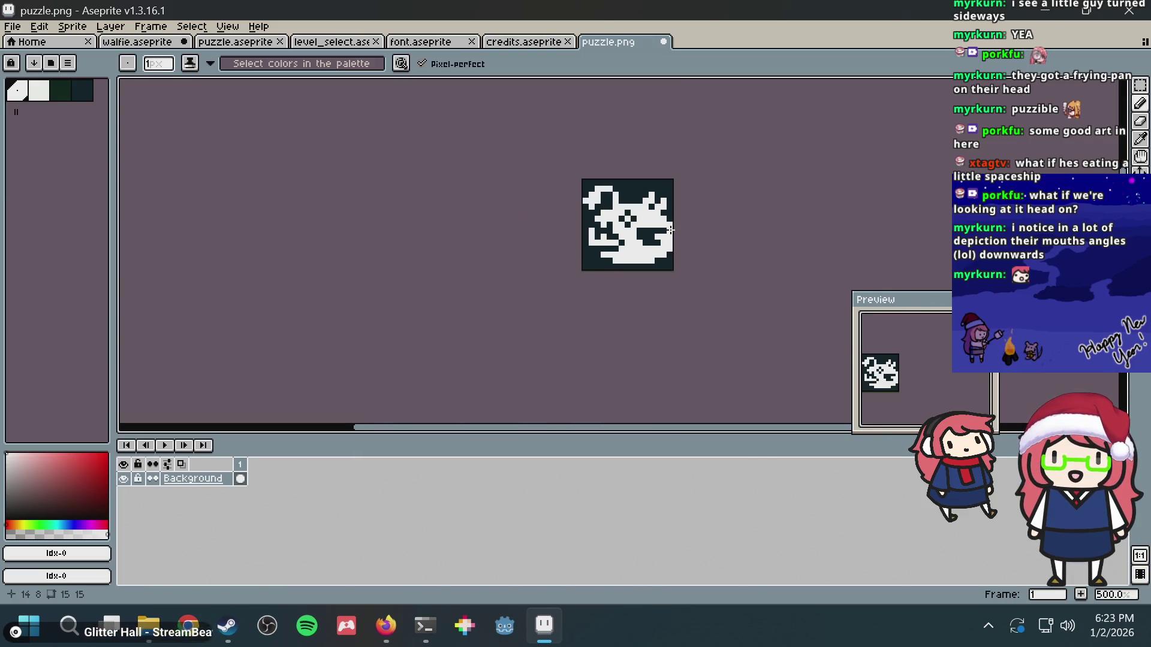
scroll(671, 230, up, 2)
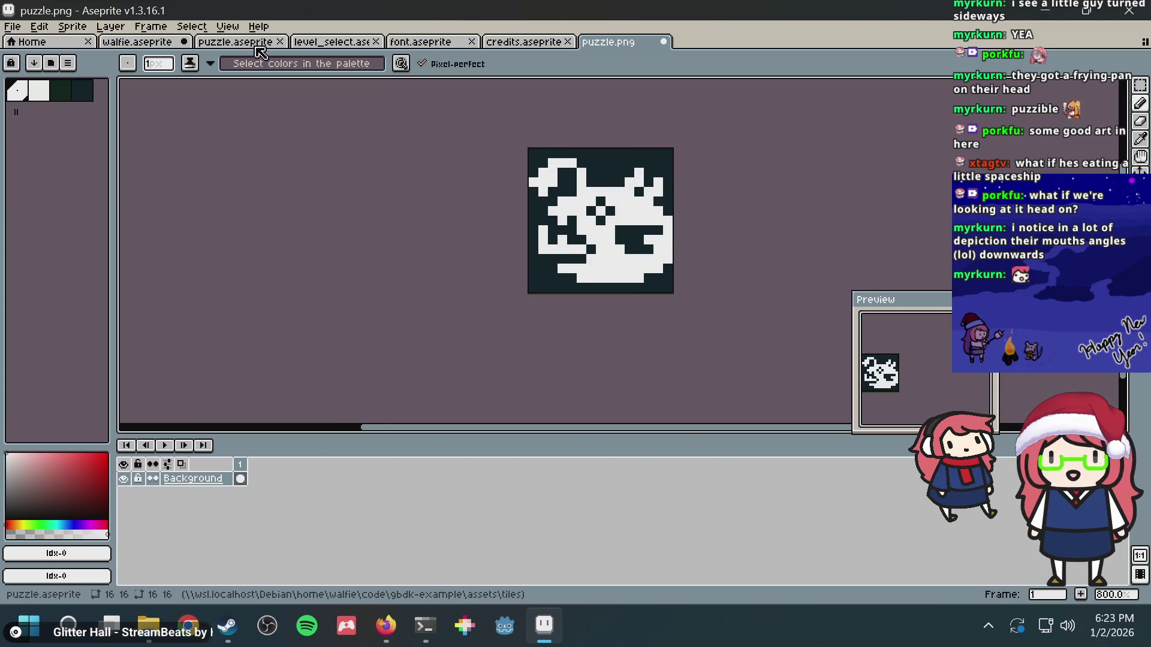
click(251, 42)
scroll(584, 256, up, 3)
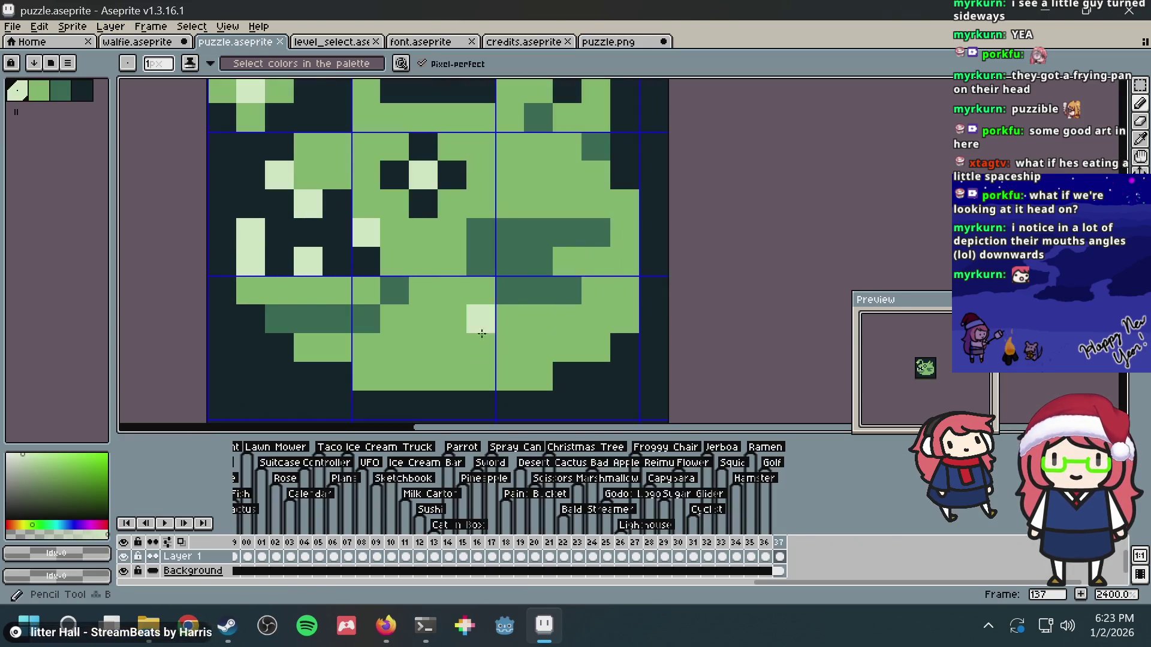
- Sample the dark green and add dark-green pixels around the anglerfish's eye
scroll(527, 257, down, 2)
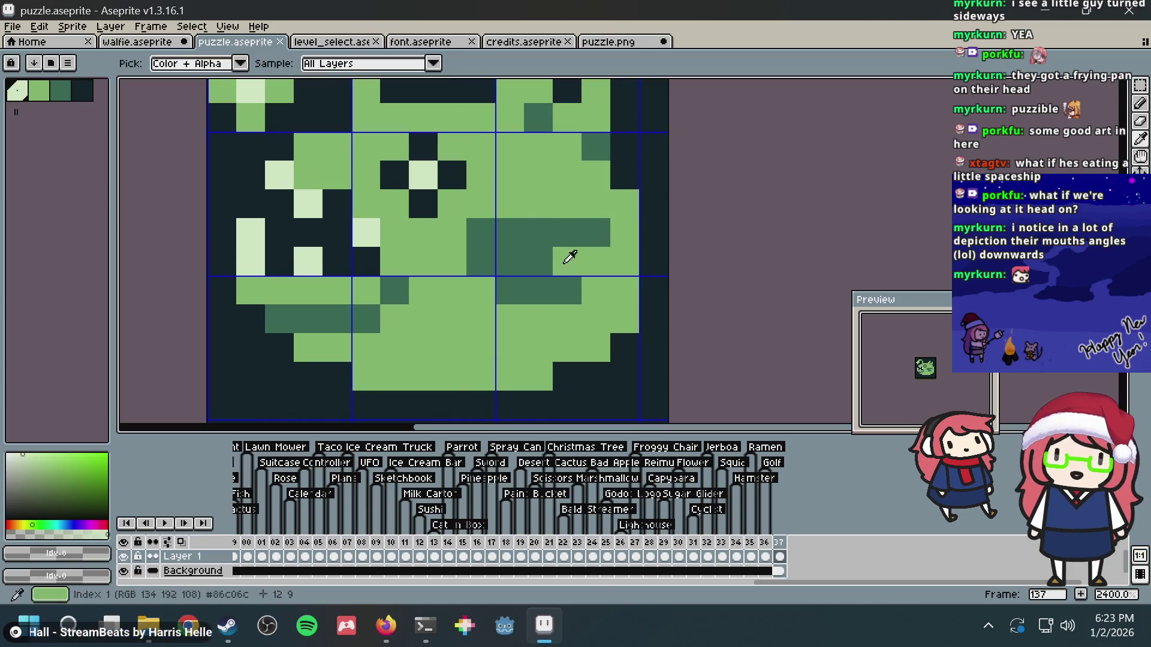
key(alt+Tab)
key(alt+Tab)
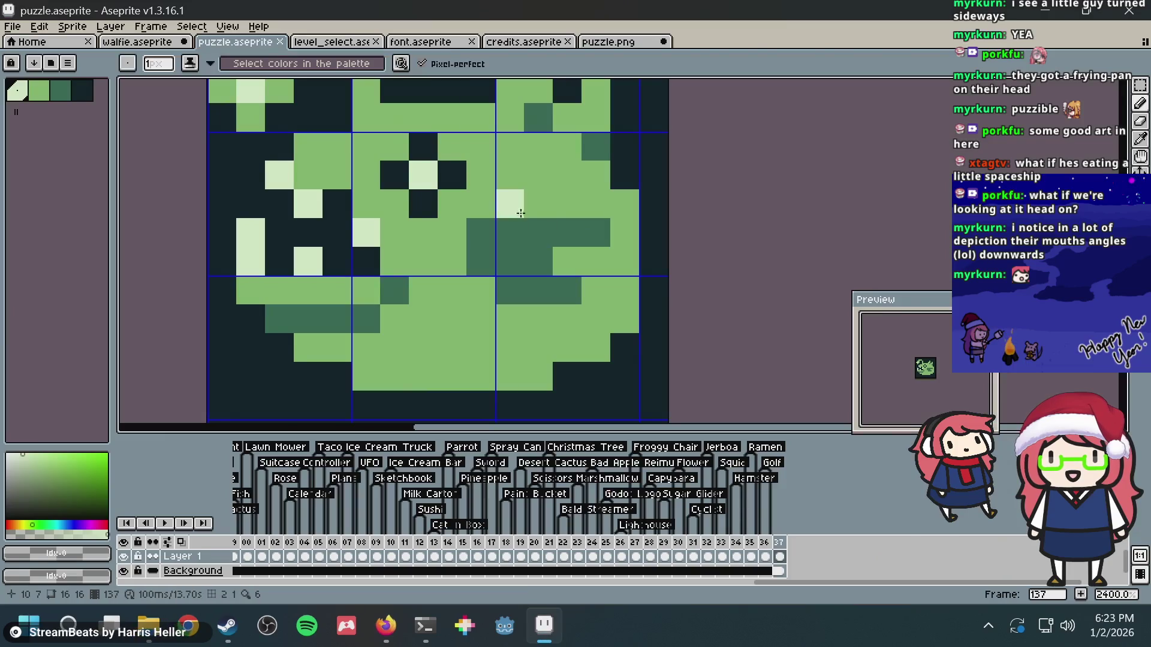
scroll(546, 274, down, 1)
key(alt)
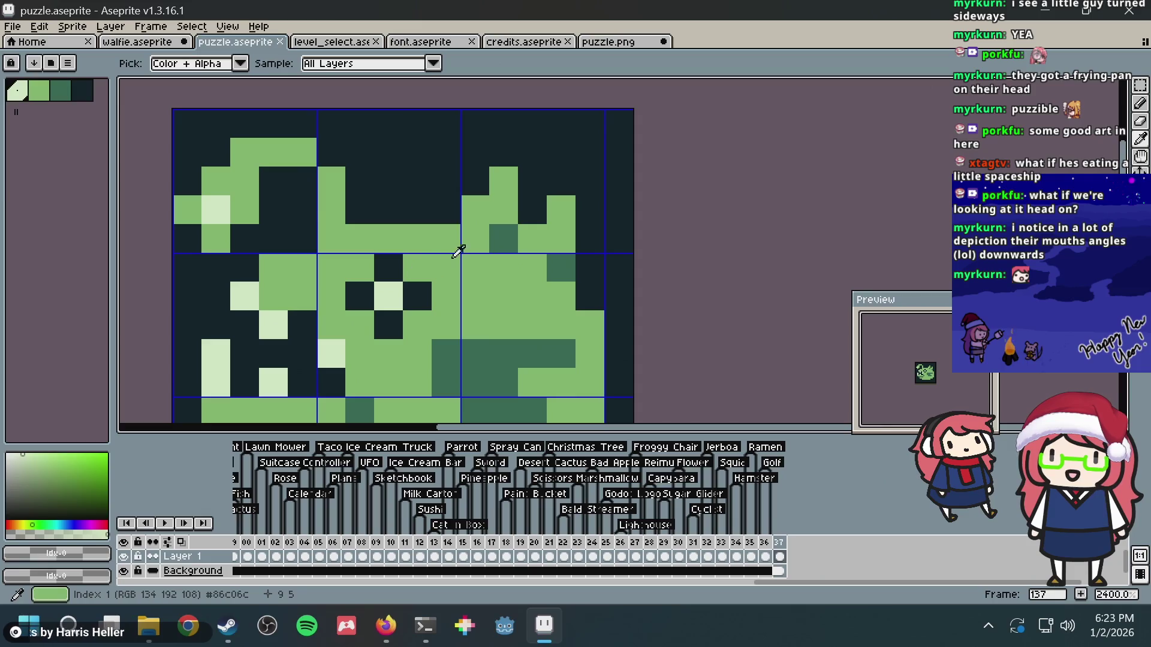
alt+click(497, 244)
click(389, 268)
click(360, 297)
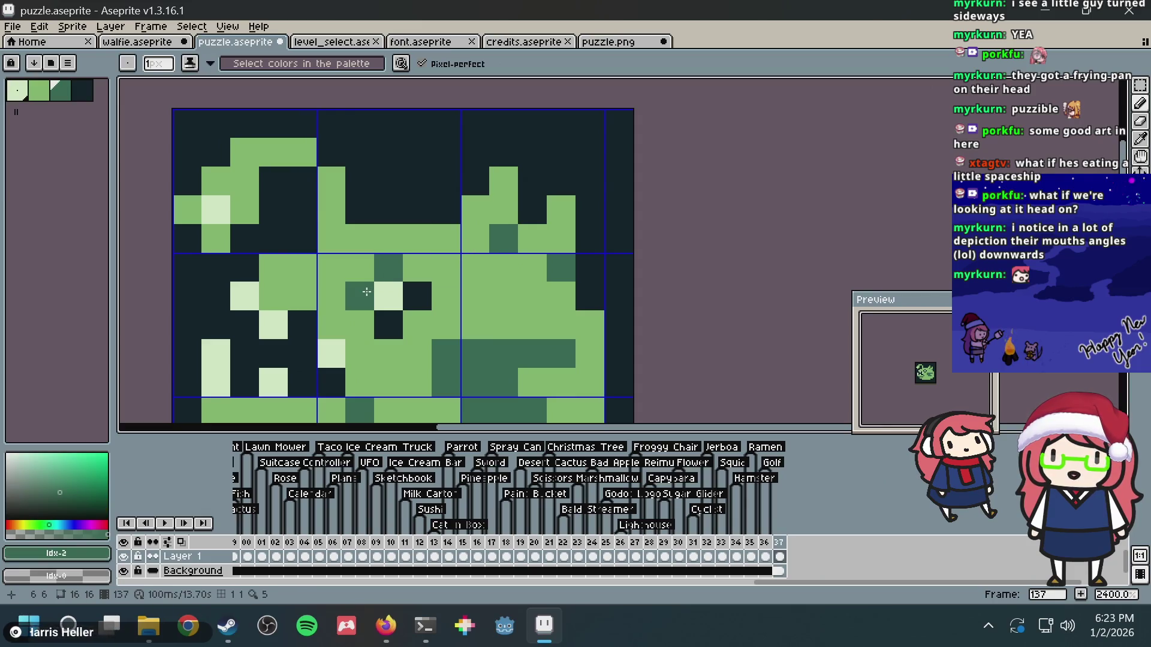
click(389, 297)
key(ctrl+z)
click(475, 238)
- Add dark-green pixels at the lower right and a dark-green run along the fish's bottom edge
scroll(503, 241, down, 5)
scroll(503, 242, up, 2)
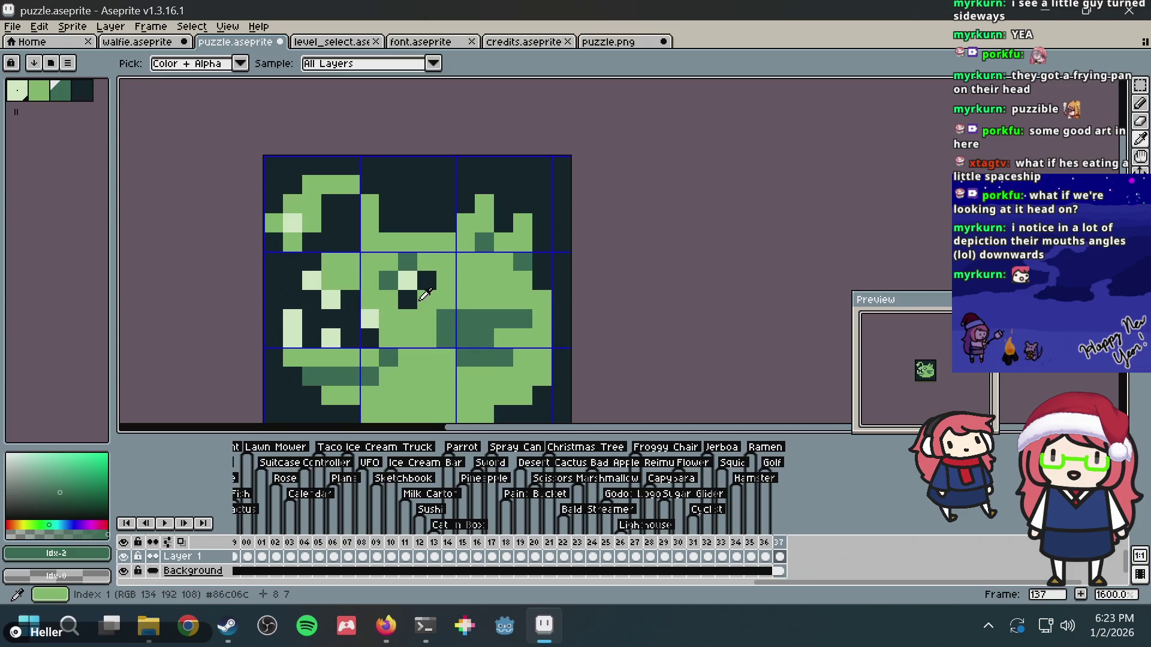
drag(413, 292, 389, 182)
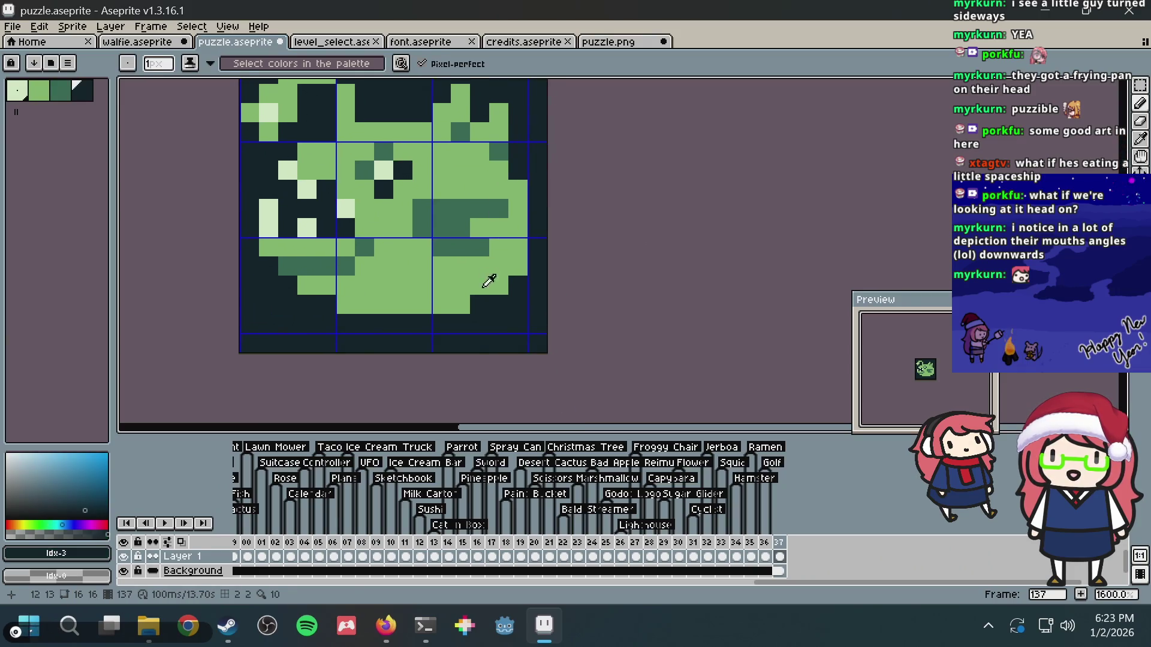
click(476, 300)
click(518, 285)
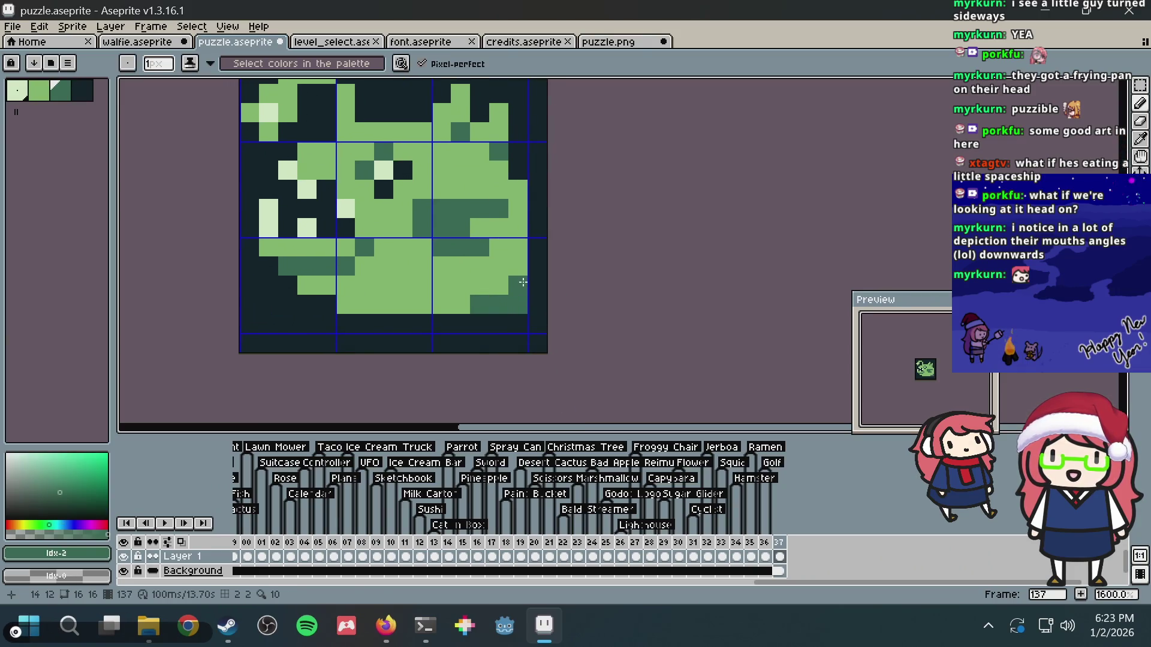
drag(402, 324, 480, 323)
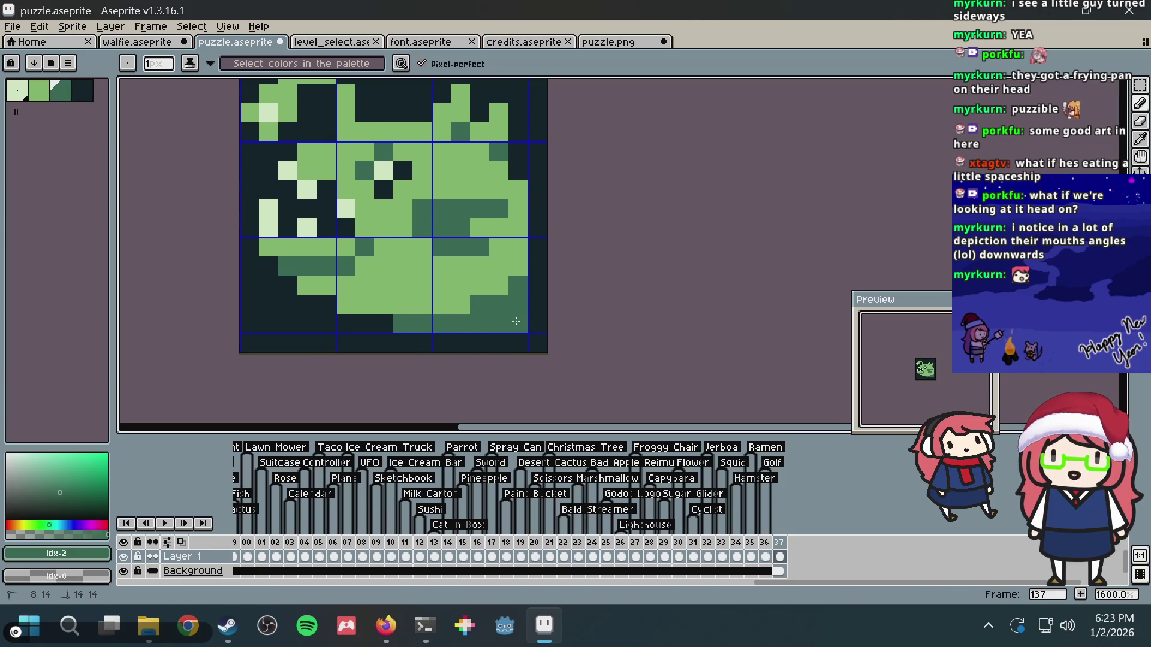
scroll(532, 232, down, 3)
scroll(532, 232, up, 2)
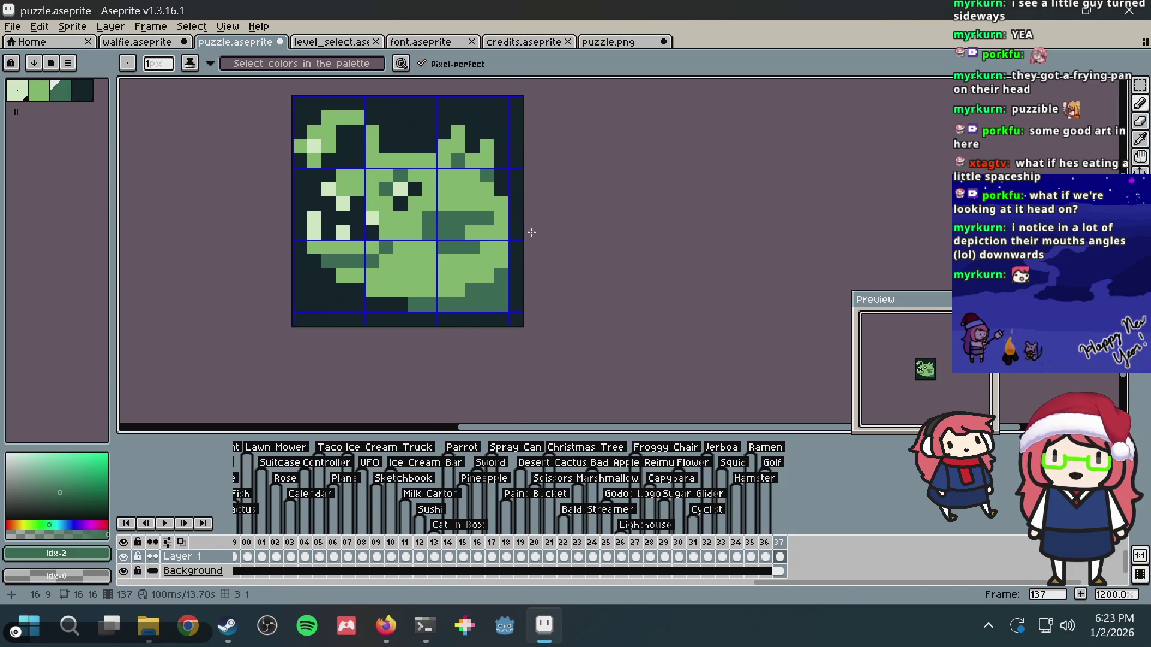
- Paint one pixel with the darkest palette colour and save puzzle.aseprite
alt+click(412, 318)
click(413, 306)
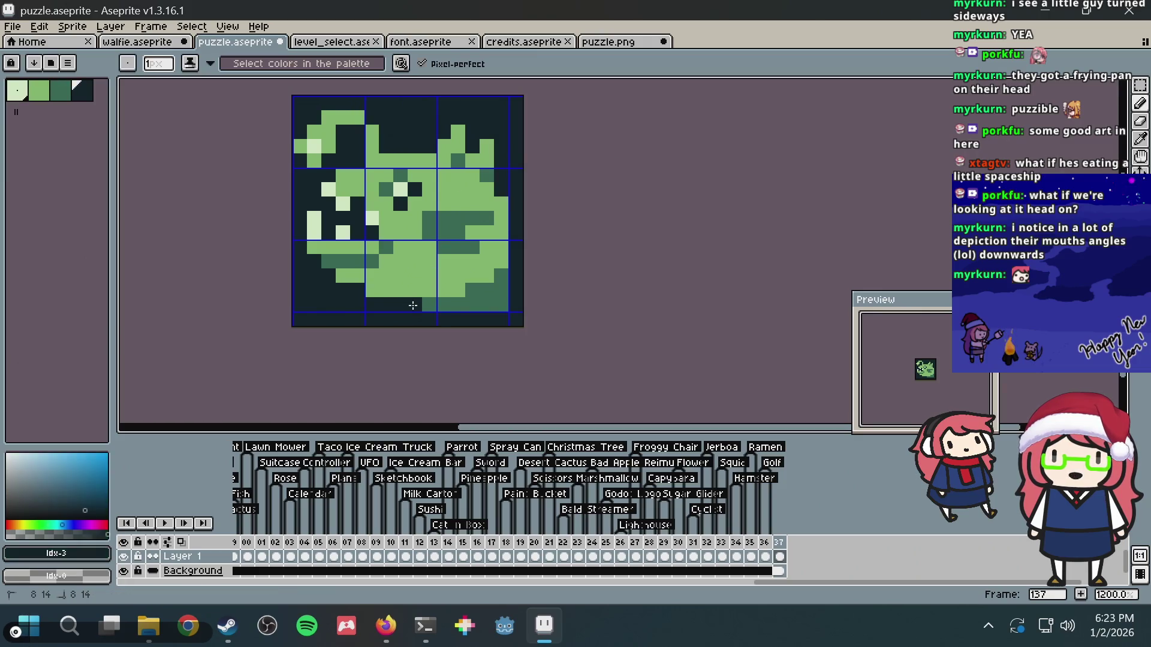
key(ctrl+s)
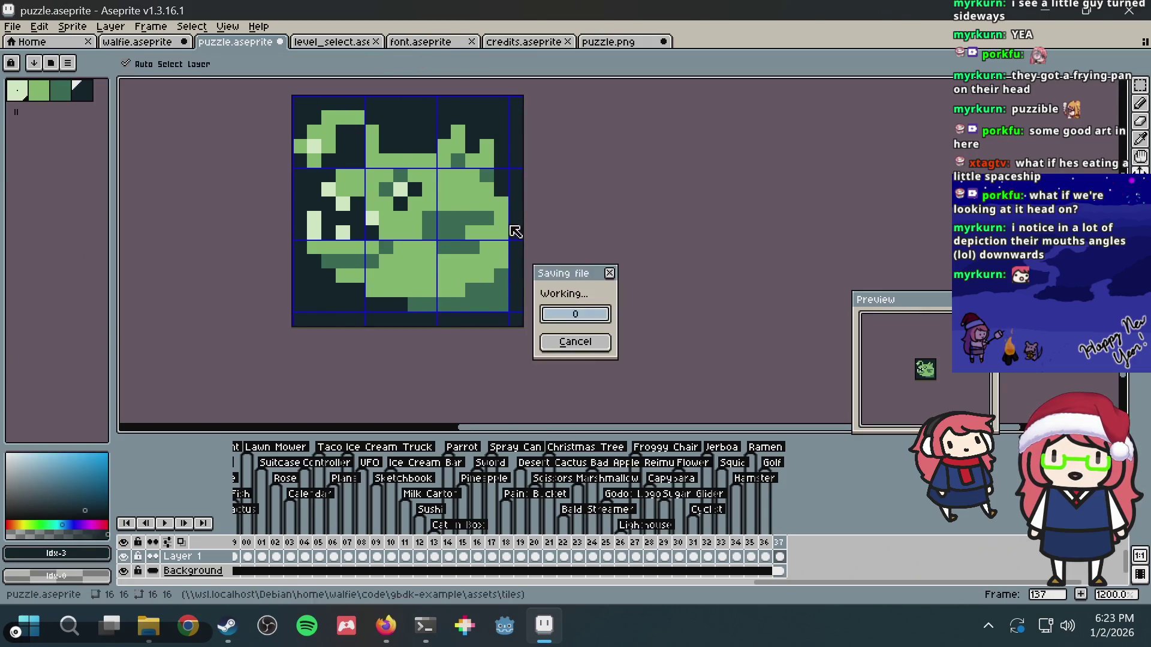
- Add a mid-green pixel beside the top-left bar and save puzzle.aseprite again
scroll(511, 218, down, 3)
scroll(510, 218, up, 4)
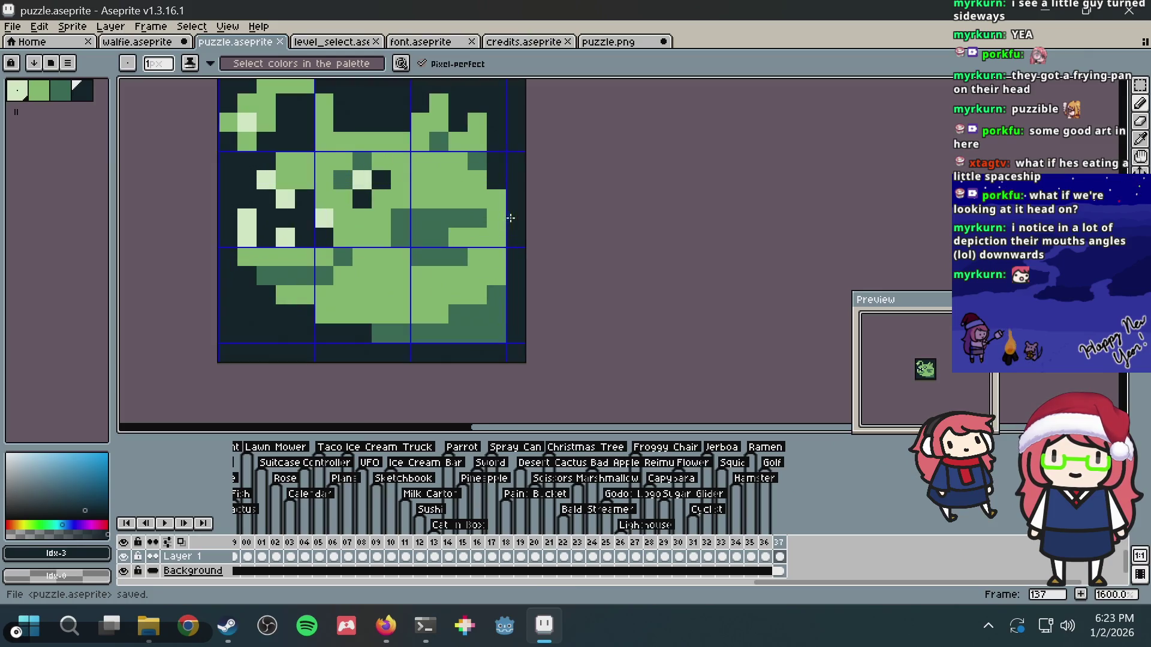
alt+click(489, 280)
drag(360, 141, 369, 249)
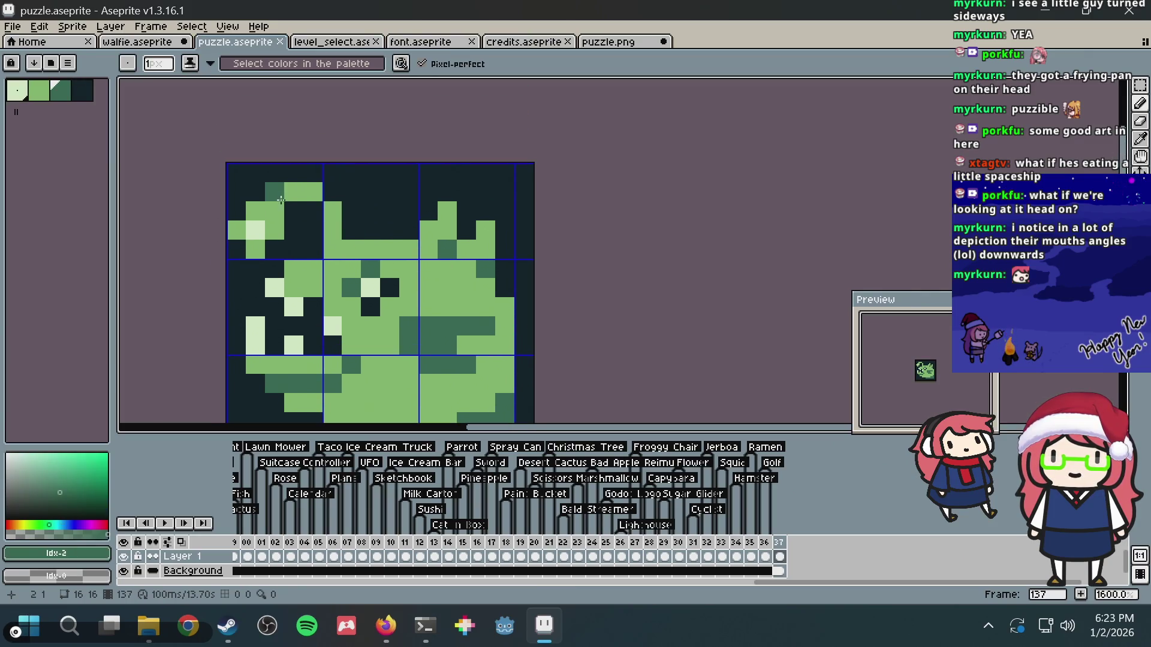
click(313, 211)
scroll(509, 166, down, 1)
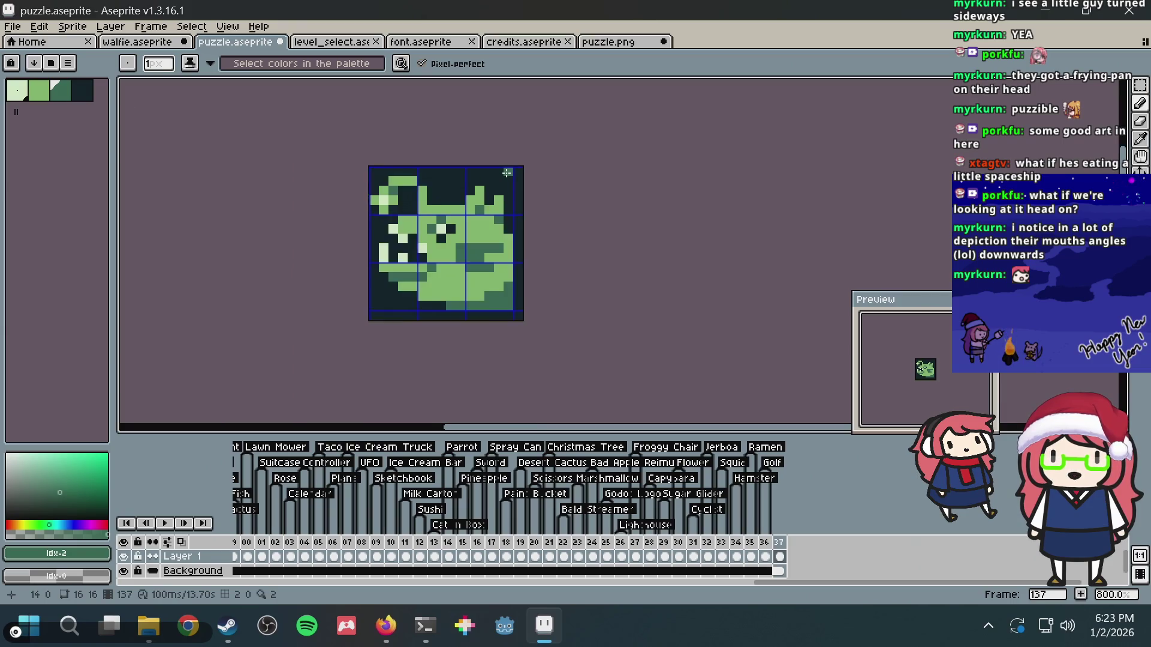
scroll(498, 173, up, 1)
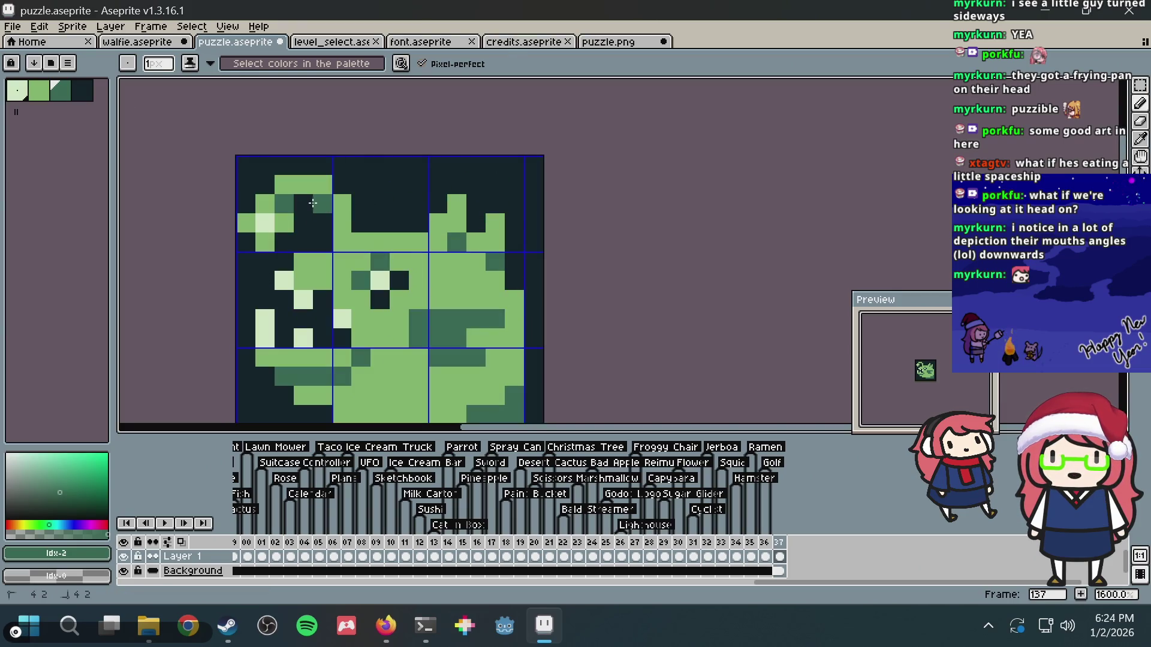
key(ctrl+s)
- Pick the palest green and try a two-pixel pale column at the tile's top, then undo it
key(alt)
alt+click(409, 252)
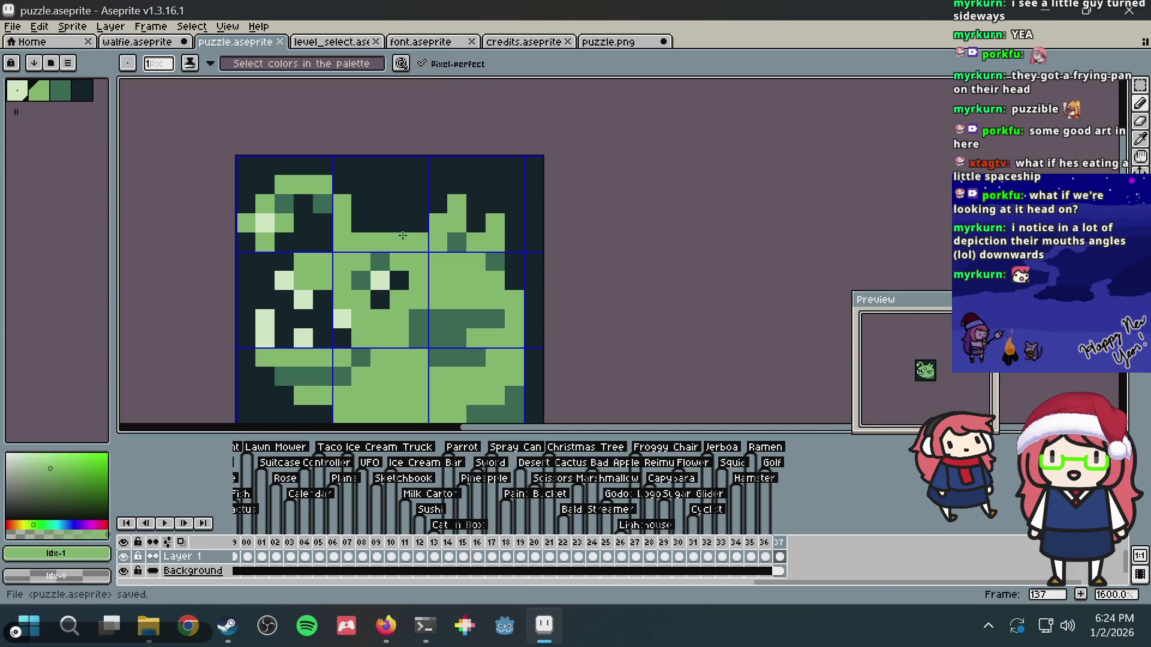
alt+click(380, 280)
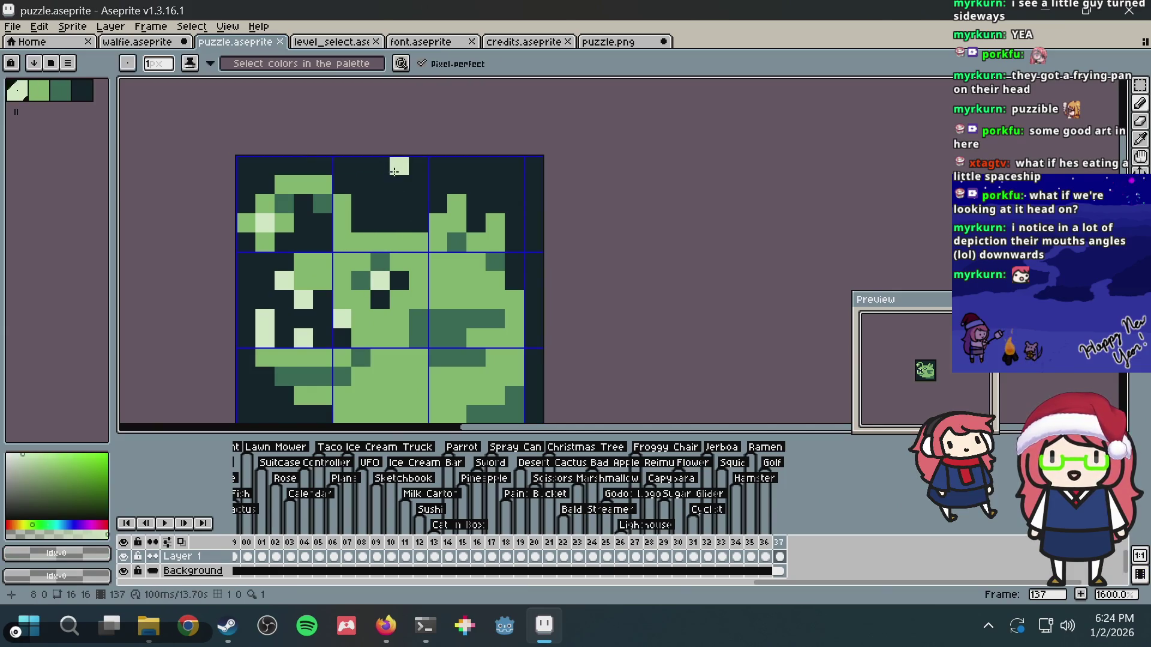
key(ctrl+z)
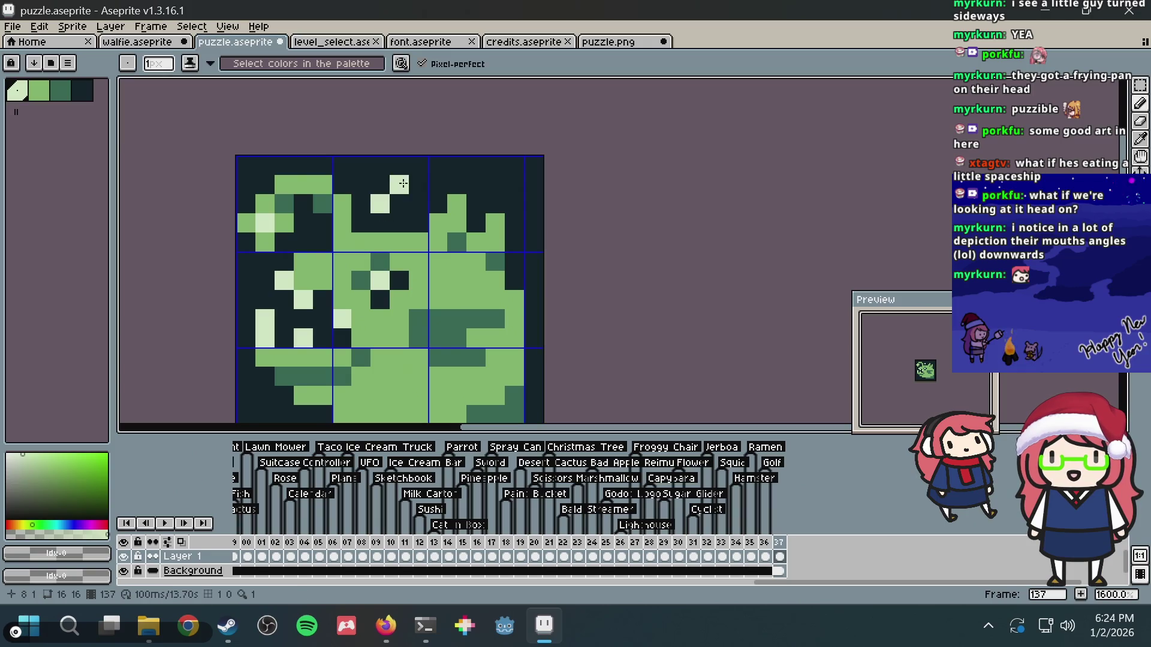
mouse_move(419, 167)
mouse_down()
mouse_move(418, 185)
mouse_move(437, 167)
mouse_up()
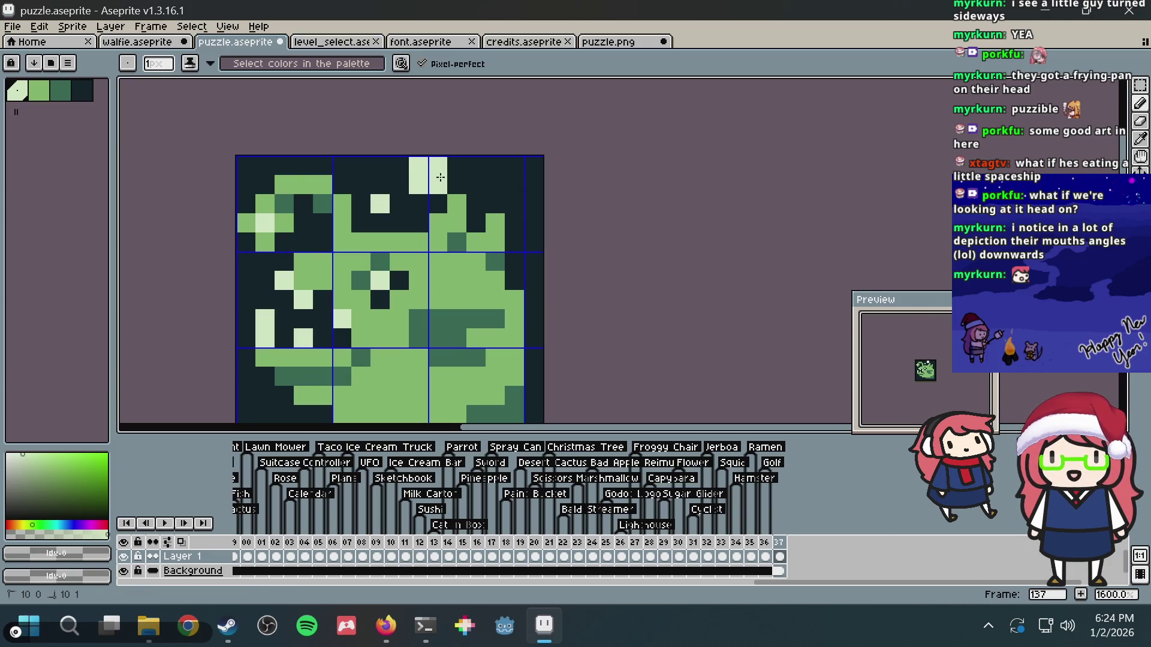
scroll(510, 163, down, 3)
scroll(510, 162, up, 4)
key(ctrl+z)
key(ctrl+z)
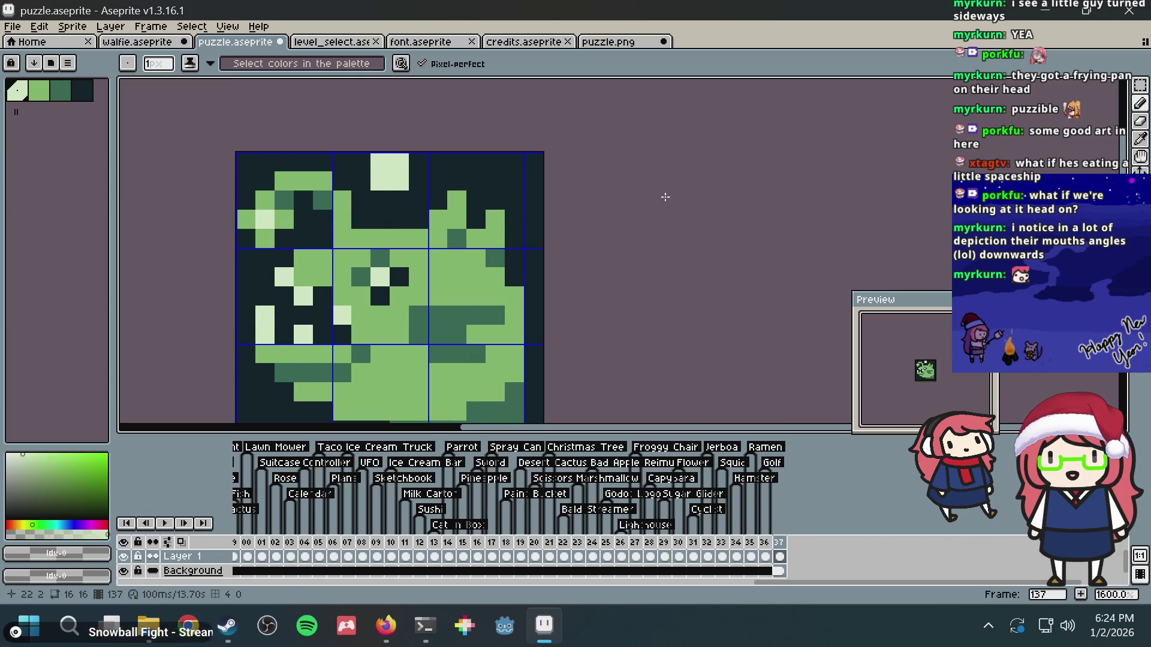
- Discard the pale block at the top, return to the Pencil, and save puzzle.aseprite
key(v)
key(ctrl+z)
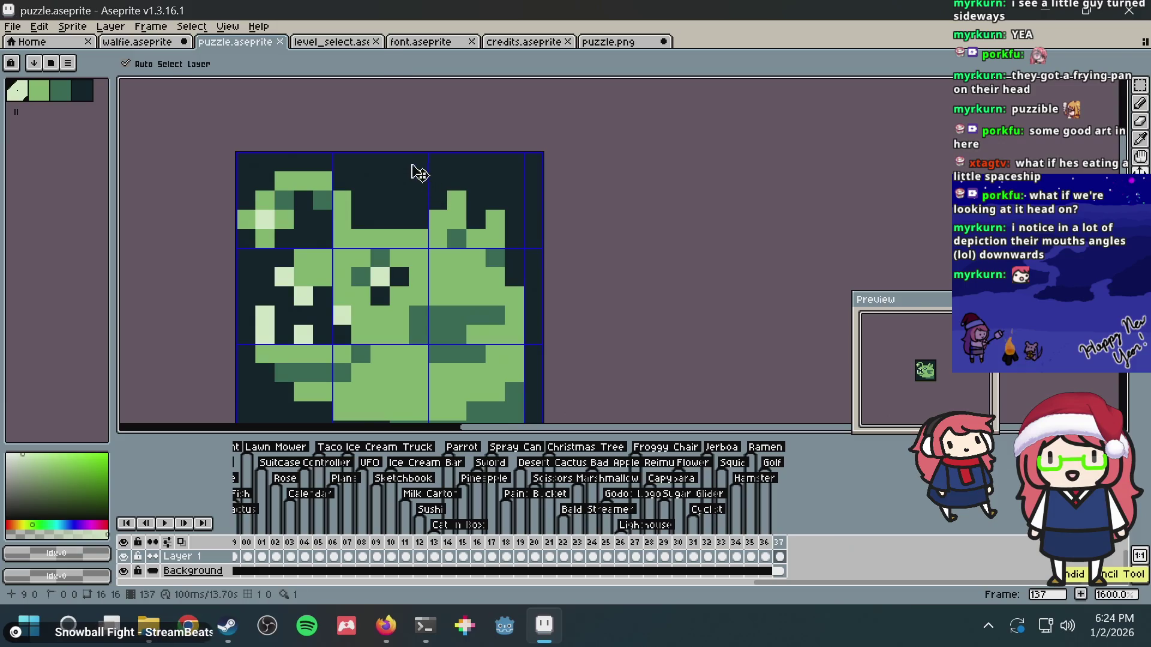
key(b)
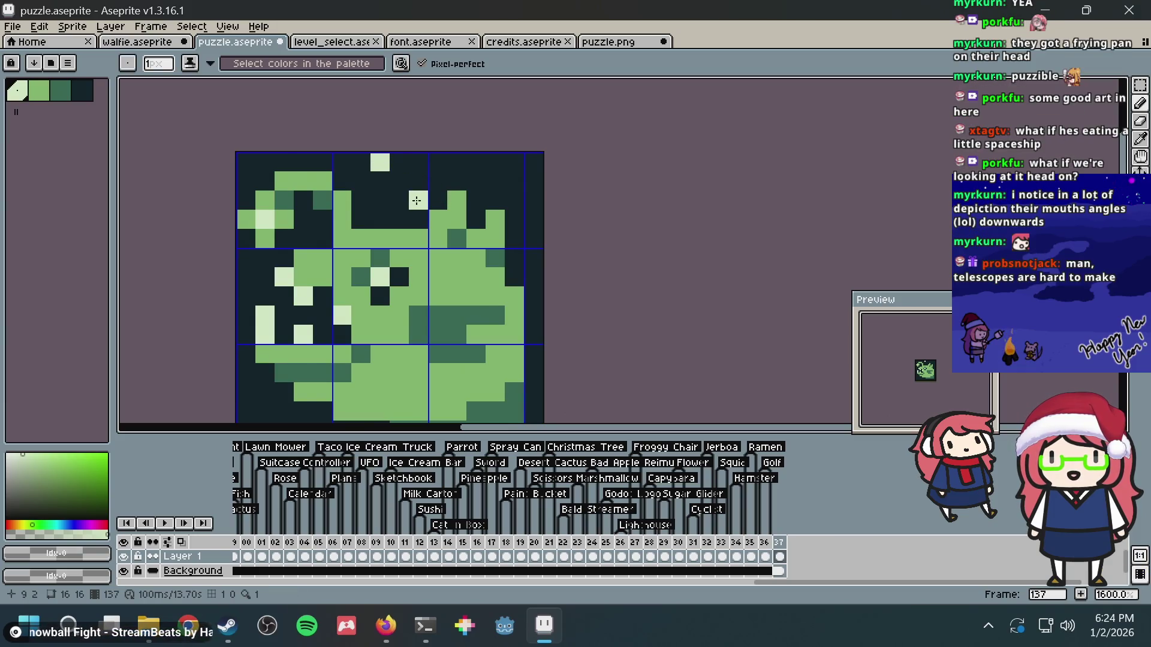
scroll(534, 114, down, 4)
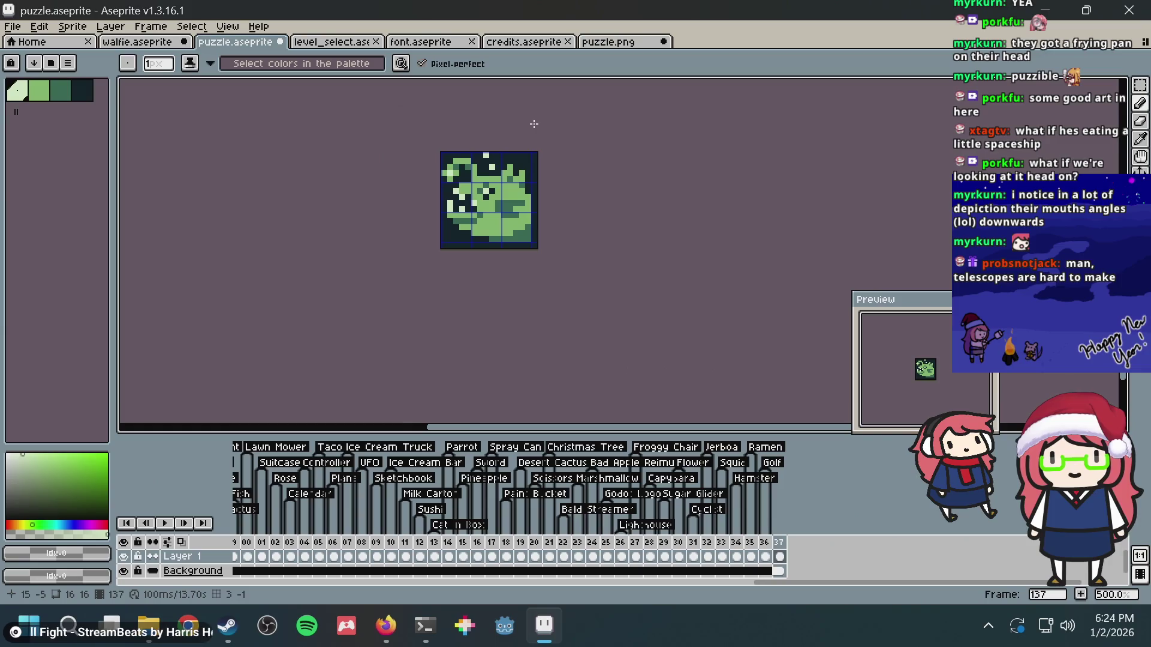
scroll(537, 196, up, 3)
key(ctrl+s)
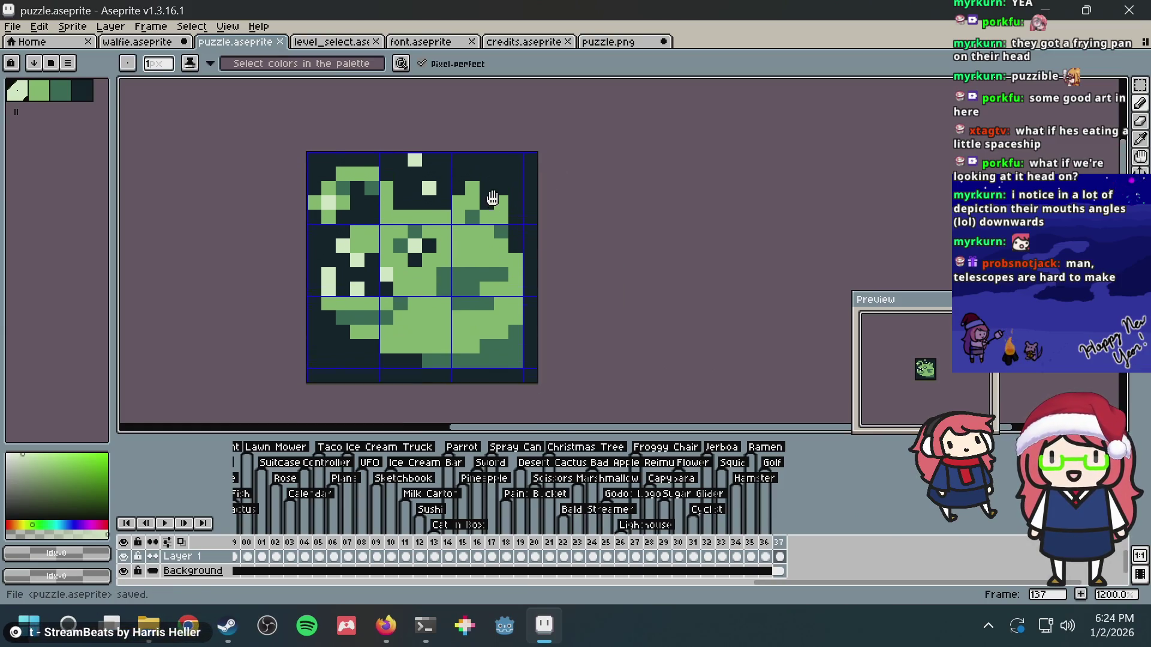
- Darken and lighten pixels around the top light column, undoing the last light pixels
scroll(493, 207, up, 1)
scroll(491, 206, down, 5)
scroll(498, 205, up, 5)
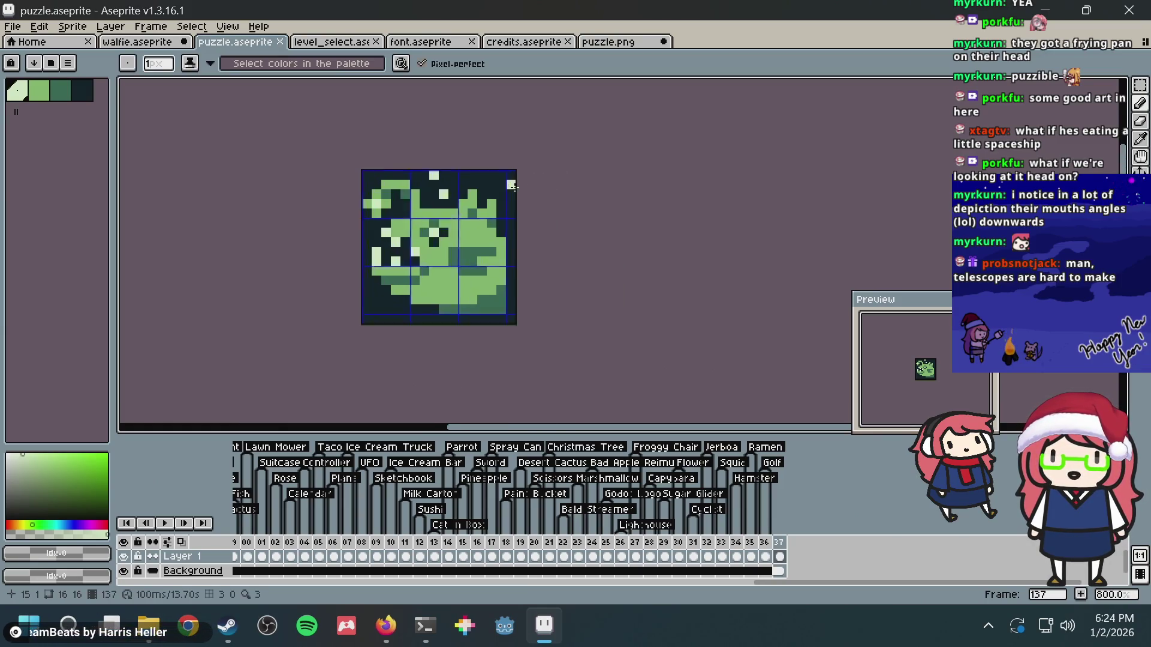
drag(405, 186, 371, 199)
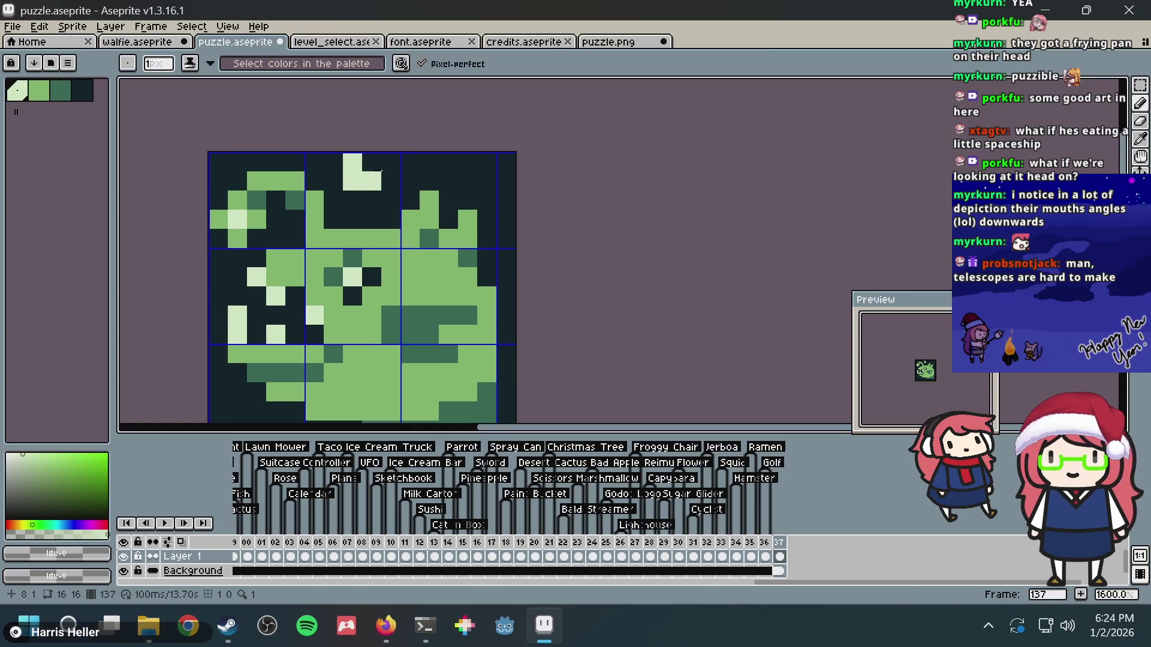
click(374, 179)
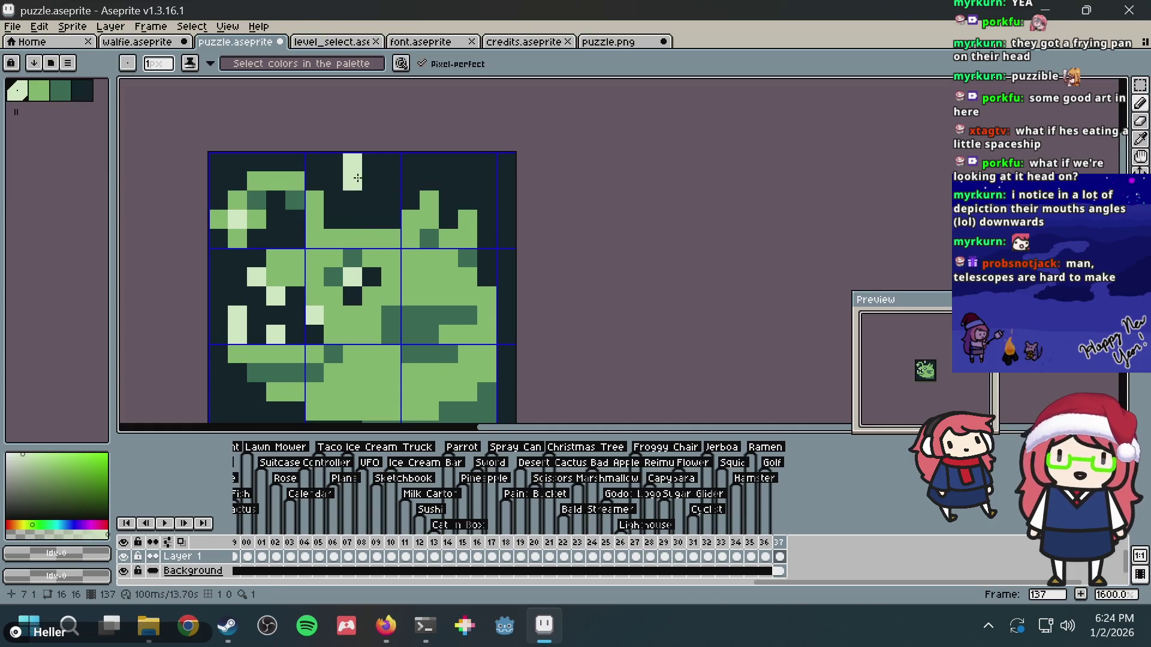
click(375, 165)
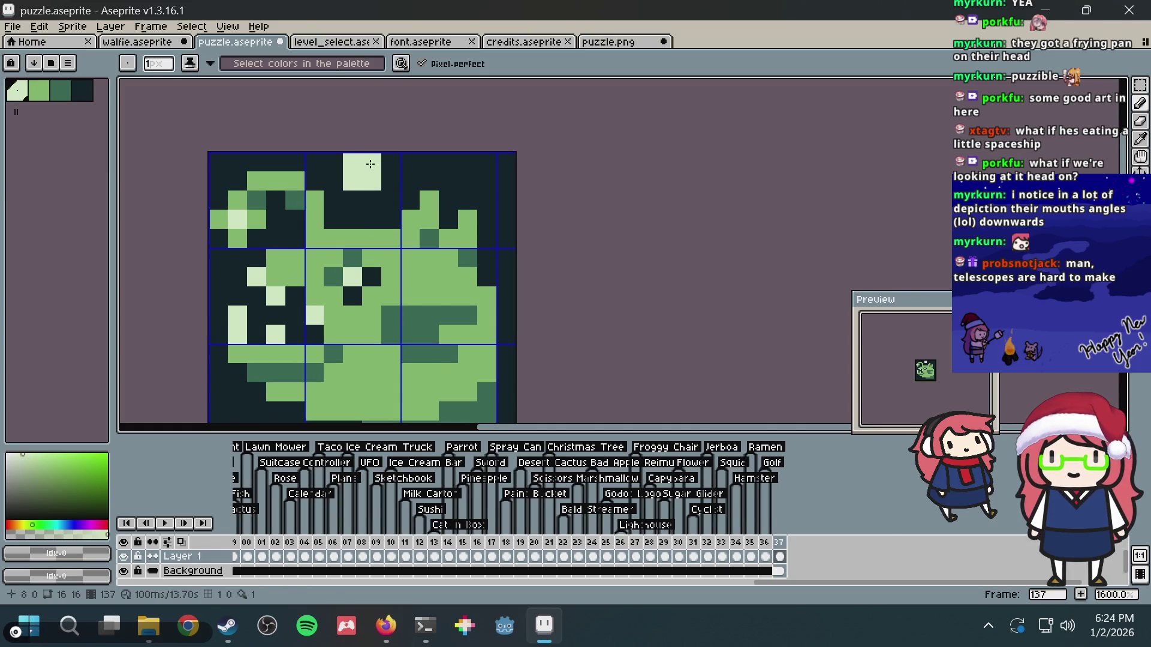
right_click(371, 181)
click(386, 201)
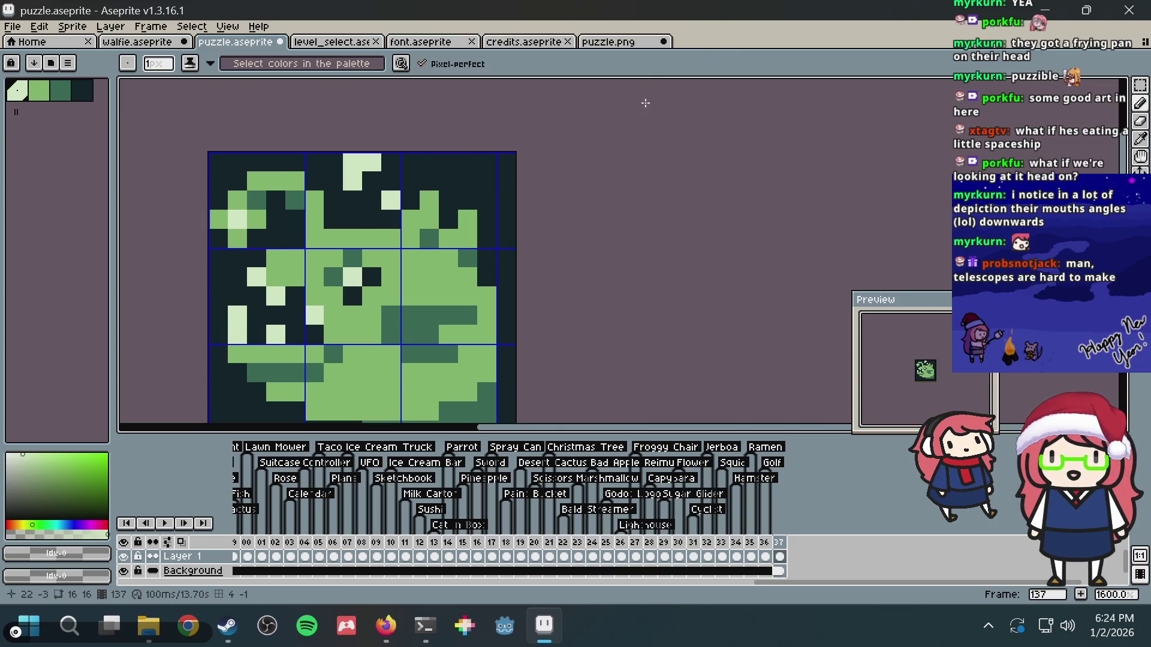
key(ctrl+z)
key(ctrl+z)
key(ctrl+z)
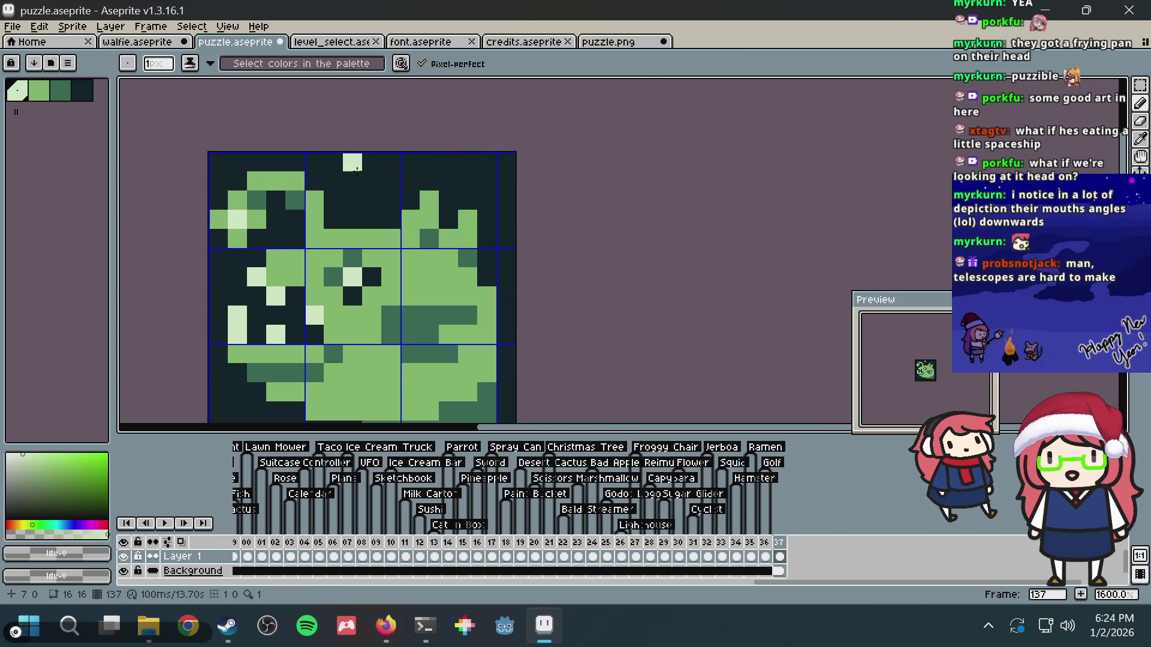
- Settle the pale lure tip in the top row, save, and add a pale dot just below it
right_click(376, 199)
click(383, 200)
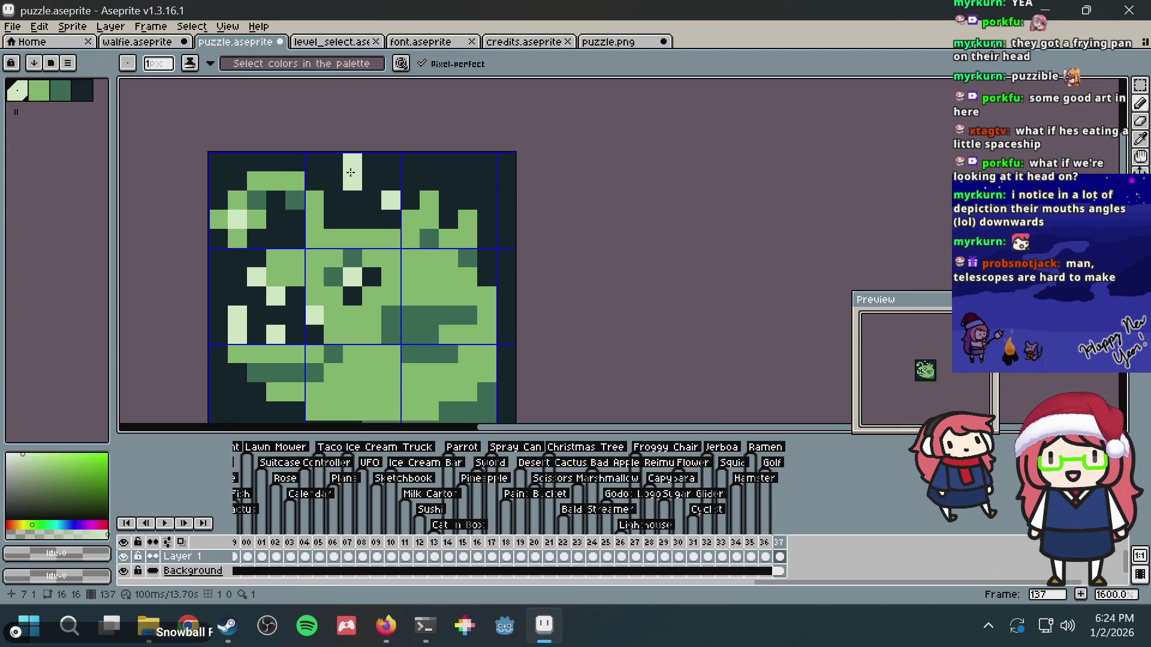
click(371, 165)
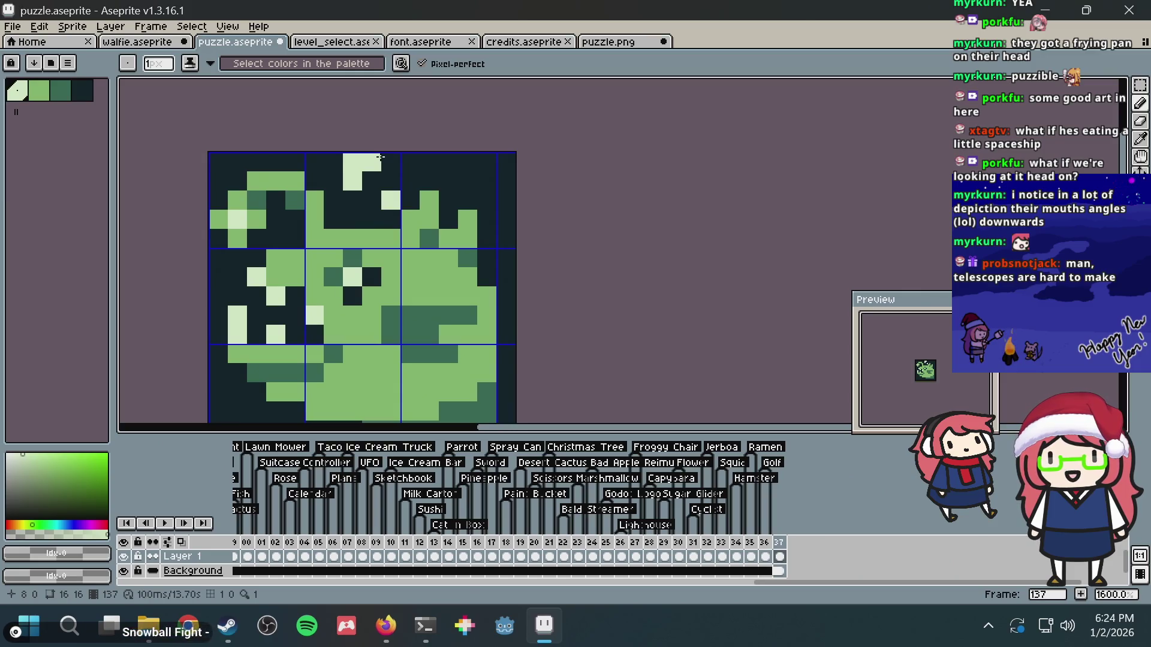
key(ctrl+z)
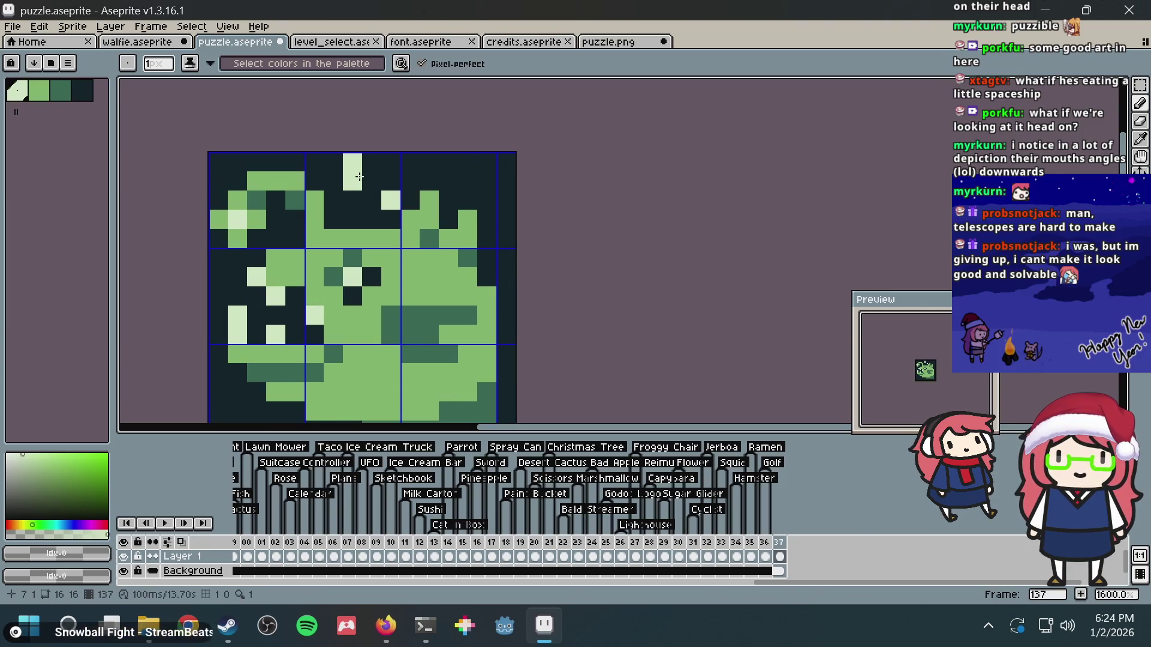
click(387, 163)
key(ctrl+s)
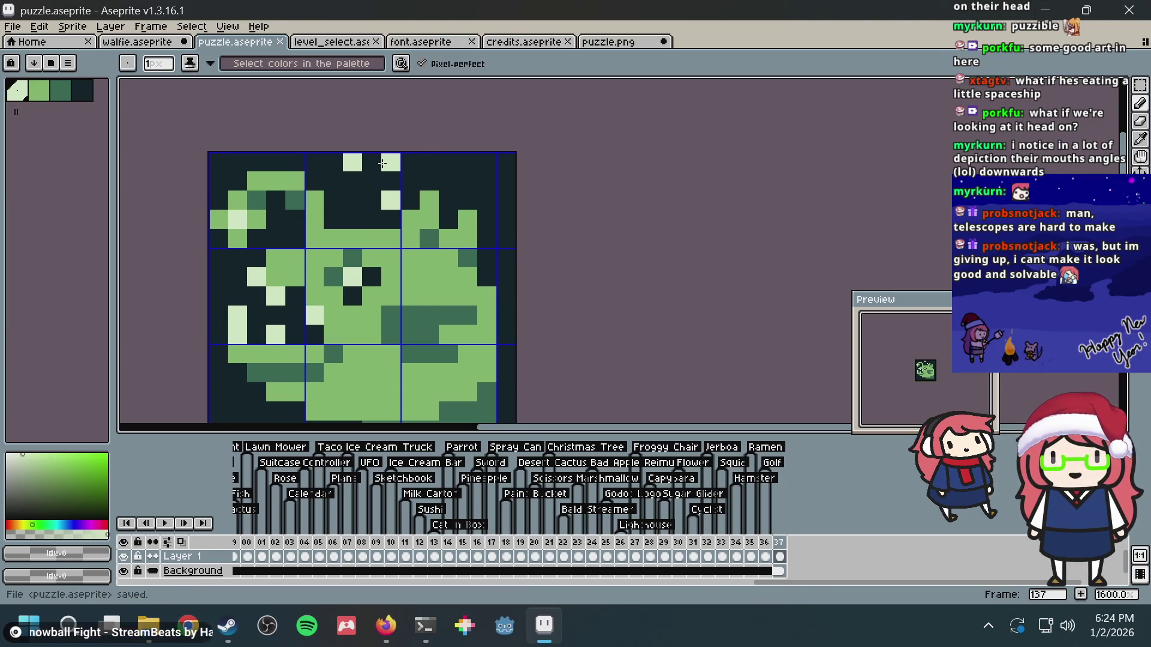
right_click(382, 163)
click(358, 178)
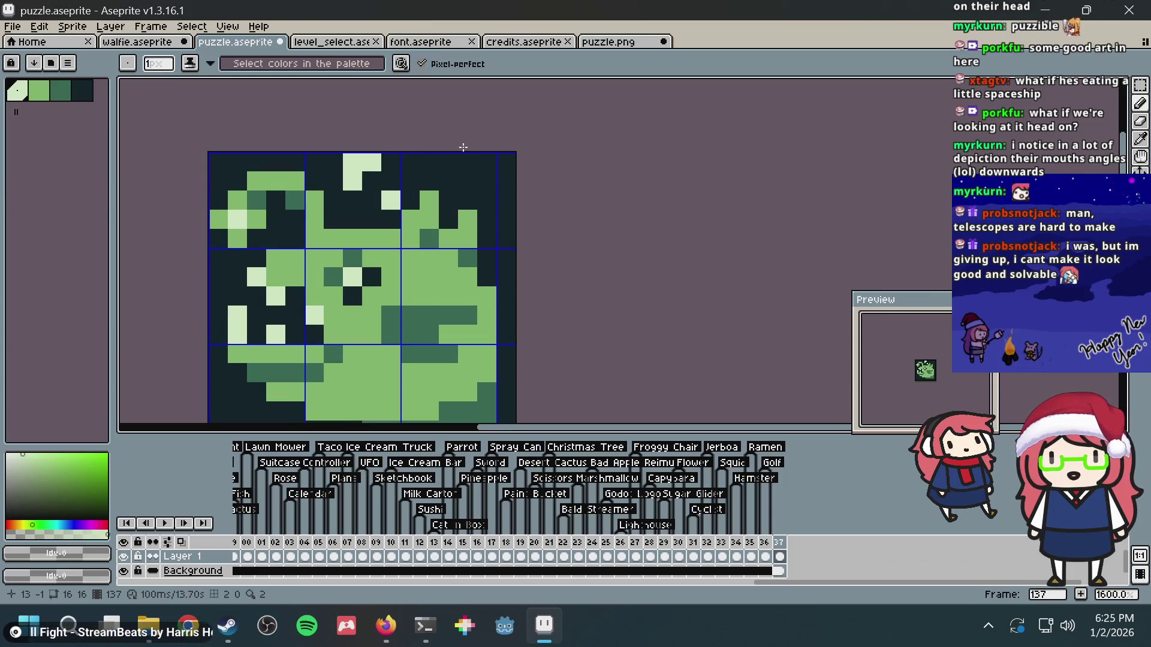
- Redraw the lure as a two-pixel light-green column at the top and save
scroll(463, 147, down, 3)
key(ctrl+z)
key(ctrl+z)
scroll(421, 154, up, 3)
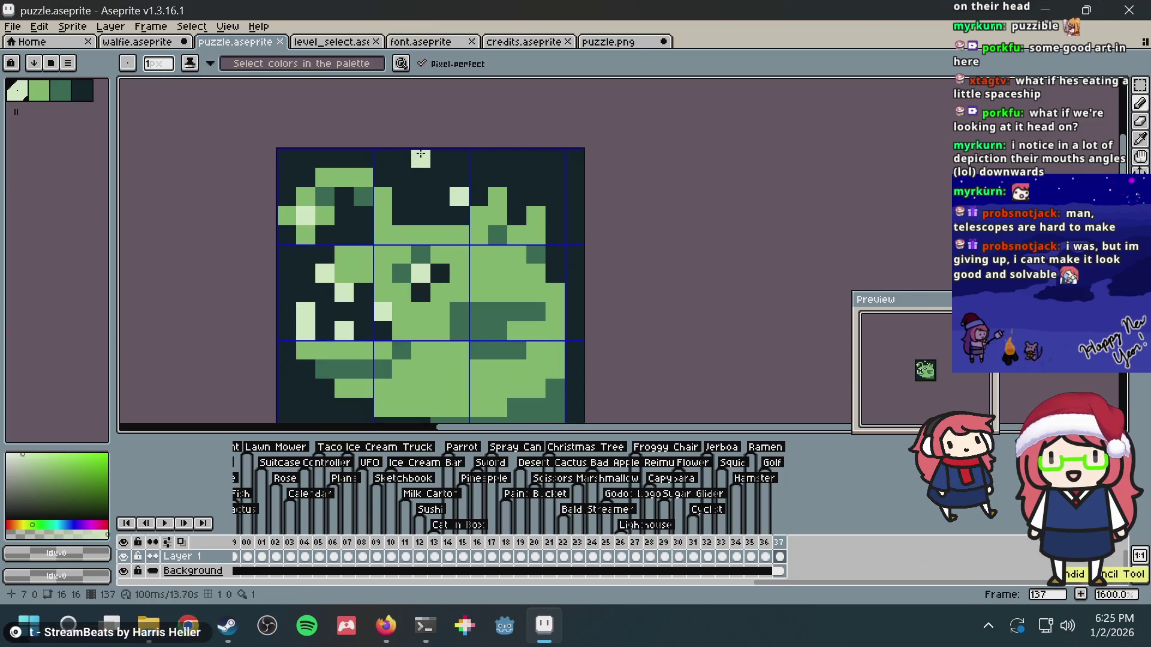
click(421, 155)
drag(412, 161, 414, 178)
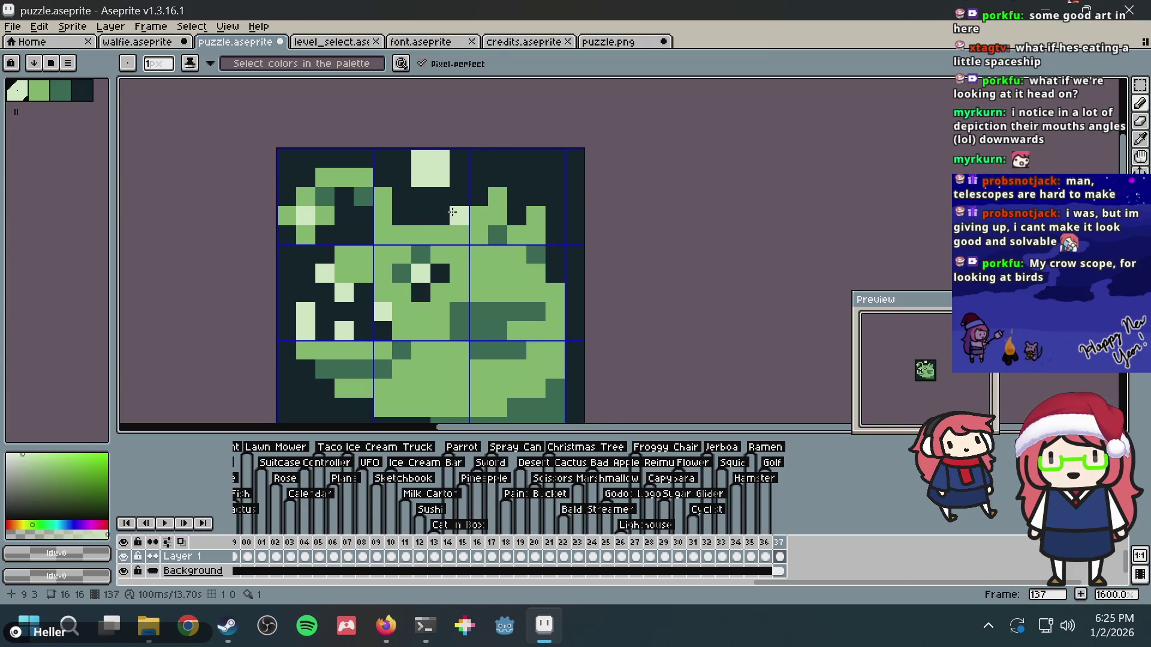
scroll(525, 157, down, 3)
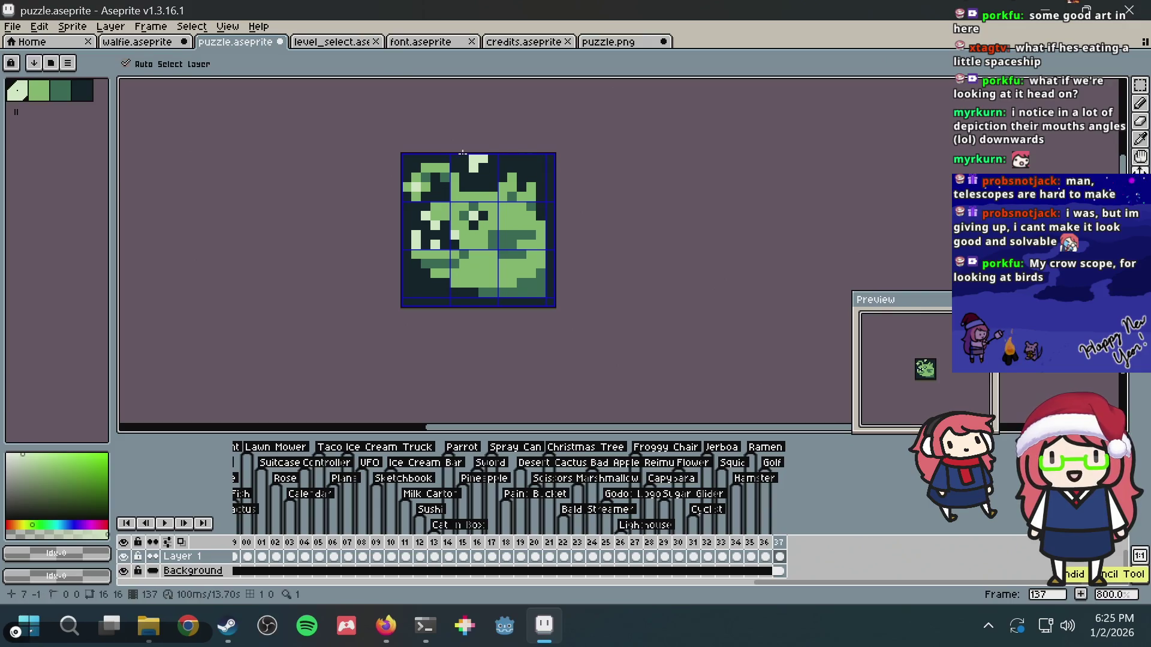
key(ctrl+s)
- Paint a 2x2 light-green lure block near the top, undoing an extra pixel below it
key(b)
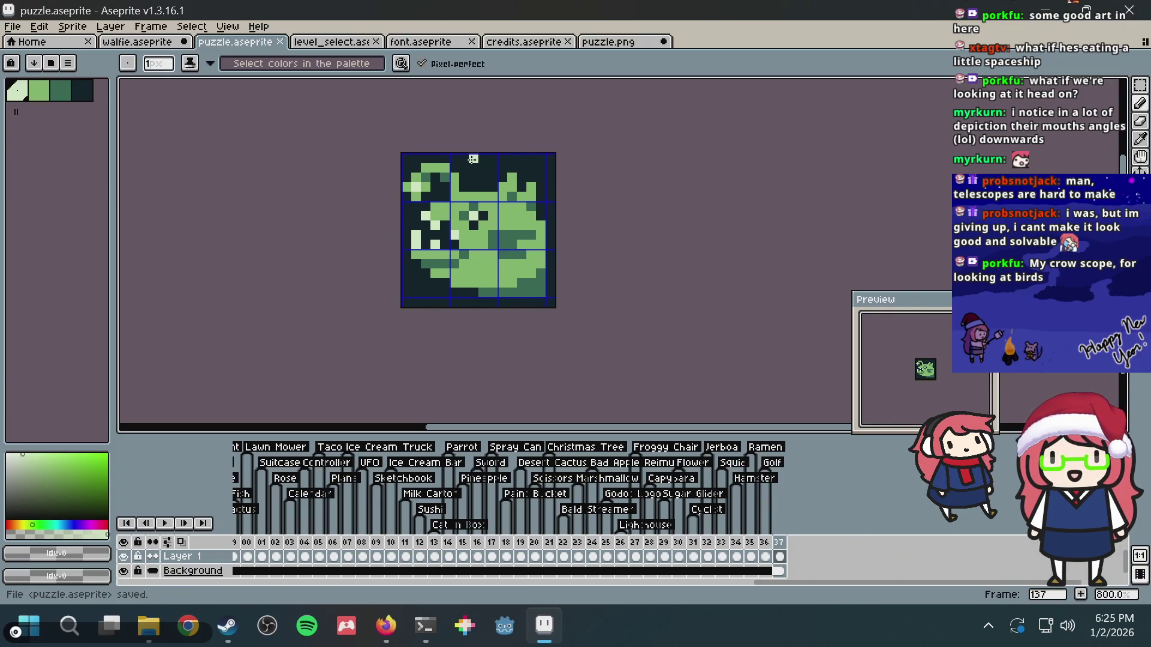
scroll(469, 152, up, 5)
mouse_move(443, 154)
mouse_down()
mouse_move(444, 182)
mouse_move(470, 180)
mouse_move(481, 213)
mouse_up()
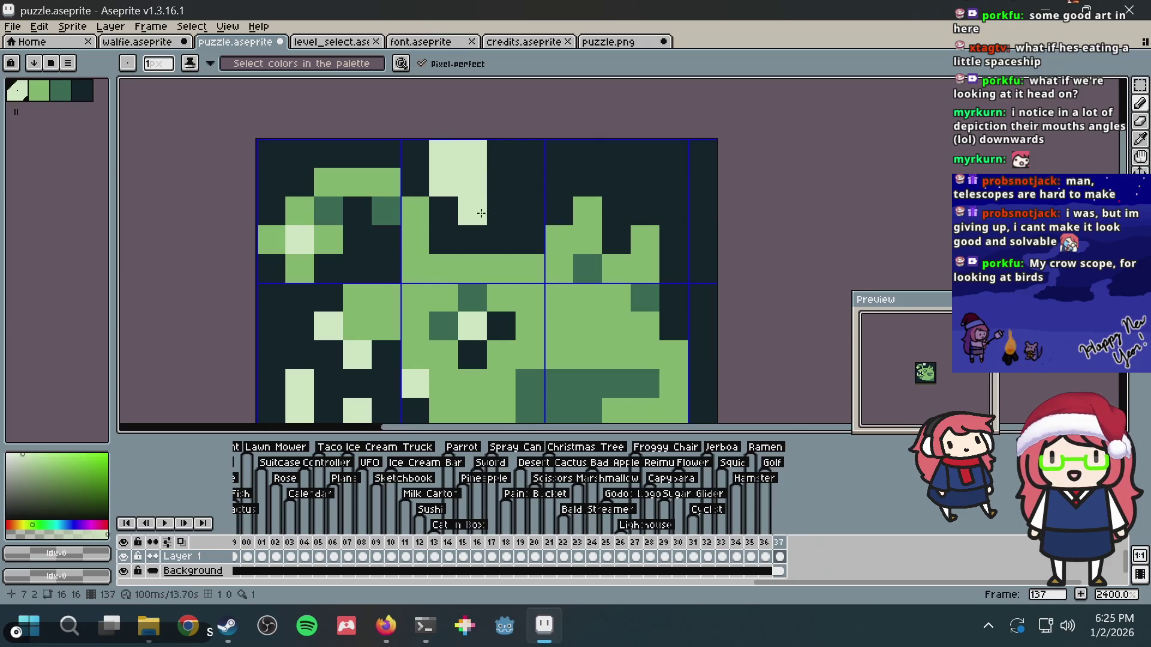
click(527, 207)
key(ctrl+z)
scroll(543, 179, down, 5)
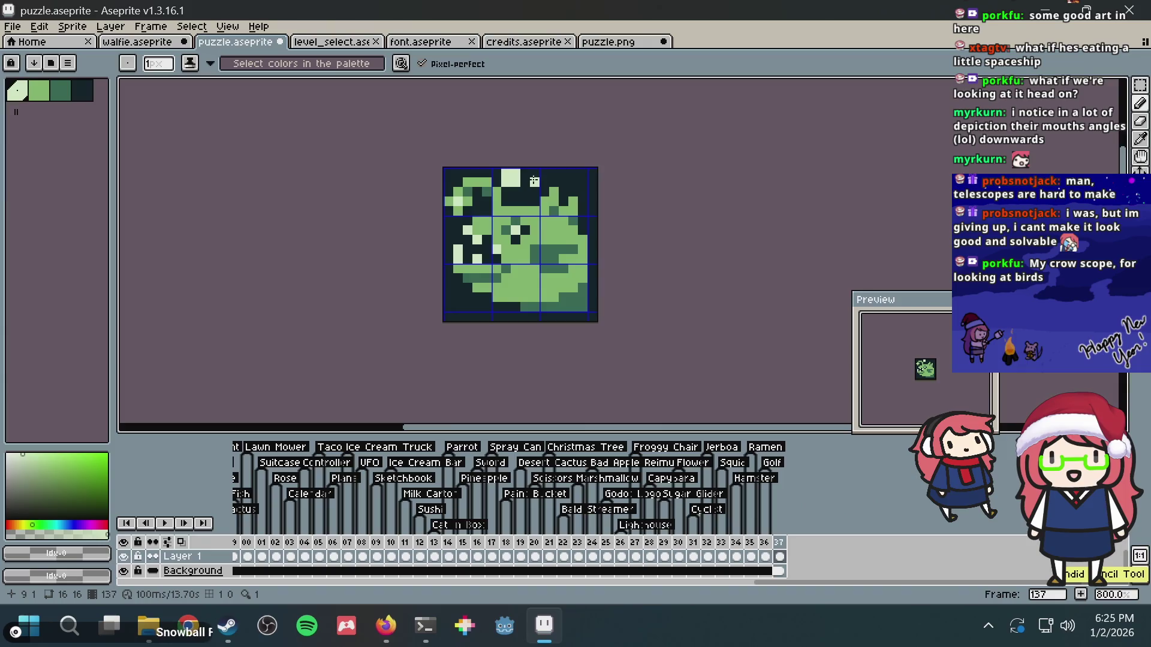
scroll(533, 180, up, 5)
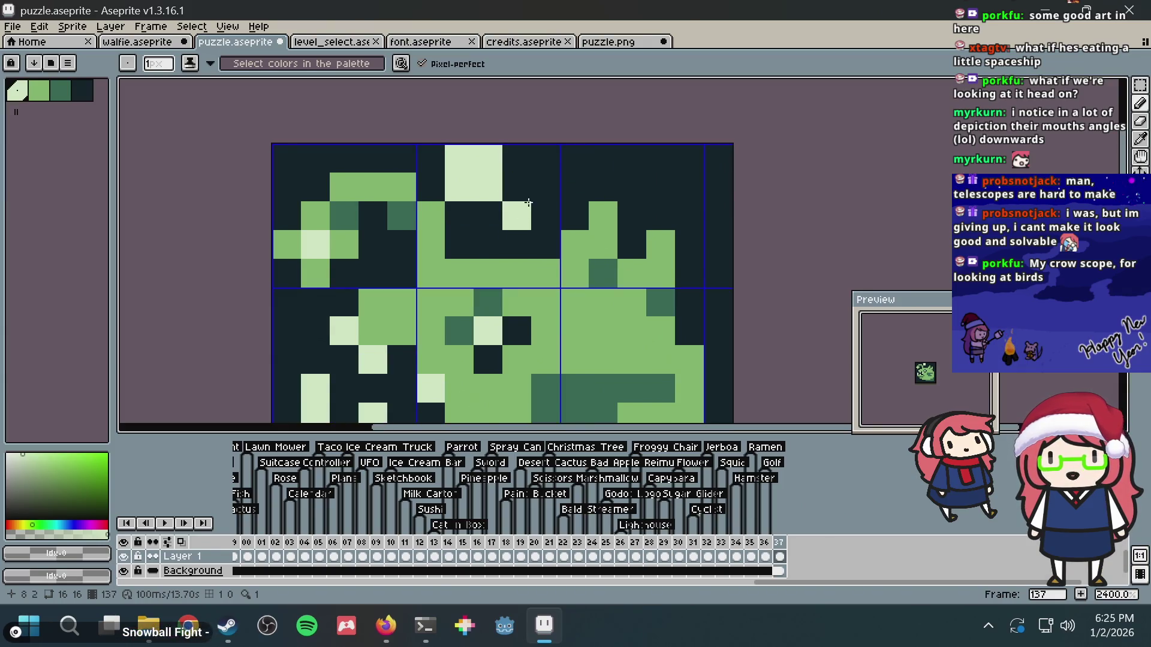
scroll(503, 228, down, 4)
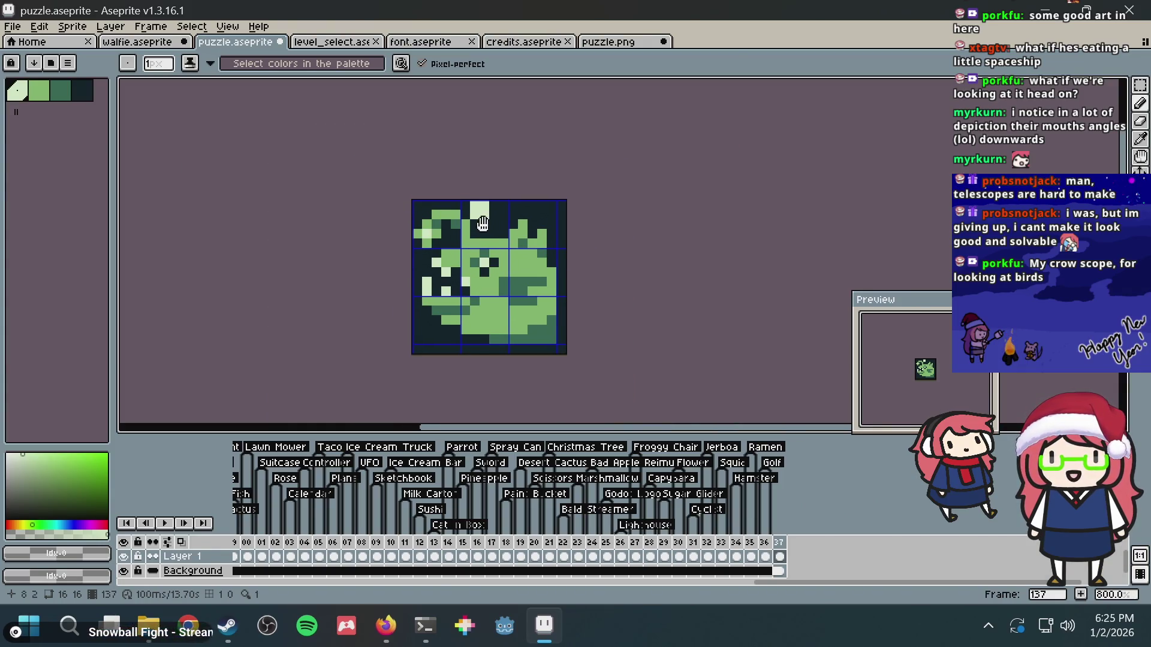
scroll(480, 217, up, 3)
scroll(469, 215, up, 1)
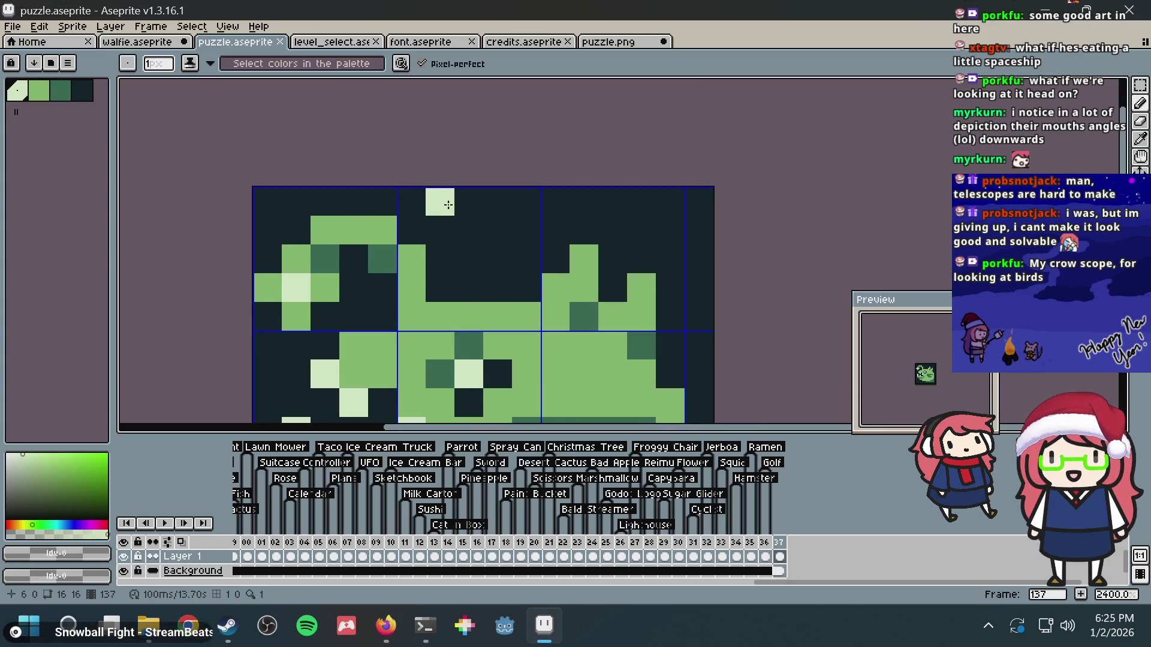
- Try the lure block with a tip pixel, shrink the brush to one pixel, undo, and save
mouse_move(448, 200)
mouse_down()
mouse_move(441, 229)
mouse_move(469, 228)
mouse_move(467, 201)
mouse_move(498, 259)
mouse_up()
scroll(534, 193, down, 5)
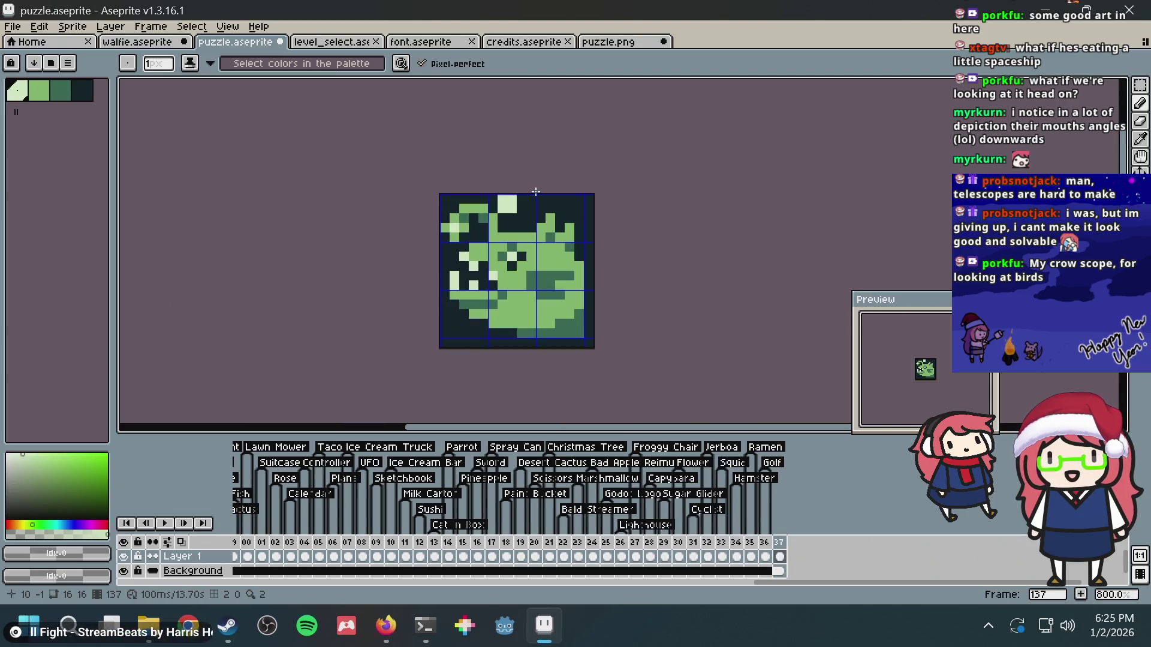
scroll(533, 184, up, 5)
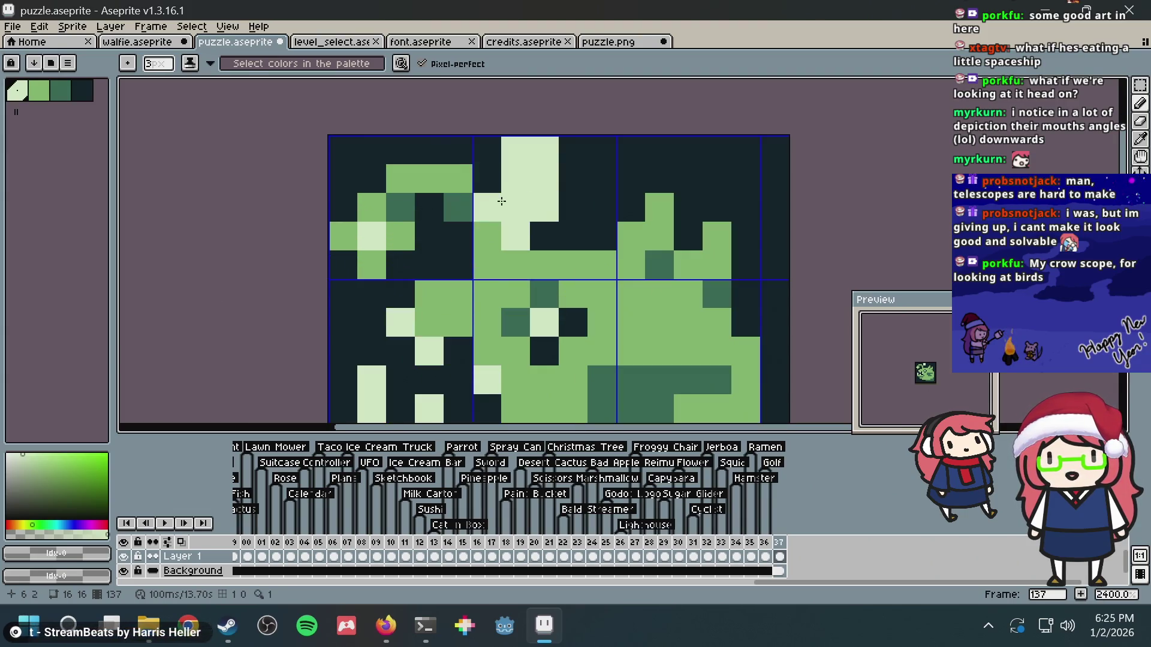
key(minus)
key(minus)
key(ctrl+z)
key(ctrl+z)
key(ctrl+z)
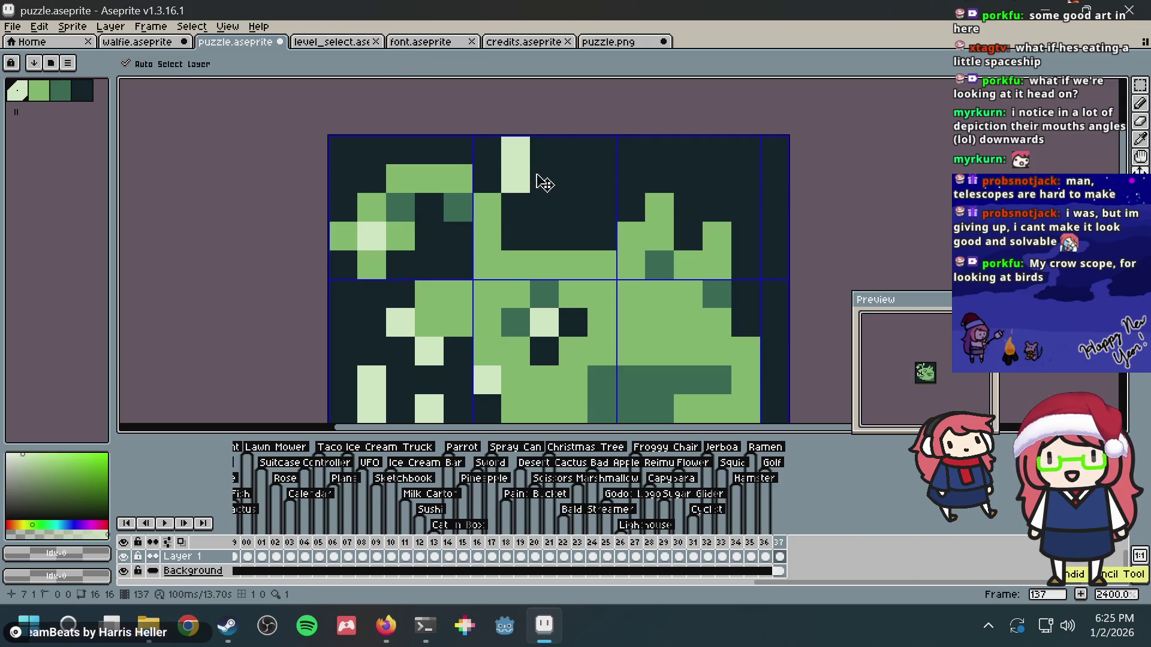
key(ctrl+s)
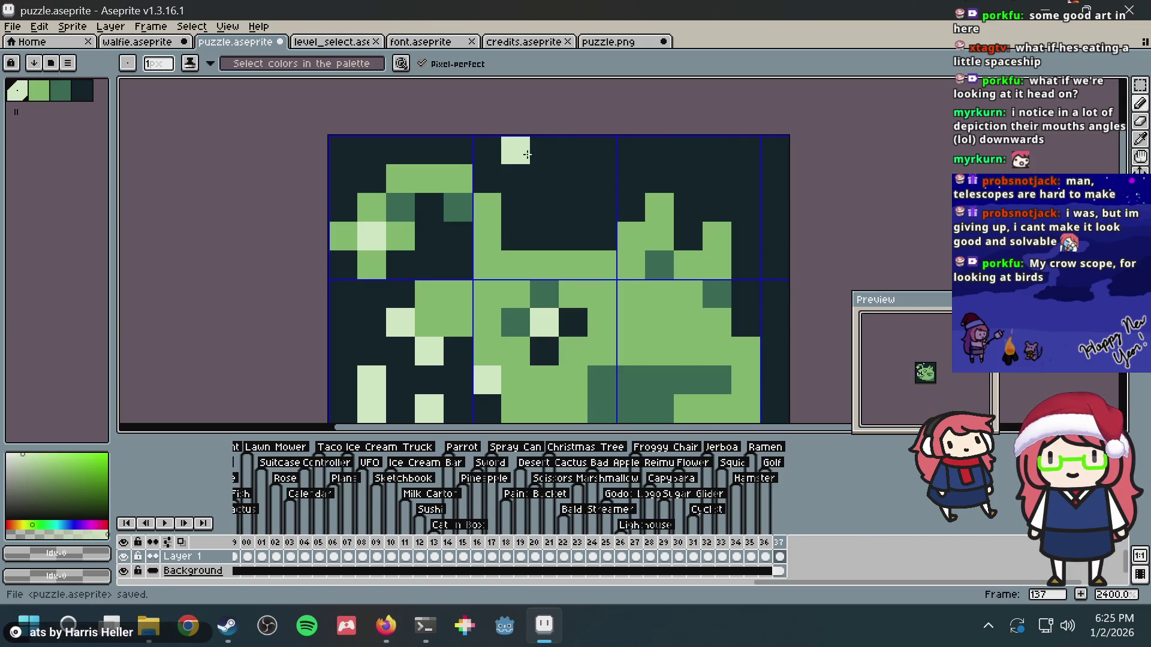
- Paint the lure as two light-green pixels in the top row, then select the whole sprite
drag(527, 154, 543, 153)
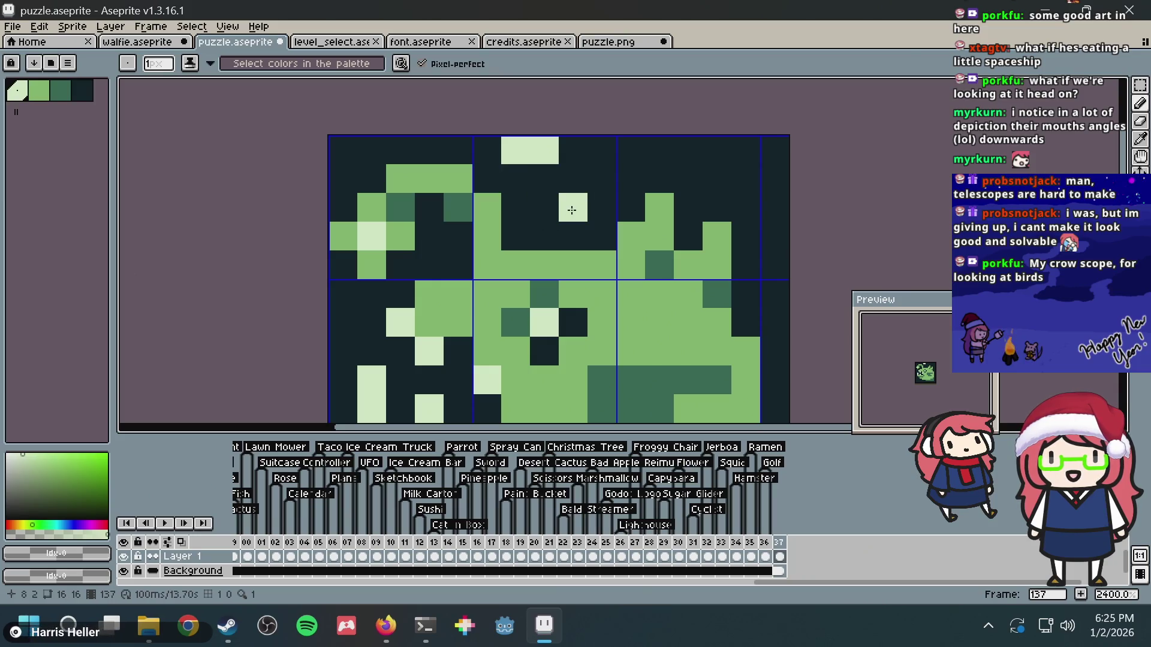
scroll(615, 155, down, 5)
scroll(615, 154, up, 3)
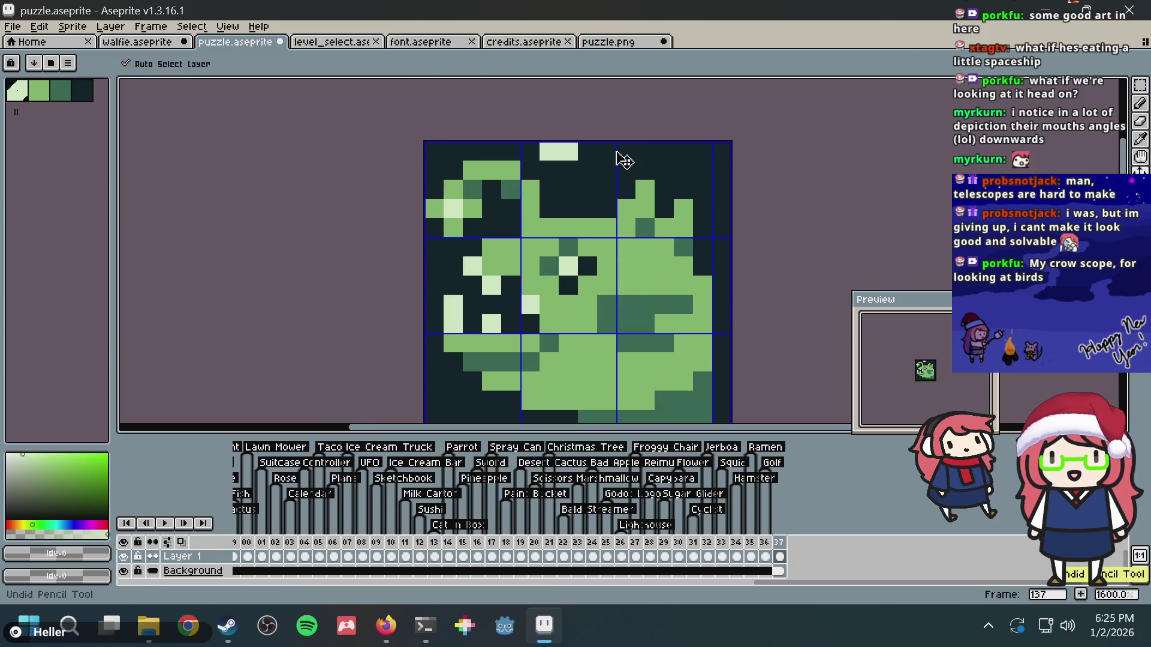
key(ctrl+z)
key(ctrl+a)
scroll(575, 155, down, 3)
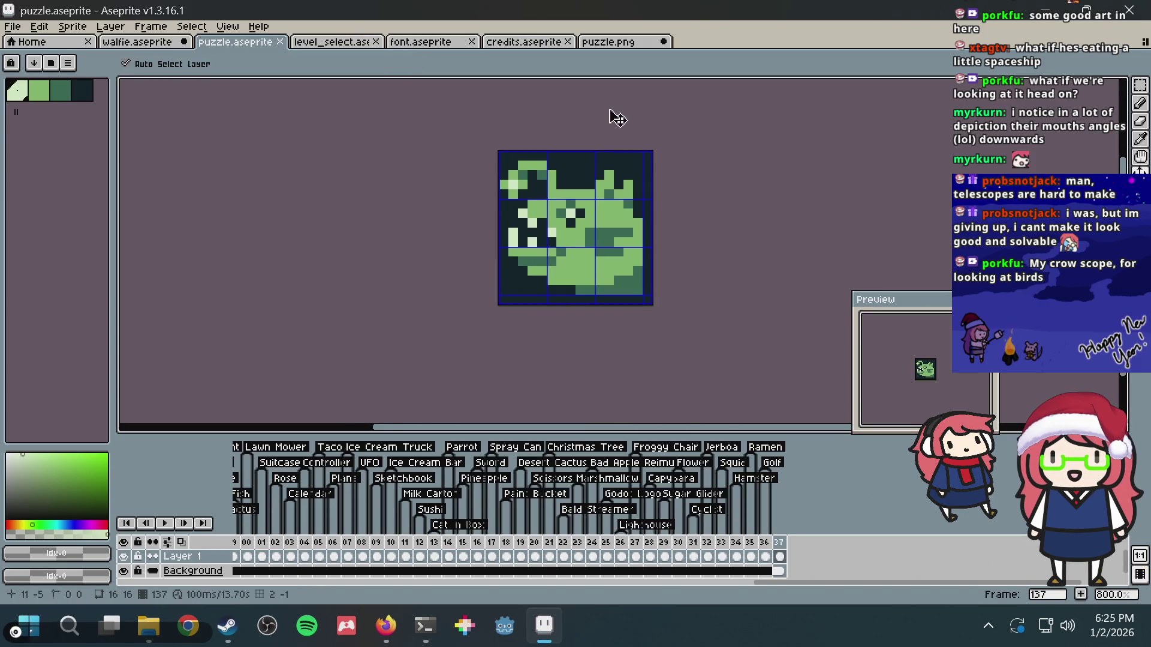
- Clear the selection, return to the Pencil, and save puzzle.aseprite
key(m)
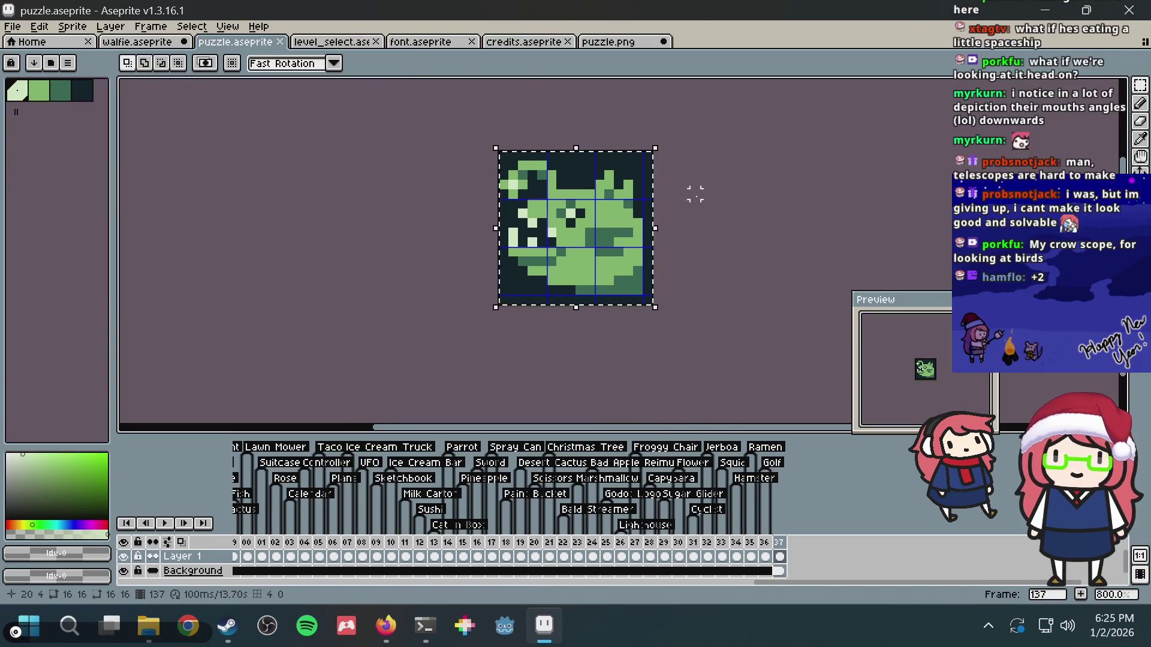
key(ctrl+d)
key(b)
key(ctrl+s)
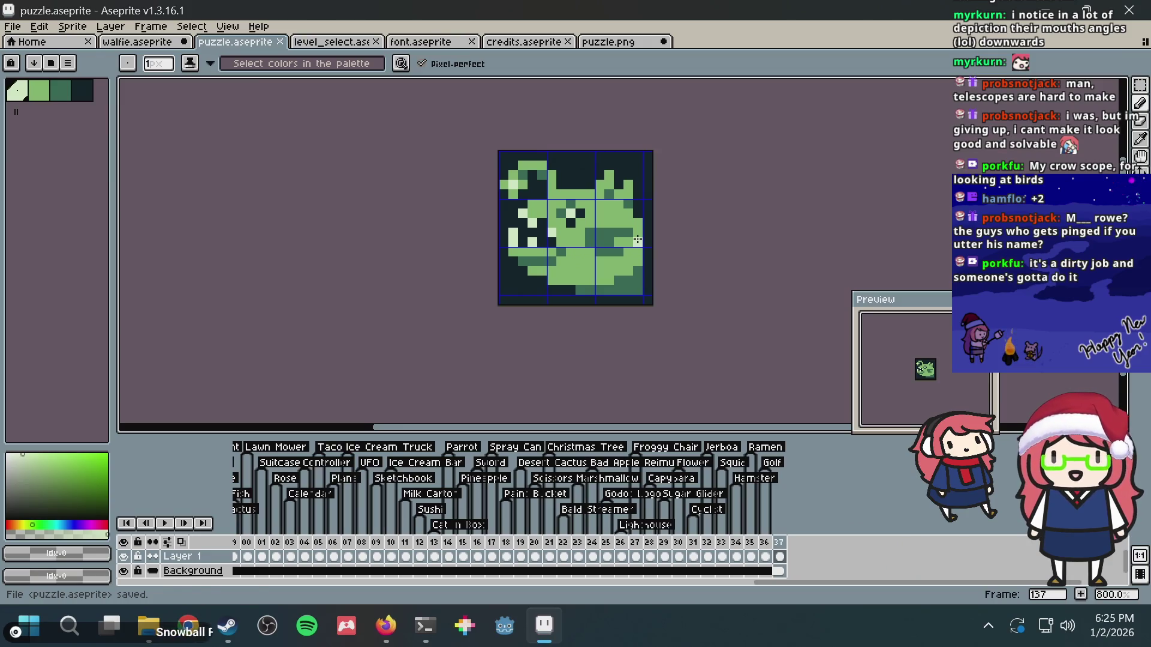
- Try darkest- and medium-green pixels near the upper right, undoing back to the saved state
scroll(621, 238, up, 2)
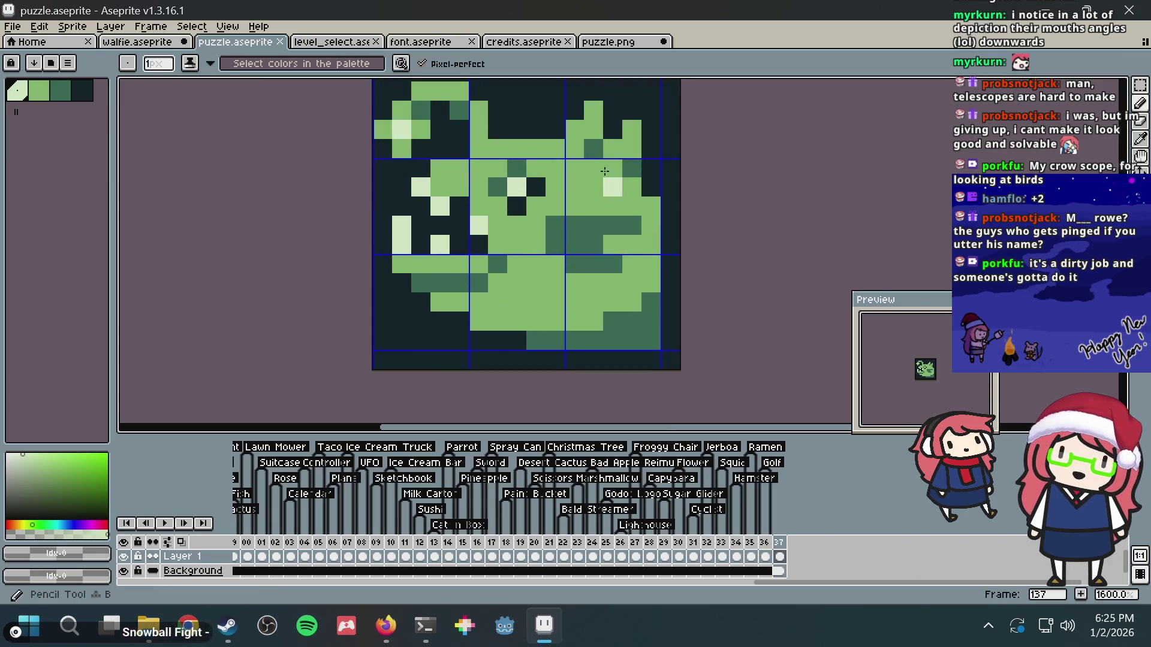
alt+click(589, 108)
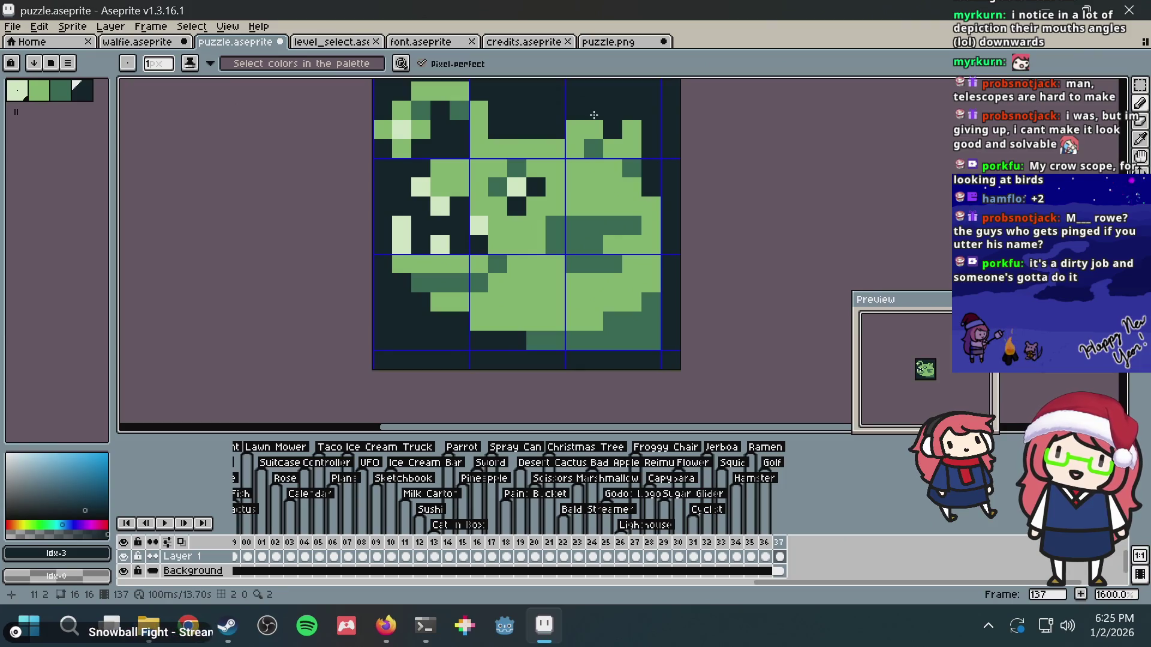
key(ctrl+z)
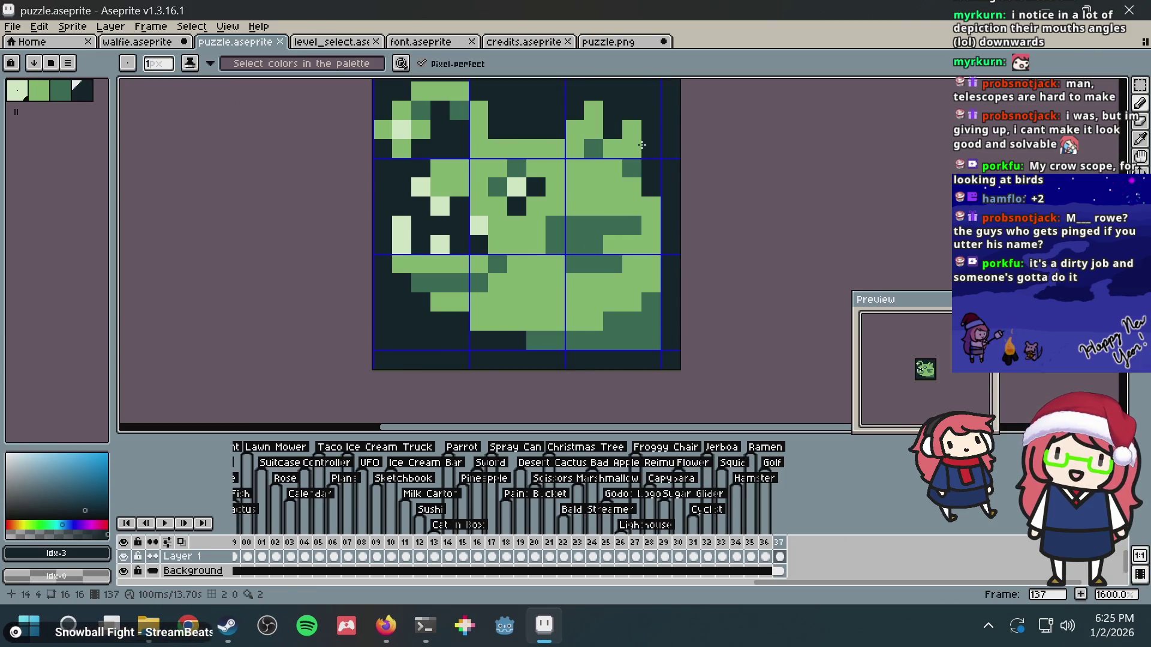
key(ctrl+s)
alt+click(622, 190)
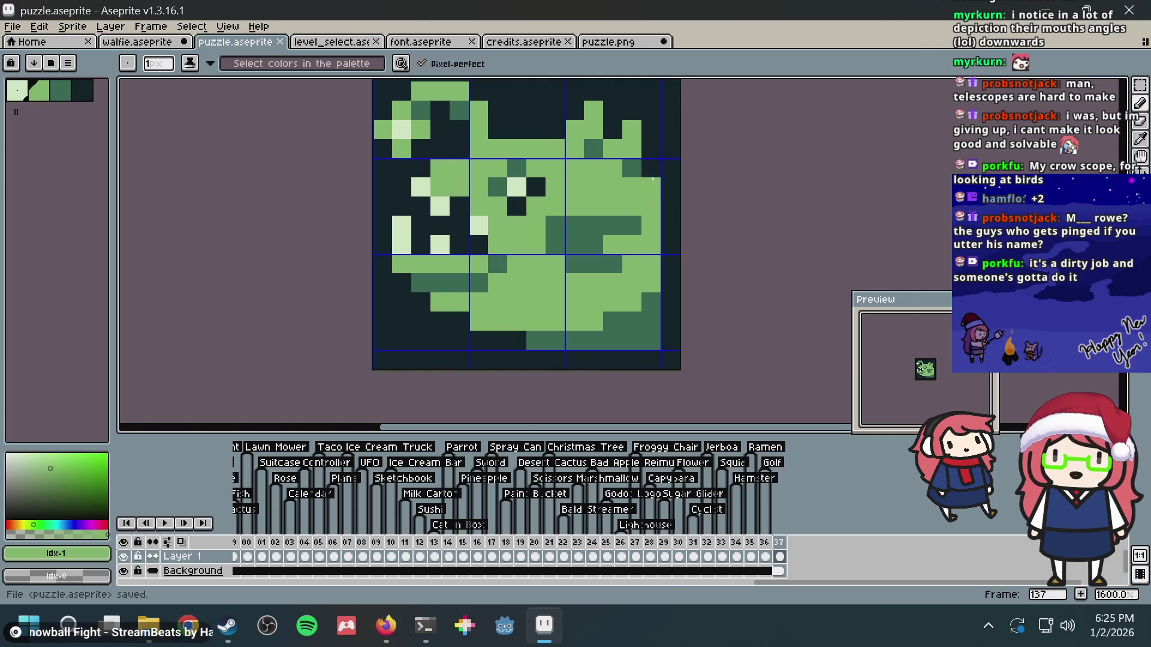
key(ctrl+z)
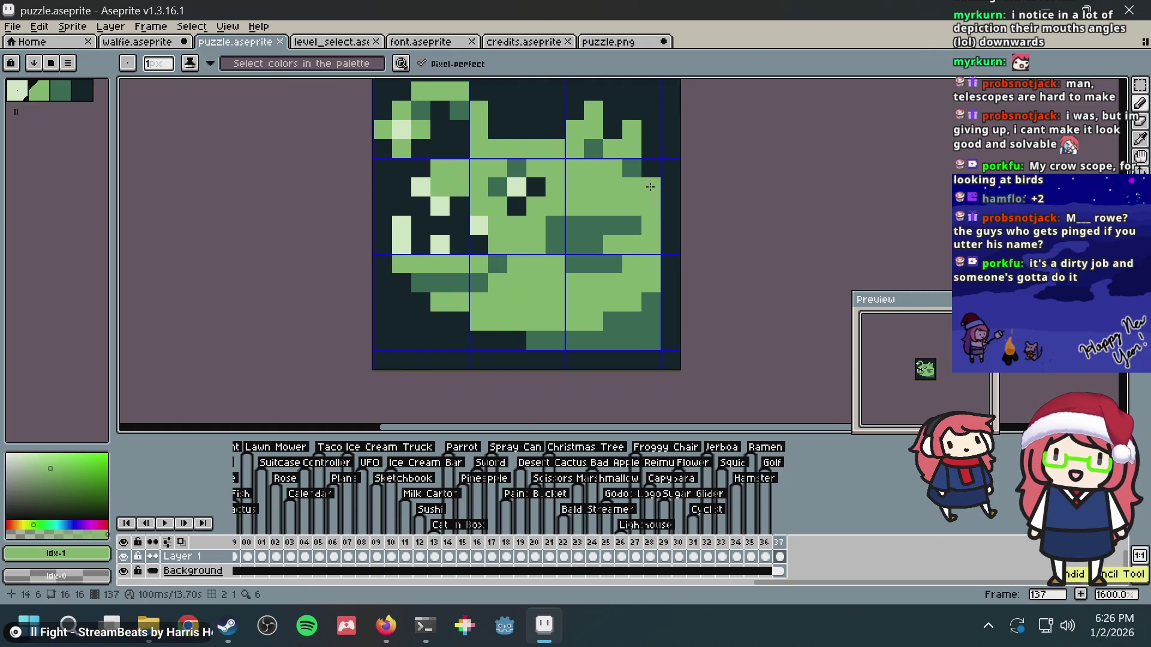
drag(643, 182, 560, 208)
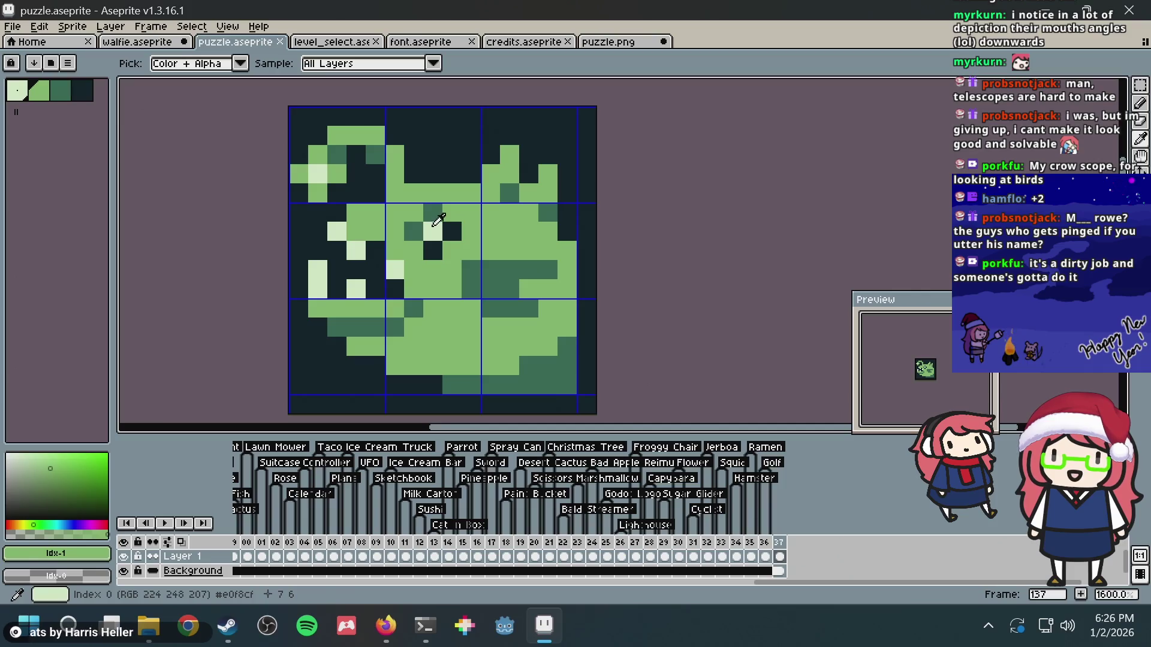
- Try a light green pixel on the fish's top-right spike, undo it, and save puzzle.aseprite
alt+click(433, 230)
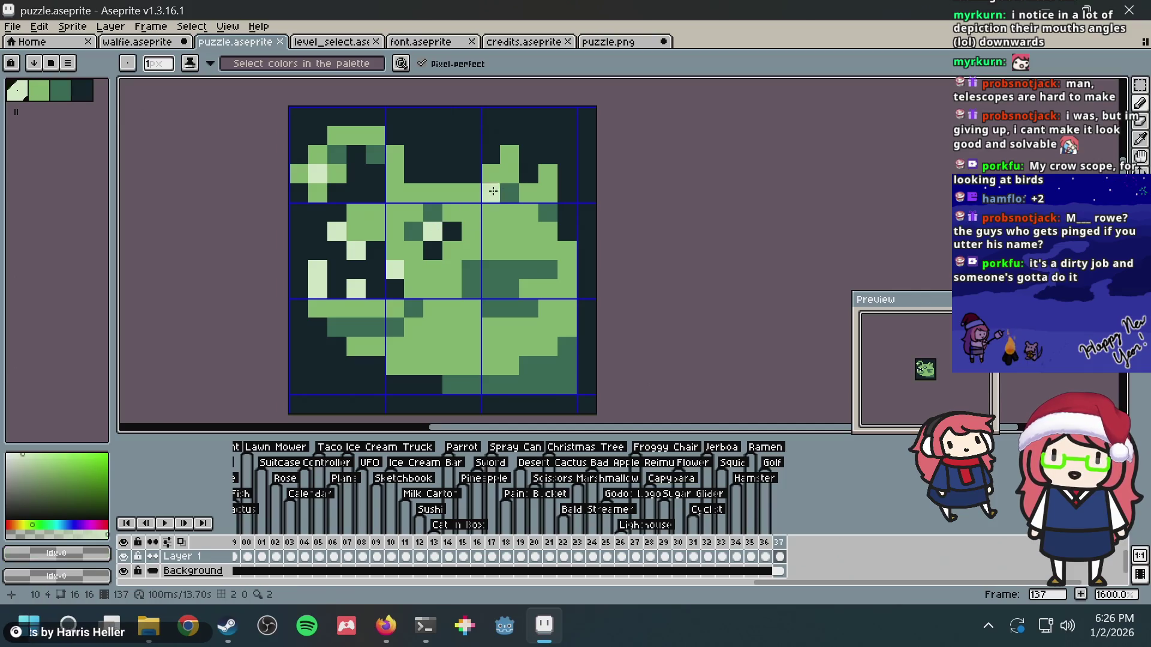
click(548, 174)
key(ctrl+z)
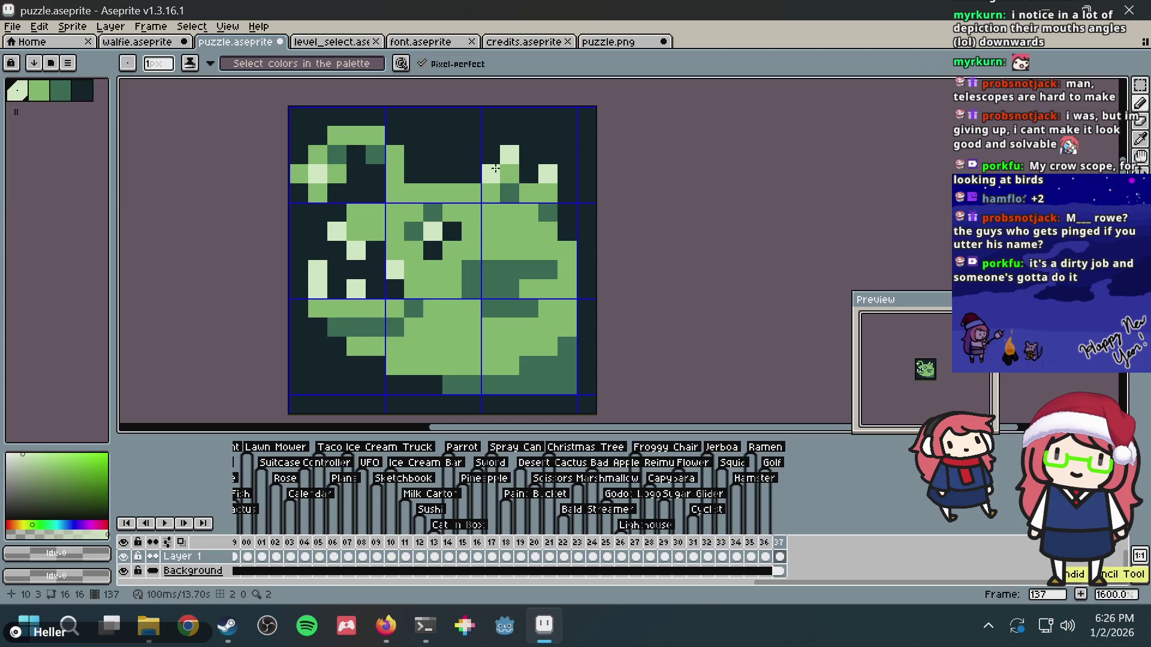
key(ctrl+z)
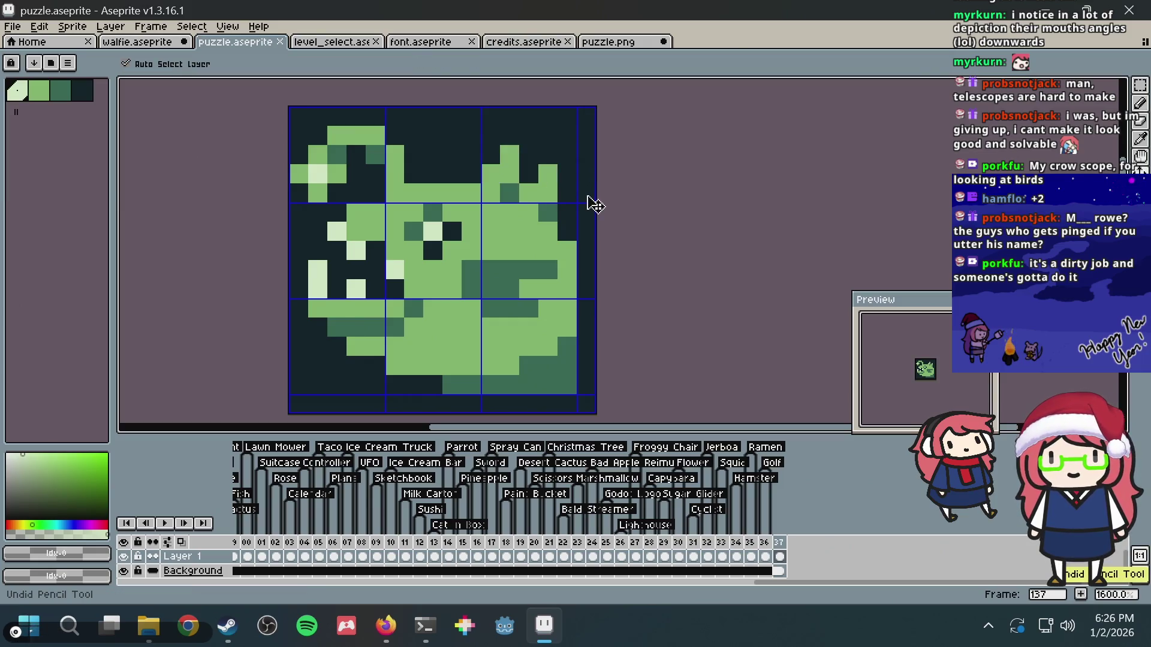
key(ctrl+s)
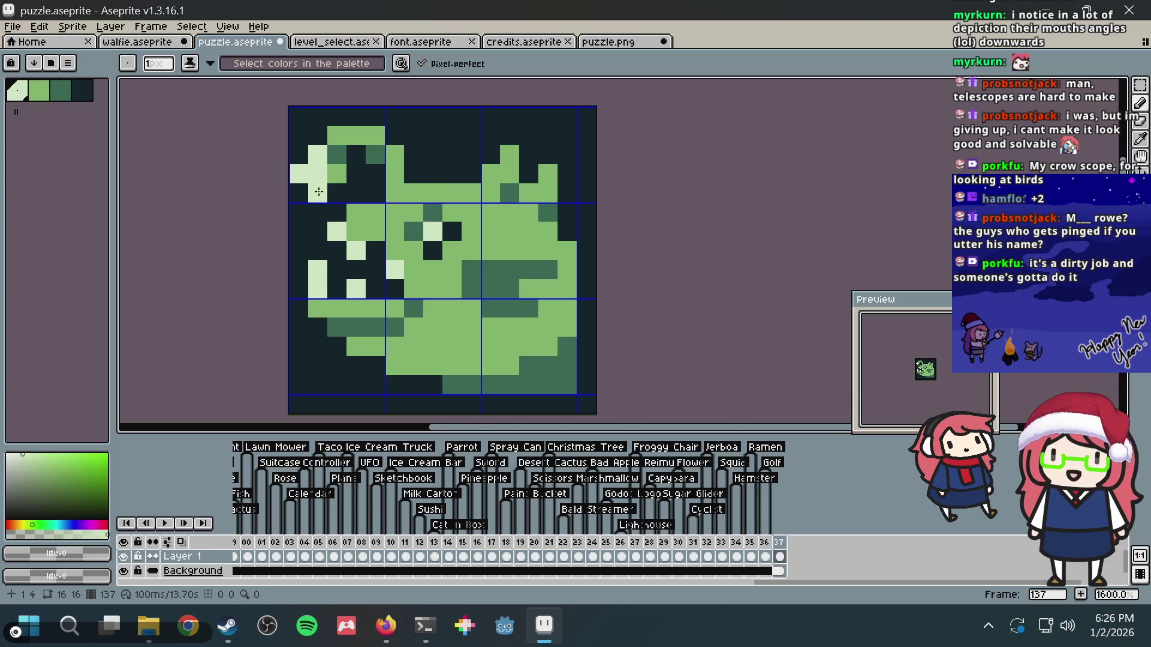
key(ctrl+s)
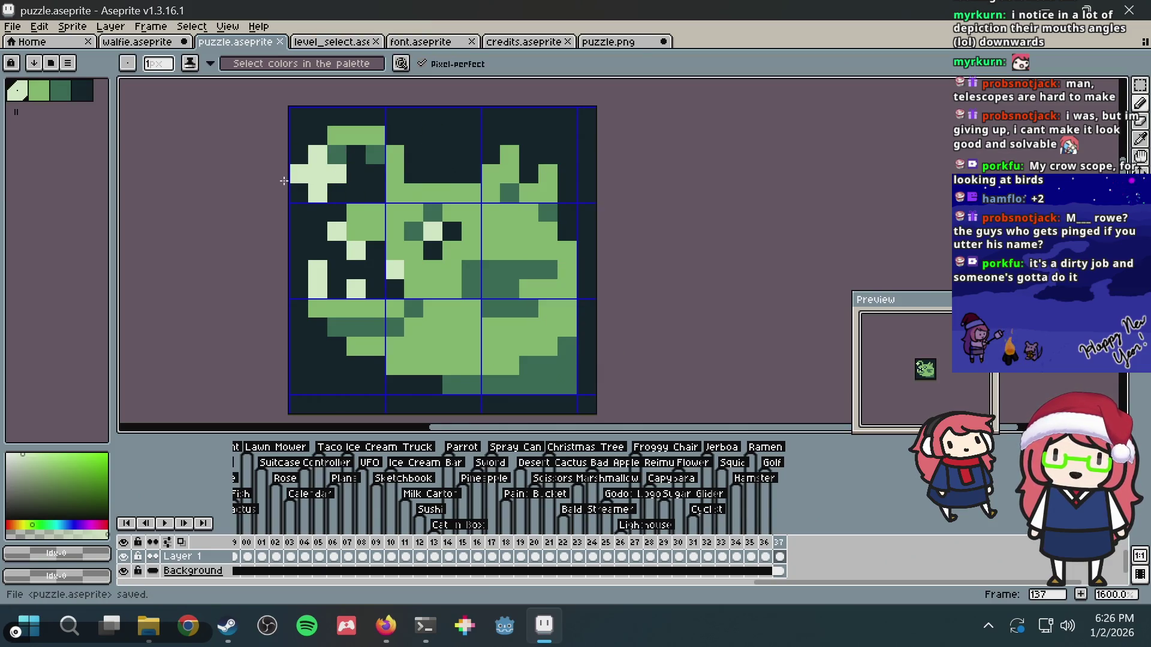
- Recolour a dark pixel medium green, then add light green pixels across the fish's face toward the mouth
alt+click(352, 130)
click(336, 155)
alt+click(326, 169)
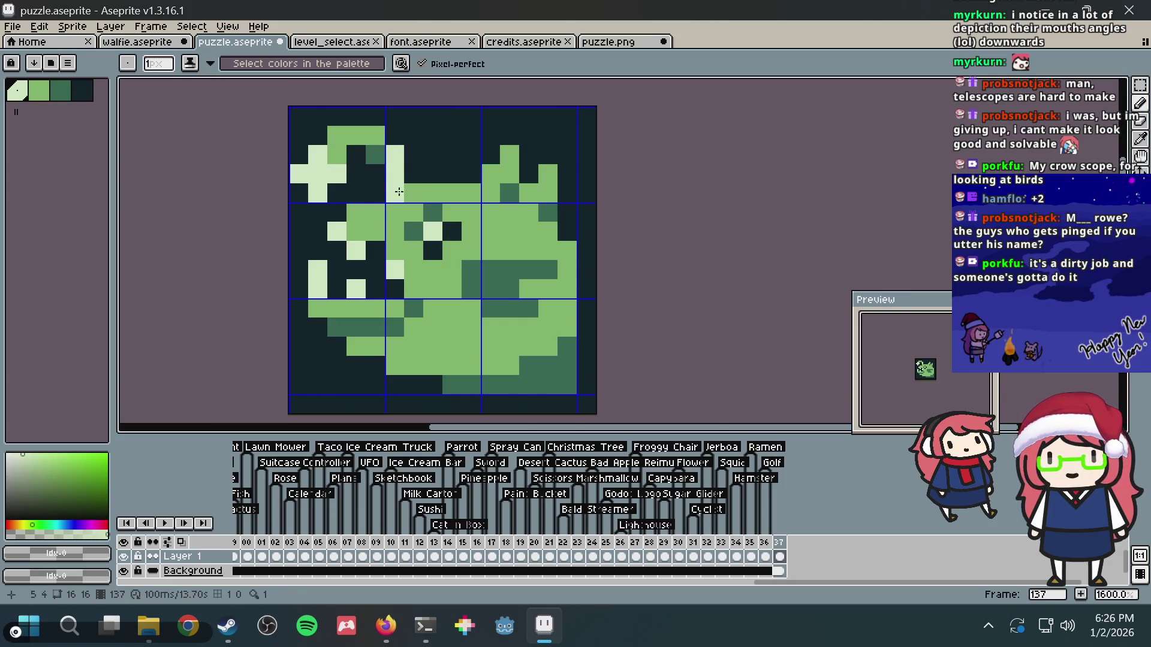
click(415, 194)
click(402, 193)
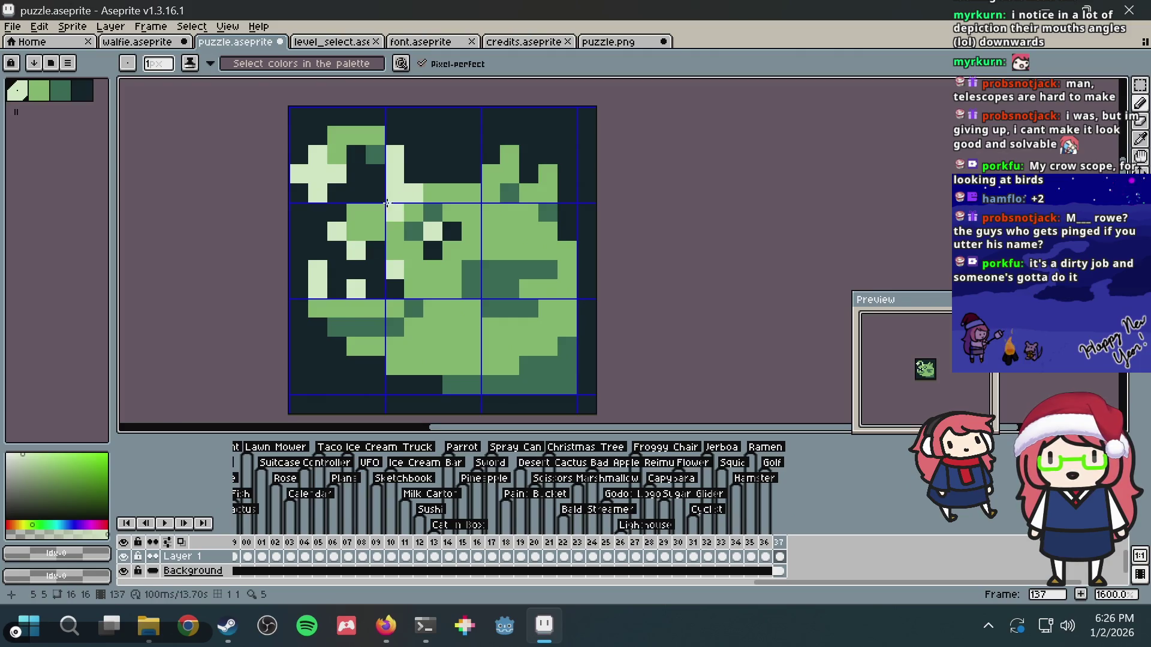
click(374, 214)
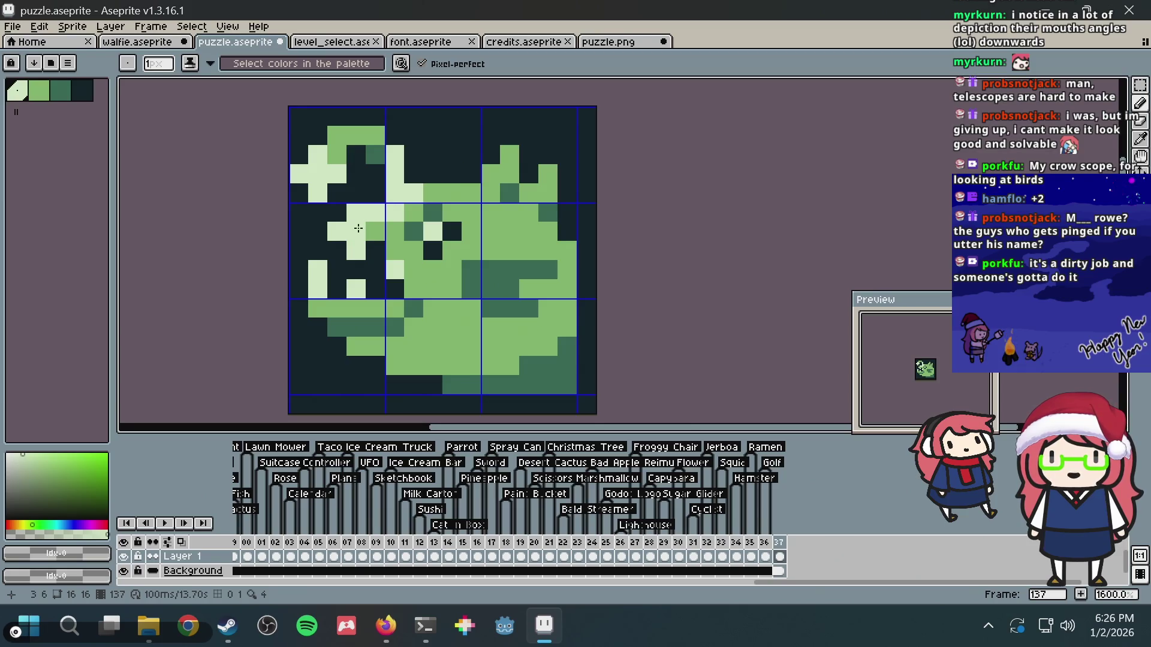
click(360, 231)
scroll(541, 175, down, 4)
scroll(541, 175, down, 2)
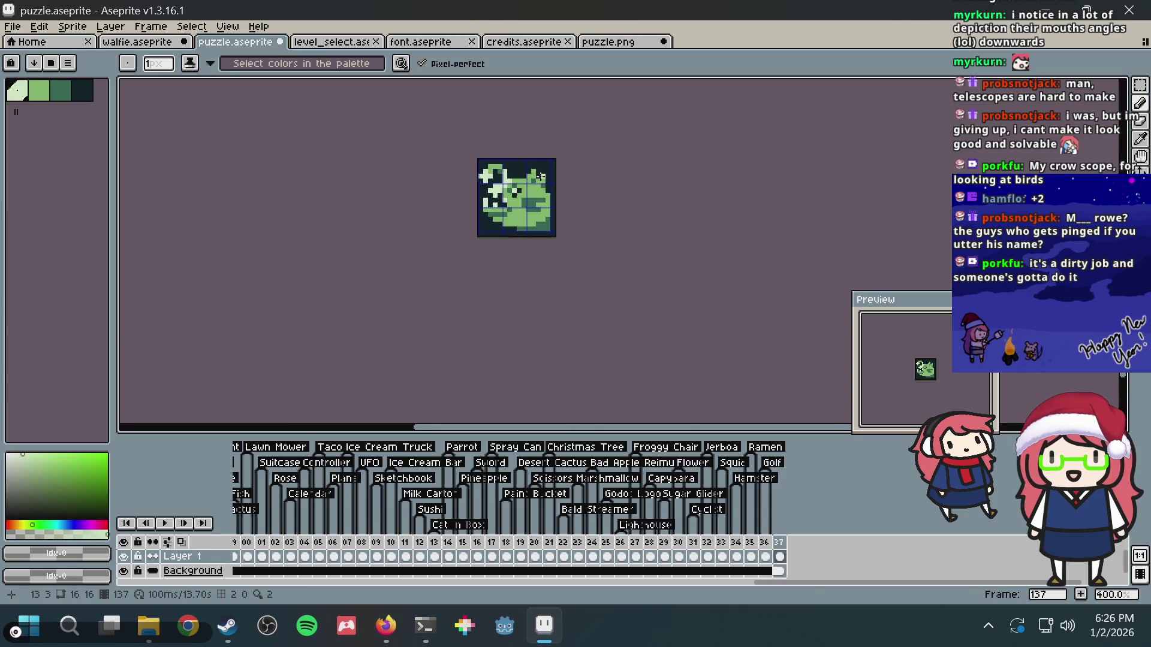
- Undo the stray light pixel, return to the Pencil, and save puzzle.aseprite
scroll(540, 176, up, 6)
key(v)
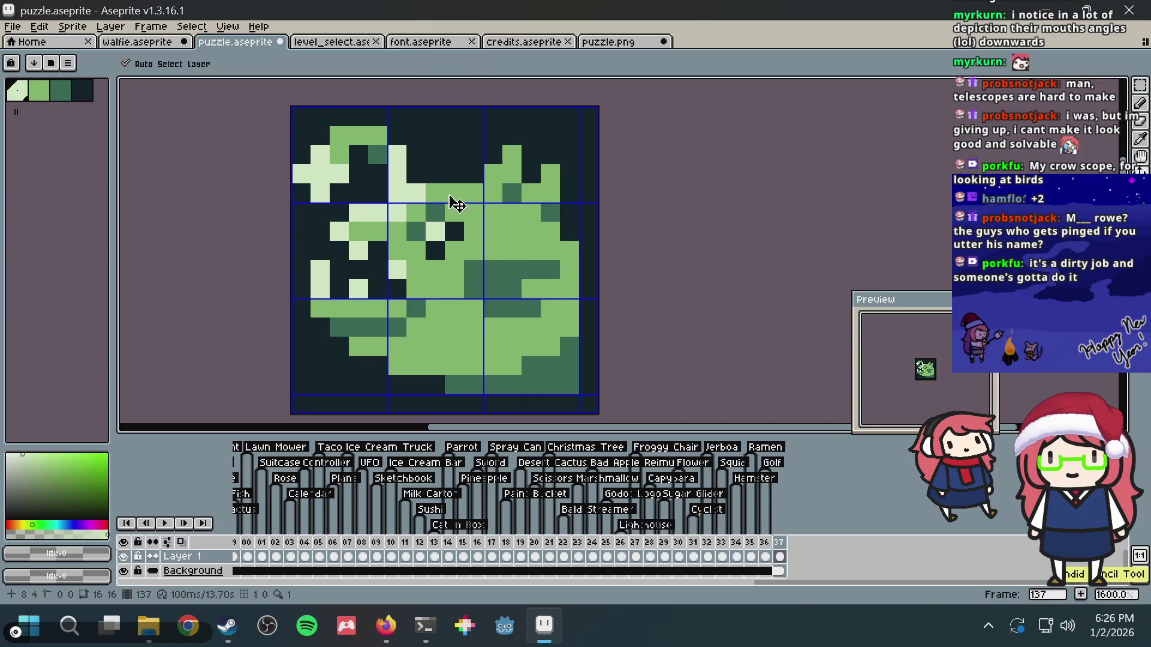
key(ctrl+z)
scroll(542, 180, down, 4)
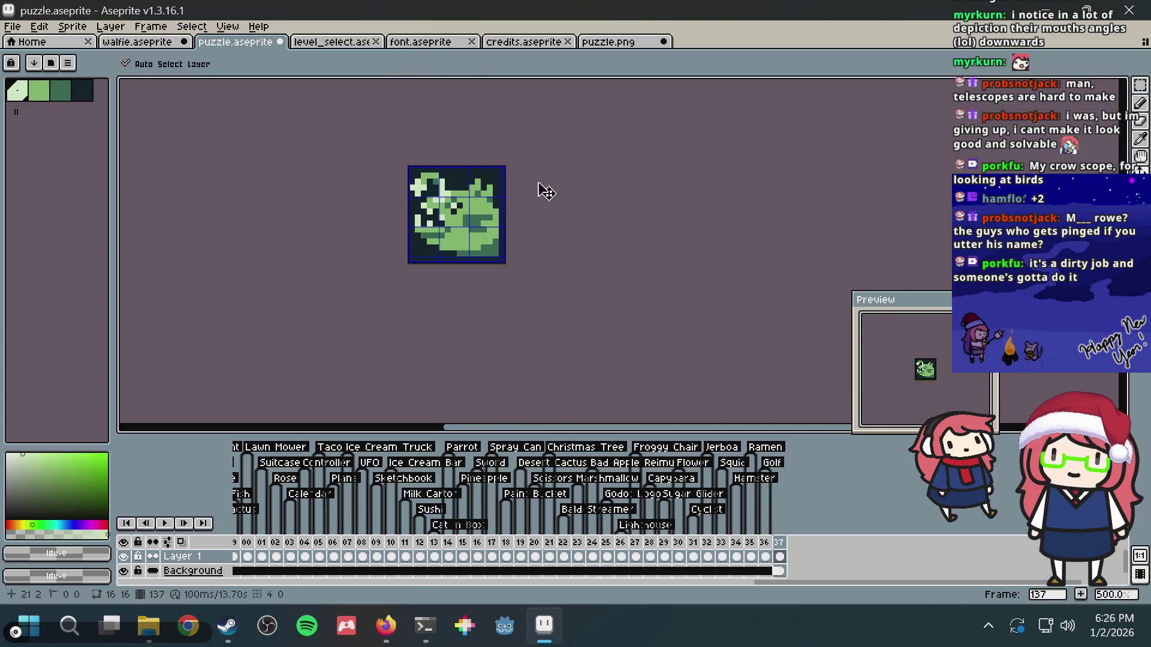
key(b)
key(ctrl+s)
- Paint light green pixels at the tile's top-left corner and near the top edge, then save
scroll(391, 208, up, 2)
scroll(447, 140, up, 8)
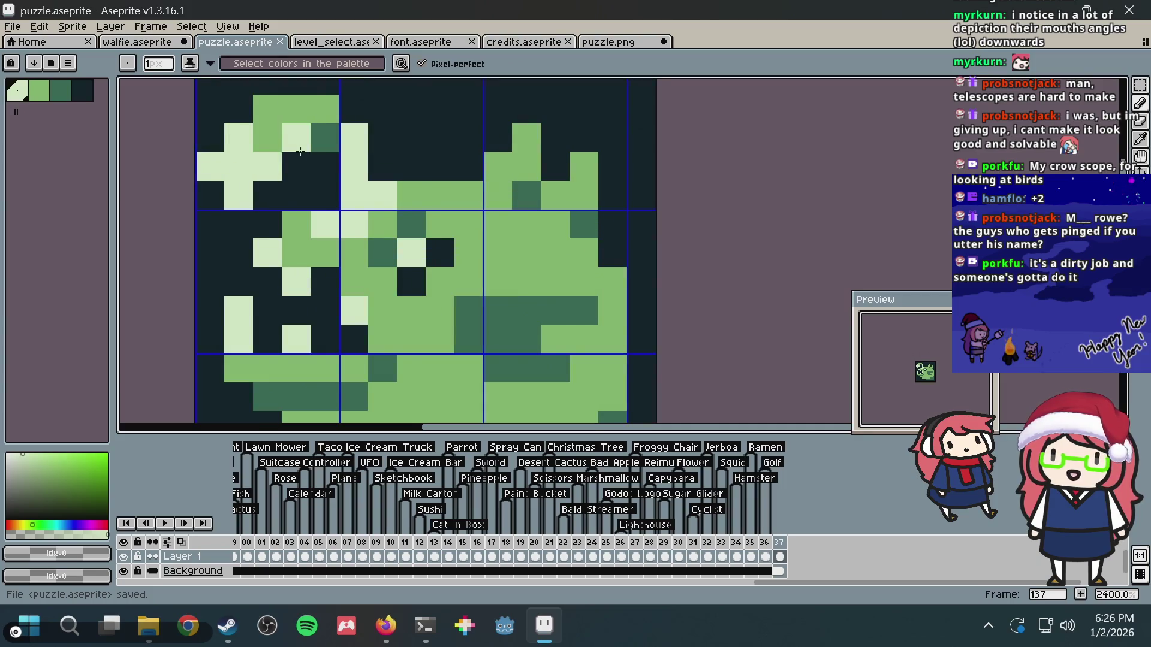
scroll(297, 129, down, 3)
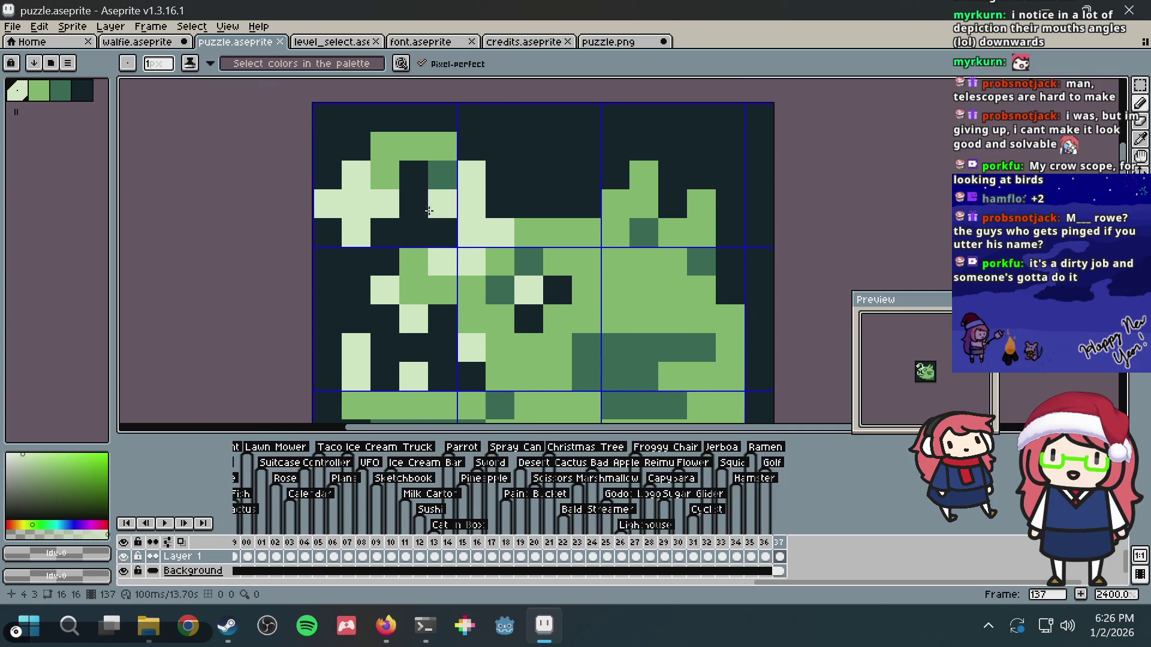
click(322, 122)
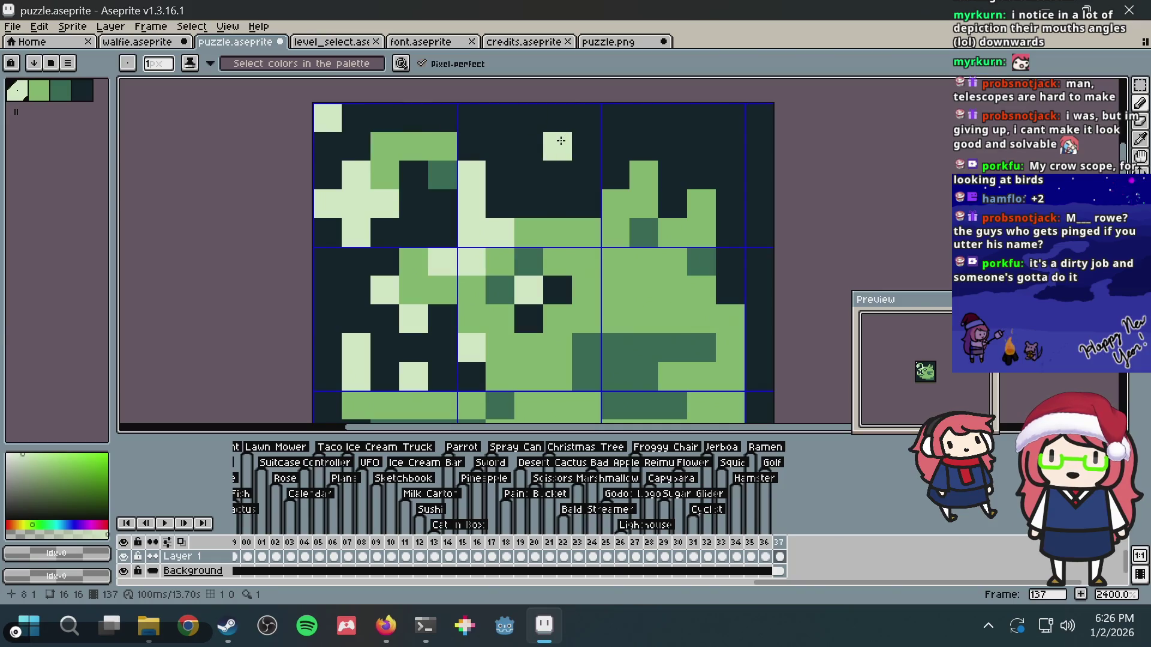
click(328, 262)
scroll(580, 146, down, 5)
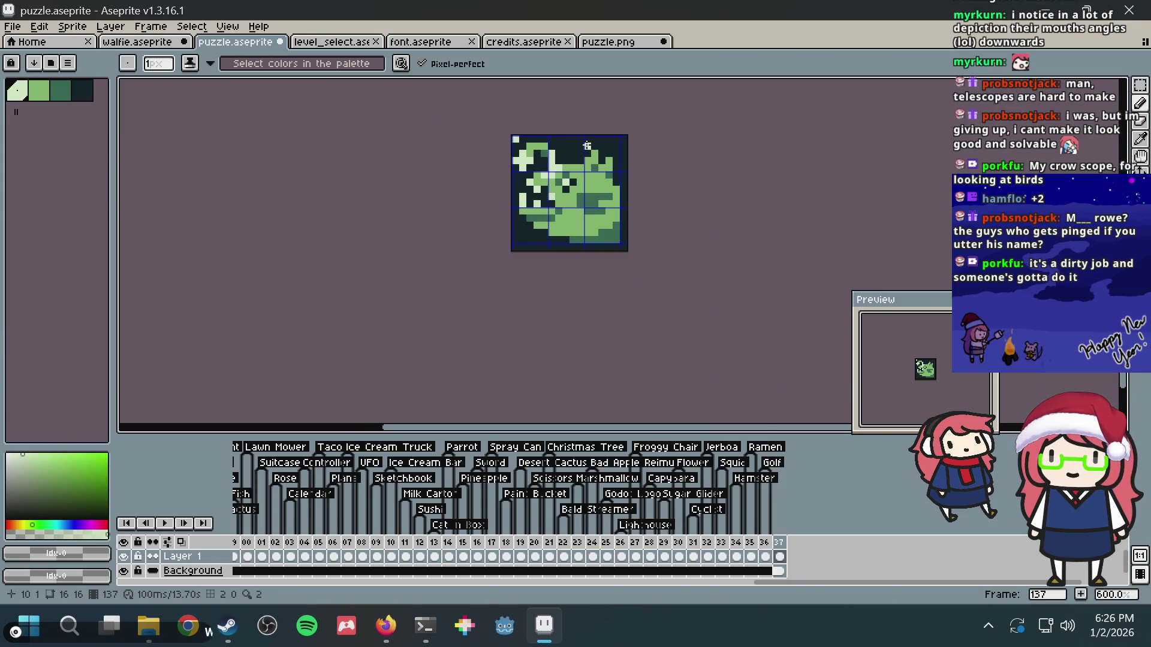
scroll(549, 164, up, 3)
key(ctrl+s)
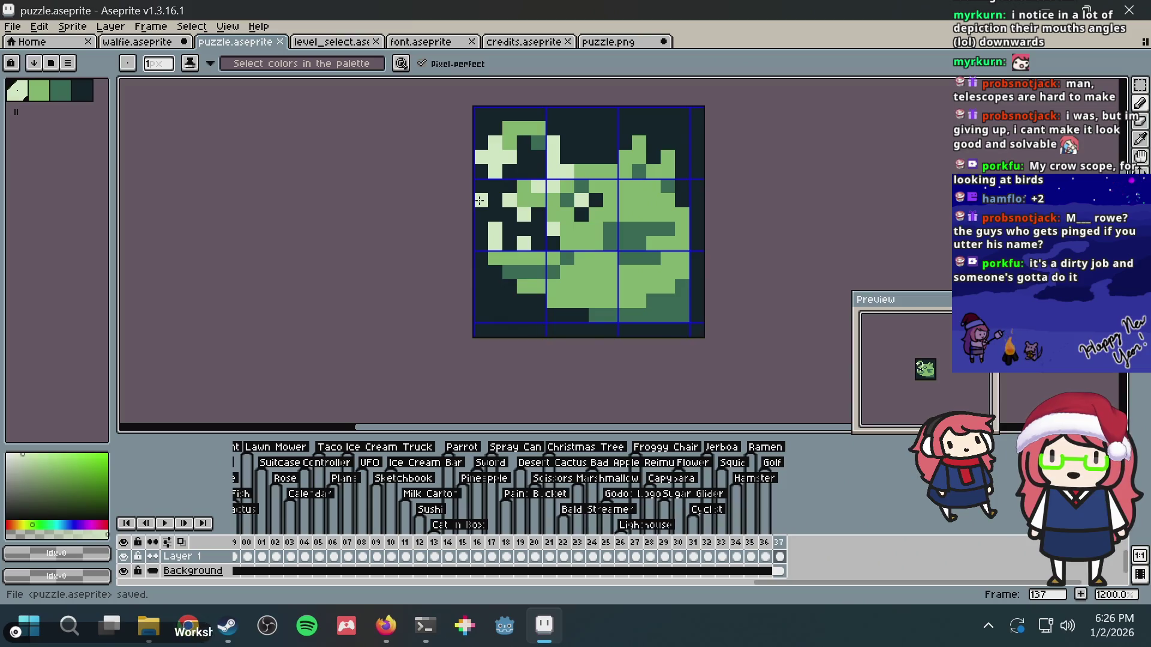
scroll(480, 199, up, 4)
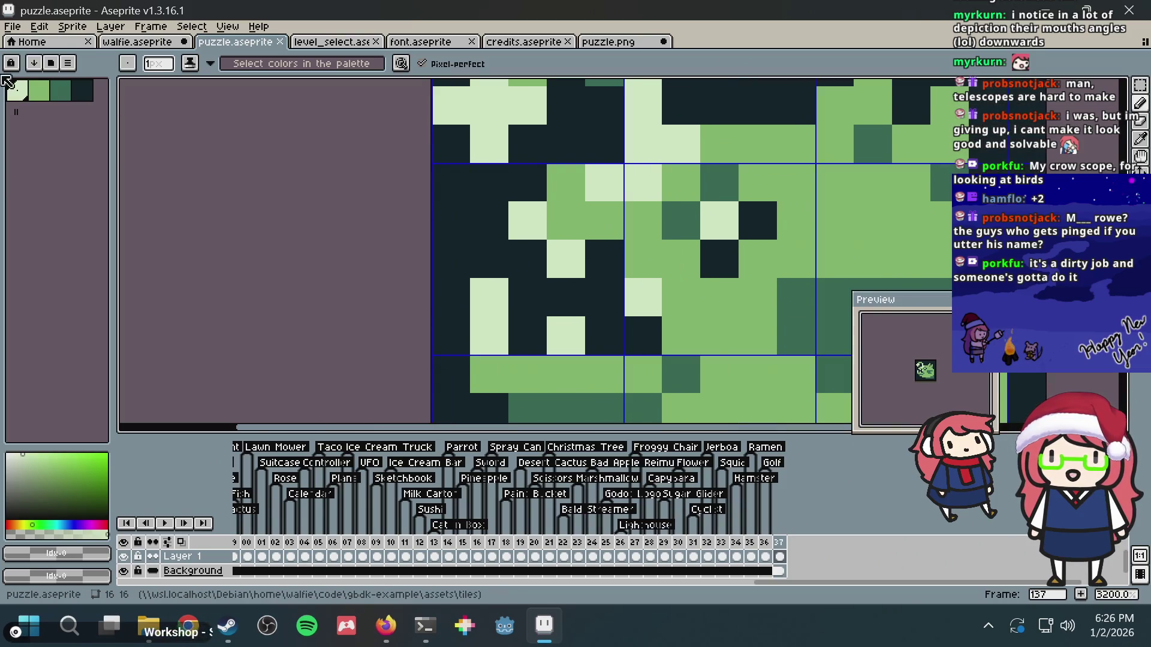
- Switch to the next green and paint a pixel on the tile's left edge, then save
key(0)
click(446, 222)
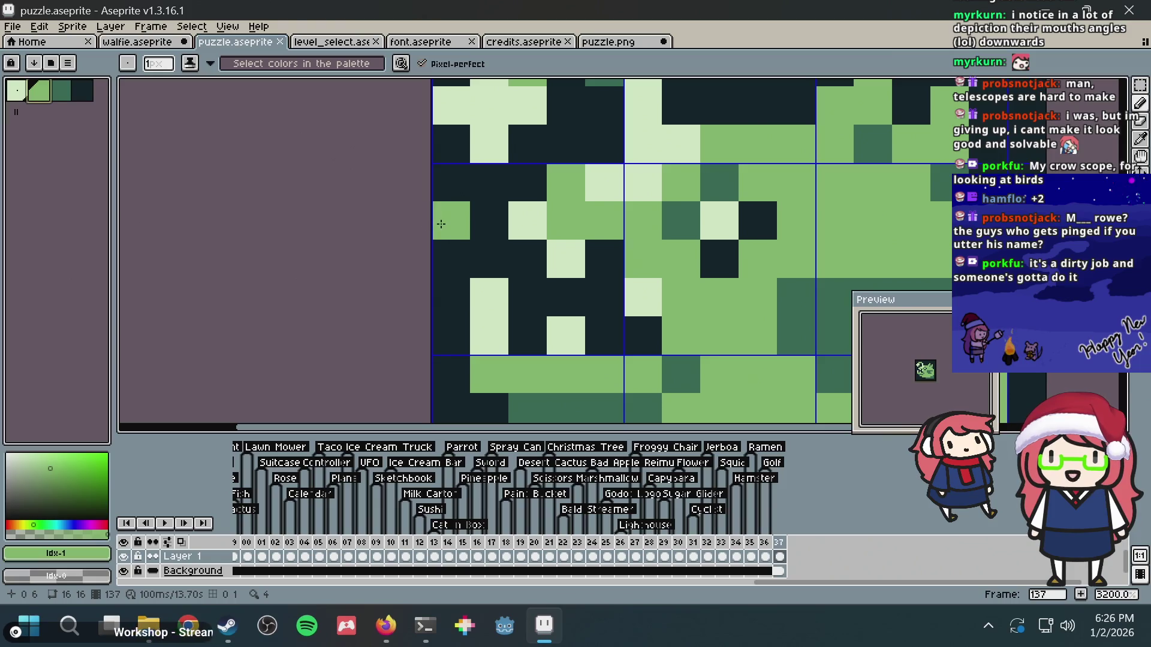
scroll(762, 143, down, 5)
key(ctrl+s)
scroll(668, 154, up, 4)
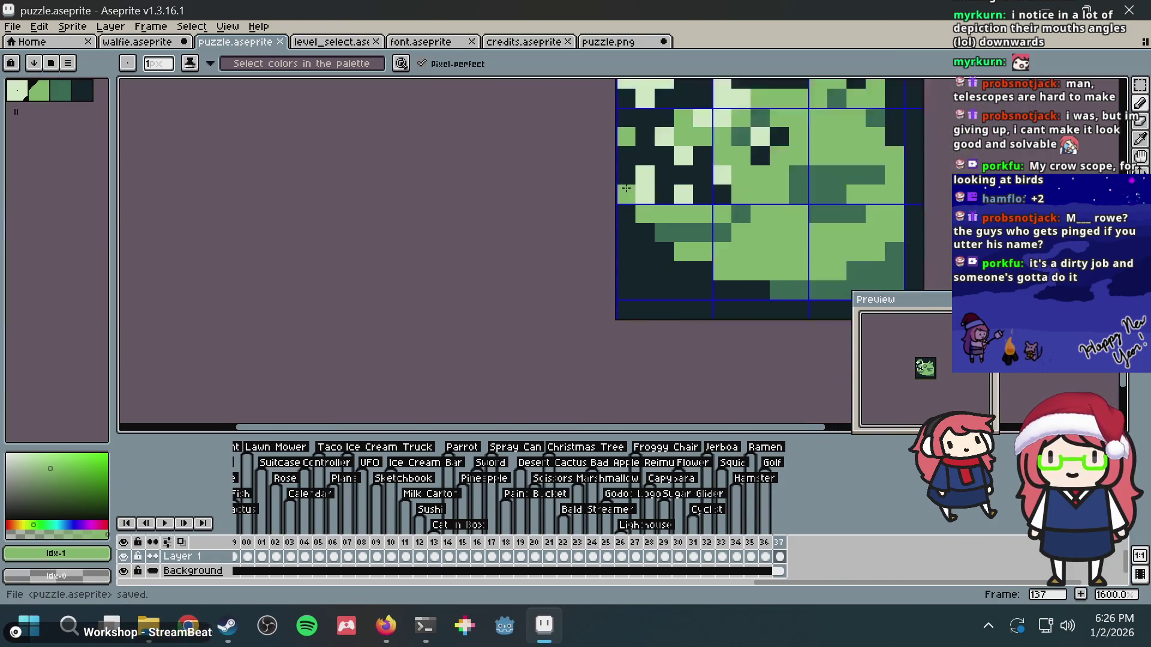
scroll(566, 225, up, 3)
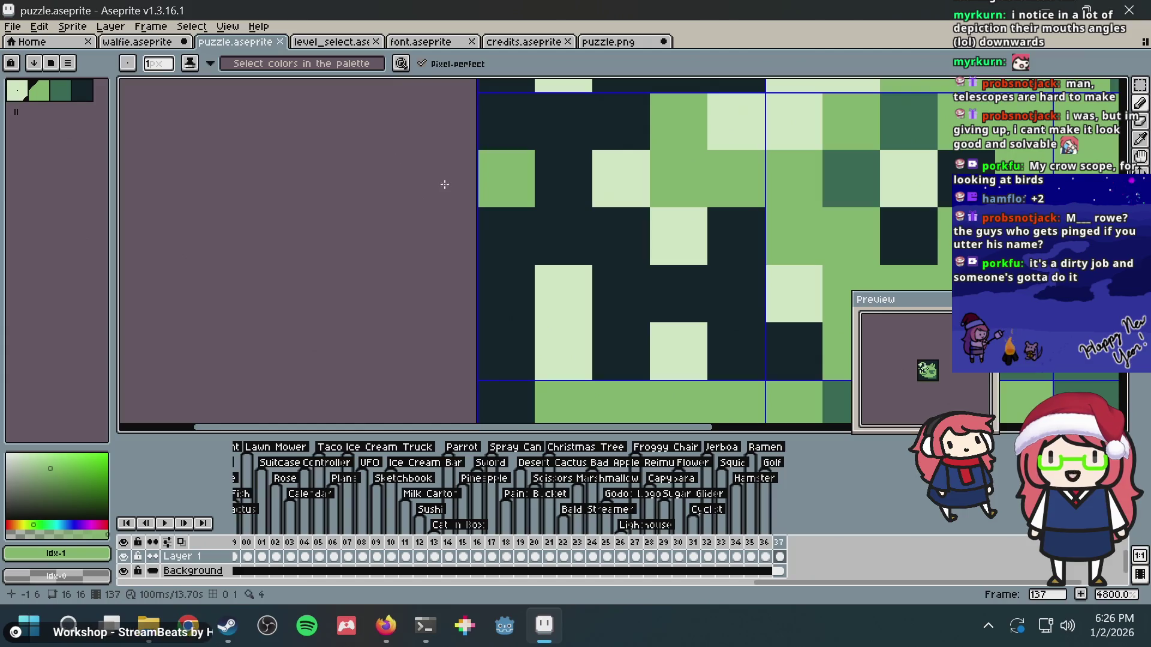
scroll(600, 174, down, 3)
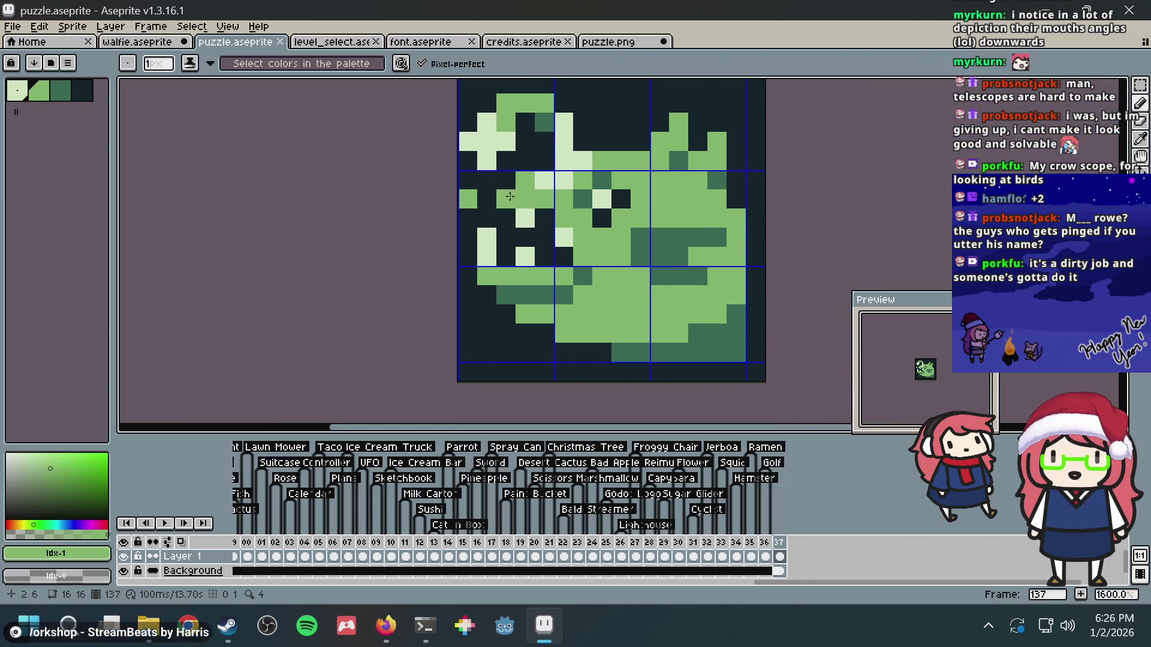
scroll(598, 168, down, 4)
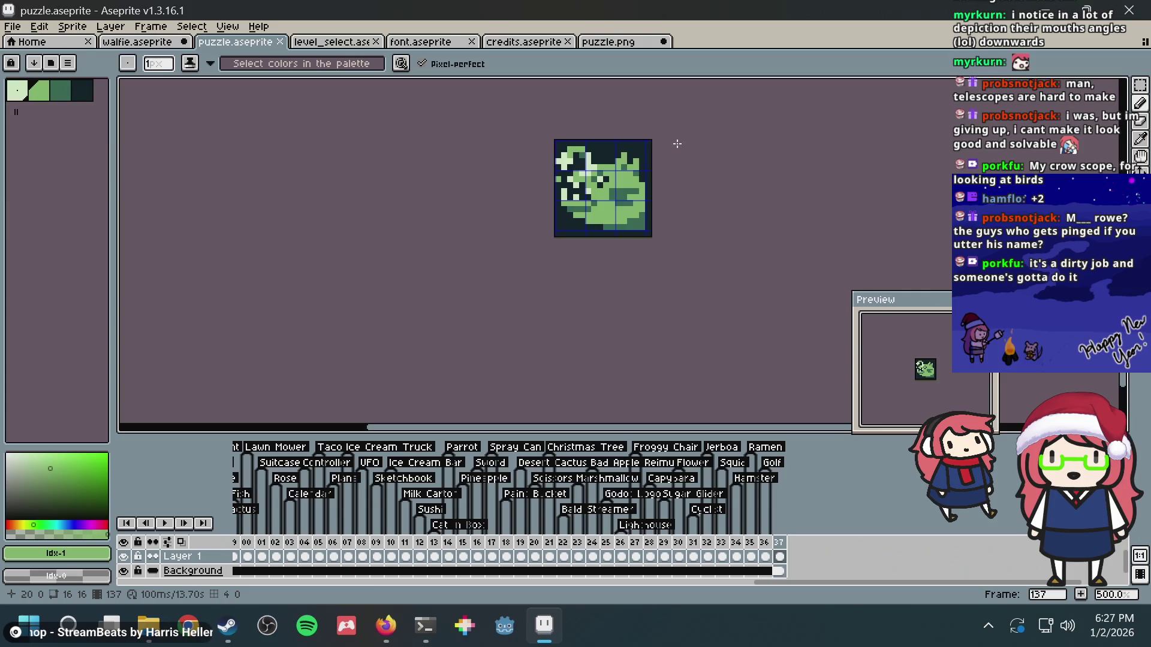
key(ctrl+s)
- Recentre the tile in the view and save puzzle.aseprite again with the Pencil active
drag(685, 153, 561, 209)
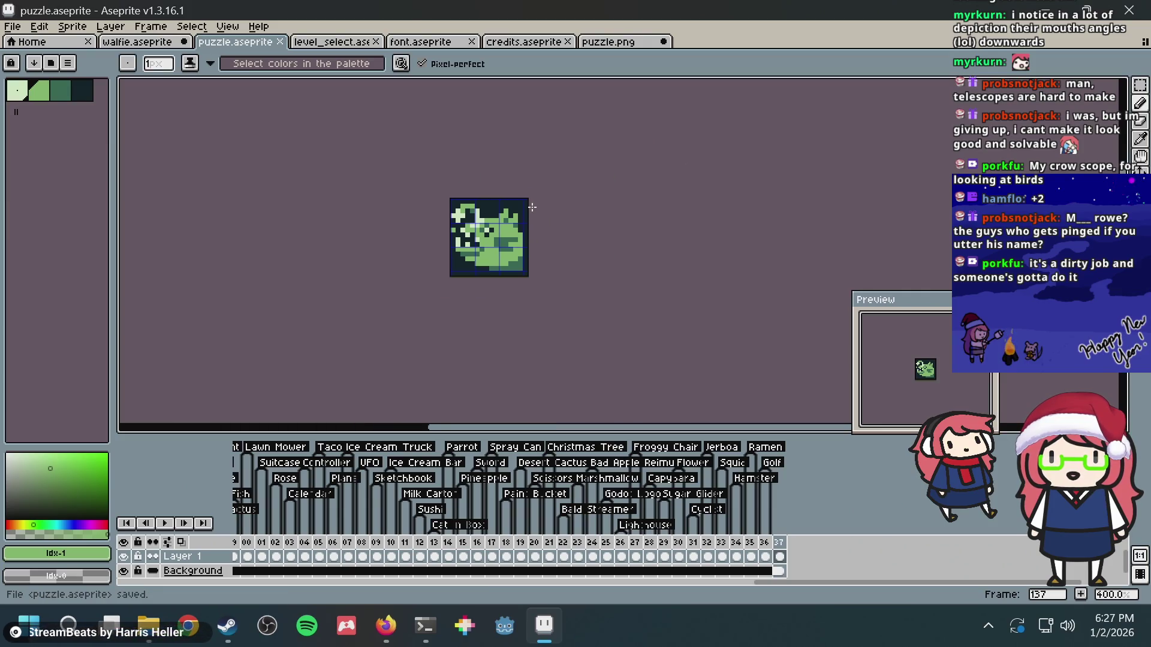
scroll(497, 220, up, 1)
scroll(497, 220, up, 4)
scroll(605, 246, down, 4)
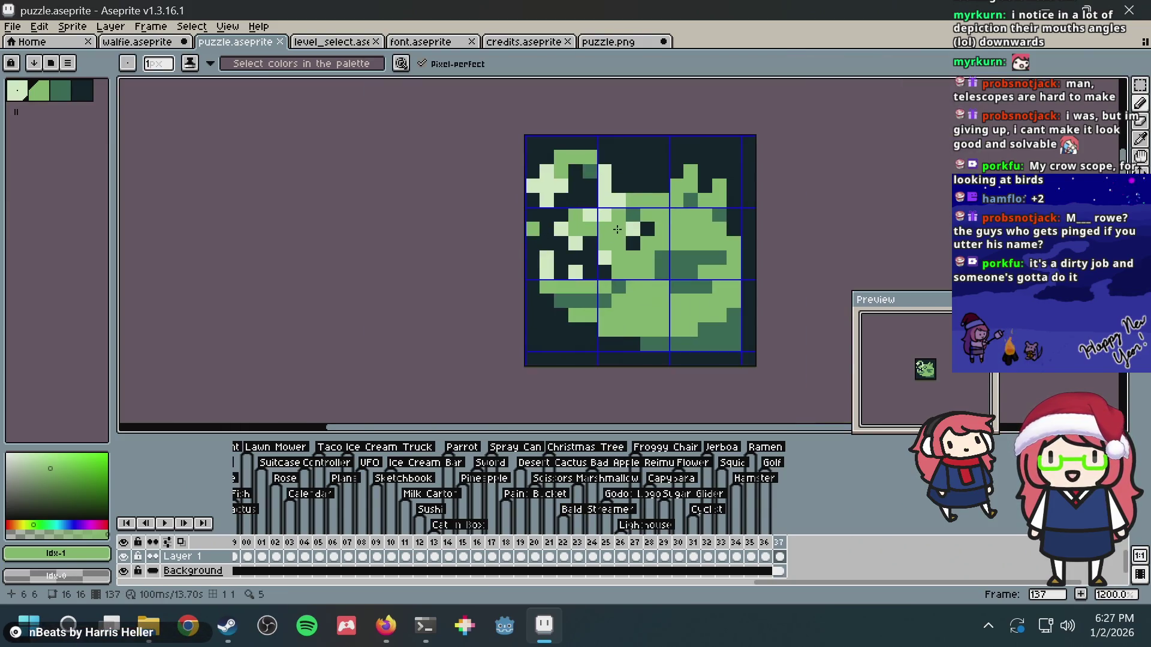
scroll(605, 233, up, 1)
scroll(576, 231, down, 2)
scroll(552, 227, up, 10)
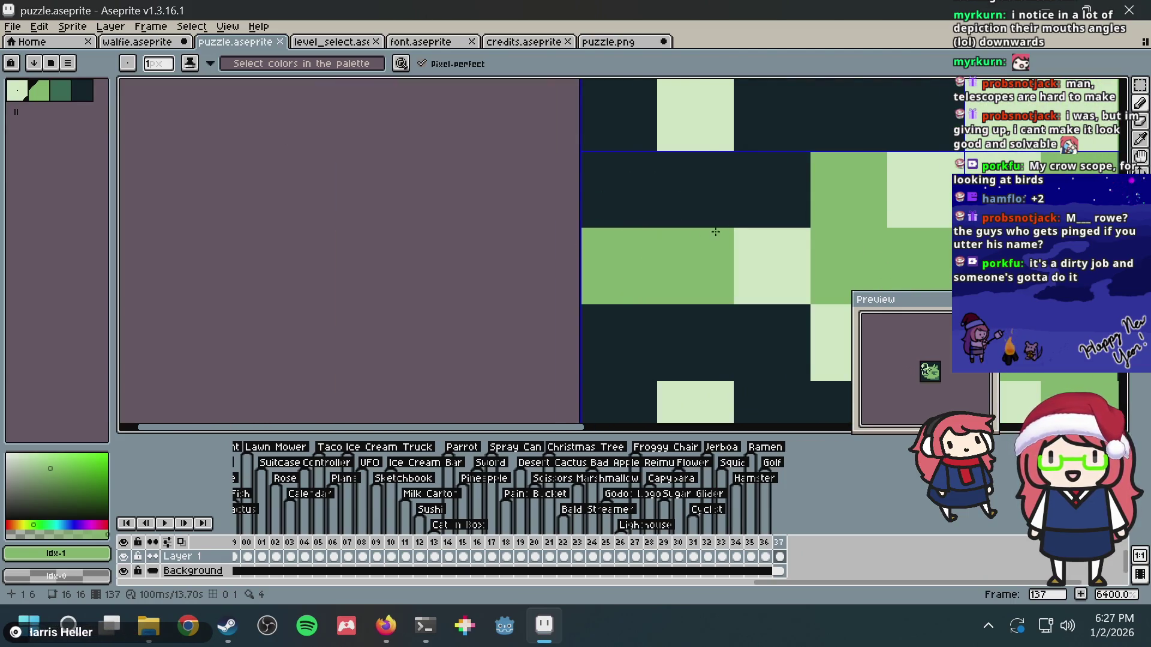
scroll(660, 252, down, 3)
key(ctrl+s)
scroll(663, 240, down, 2)
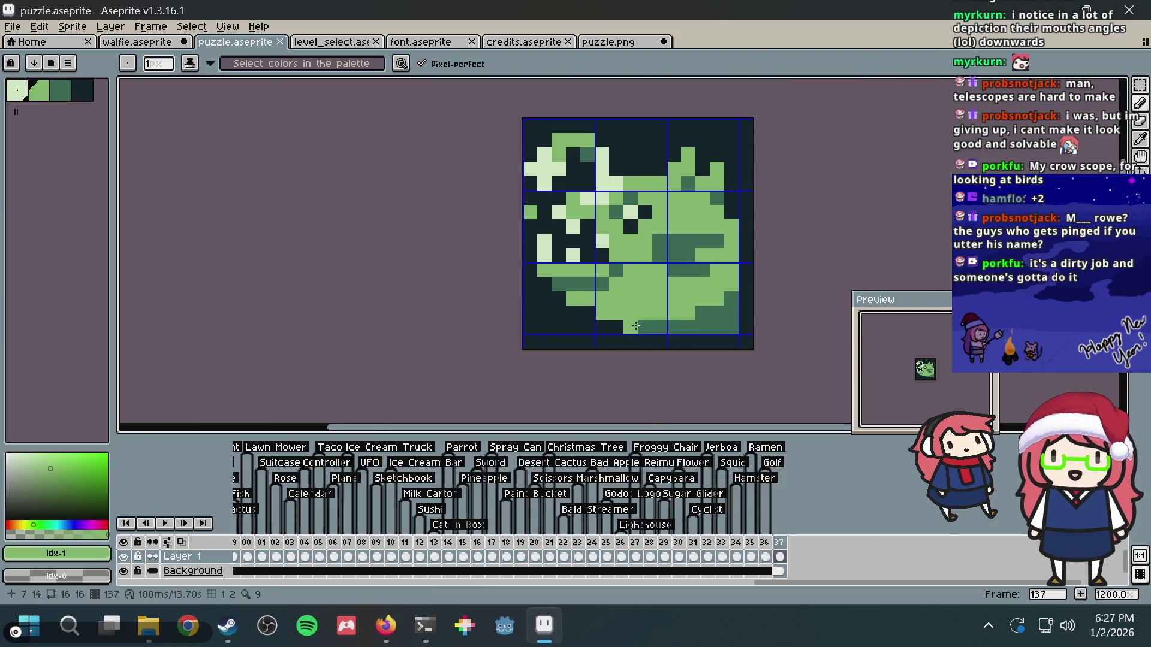
key(v)
key(ctrl+s)
key(b)
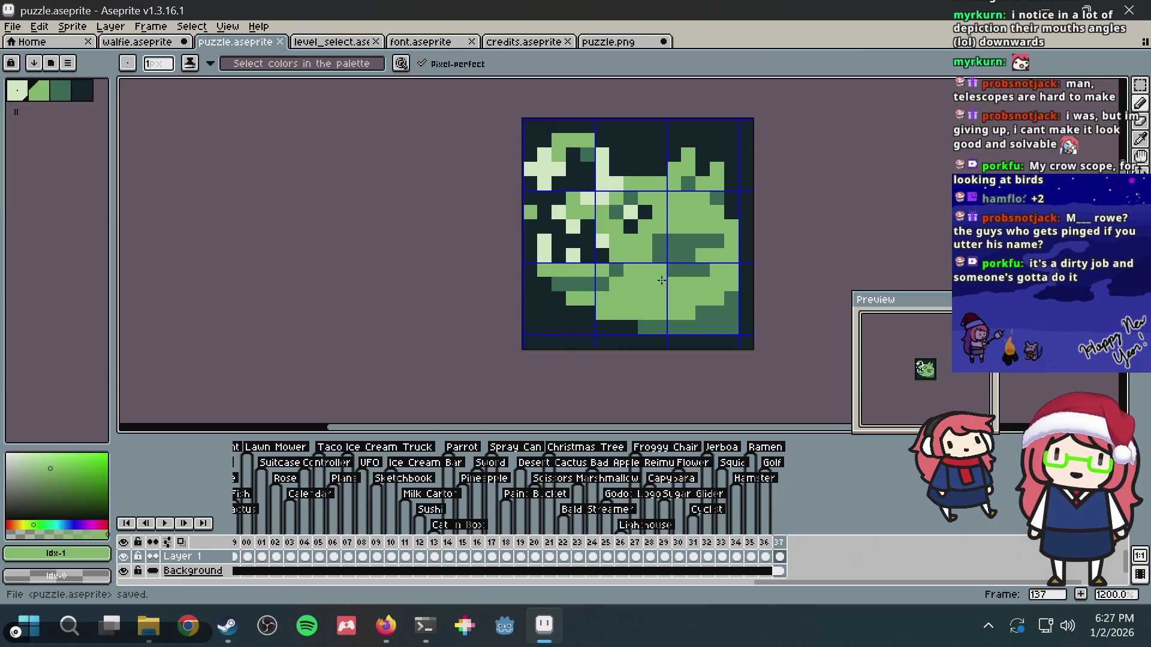
- Repaint the fish's bottom-row pixels green, filling two dark ones, and save
drag(692, 320, 715, 320)
key(ctrl+s)
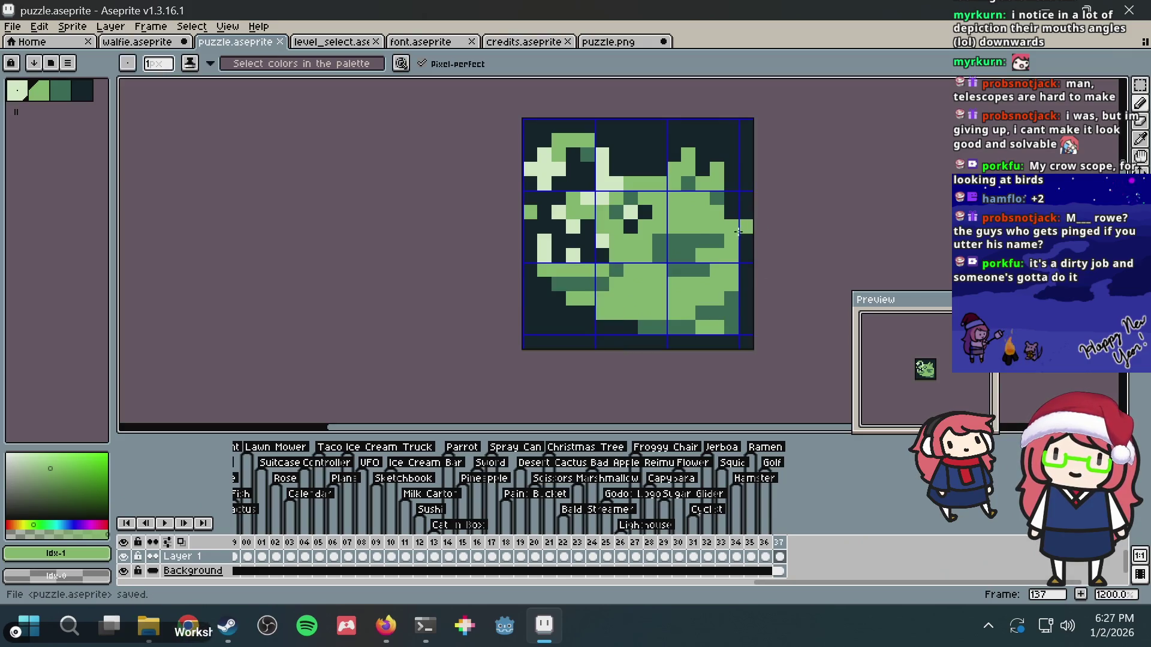
drag(642, 328, 634, 327)
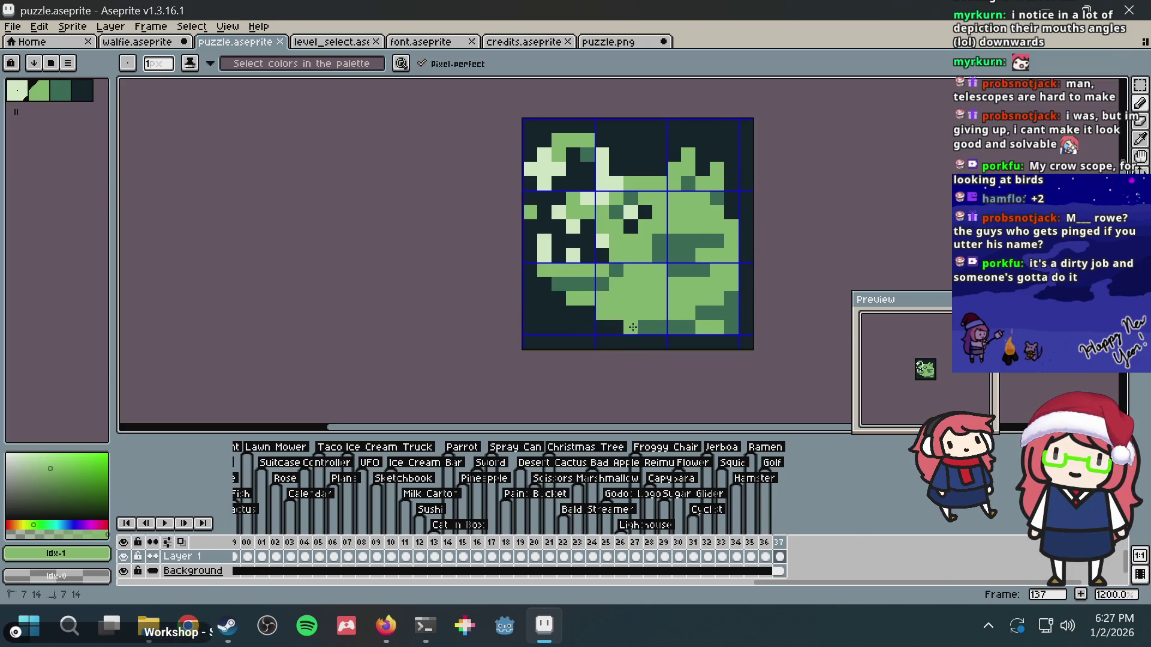
scroll(679, 222, down, 3)
key(ctrl+s)
scroll(721, 216, up, 3)
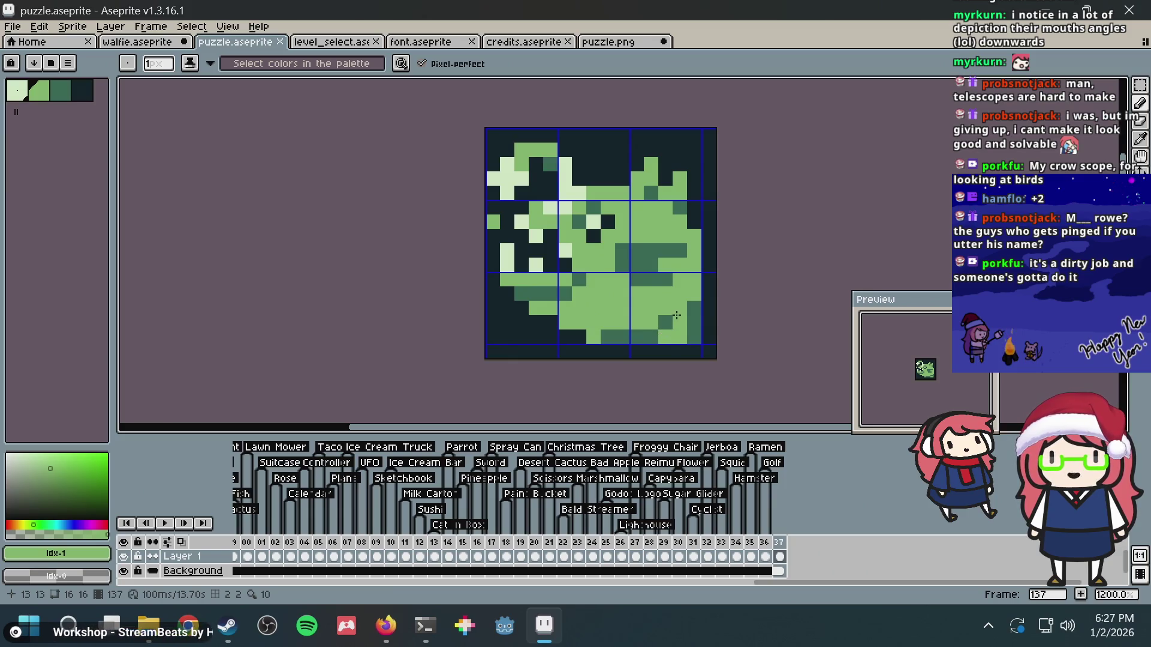
- Paint a dark green pixel at the fish's lower right and eyedrop the darker green
click(679, 322)
drag(627, 292, 539, 279)
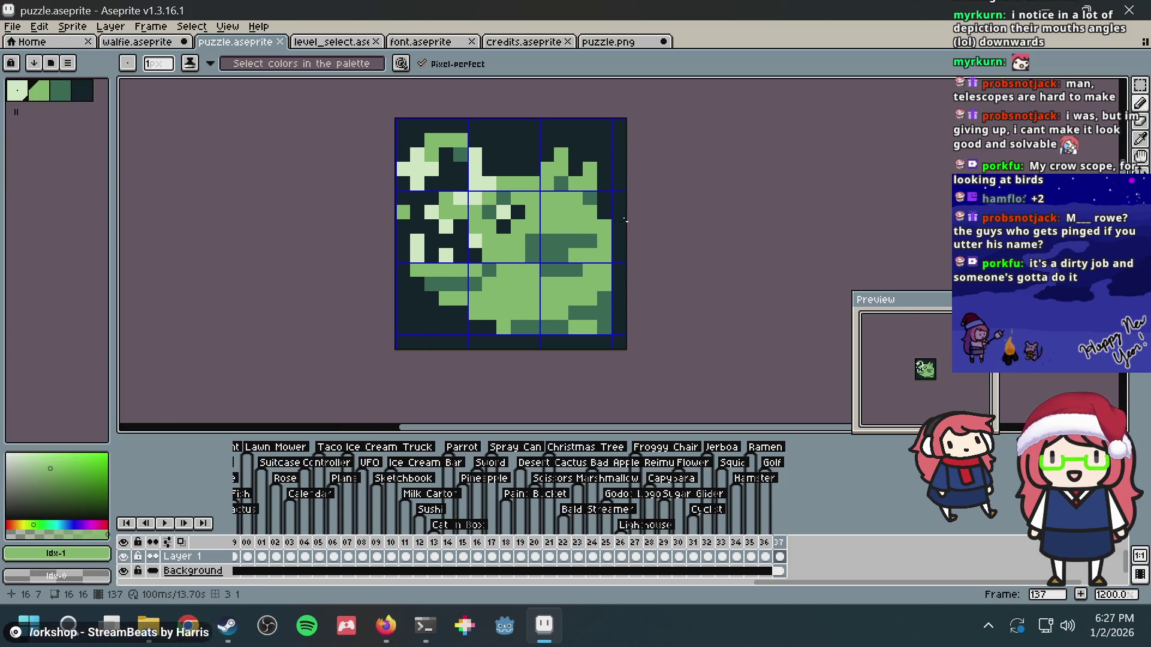
alt+click(600, 217)
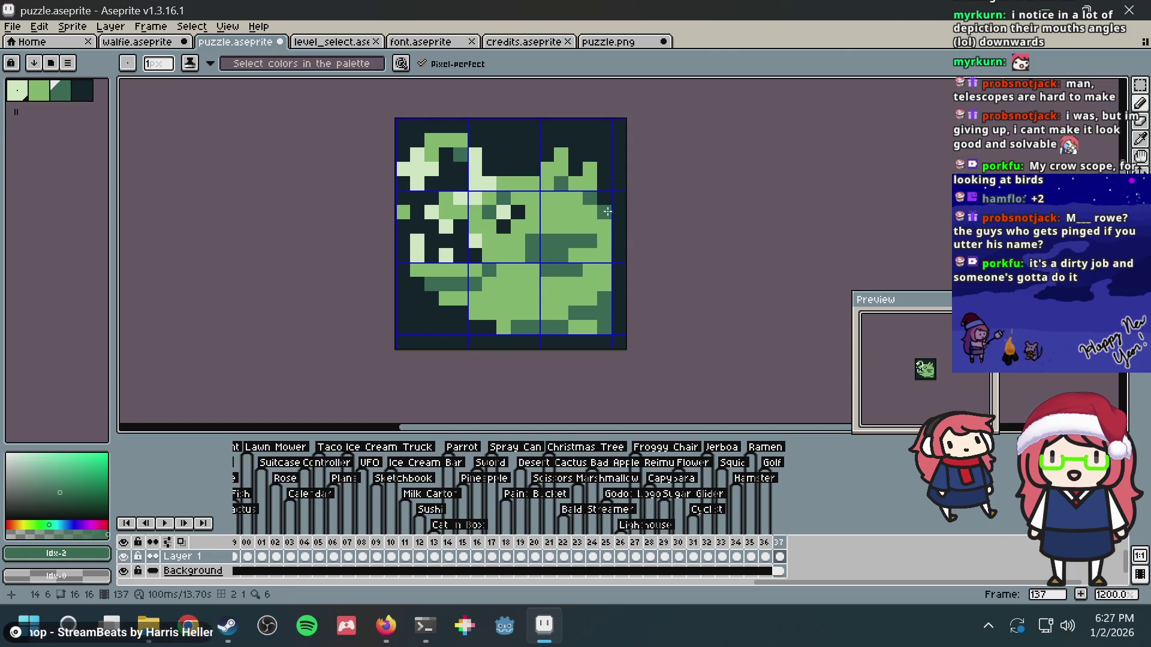
scroll(690, 171, down, 3)
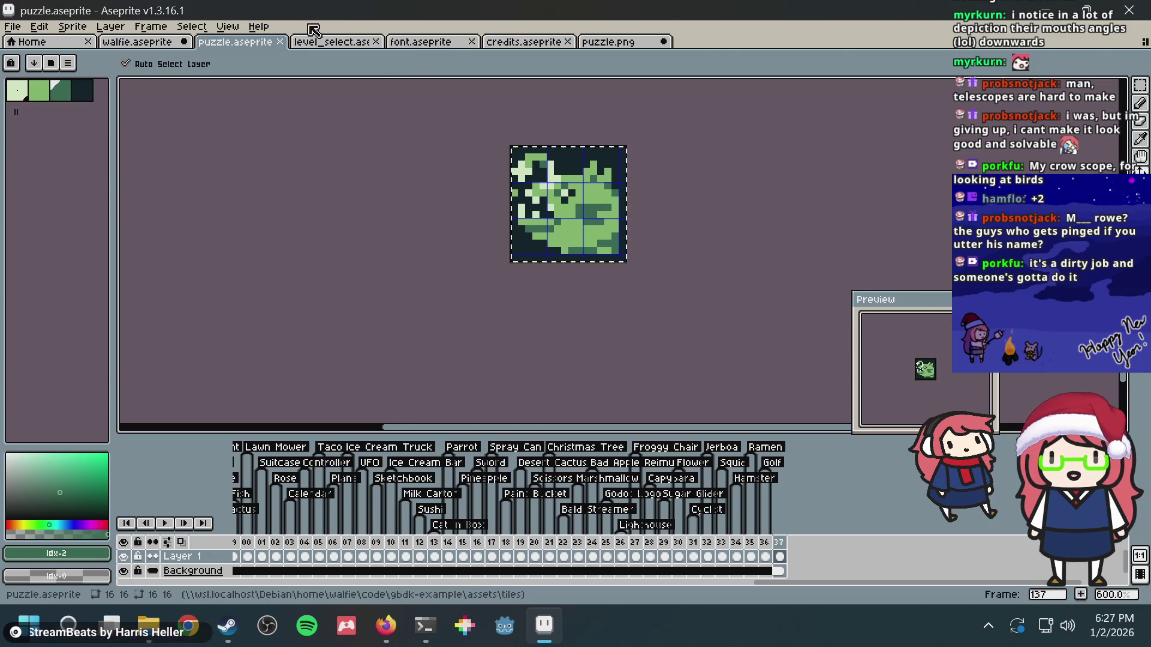
- Copy the whole anglerfish tile from puzzle.aseprite and paste it in place into puzzle.png
key(ctrl+a)
key(ctrl+c)
drag(606, 42, 333, 41)
key(ctrl+v)
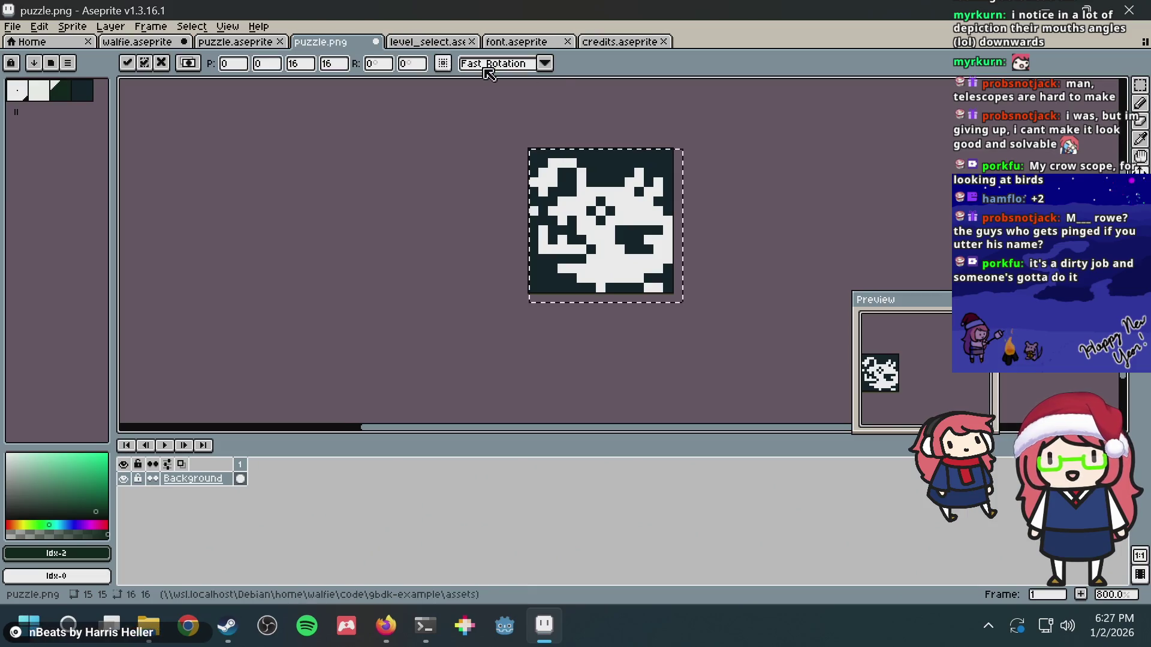
key(Return)
scroll(803, 161, down, 4)
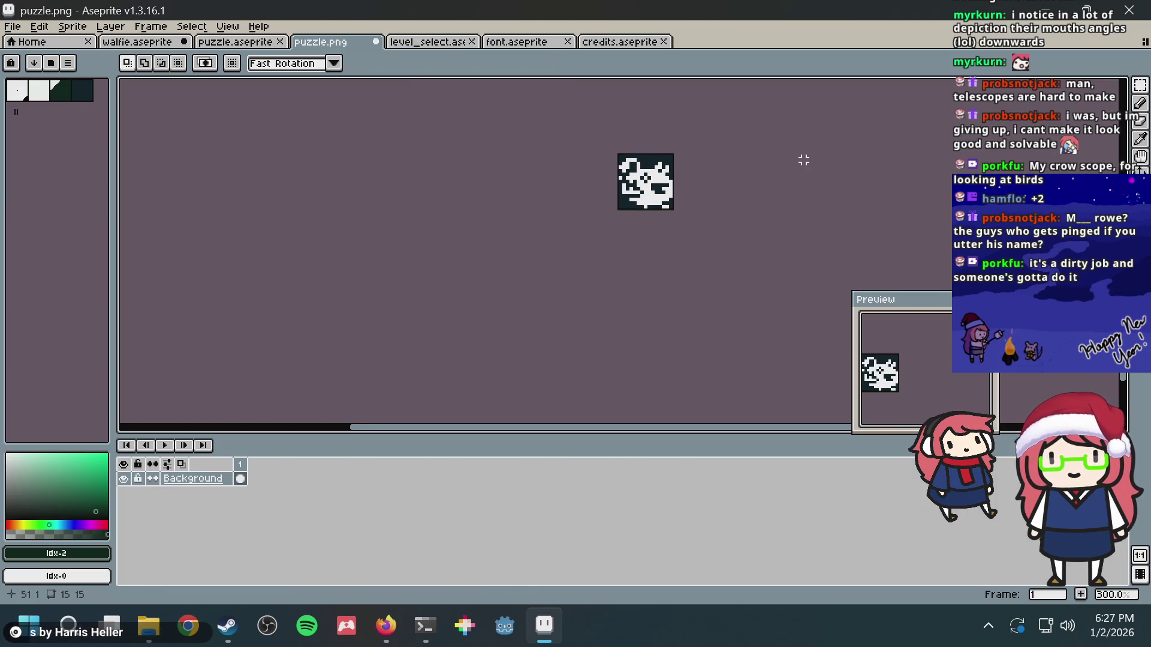
scroll(779, 160, down, 2)
scroll(686, 165, up, 7)
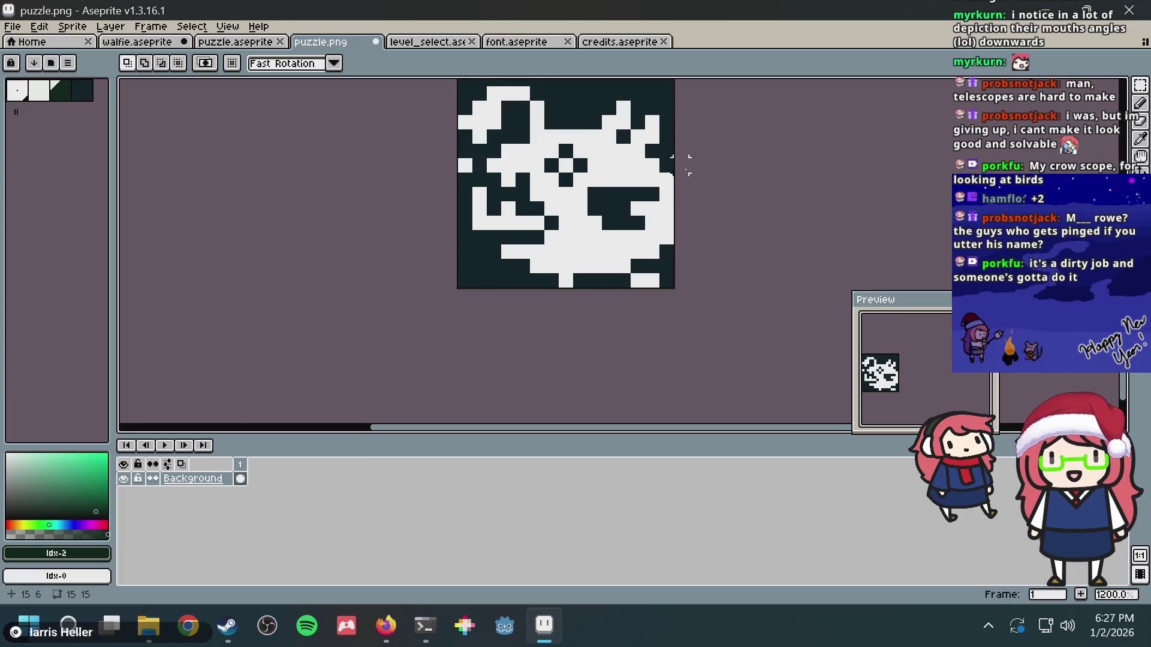
scroll(687, 171, down, 5)
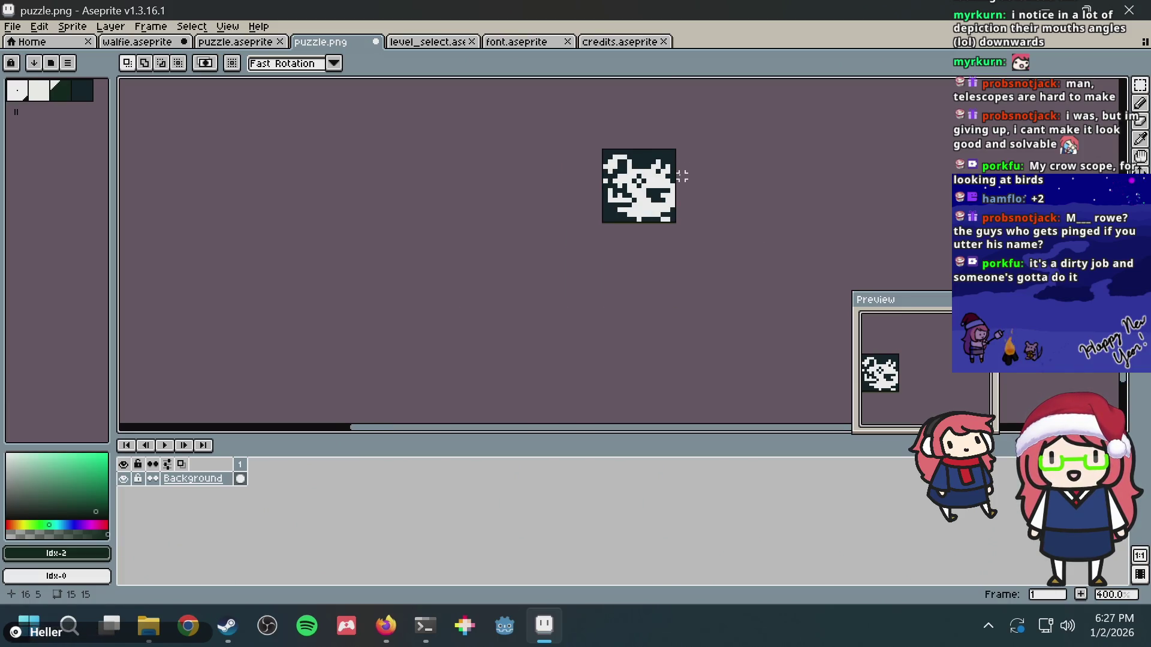
scroll(683, 175, up, 5)
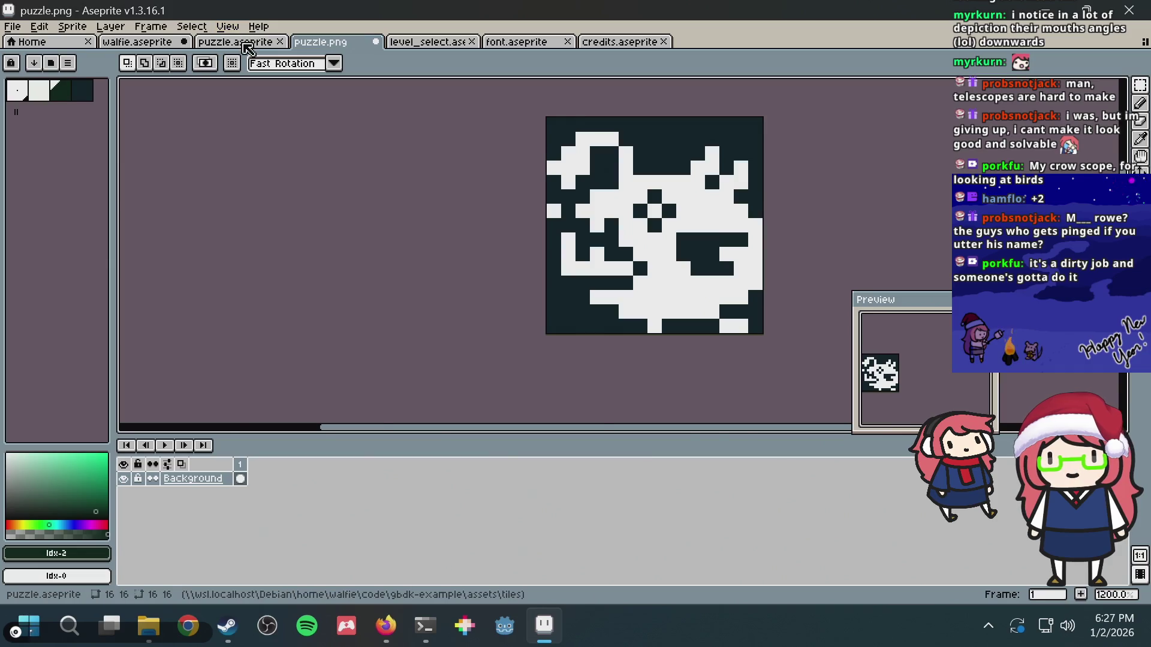
- Back in puzzle.aseprite, try dark green pixels near the tile's top, undo one, and save
click(247, 43)
scroll(730, 122, up, 8)
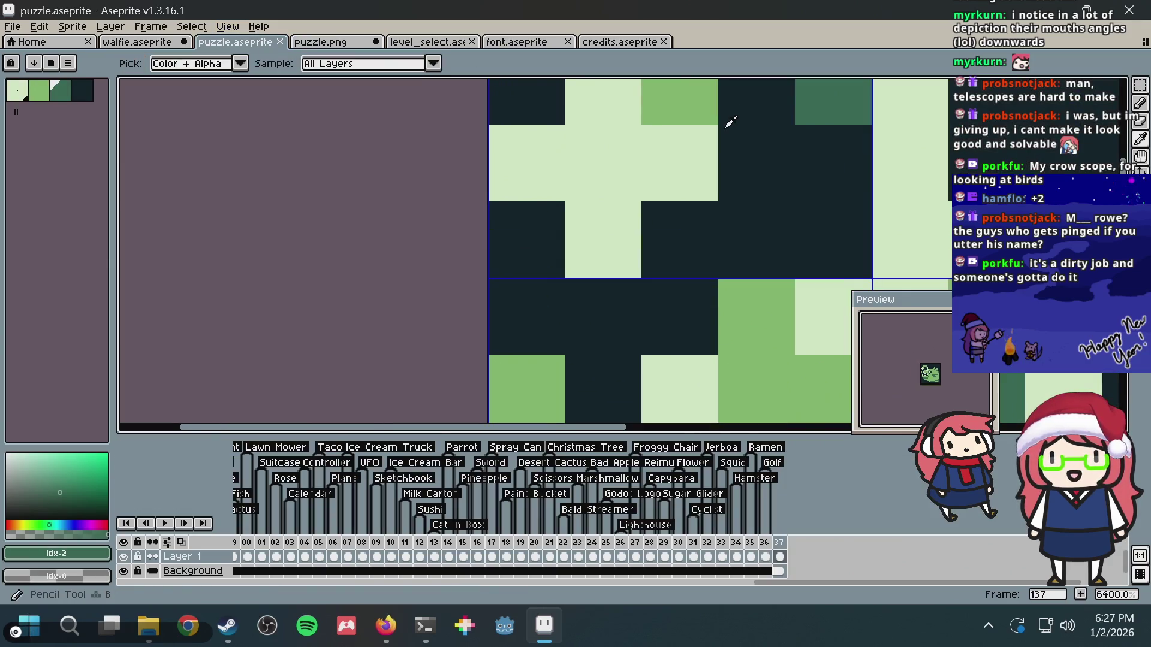
alt+click(731, 122)
scroll(690, 105, down, 5)
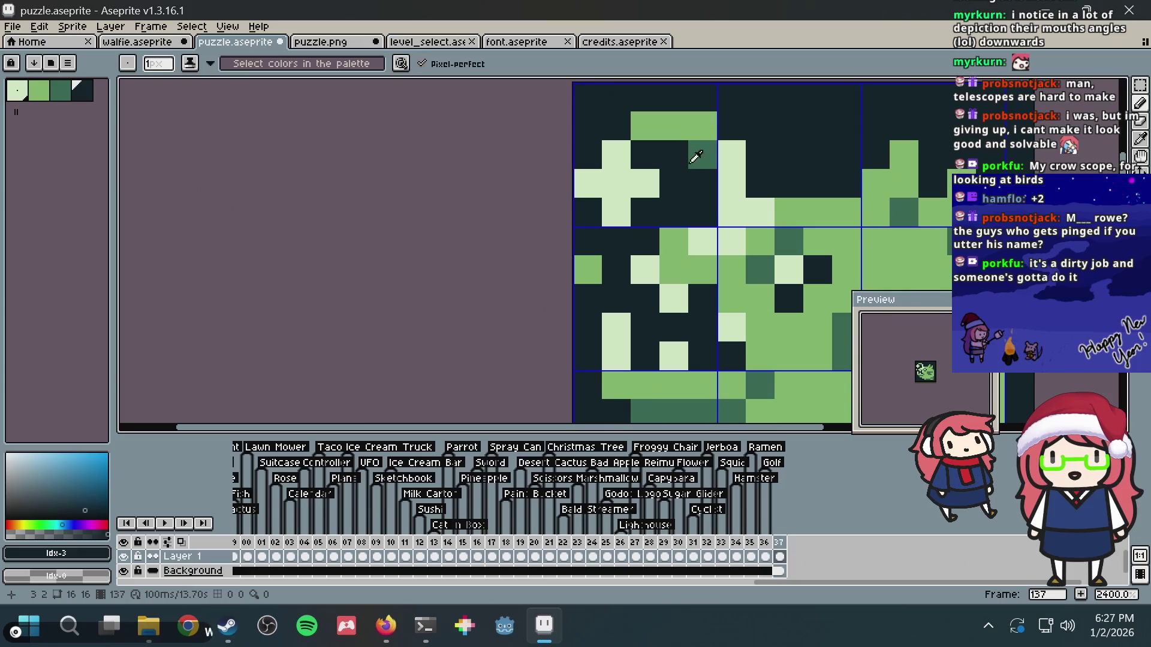
alt+click(695, 157)
drag(672, 154, 641, 155)
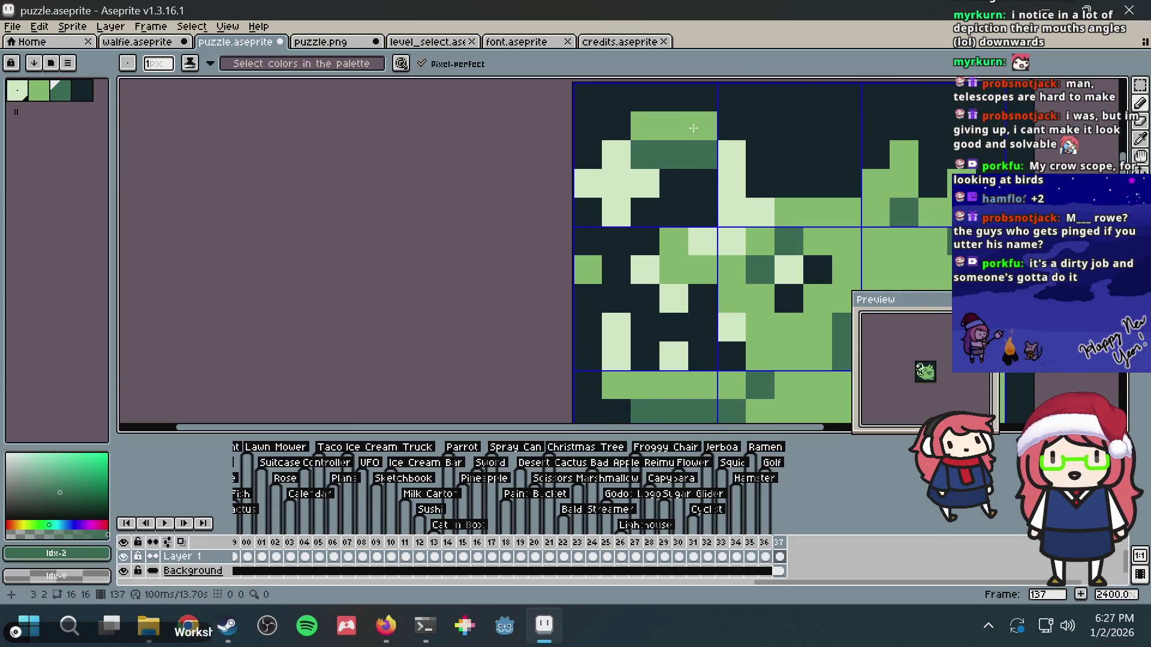
key(ctrl+z)
key(ctrl+s)
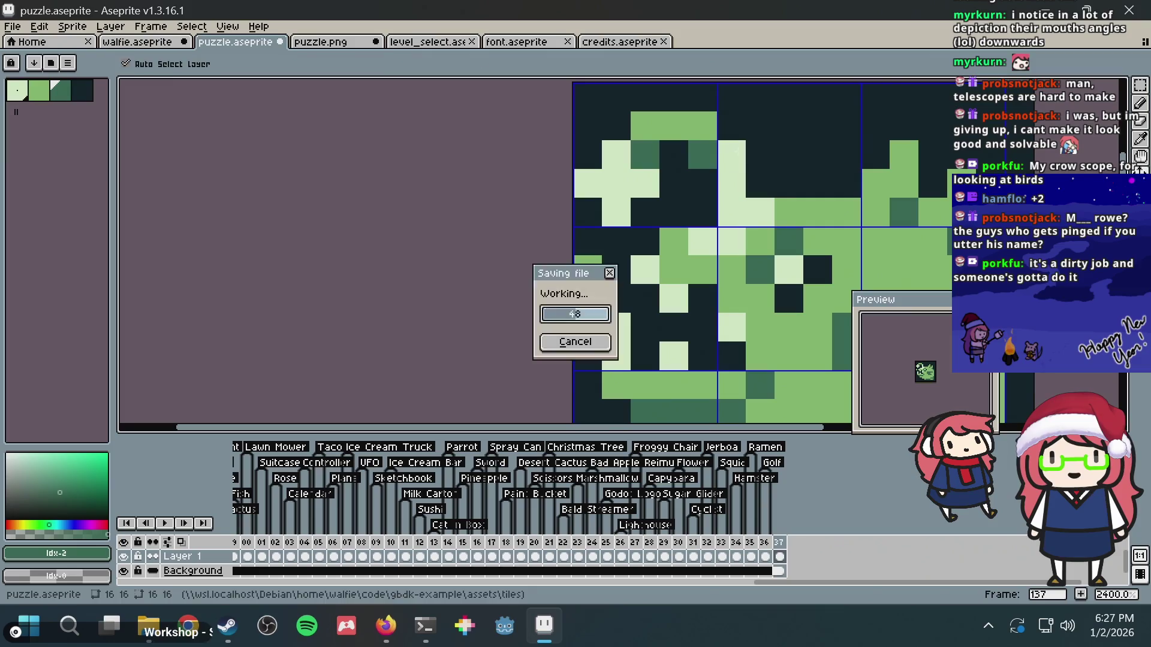
- Sample the light green and lighten several pixels along the tile's top edge, then save
alt+click(616, 154)
click(645, 123)
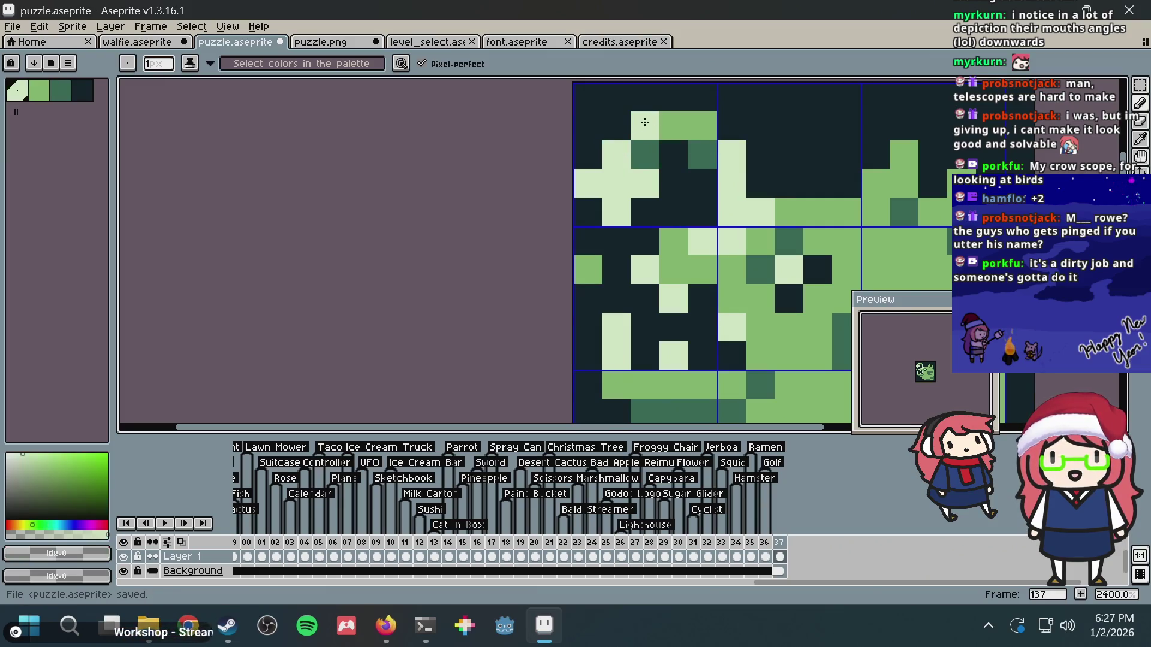
click(690, 108)
click(701, 125)
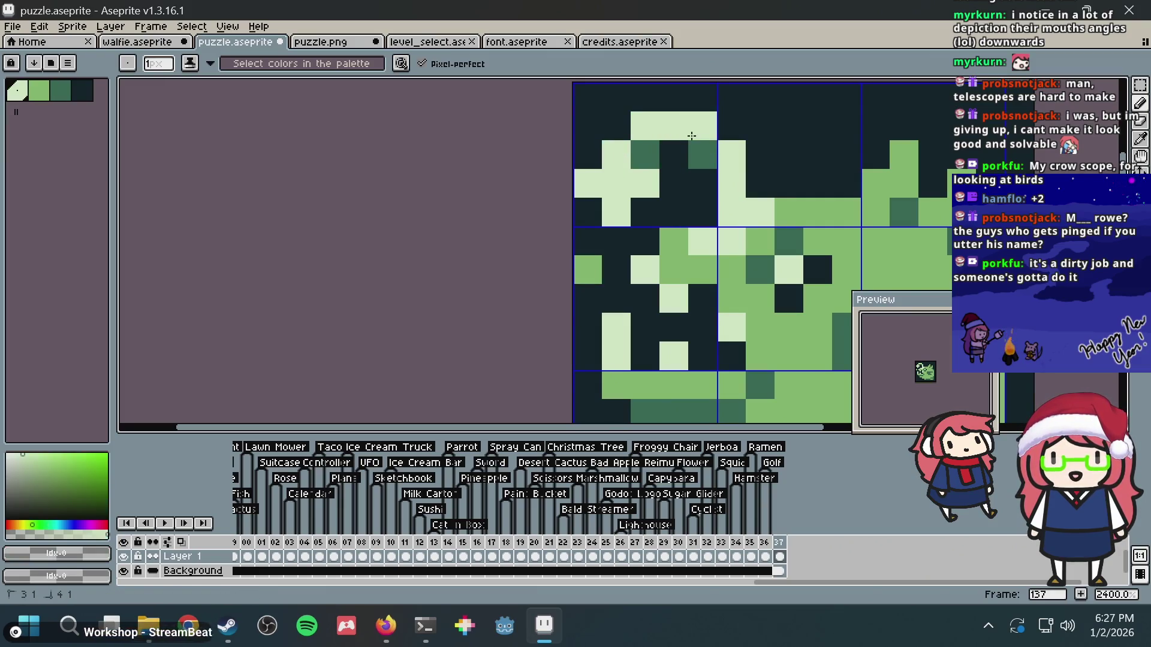
click(760, 126)
scroll(767, 117, down, 6)
scroll(829, 152, up, 5)
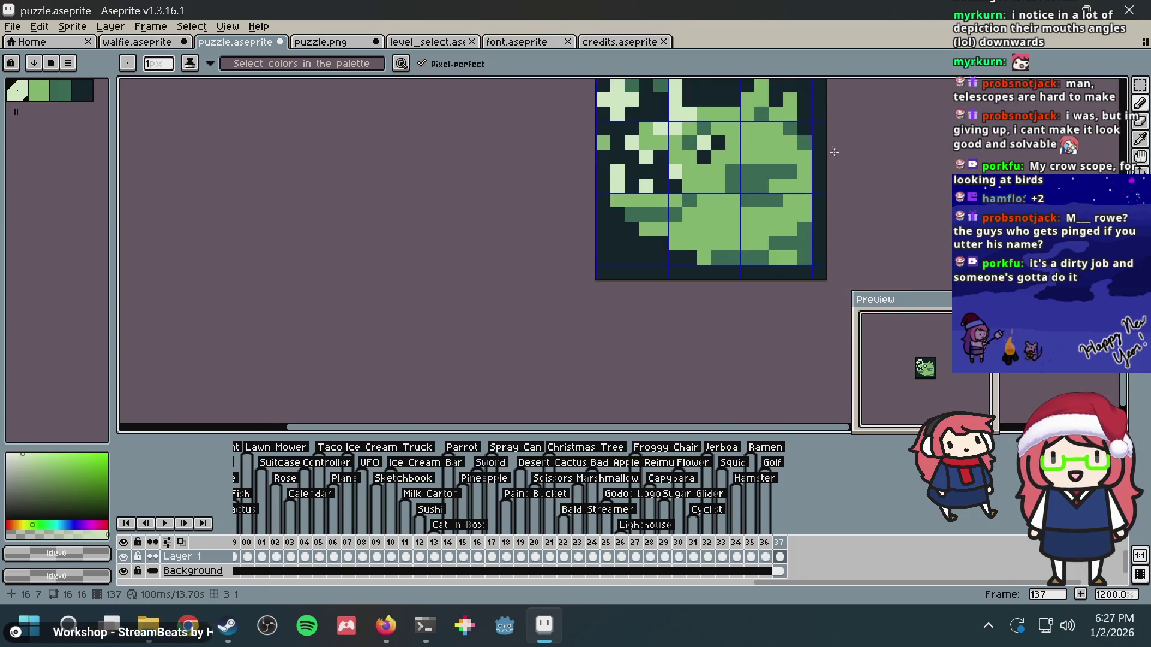
click(693, 223)
key(ctrl+z)
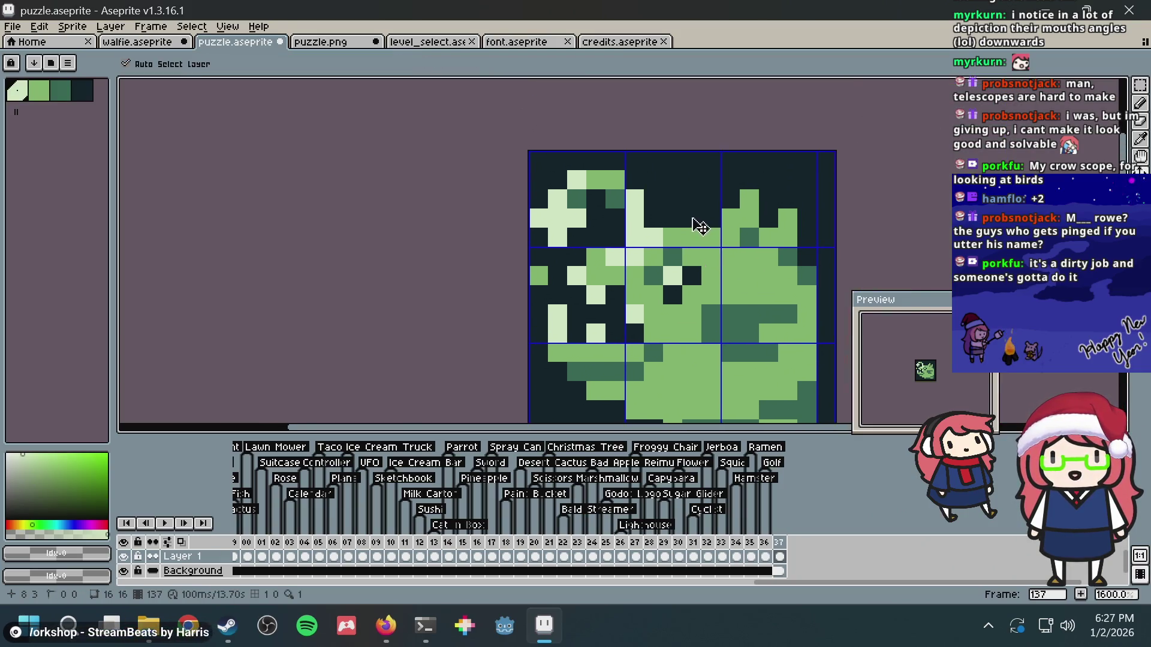
key(ctrl+s)
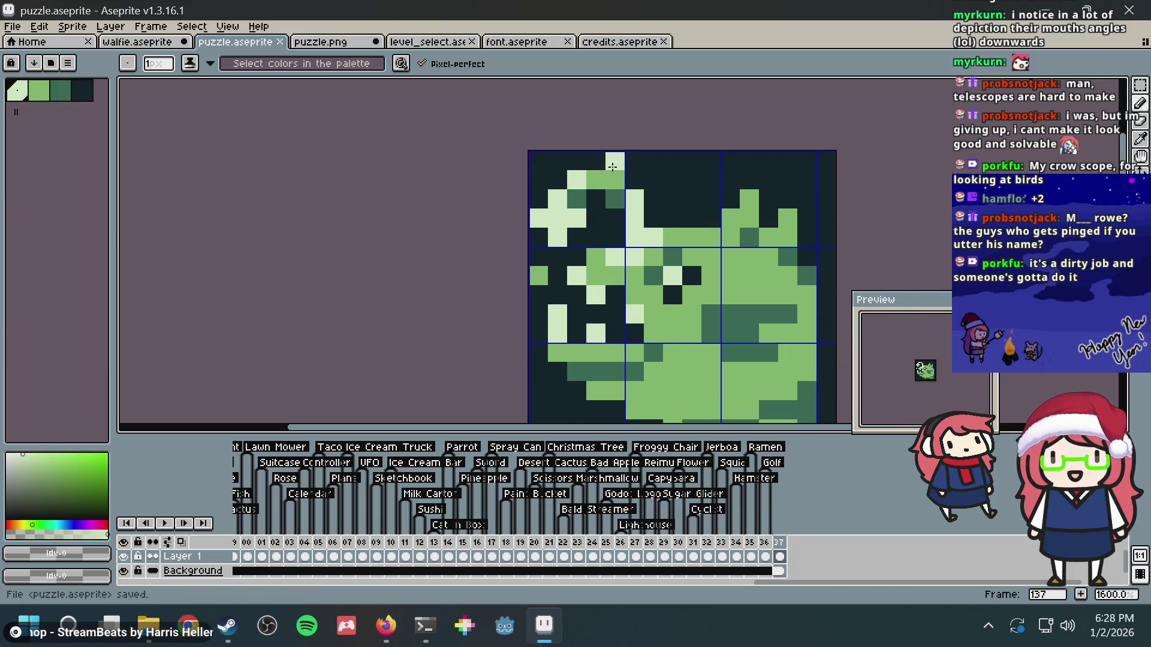
- Return to the puzzle.png document and then switch to the web browser
key(v)
click(324, 43)
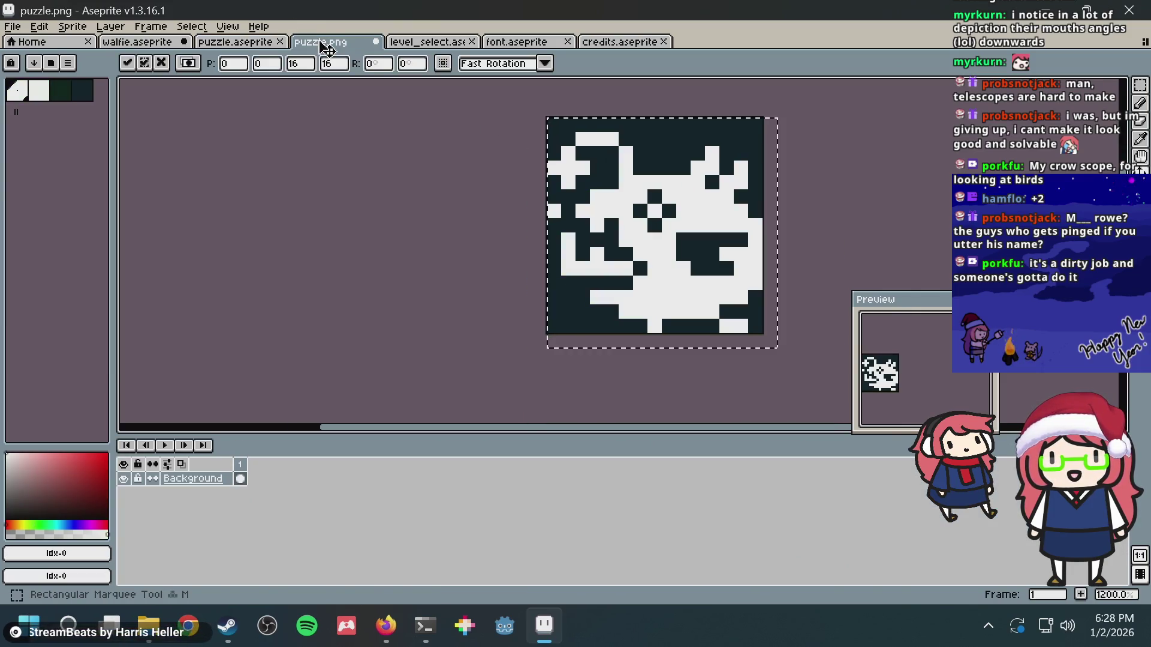
key(alt+Tab)
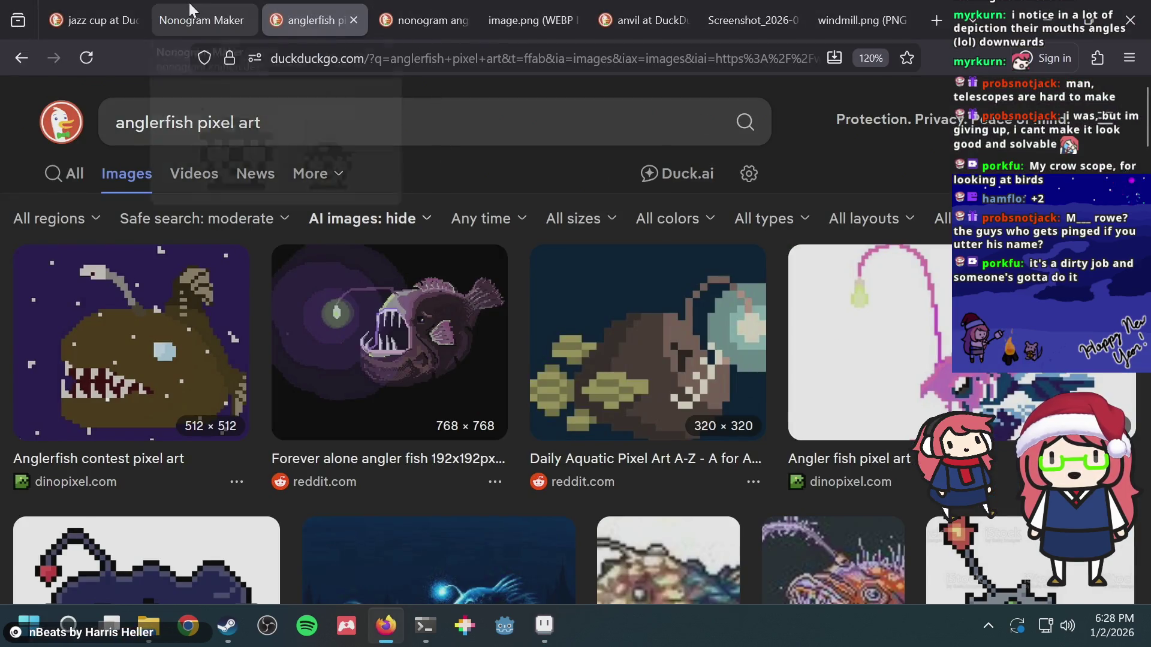
- Generate a Nonogram Maker puzzle from the puzzle.png image file
click(192, 18)
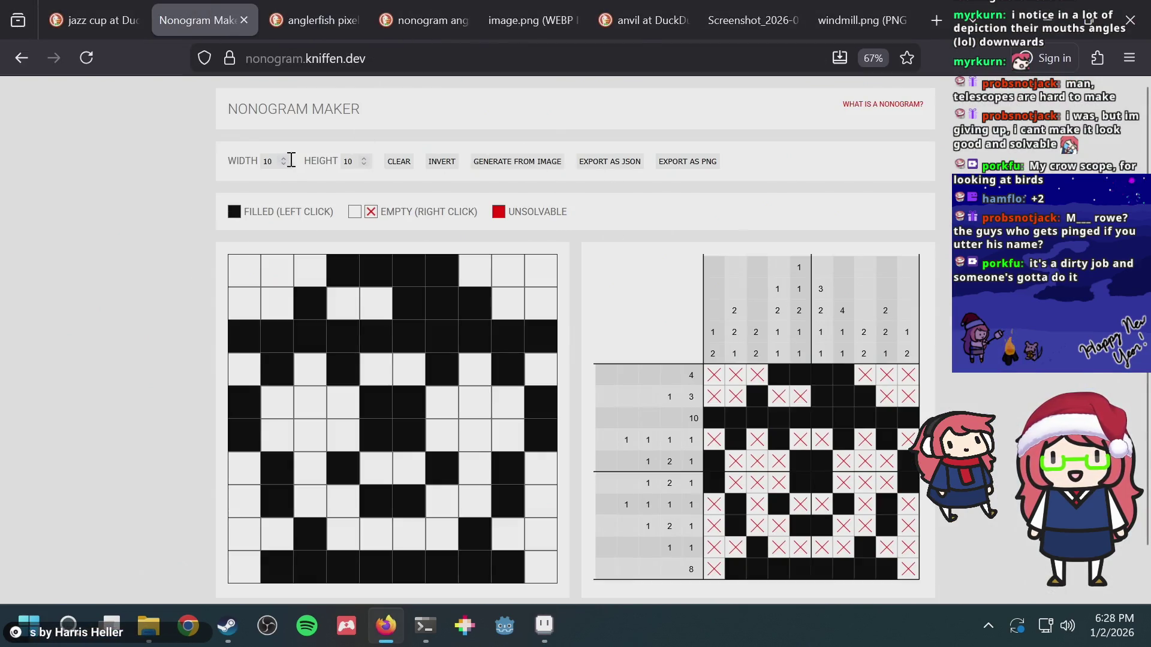
scroll(285, 160, up, 5)
scroll(363, 159, up, 5)
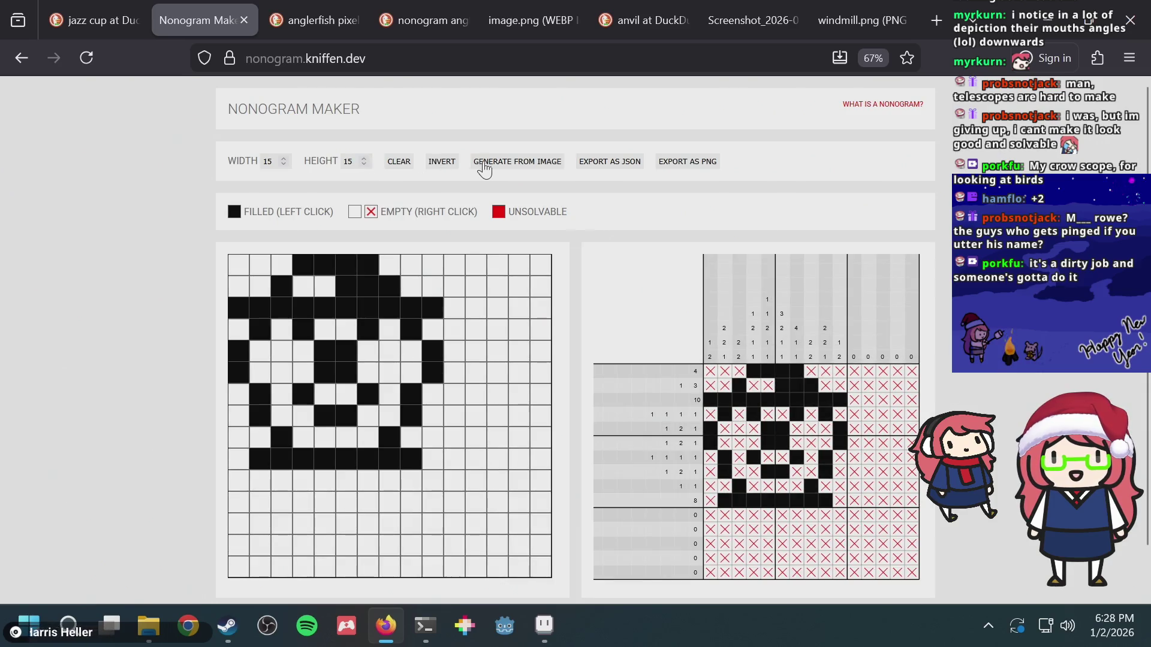
click(483, 163)
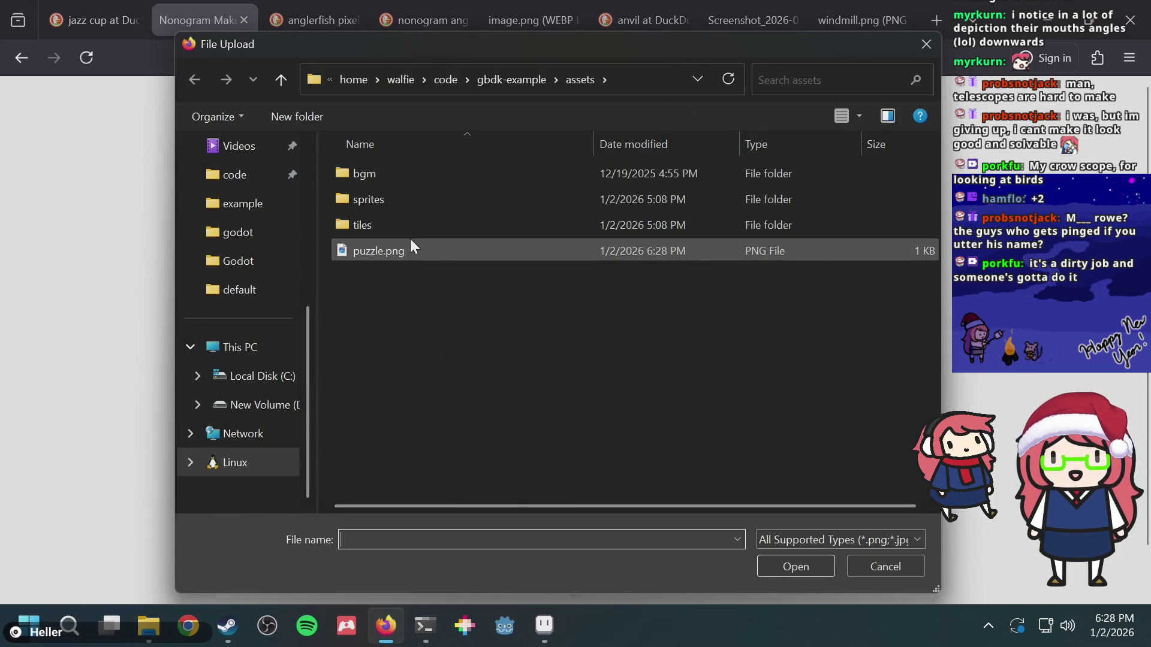
double_click(407, 243)
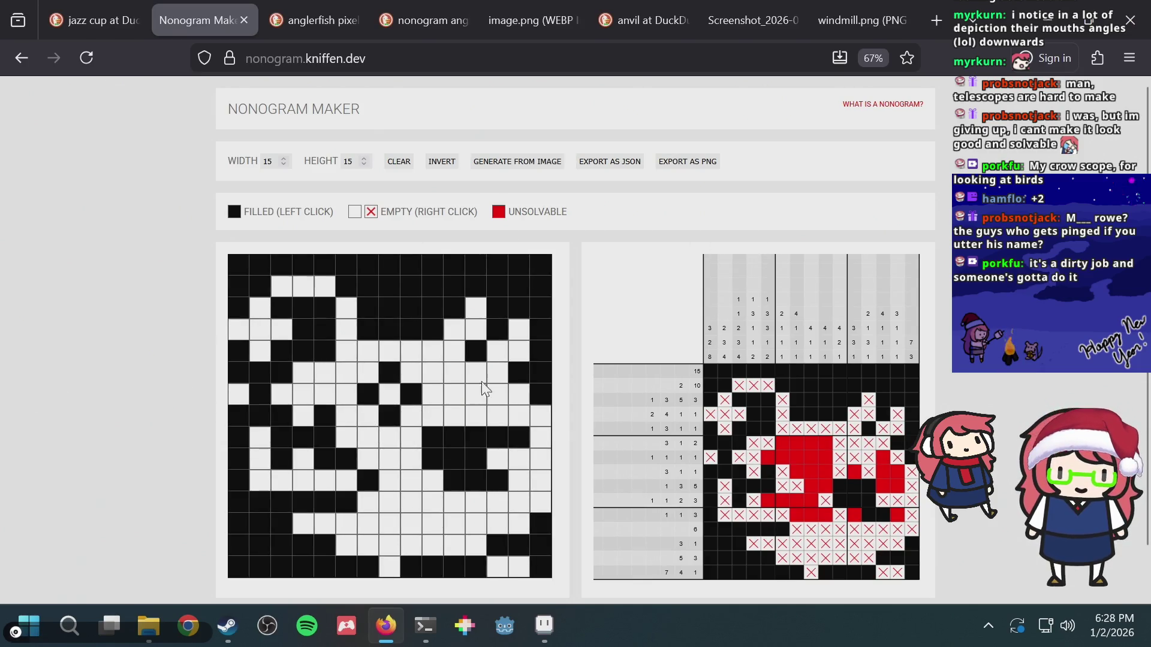
- Toggle test cells in the grid, clearing two filled cells in row 12
click(469, 416)
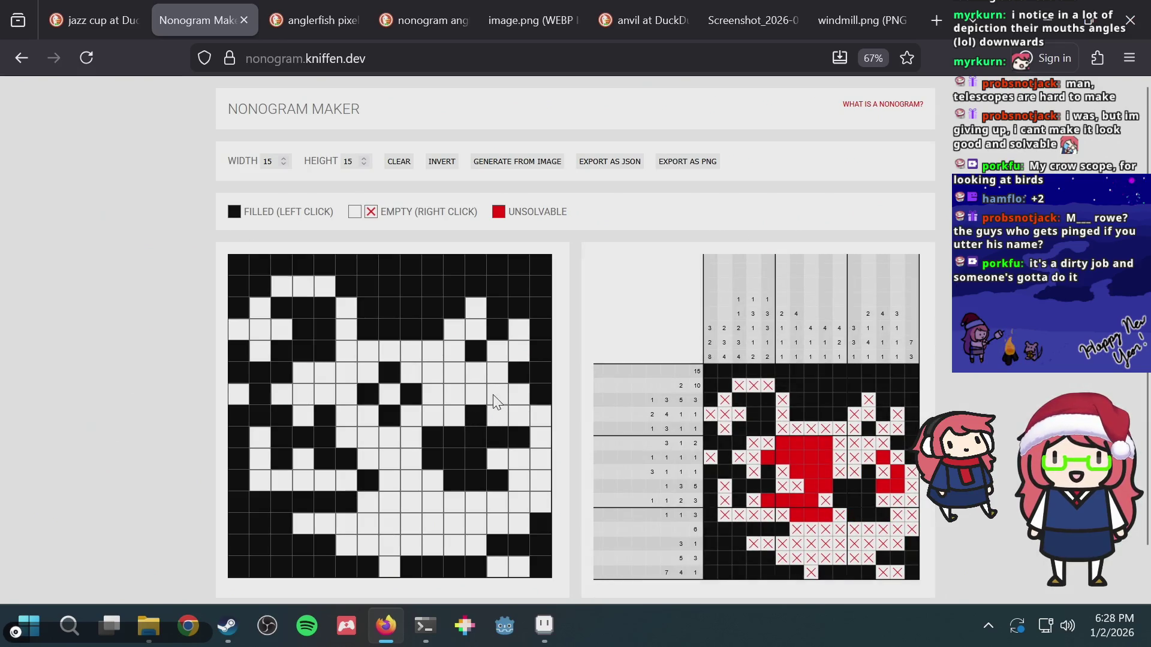
click(495, 400)
click(495, 401)
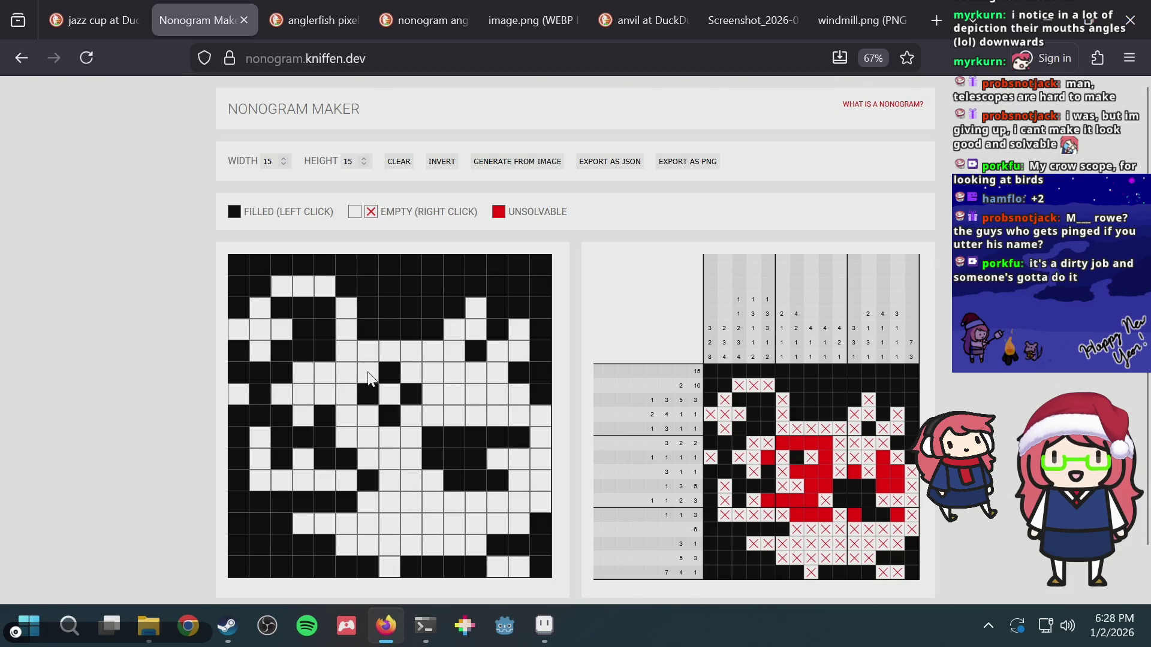
click(397, 396)
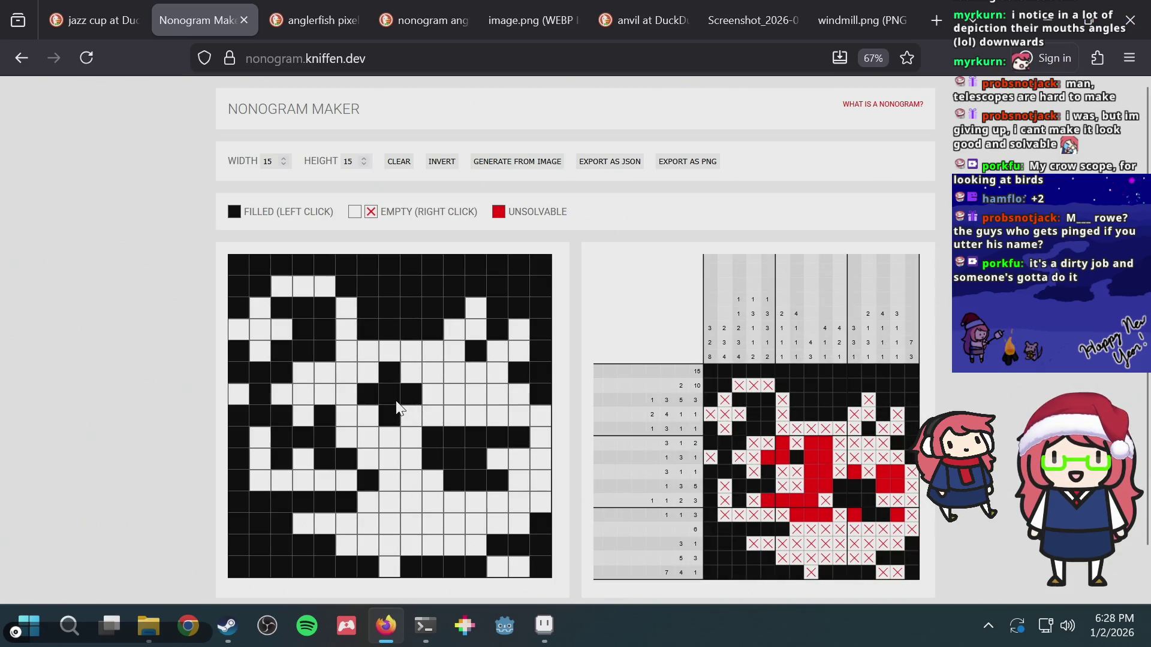
click(396, 403)
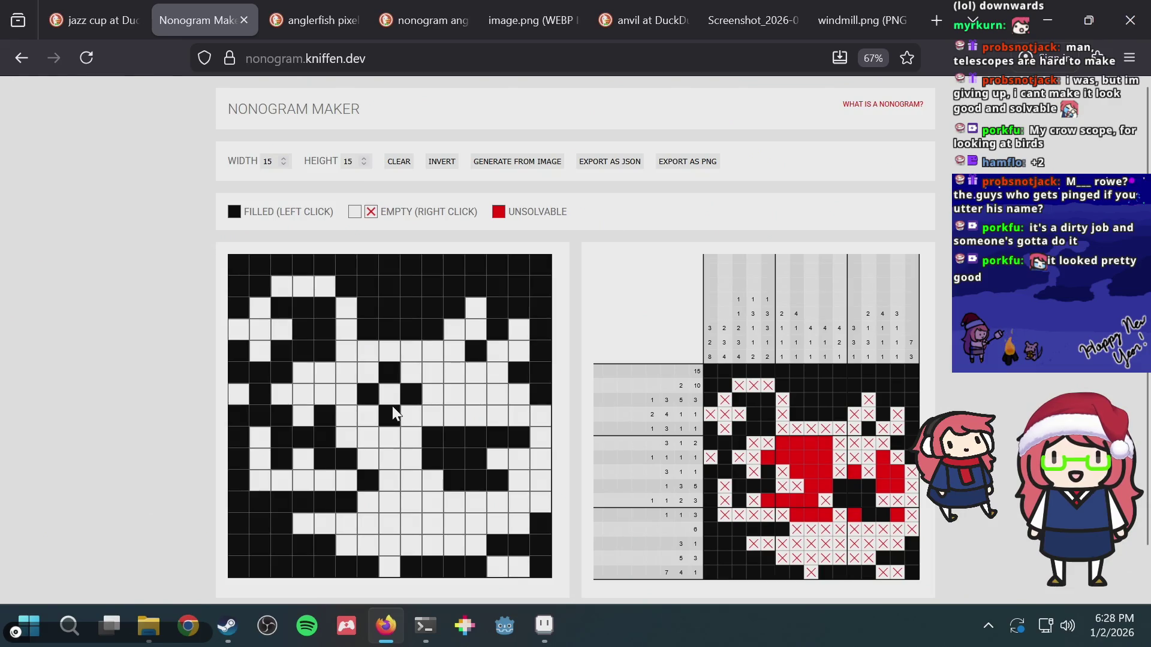
click(474, 419)
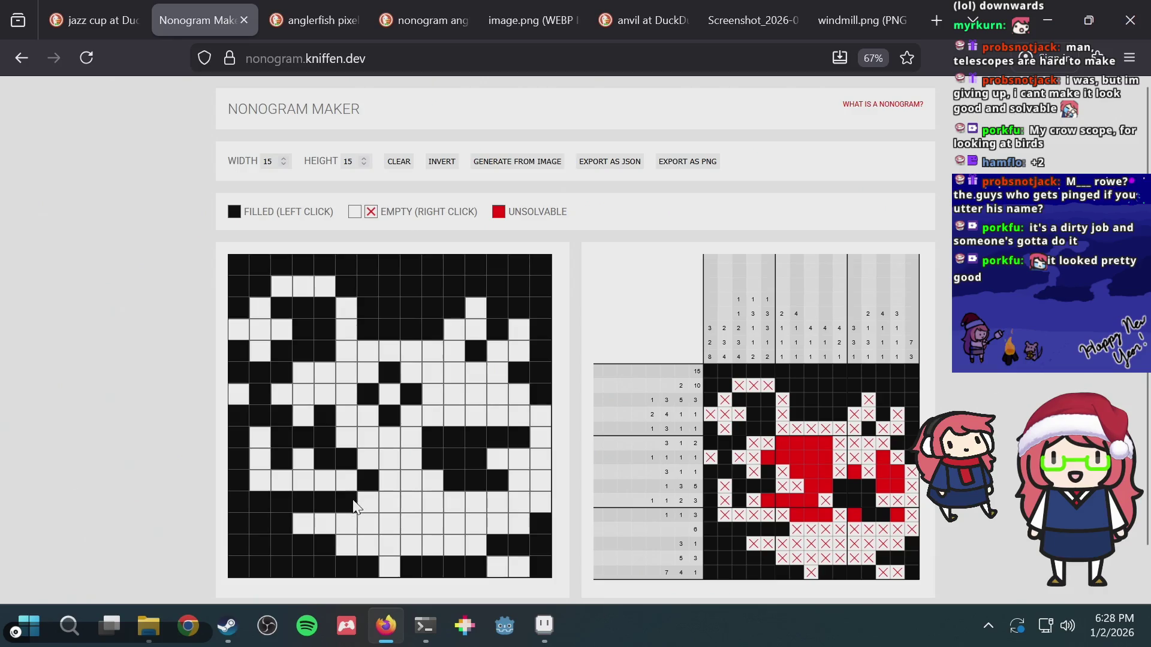
click(346, 509)
click(347, 510)
click(370, 504)
drag(369, 504, 330, 505)
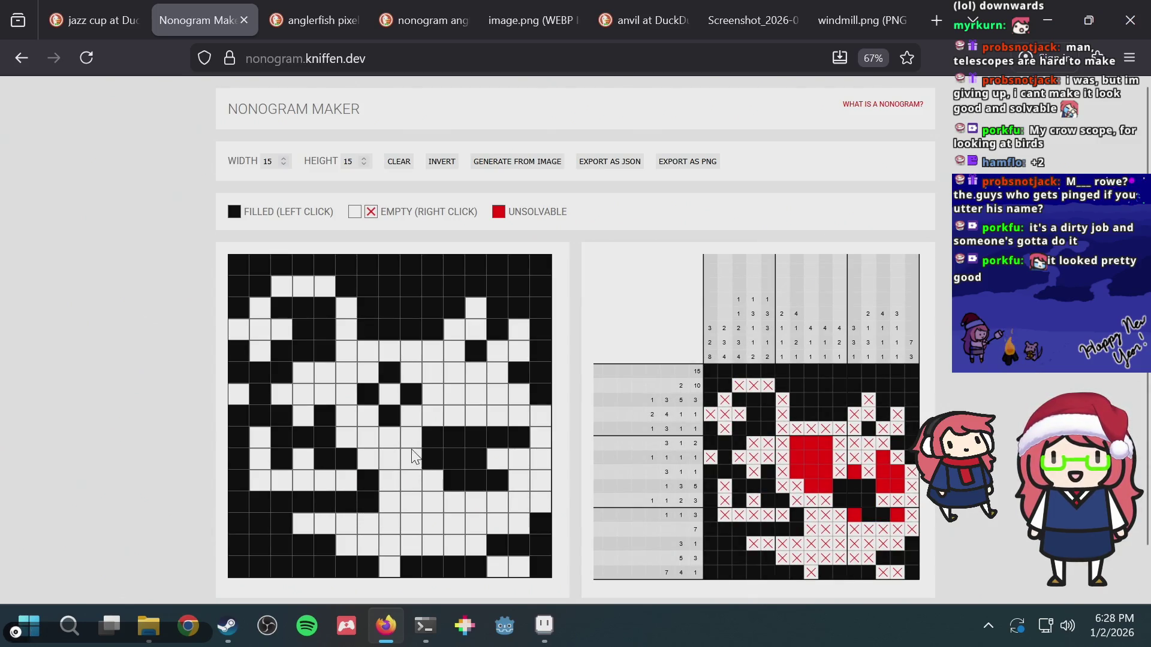
- Fill row 8 column 12 and row 7 column 13 so no cells remain unsolvable
click(393, 397)
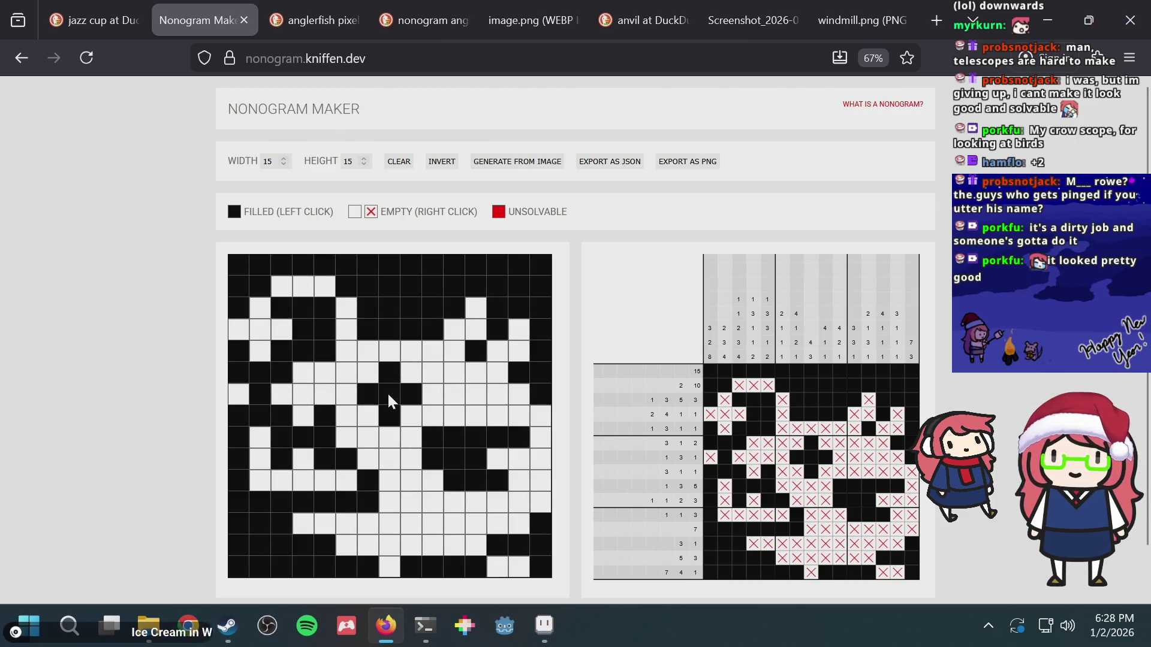
click(388, 395)
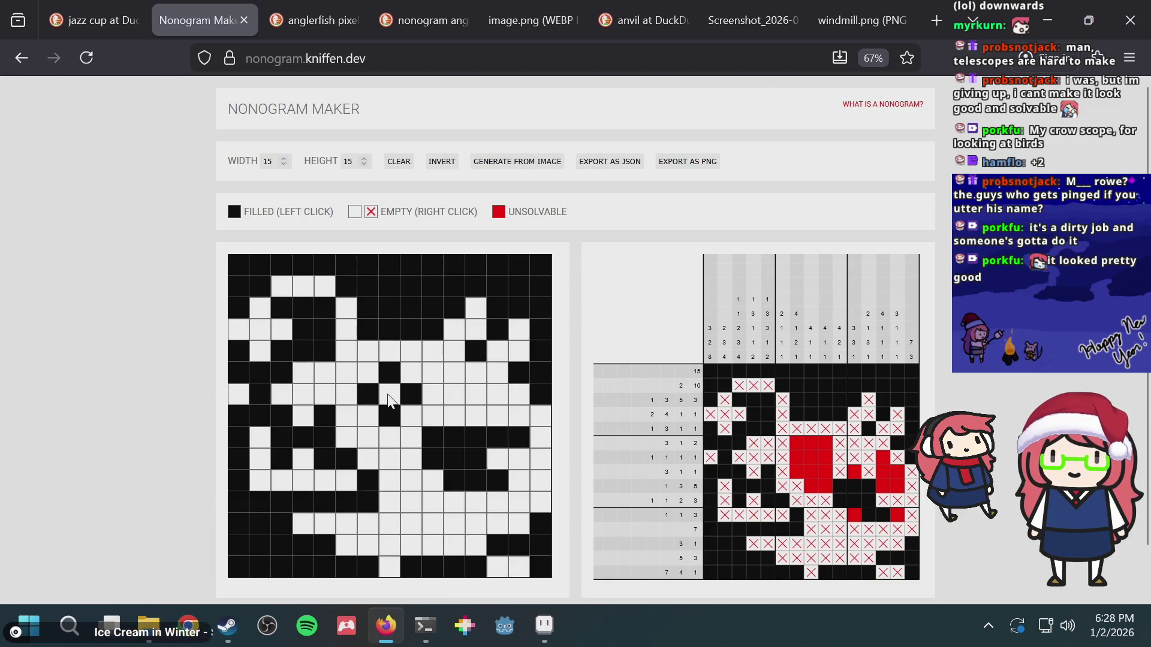
scroll(435, 444, down, 2)
scroll(435, 445, up, 2)
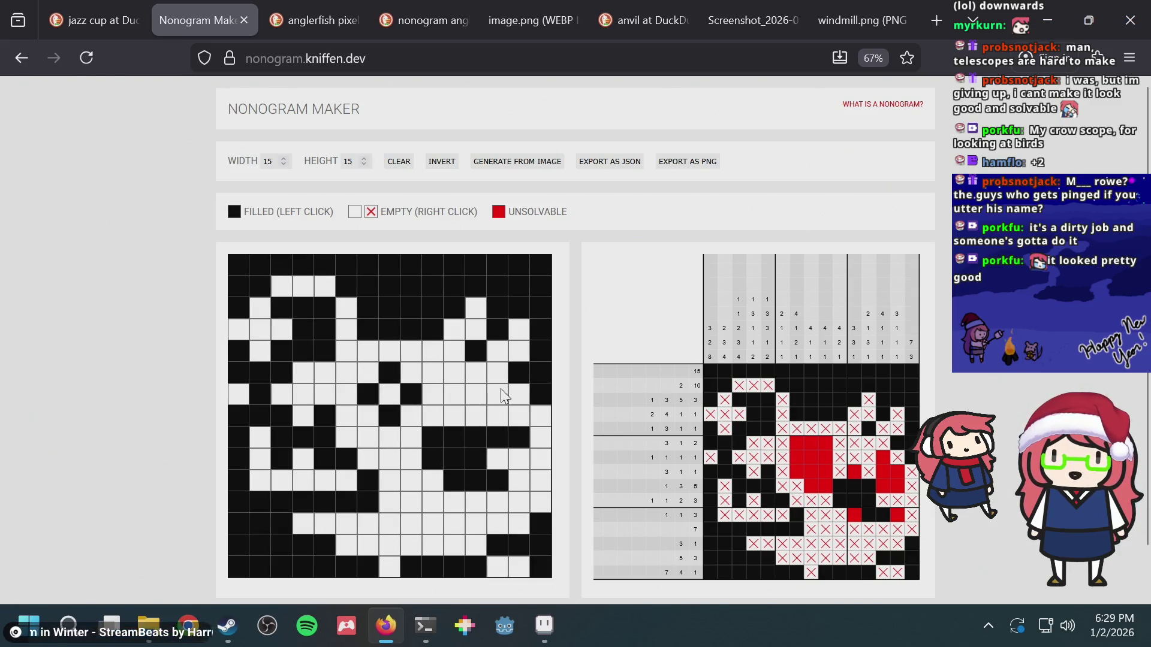
click(481, 350)
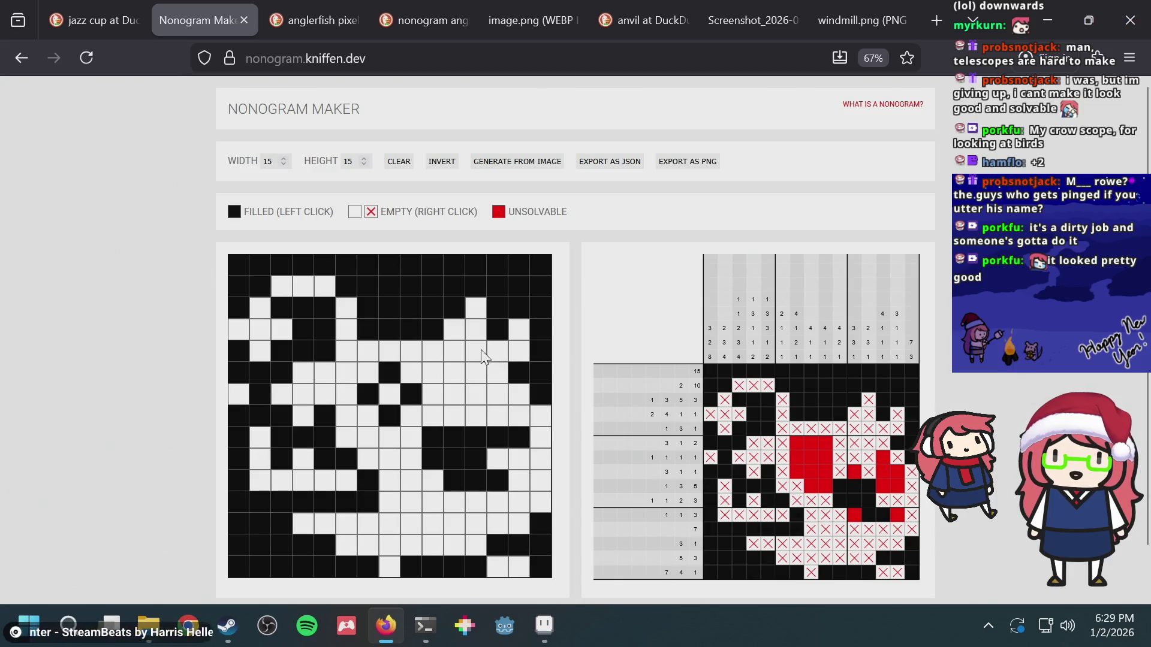
click(480, 350)
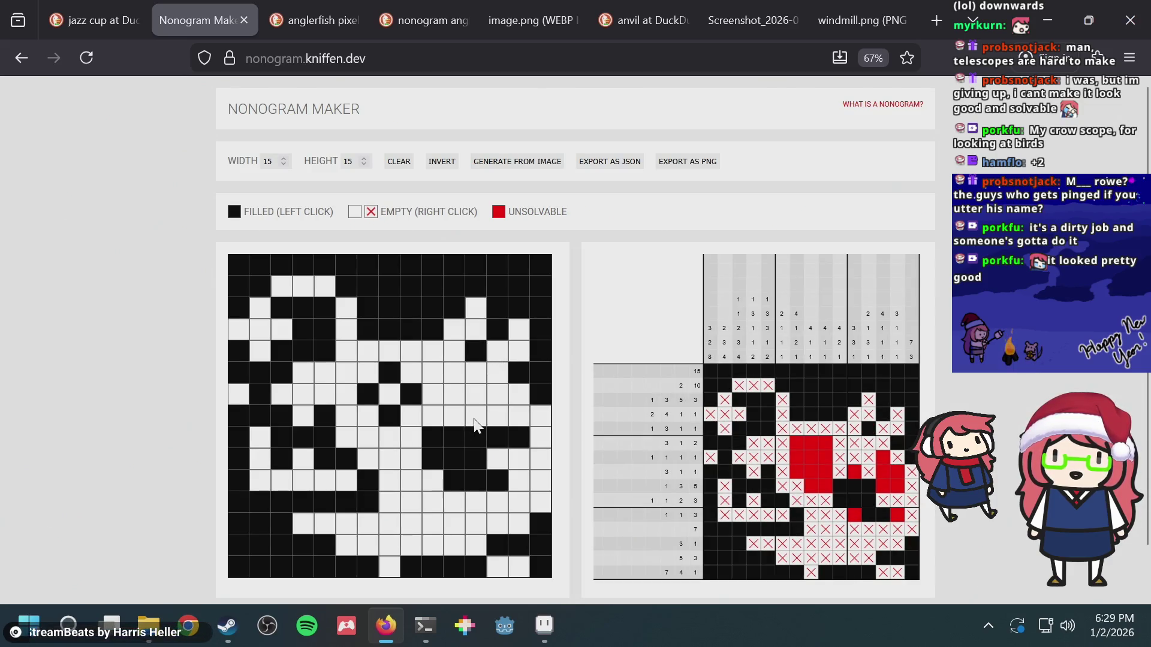
click(474, 420)
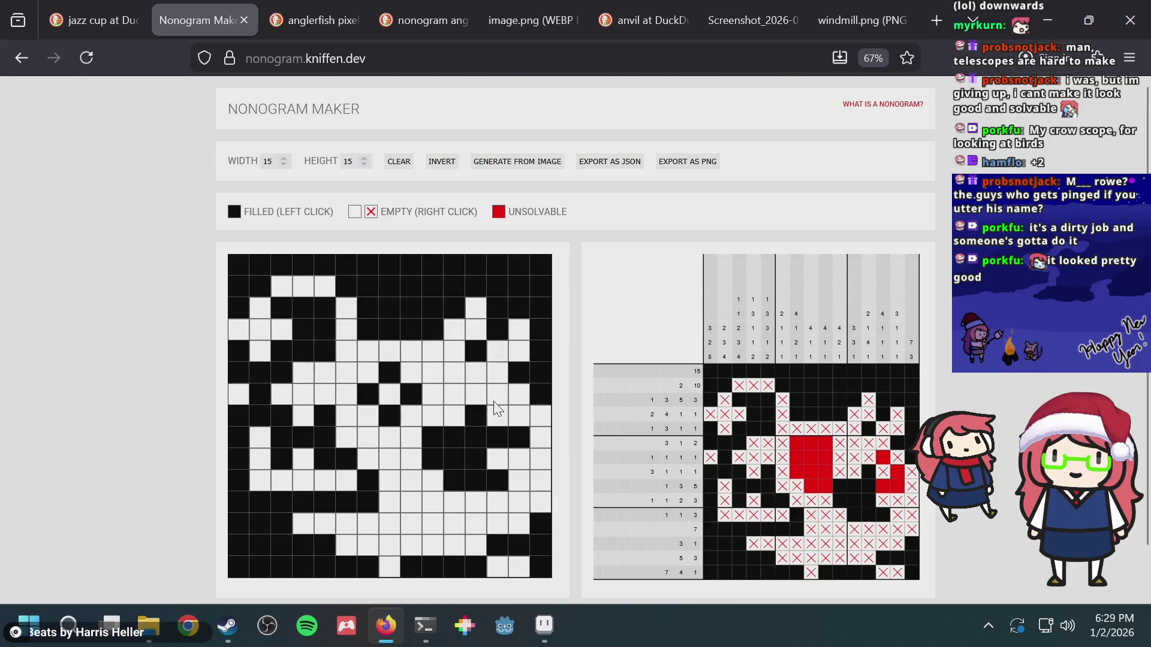
click(496, 398)
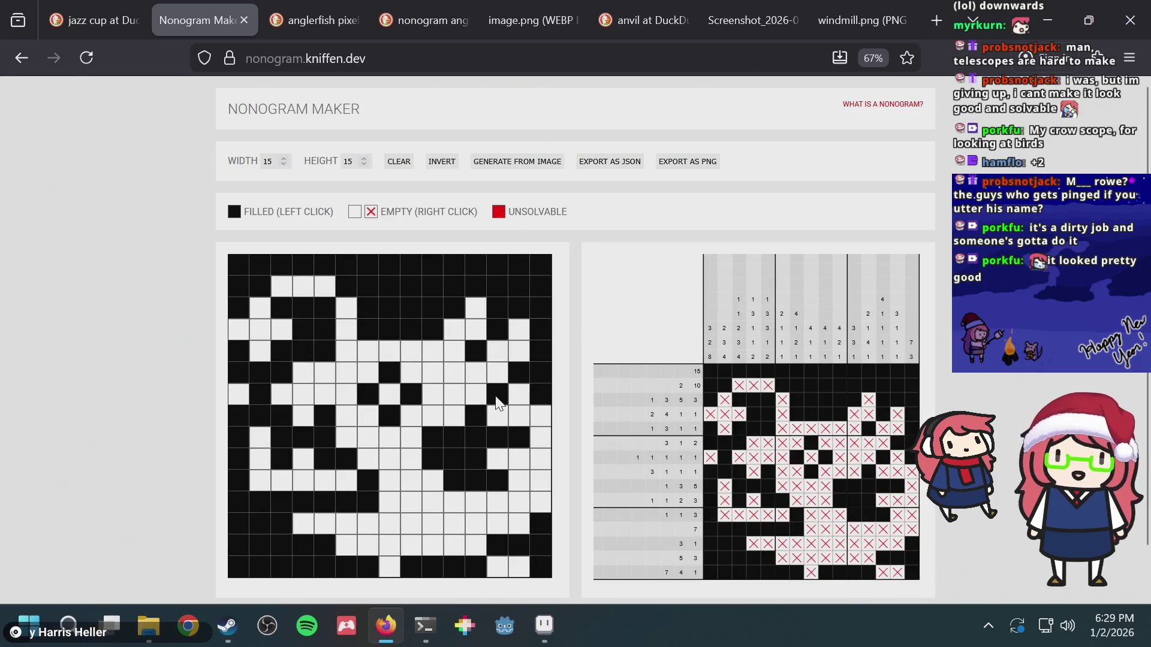
scroll(487, 469, down, 1)
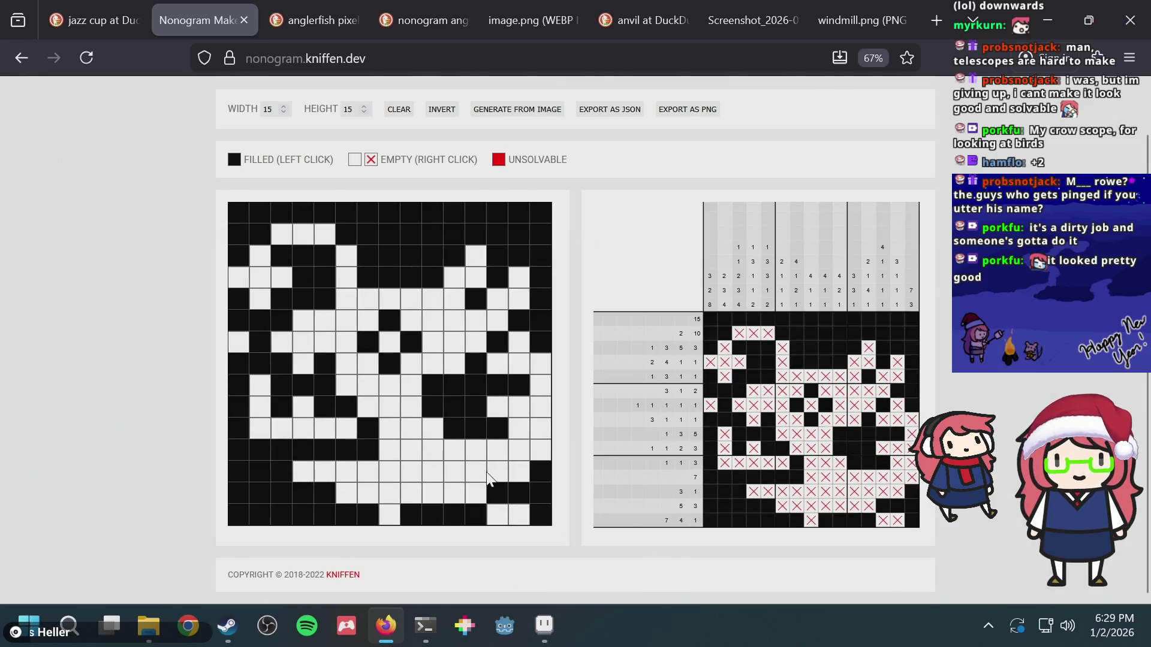
key(alt+Tab)
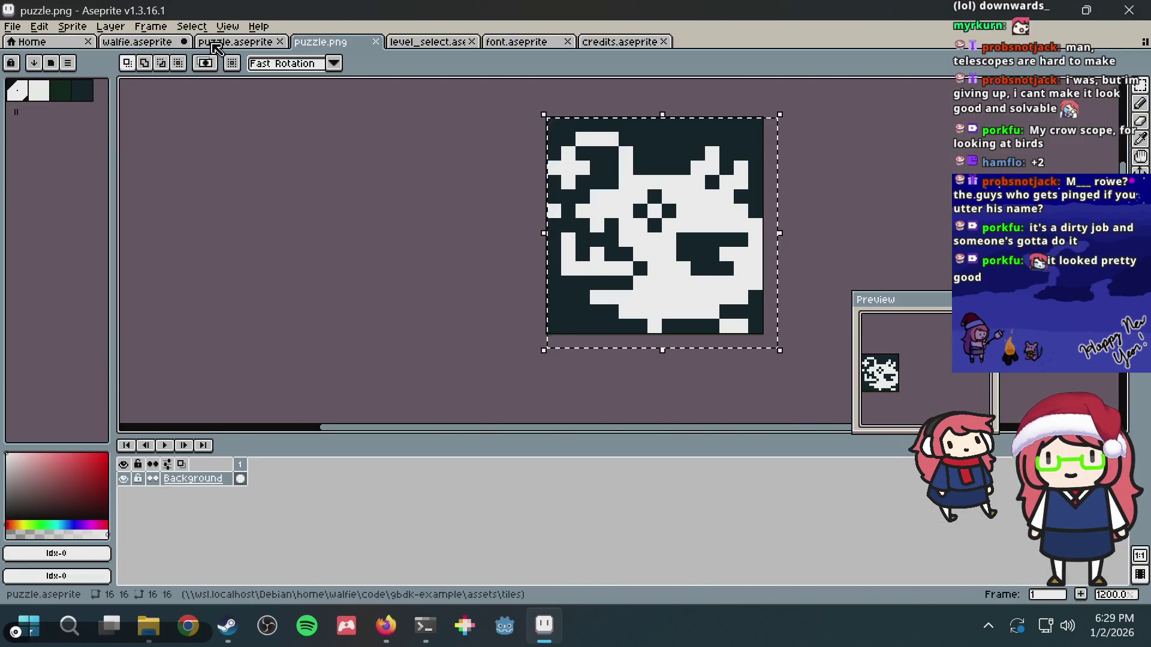
- Paint a dark green pixel on the puzzle.aseprite tile and save the sprite
click(235, 42)
key(alt+Tab)
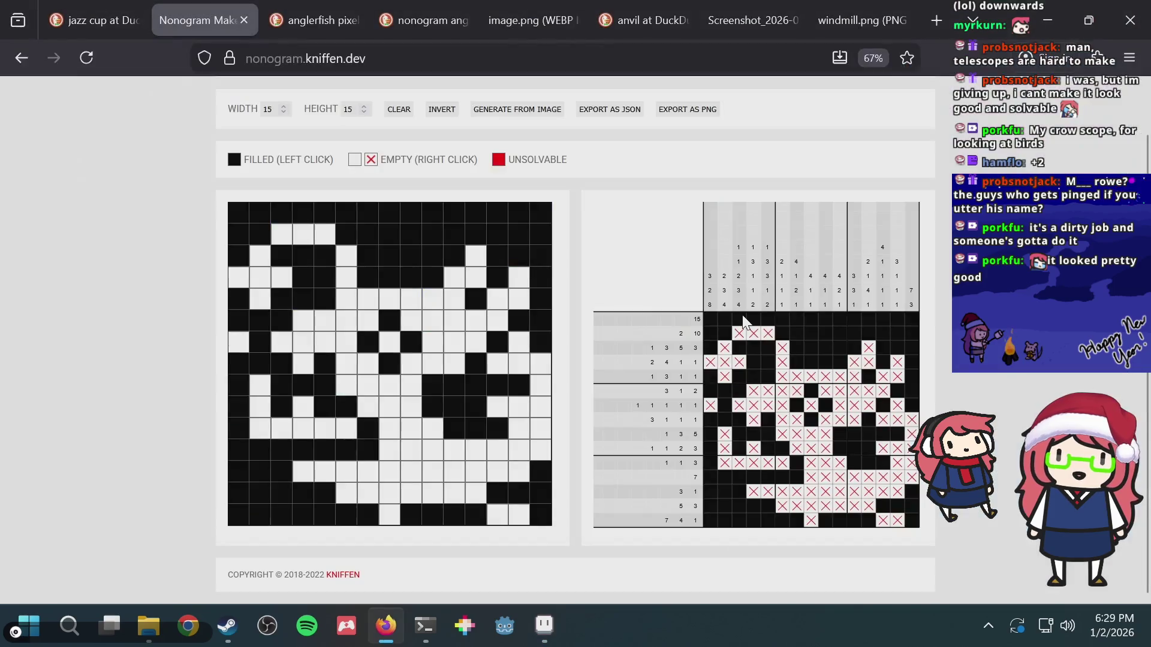
key(alt+Tab)
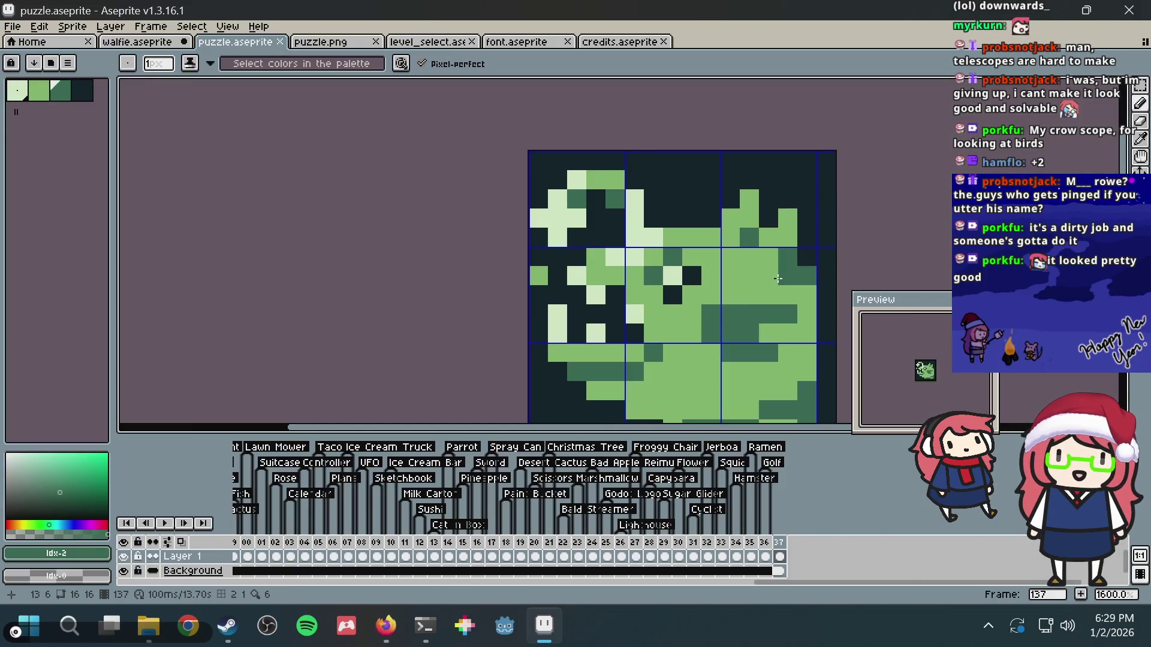
click(751, 292)
scroll(778, 265, down, 3)
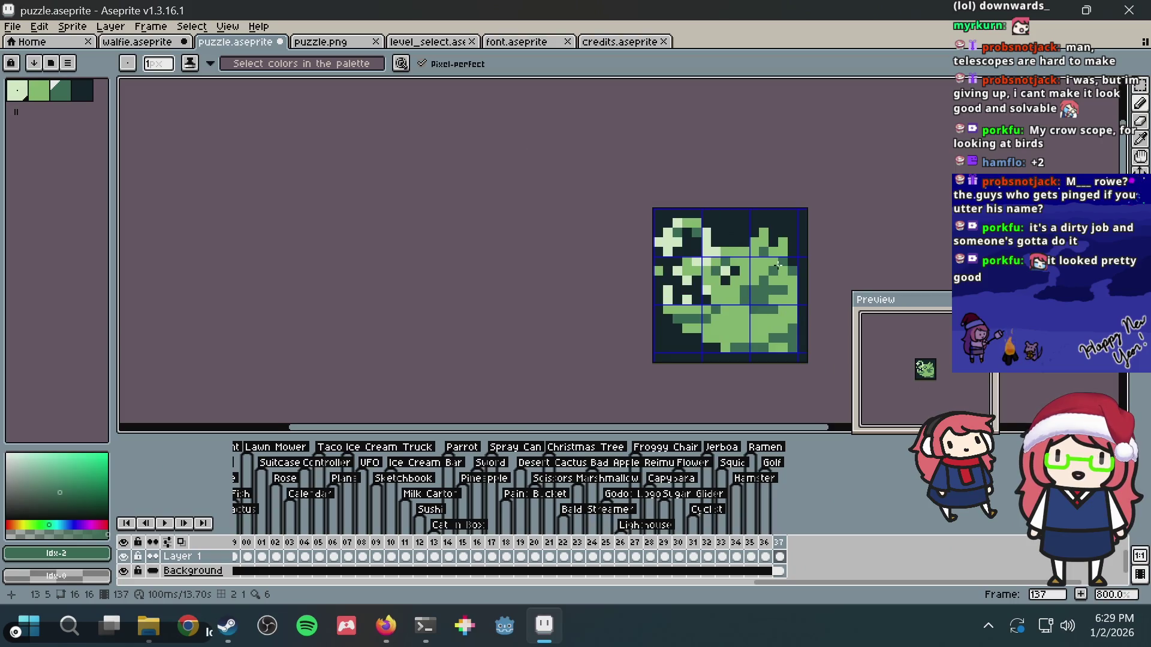
key(v)
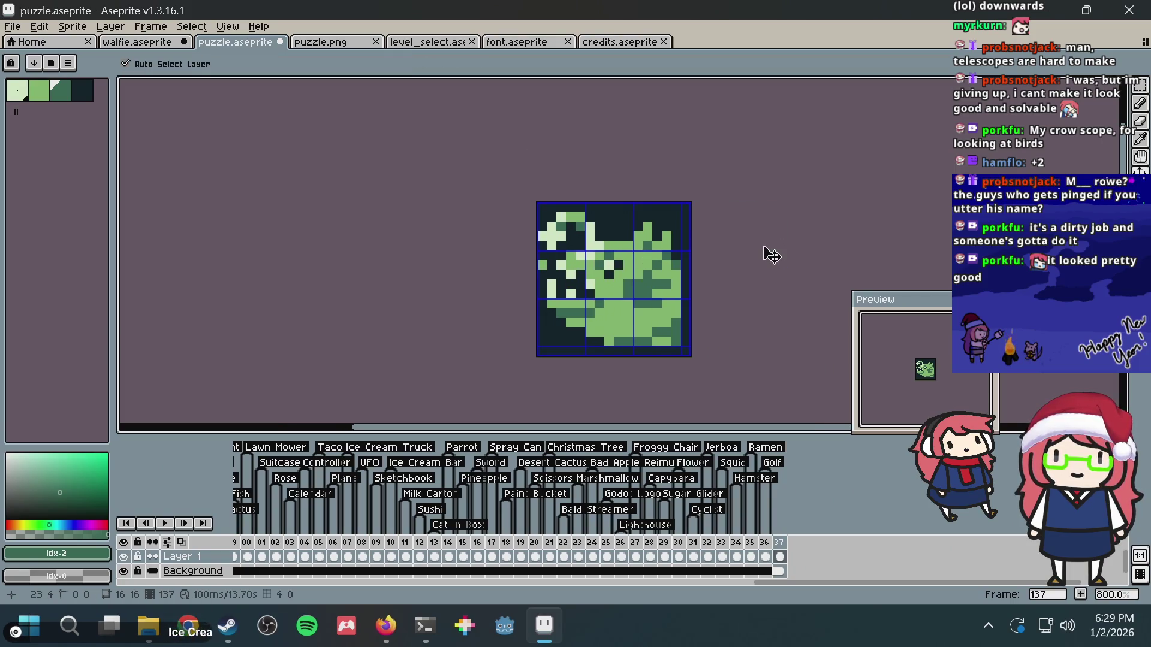
key(ctrl+s)
- Select the whole sprite, check the black and white puzzle.png, and return to the nonogram page
key(ctrl+a)
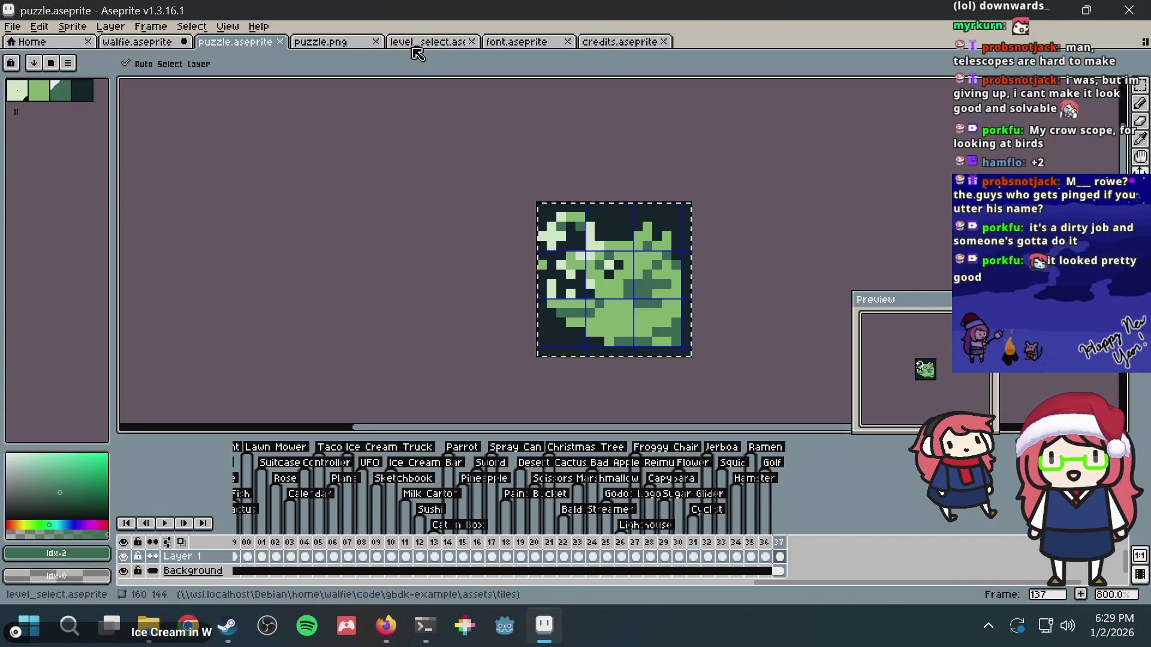
click(339, 46)
key(alt+Tab)
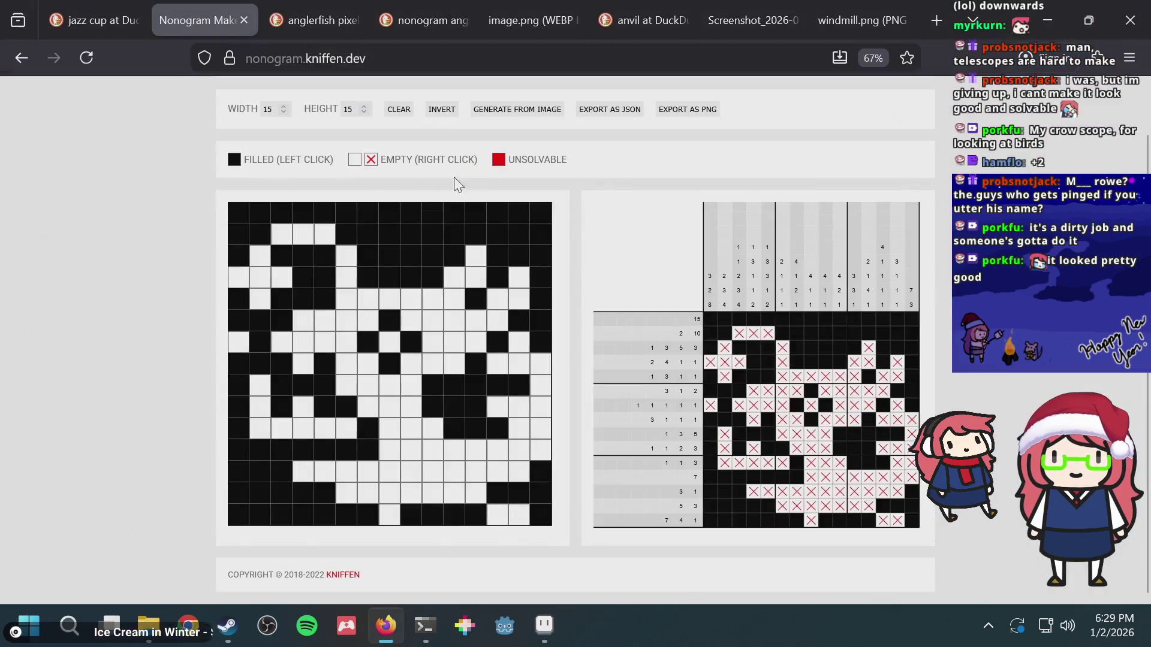
- Generate the grid from puzzle.png, fill row 13 column 4, and test row 7 column 1
click(511, 161)
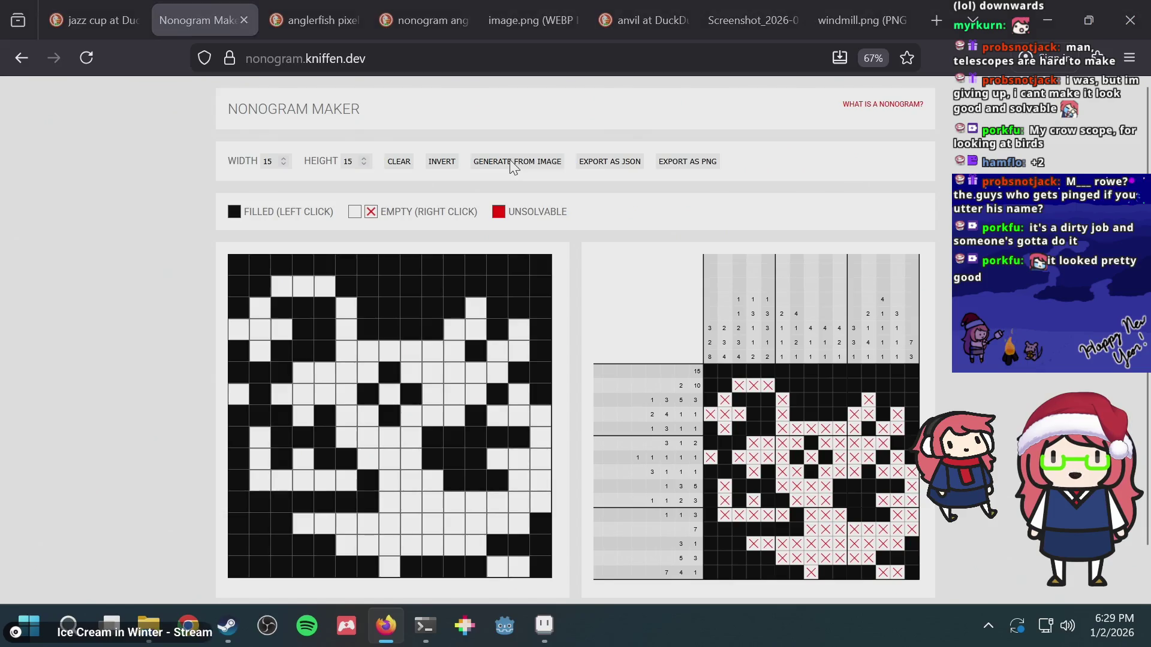
double_click(466, 247)
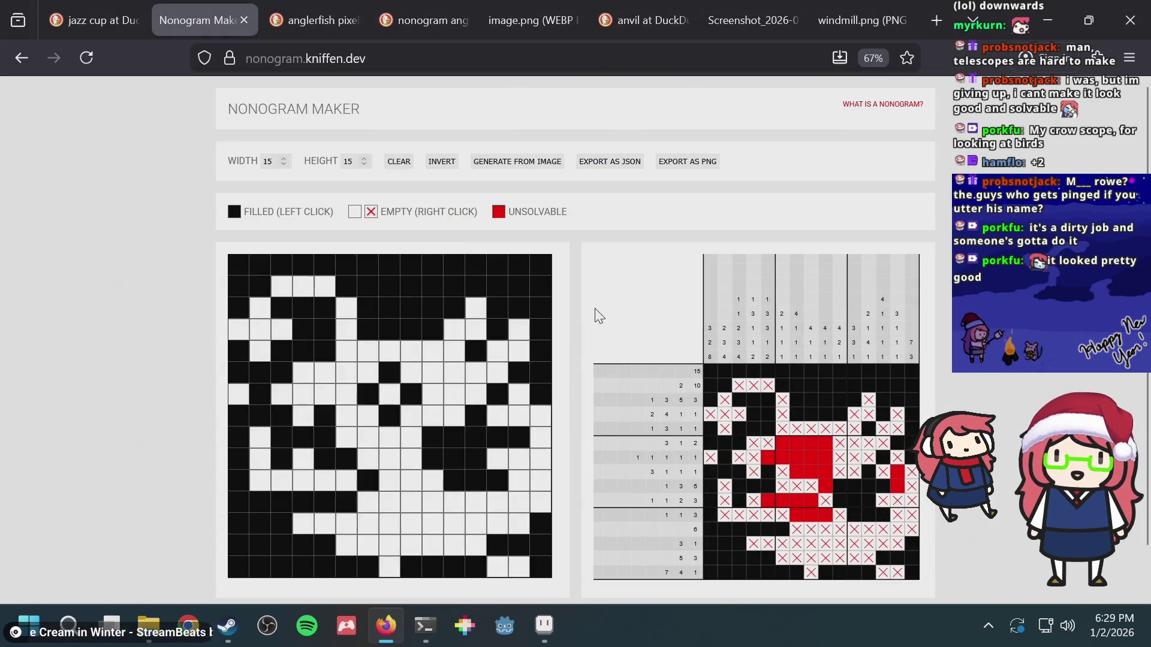
click(304, 524)
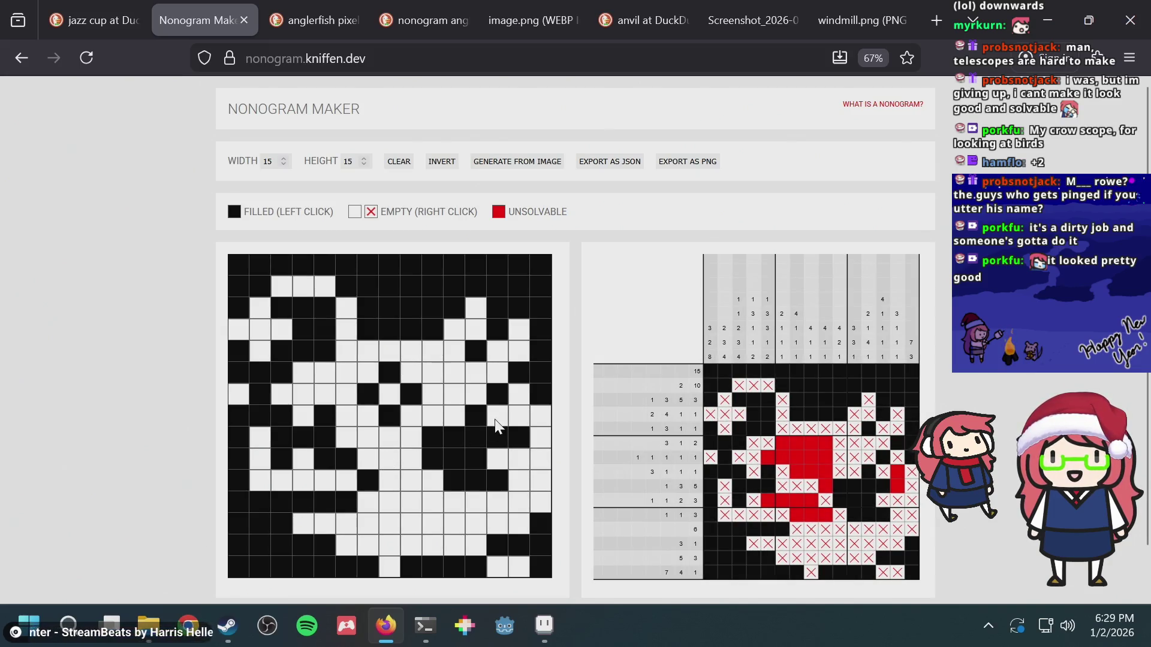
click(240, 395)
click(240, 393)
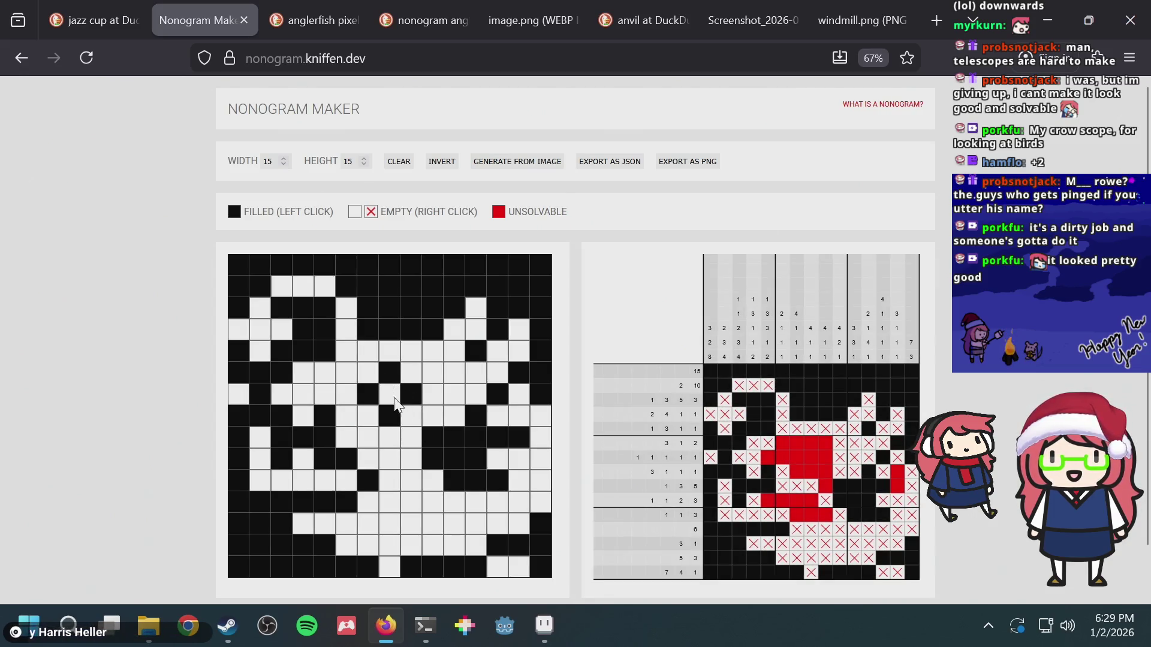
- Try cells around row 7 columns 8-13, keeping columns 10 and 12 filled
click(391, 396)
click(393, 394)
click(408, 421)
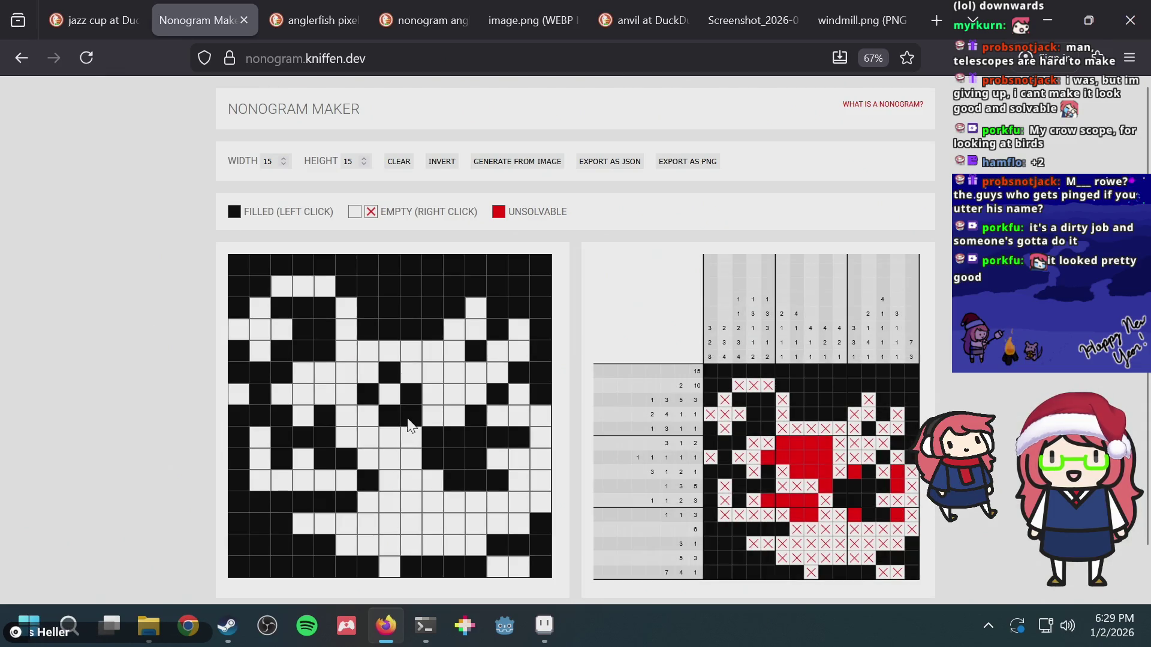
click(408, 423)
click(420, 468)
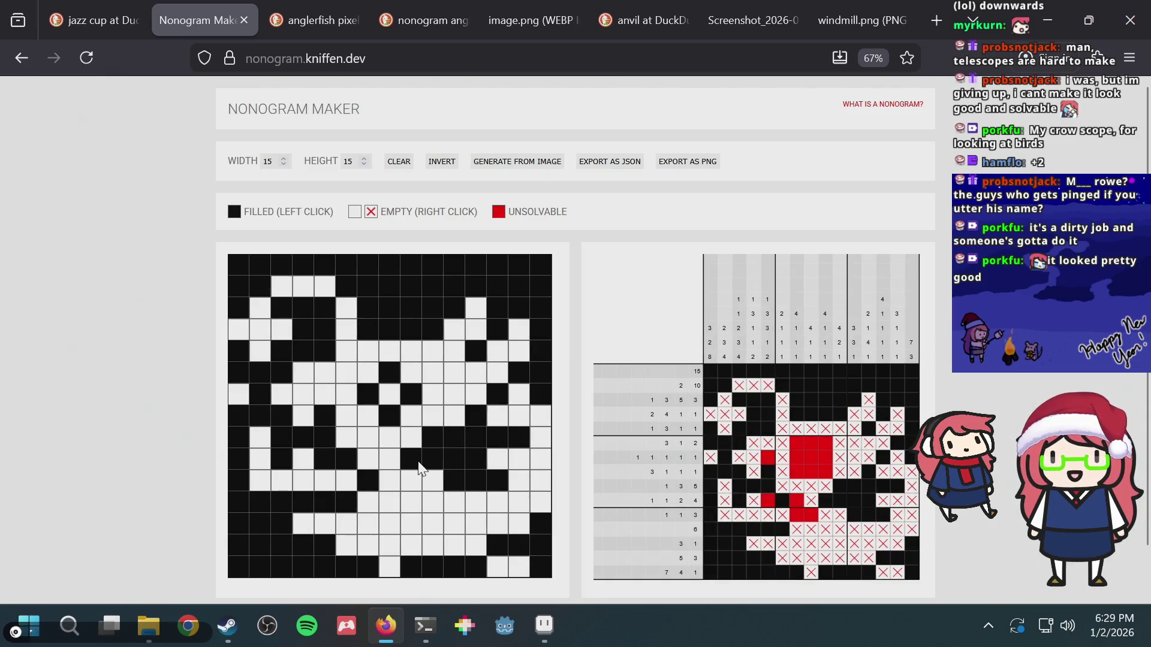
click(422, 463)
click(449, 422)
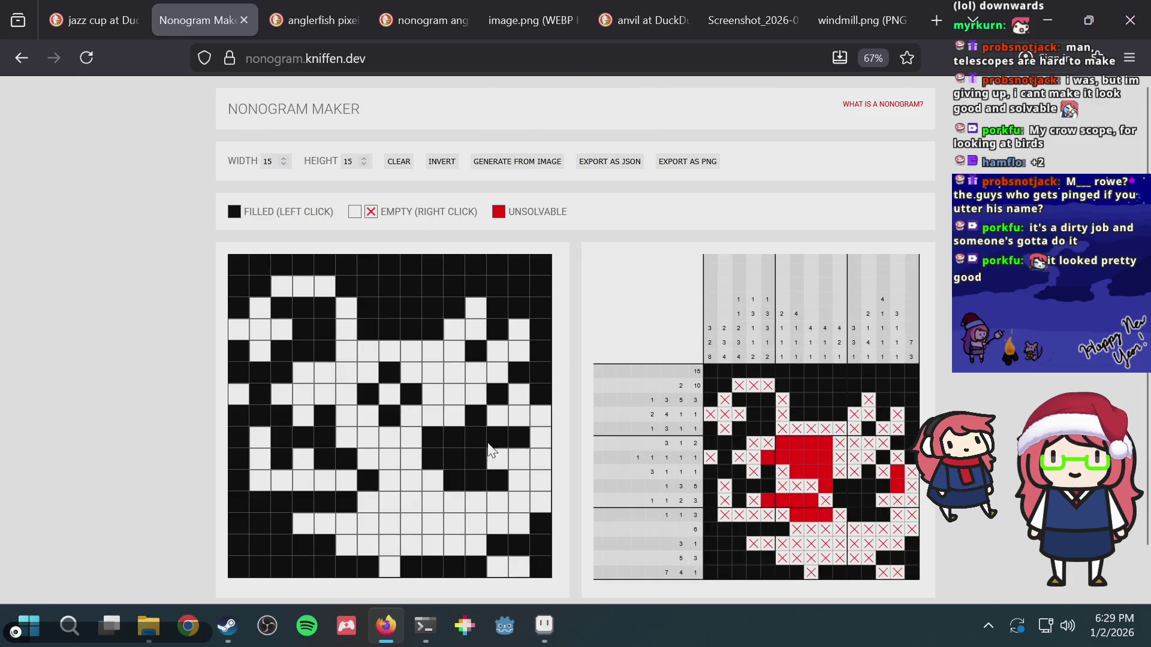
click(493, 418)
click(494, 420)
- Recheck row 5 column 12, row 7 column 13 and row 9 column 14, then fill row 7 column 8
click(472, 355)
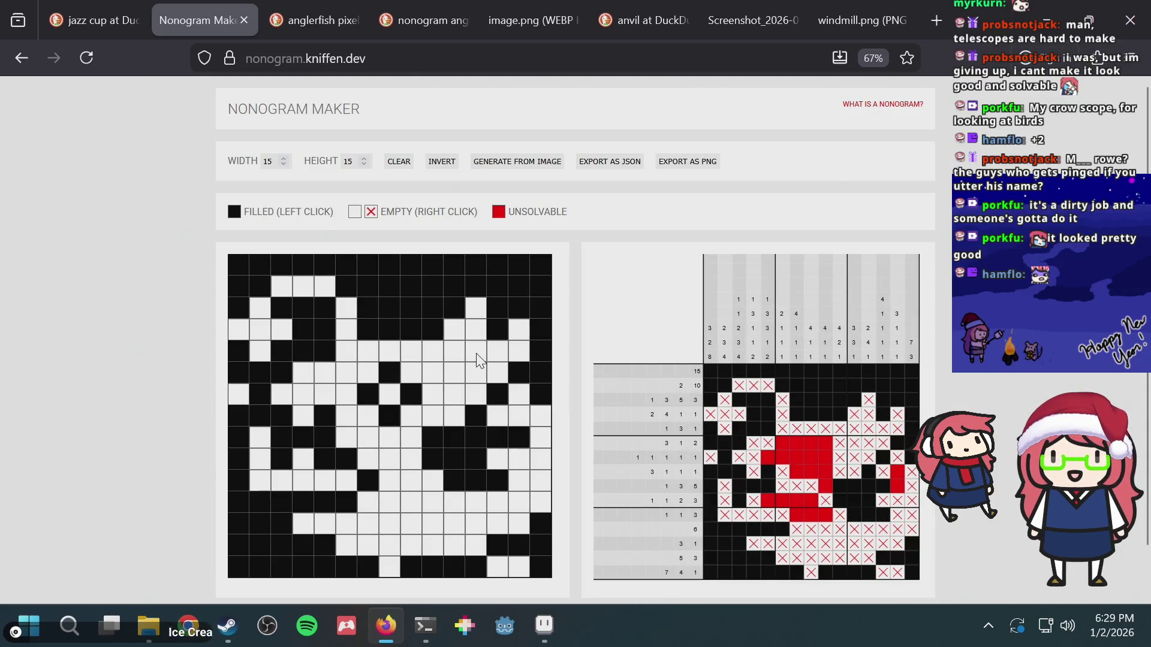
click(478, 356)
click(499, 401)
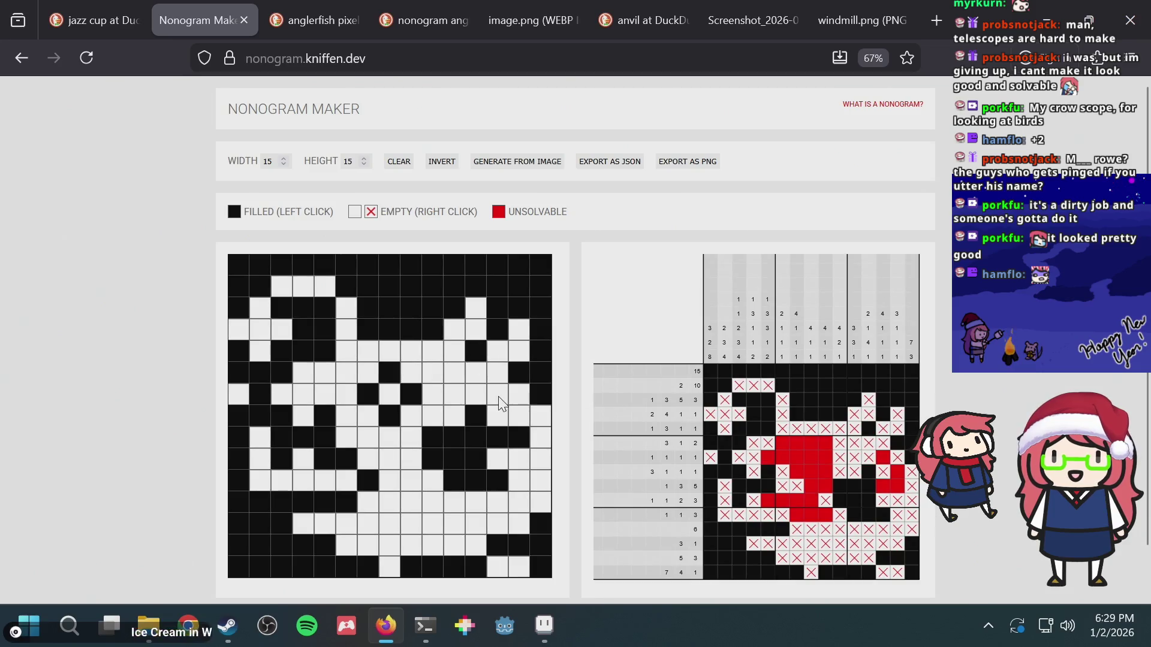
click(499, 402)
click(526, 445)
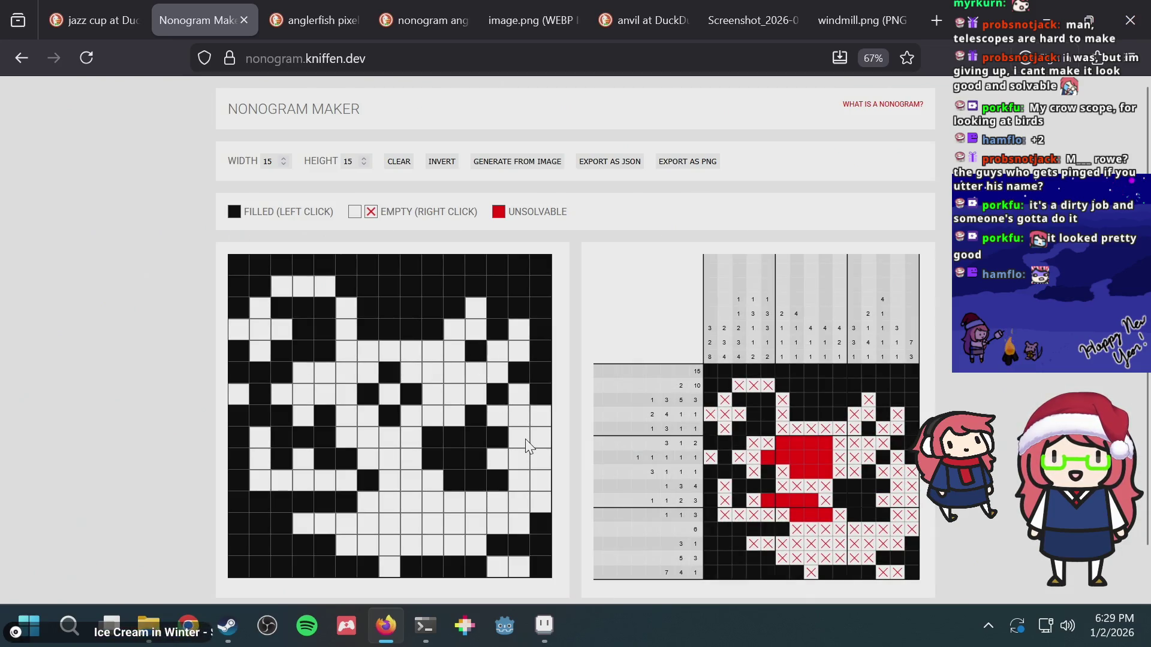
click(526, 446)
click(396, 397)
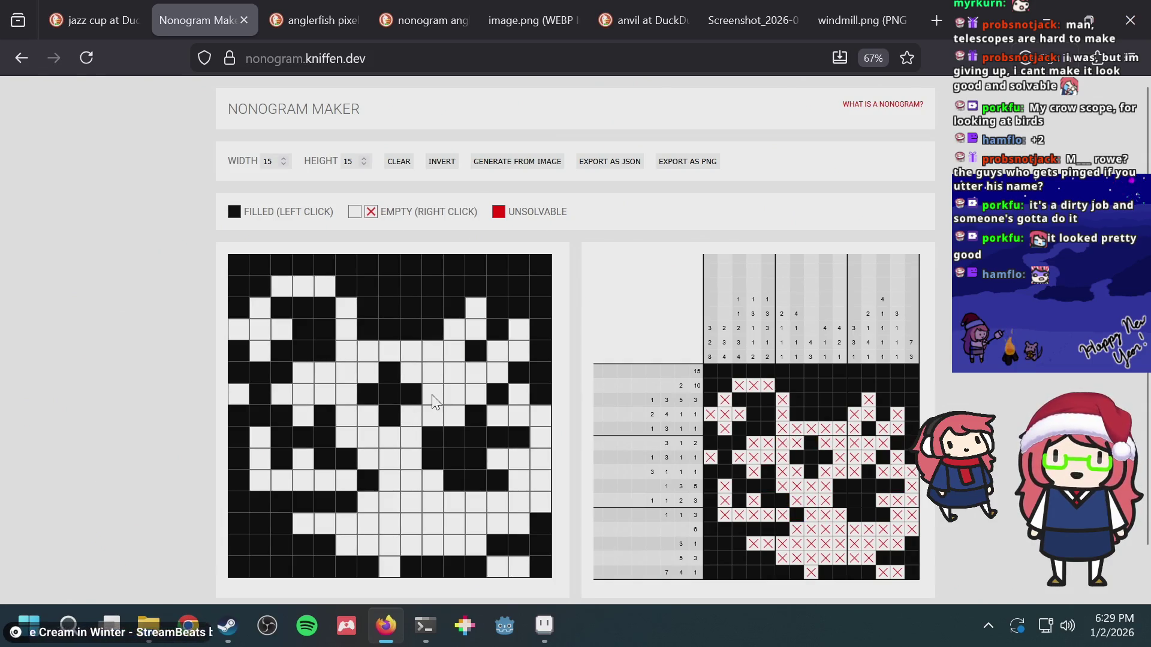
- Empty row 7 column 8 and fill cells in rows 6 and 8 around column 7
click(394, 387)
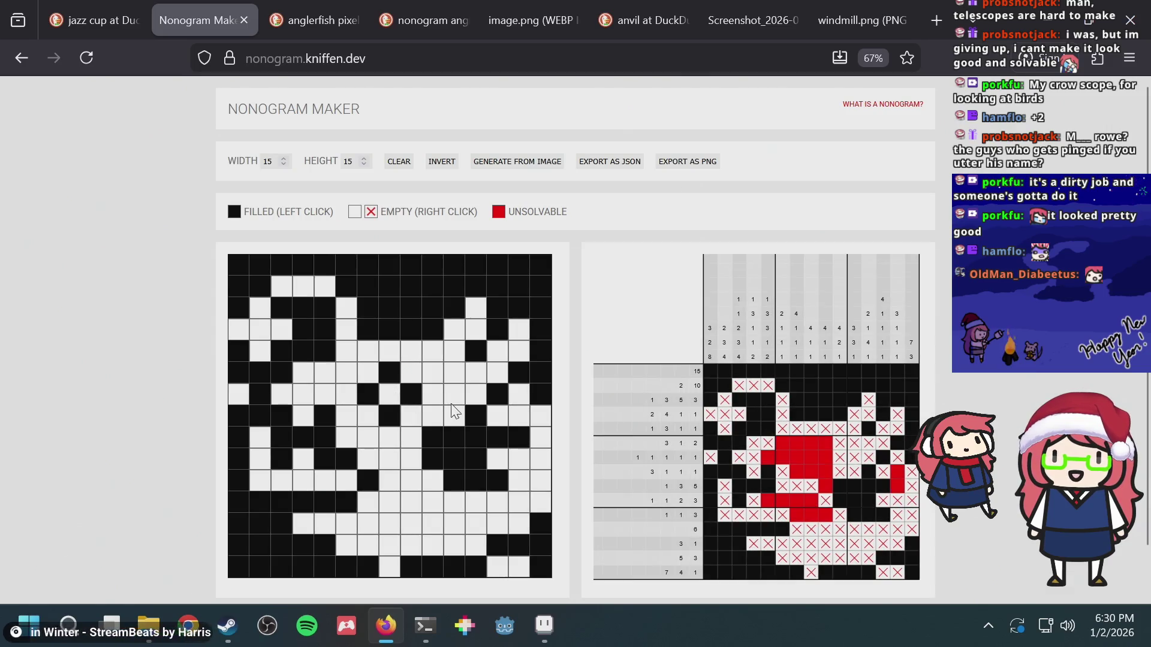
click(370, 410)
click(371, 371)
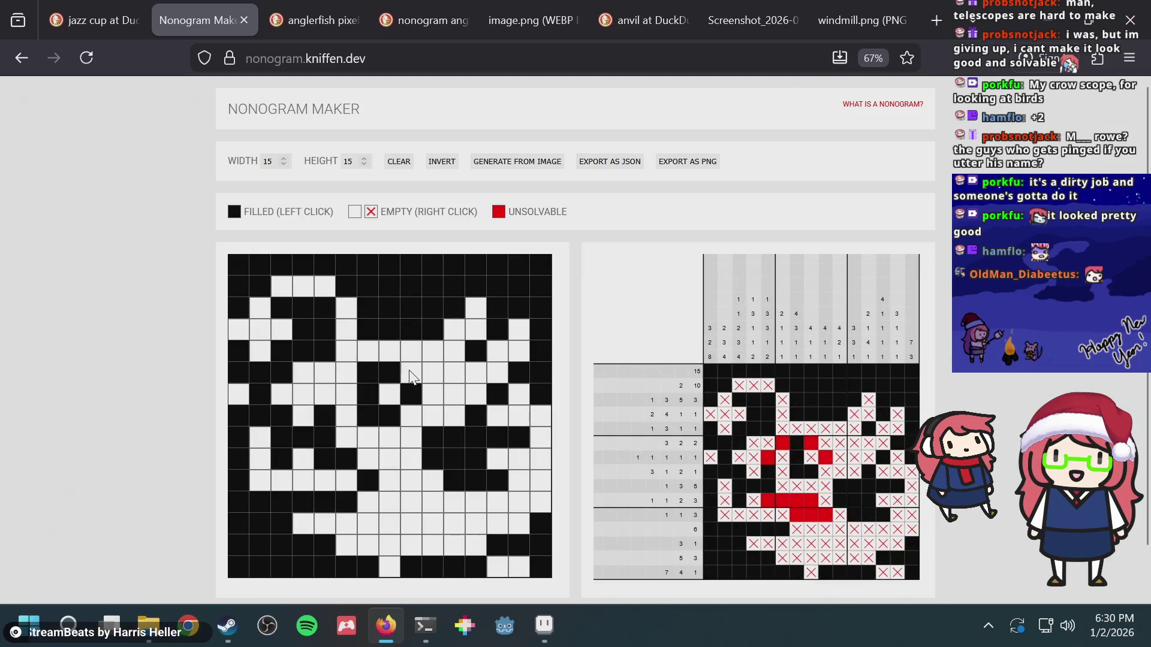
click(412, 376)
click(410, 423)
click(410, 424)
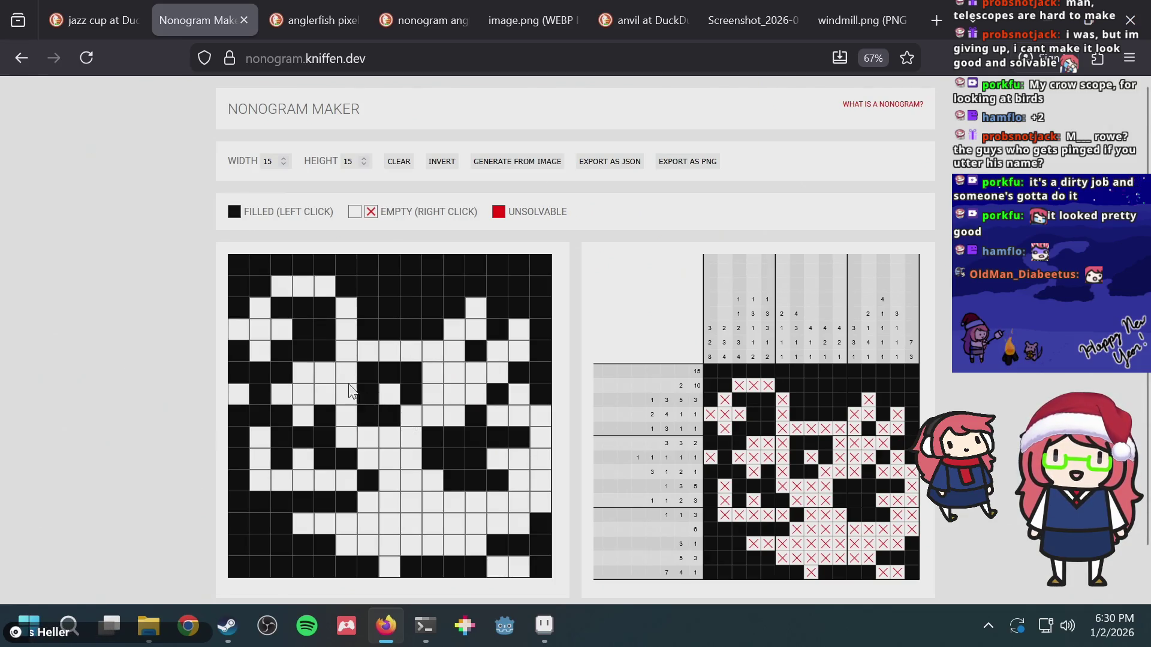
click(369, 372)
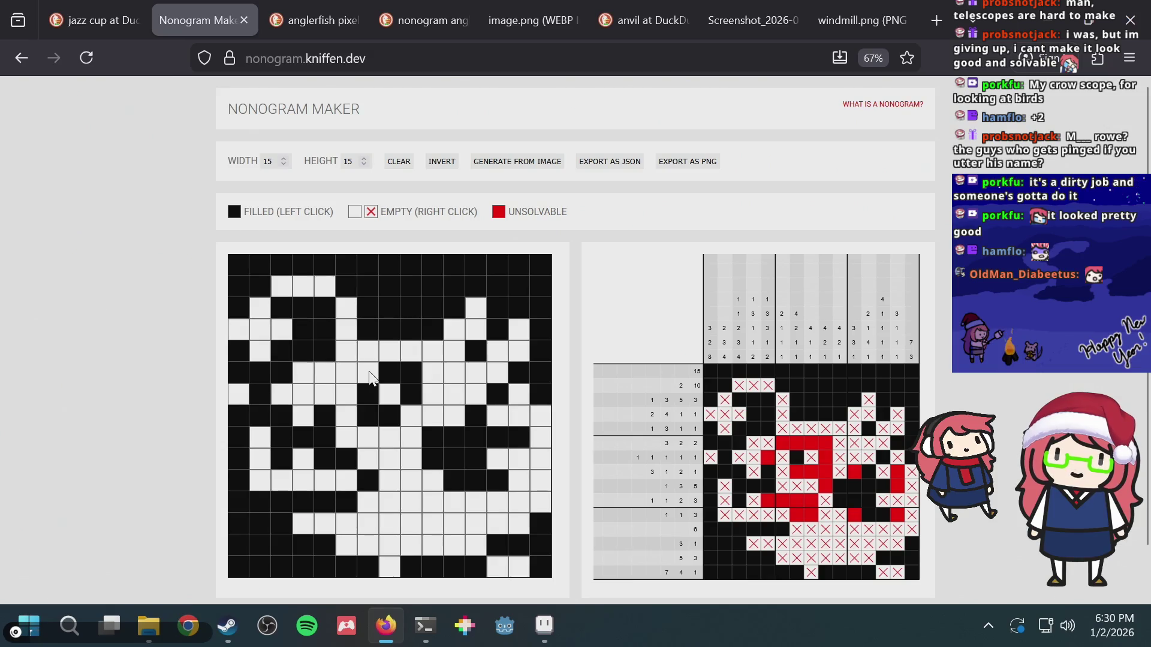
click(372, 373)
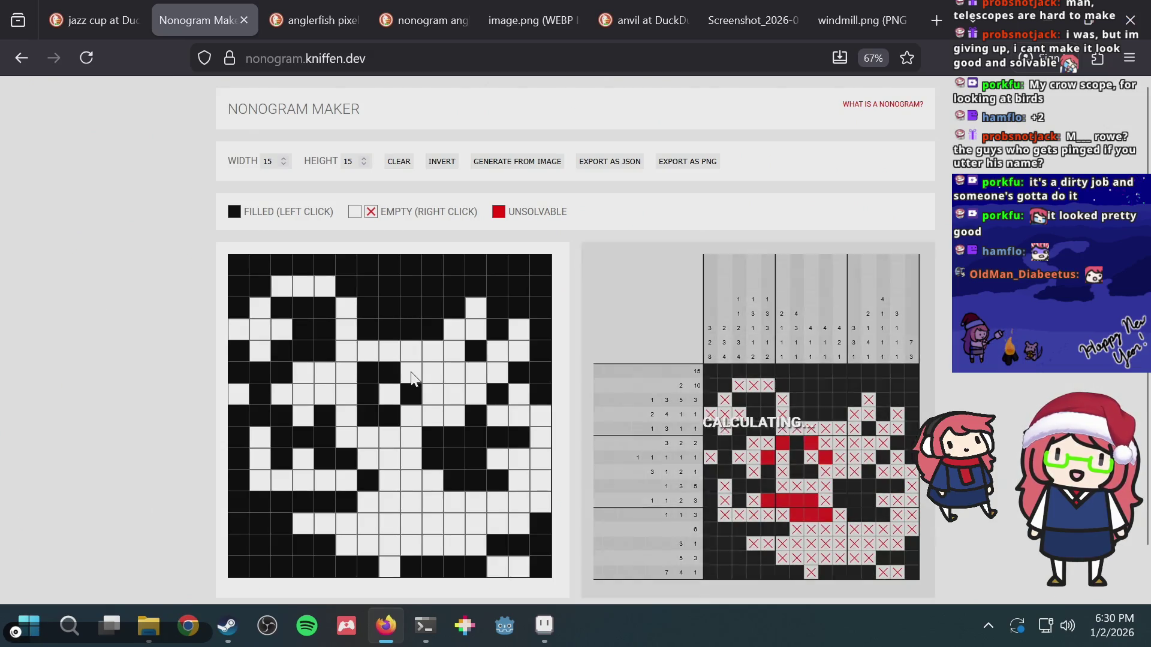
- Tweak more mid-body cells so row 7's clue reads 1 1 1 1, then return to Aseprite
click(402, 423)
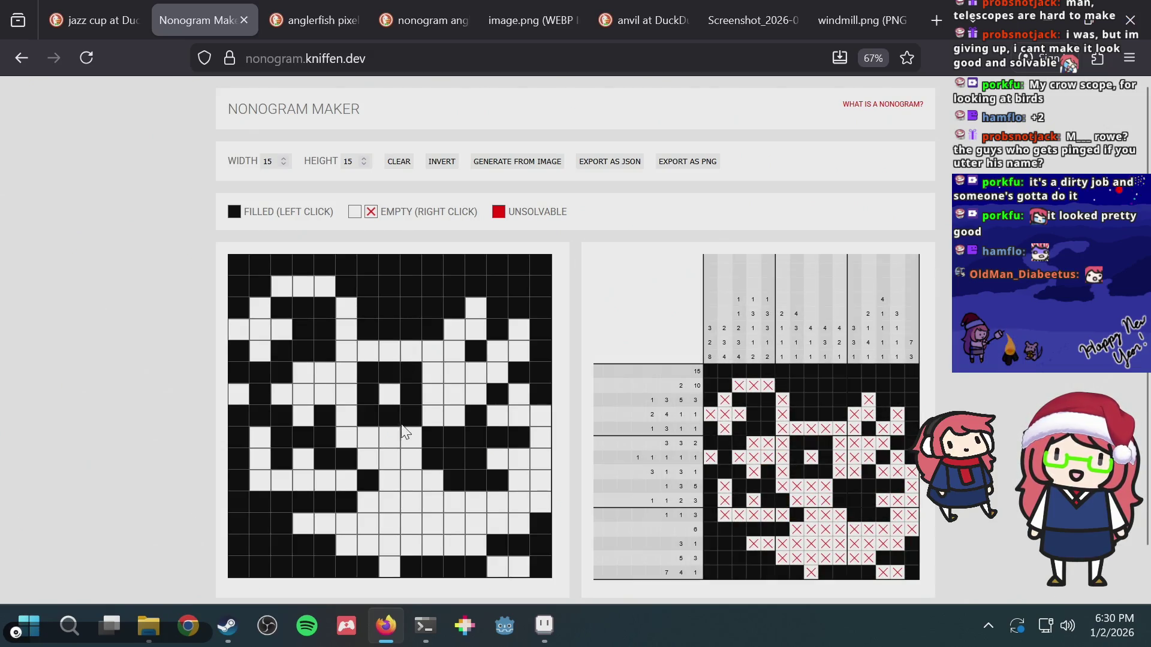
click(370, 417)
click(413, 373)
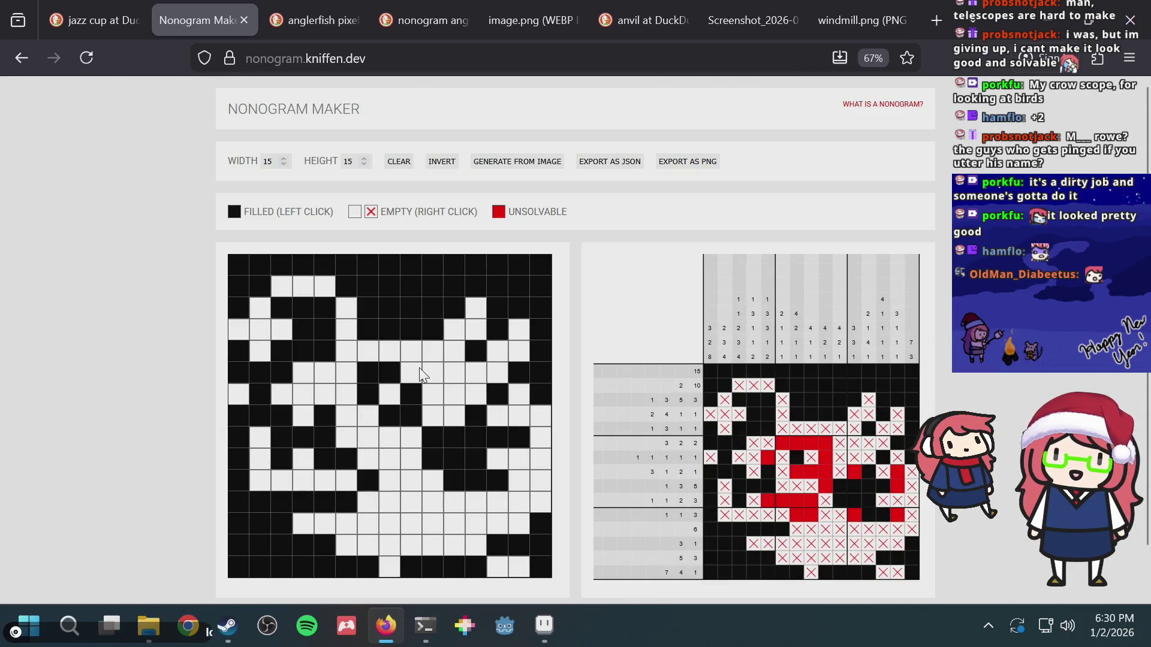
click(413, 373)
click(366, 413)
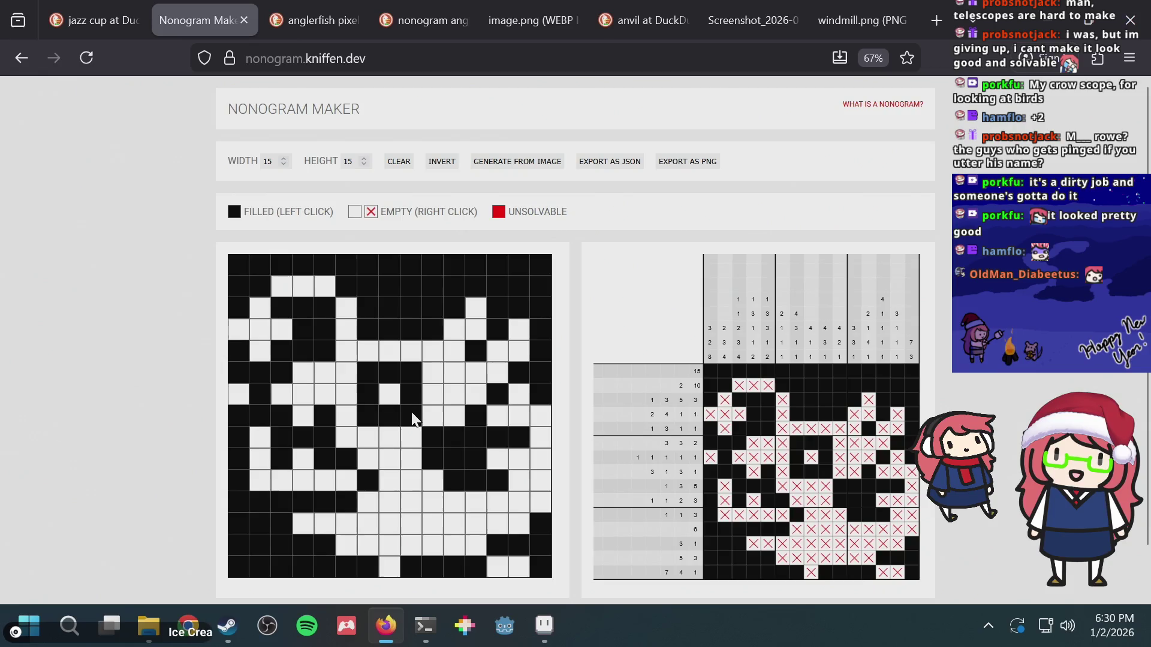
click(411, 412)
click(496, 397)
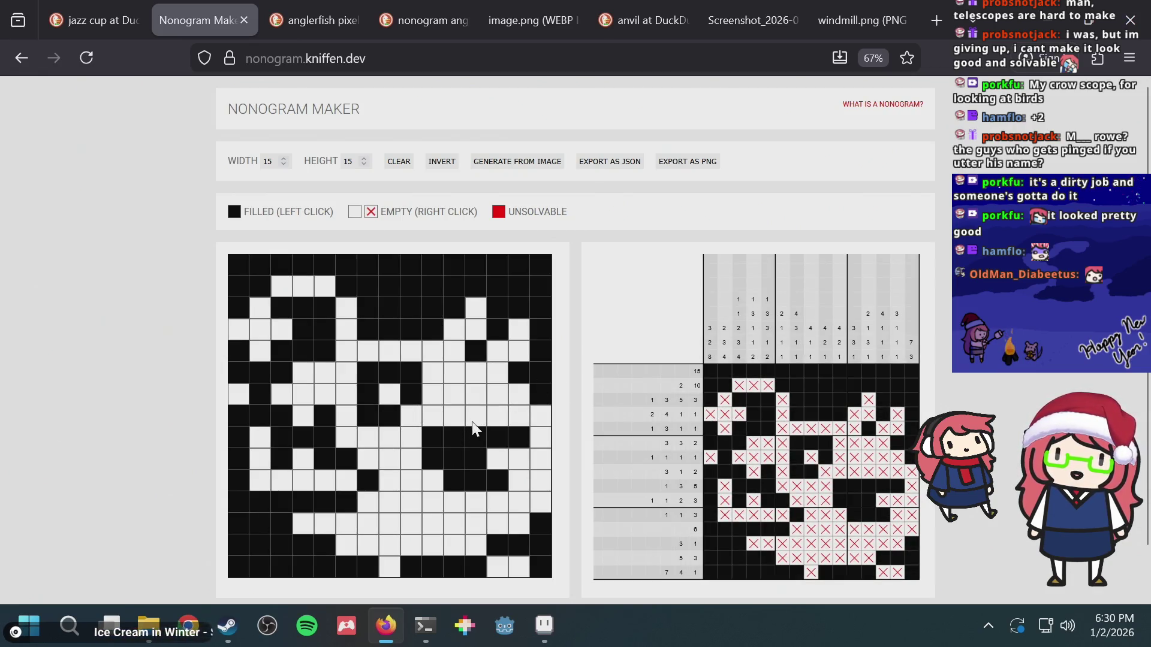
key(alt+Tab)
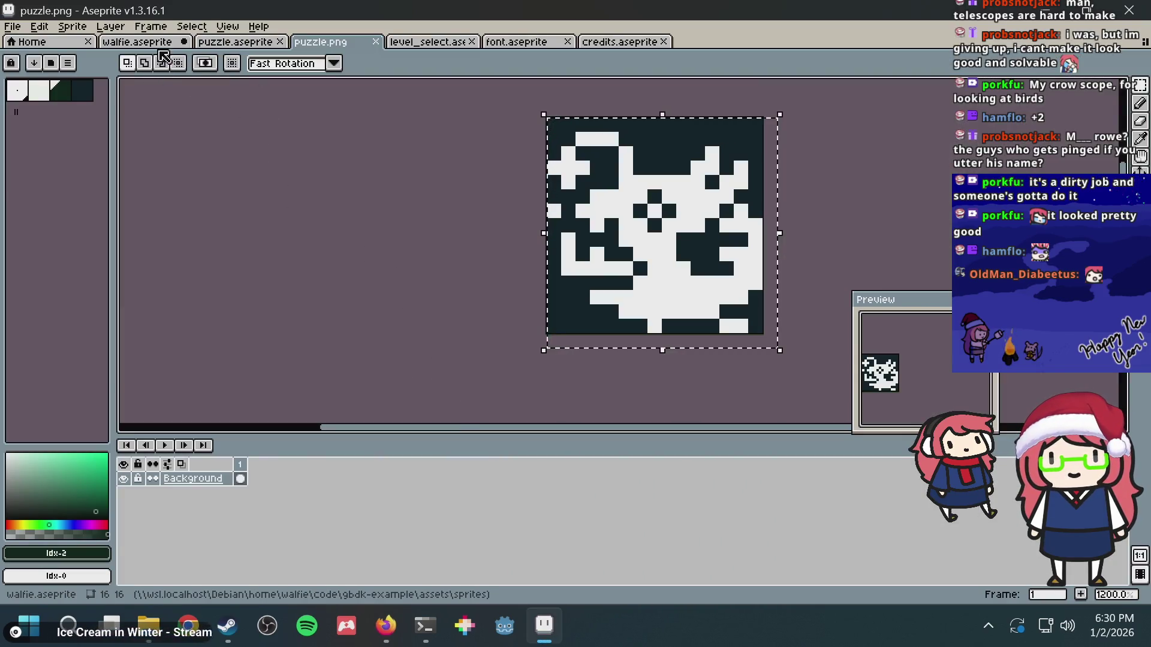
- Browse the open sprites and compare puzzle.aseprite against the nonogram in the browser
click(157, 42)
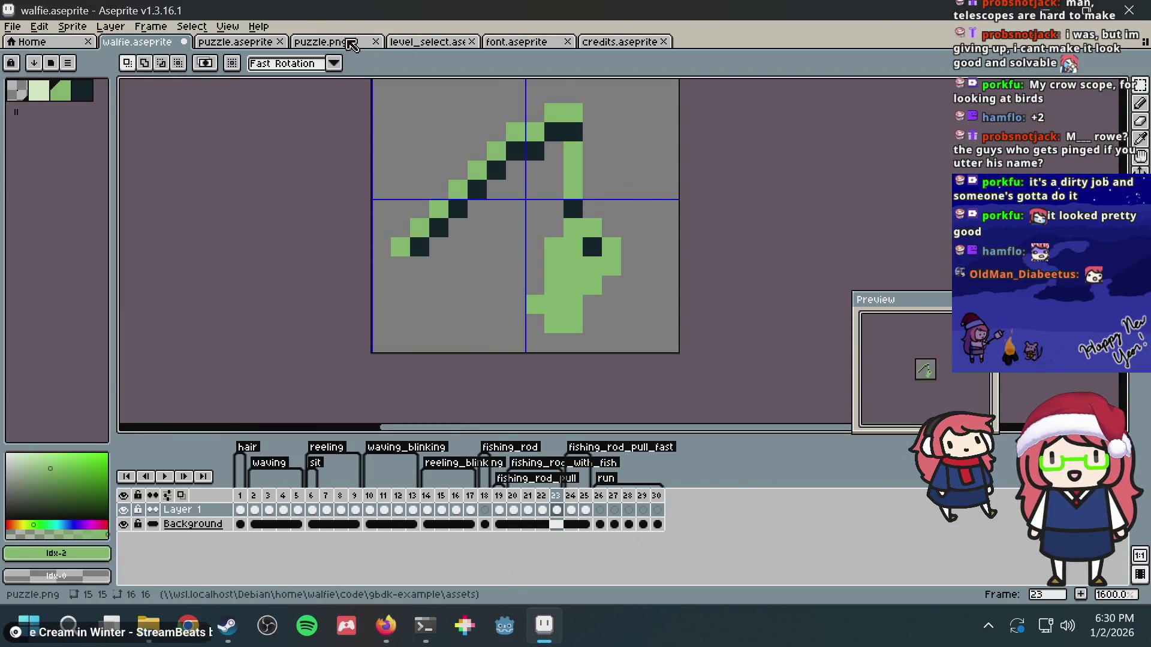
click(343, 43)
click(245, 41)
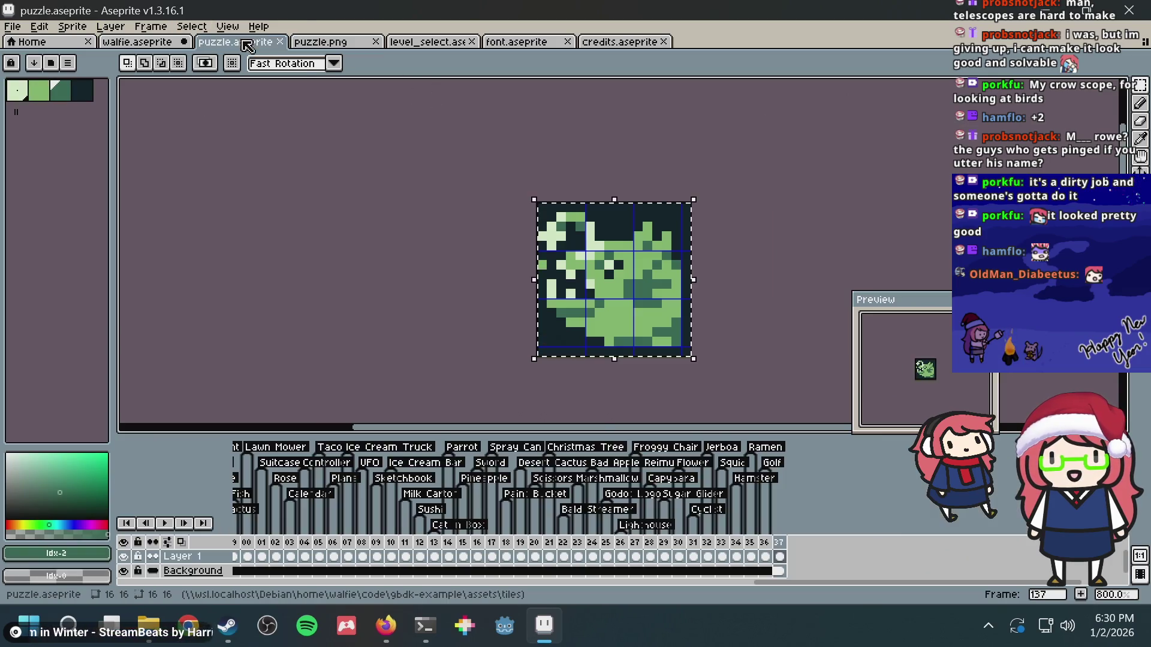
scroll(660, 264, up, 3)
key(alt+Tab)
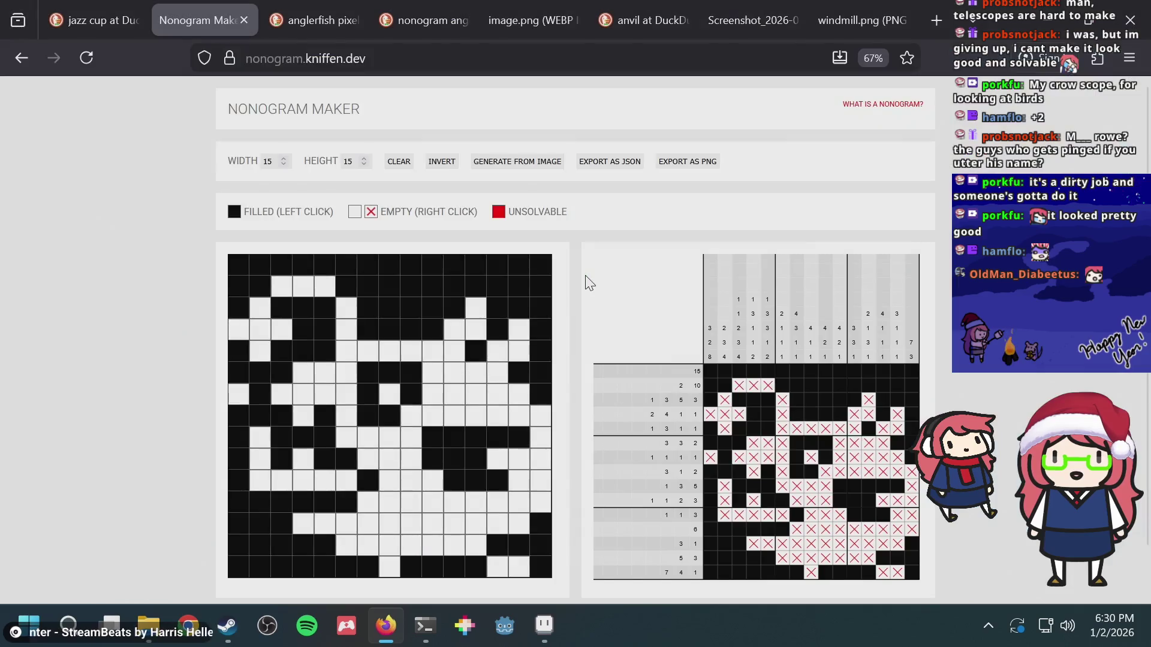
key(alt+Tab)
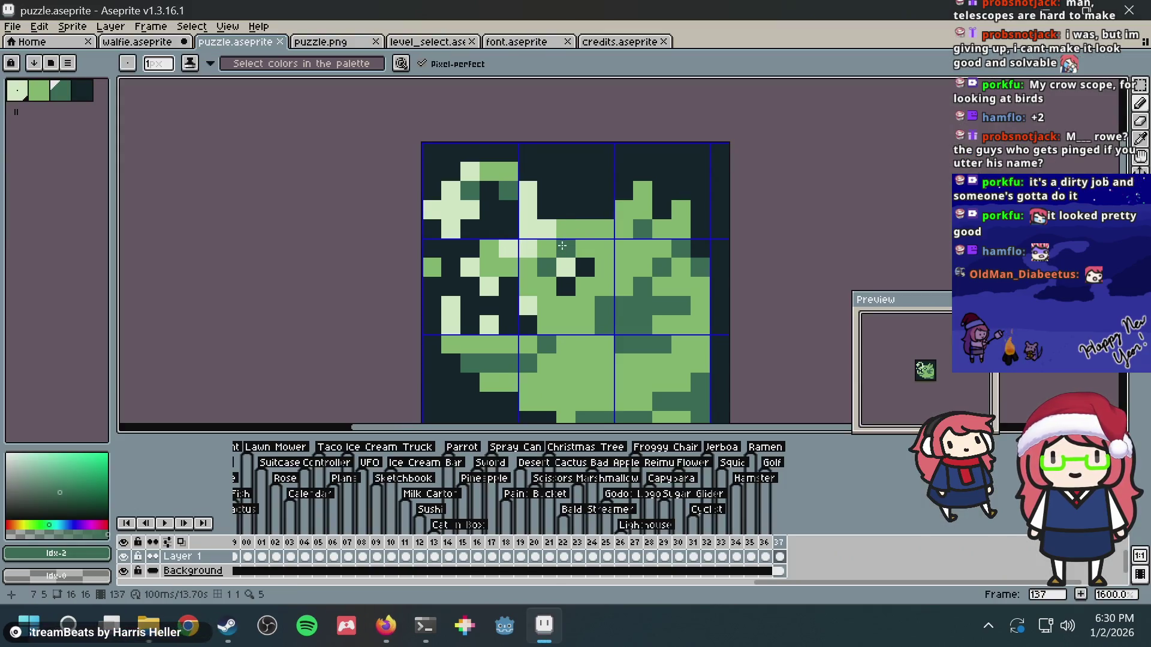
key(alt+Tab)
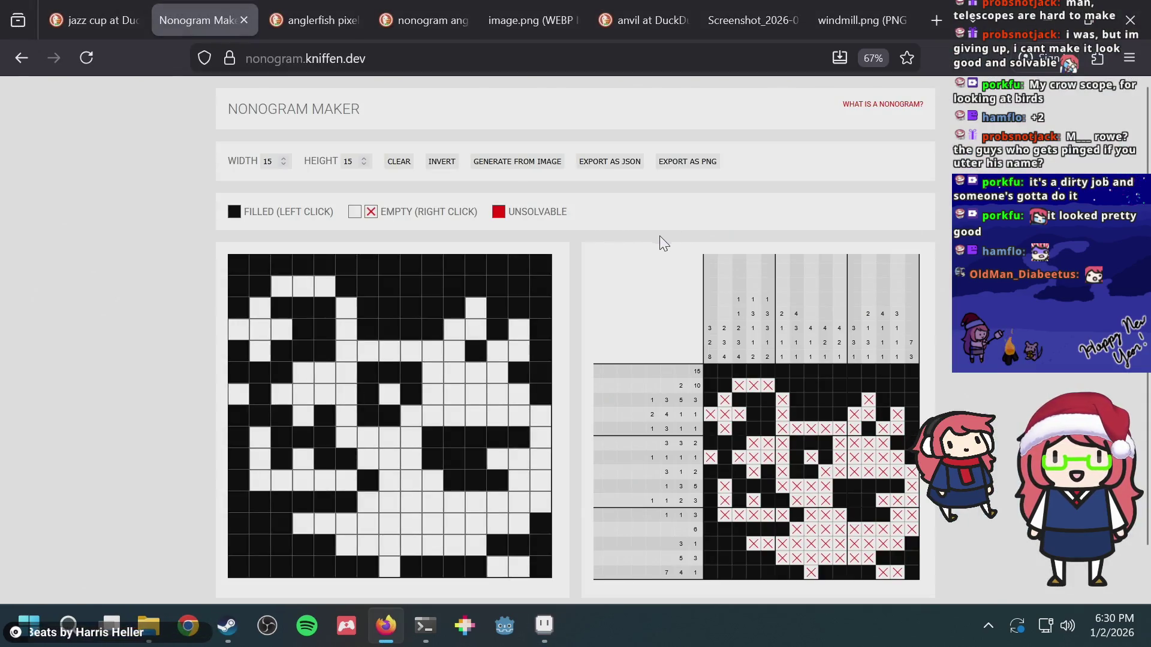
key(alt+Tab)
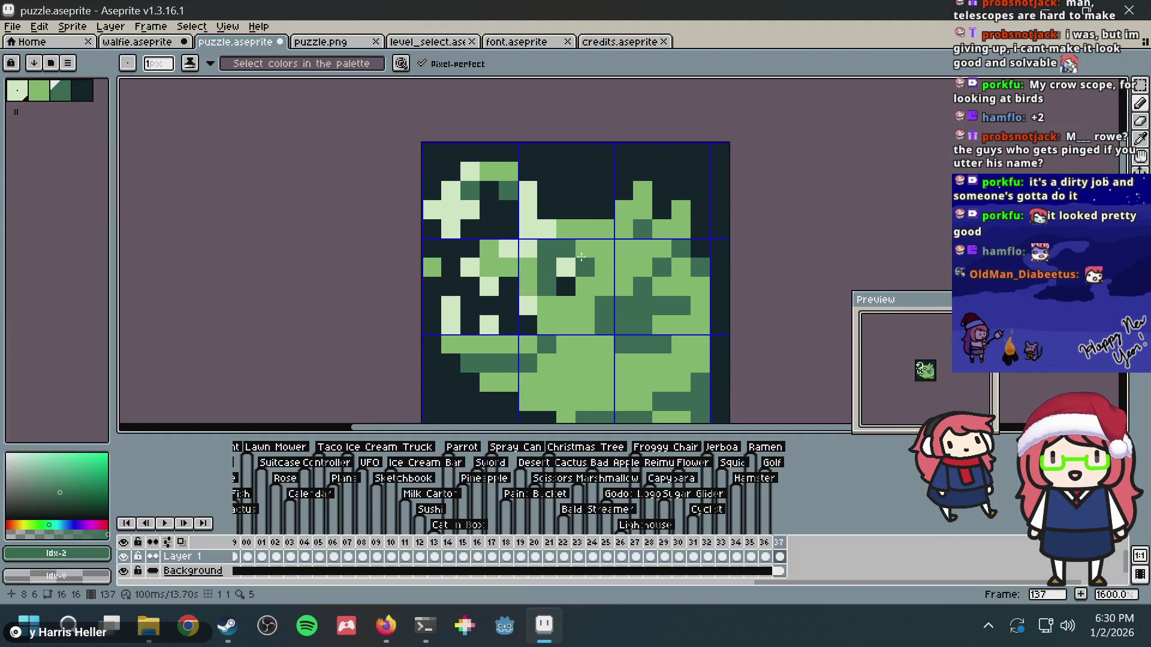
- Darken two pixels beside the anglerfish's eye in frame 137 and save puzzle.aseprite
click(585, 248)
alt+click(585, 264)
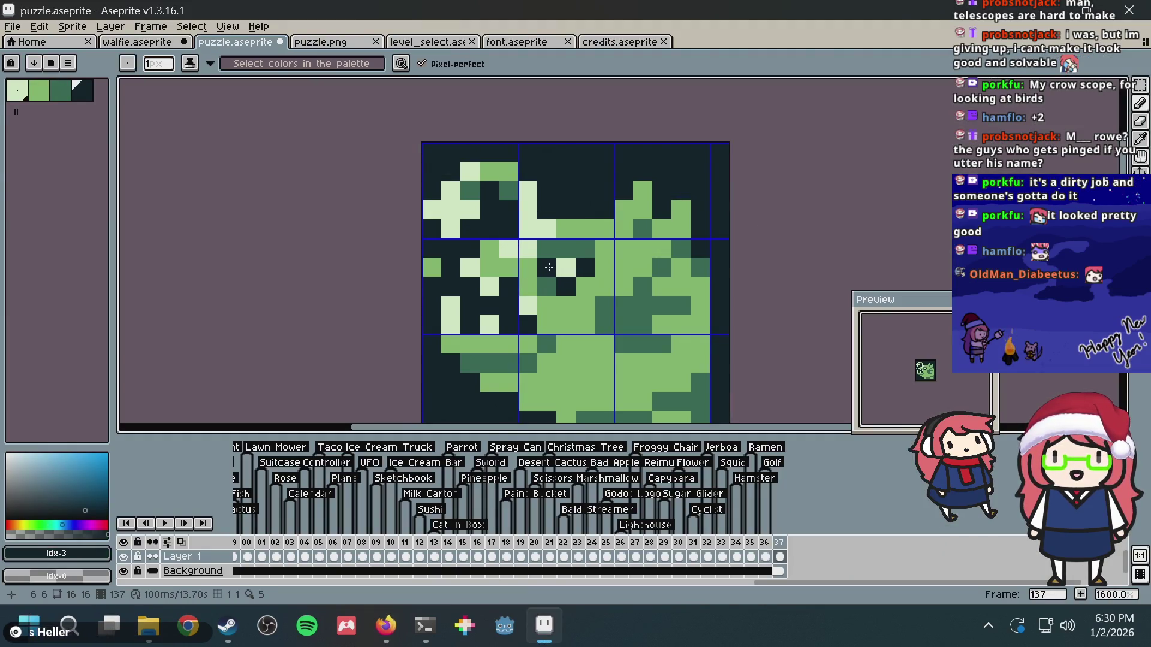
click(566, 248)
key(v)
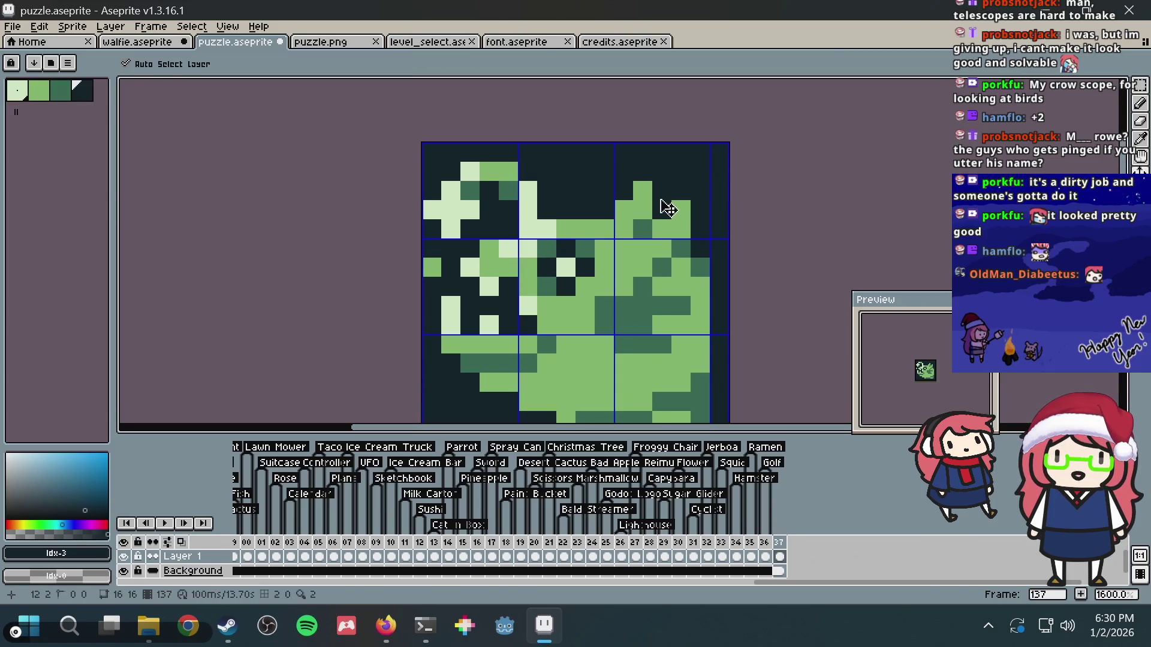
key(ctrl+s)
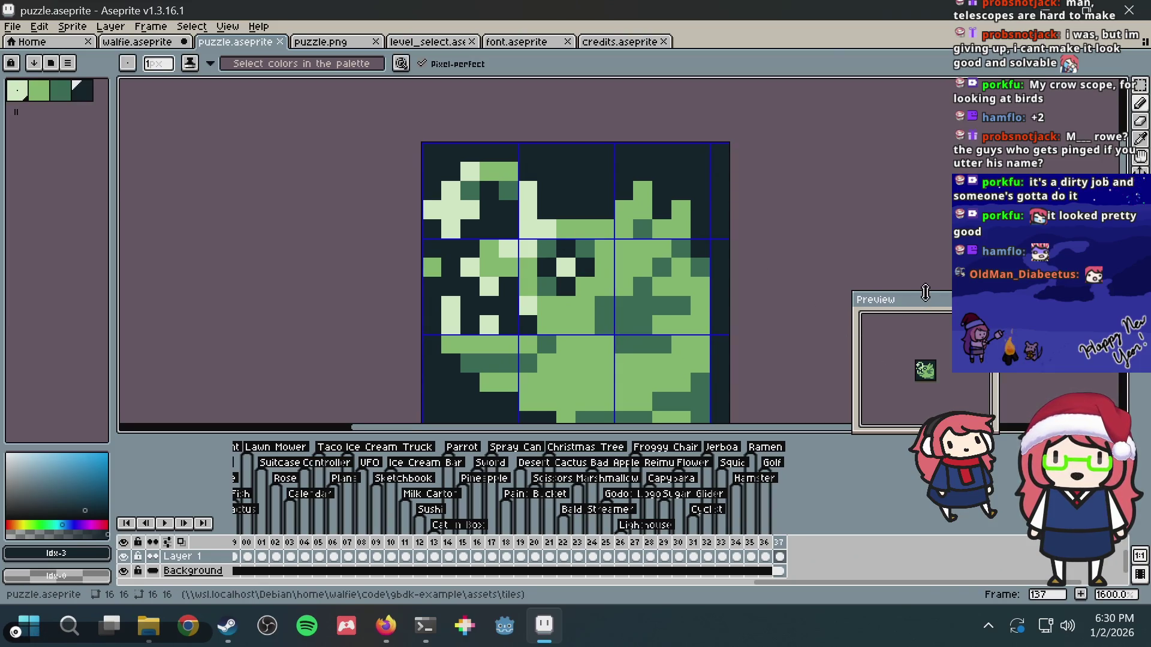
mouse_move(928, 303)
mouse_down()
mouse_move(316, 251)
mouse_move(801, 198)
mouse_move(862, 284)
mouse_up()
scroll(863, 360, up, 4)
scroll(905, 347, down, 3)
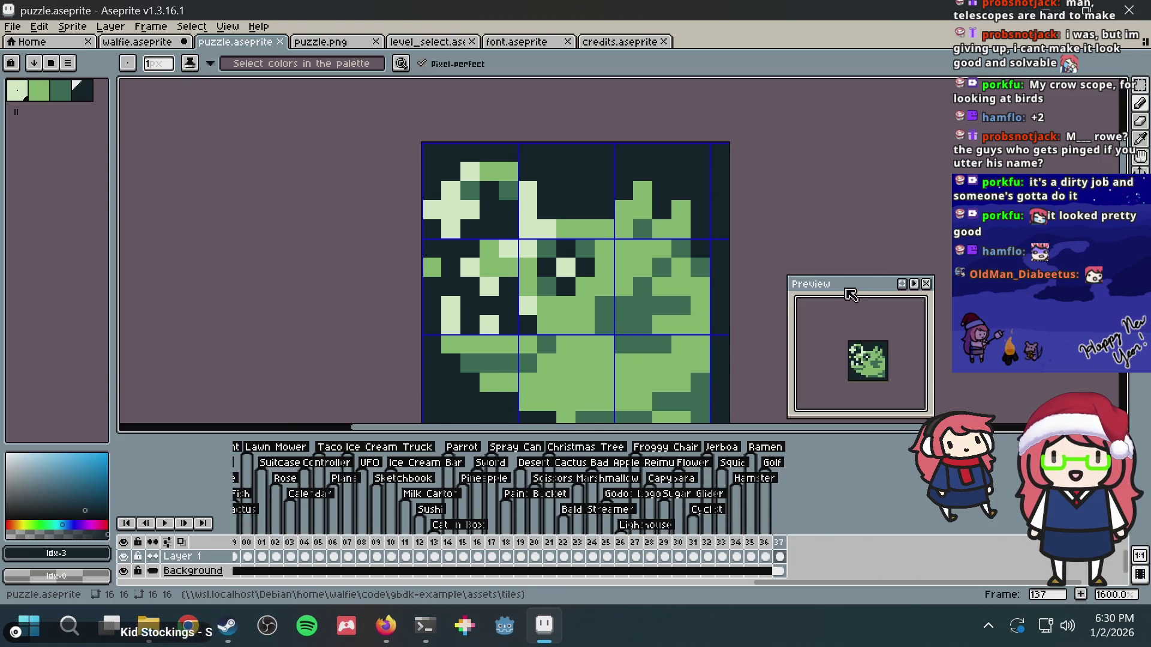
drag(852, 287, 879, 301)
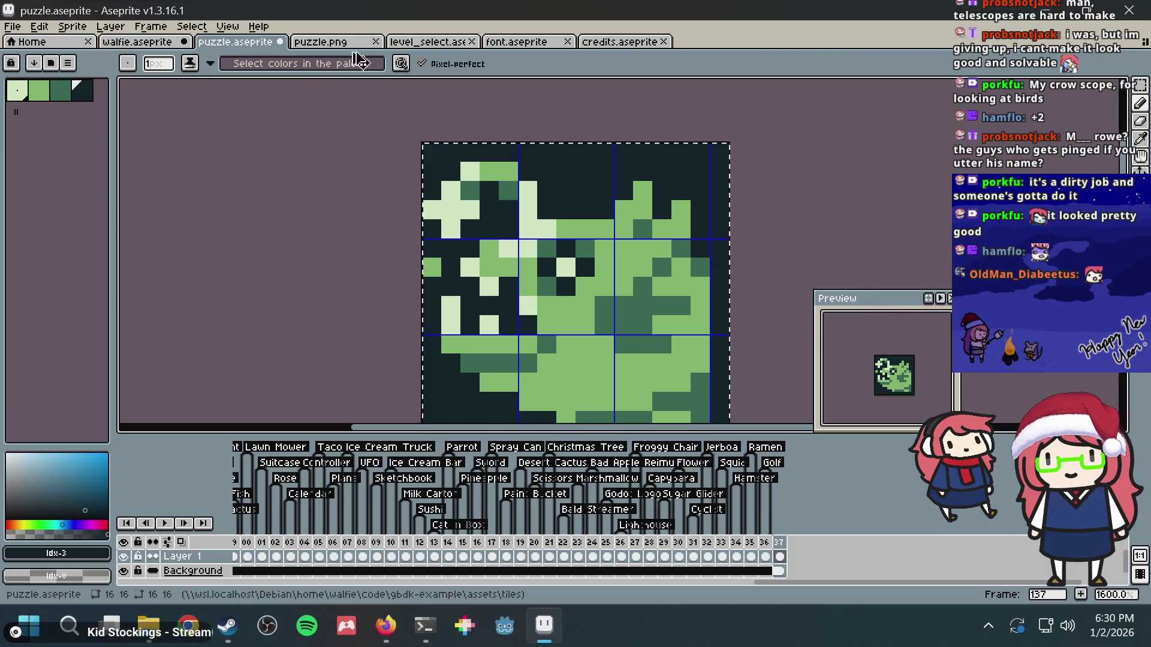
- Regenerate the nonogram from puzzle.png in Nonogram Maker
click(334, 43)
key(alt+Tab)
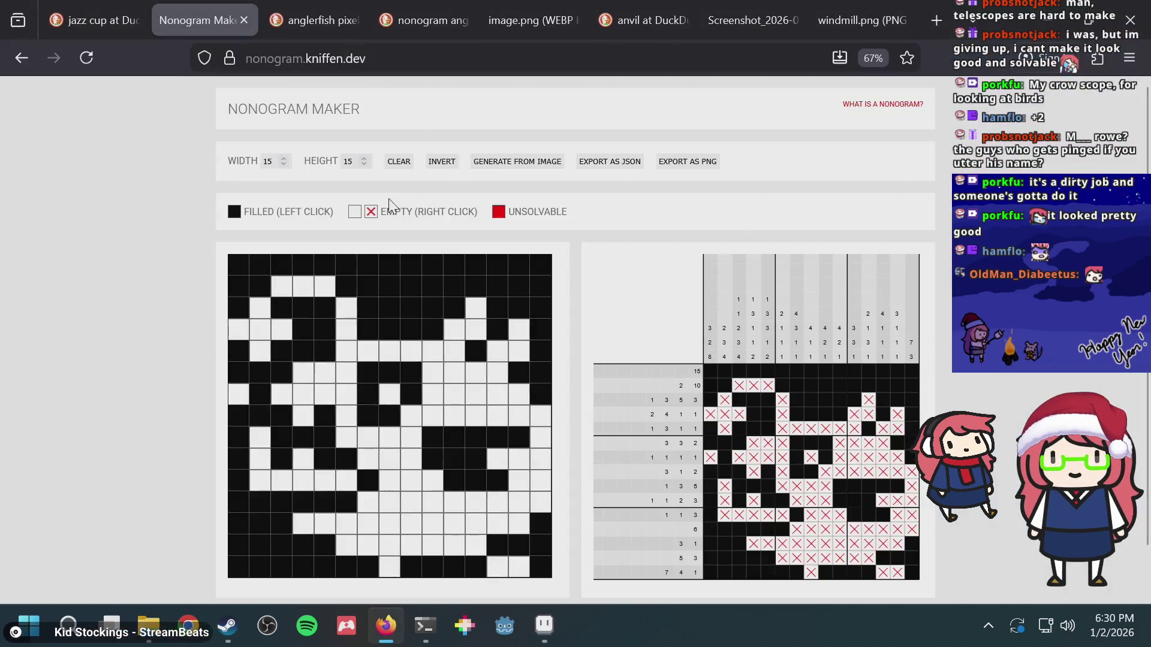
click(495, 162)
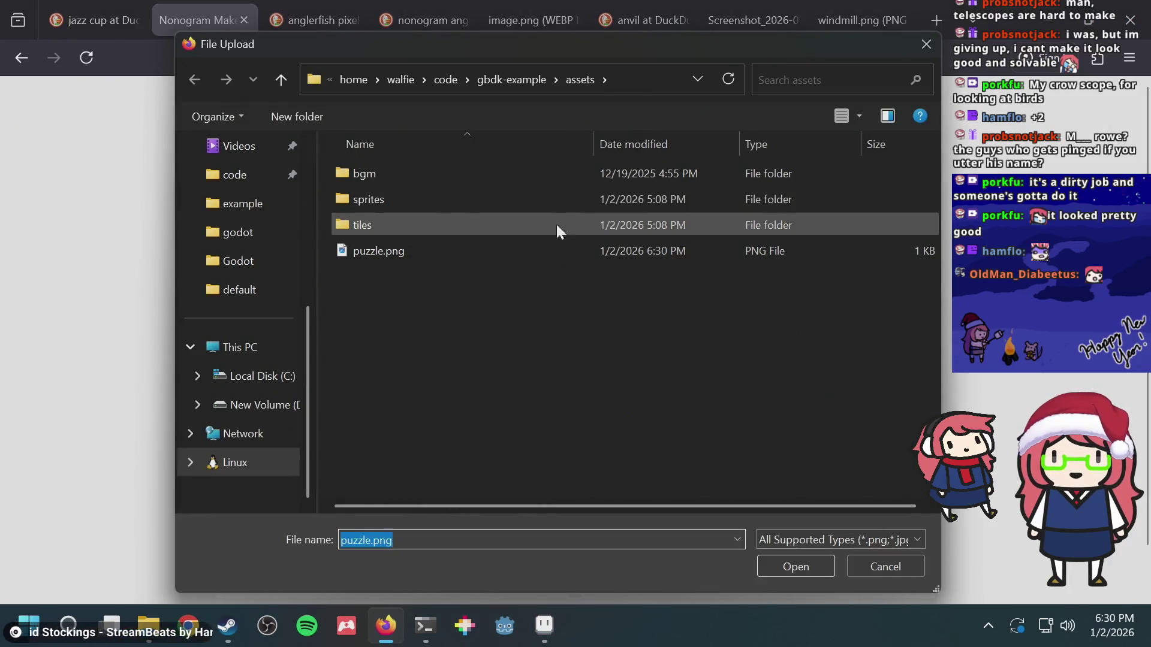
double_click(500, 251)
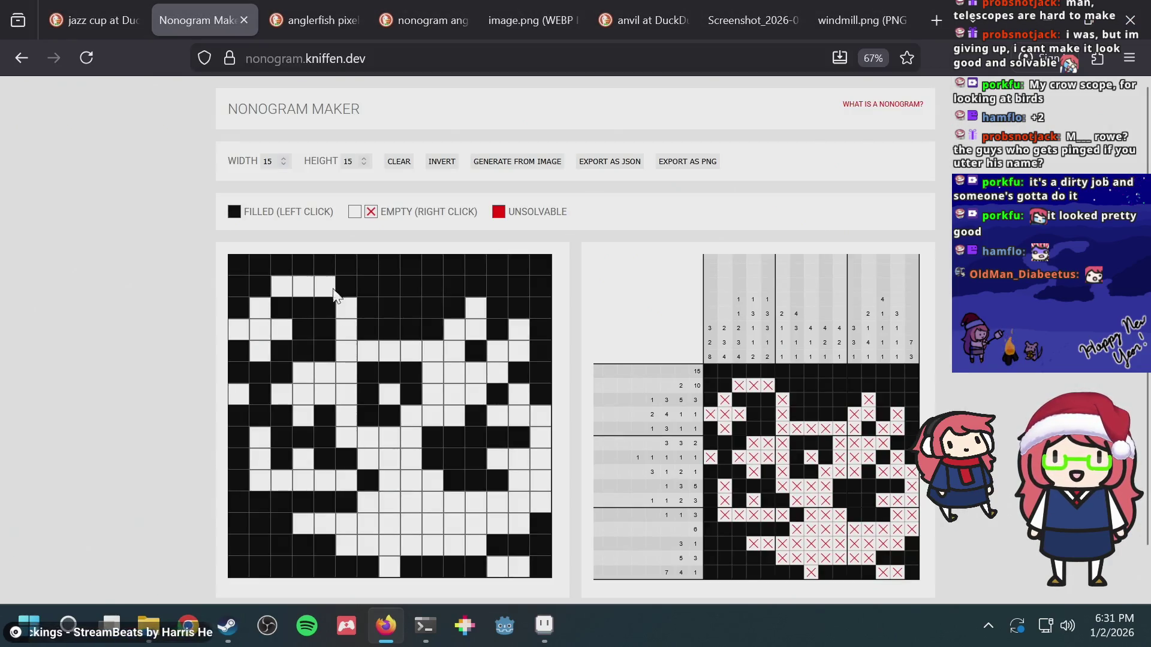
- Clear the selection on the puzzle.aseprite tile sheet
key(alt+Tab)
click(228, 43)
key(ctrl+d)
scroll(730, 253, up, 1)
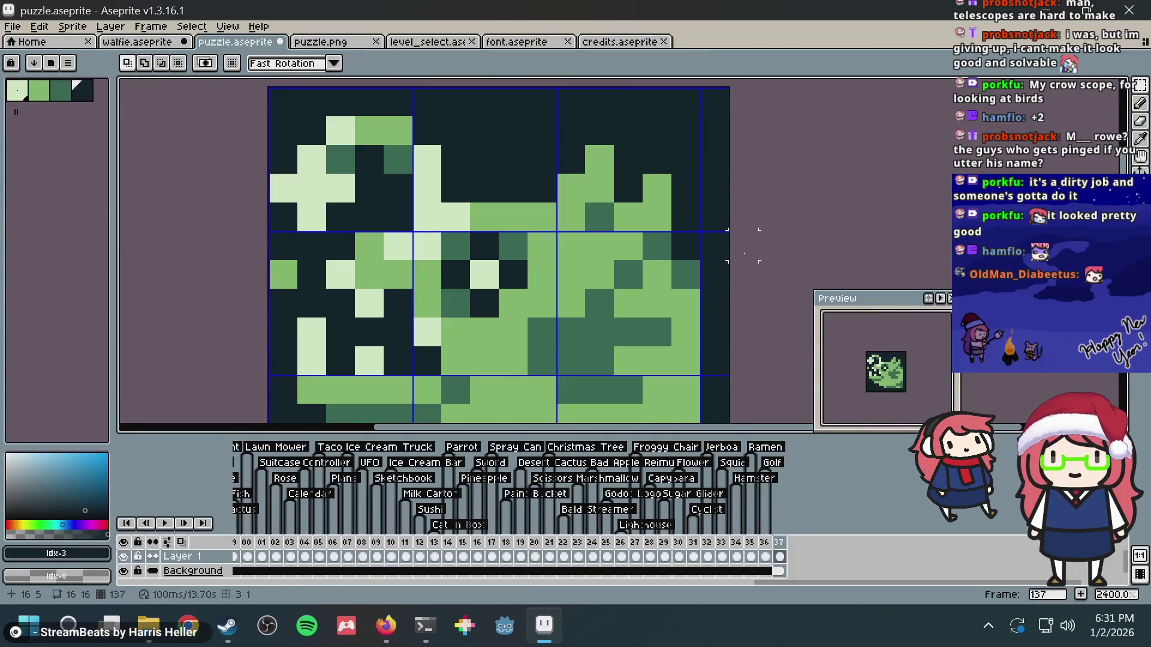
- Paint one dark pixel of the anglerfish light green and save puzzle.aseprite
key(b)
alt+click(626, 302)
click(626, 275)
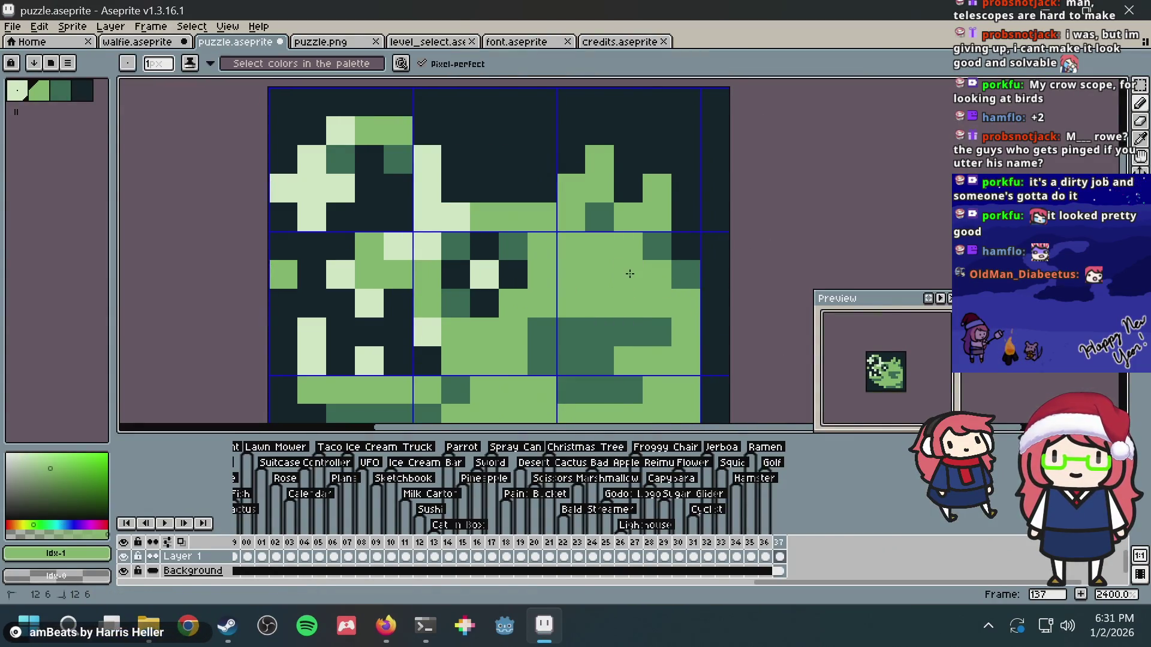
key(ctrl+s)
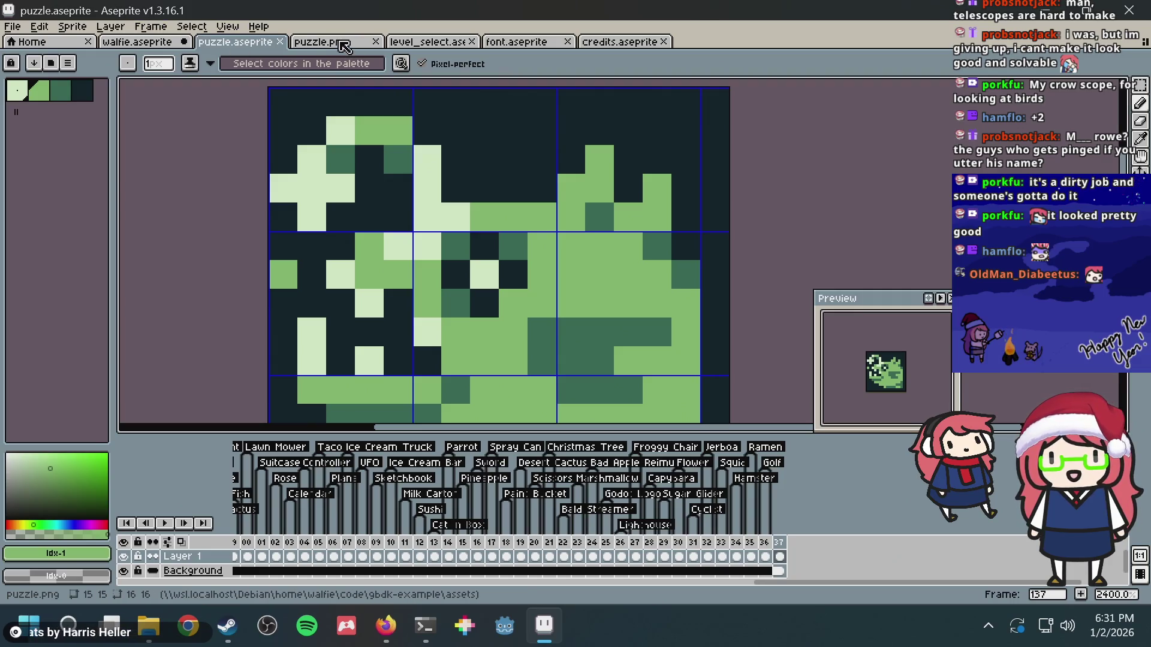
- Check the exported puzzle.png, then start generating a nonogram from an image in Firefox
click(339, 42)
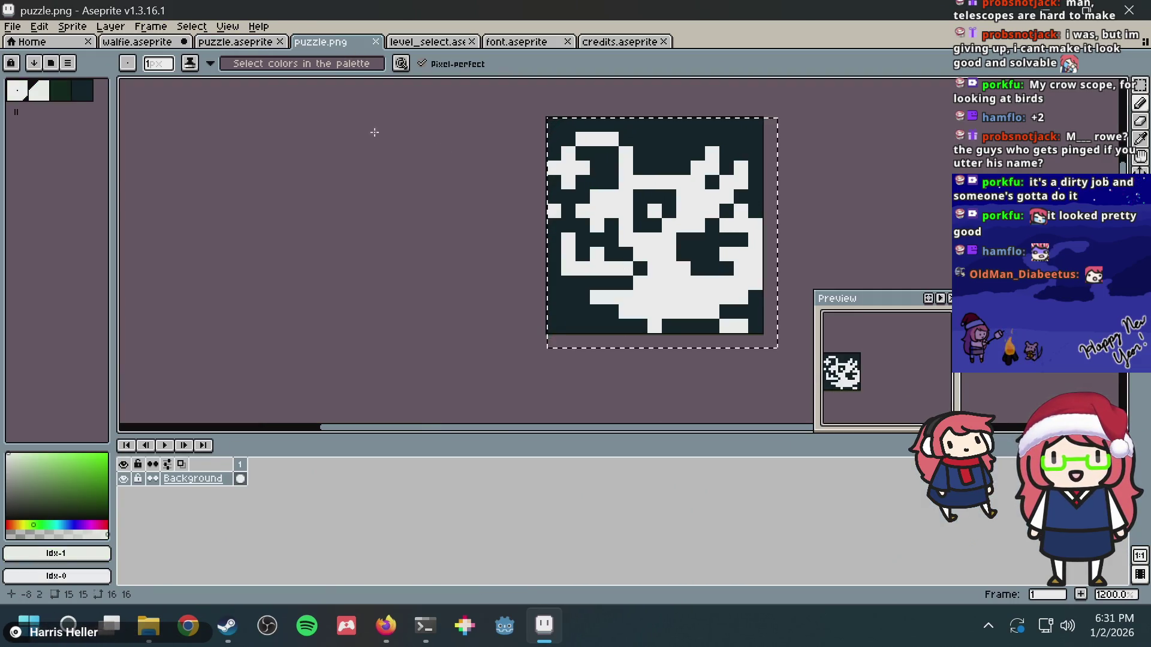
click(255, 44)
click(359, 43)
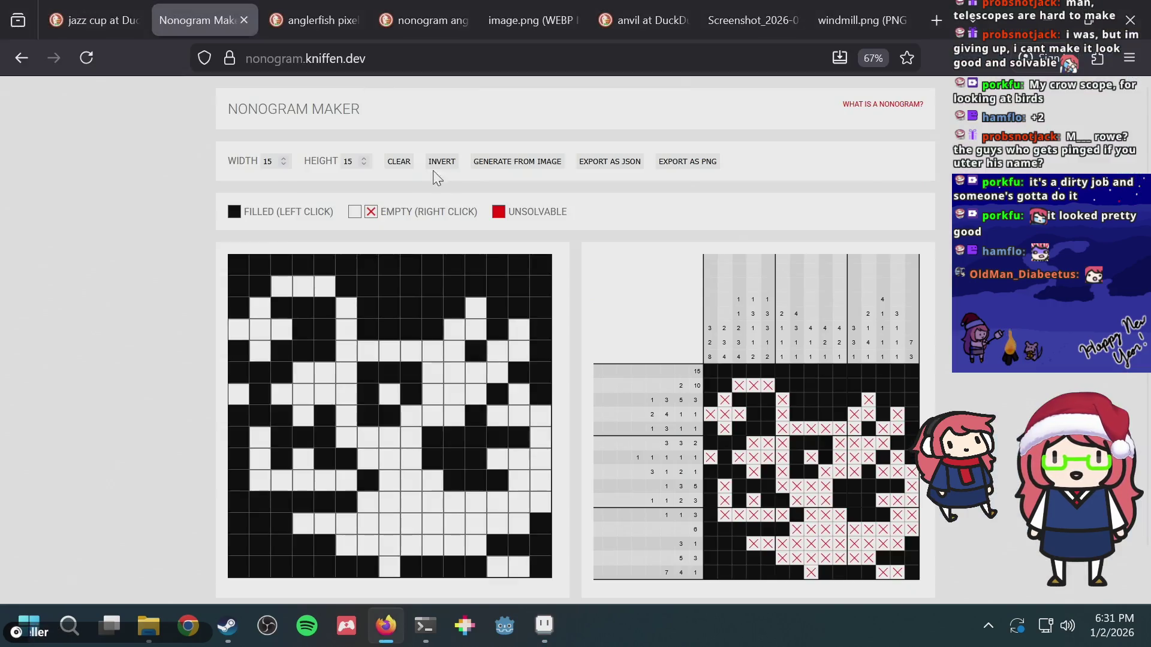
key(alt+Tab)
click(516, 171)
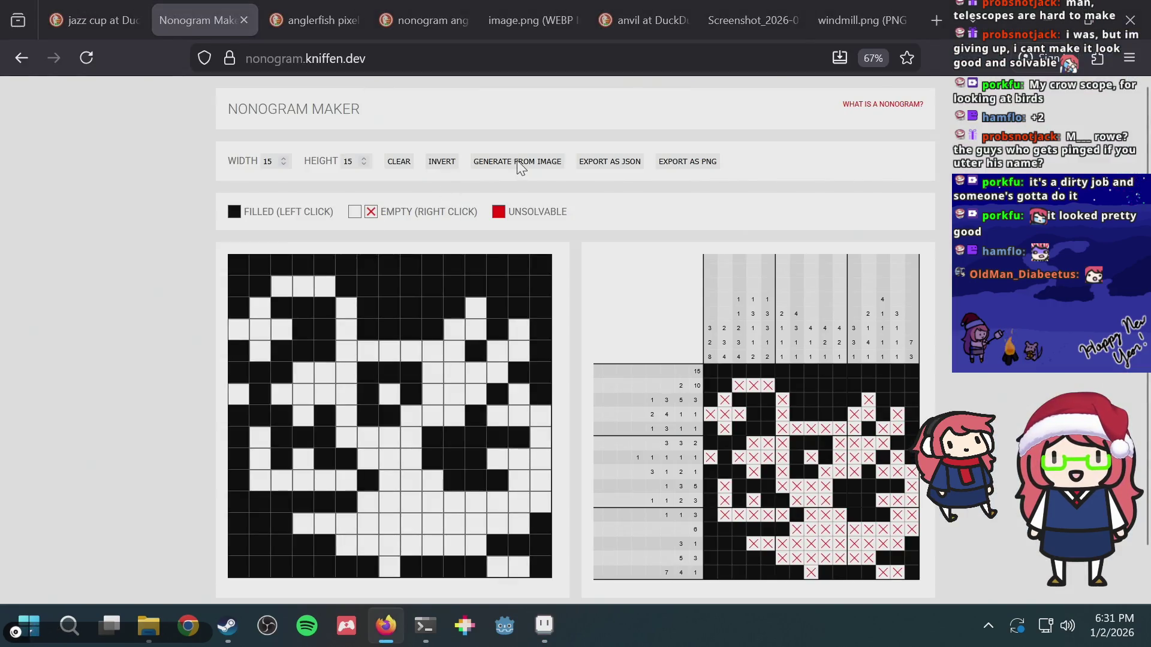
- Load puzzle.png into Nonogram Maker, scroll the result, and open the comparison nonogram screenshot
double_click(380, 250)
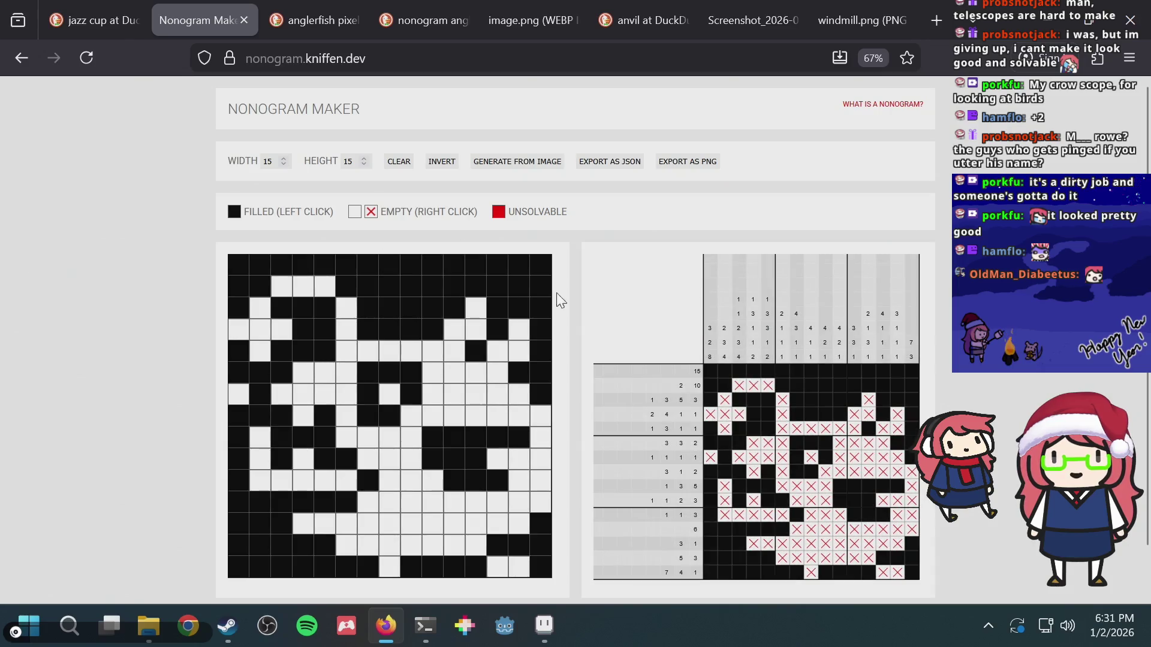
scroll(899, 374, down, 3)
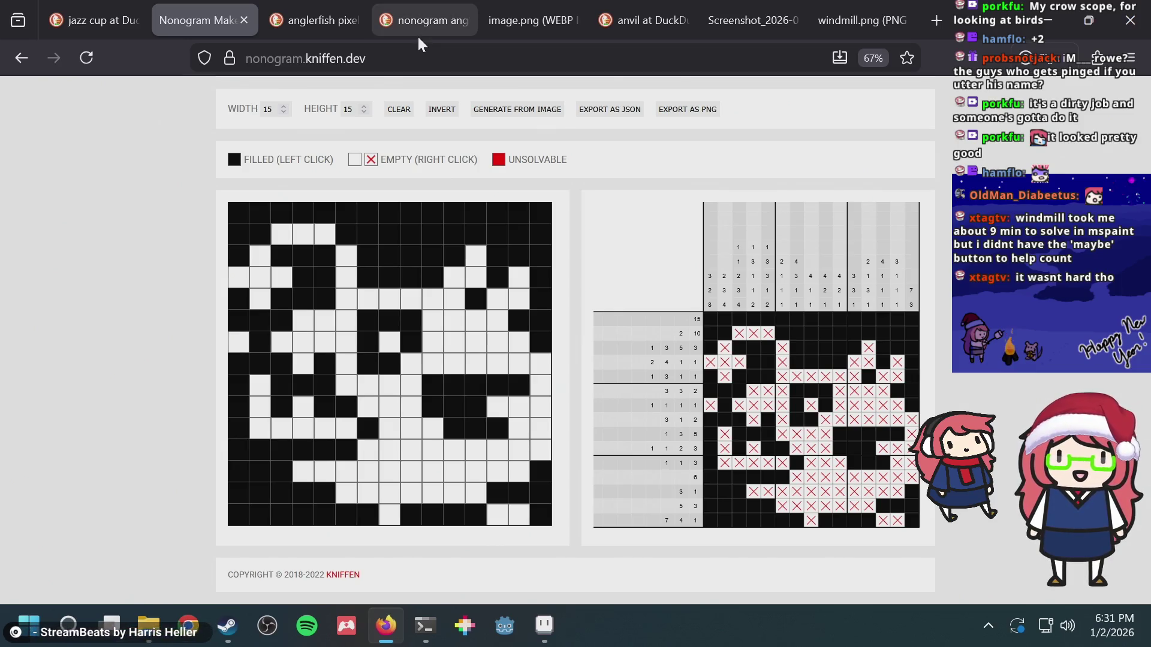
mouse_move(465, 8)
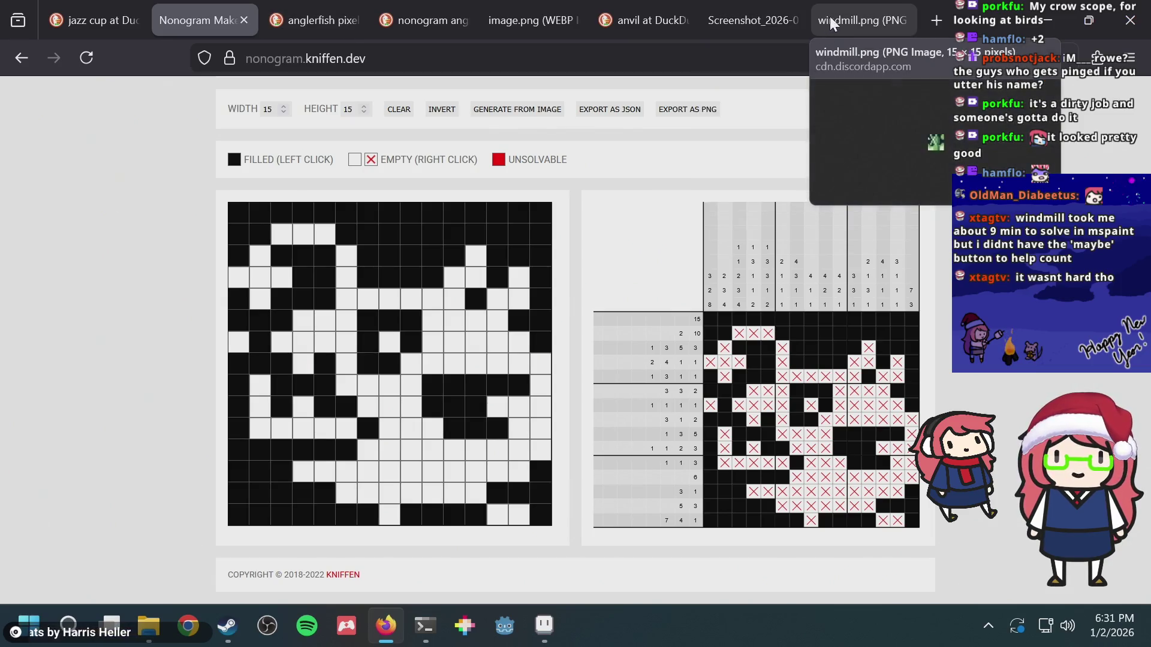
click(740, 13)
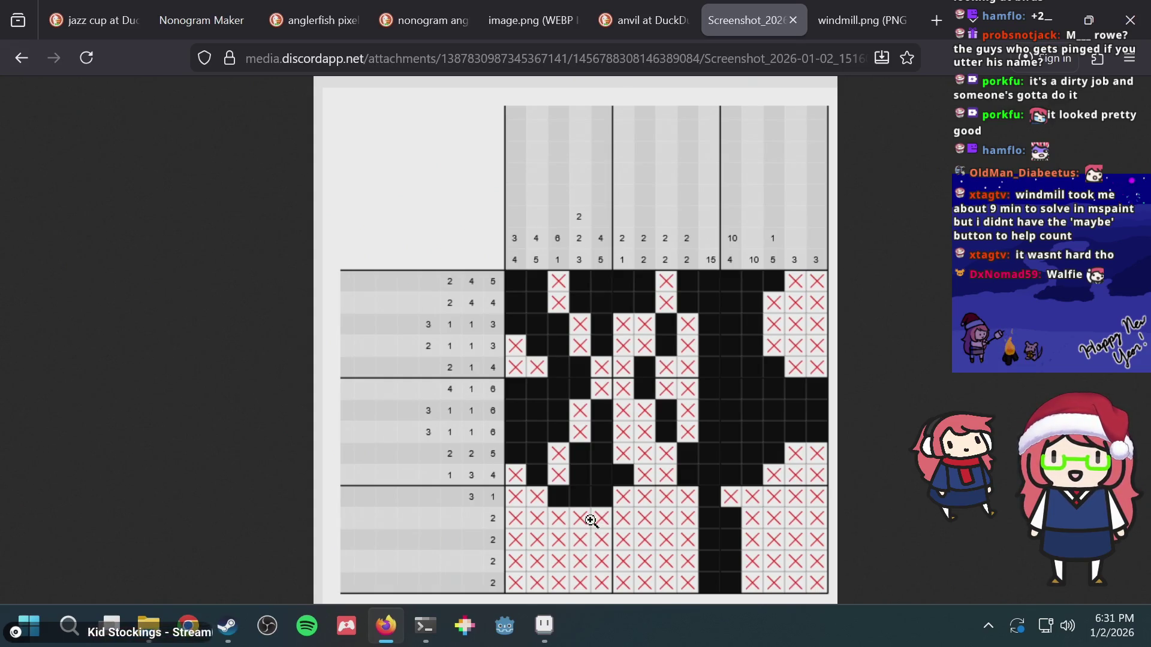
- Check the walfie sprite and the puzzle.aseprite tile sheet in Aseprite
click(544, 625)
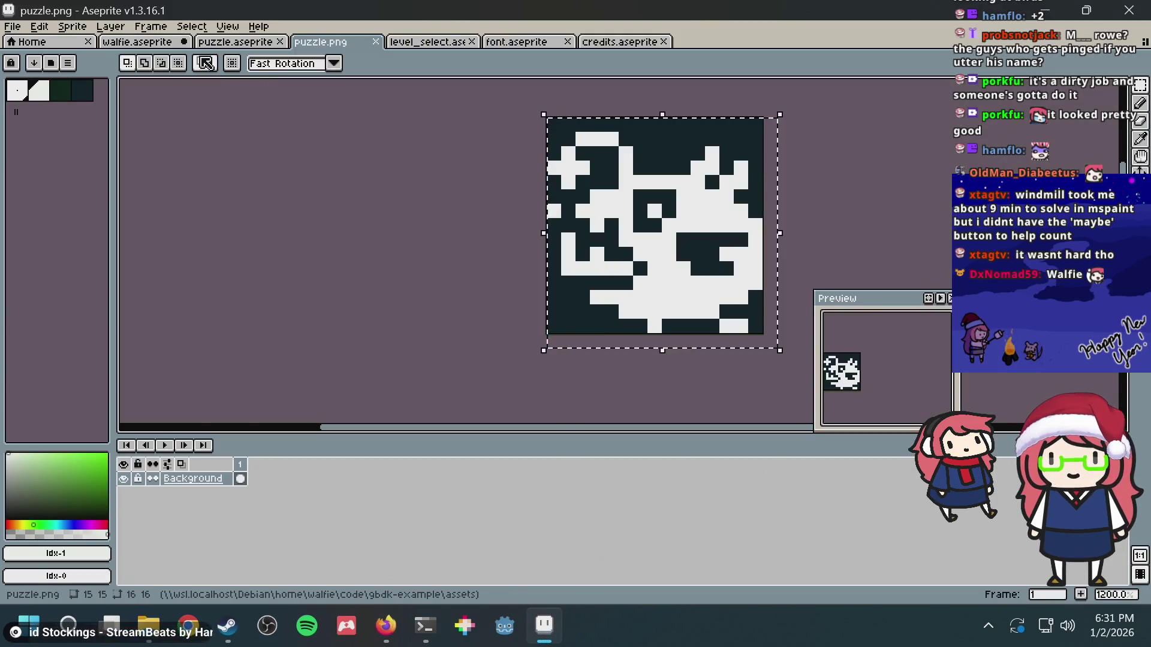
click(151, 48)
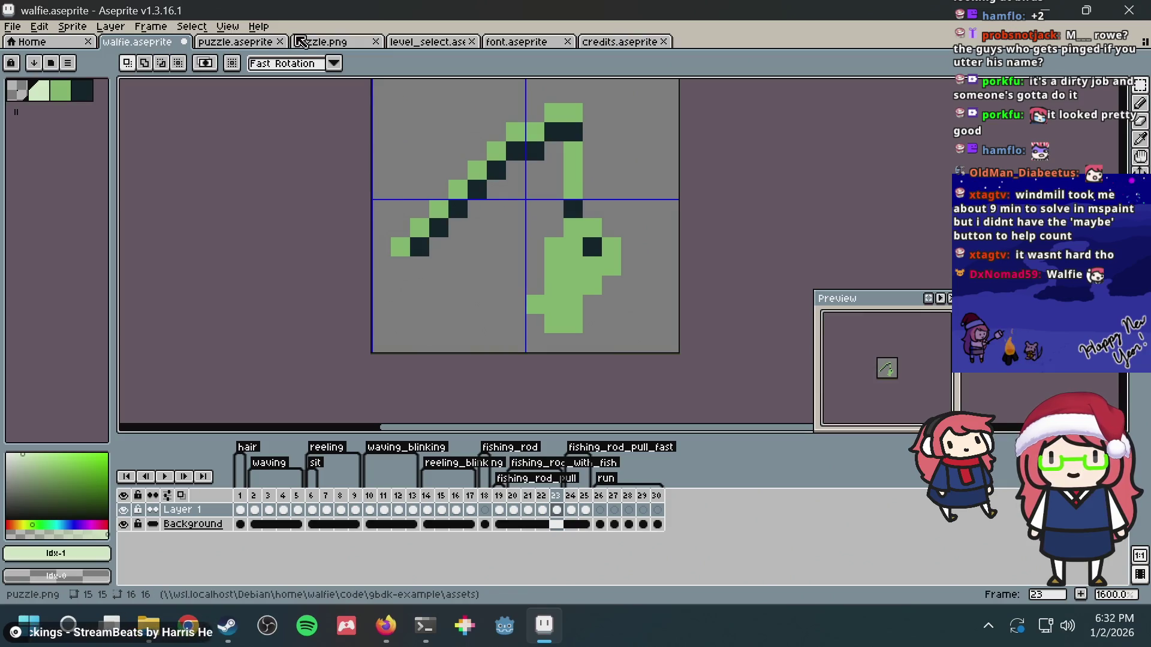
click(267, 44)
scroll(591, 252, down, 5)
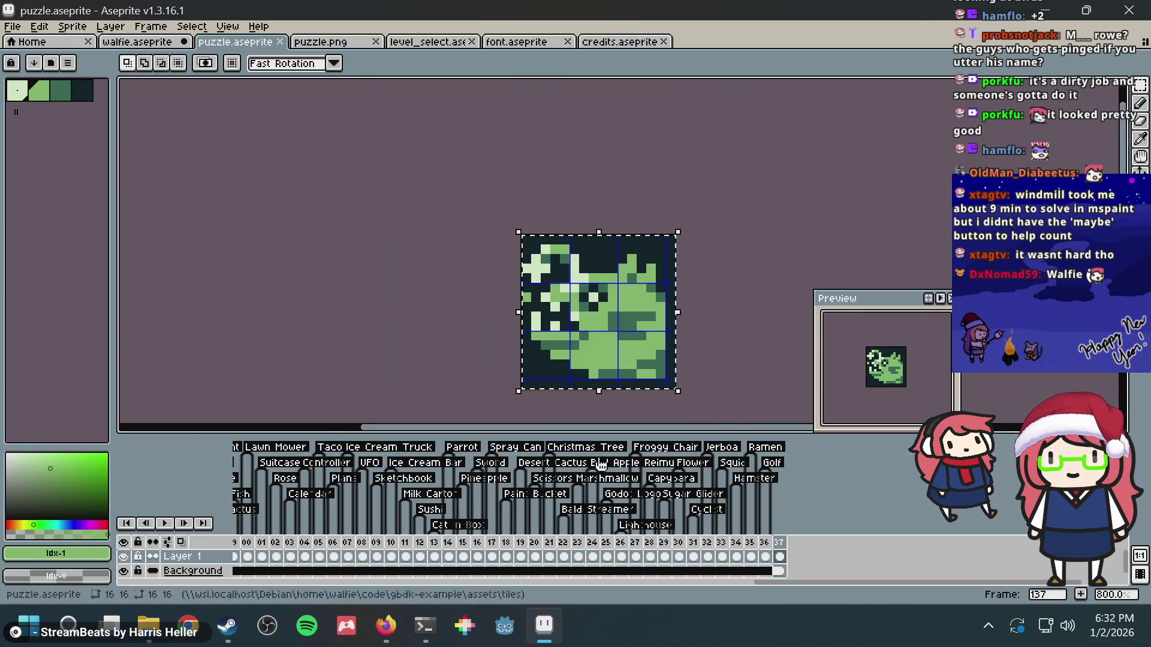
- Compare the nonogram screenshot, windmill and image.png tabs, then return to puzzle.aseprite
click(539, 612)
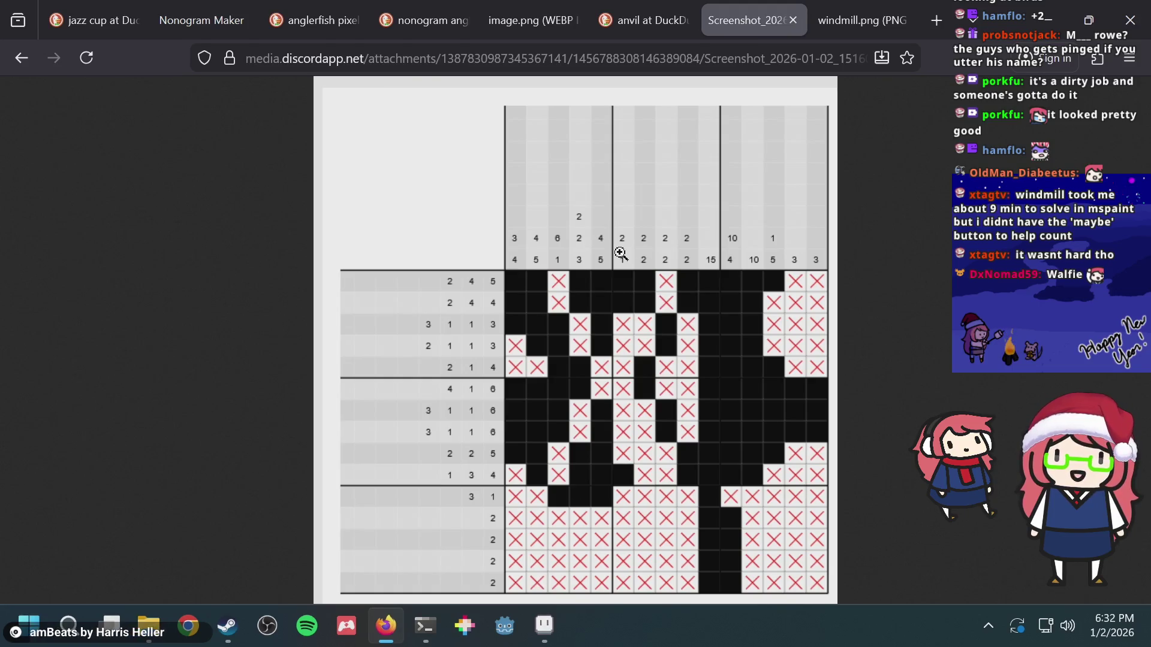
click(845, 18)
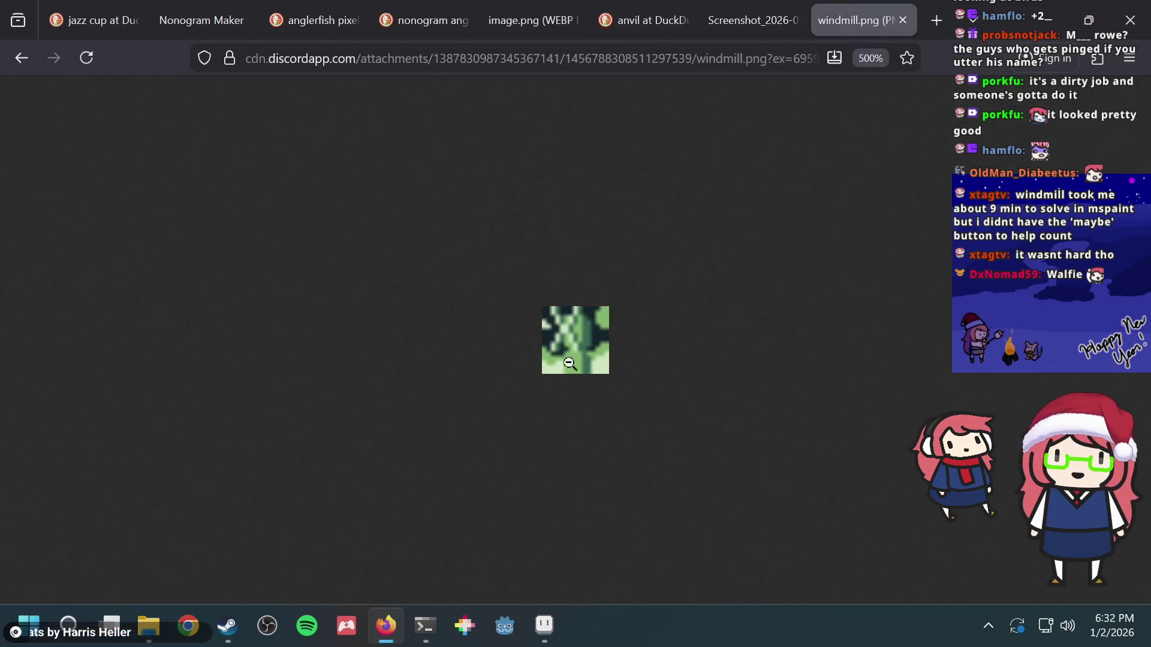
key(ctrl+shift+Tab)
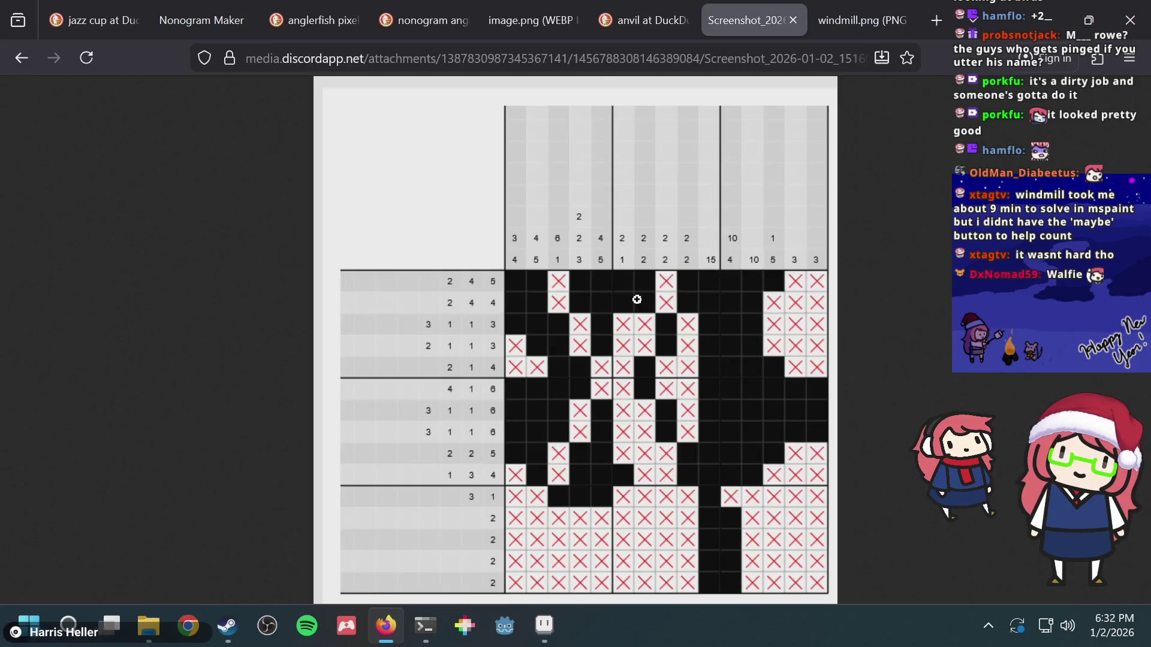
key(ctrl+shift+Tab)
key(ctrl+shift+Tab)
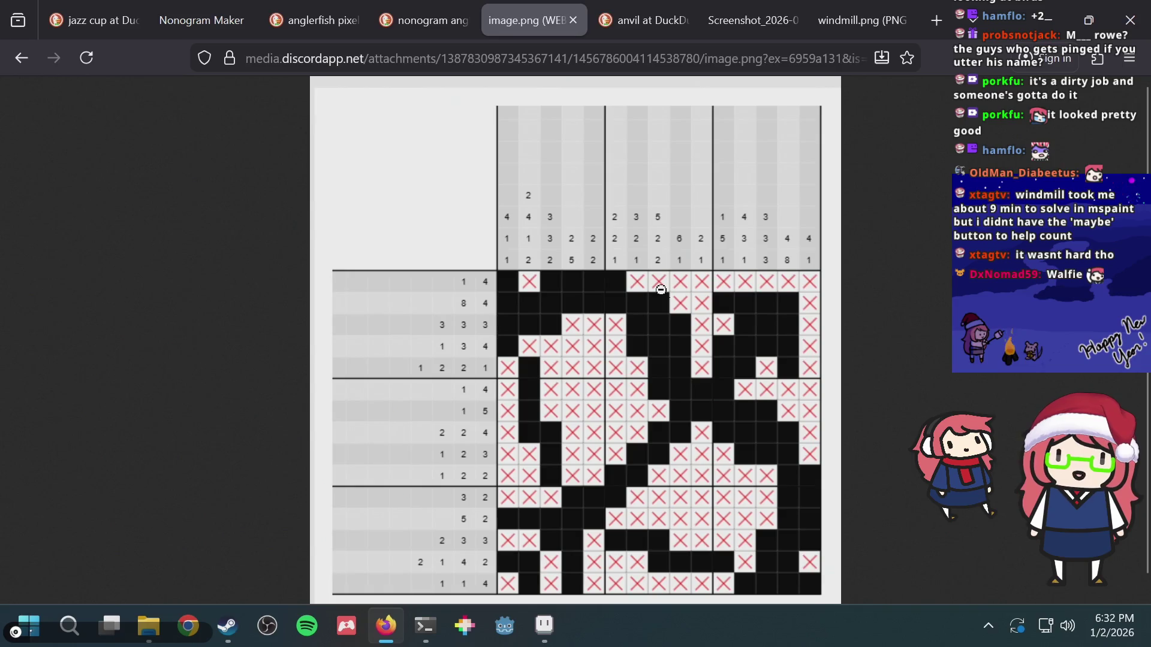
key(ctrl+Tab)
key(ctrl+Tab)
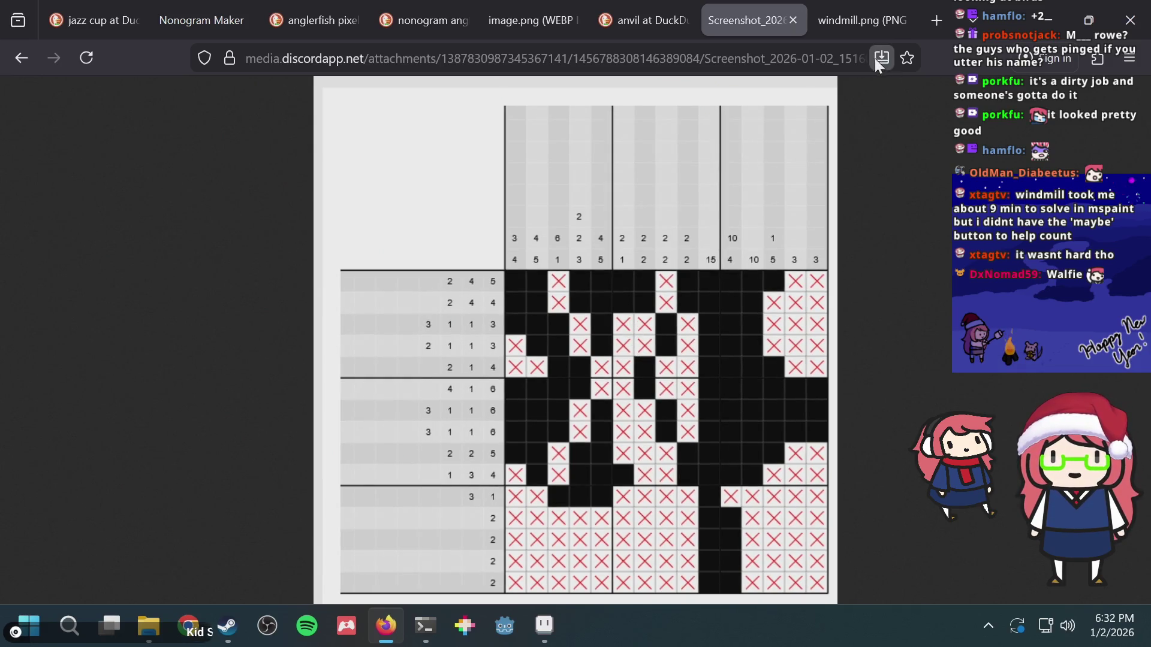
click(543, 18)
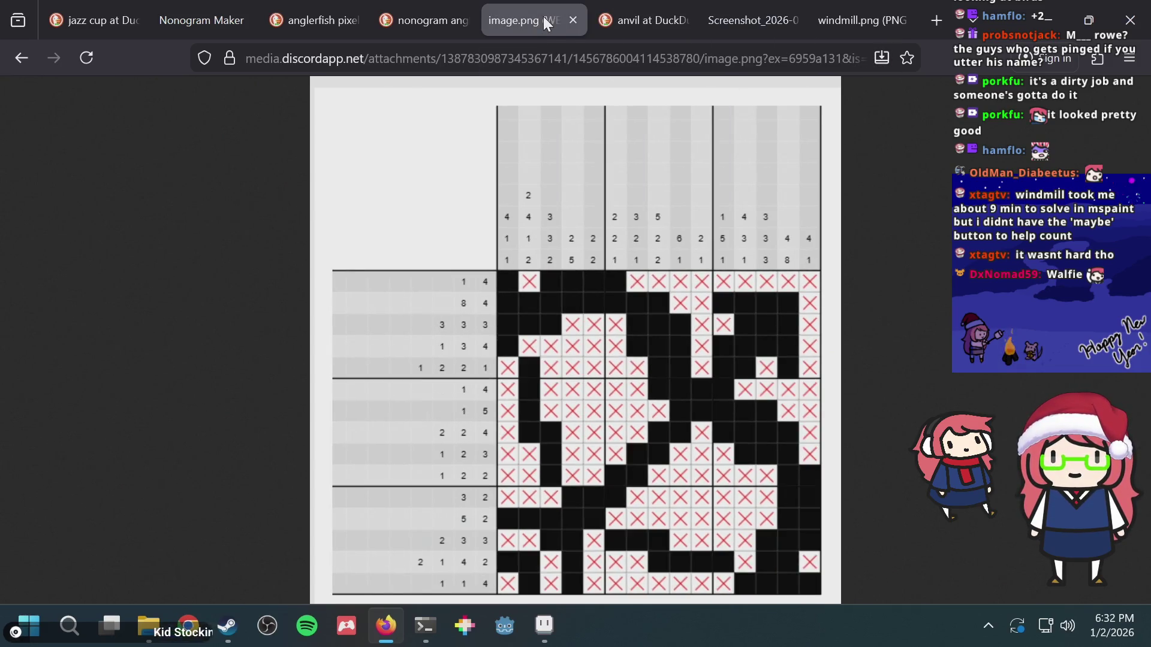
key(ctrl+shift+Tab)
key(alt+Tab)
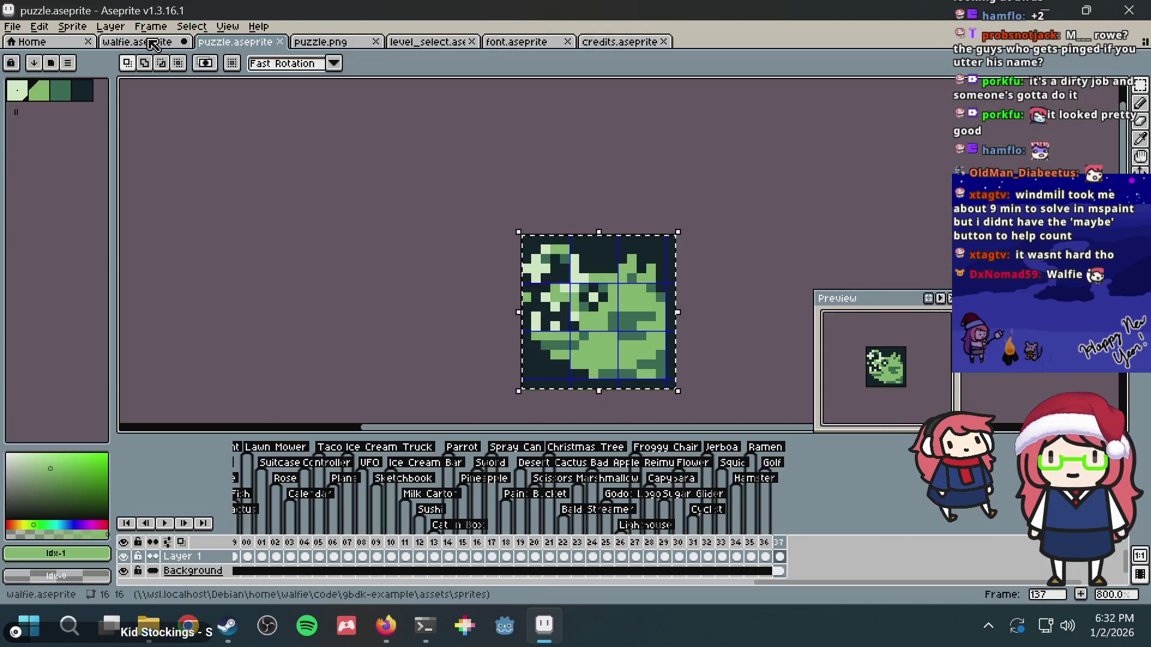
- Tag frame 137 'Anglerfish', then view the anglerfish pixel-art search in Firefox
right_click(782, 547)
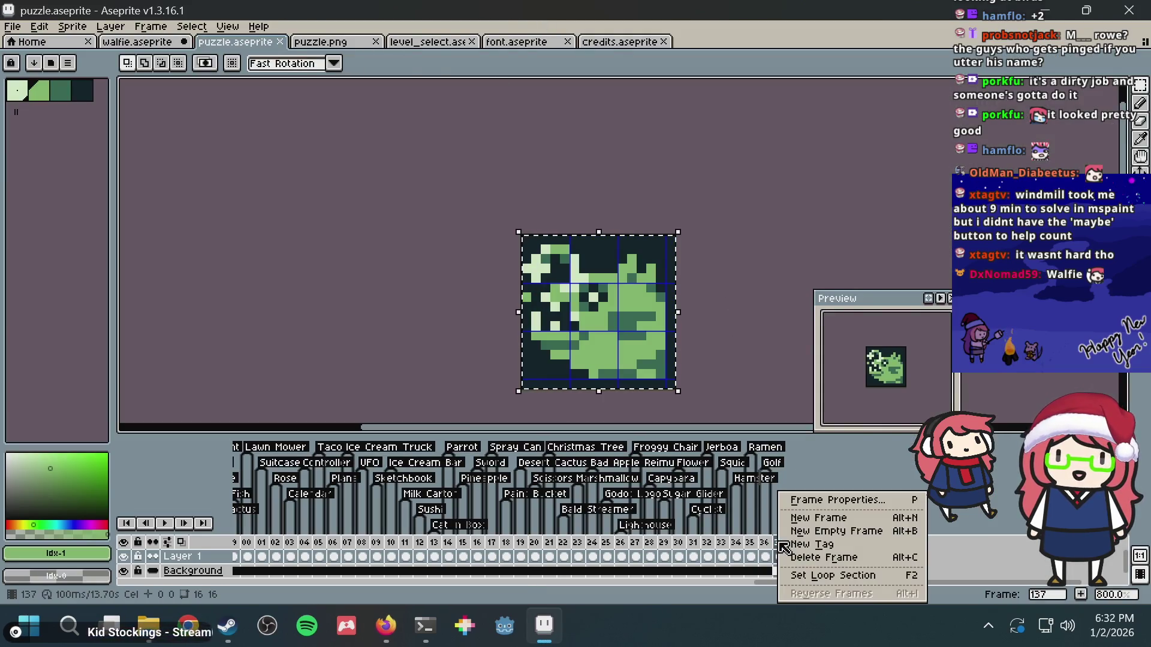
click(800, 549)
text(An)
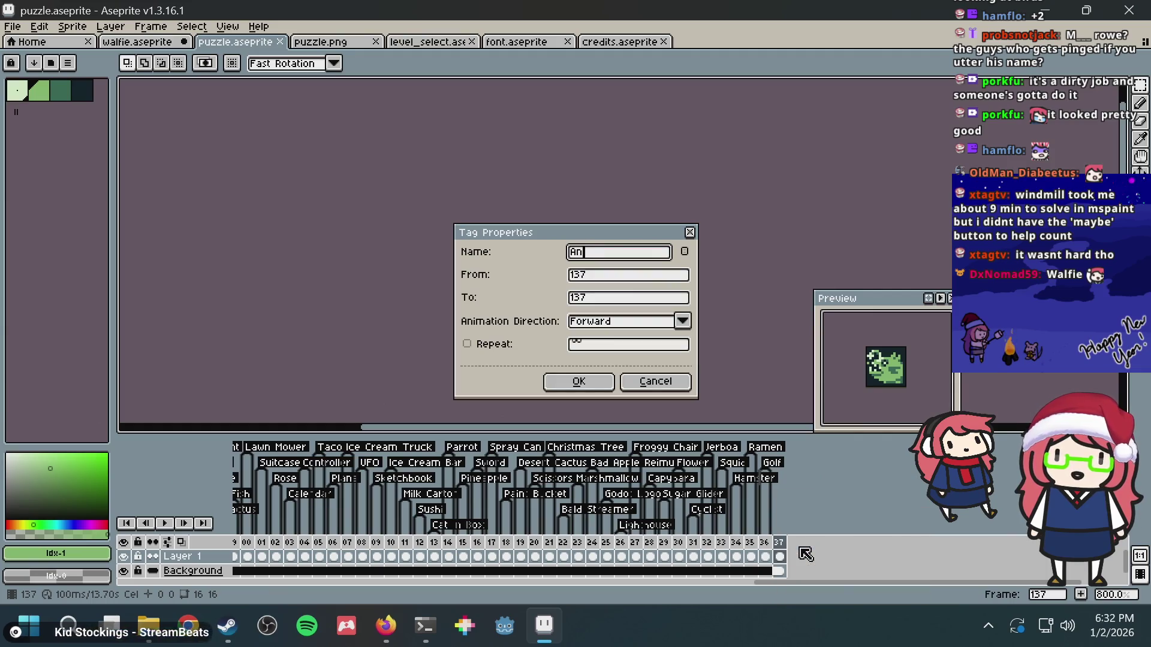
text(h)
key(Return)
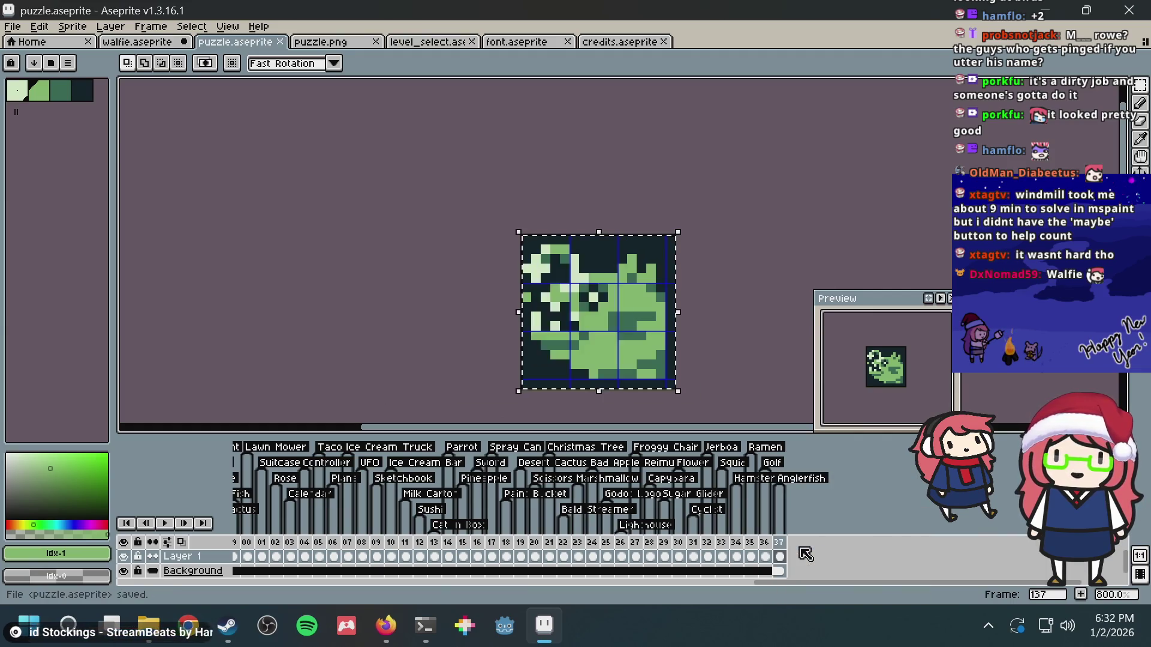
key(alt+Tab)
click(318, 24)
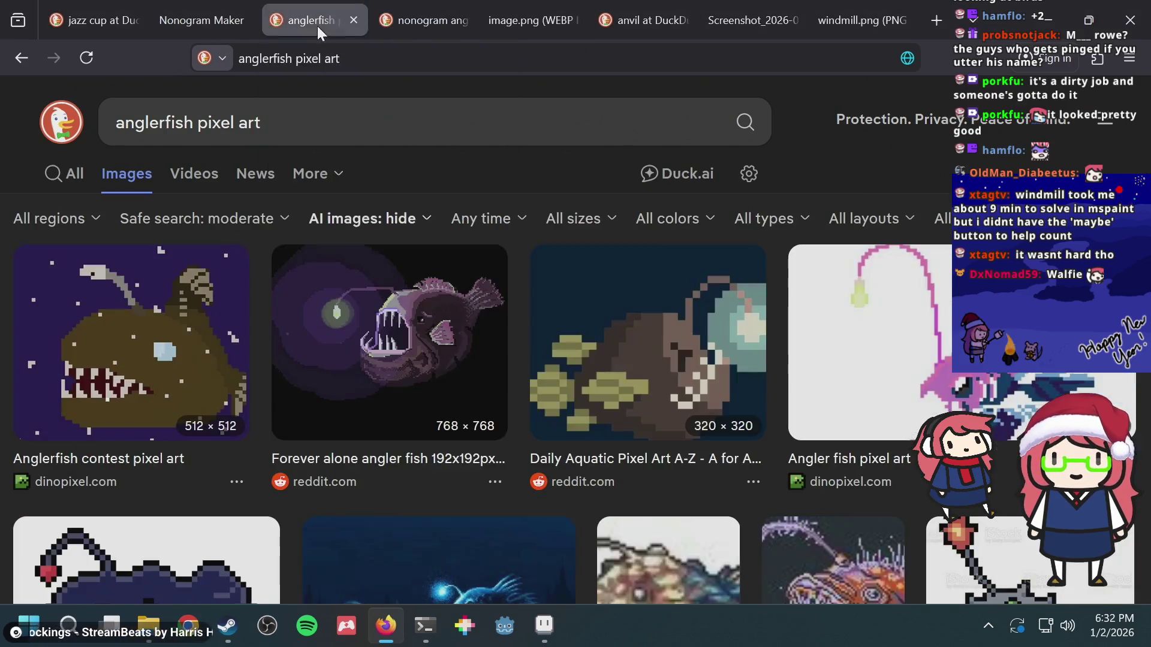
- Flip through the anglerfish search, image.png, windmill and screenshot nonogram tabs
click(398, 16)
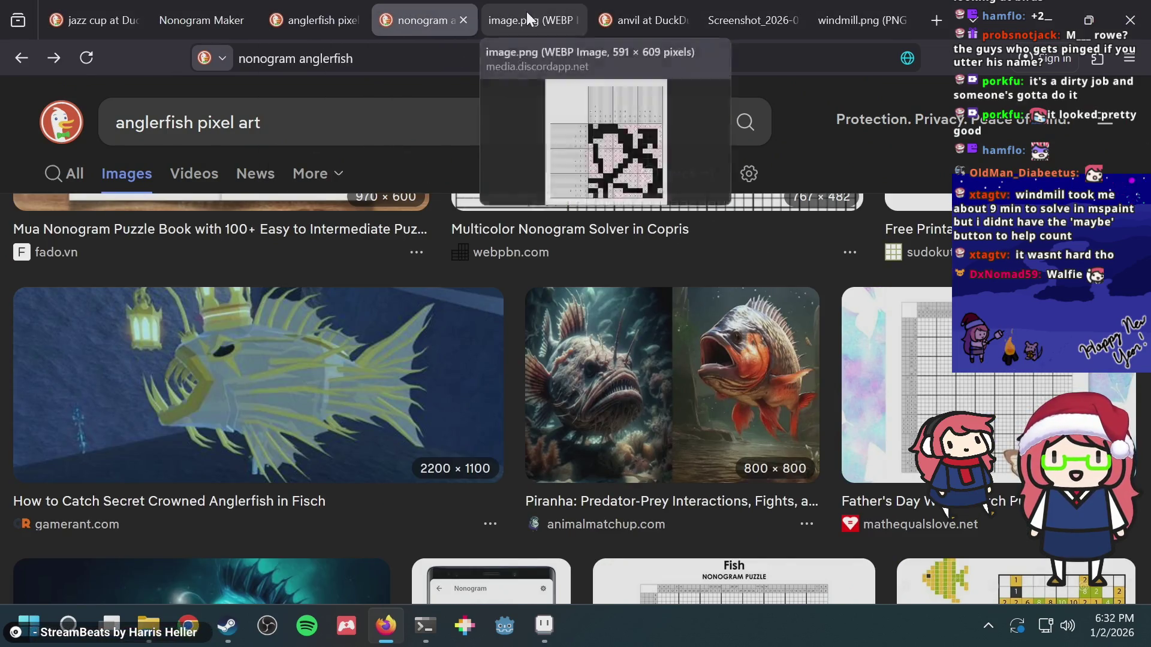
click(527, 12)
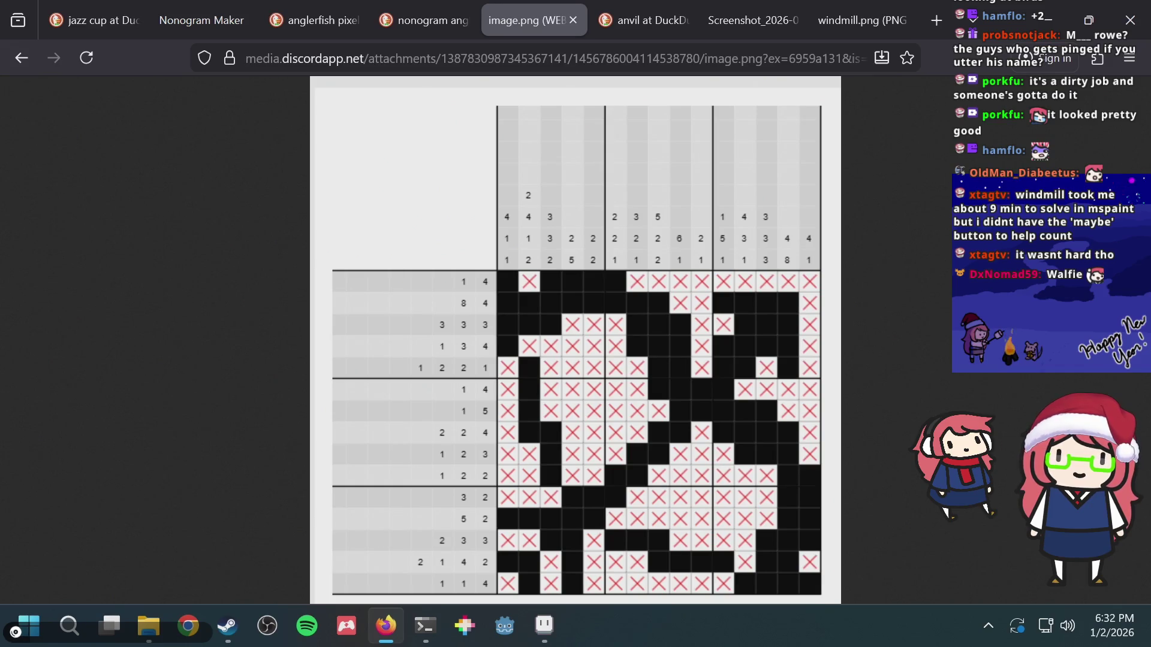
click(862, 5)
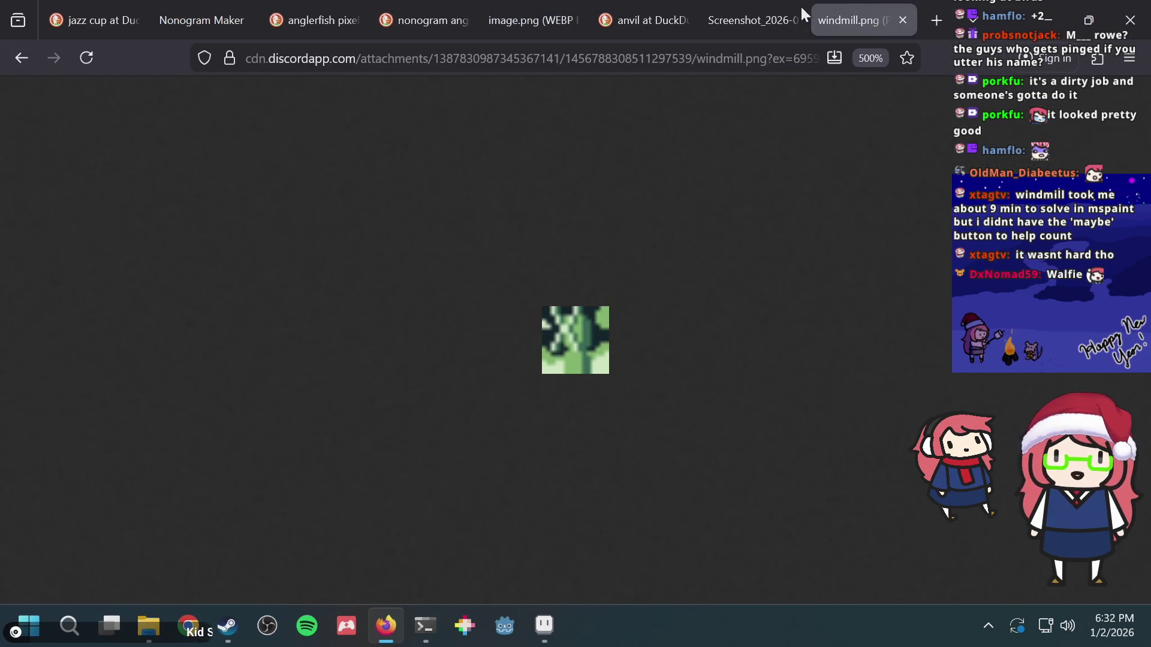
click(724, 15)
- Deselect the tile in puzzle.aseprite, then recall the emulator command from terminal history
key(alt+Tab)
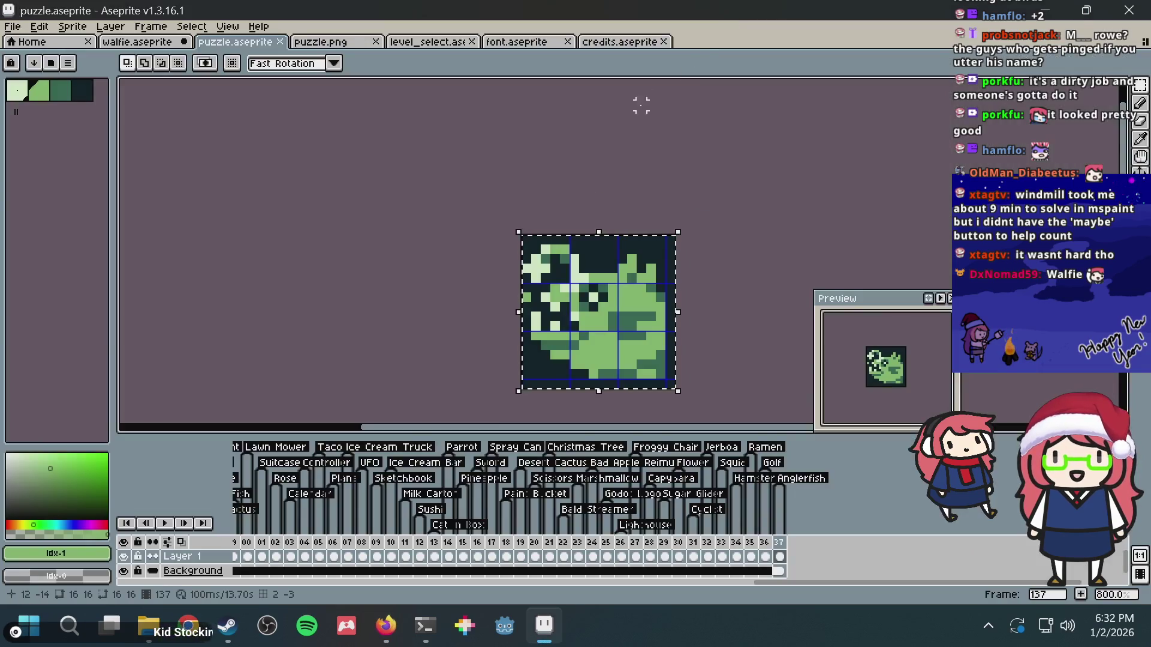
click(564, 153)
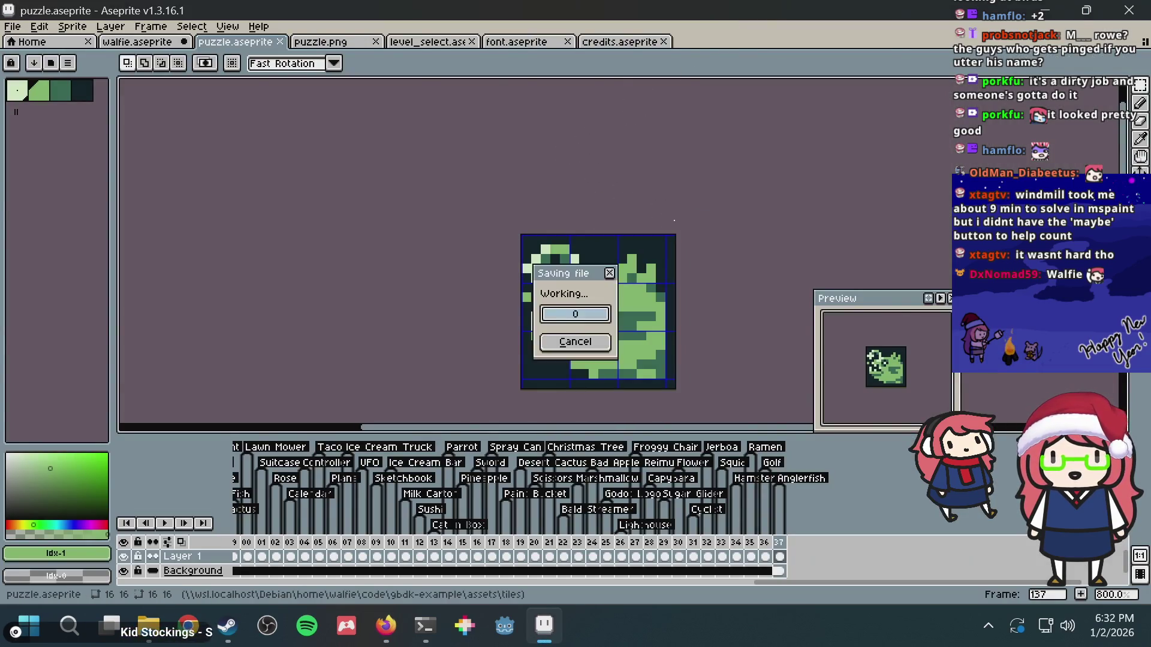
click(424, 625)
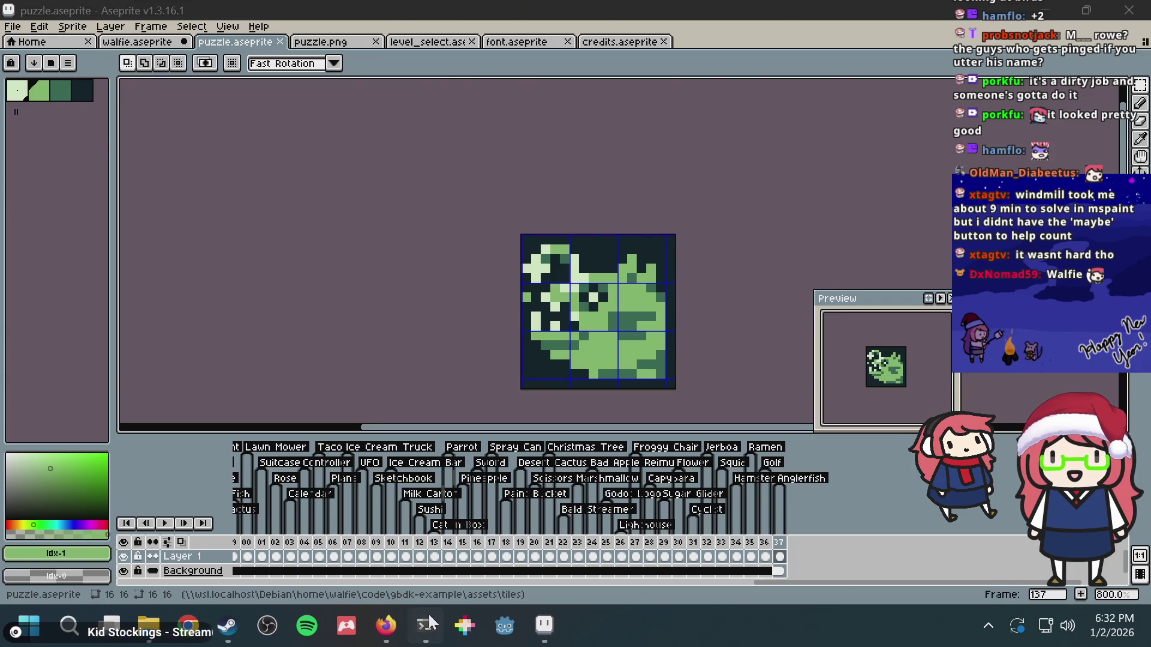
key(Return)
key(Up)
- Run 'bazel run //:emulator', advance to level 137's anglerfish puzzle, then return to Aseprite
text(ru)
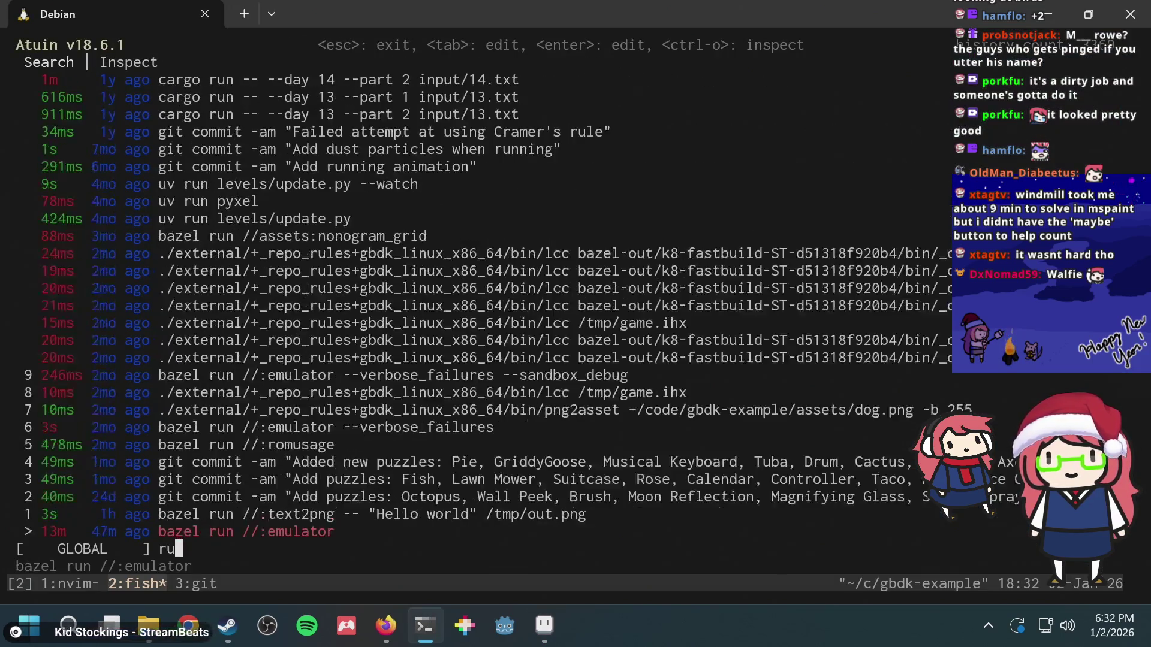
key(Return)
key(Return)
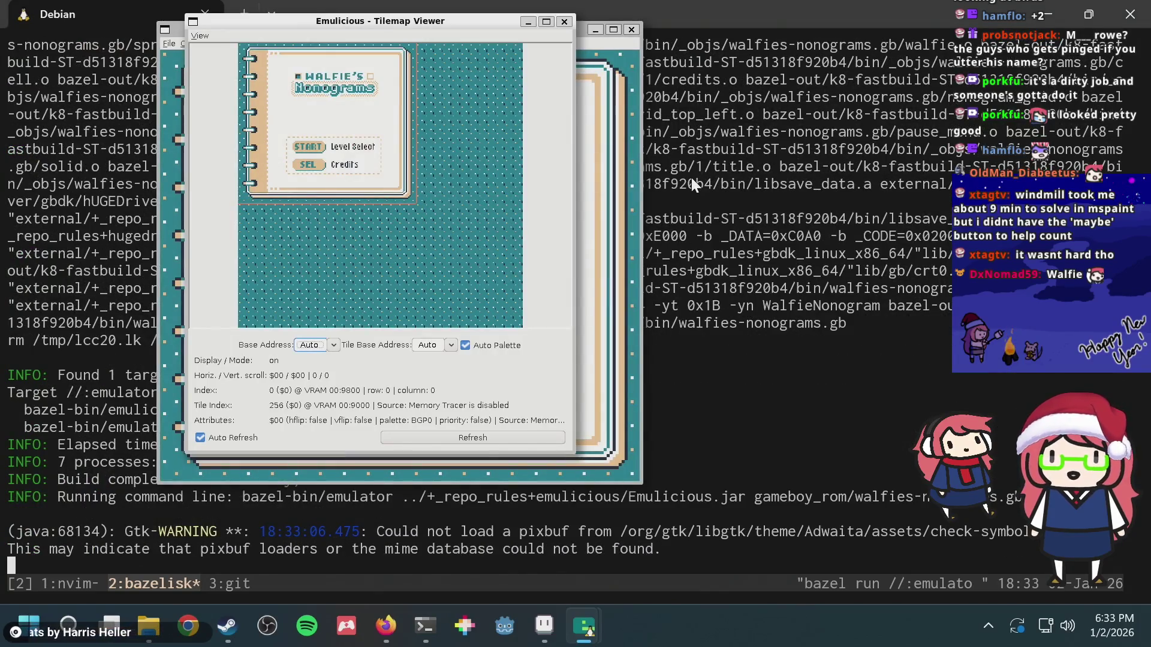
key(Return)
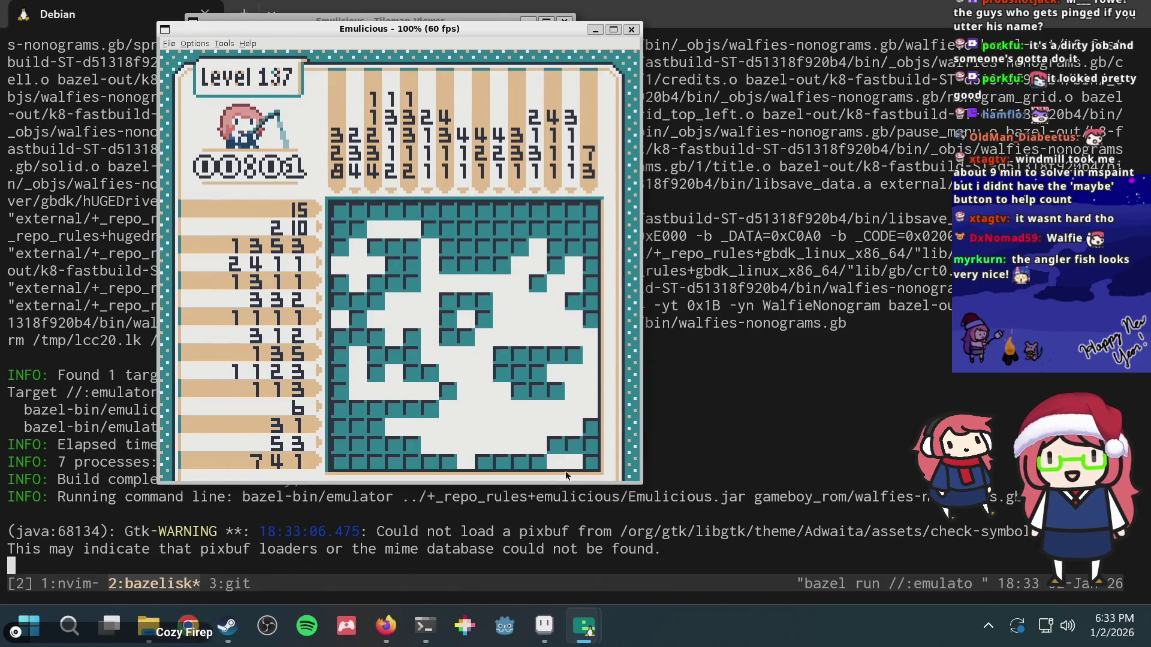
click(544, 625)
scroll(616, 281, up, 5)
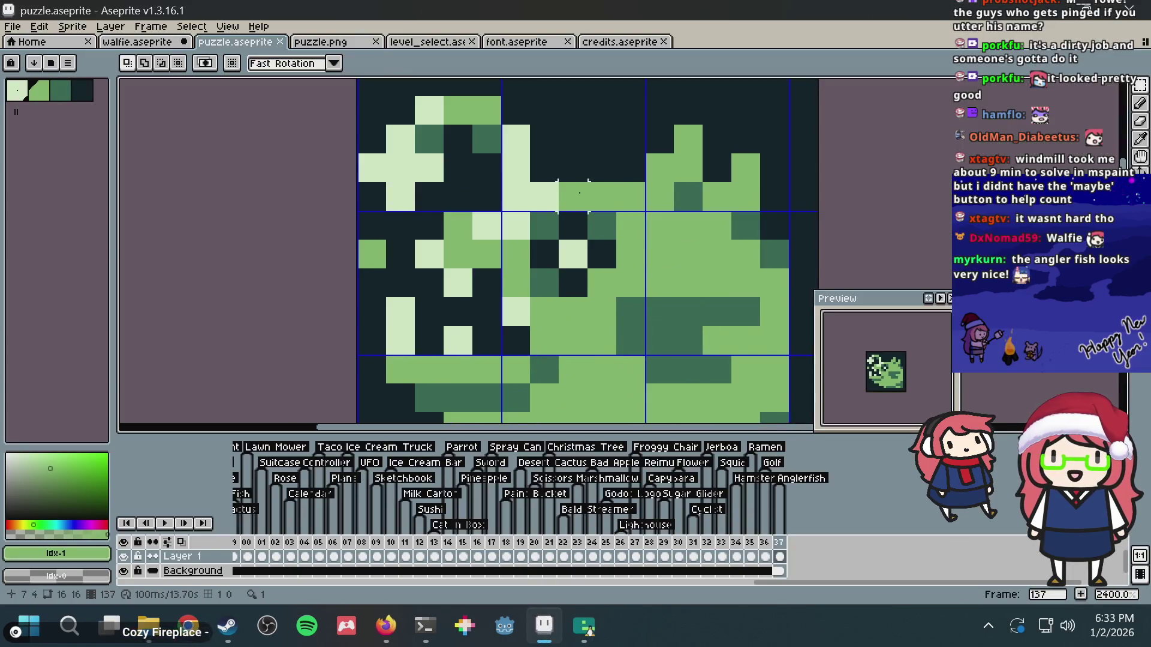
- Test two extra green pixels on the anglerfish's right spike, undo them, and return to Emulicious
key(b)
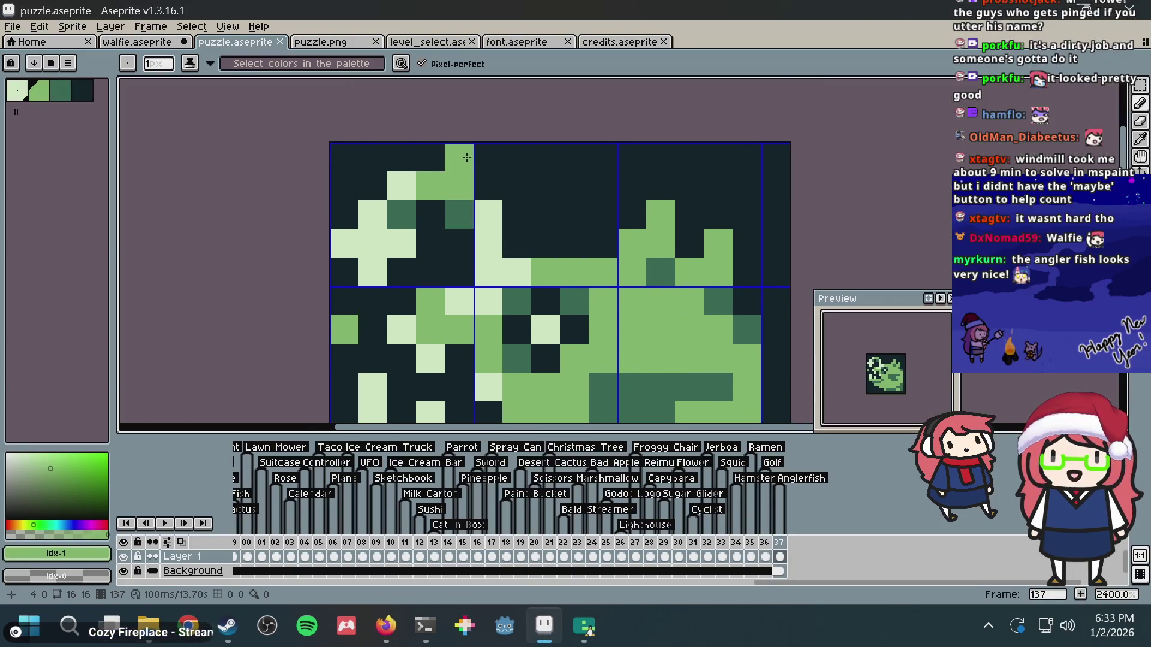
scroll(466, 157, down, 3)
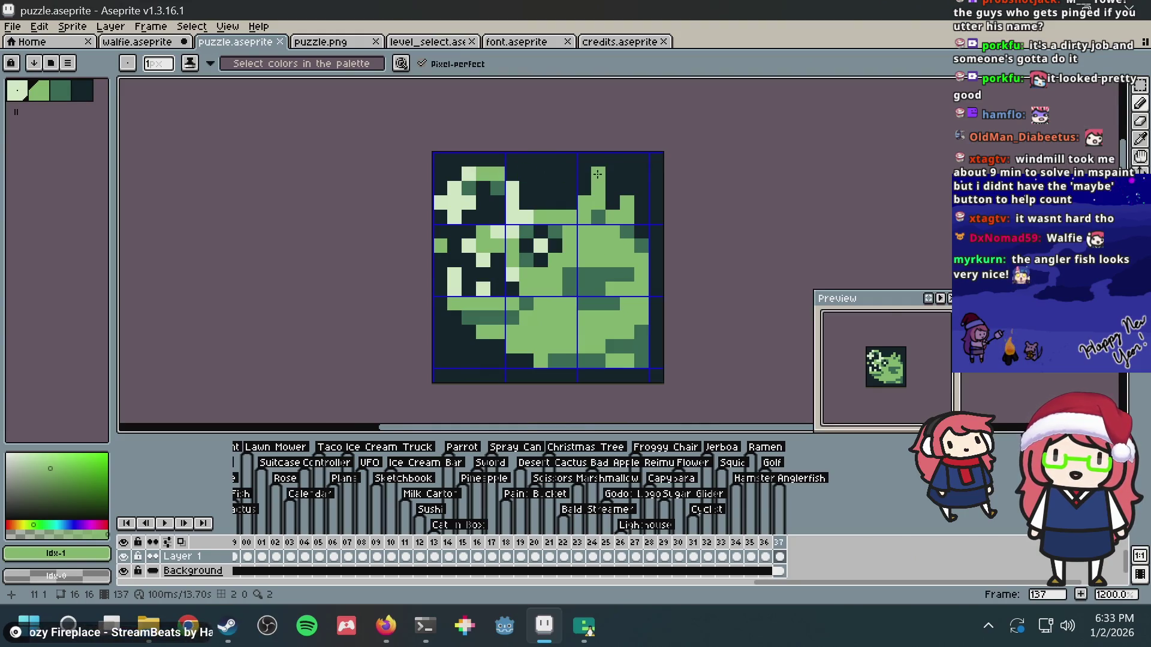
click(598, 161)
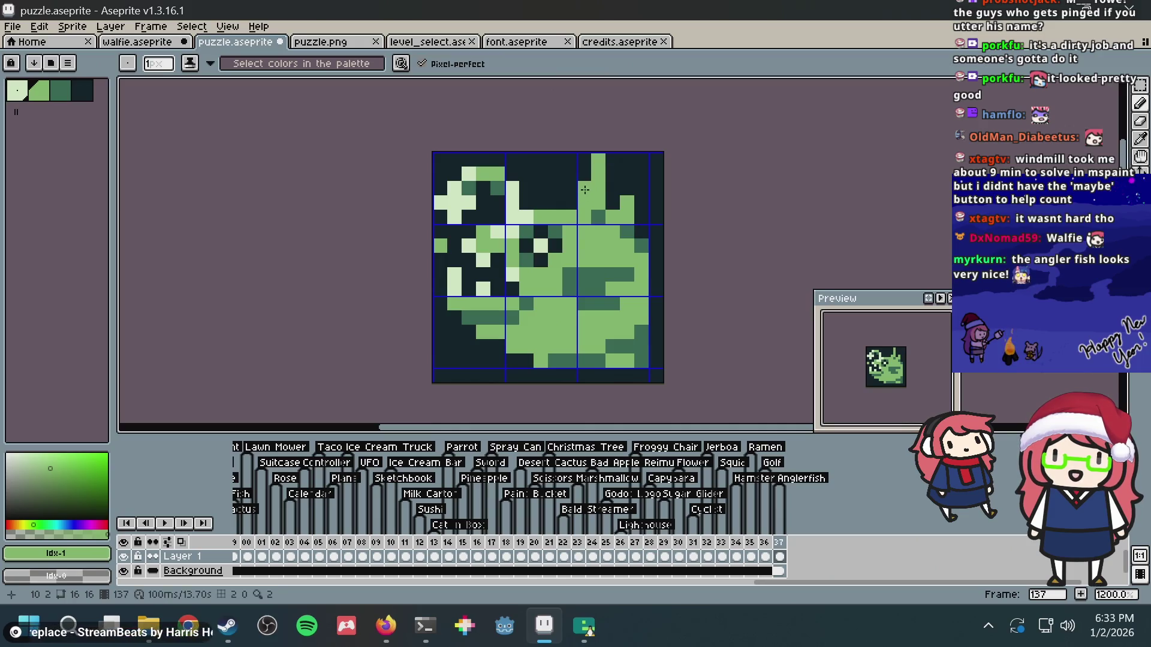
click(572, 197)
scroll(653, 172, down, 1)
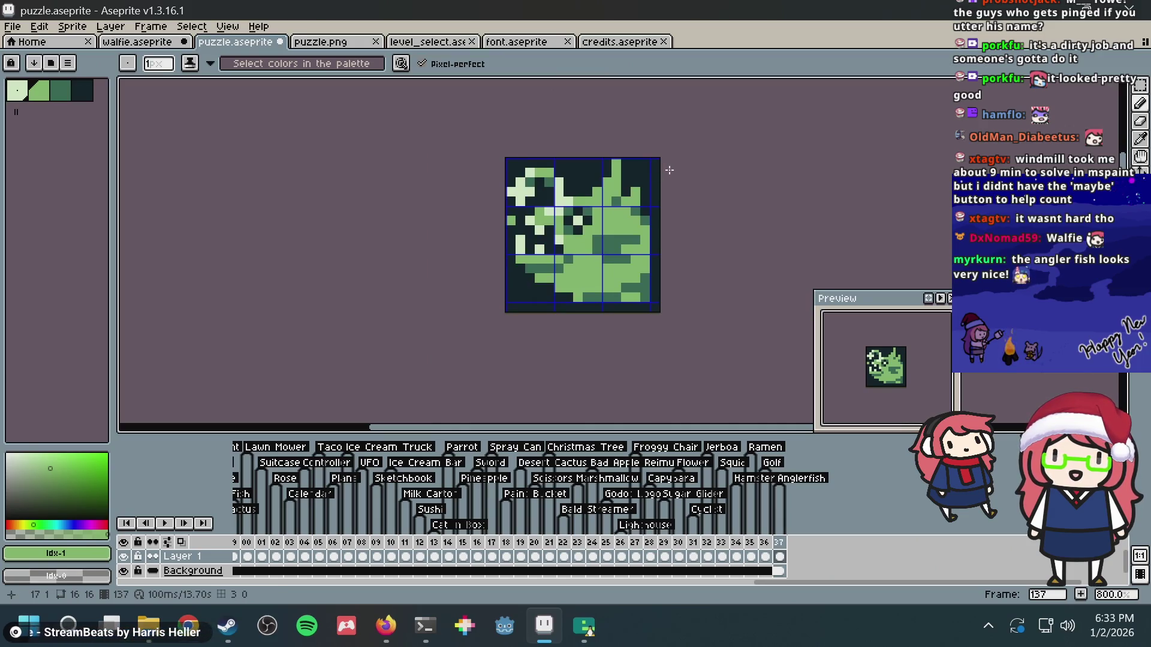
scroll(669, 170, up, 2)
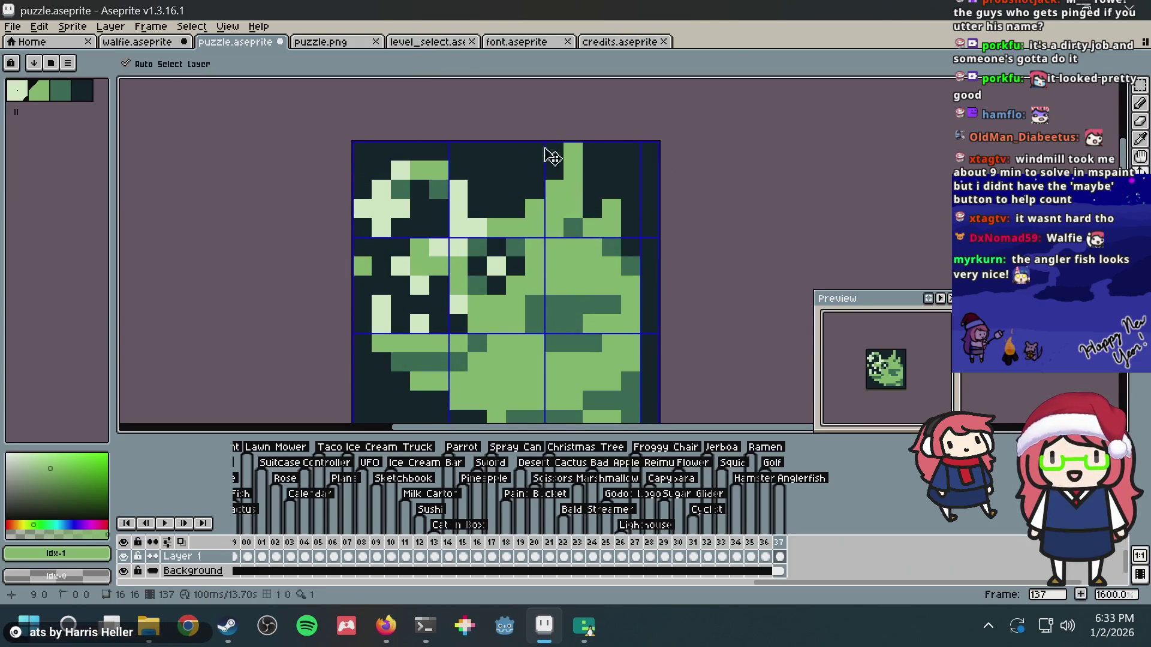
key(ctrl+z)
key(ctrl+z)
key(ctrl+z)
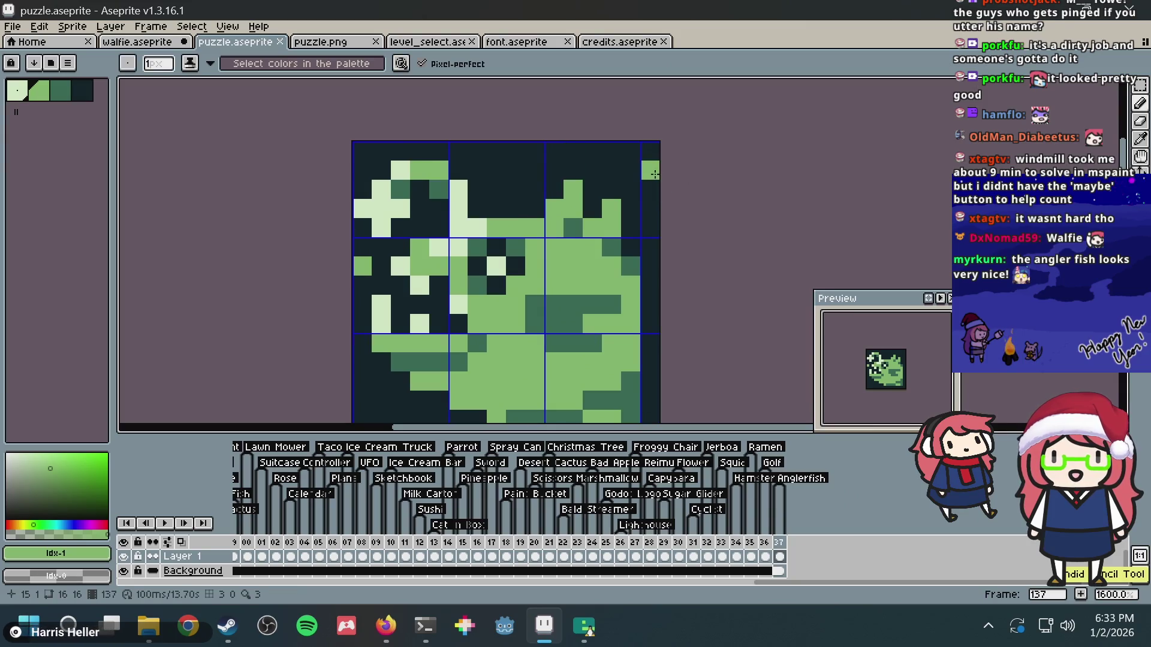
scroll(664, 183, down, 1)
key(alt+Tab)
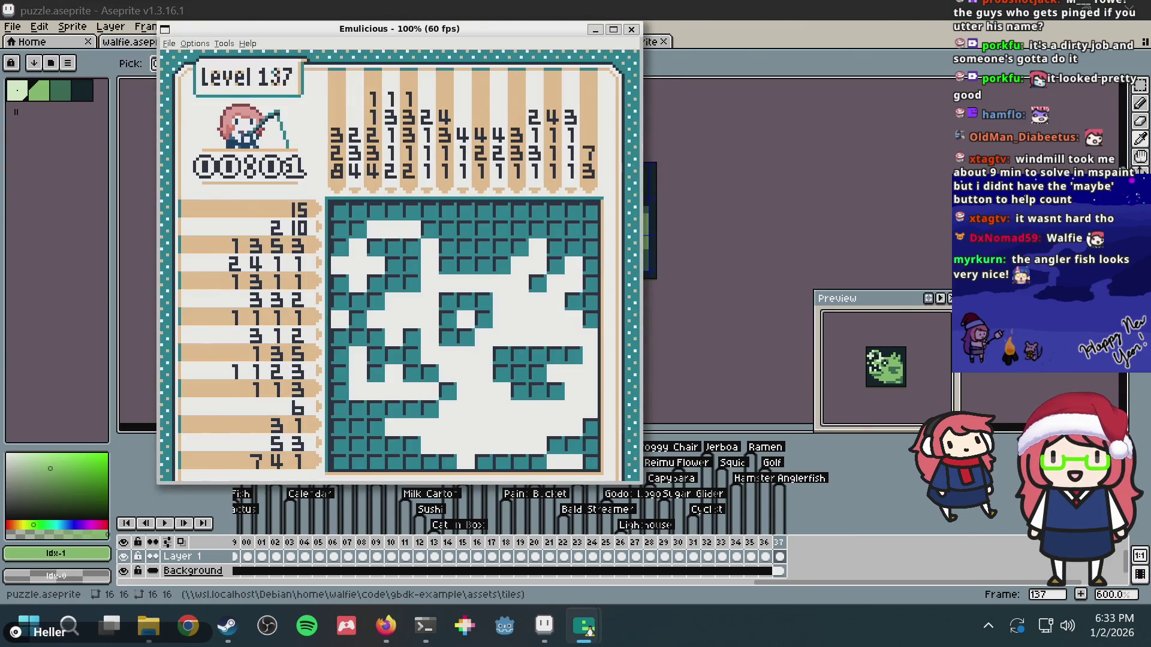
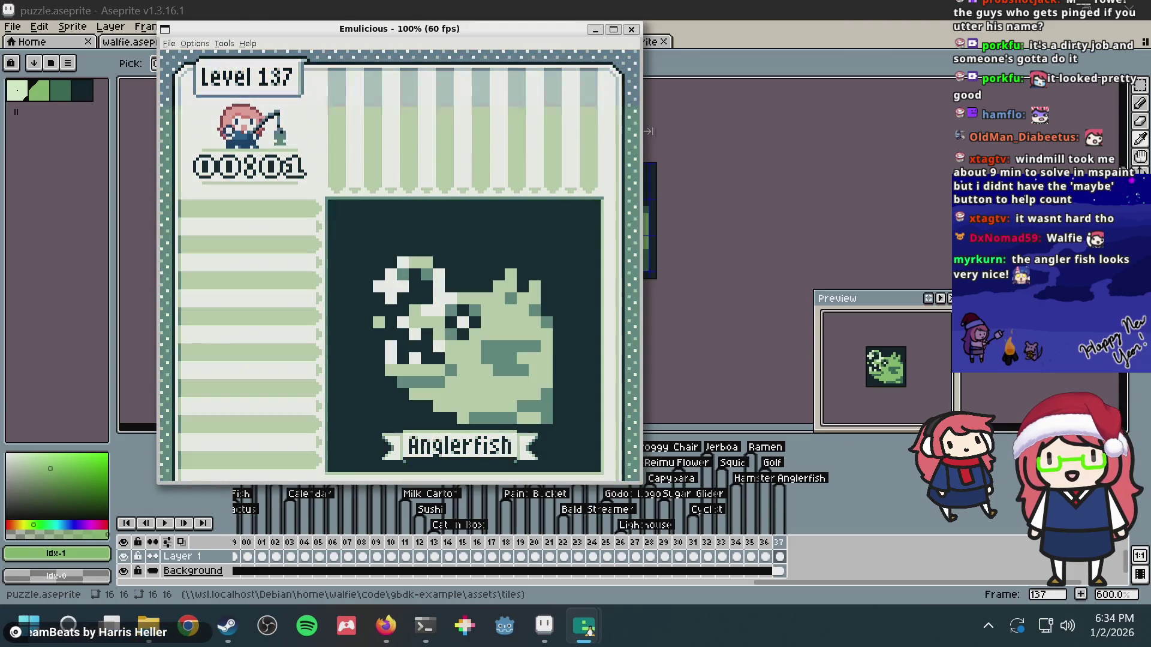
- Bring the Aseprite window with puzzle.aseprite back to the front after closing the emulator
click(648, 132)
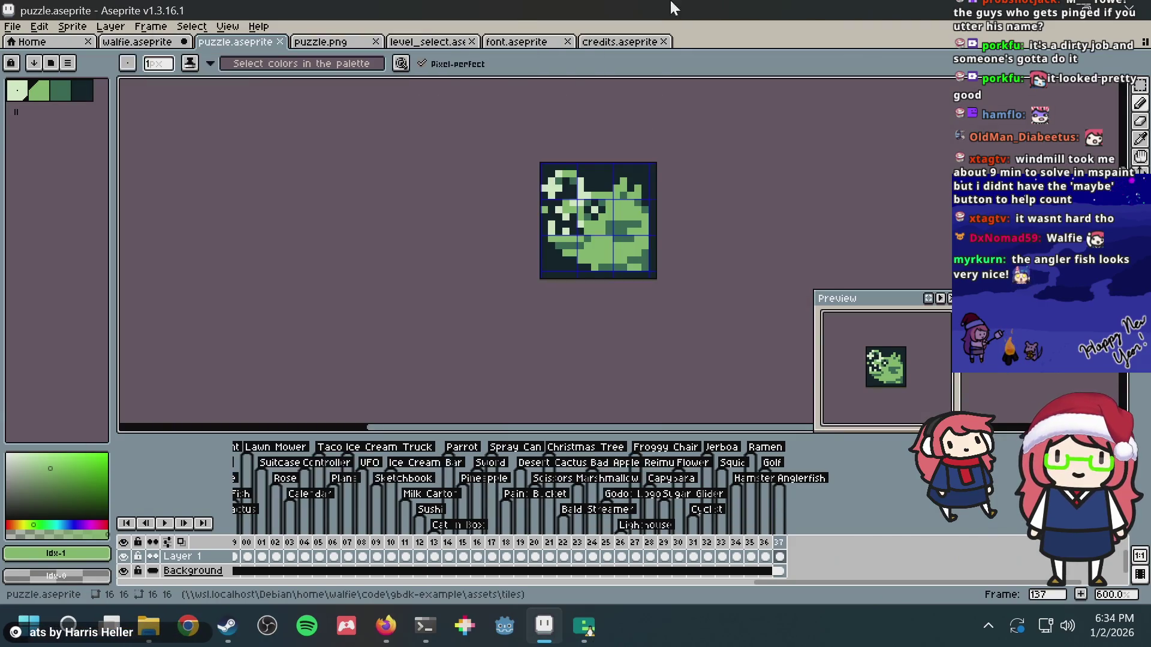
- Pick the pale lure colour and move the lure's top pixel one cell higher
scroll(643, 239, up, 3)
scroll(521, 207, up, 3)
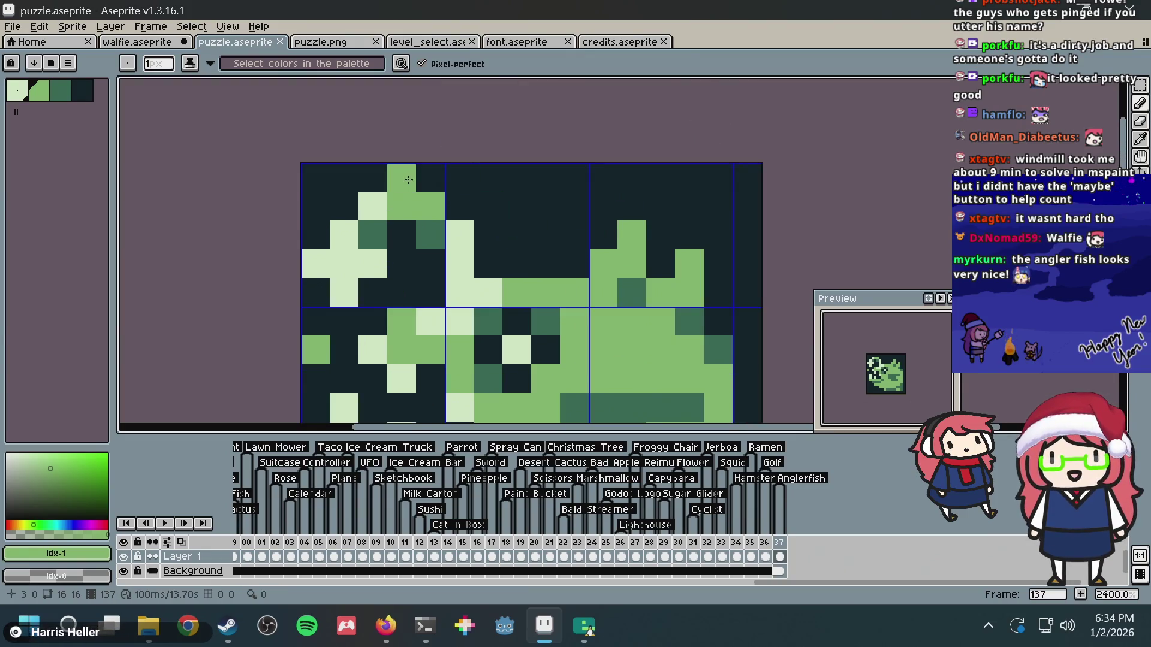
scroll(489, 205, down, 3)
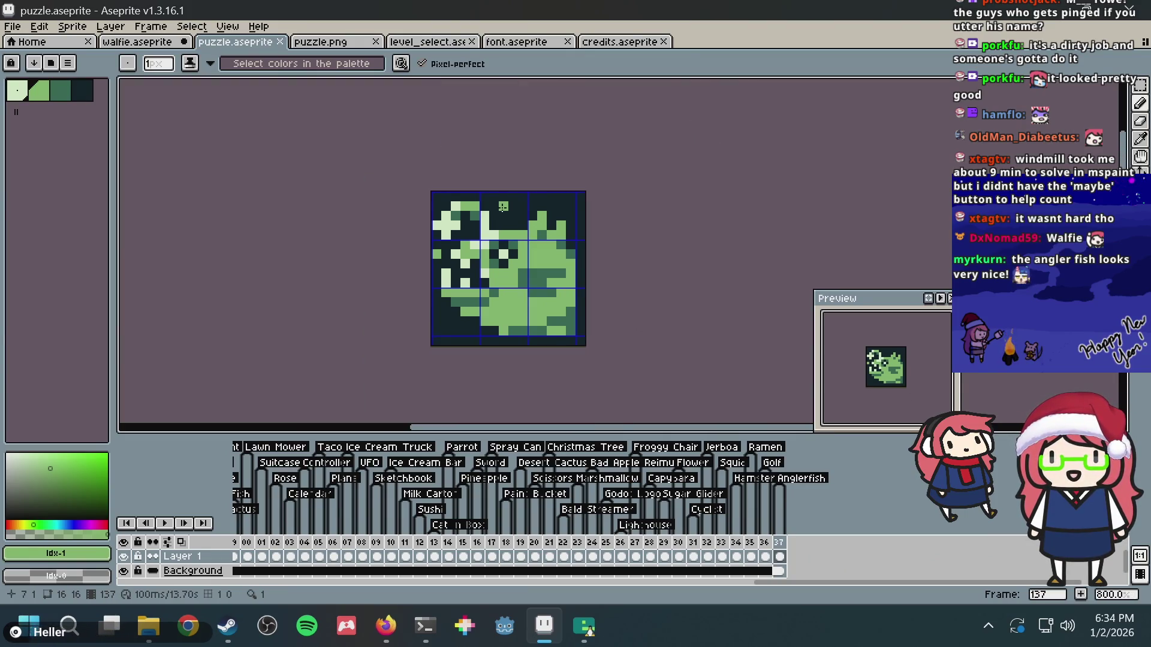
scroll(501, 206, up, 1)
alt+click(522, 195)
click(523, 190)
right_click(521, 204)
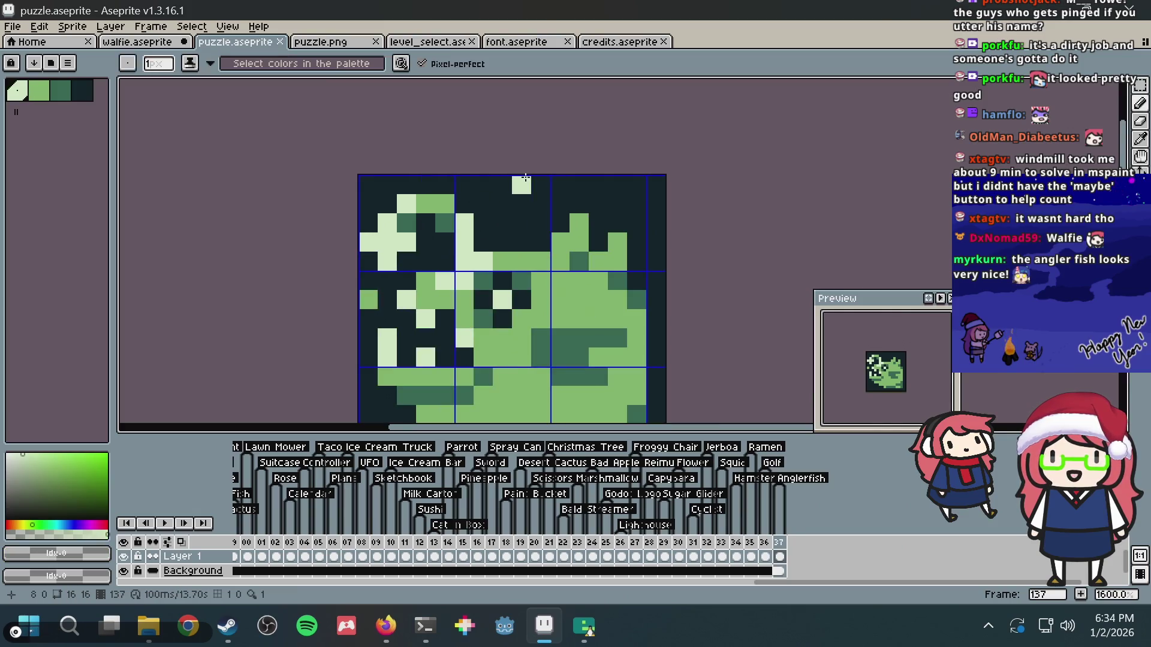
click(493, 216)
- Add pale lure pixels at column 9, row 1 and beside it in row 1
scroll(497, 214, down, 1)
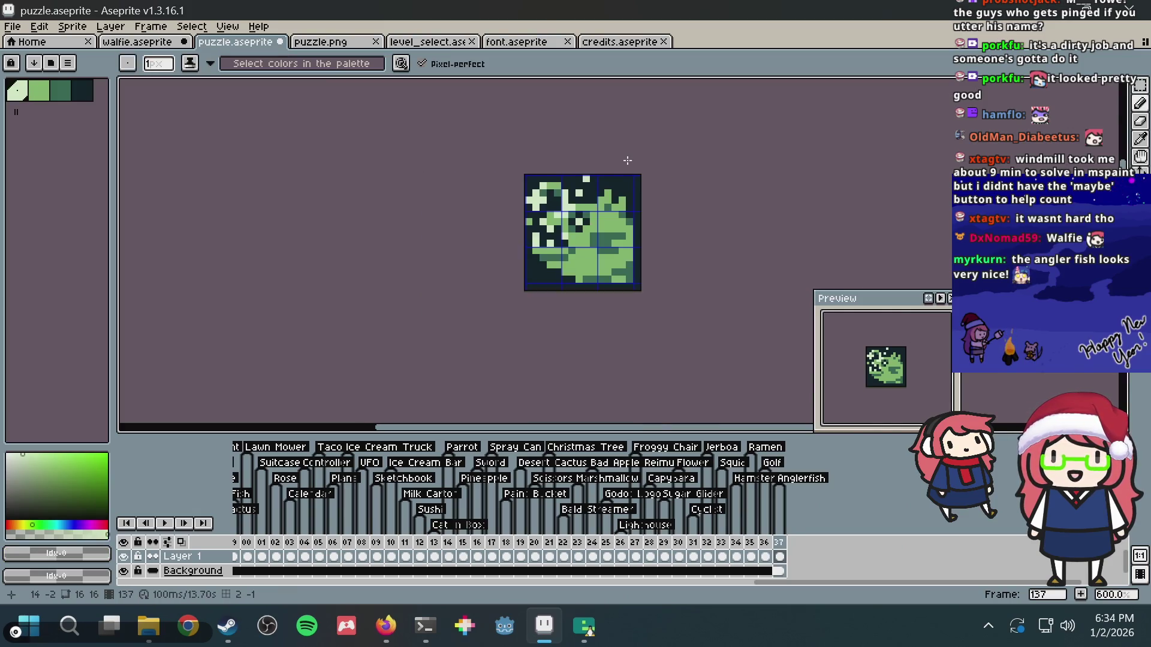
scroll(527, 207, up, 1)
click(543, 199)
scroll(544, 199, down, 1)
scroll(544, 198, up, 2)
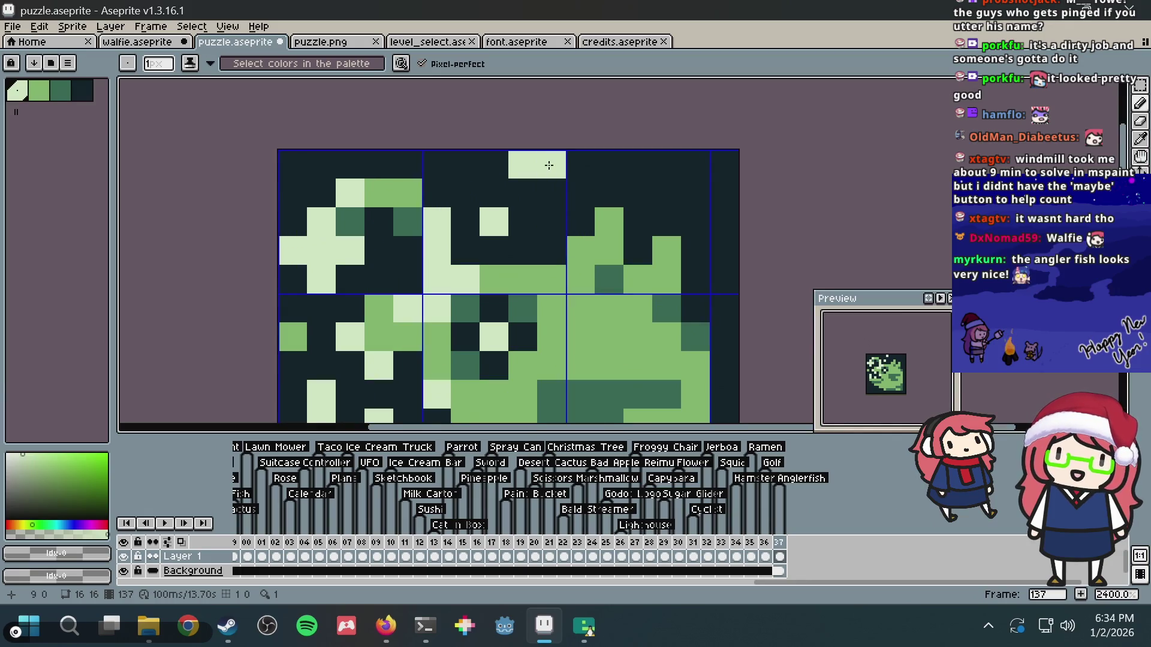
click(526, 185)
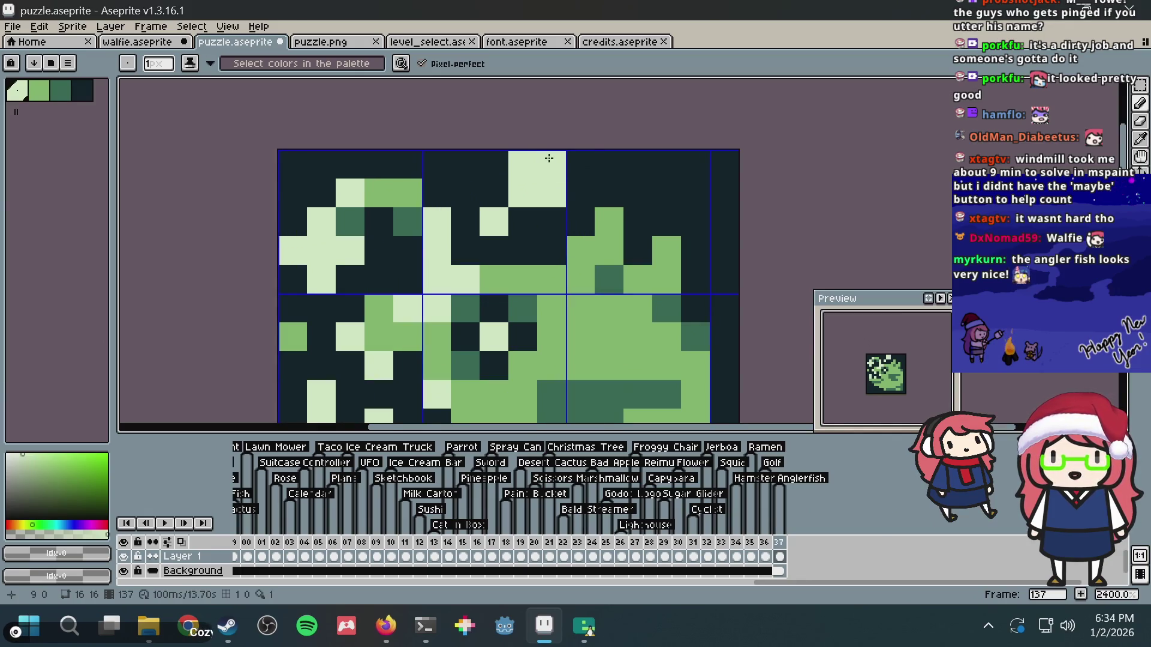
scroll(673, 170, down, 1)
- Undo the last strokes, darken the stray pale pixel, and paint column 7, row 2 pale green
key(ctrl+z)
key(ctrl+z)
key(b)
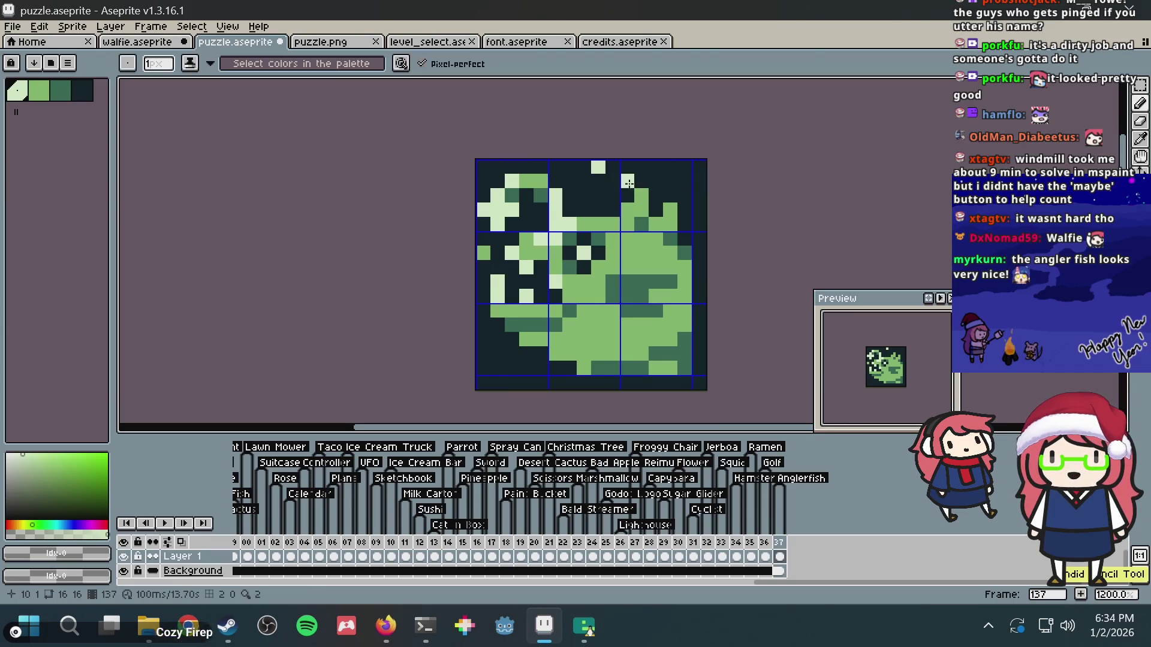
right_click(584, 195)
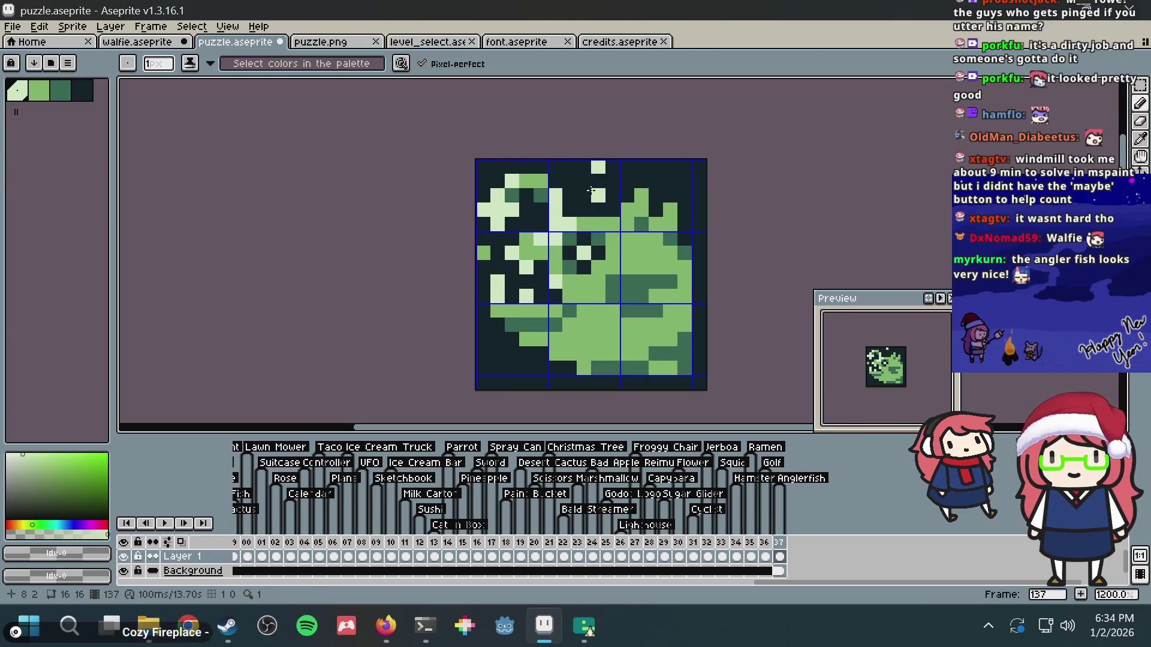
click(585, 193)
scroll(769, 151, down, 4)
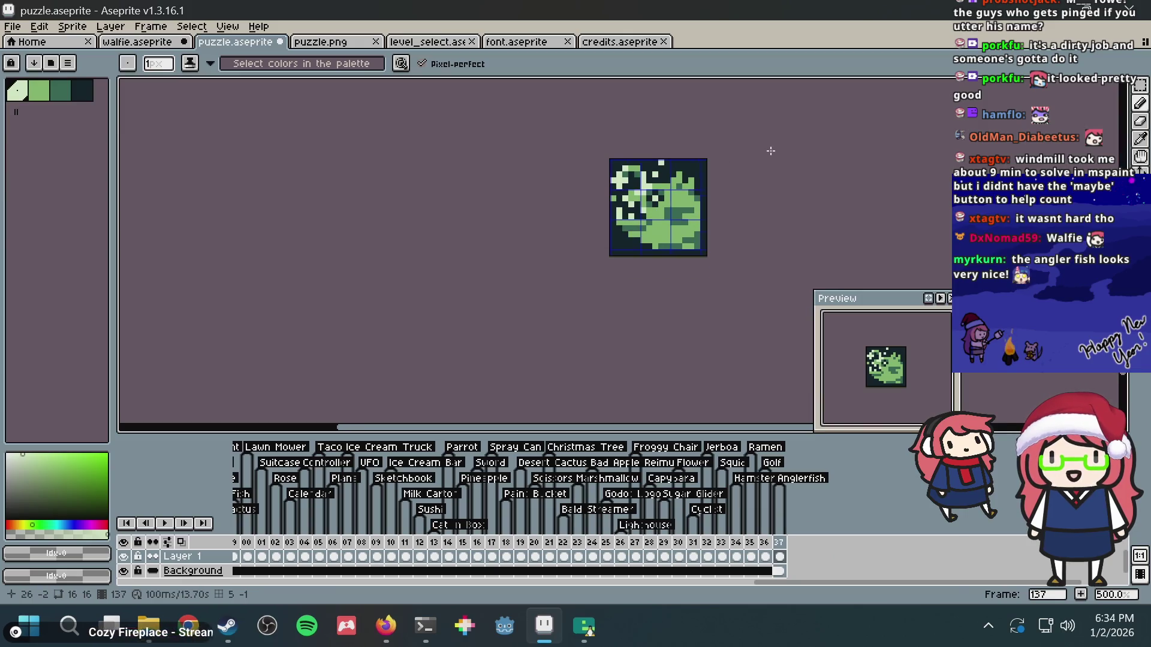
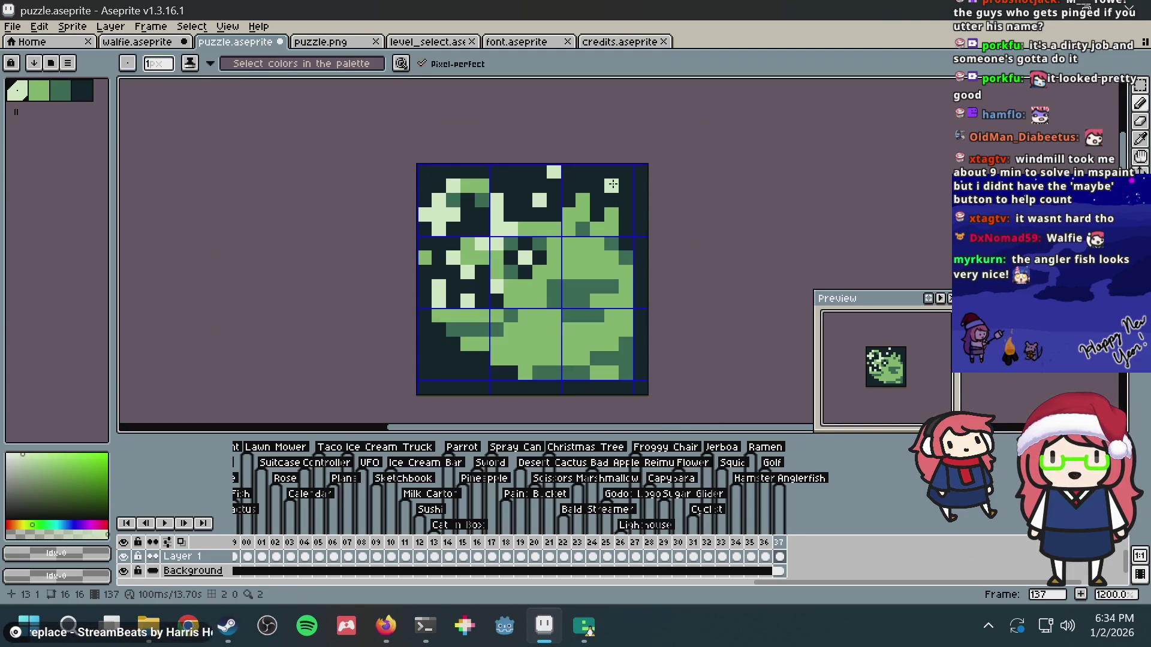
- Zoom in and place light bubble pixels above the anglerfish, undoing the misplaced one
scroll(689, 178, up, 1)
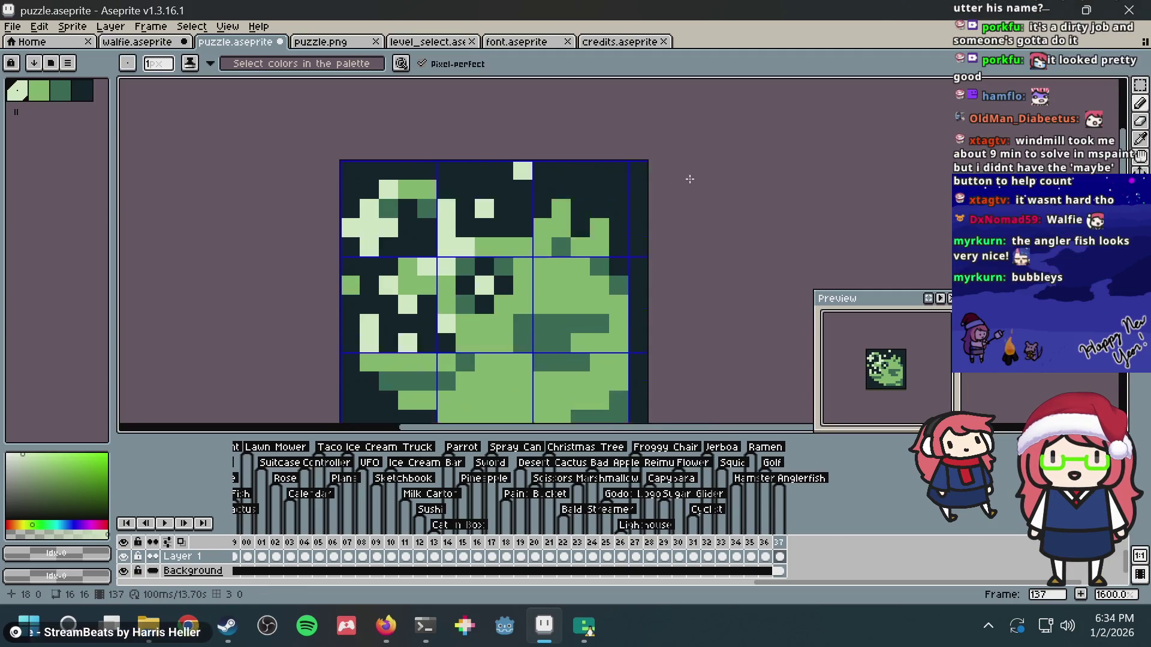
scroll(689, 179, up, 1)
scroll(629, 183, down, 3)
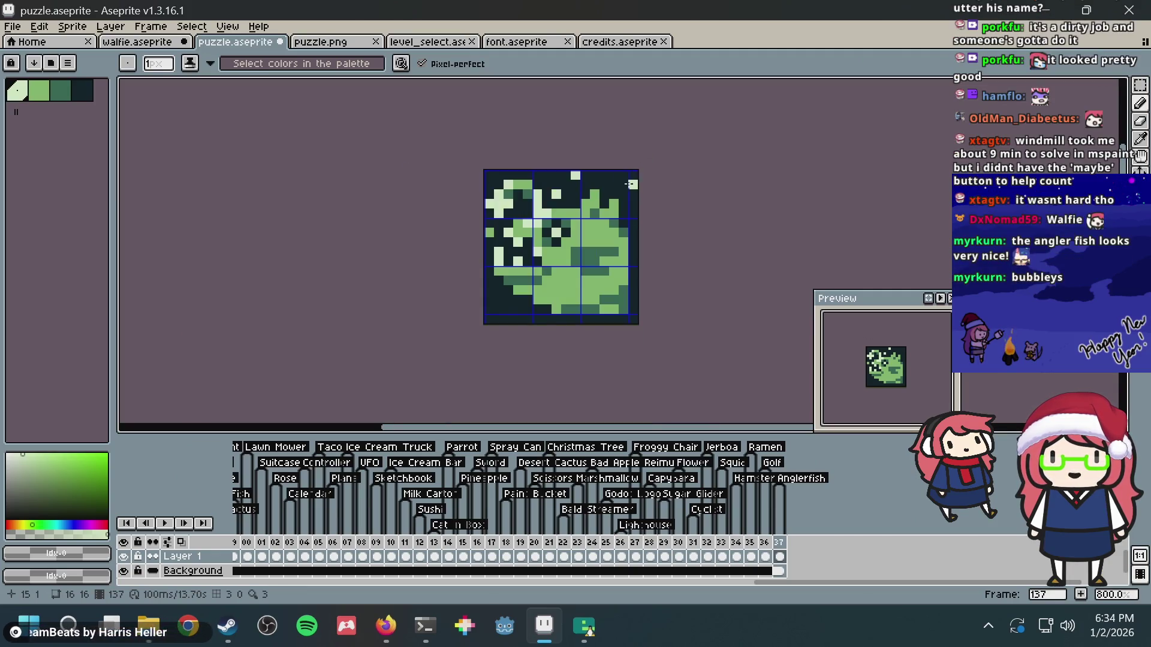
scroll(568, 194, down, 1)
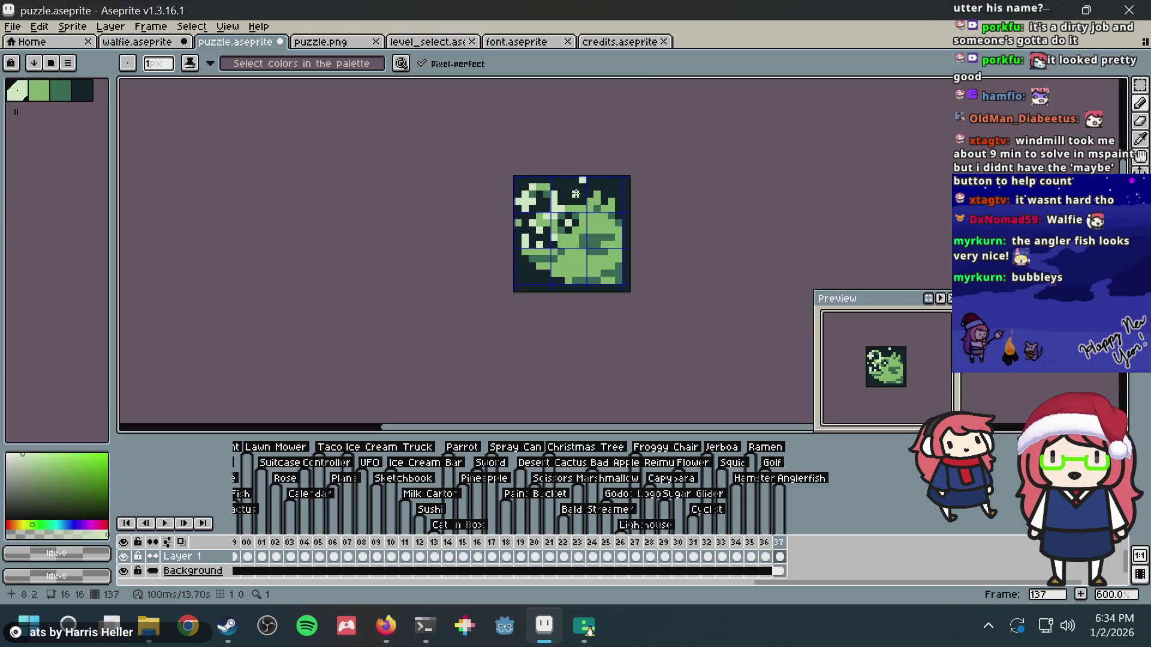
scroll(645, 170, down, 4)
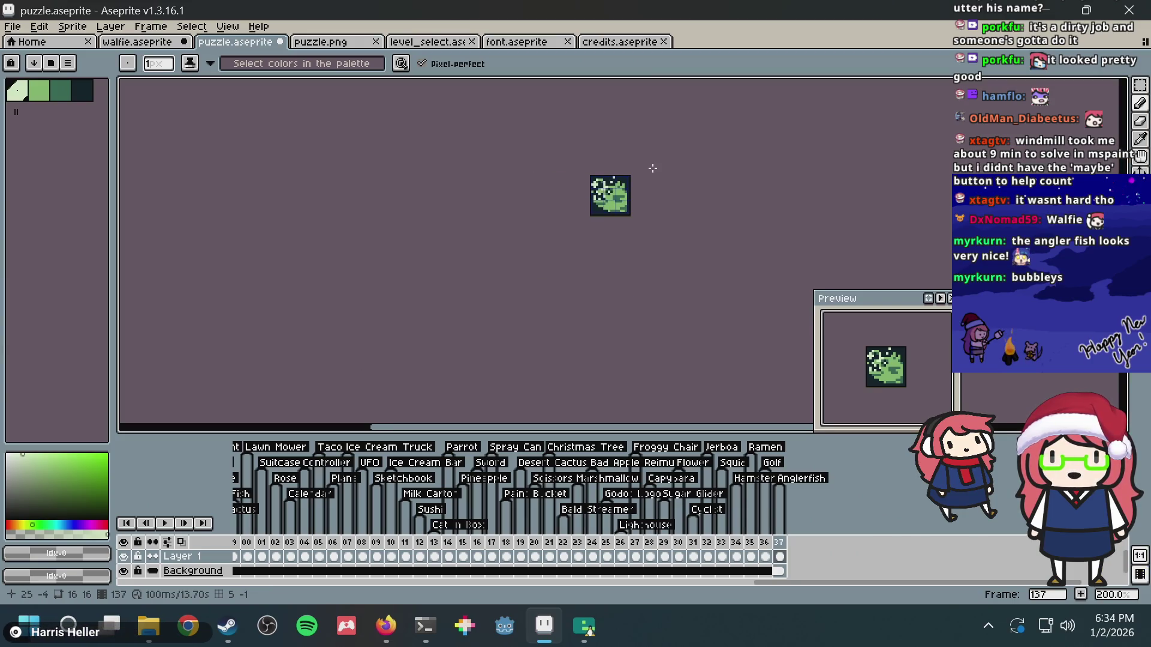
scroll(652, 168, up, 5)
scroll(574, 206, up, 5)
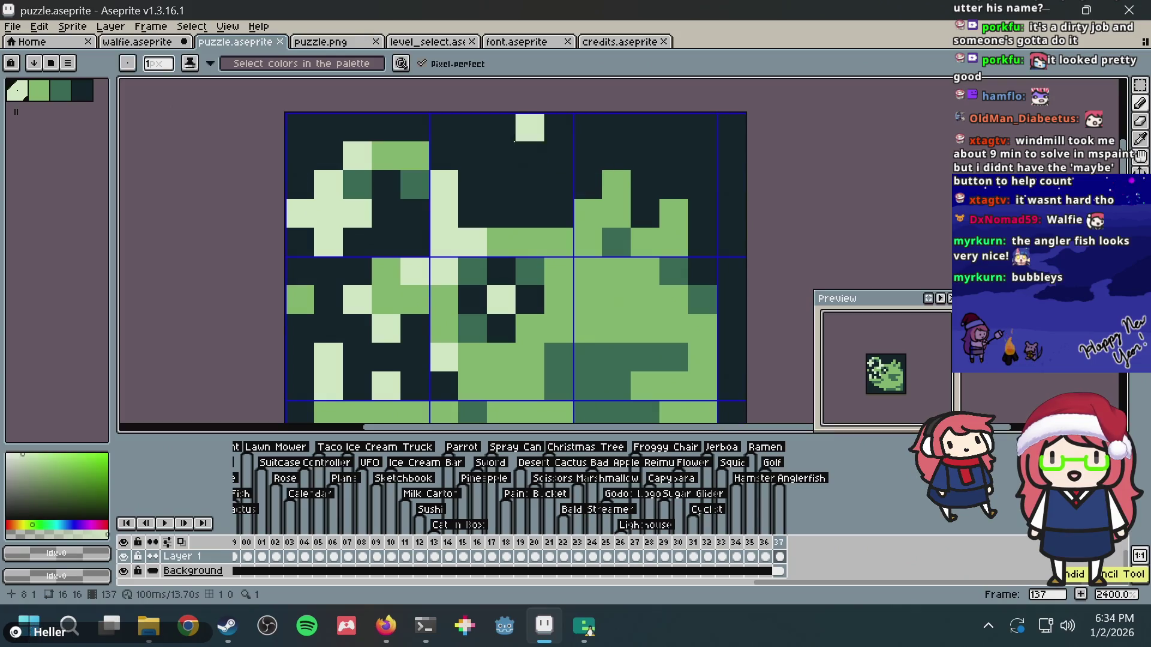
click(492, 128)
click(555, 155)
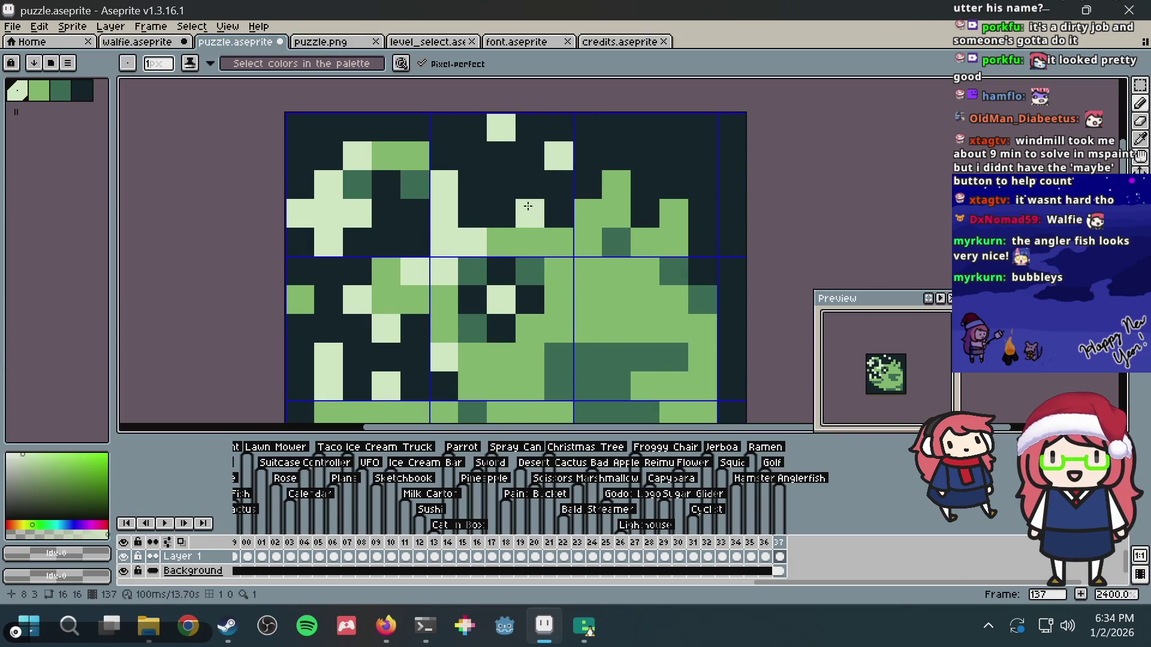
click(613, 116)
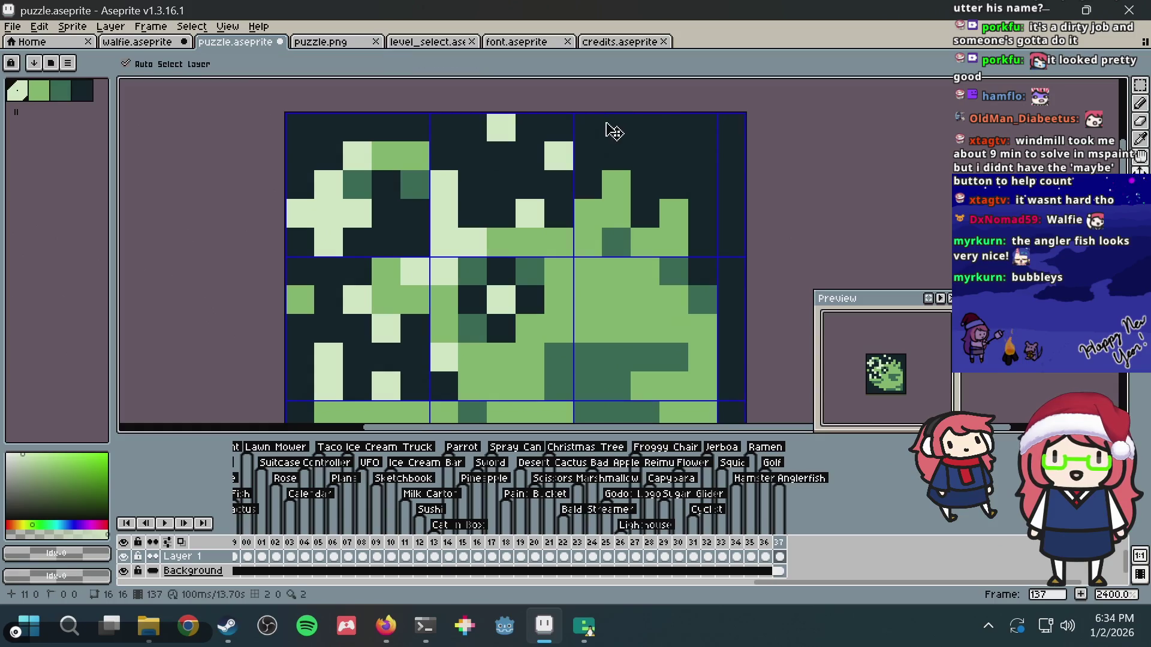
key(ctrl+z)
- Repaint the bubble pixel one row higher and save the sprite
click(530, 185)
scroll(680, 126, down, 3)
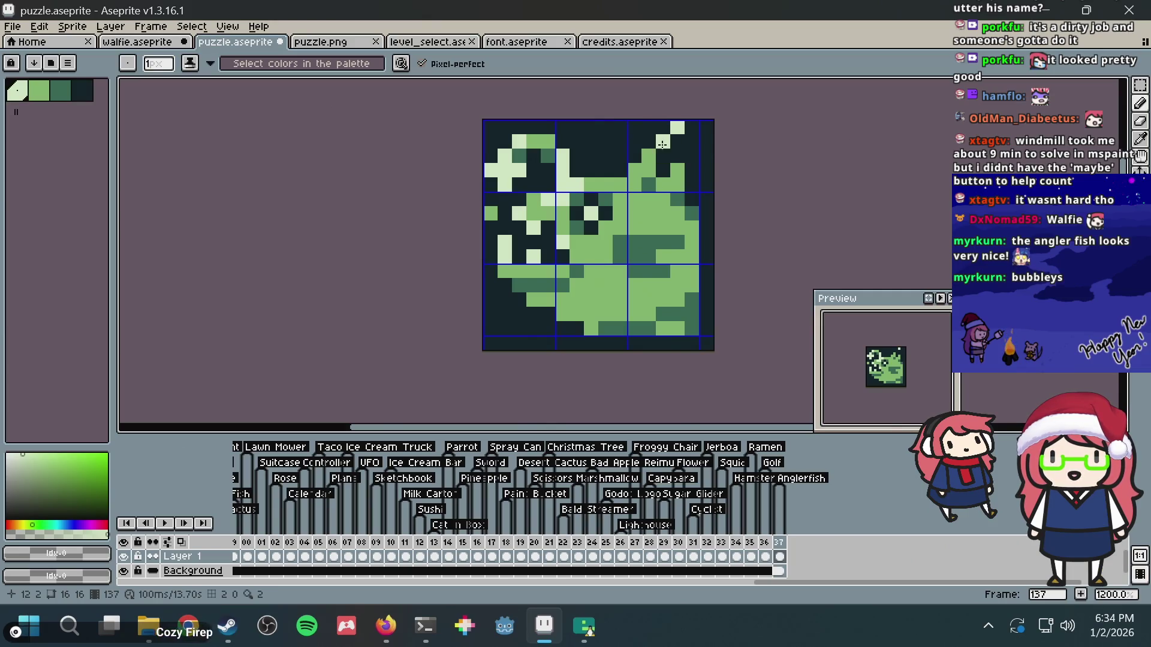
key(ctrl+s)
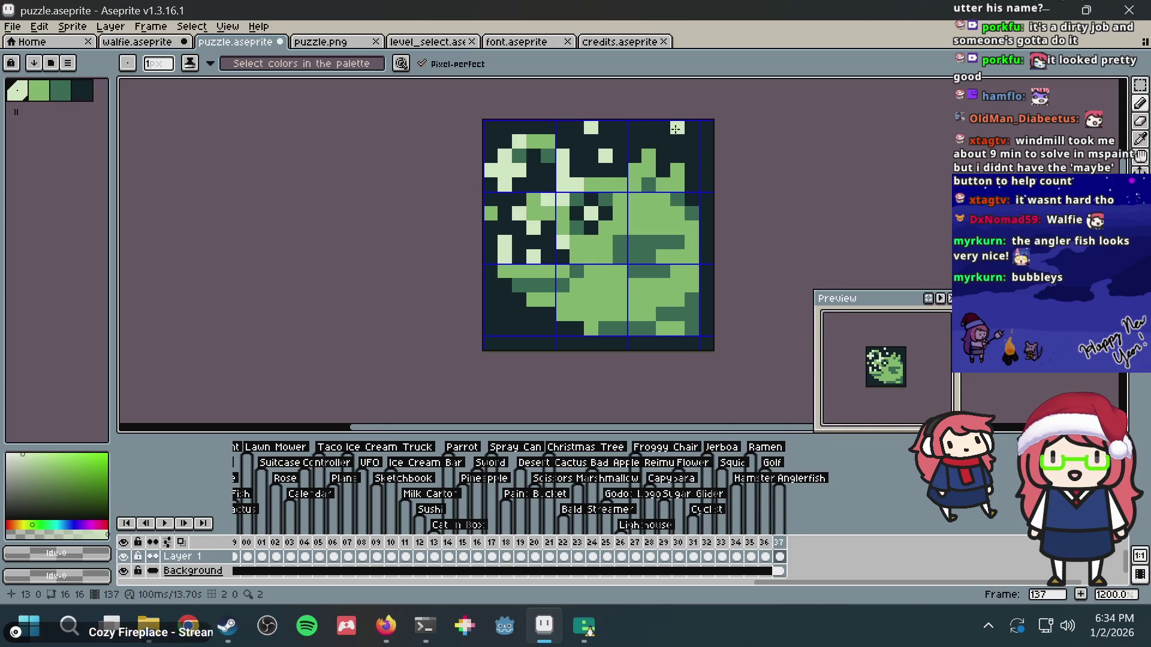
- Paint two light pixels near the top, then undo the top light pixels to clear the area
scroll(612, 141, up, 2)
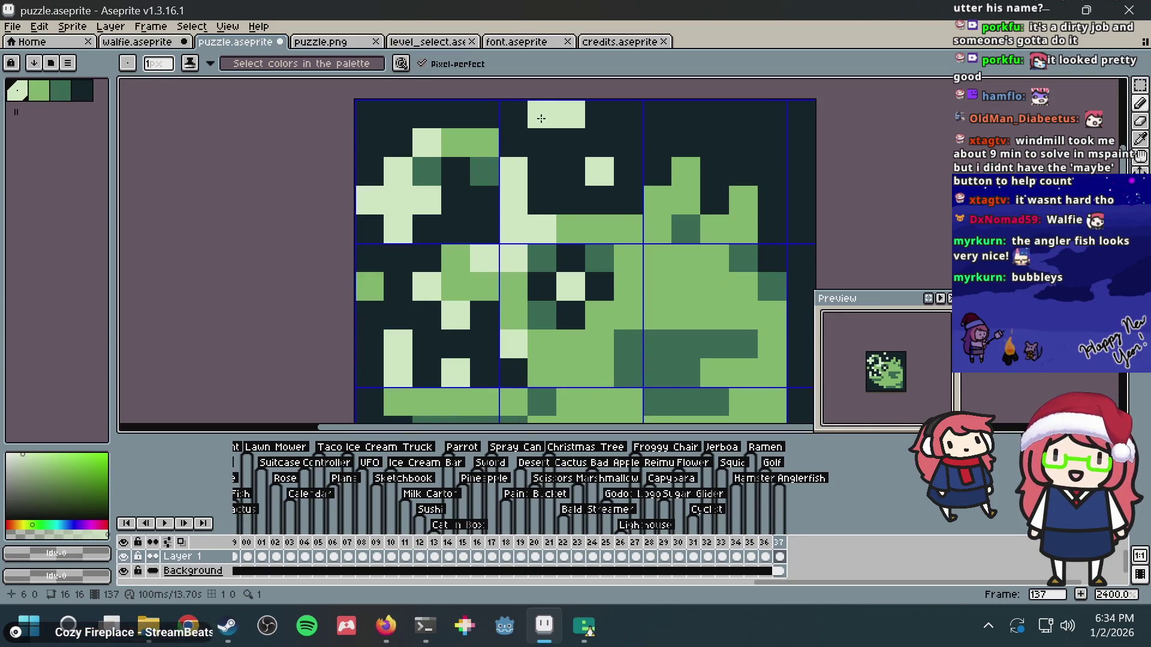
drag(542, 143, 573, 130)
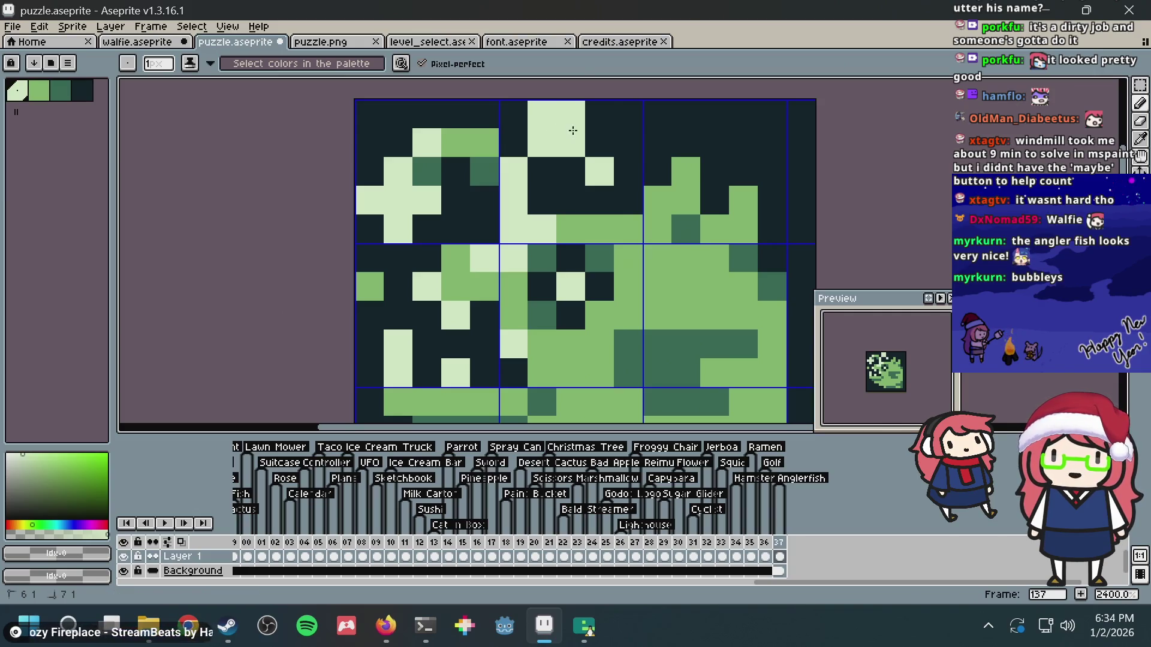
key(ctrl+z)
key(ctrl+z)
key(ctrl+z)
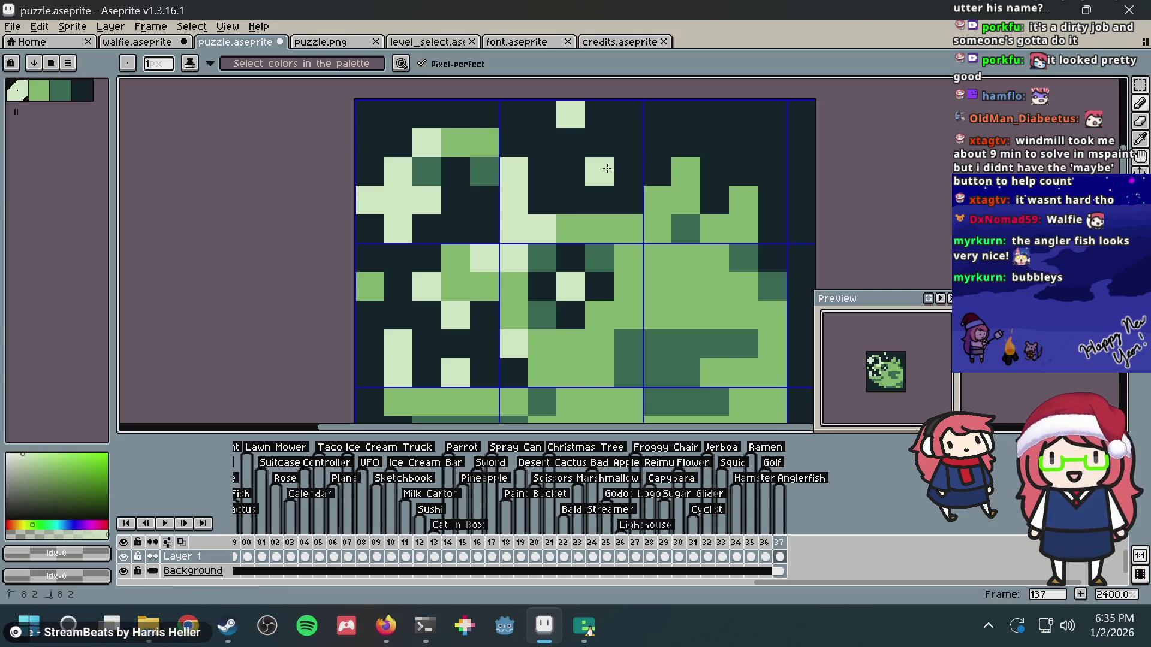
scroll(641, 131, down, 5)
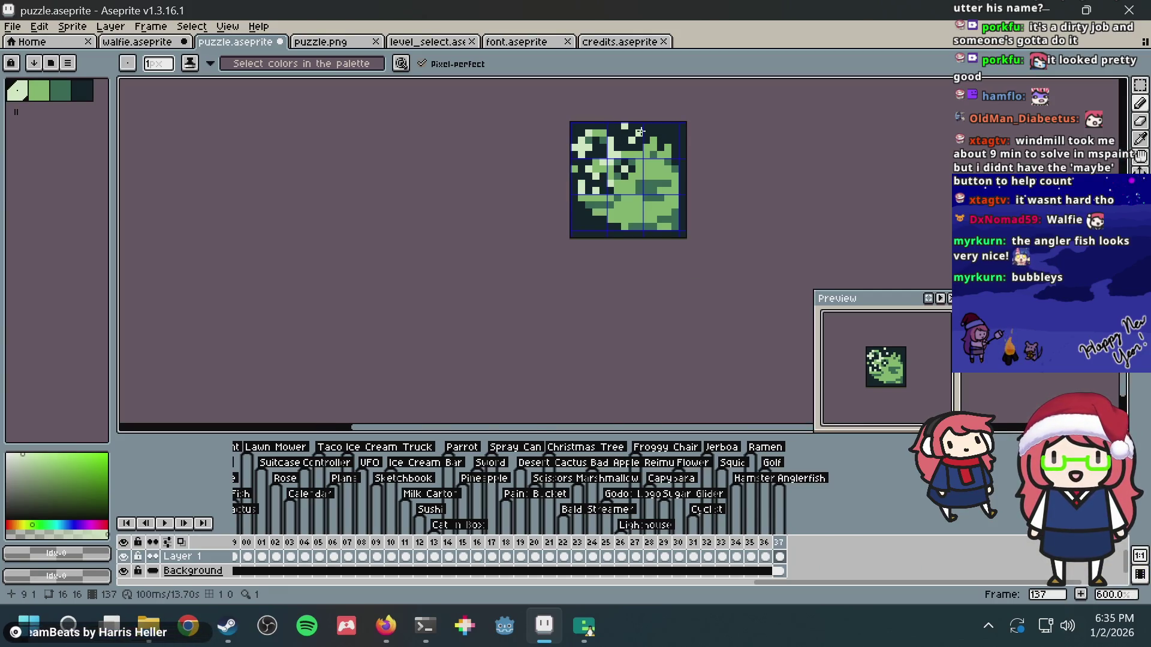
scroll(640, 131, up, 5)
key(ctrl+z)
key(ctrl+z)
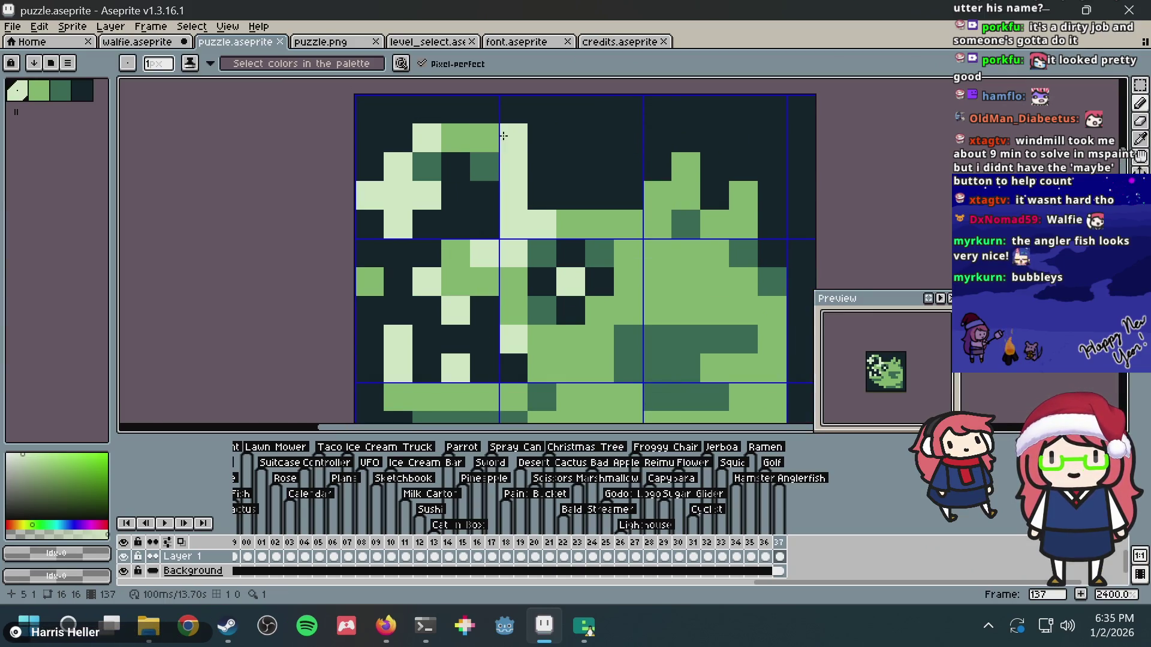
- Paint medium-green spine pixels on top of the anglerfish
alt+click(485, 136)
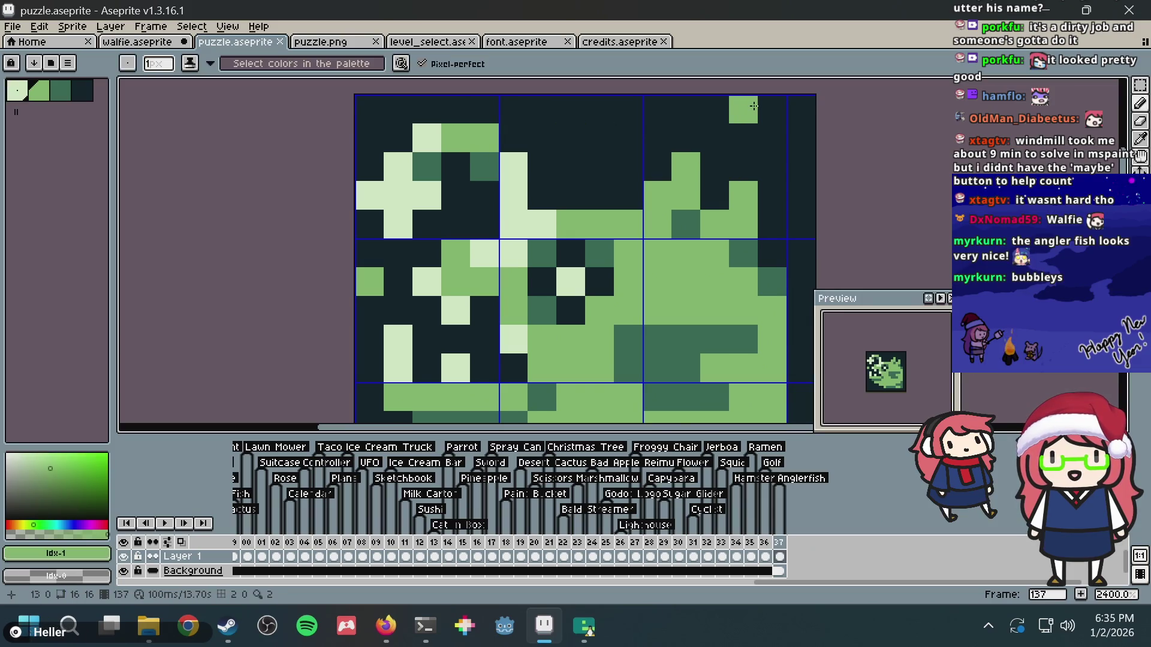
alt+click(521, 208)
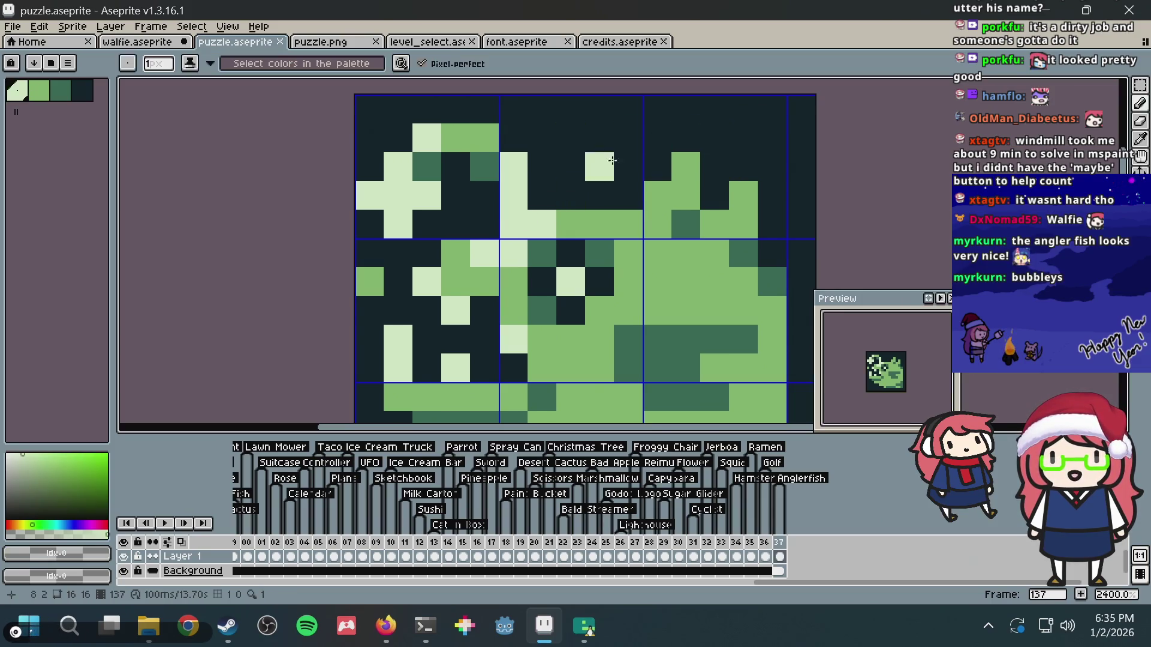
alt+click(745, 186)
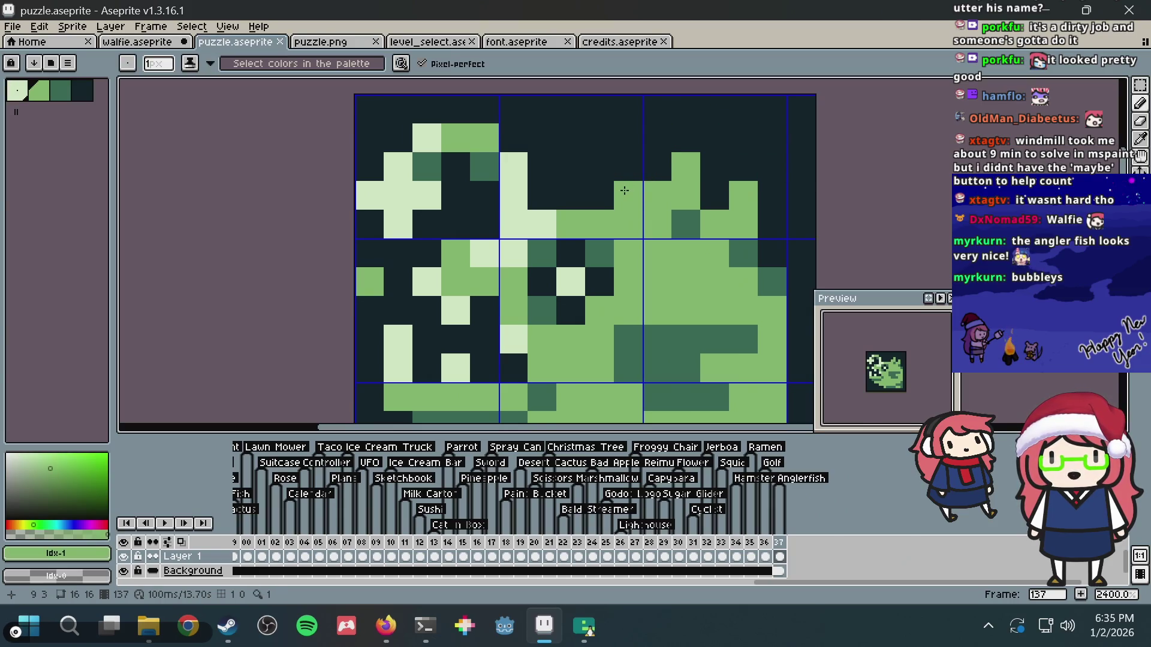
click(658, 167)
click(686, 138)
click(686, 110)
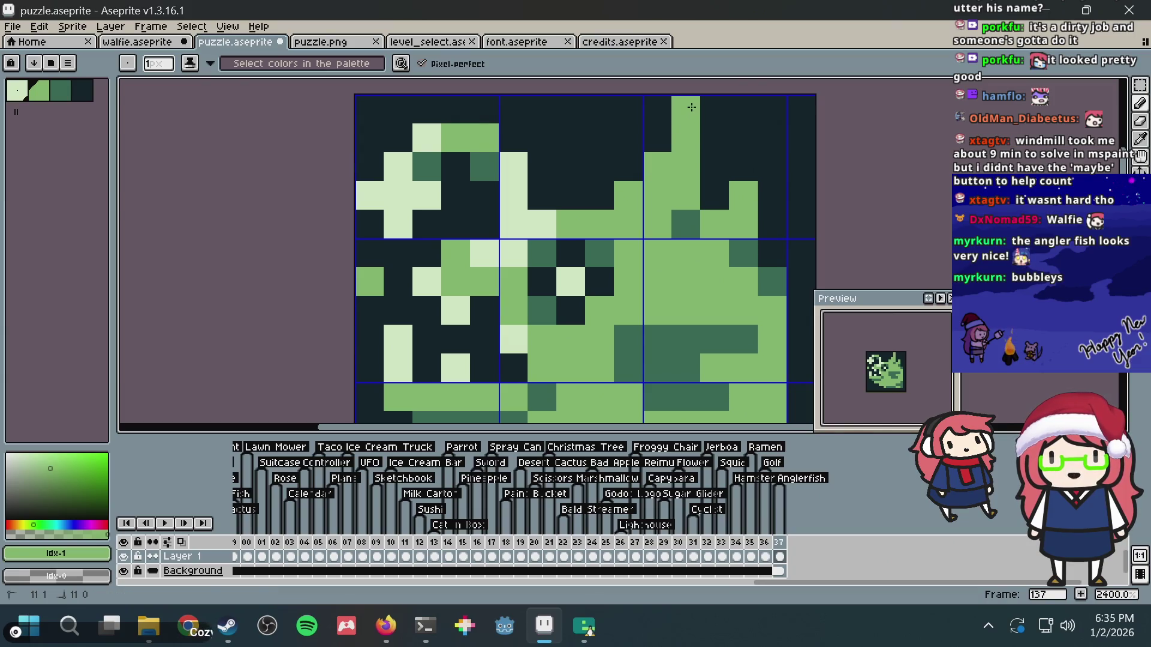
click(719, 165)
scroll(724, 161, down, 3)
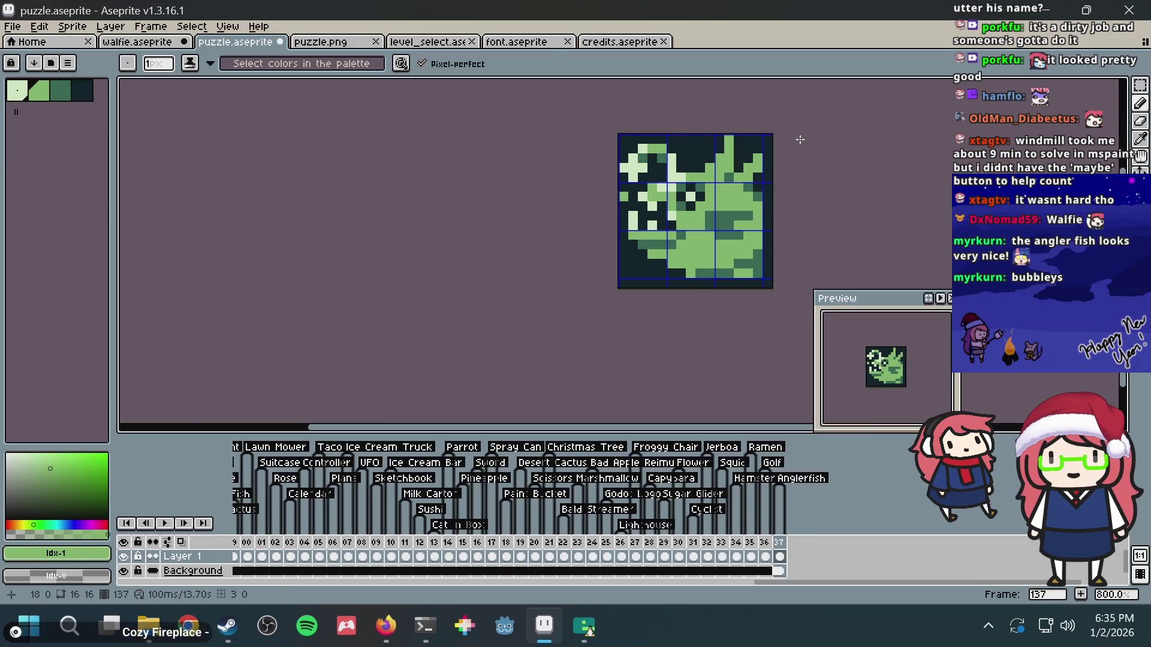
key(ctrl+z)
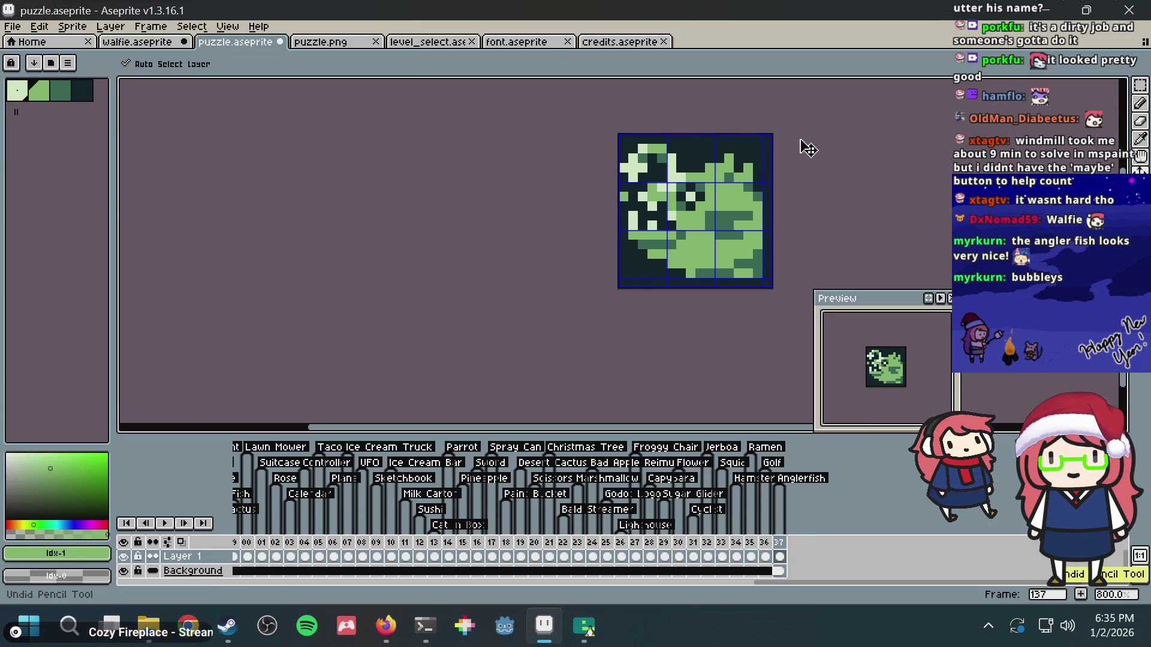
scroll(733, 175, up, 3)
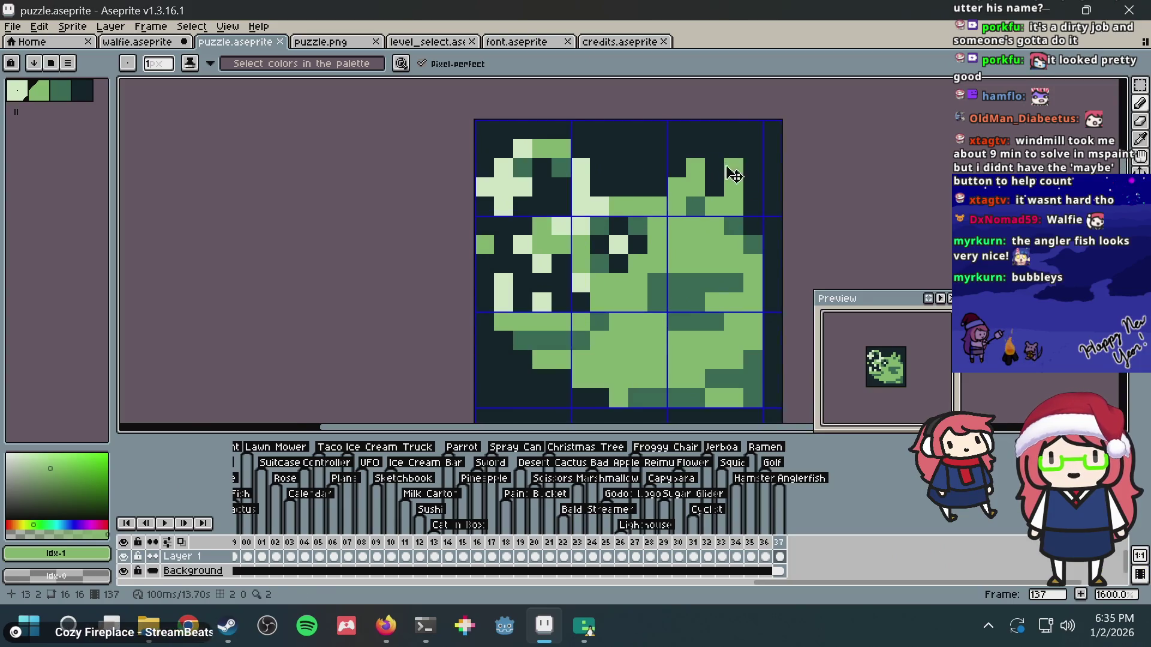
key(ctrl+z)
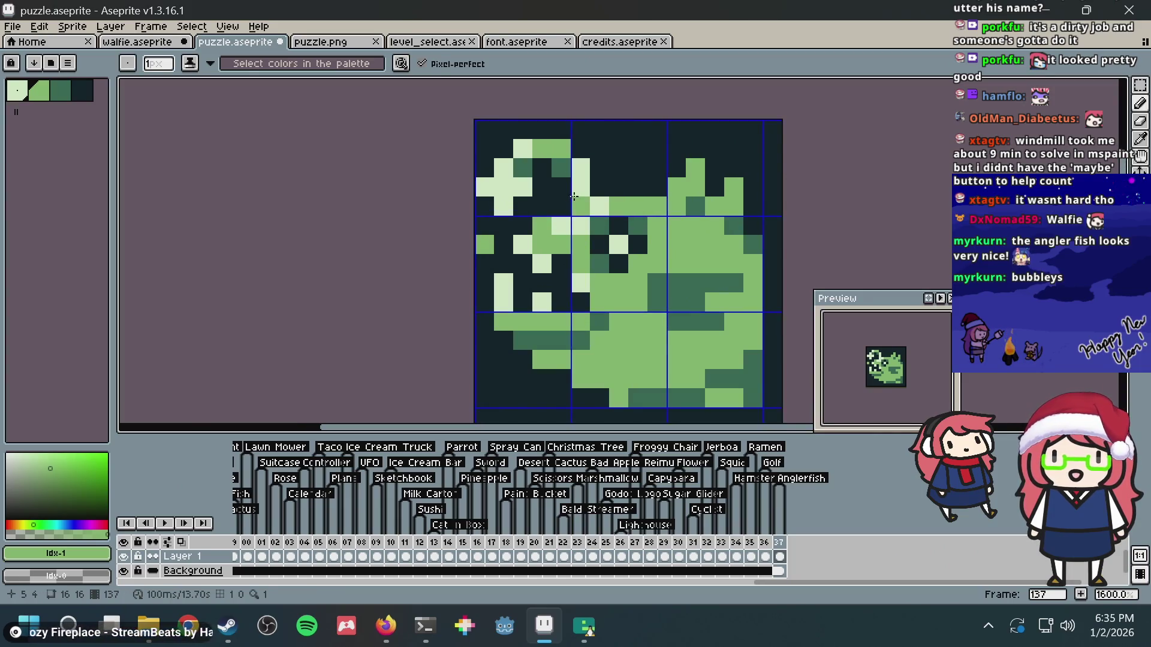
- Add a light-green bubble pixel above the fish and save the sprite
alt+click(584, 189)
click(638, 166)
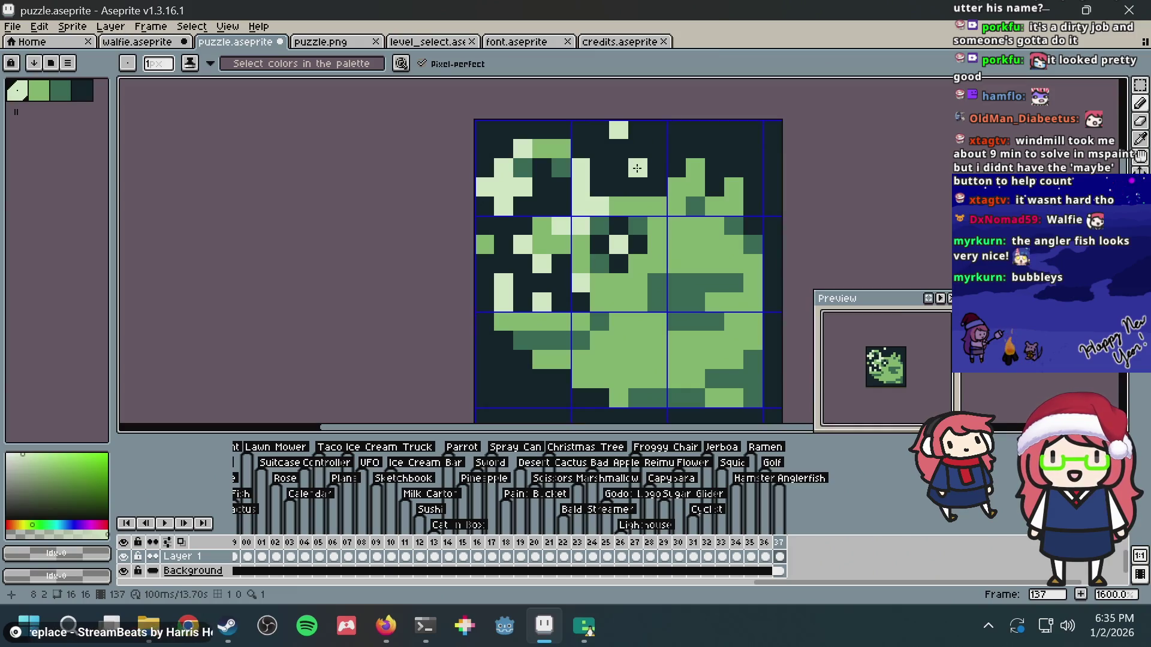
scroll(686, 139, down, 3)
scroll(687, 139, down, 4)
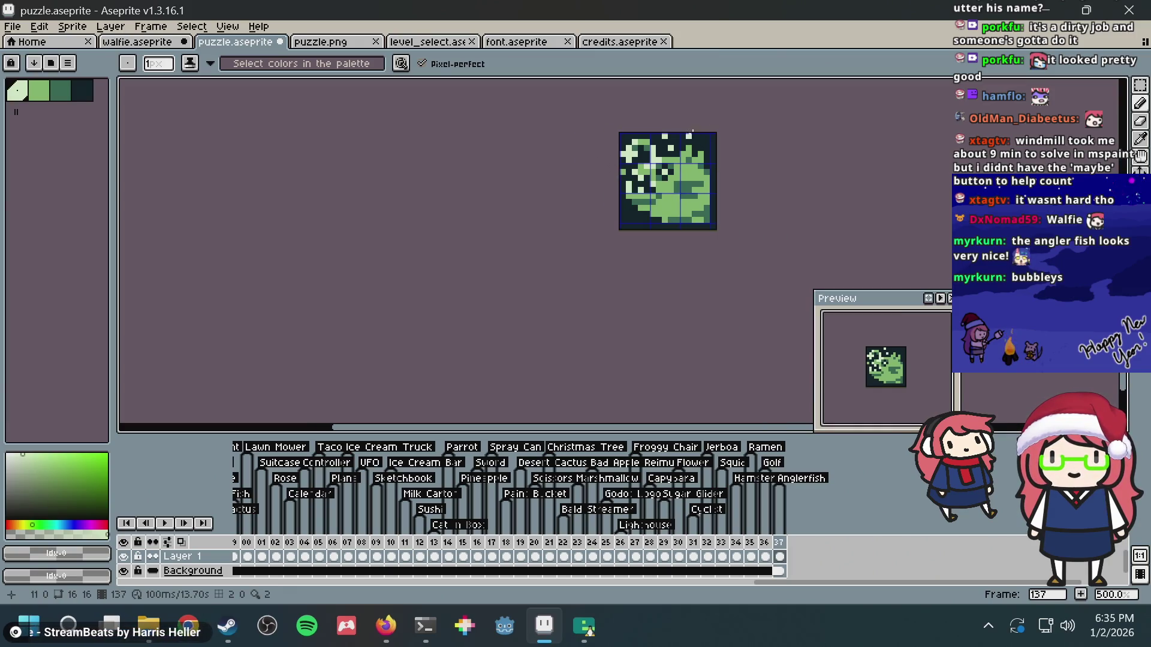
key(ctrl+s)
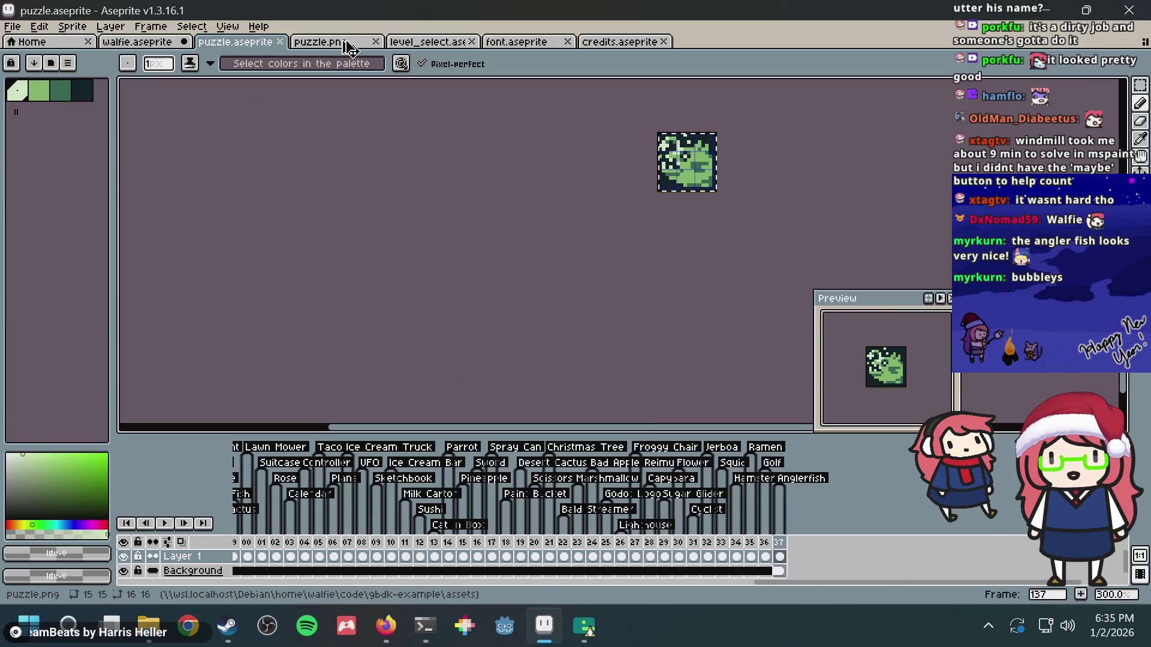
- Open puzzle.png, view level 137 in the emulator, then cycle windows to the browser screenshot
click(324, 42)
key(alt+Tab)
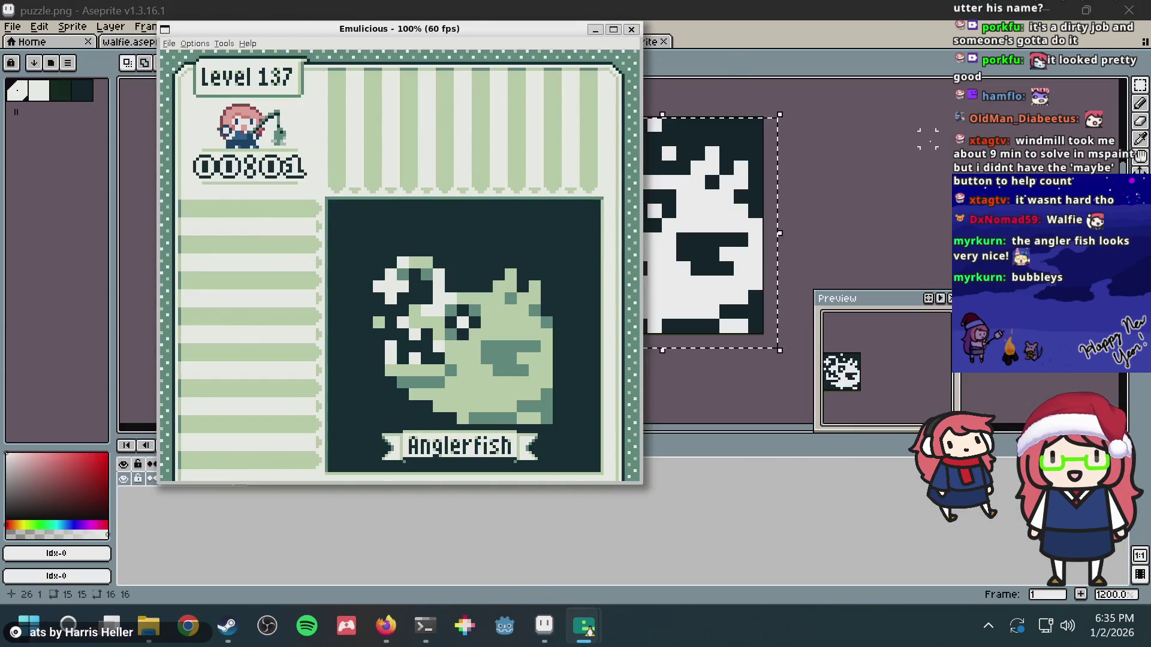
key(alt+Tab)
key(alt+Tab)
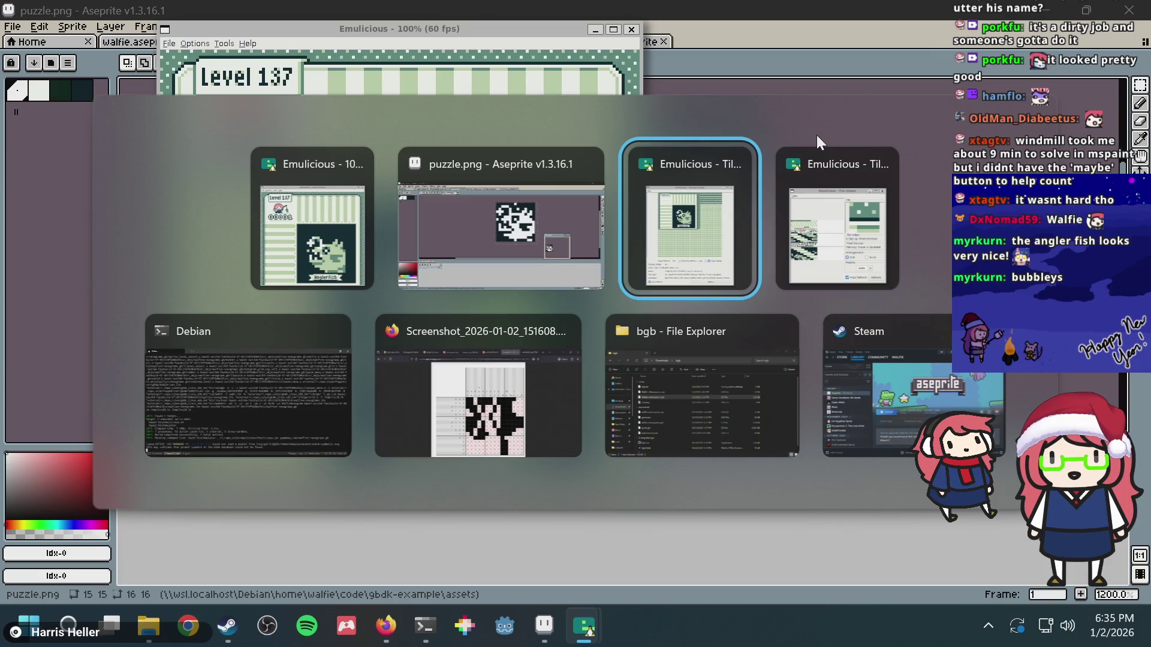
key(alt+Tab)
key(alt+Tab)
key(alt+shift+Tab)
key(alt+shift+Tab)
key(alt+shift+Tab)
key(alt+shift+Tab)
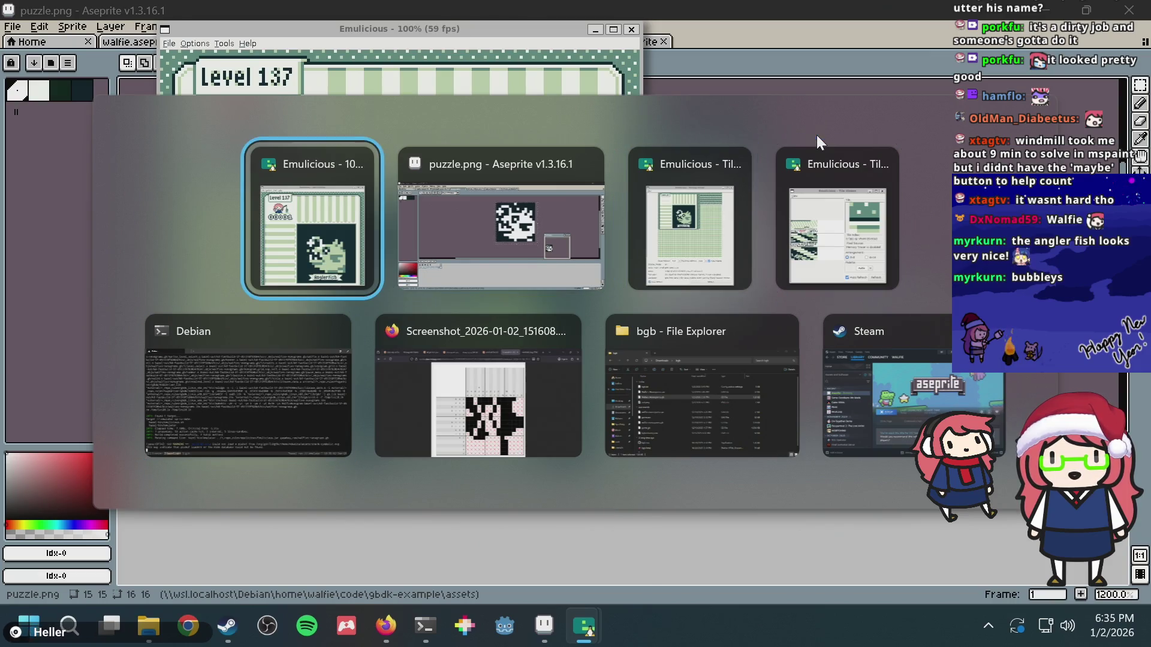
click(539, 361)
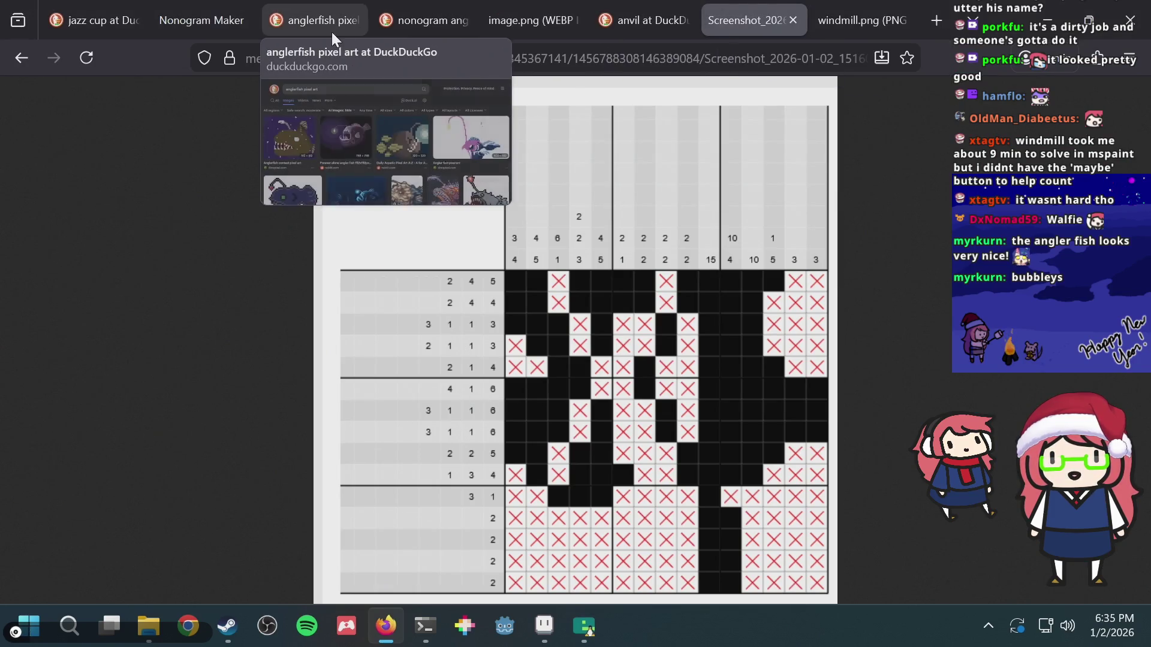
- Close the screenshot page and generate a nonogram from puzzle.png in Nonogram Maker
key(ctrl+w)
click(240, 17)
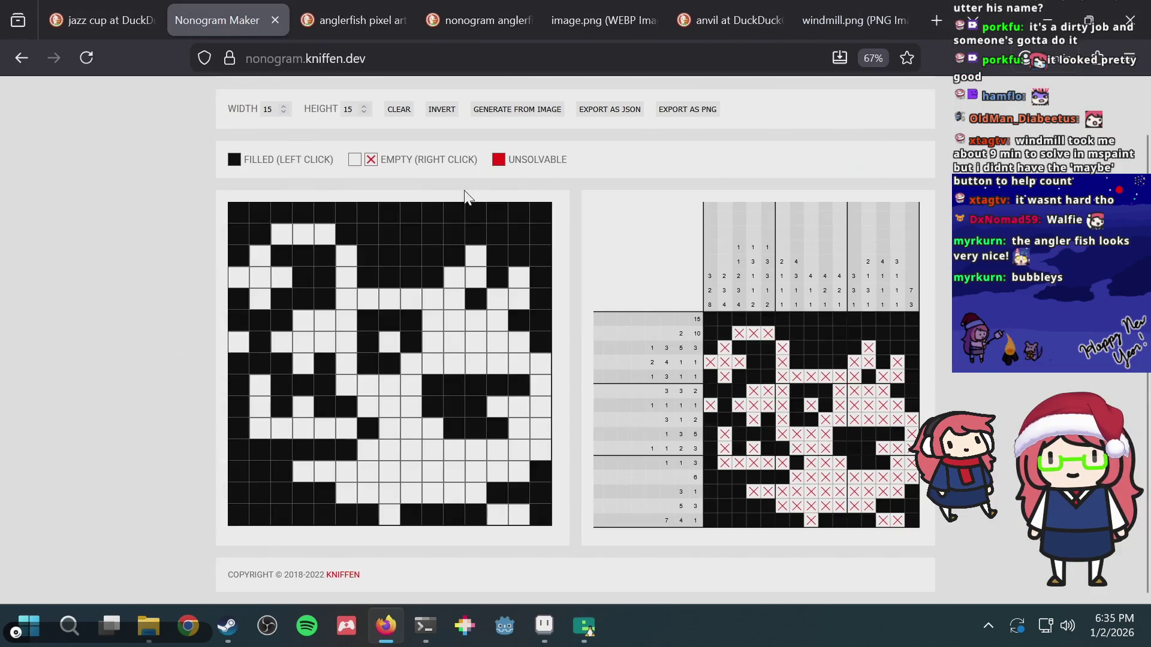
click(507, 119)
double_click(419, 250)
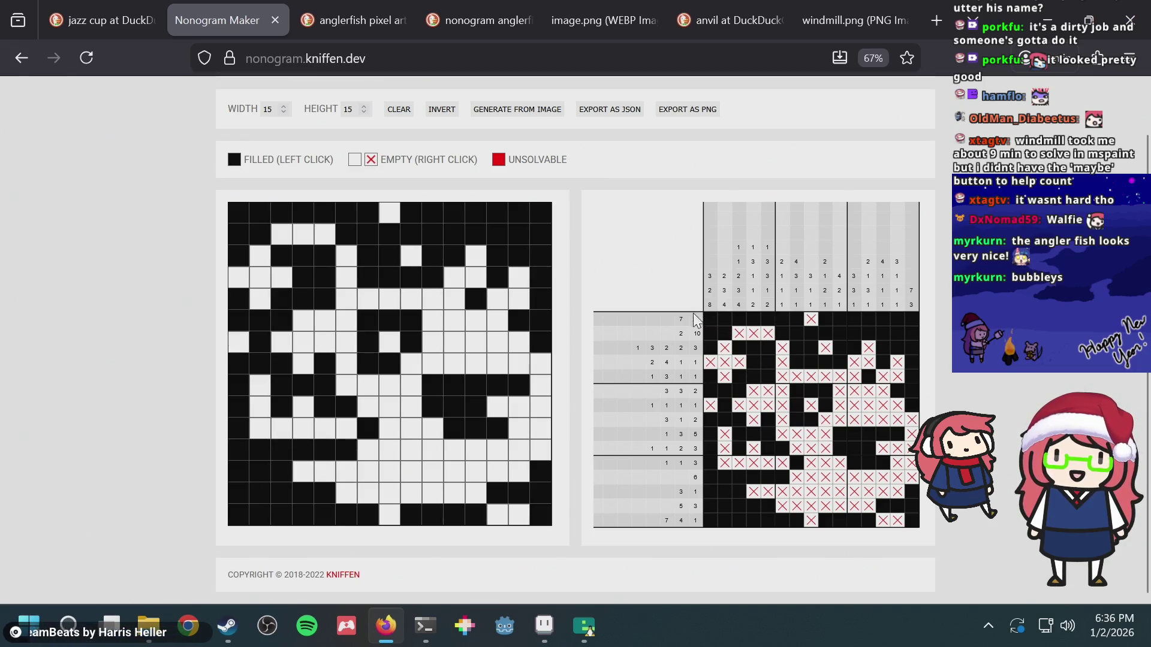
click(421, 641)
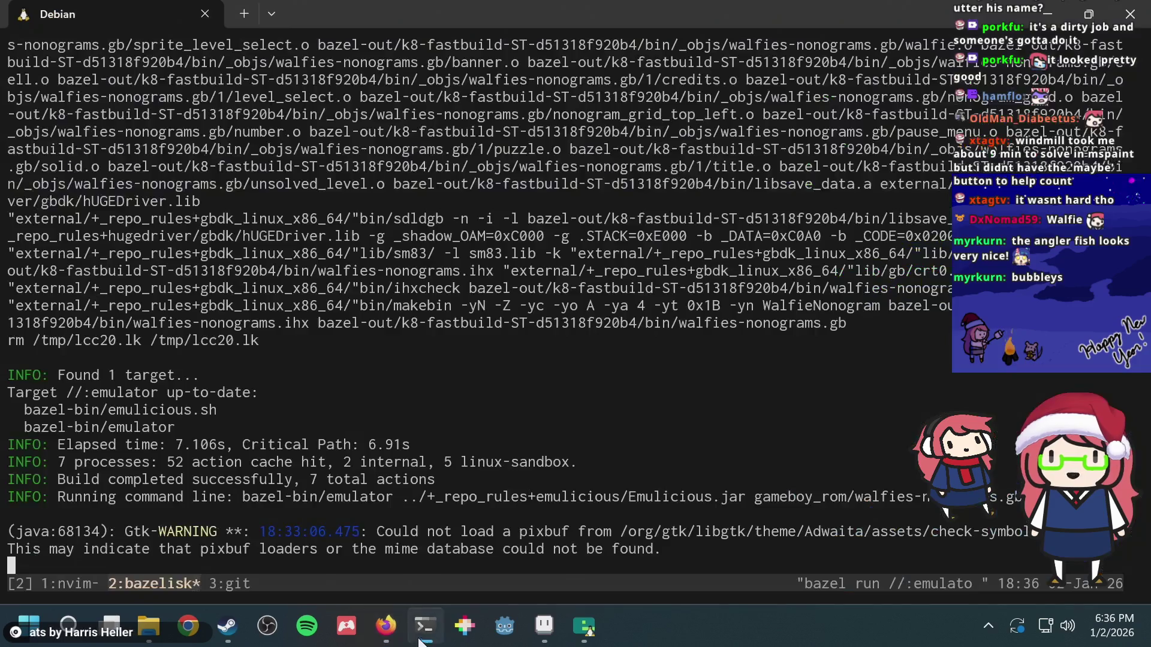
- Stop the emulator, rerun bazel run //:emulator, and move the game window aside at level select
key(ctrl+c)
key(Up)
key(Return)
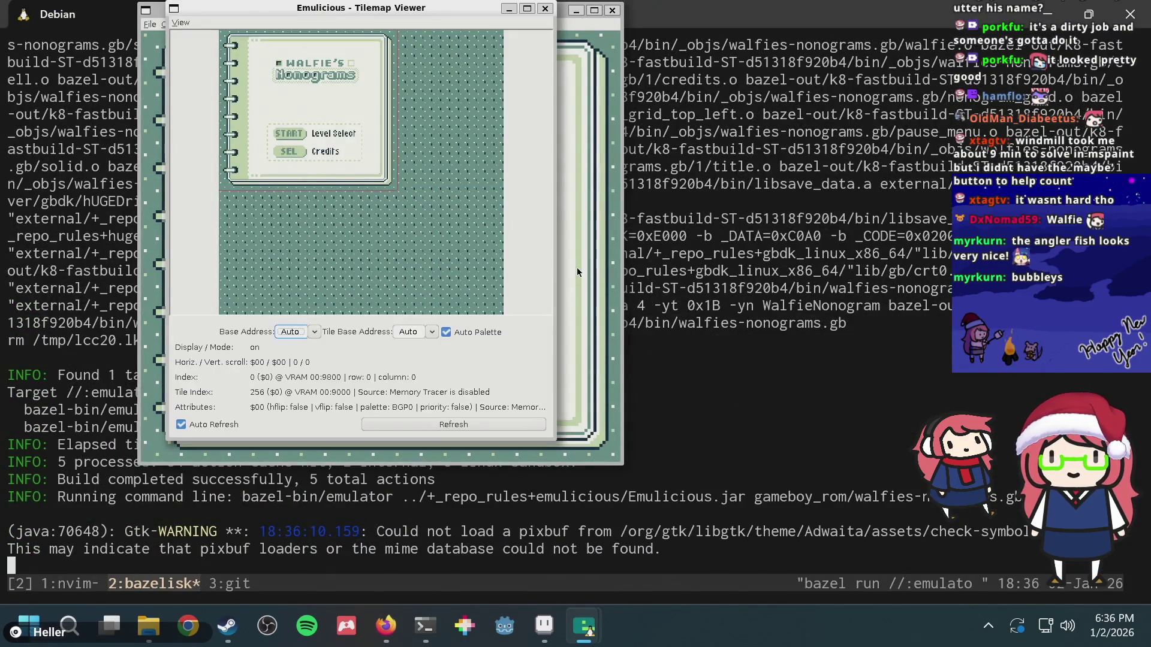
click(578, 272)
key(Return)
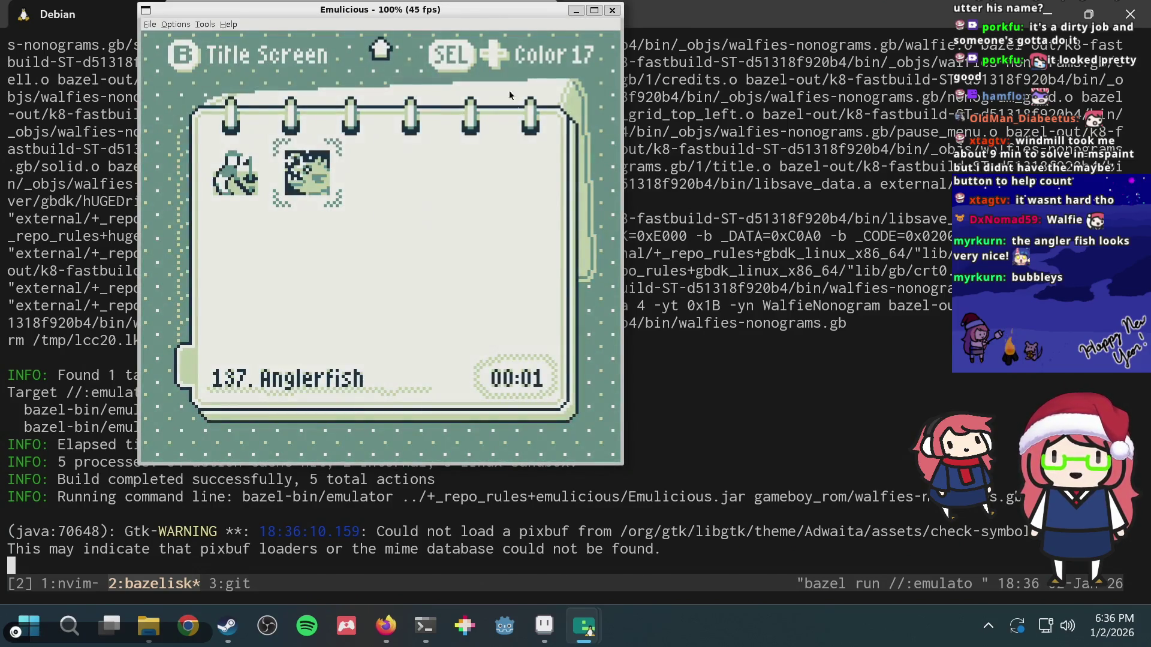
mouse_move(512, 11)
mouse_down()
mouse_move(662, 15)
mouse_move(824, 41)
mouse_up()
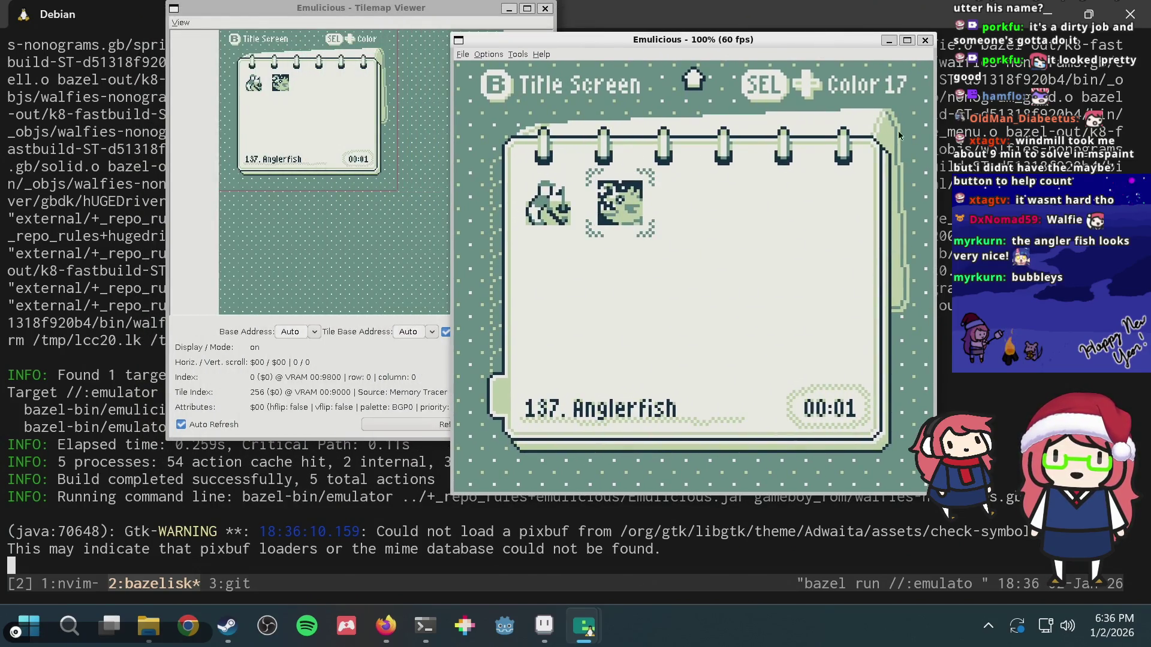
- Open the Anglerfish level, fill its grid with the solution, then stop the emulator
key(Return)
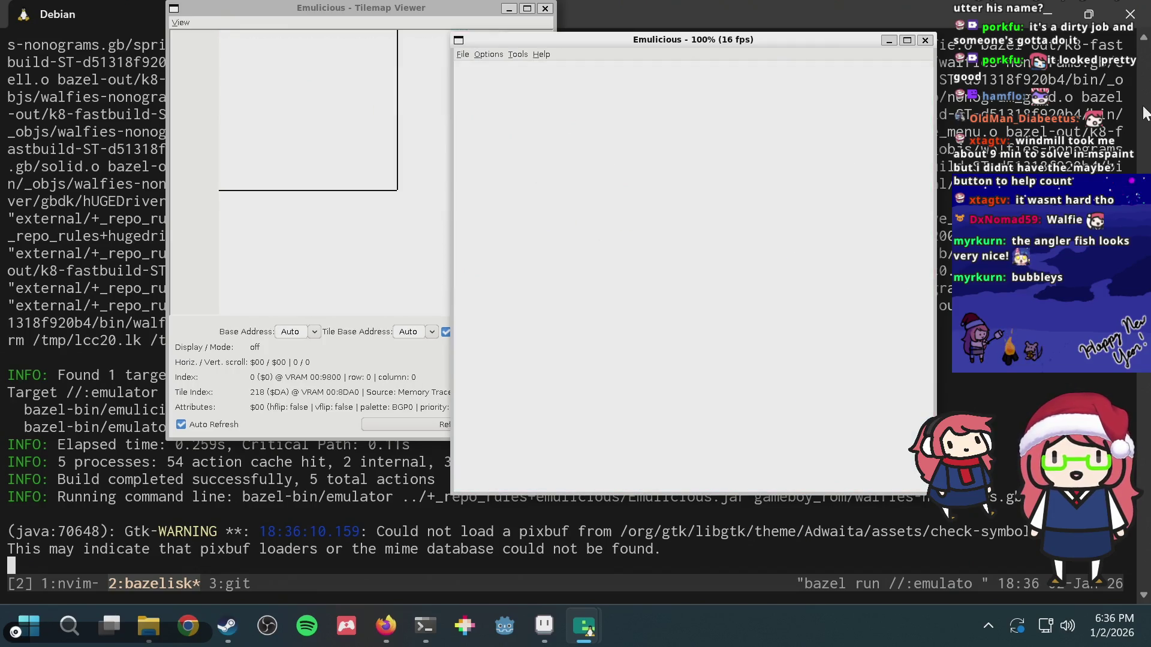
key(Down)
key(Right)
key(Right)
key(Up)
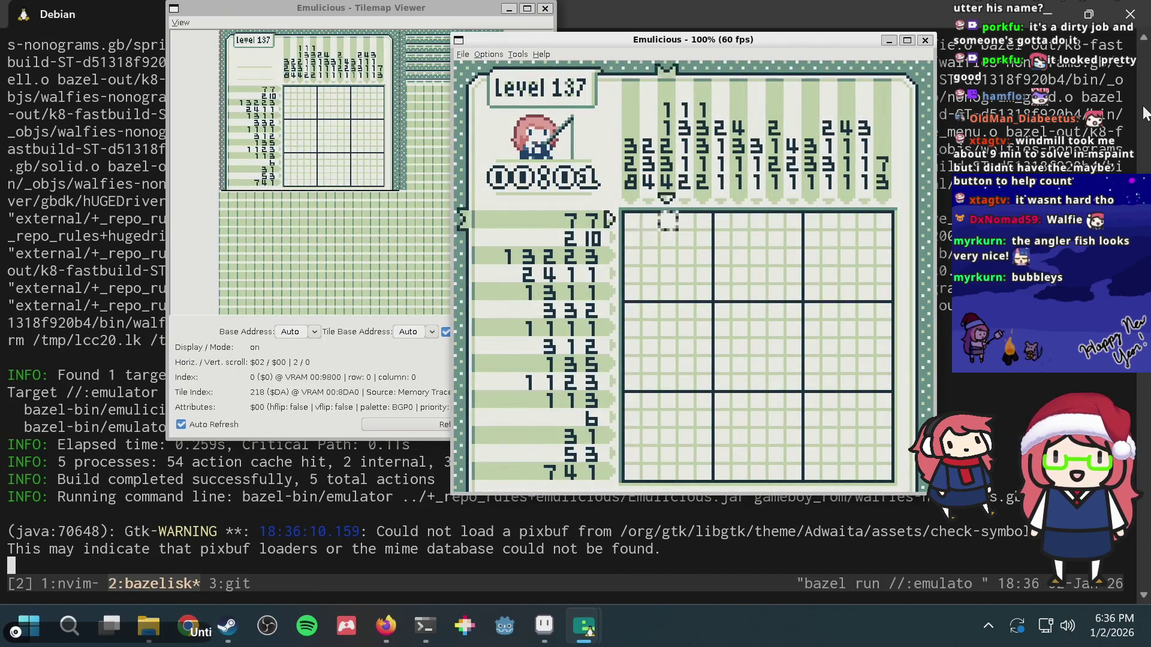
key(Return)
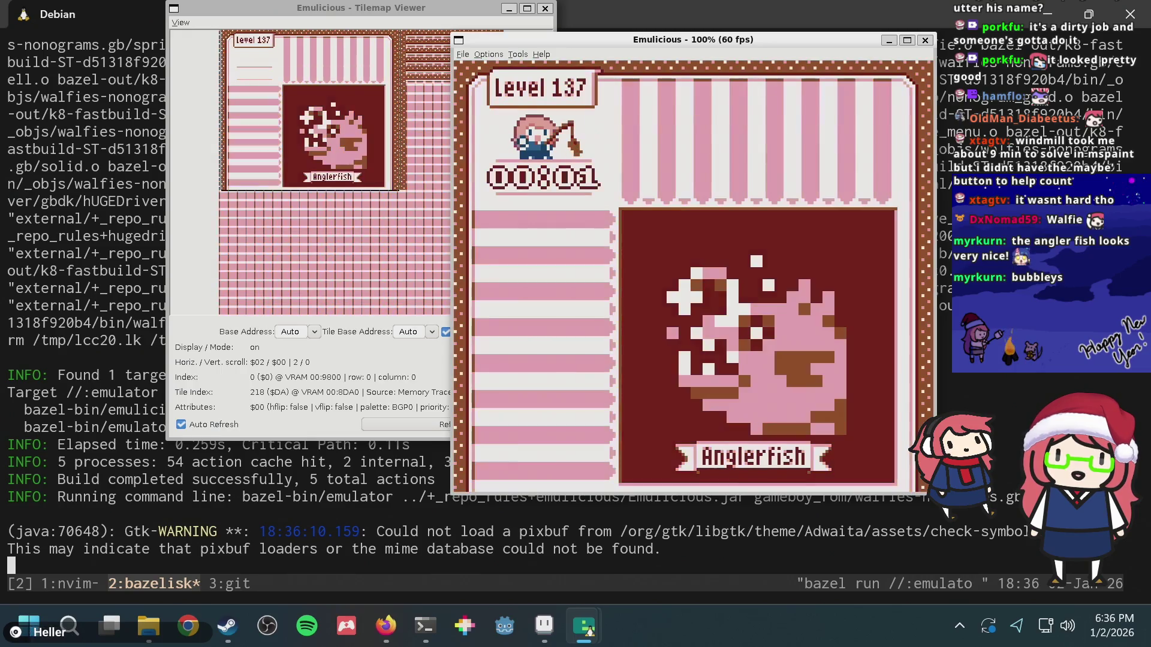
key(ctrl+c)
text("A)
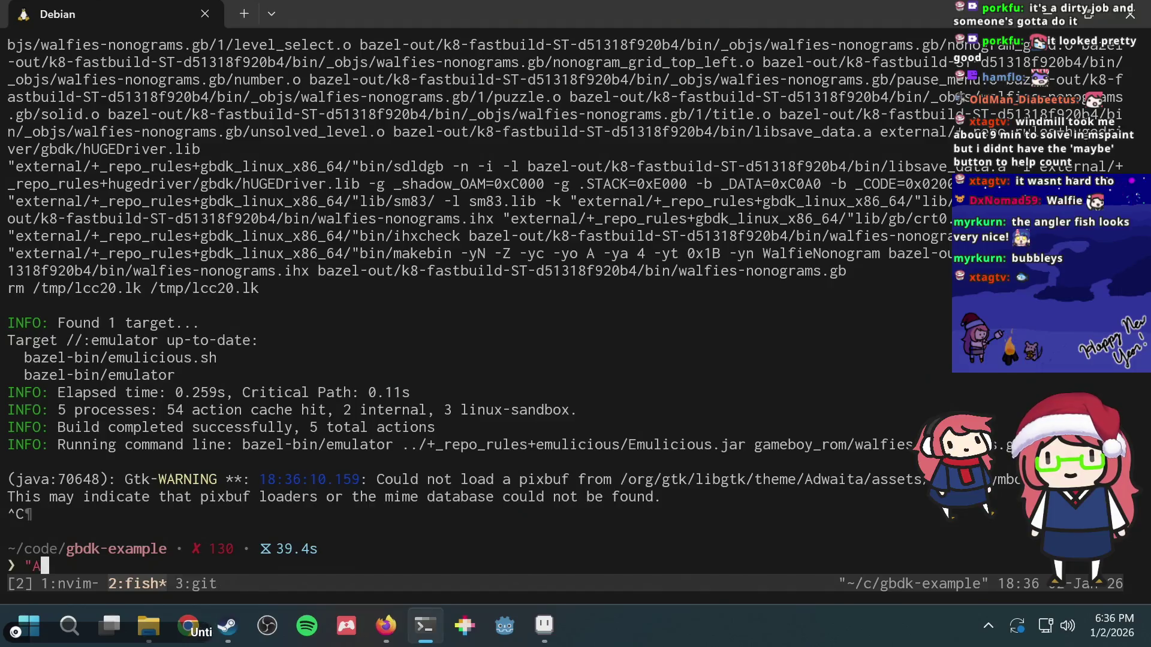
text(nglerfish")
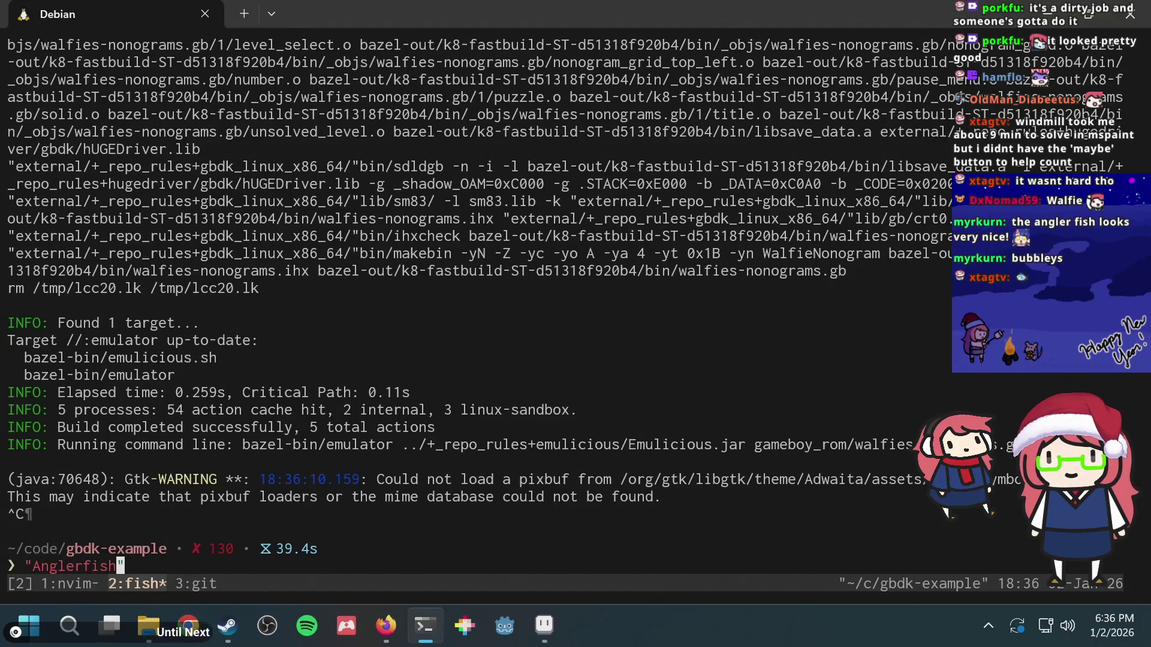
- Check the git log in tmux window 3, then play and stop walfie.aseprite's animation
key(ctrl+b)
key(3)
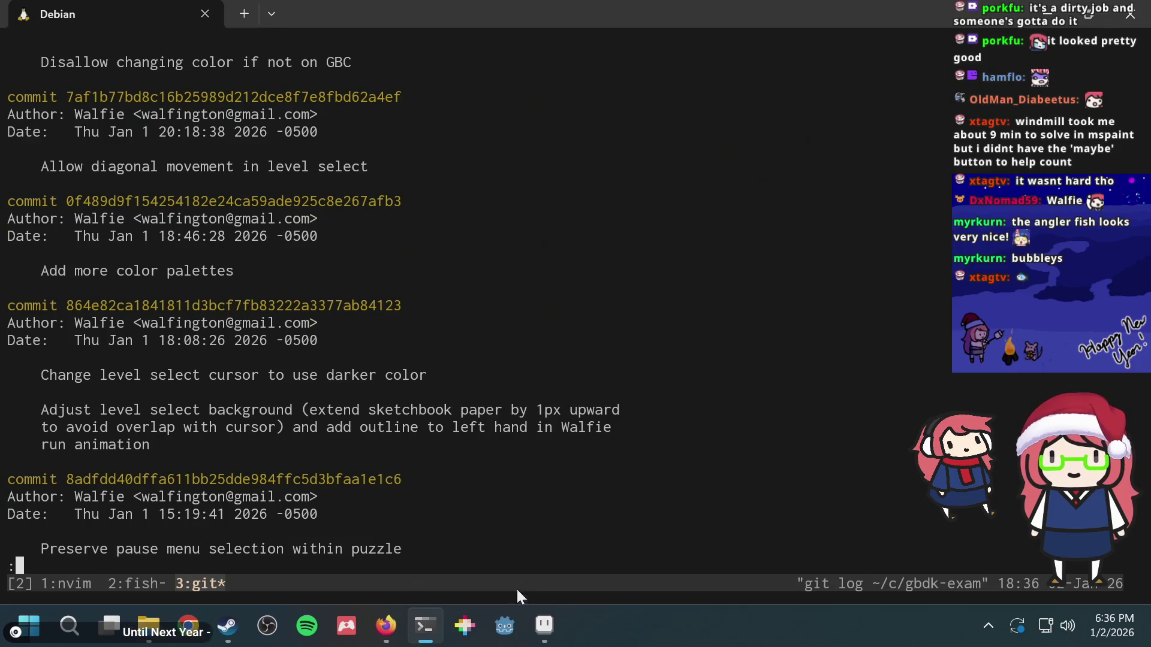
click(543, 626)
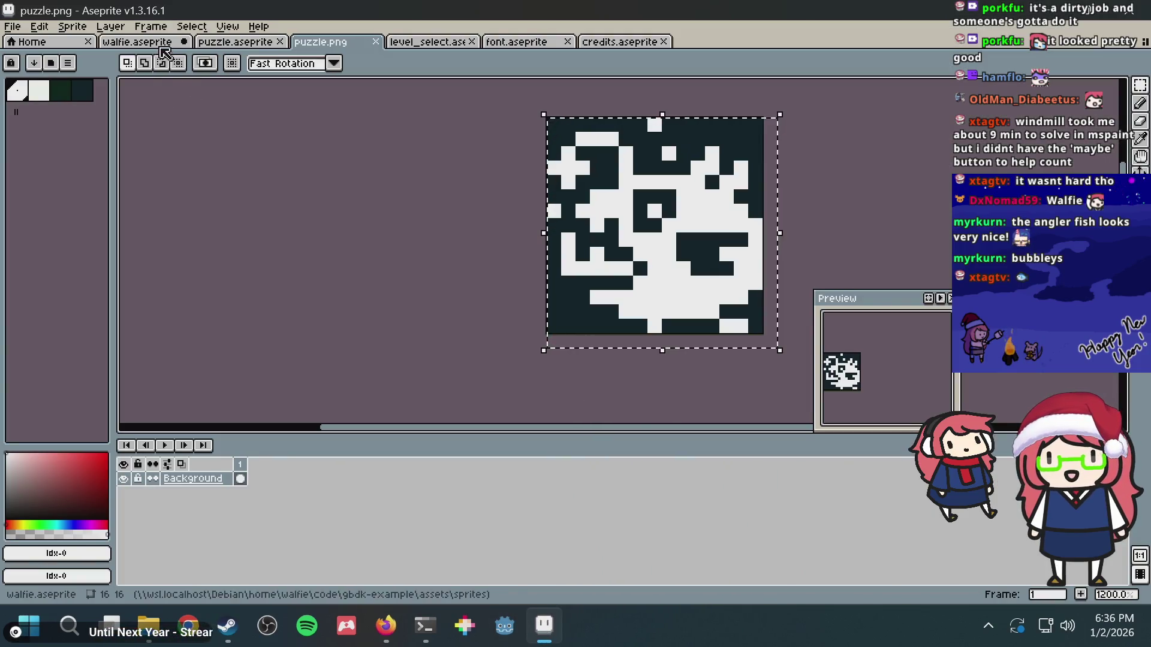
click(161, 48)
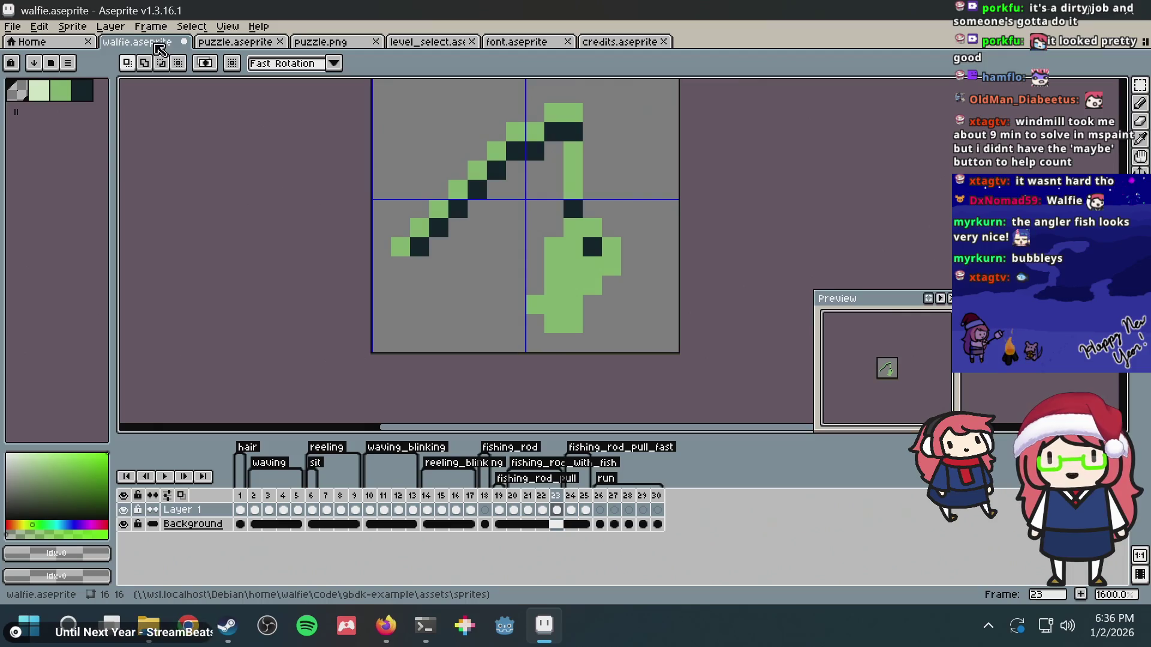
key(Return)
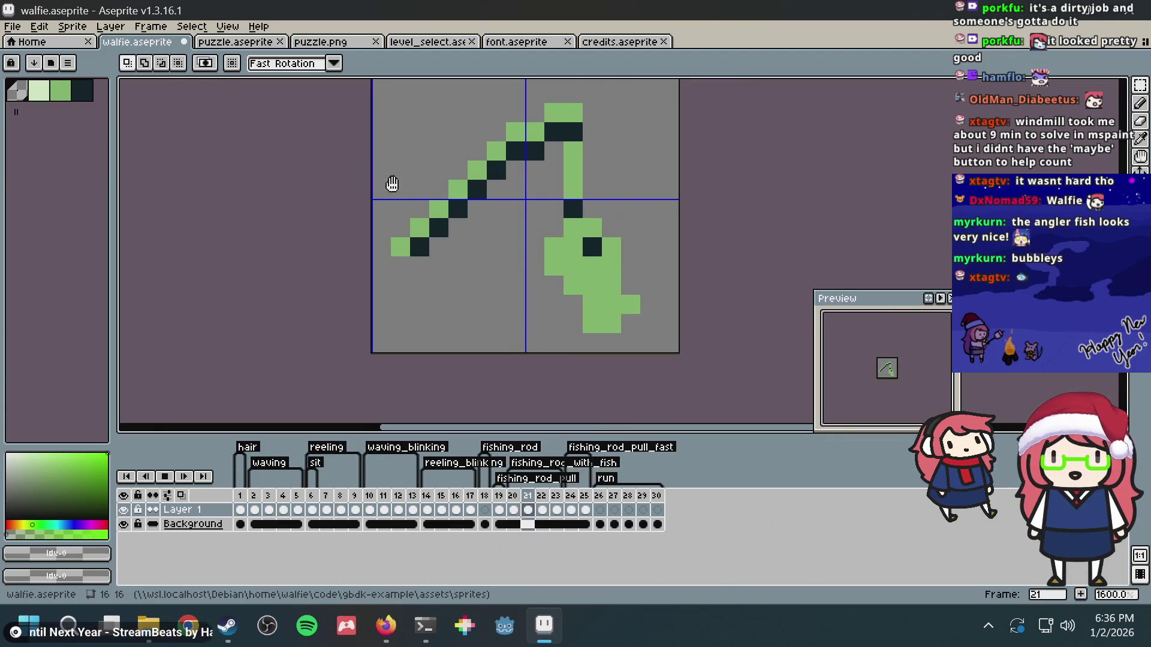
key(Return)
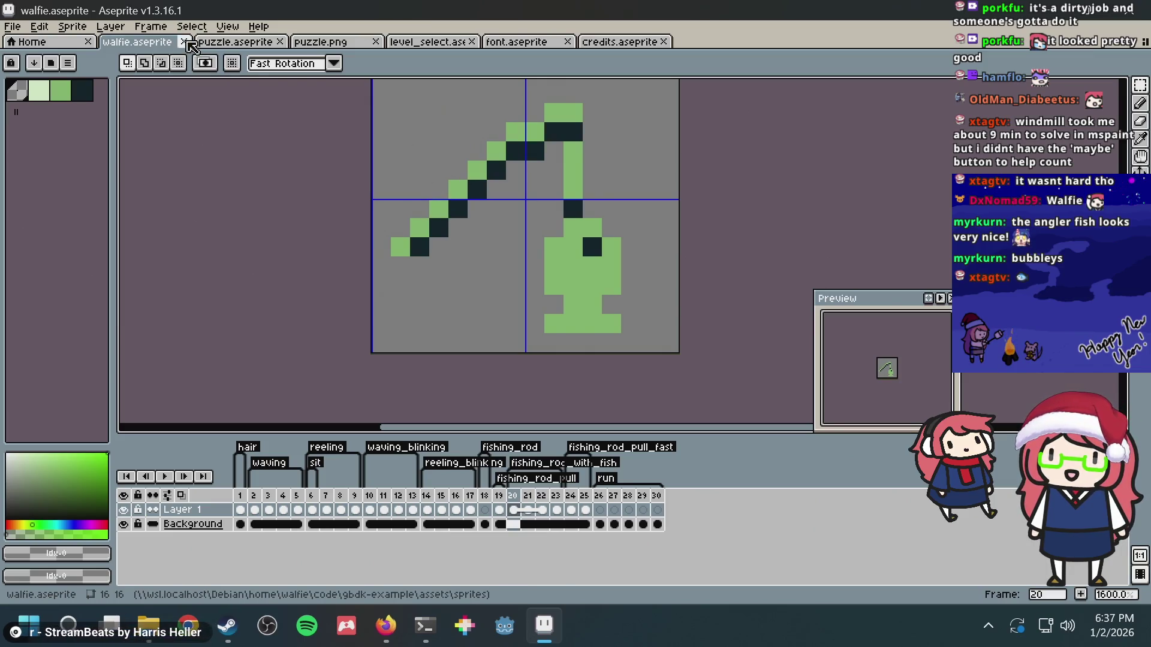
click(184, 41)
- Discard walfie.aseprite's changes, then browse the puzzle timeline and land on frame 90
click(584, 339)
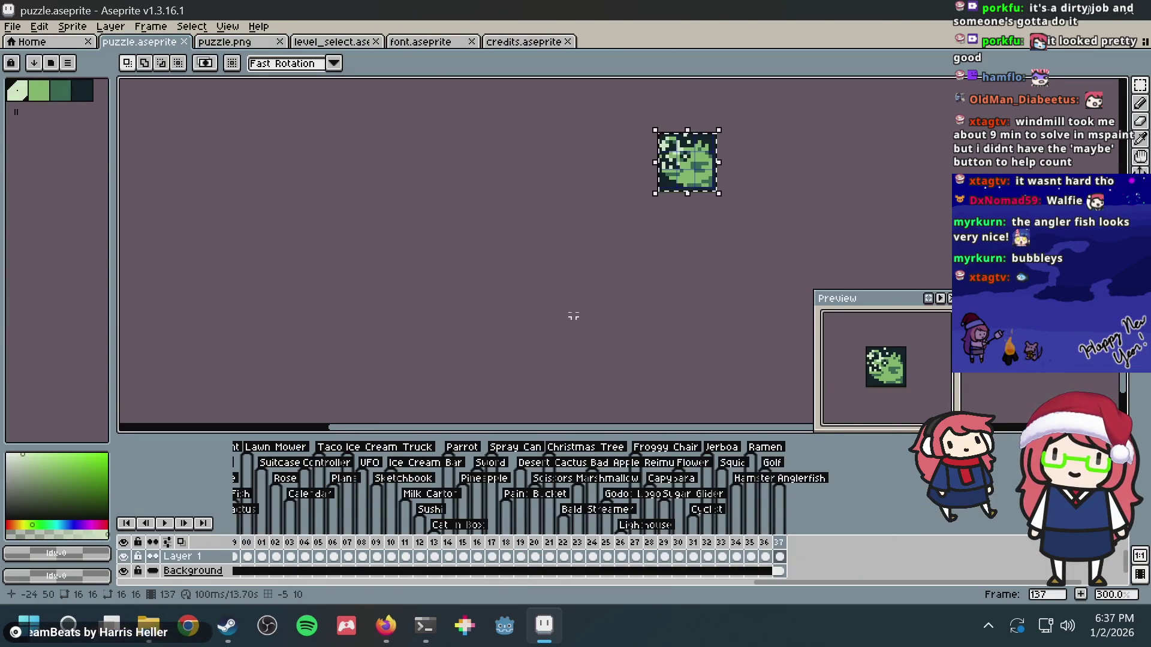
scroll(764, 257, up, 3)
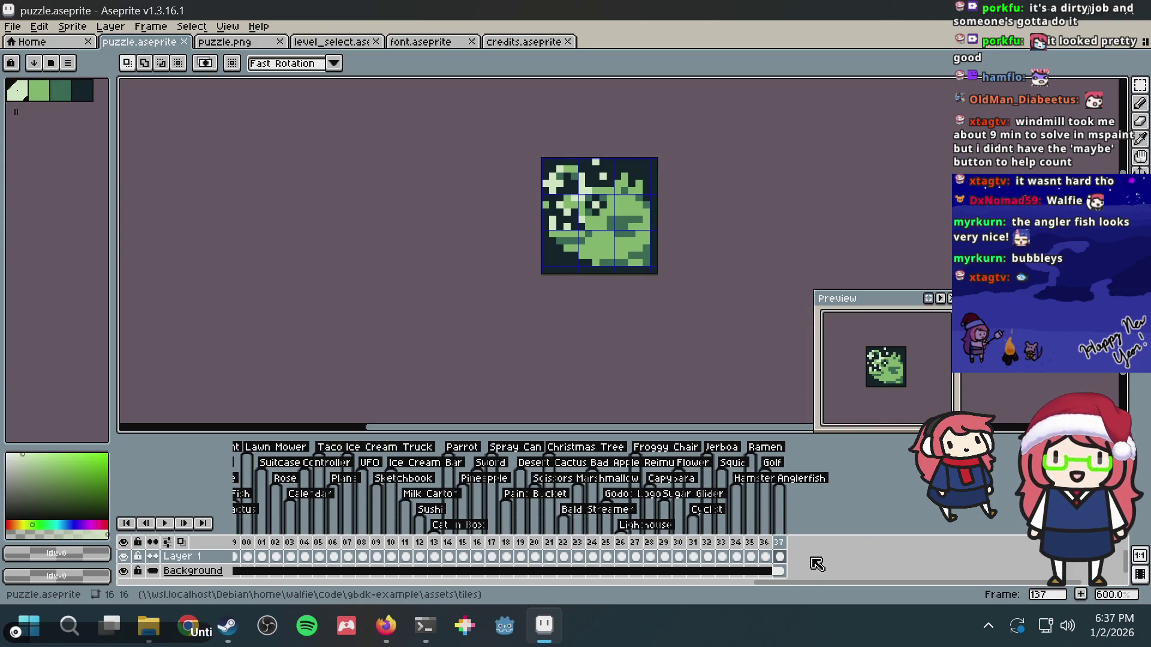
drag(817, 586, 271, 593)
click(457, 545)
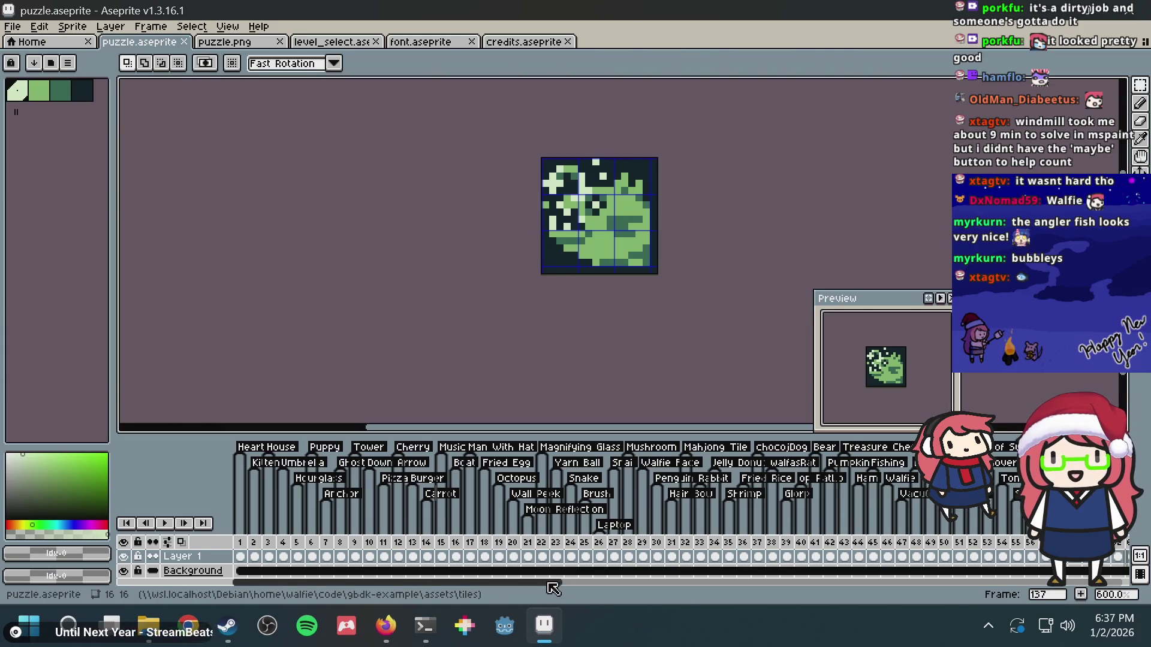
drag(551, 581, 650, 585)
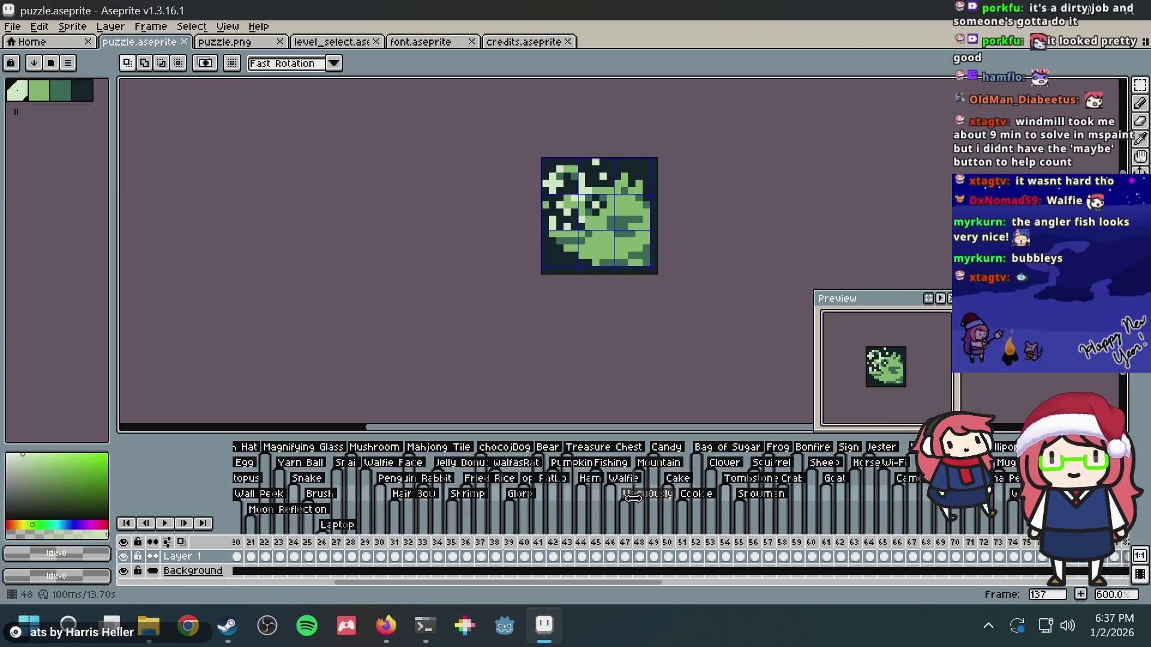
drag(465, 583, 365, 584)
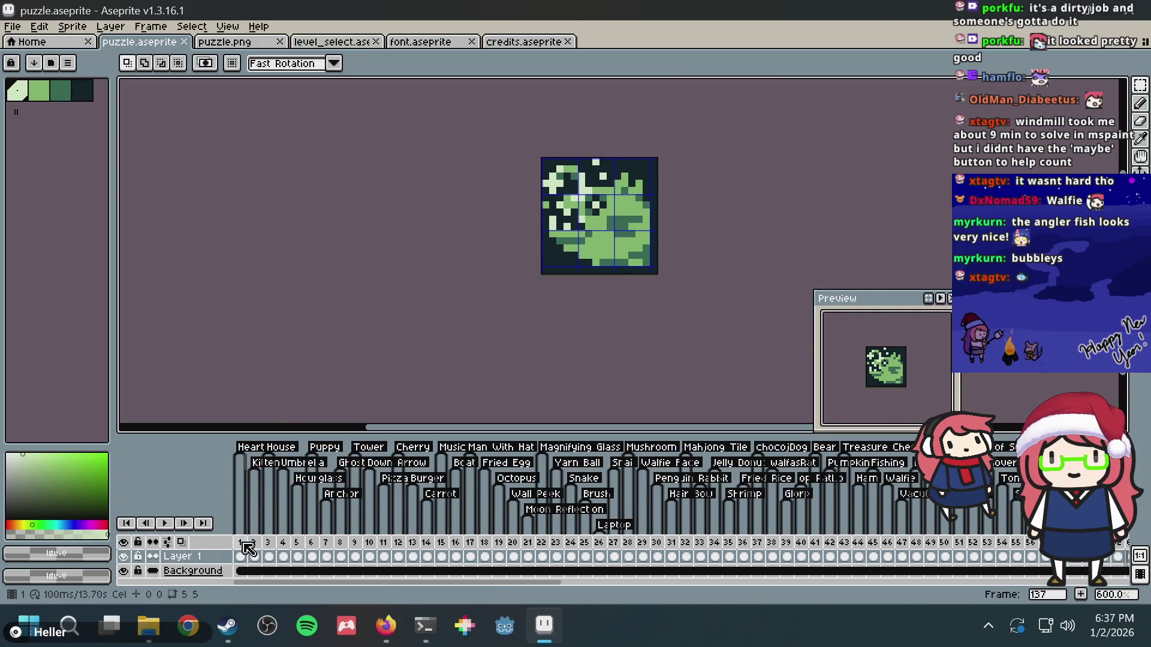
mouse_move(239, 542)
mouse_down()
mouse_move(482, 558)
mouse_move(472, 557)
mouse_move(528, 581)
mouse_move(835, 585)
mouse_up()
click(536, 557)
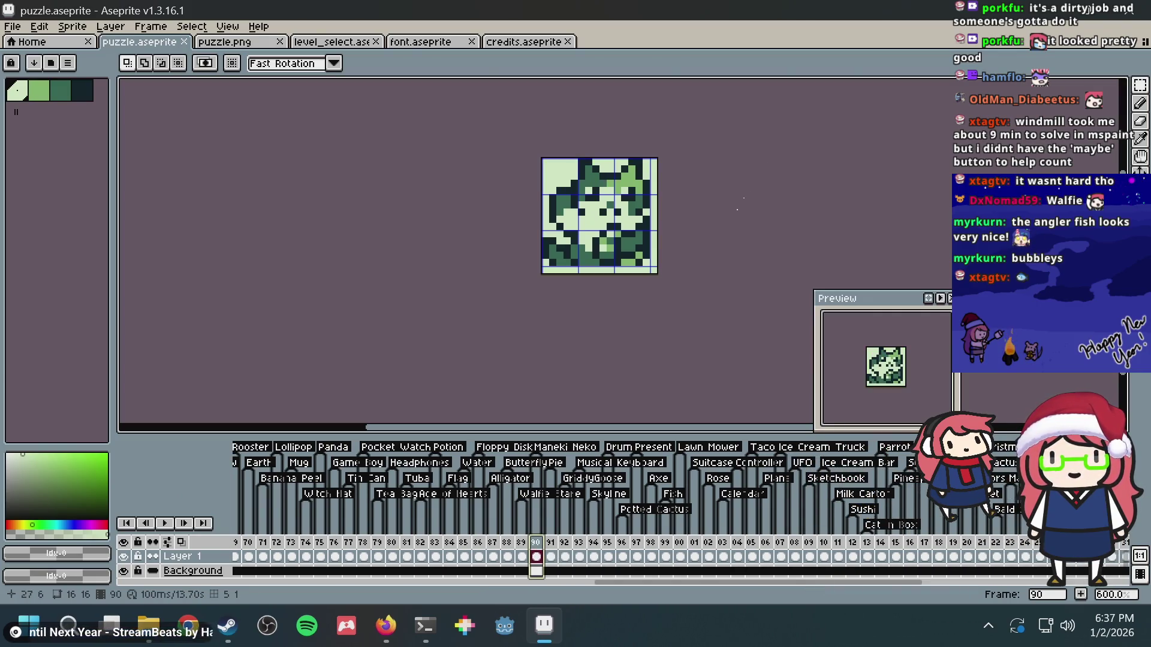
scroll(706, 226, up, 2)
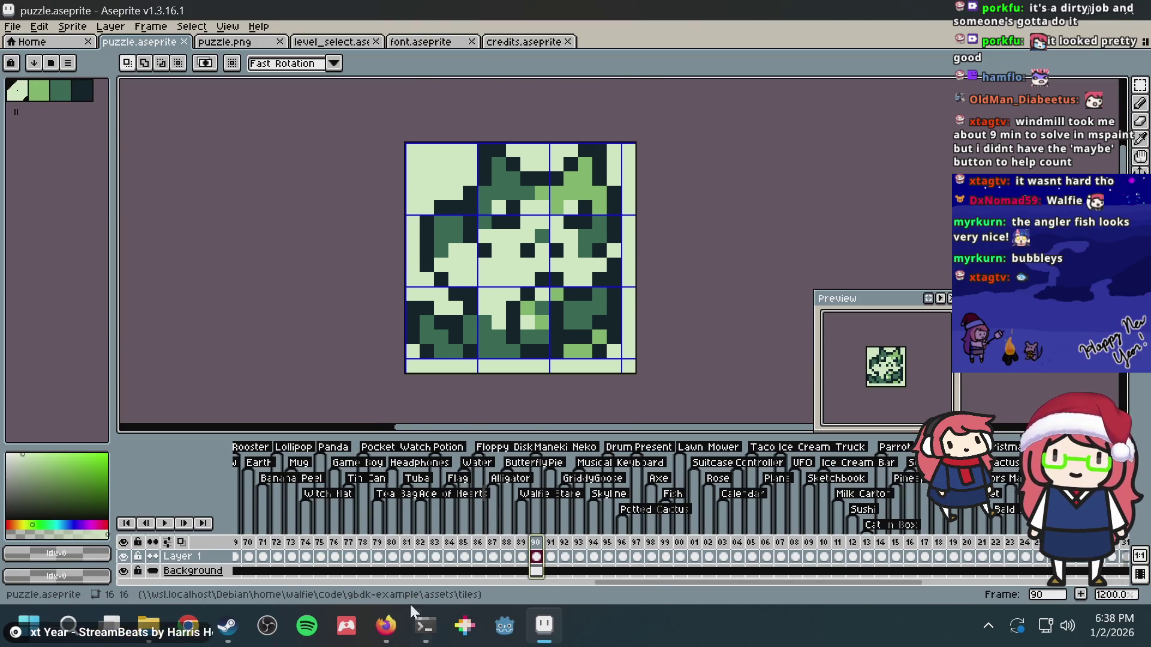
- Search DuckDuckGo for 'maneki neko' image results, then return to Aseprite
click(385, 625)
key(ctrl+t)
text(maneki neko)
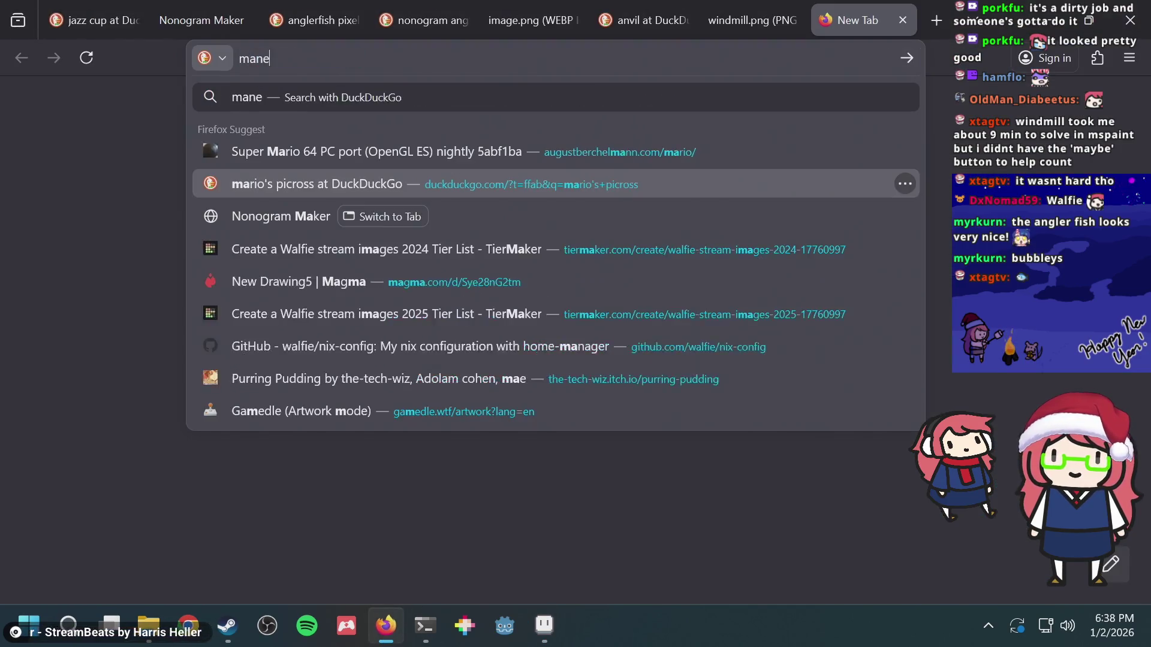
key(Return)
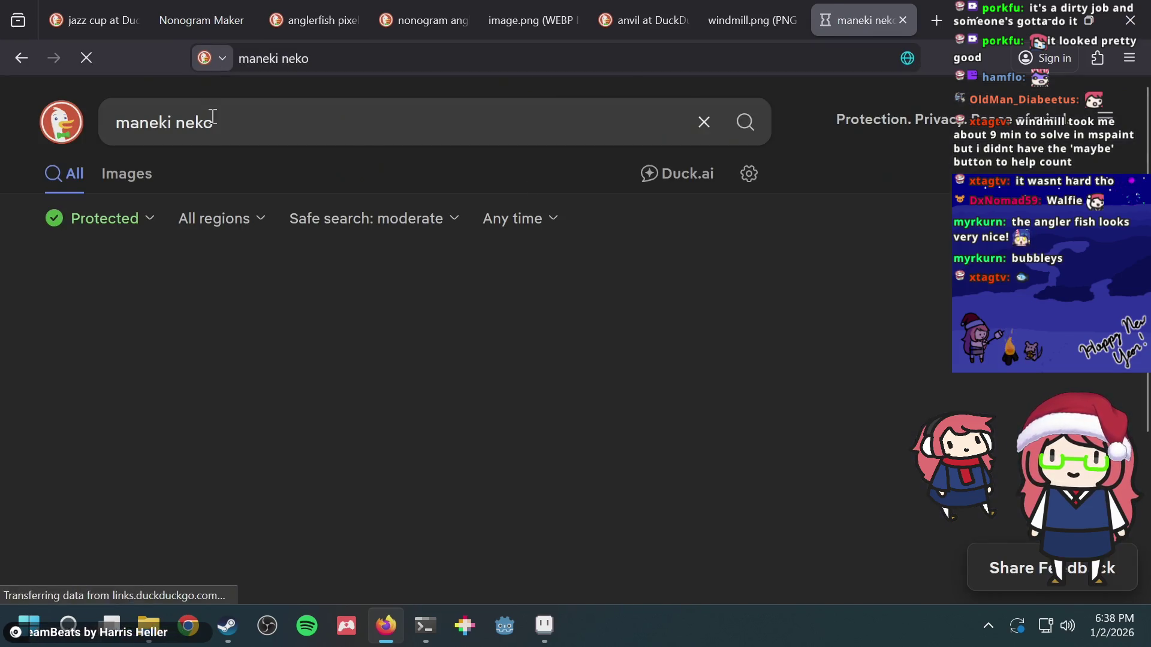
click(138, 179)
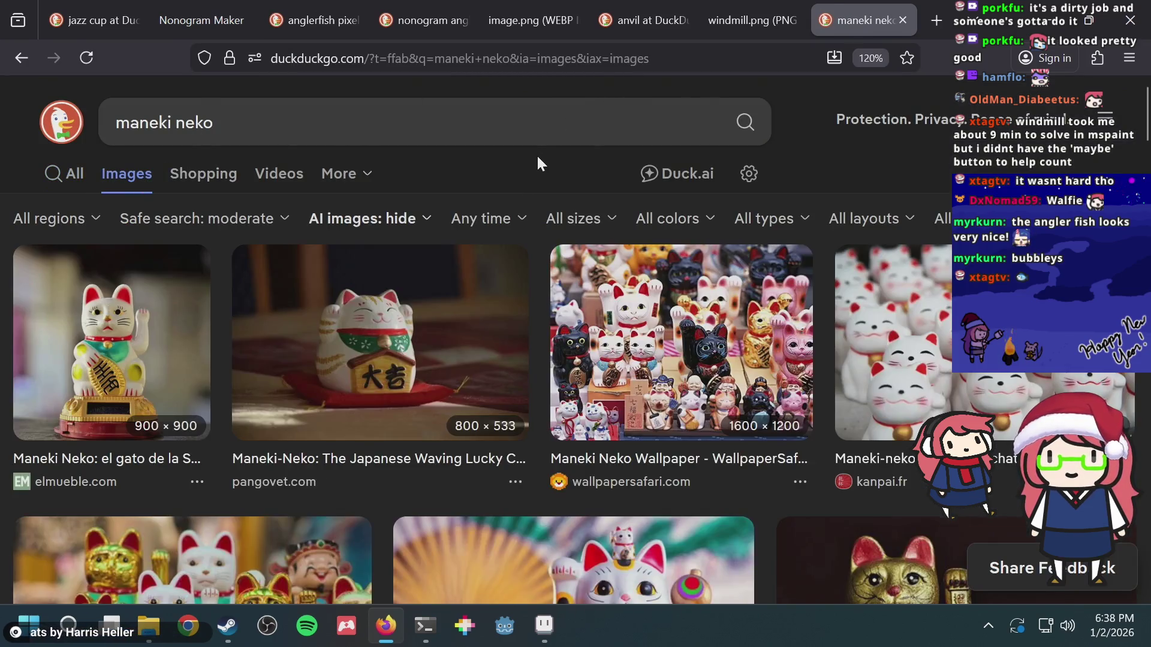
key(alt+Tab)
scroll(686, 217, up, 7)
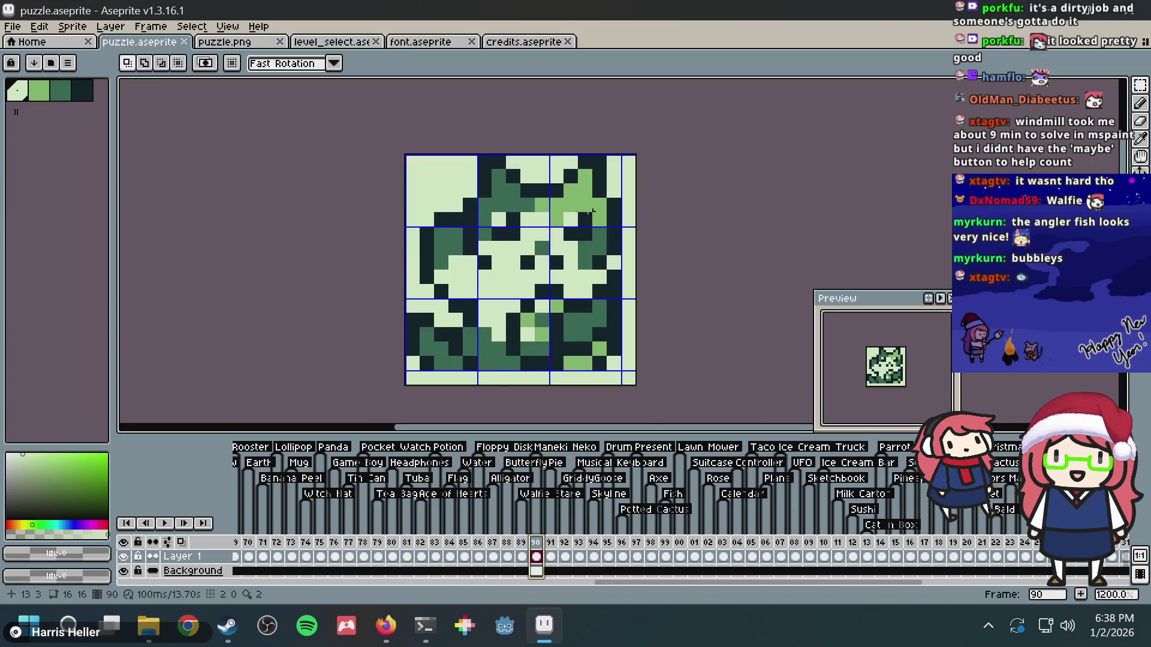
- Pan to the maneki neko face and compare it with the reference photos
scroll(585, 114, down, 2)
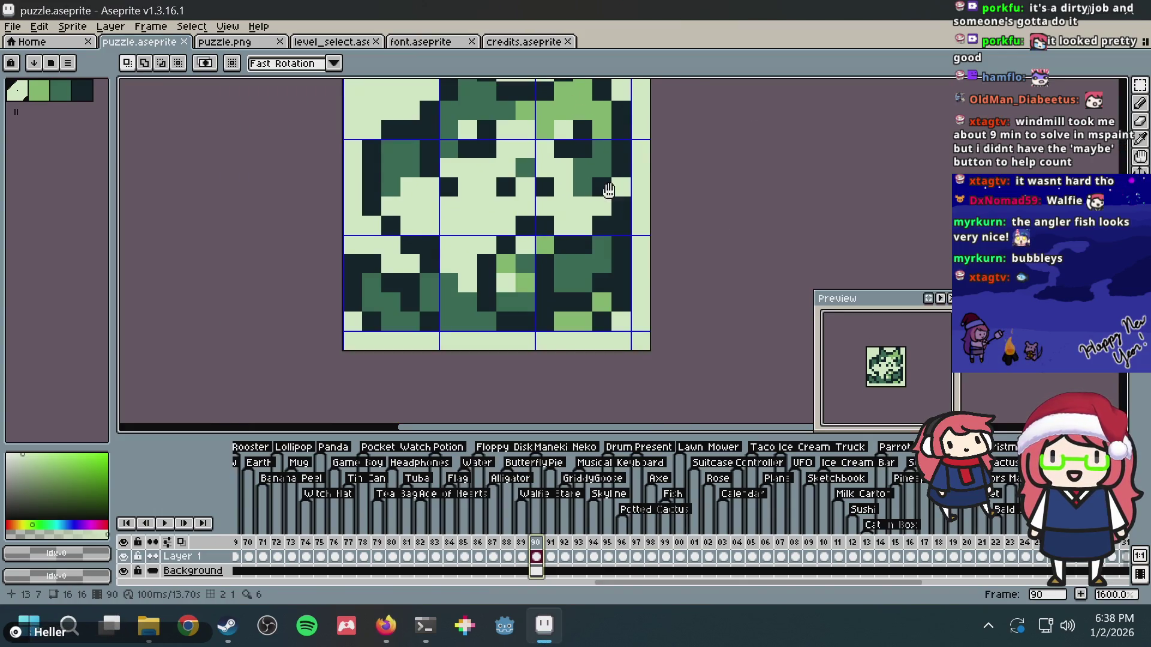
drag(608, 190, 592, 225)
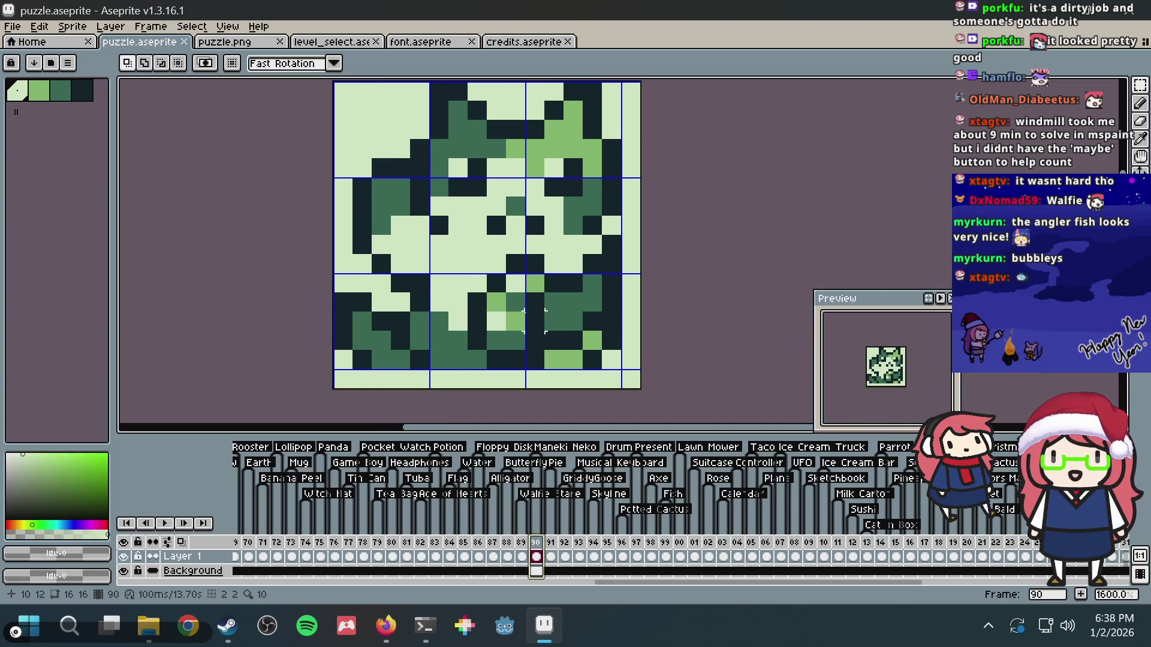
mouse_move(476, 273)
mouse_down()
mouse_move(507, 291)
mouse_move(526, 351)
mouse_up()
key(alt+Tab)
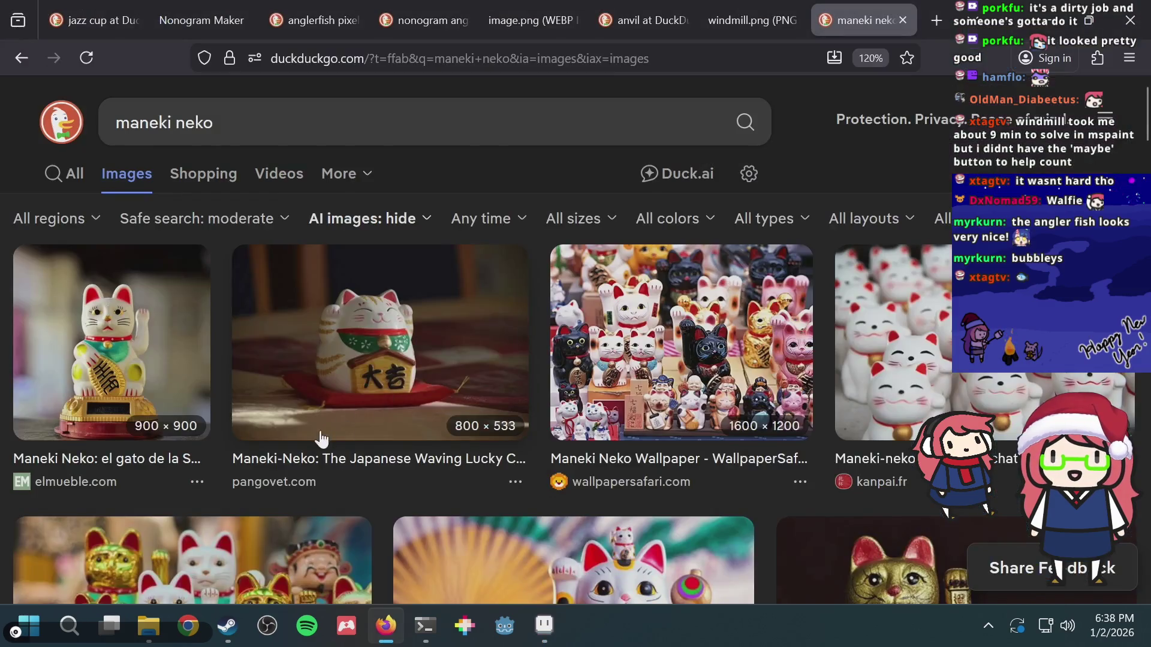
key(alt+Tab)
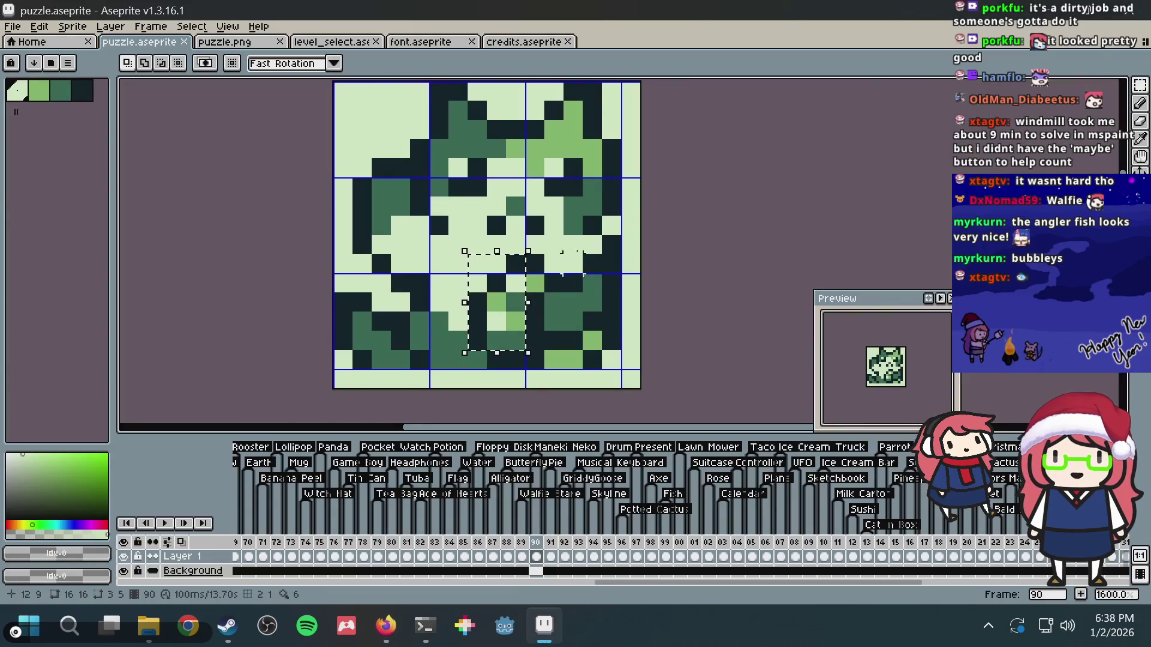
scroll(381, 188, down, 3)
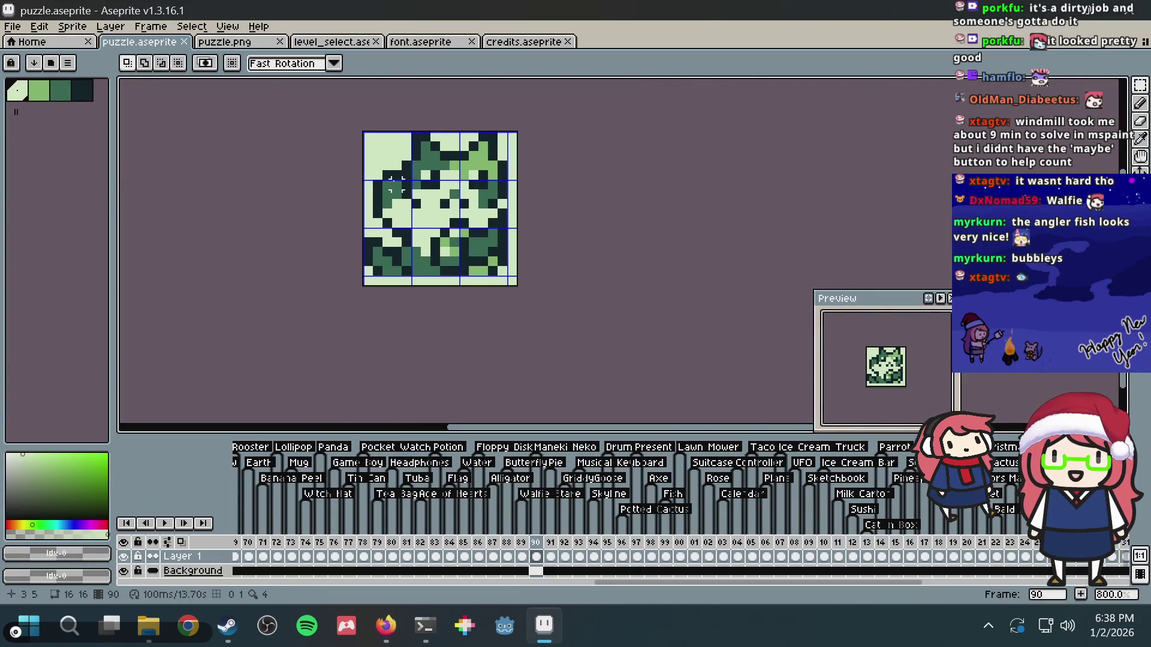
scroll(396, 184, up, 3)
scroll(396, 184, down, 3)
key(alt+Tab)
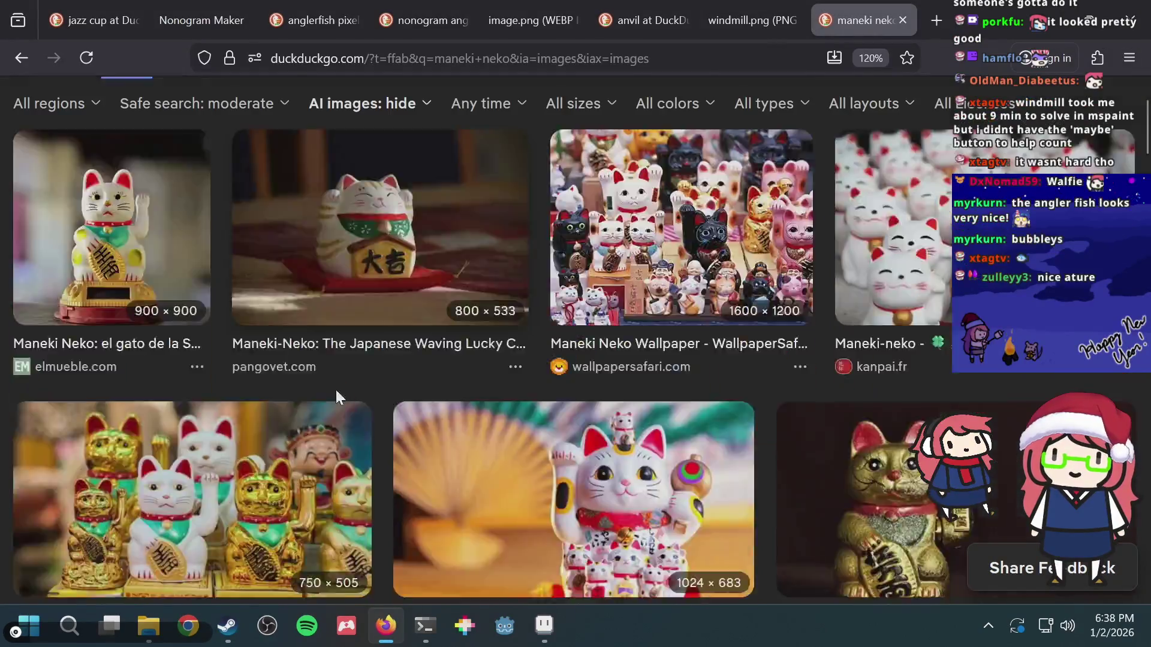
scroll(336, 390, down, 2)
scroll(336, 390, up, 4)
key(alt+Tab)
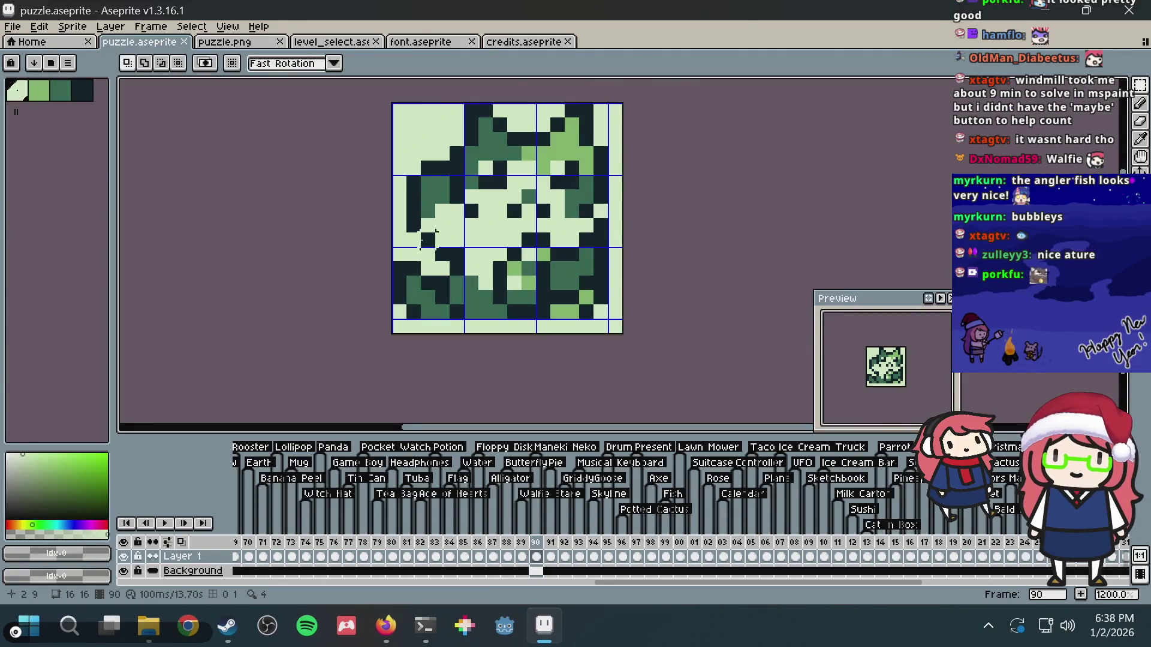
scroll(428, 238, up, 1)
- With the Pencil and darkest colour, darken the row 6 pixel and clear dark pixels in rows 7 and 8
key(b)
alt+click(450, 206)
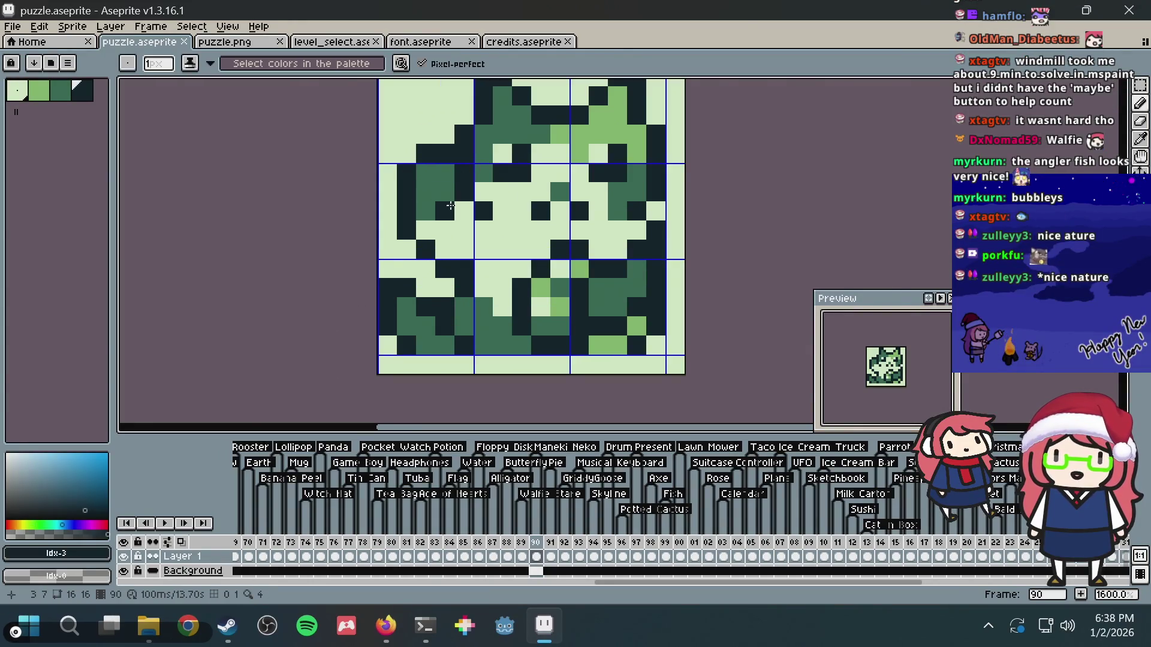
right_click(450, 205)
click(440, 201)
scroll(685, 220, down, 1)
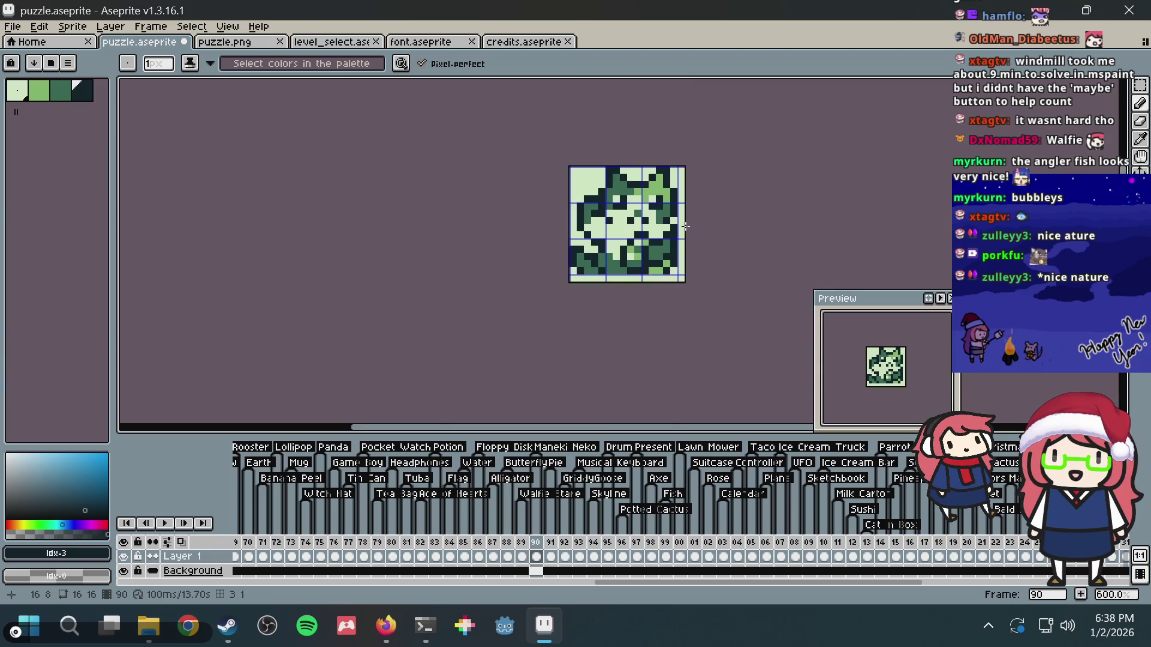
scroll(685, 222, up, 1)
right_click(444, 220)
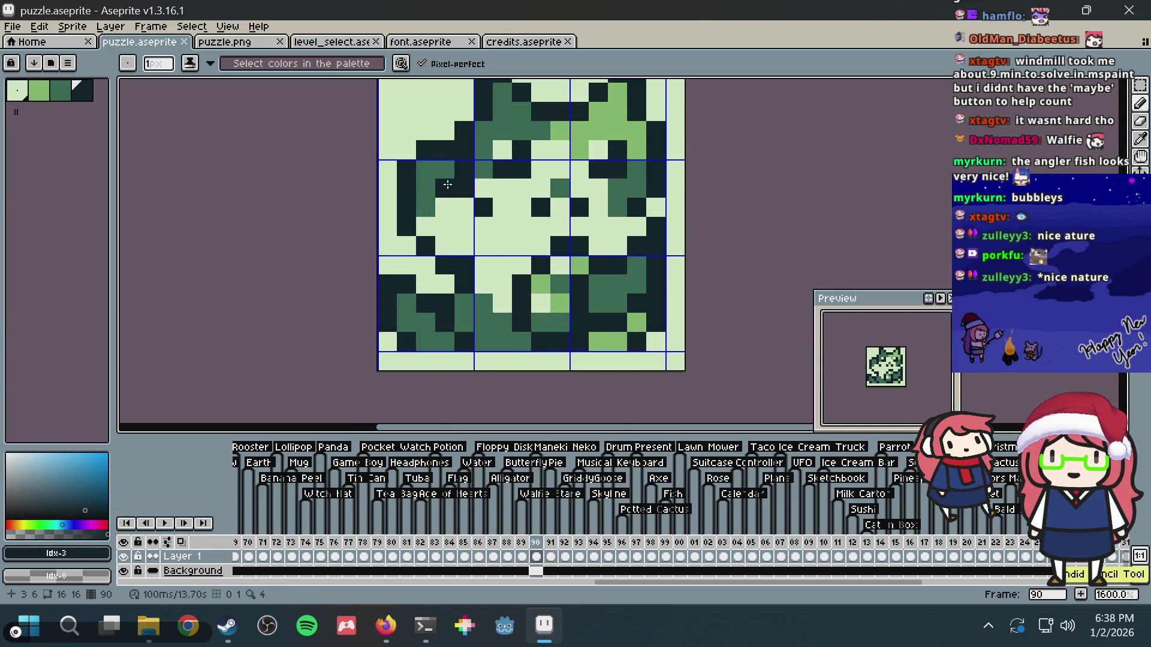
scroll(772, 189, down, 1)
scroll(771, 189, down, 3)
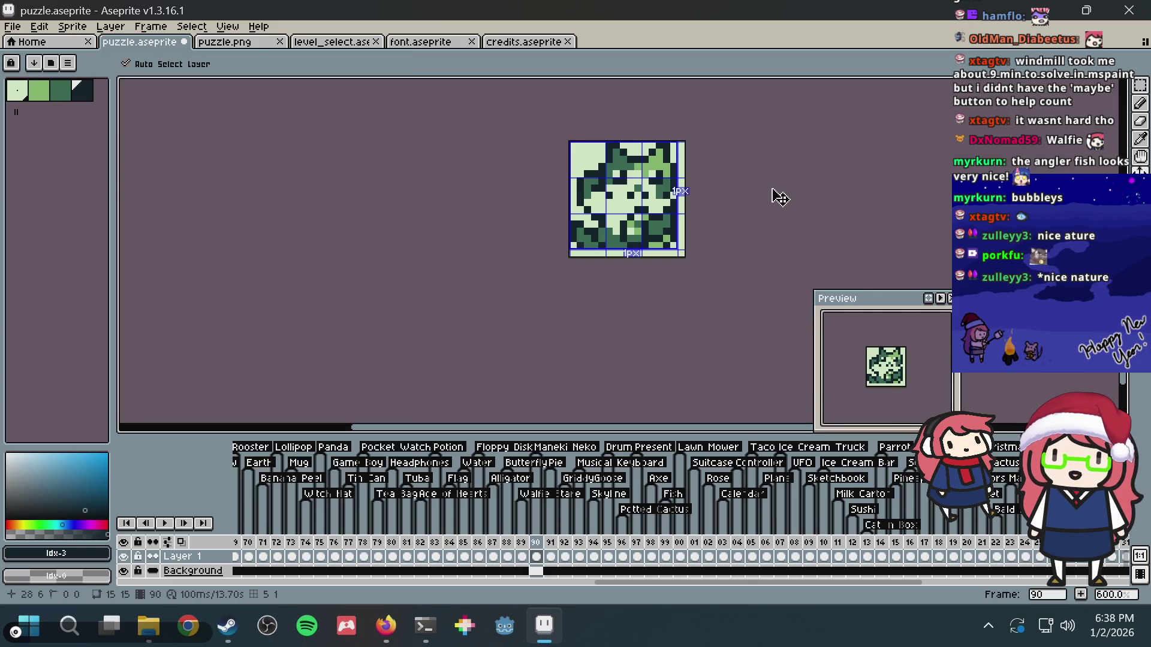
scroll(772, 189, up, 3)
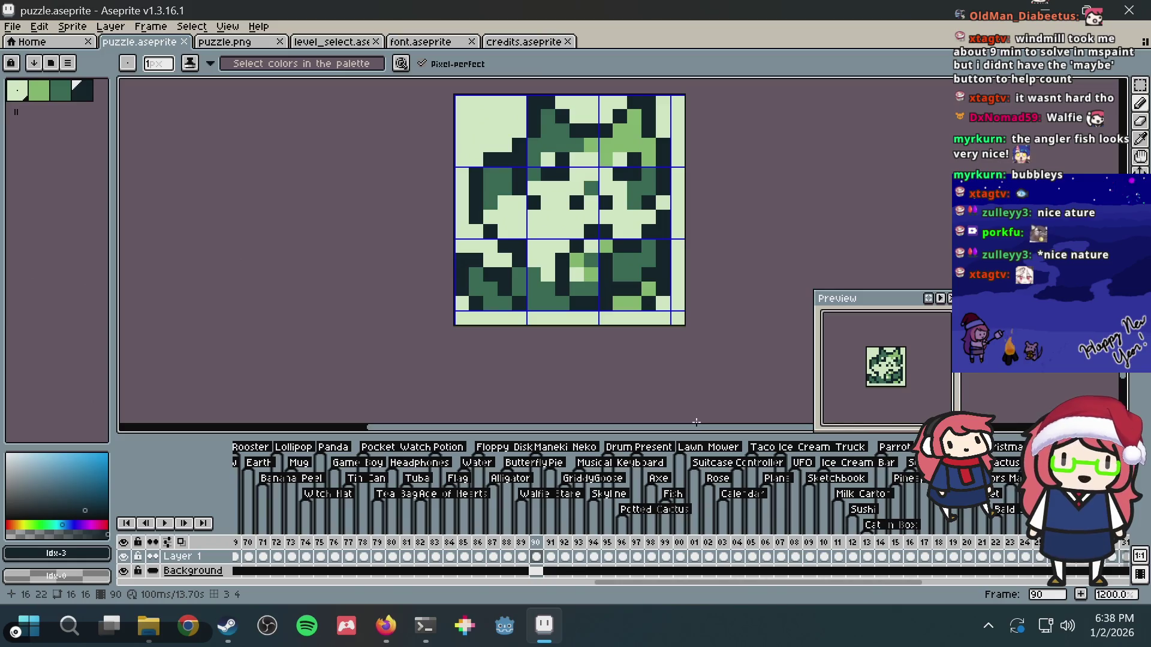
- Recheck the reference photos, then bring up frame 137 on the canvas
key(alt+Tab)
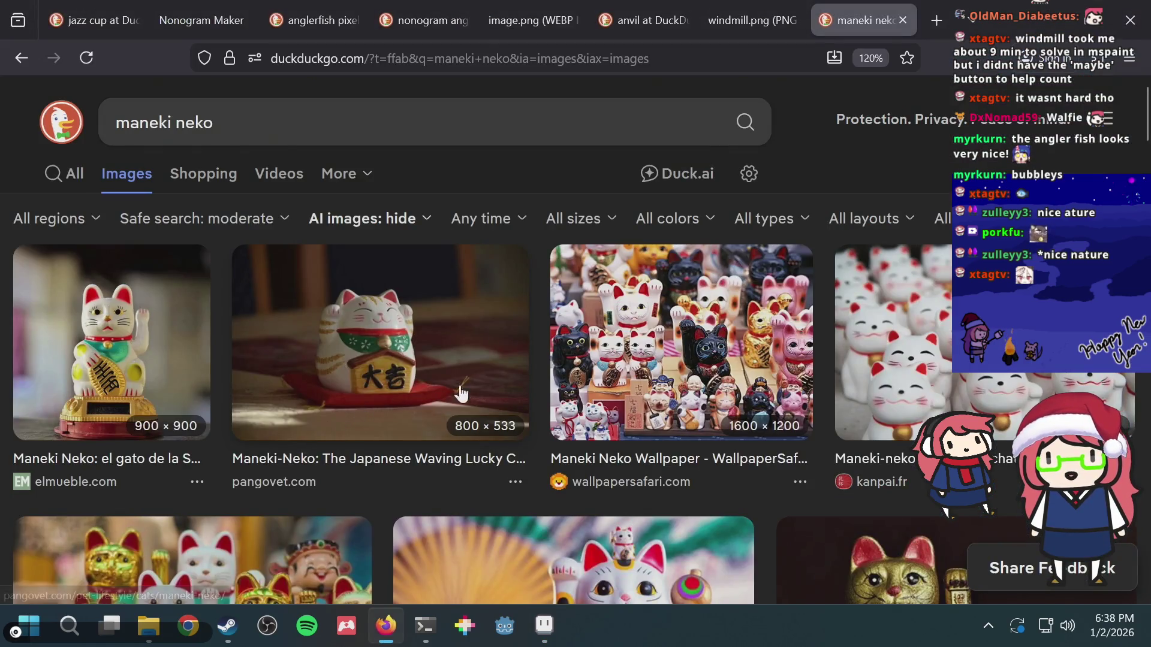
key(alt+Tab)
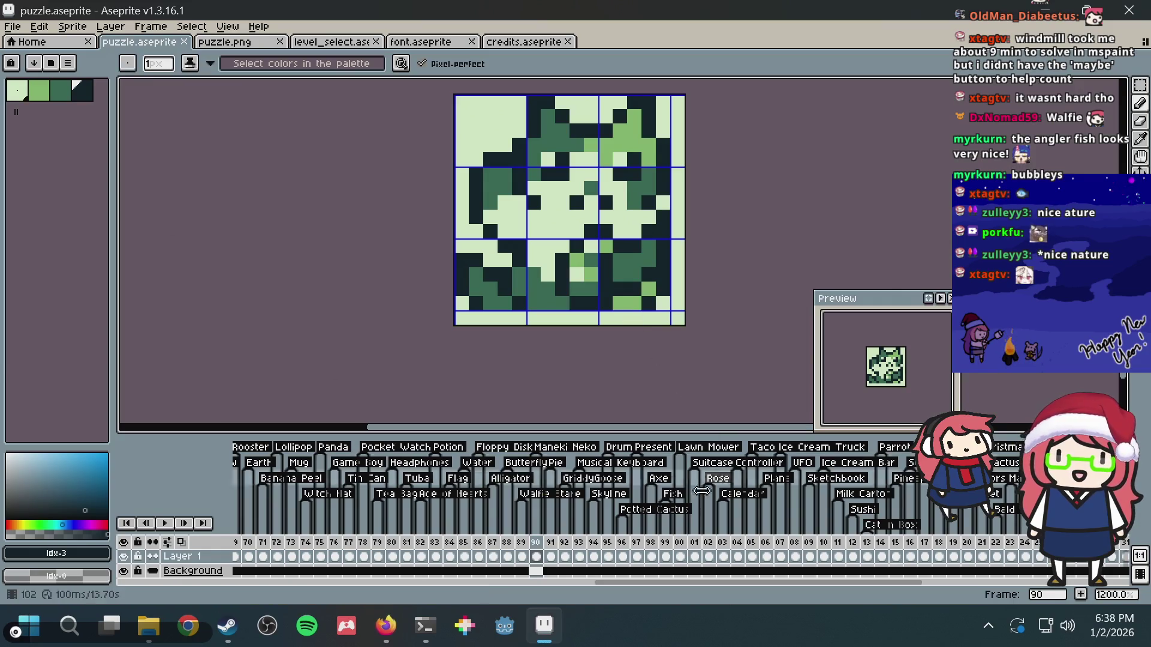
drag(637, 591, 831, 593)
click(674, 558)
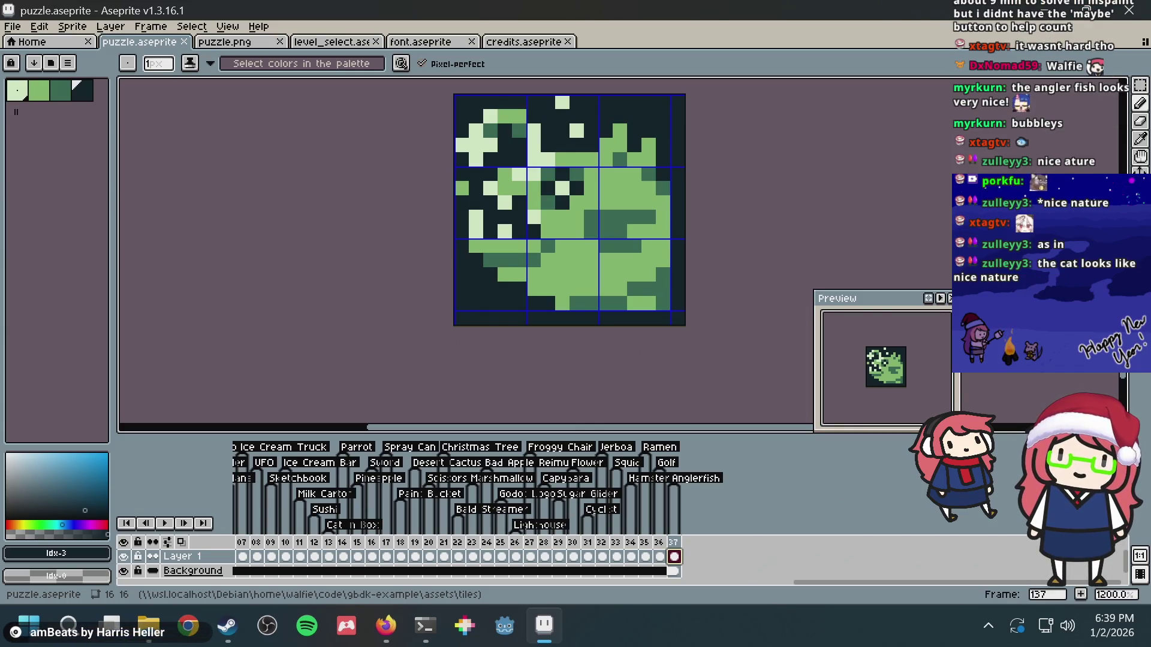
- Toggle the timeline off and on, then review frames 38 through 56
key(Tab)
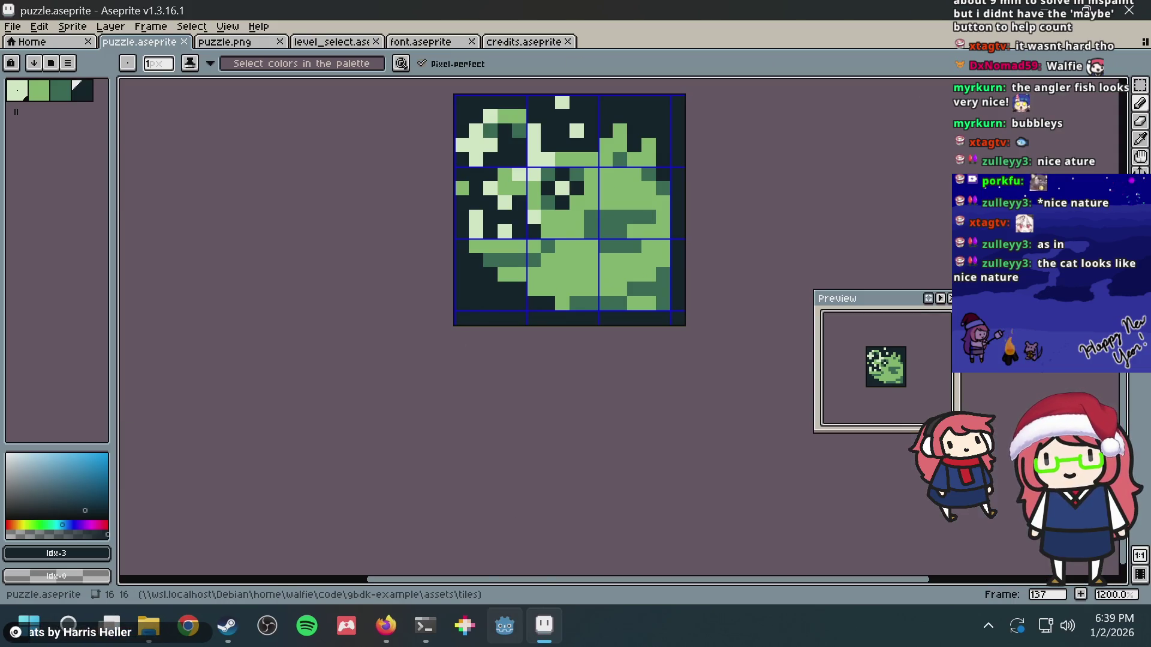
key(Tab)
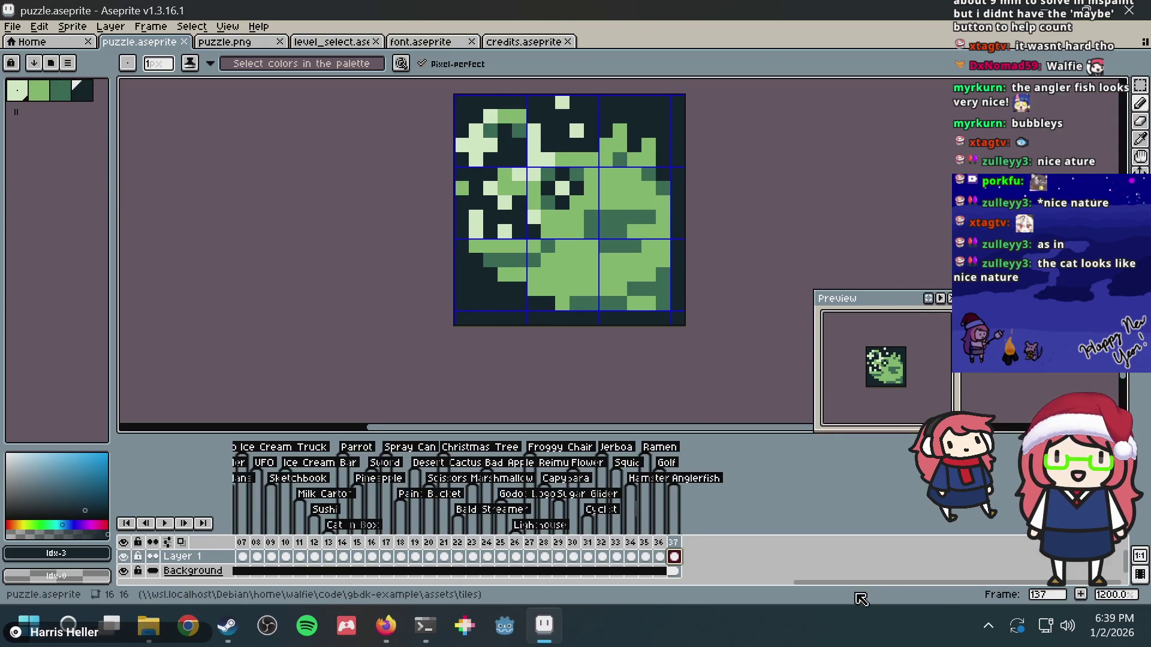
drag(866, 586, 441, 597)
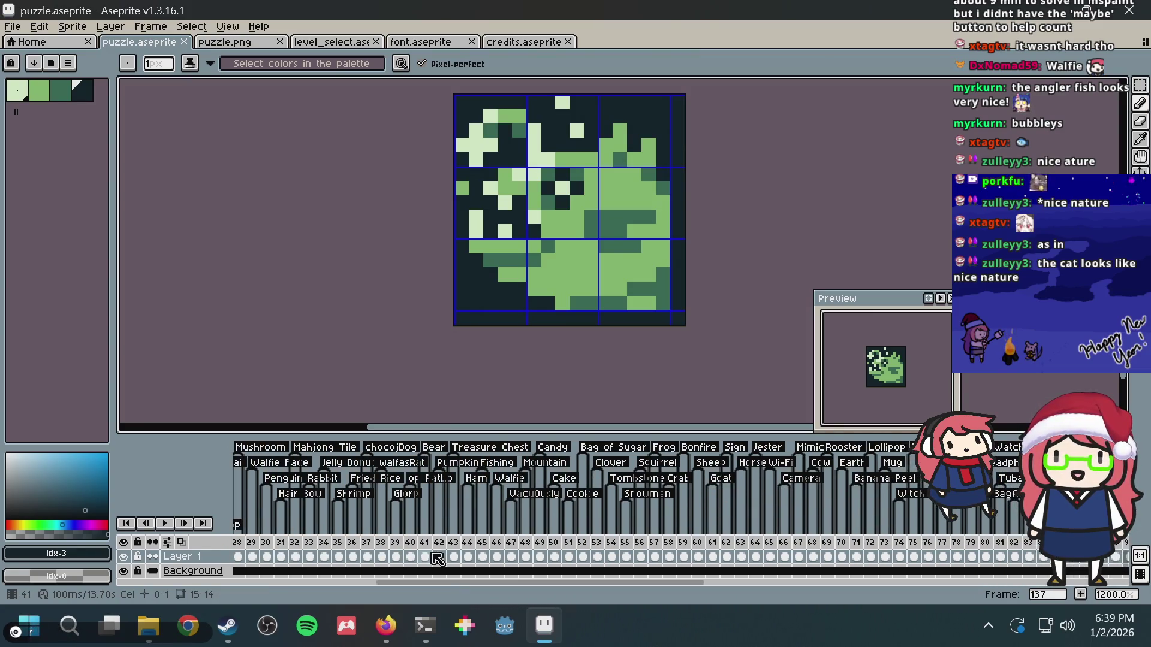
click(639, 556)
mouse_move(639, 556)
mouse_down()
mouse_move(282, 573)
mouse_move(899, 549)
mouse_move(942, 542)
mouse_move(974, 516)
mouse_move(996, 521)
mouse_move(1014, 554)
mouse_up()
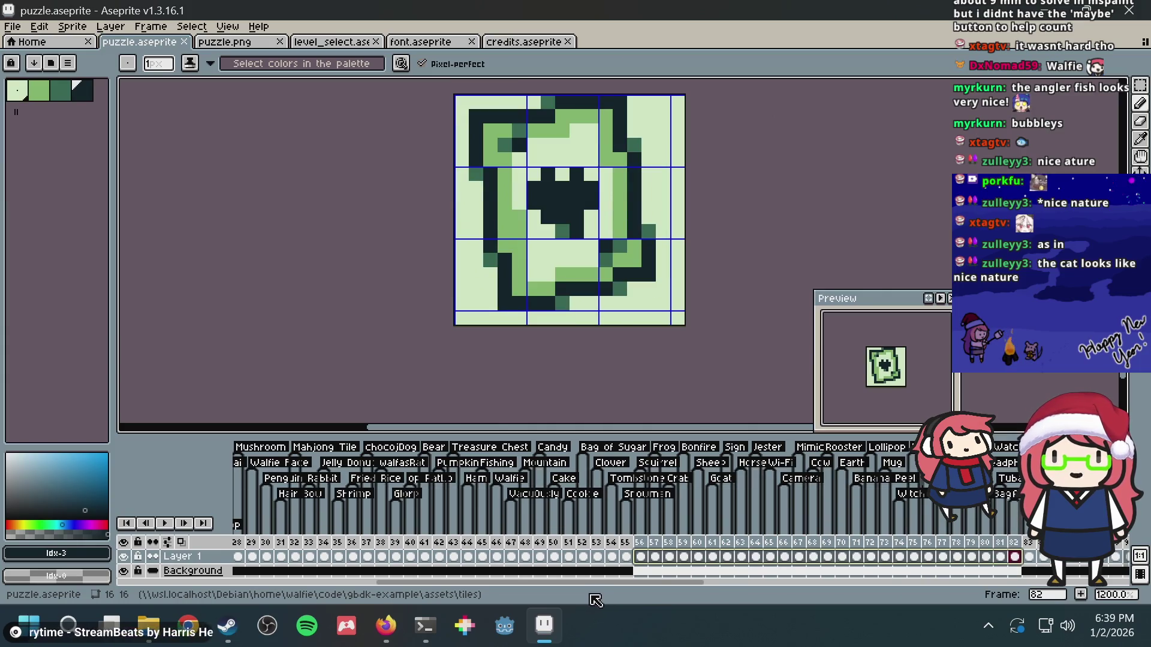
- Review frames 82 through 88, clear the frame range, and jump to the last frame, 137
drag(615, 584, 753, 602)
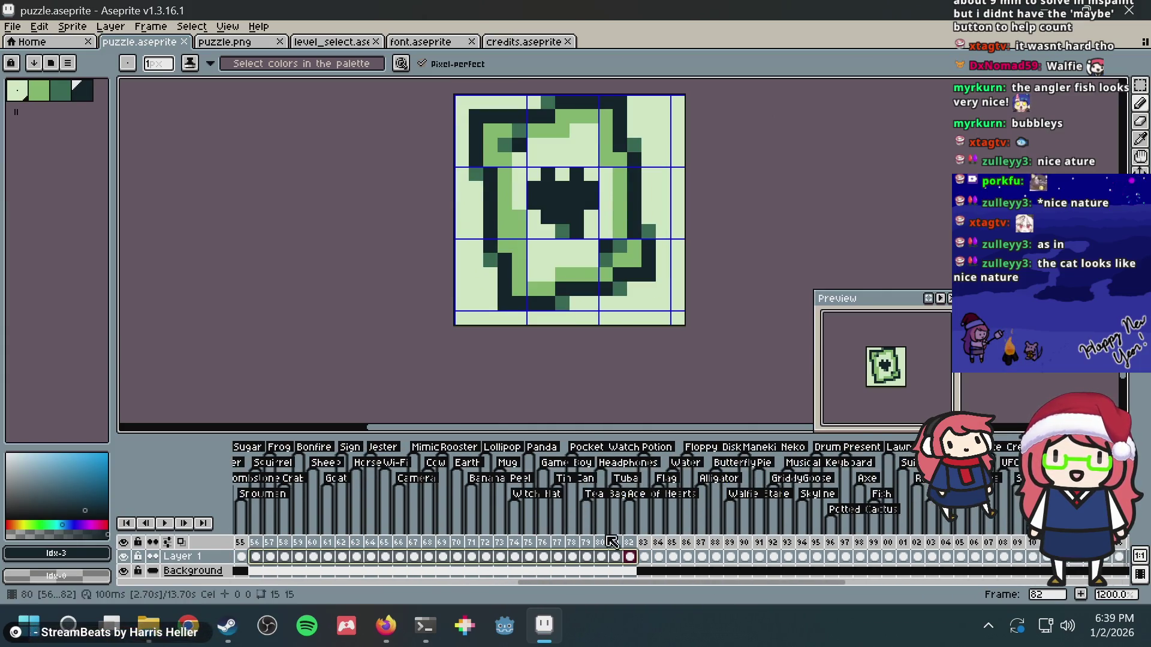
click(673, 552)
mouse_move(628, 556)
mouse_down()
mouse_move(718, 554)
mouse_move(625, 558)
mouse_move(586, 546)
mouse_move(706, 544)
mouse_up()
key(Right)
key(Right)
key(Right)
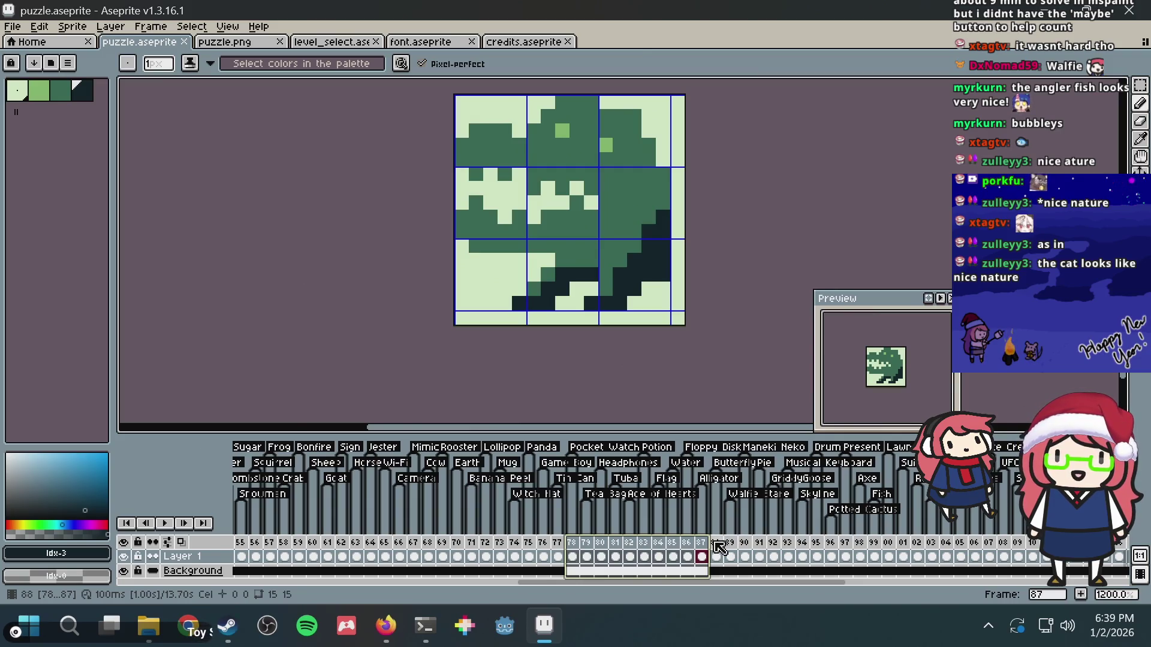
scroll(610, 187, down, 3)
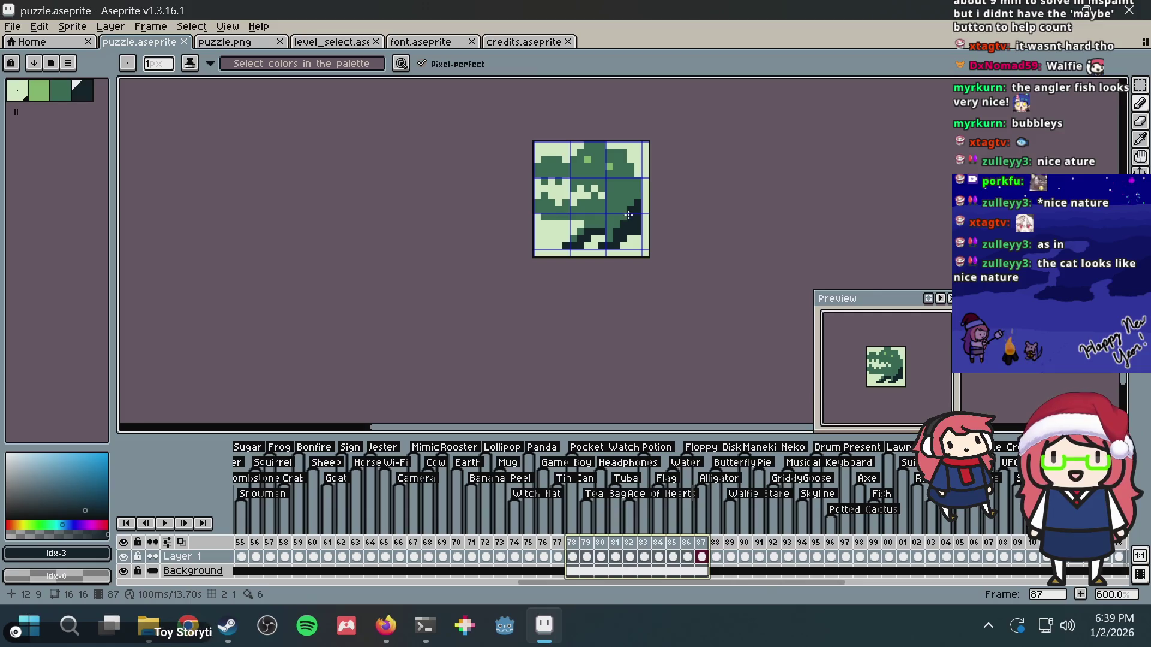
key(m)
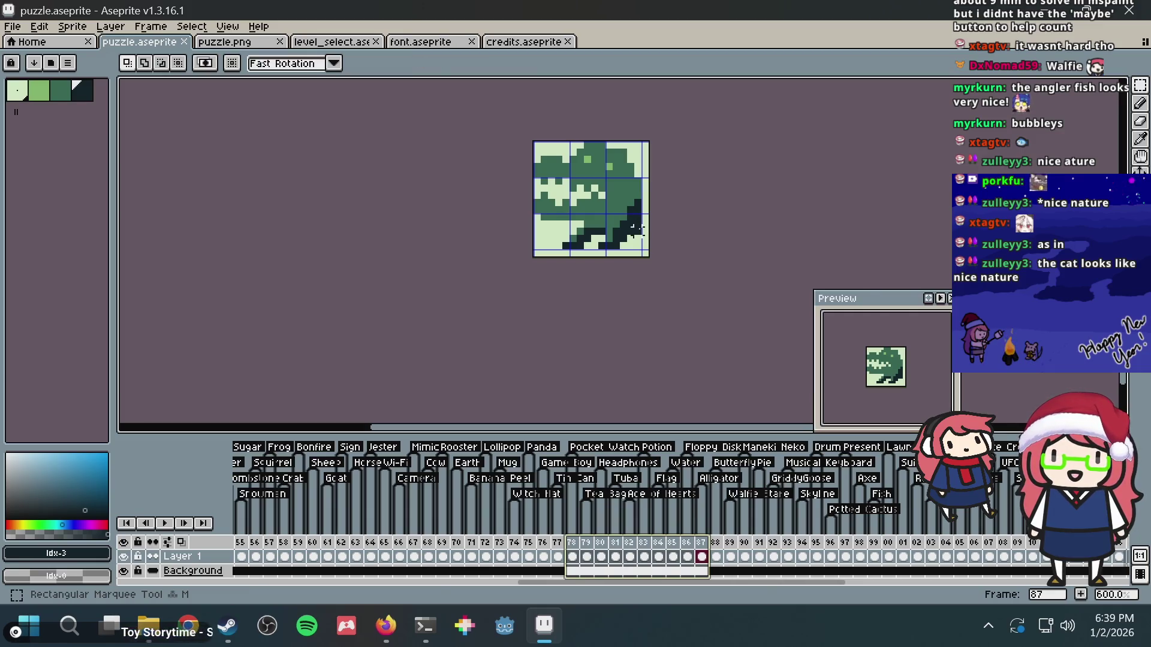
key(Escape)
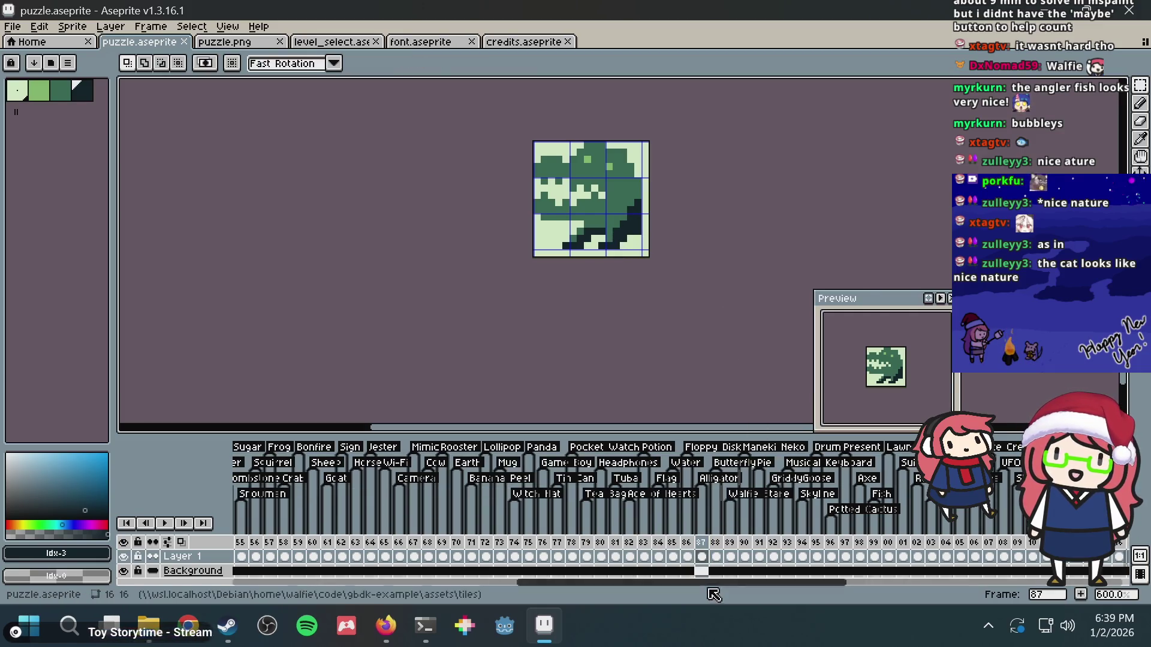
mouse_move(707, 583)
mouse_down()
mouse_move(839, 582)
mouse_move(929, 560)
mouse_move(841, 548)
mouse_move(779, 585)
mouse_move(715, 594)
mouse_move(851, 585)
mouse_up()
click(829, 552)
- Compare frames 136, 137 and the pot on frame 135, zooming in and out
click(844, 555)
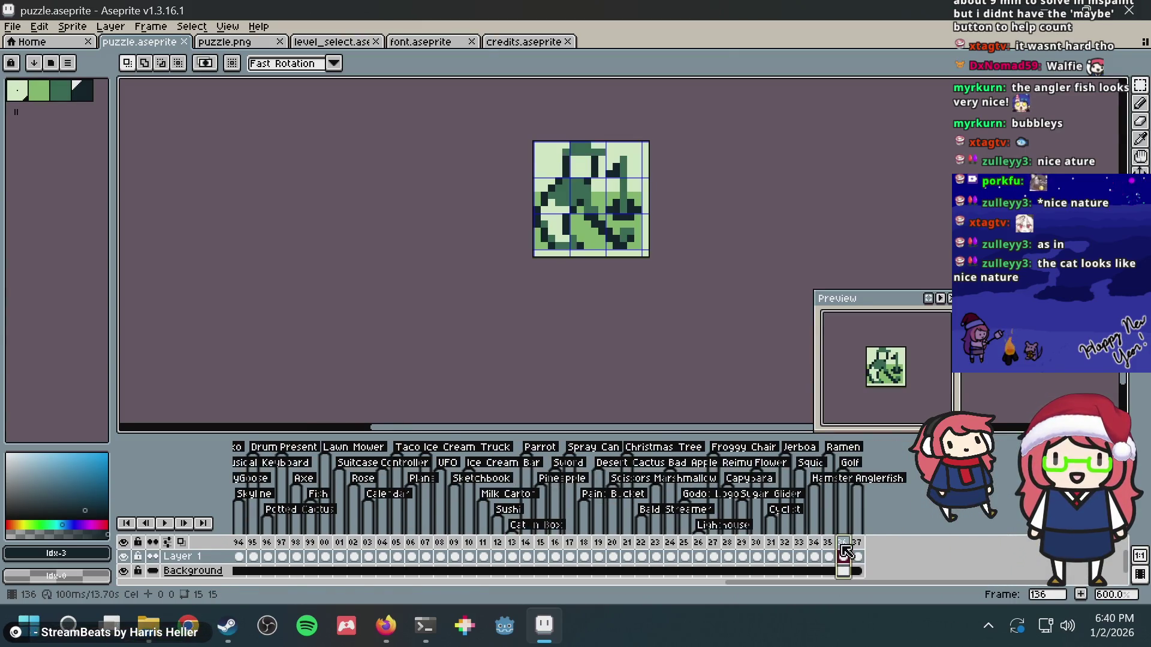
click(828, 557)
click(861, 545)
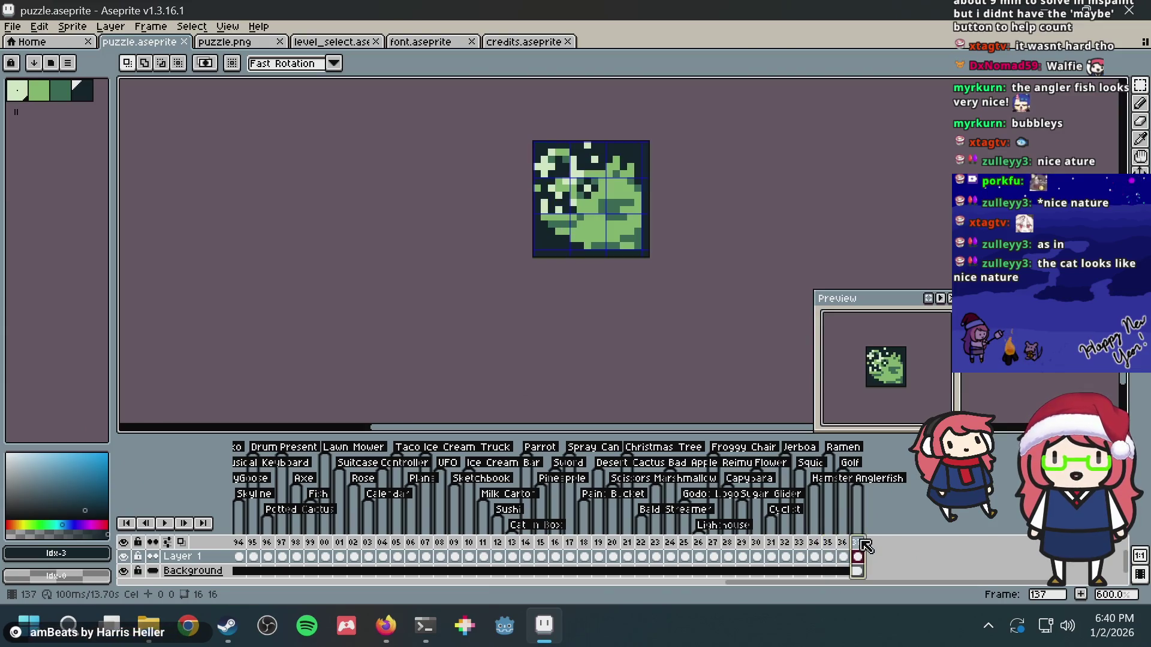
click(829, 543)
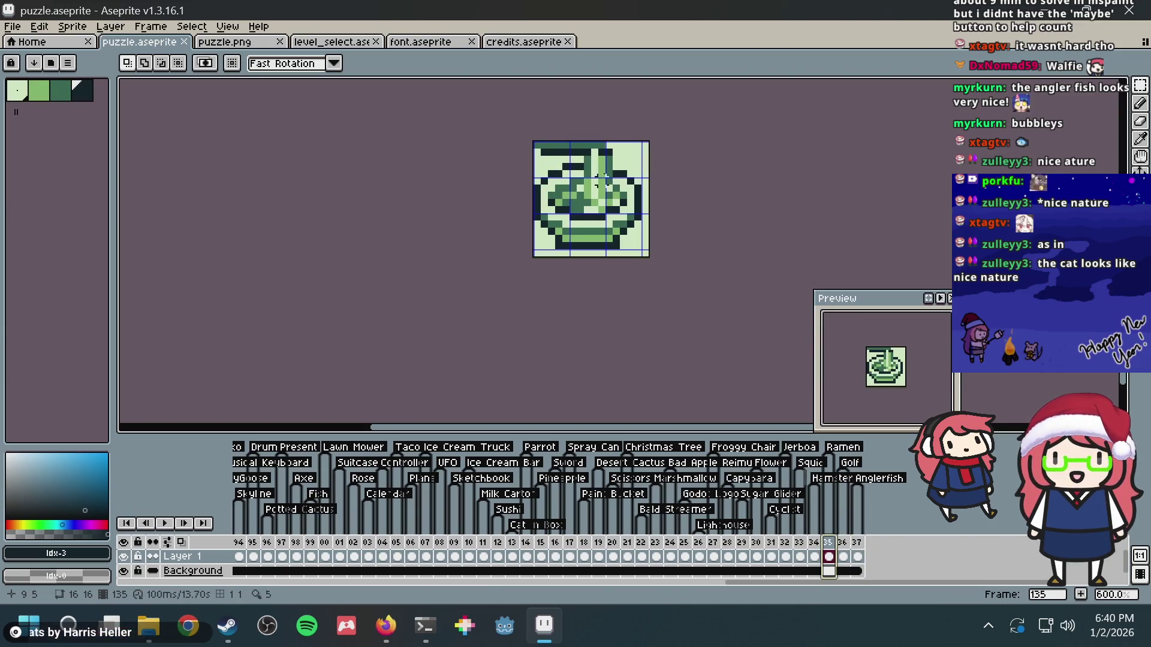
scroll(603, 179, down, 1)
scroll(606, 198, up, 5)
scroll(622, 239, down, 5)
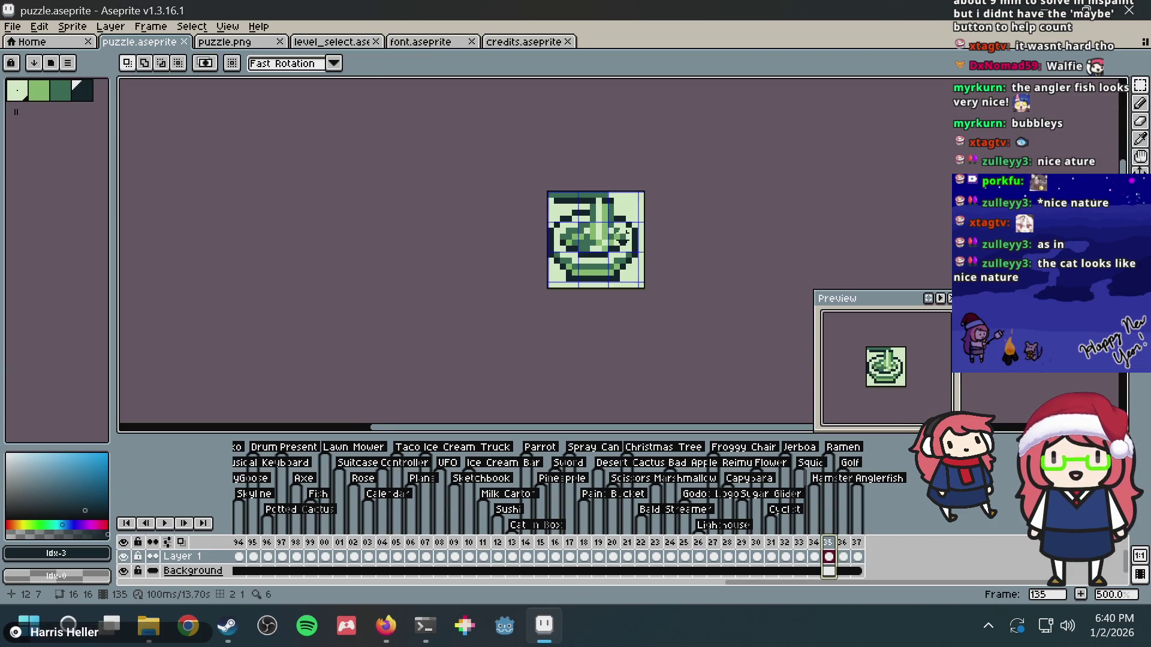
scroll(622, 240, down, 2)
scroll(620, 246, up, 4)
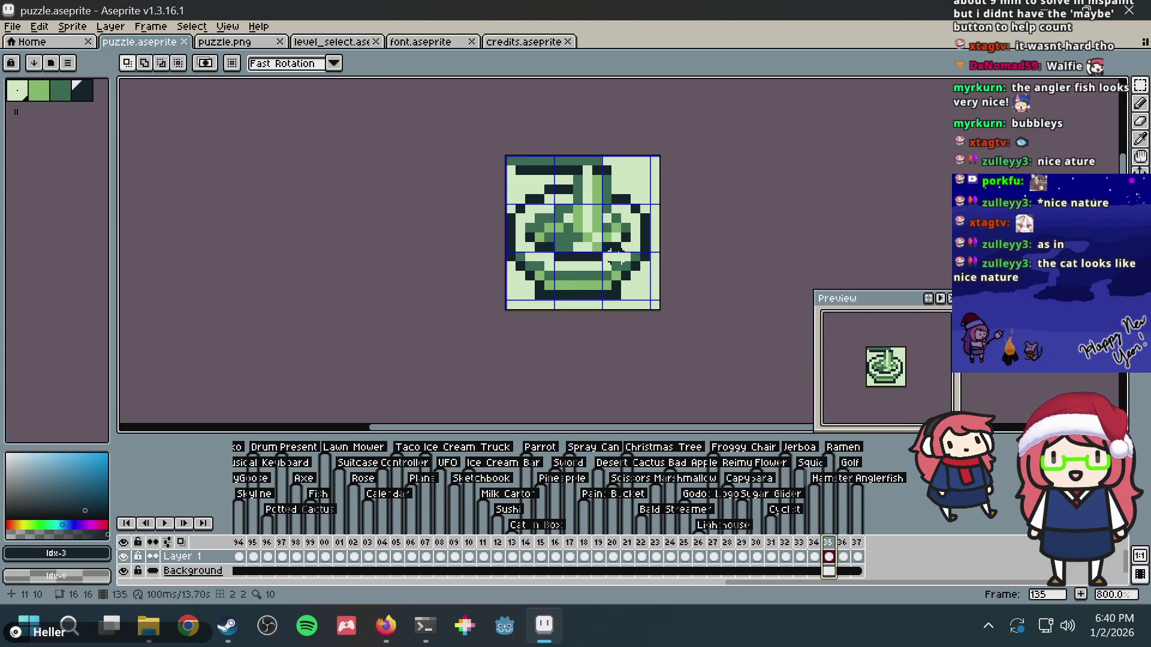
scroll(615, 253, up, 3)
scroll(600, 186, up, 2)
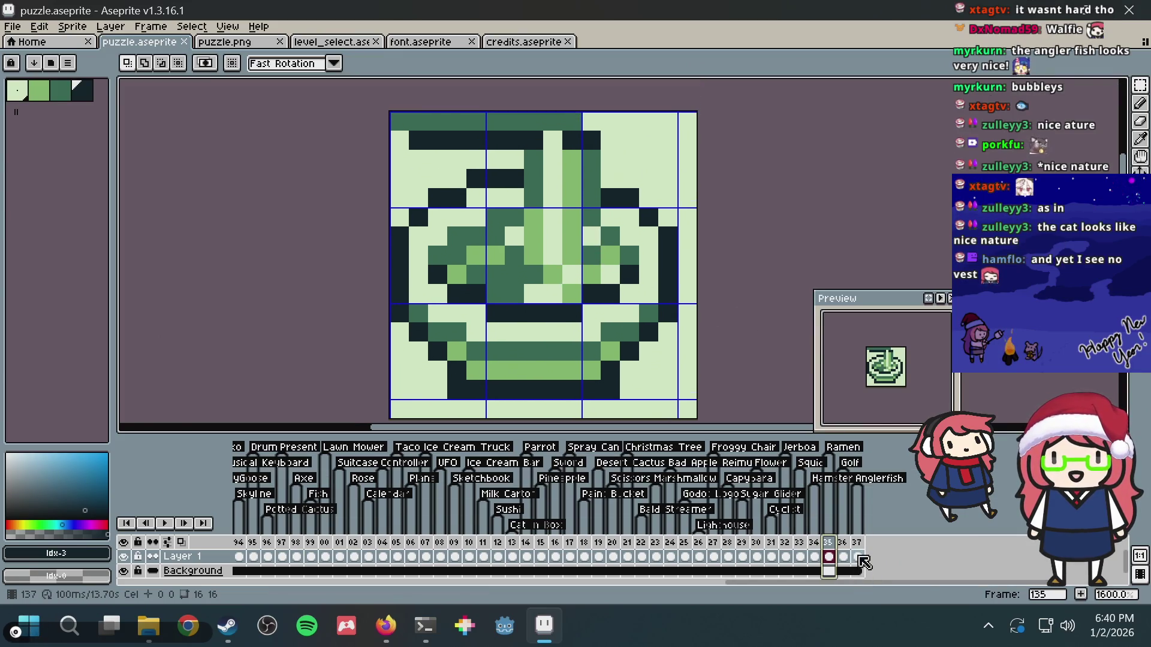
- Return to frame 137, save puzzle.aseprite and switch to the browser
click(858, 557)
key(ctrl+s)
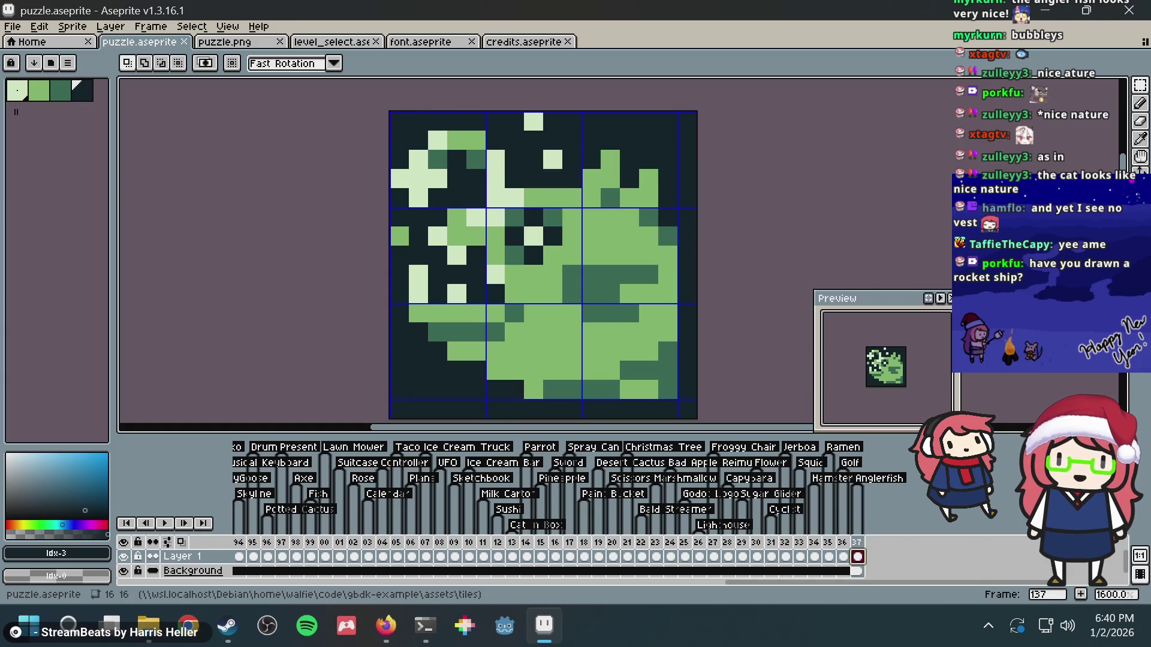
key(alt+Tab)
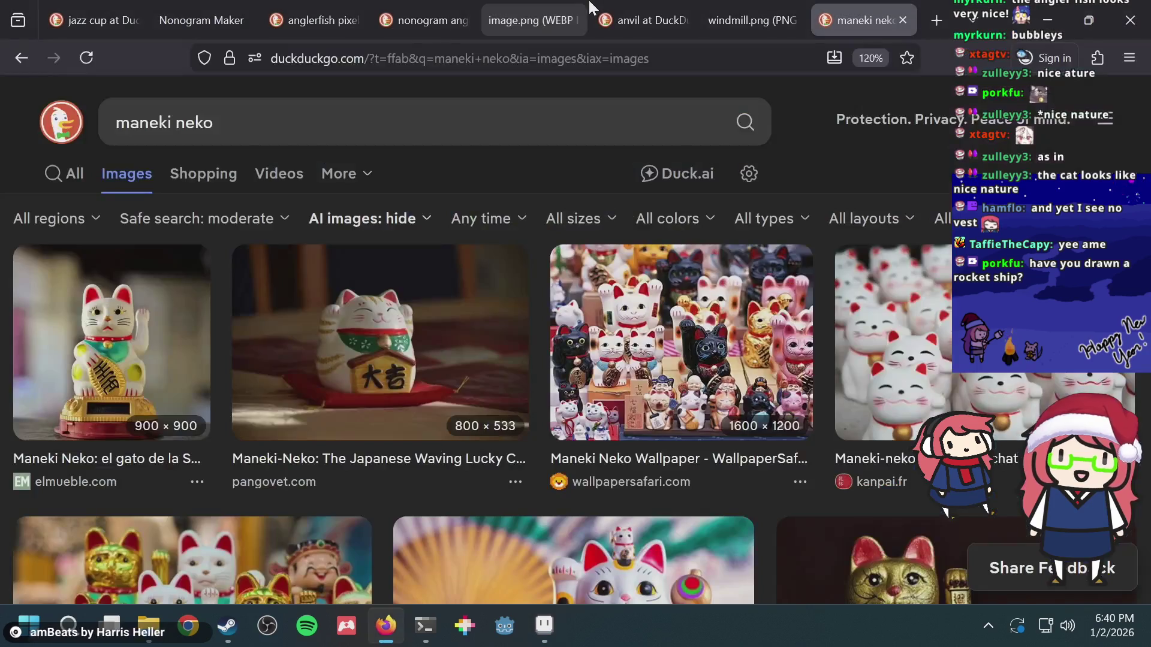
- Load the pasted saluting astronaut image link and enlarge it on the page
click(616, 50)
key(ctrl+v)
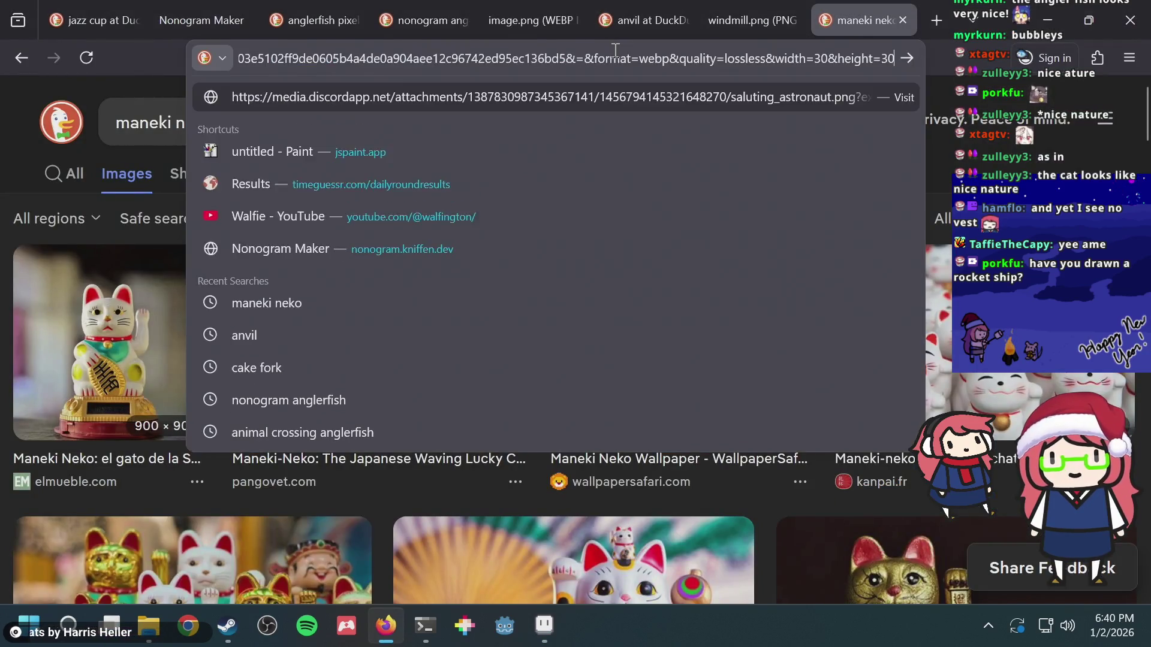
key(Return)
key(ctrl+plus)
key(ctrl+plus)
key(ctrl+plus)
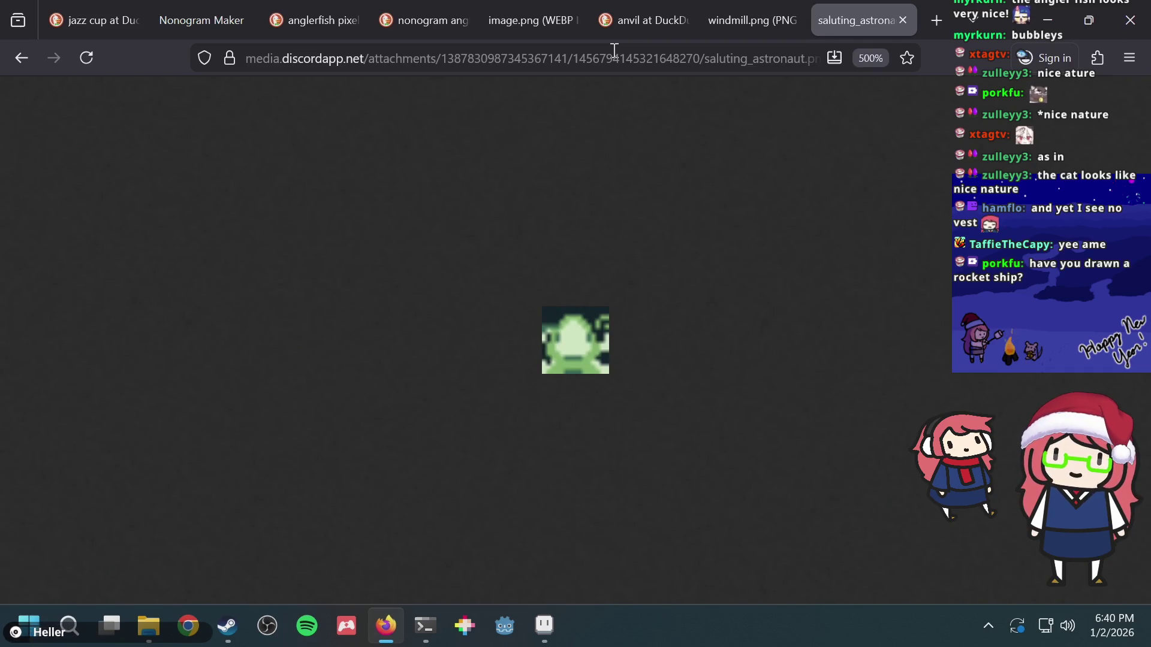
- Open the JS Paint site (jspaint.app) in a new tab
click(523, 60)
key(ctrl+t)
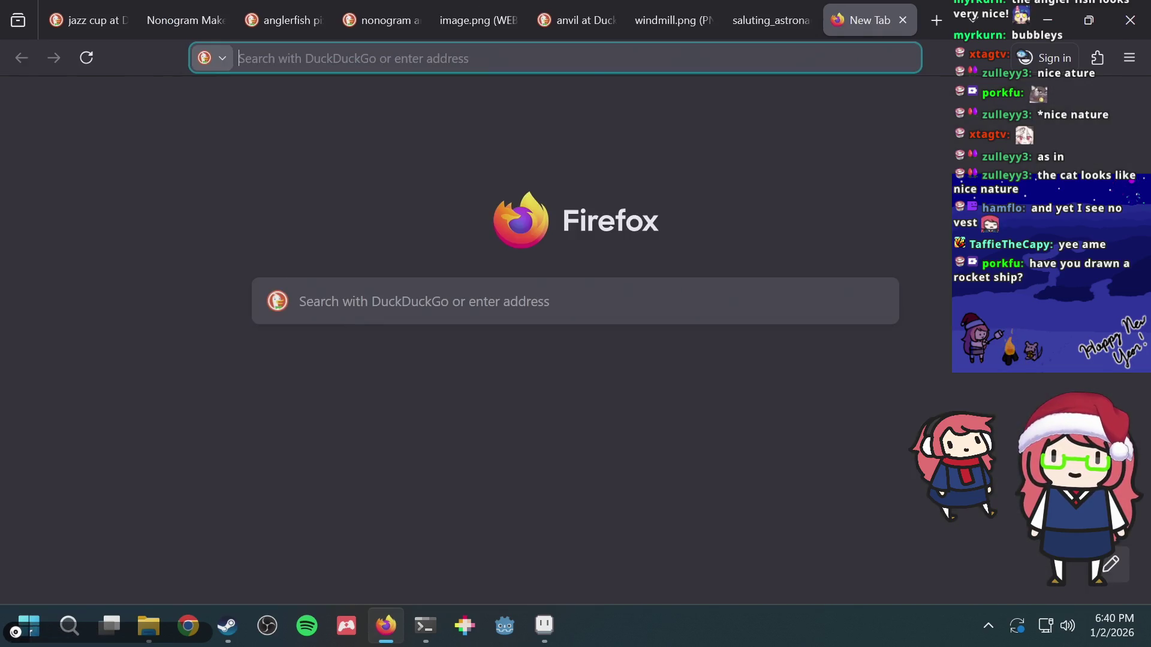
text(jspaint.app/)
key(Return)
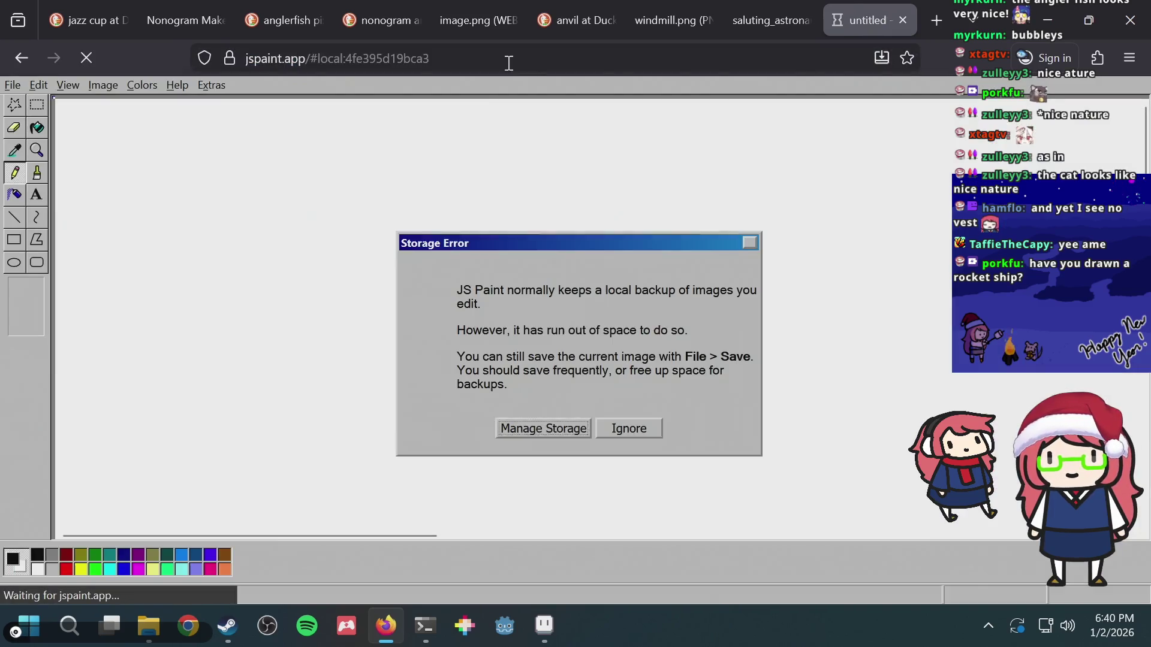
- Dismiss the Storage Error and magnify the JS Paint canvas to 8x
click(616, 430)
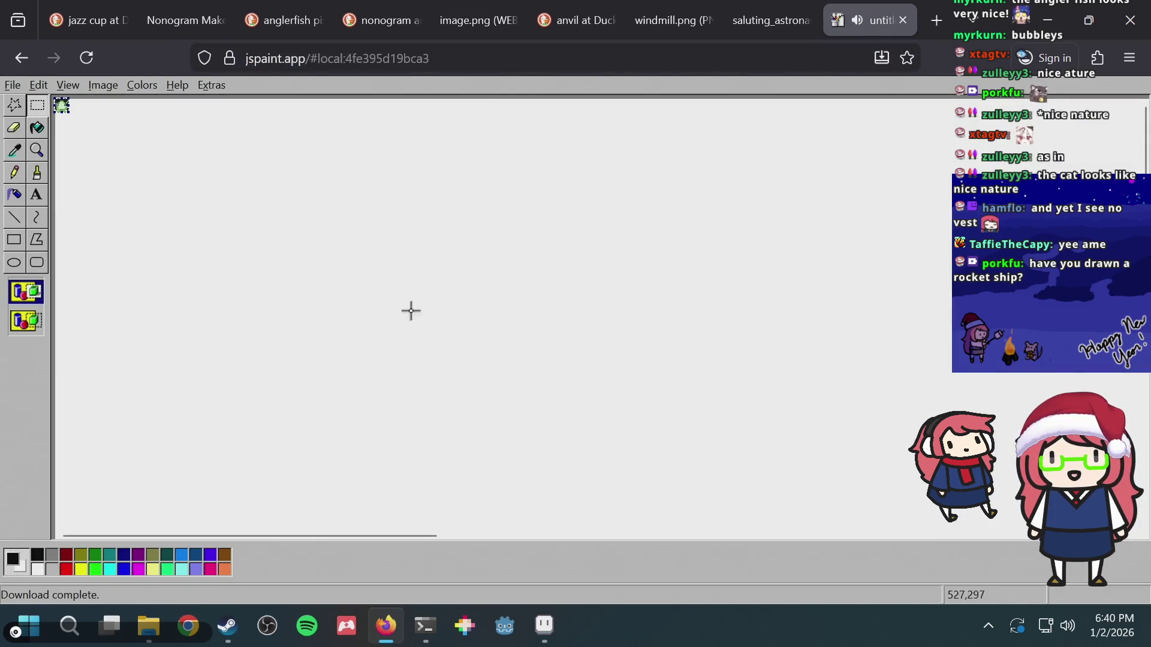
click(37, 149)
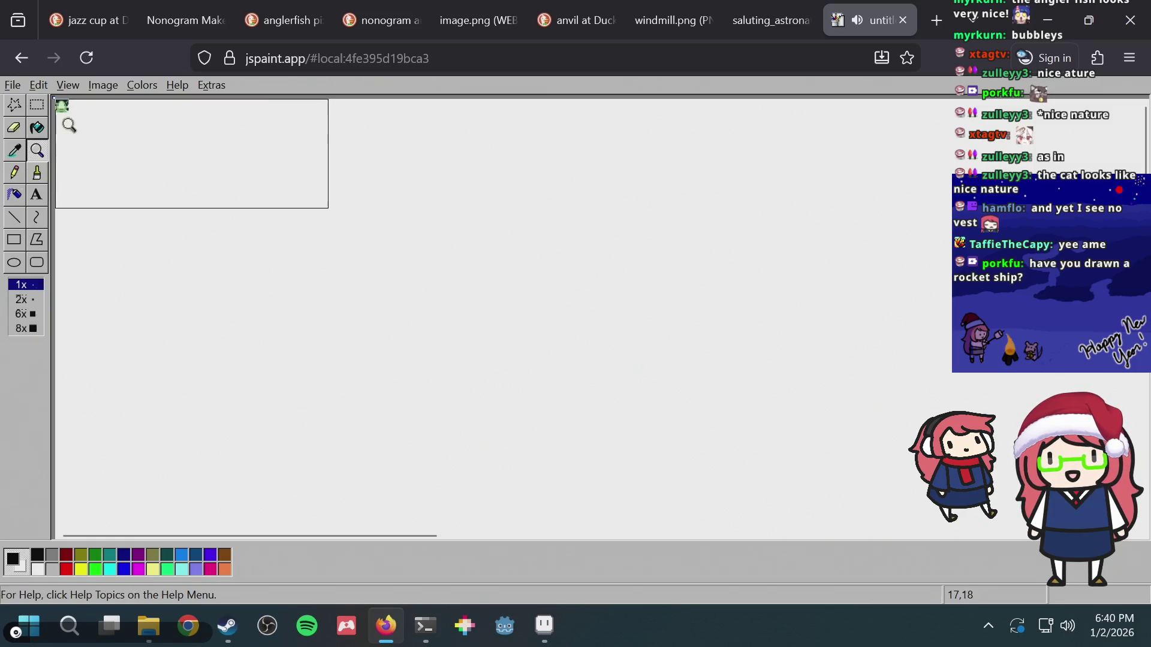
click(27, 327)
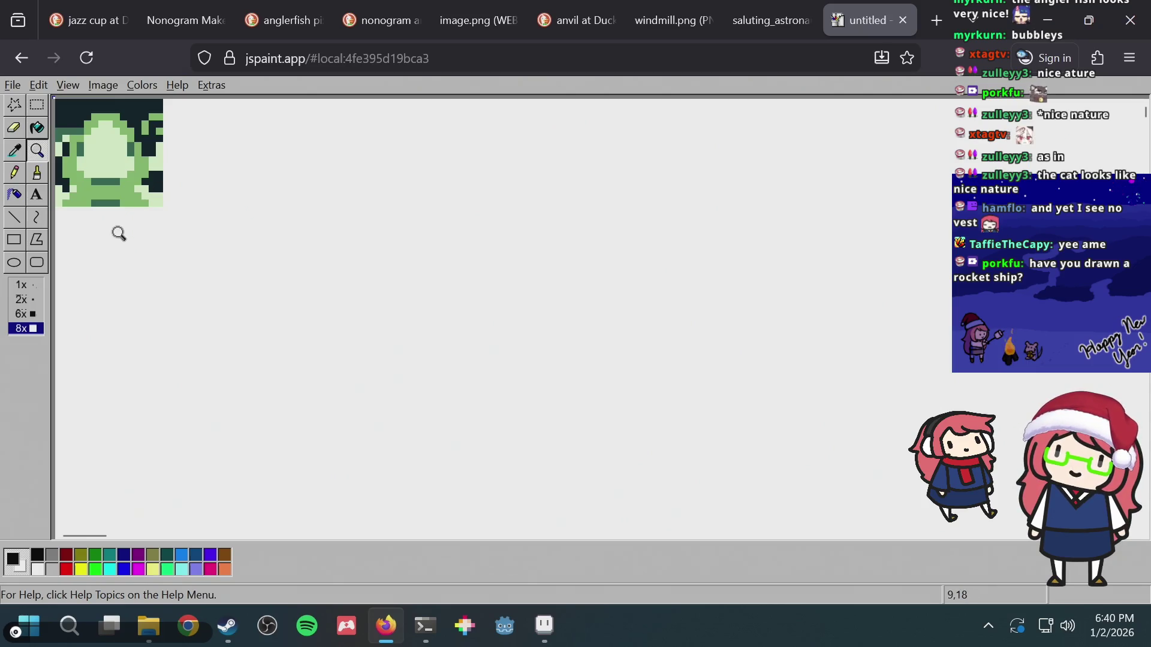
click(15, 173)
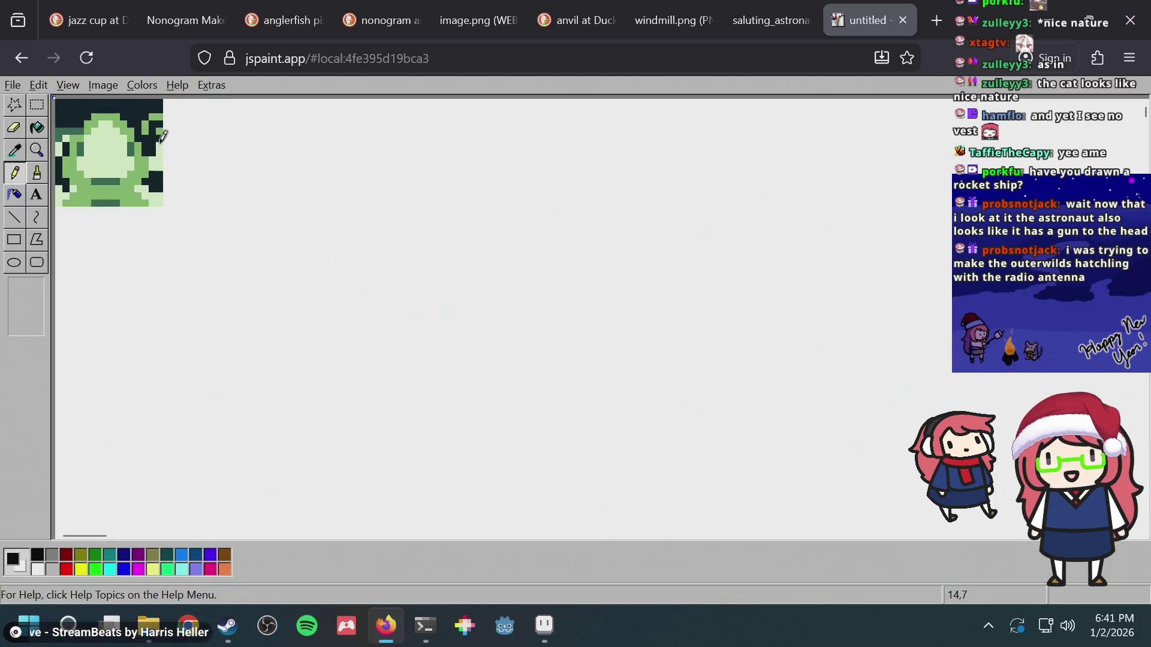
- Zoom the canvas out to 1x, then back in on the frog sprite
click(36, 150)
click(132, 145)
click(37, 150)
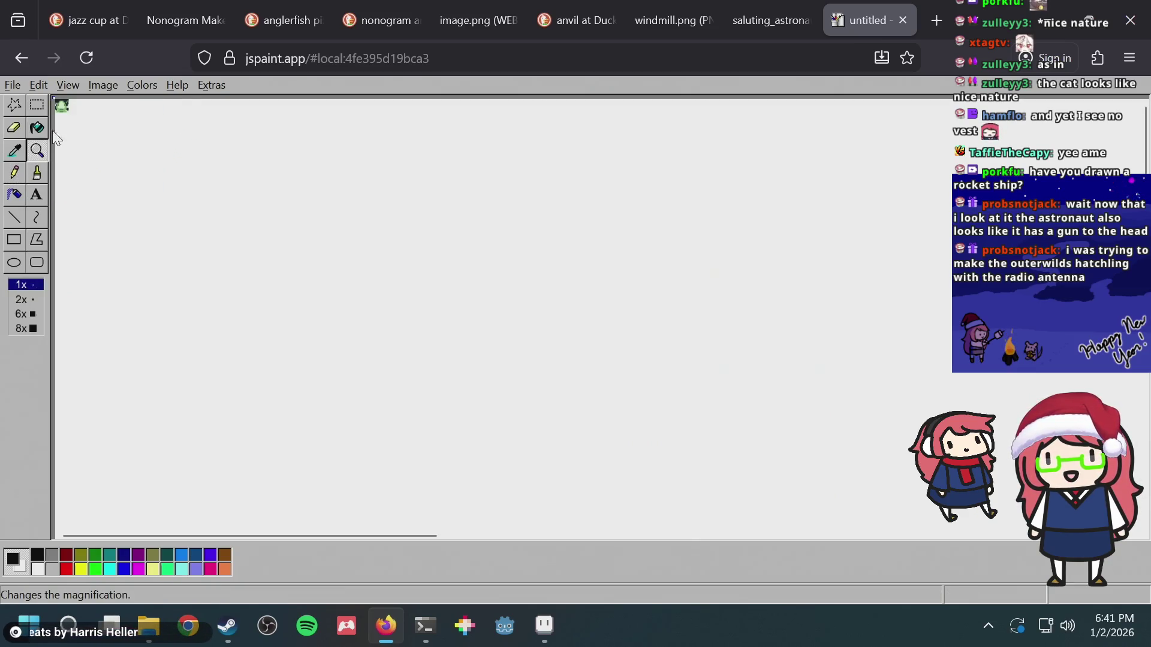
click(103, 143)
scroll(105, 131, down, 3)
scroll(44, 144, up, 3)
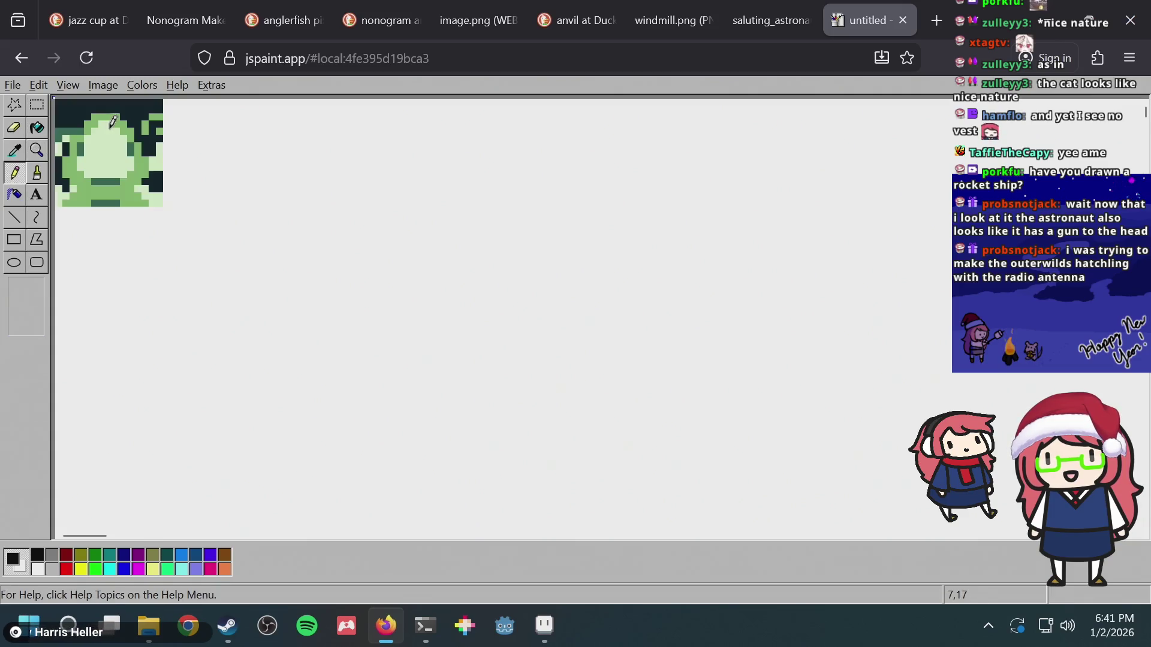
click(40, 151)
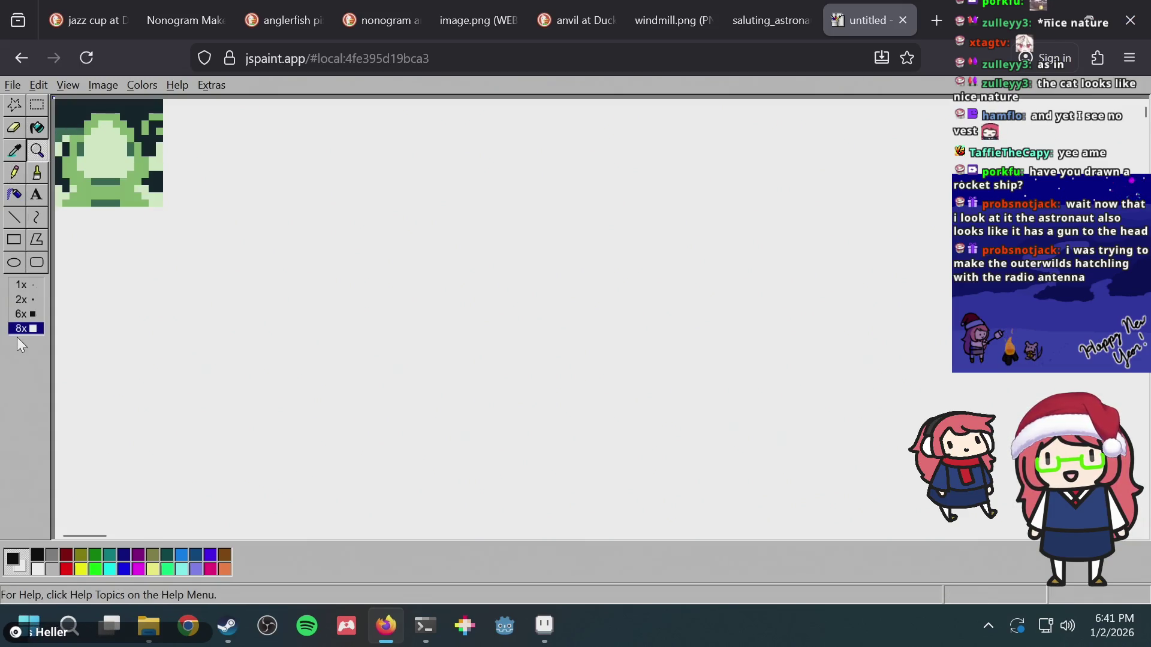
- Load the nonogram image link in the astronaut image's tab
click(764, 8)
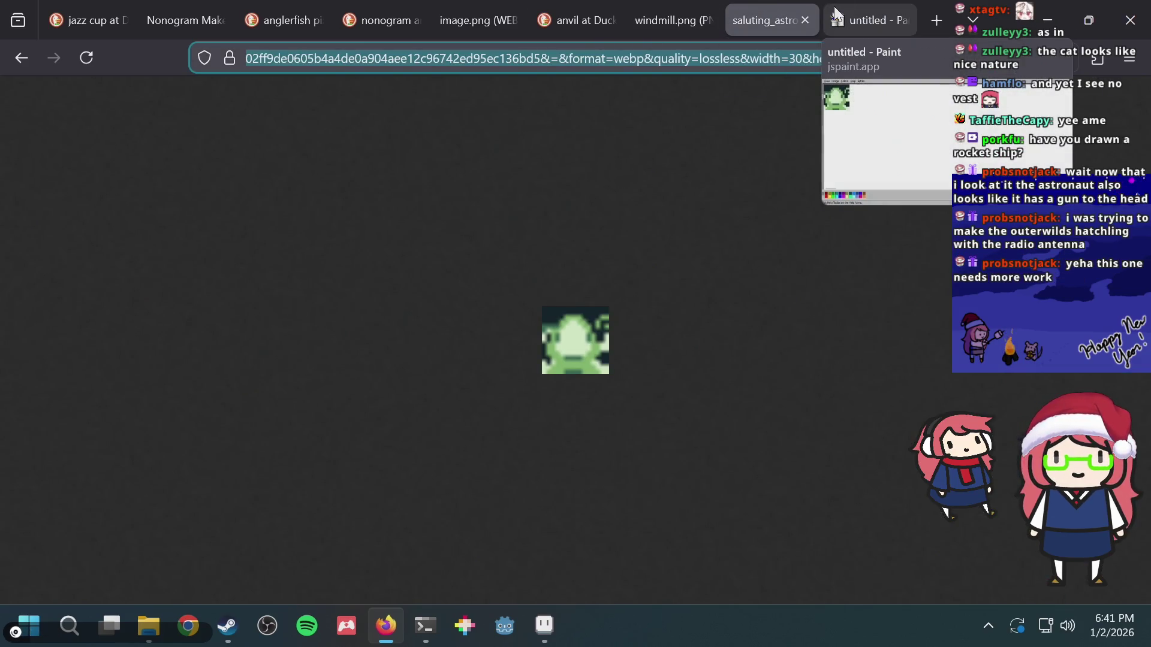
click(869, 18)
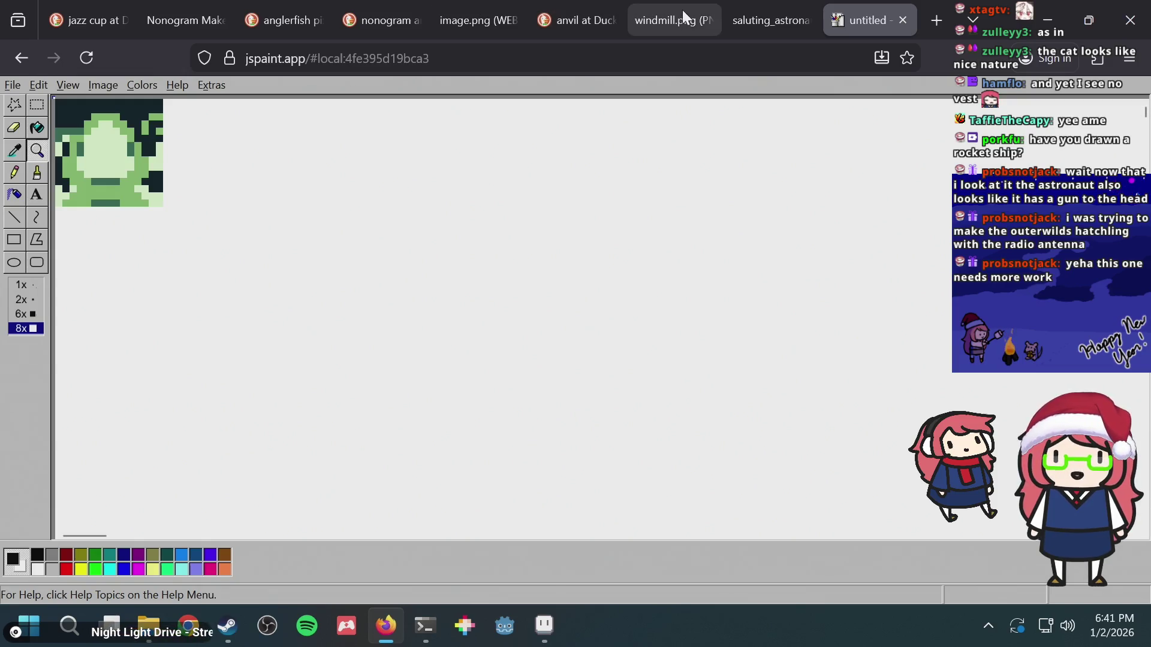
click(758, 20)
key(End)
key(Return)
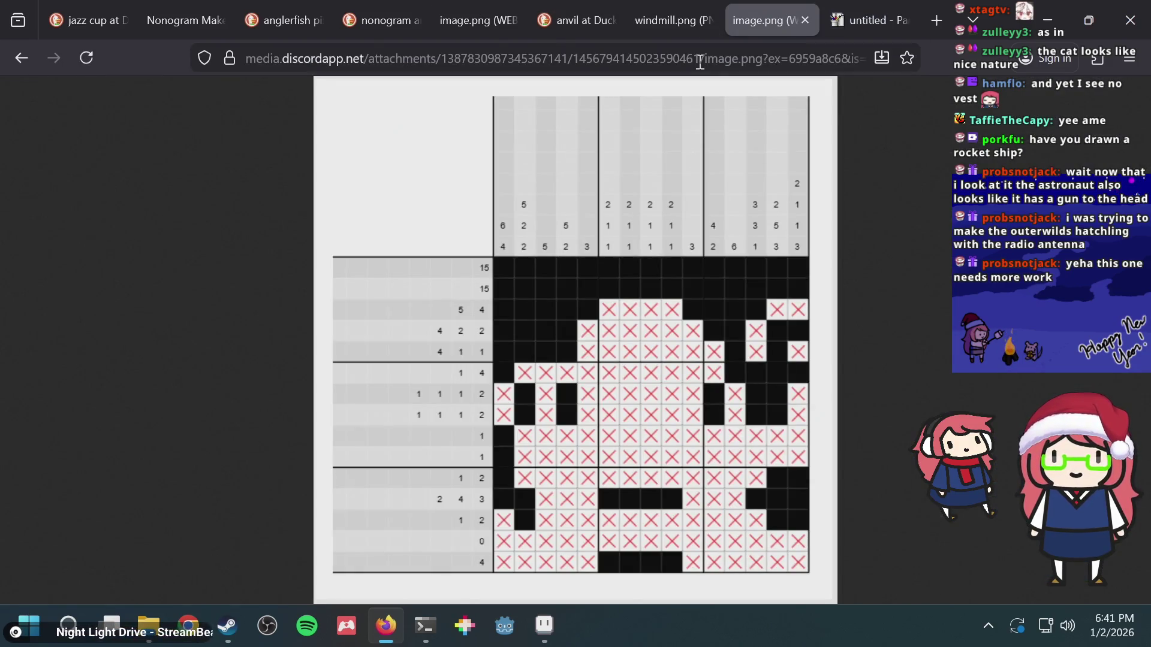
- View the nonogram image at full size, check the windmill.png tab, then return to Aseprite
click(566, 444)
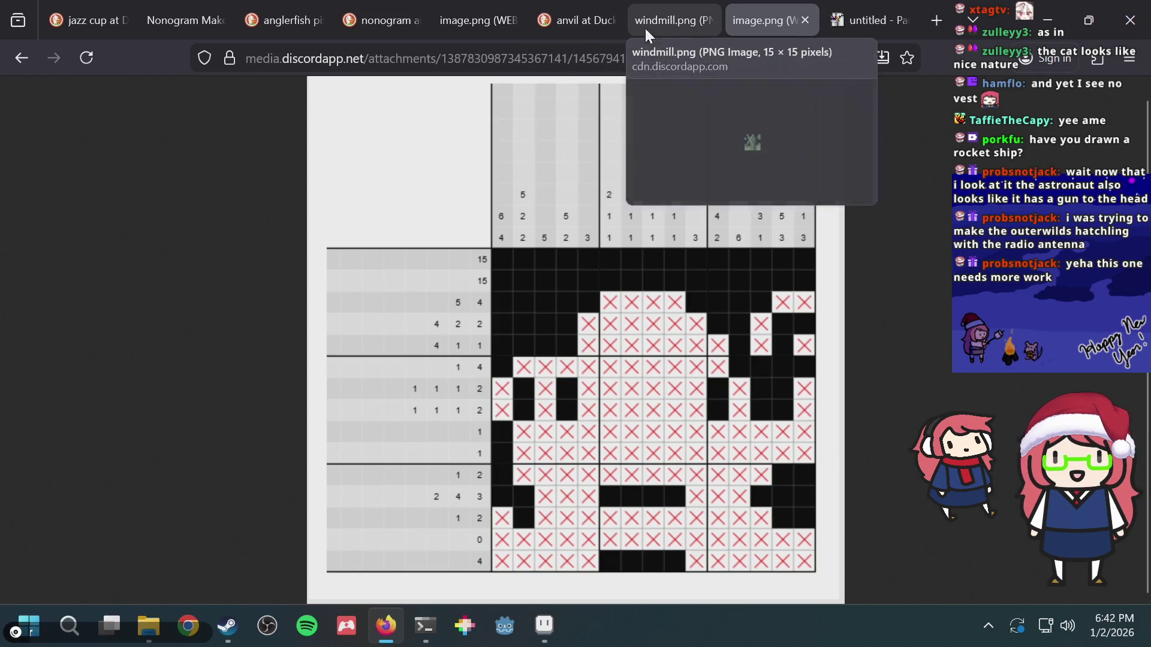
click(670, 26)
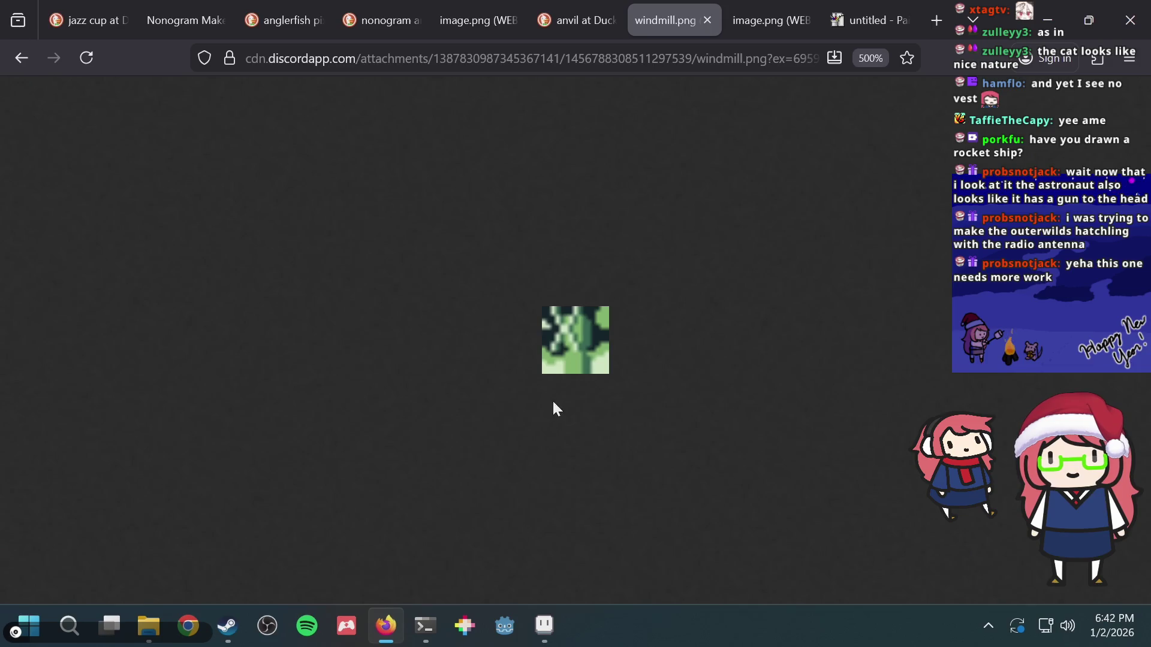
click(544, 626)
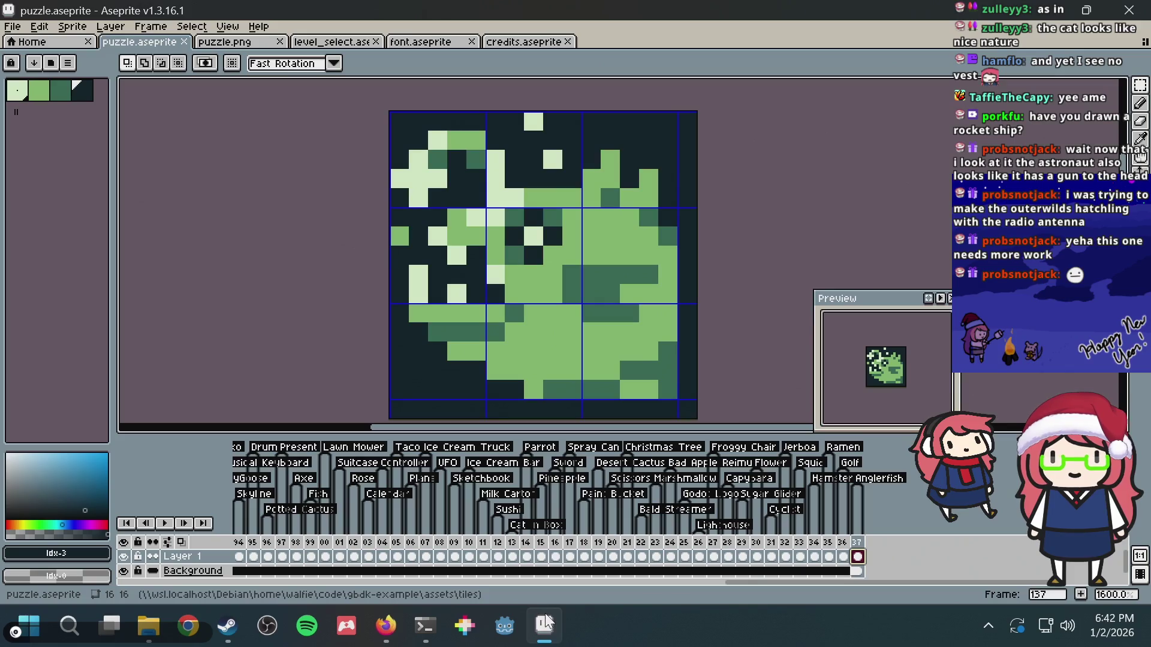
- Add frame 138 after frame 137, clear its cel to light green, and save
key(ctrl+s)
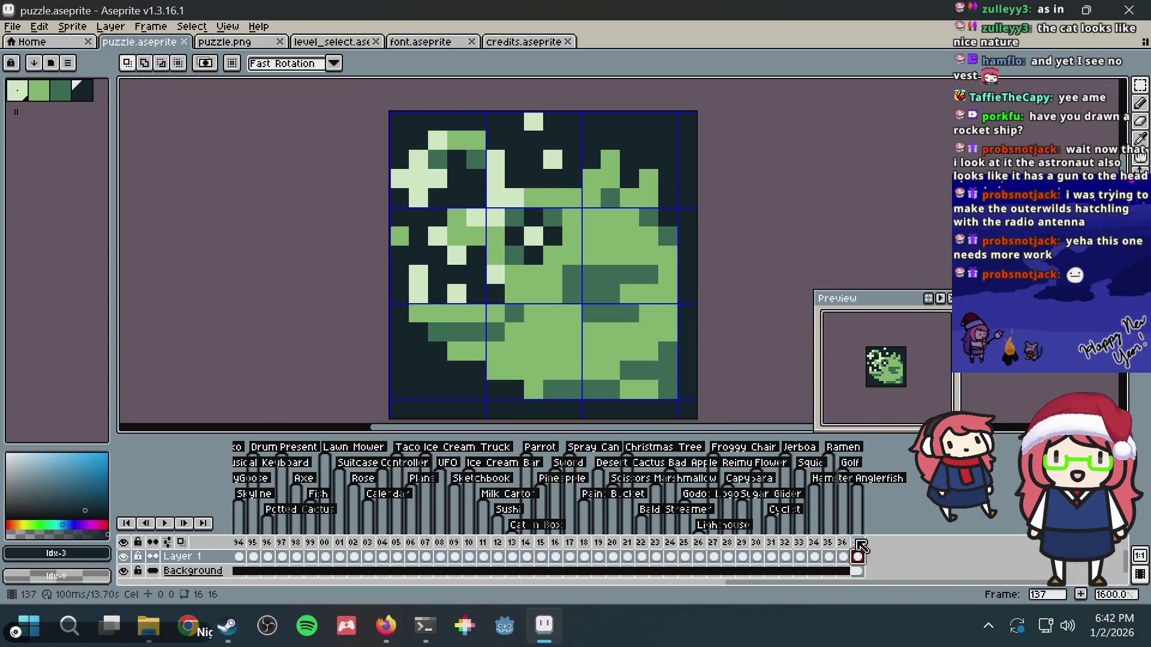
right_click(857, 542)
click(894, 519)
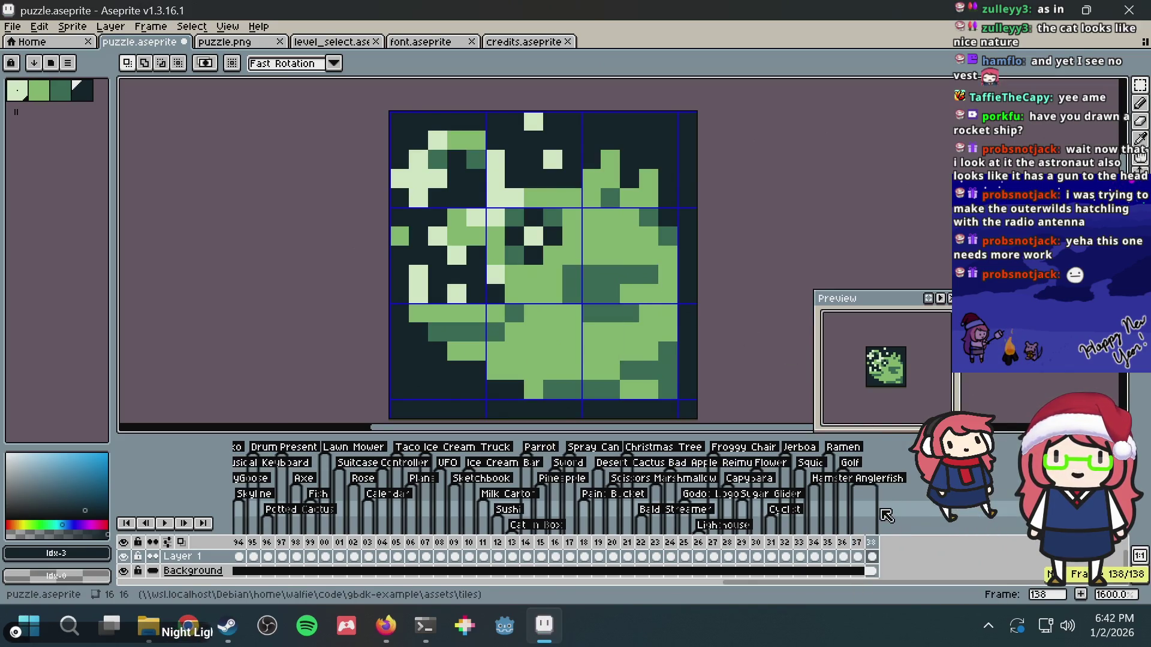
click(872, 556)
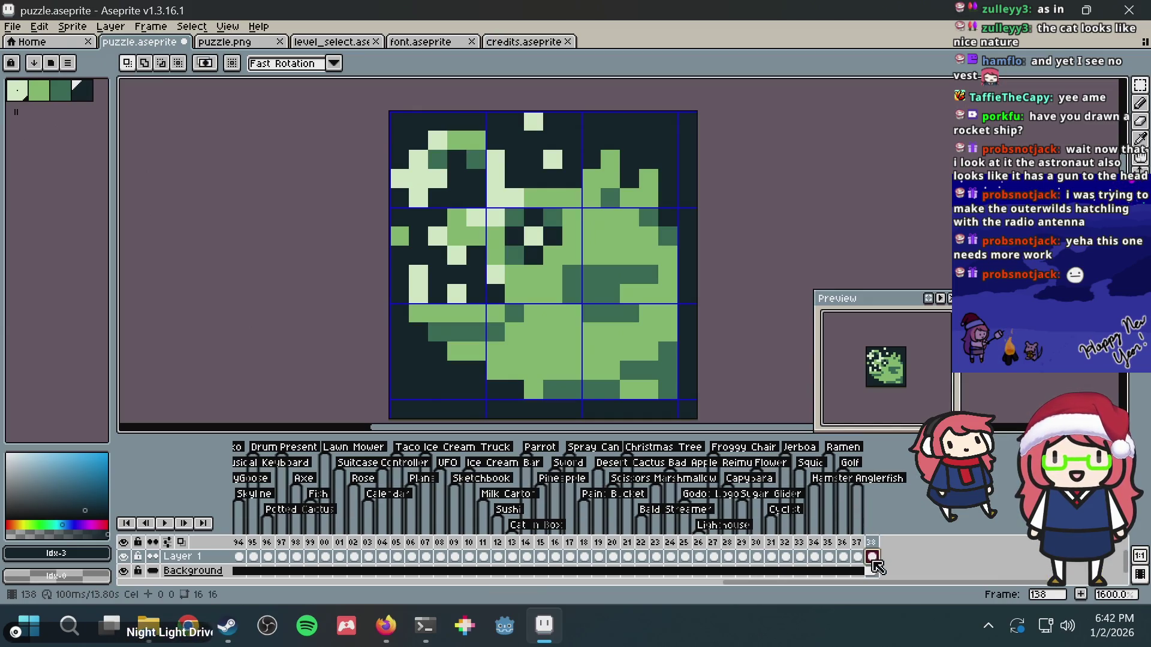
key(Delete)
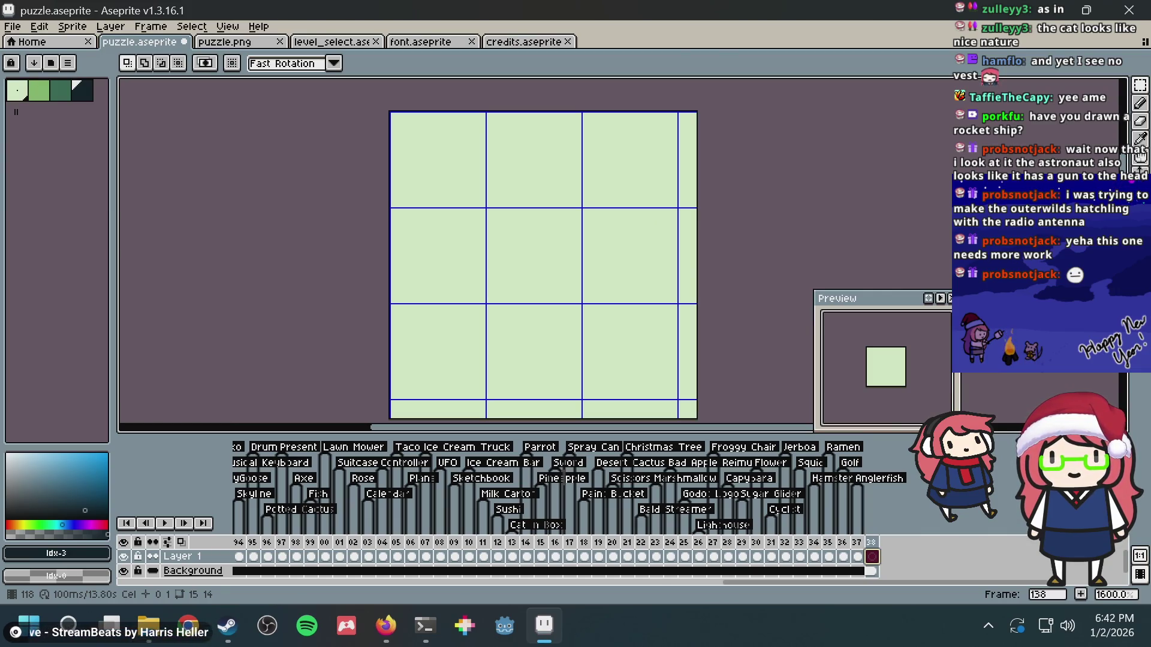
key(ctrl+s)
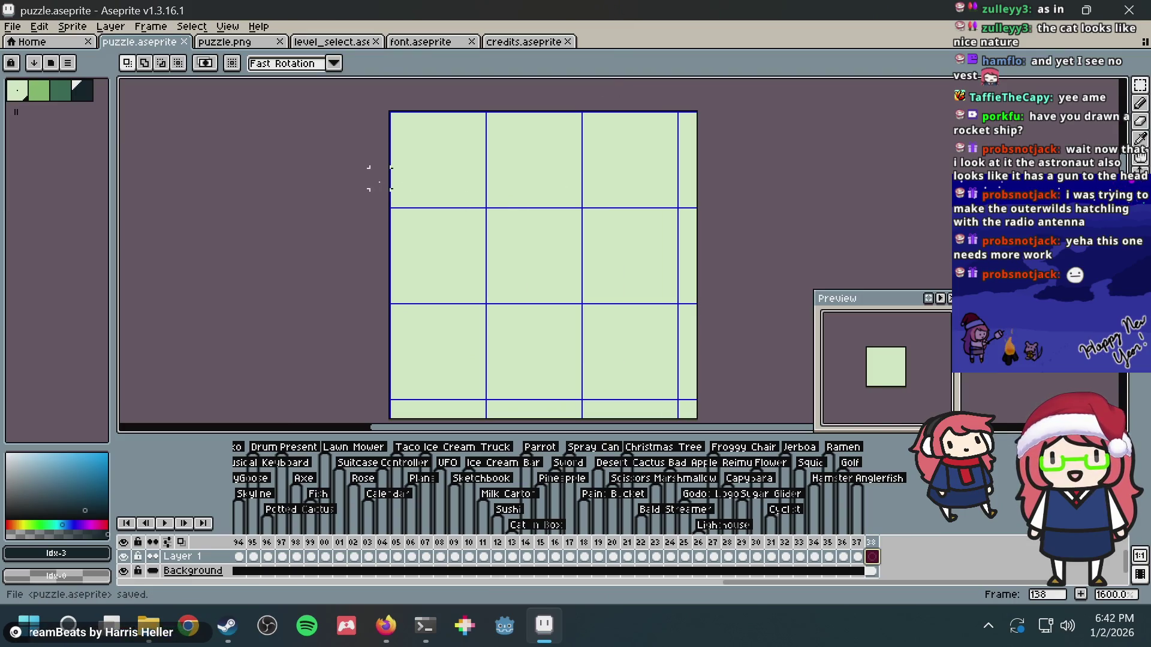
- Fill frame 138 with dark teal and pick light green for the pencil
key(b)
key(g)
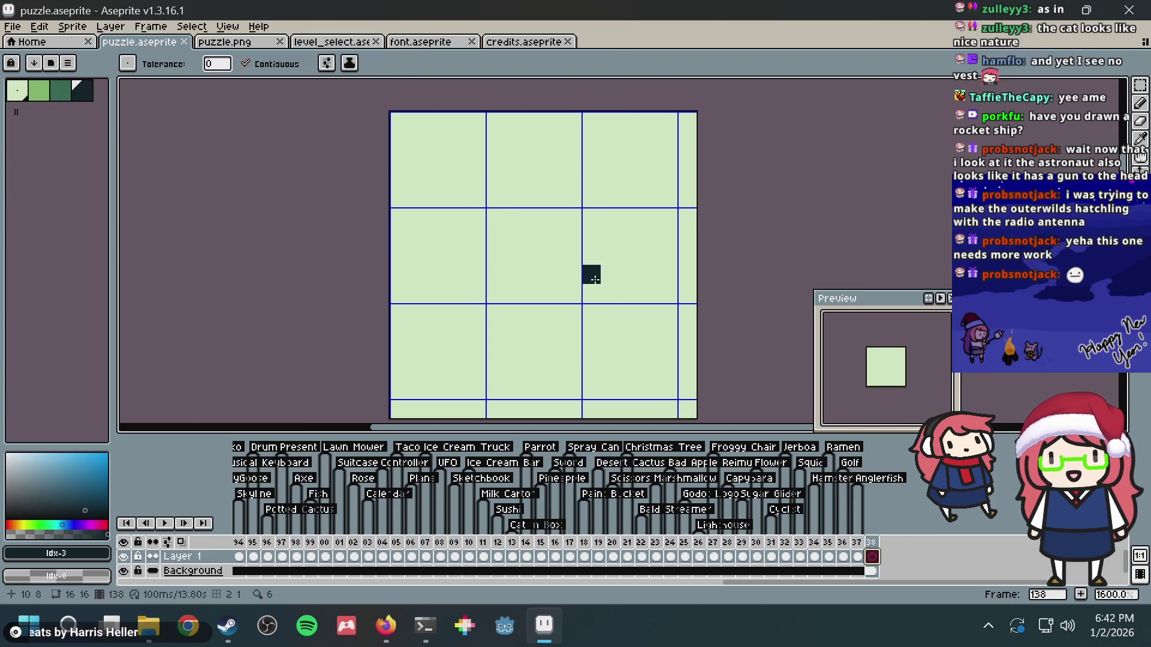
click(590, 273)
click(39, 90)
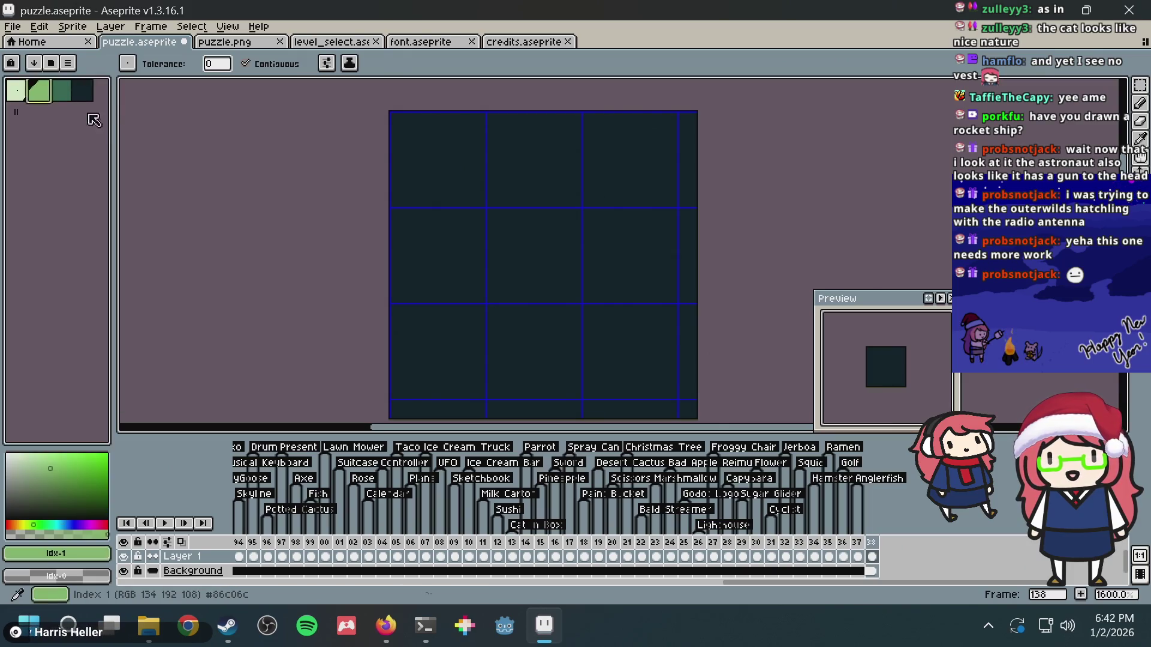
key(b)
- Sketch trial green diagonal and horizontal lines, then undo them
drag(436, 217, 647, 157)
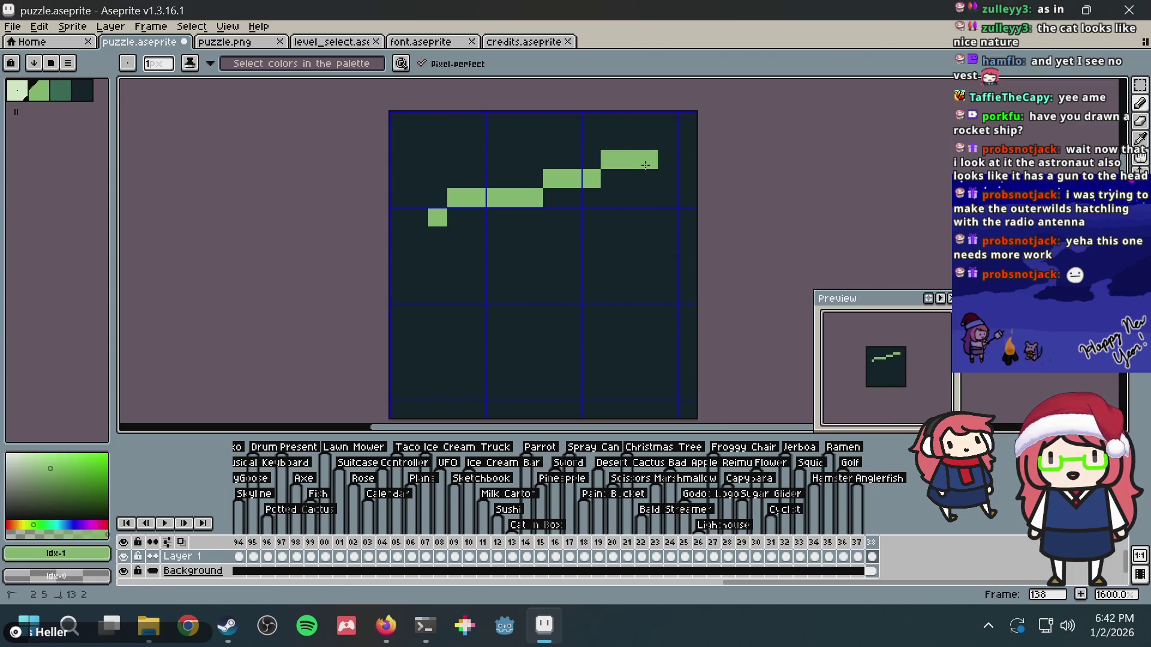
key(ctrl+z)
drag(451, 190, 586, 193)
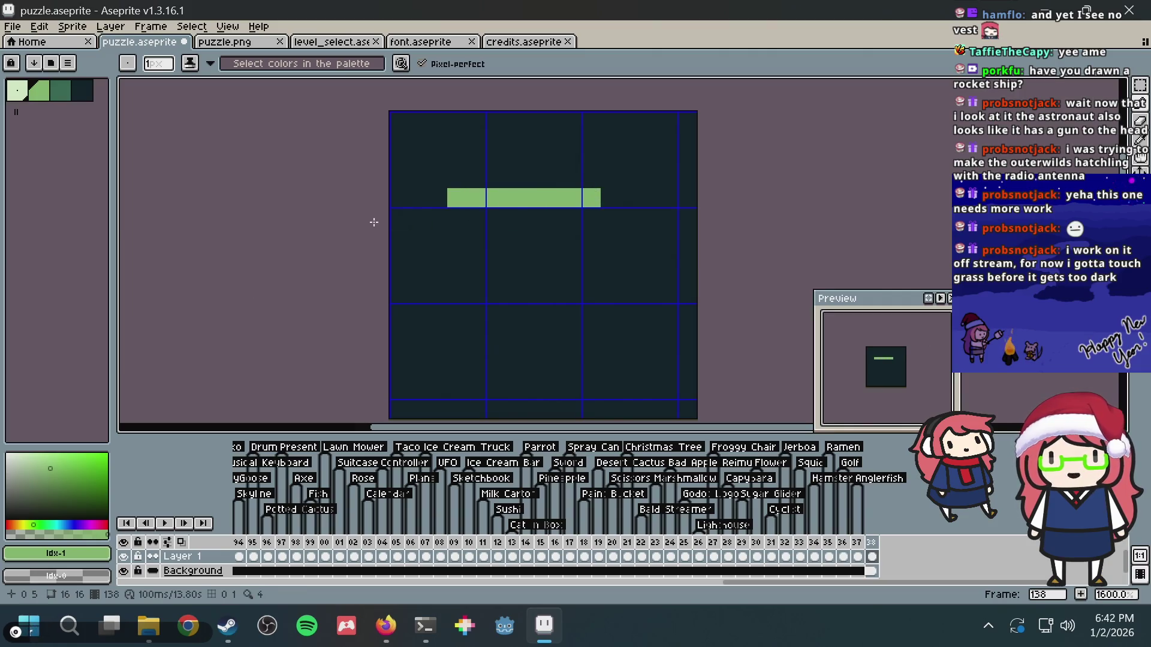
drag(425, 211, 651, 217)
key(ctrl+z)
key(ctrl+z)
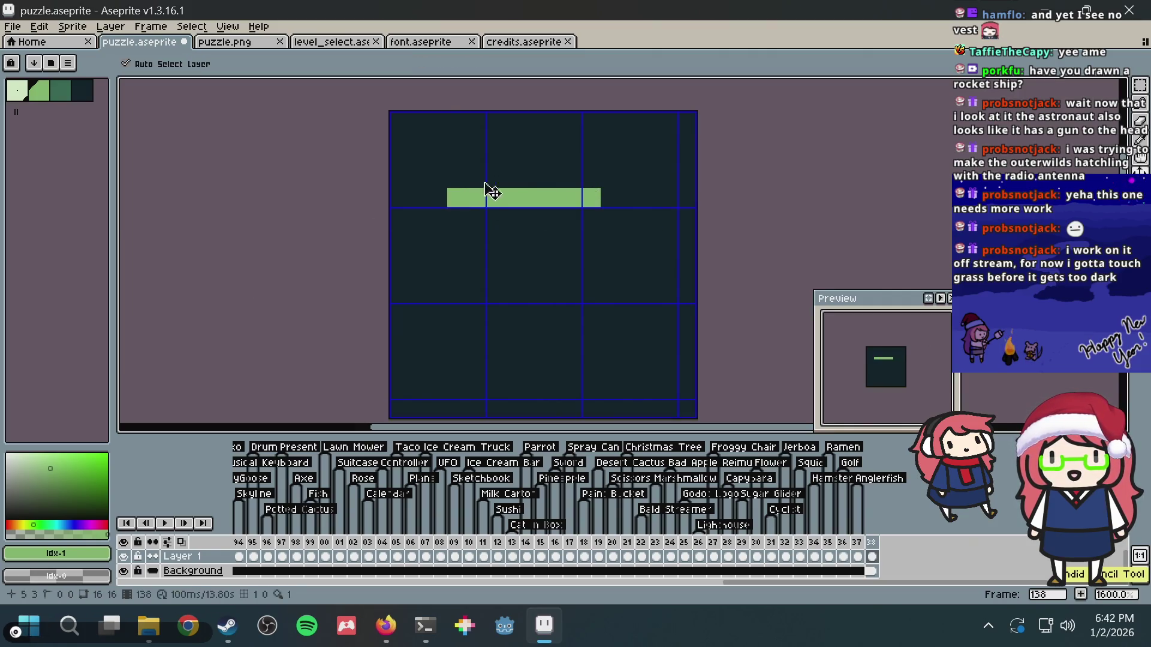
- Draw a torii gate with top beam, lower crossbeam and two-pixel-wide pillars
mouse_move(441, 180)
mouse_down()
mouse_move(457, 197)
mouse_move(615, 198)
mouse_move(635, 174)
mouse_up()
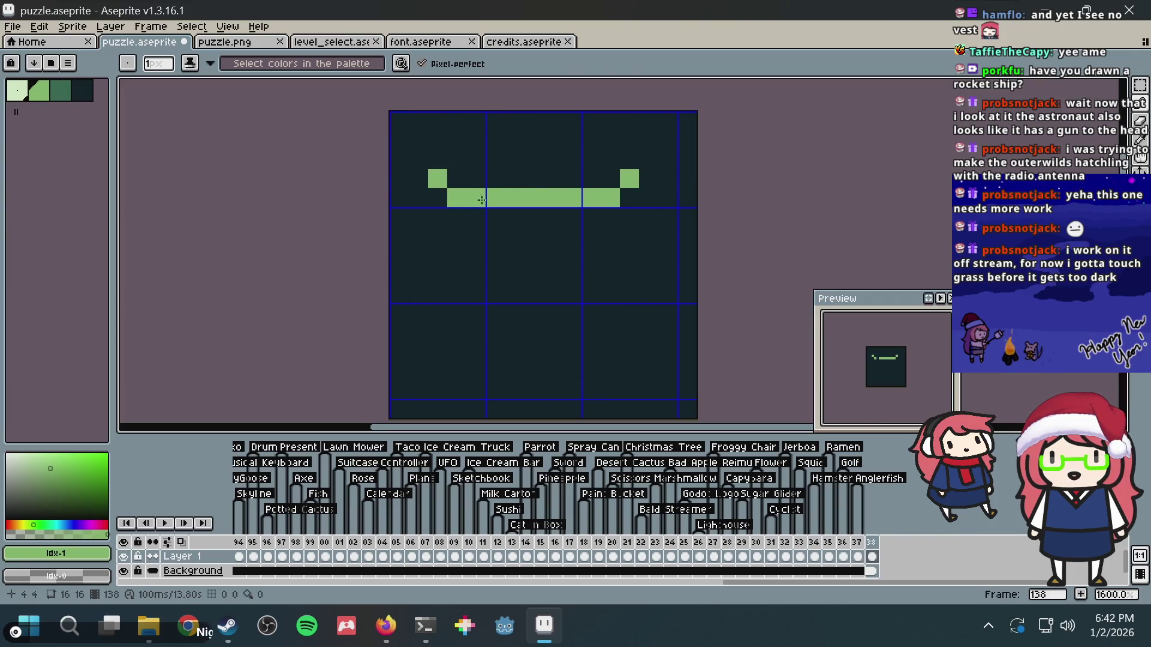
drag(437, 236, 630, 236)
drag(475, 198, 477, 354)
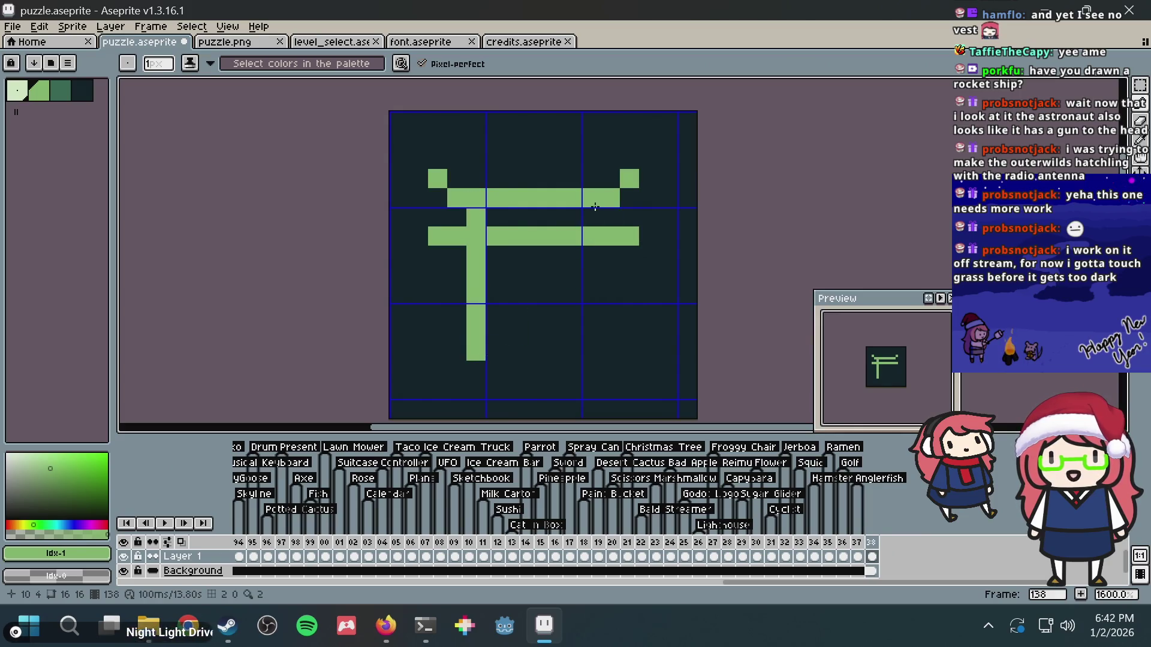
drag(591, 214, 599, 349)
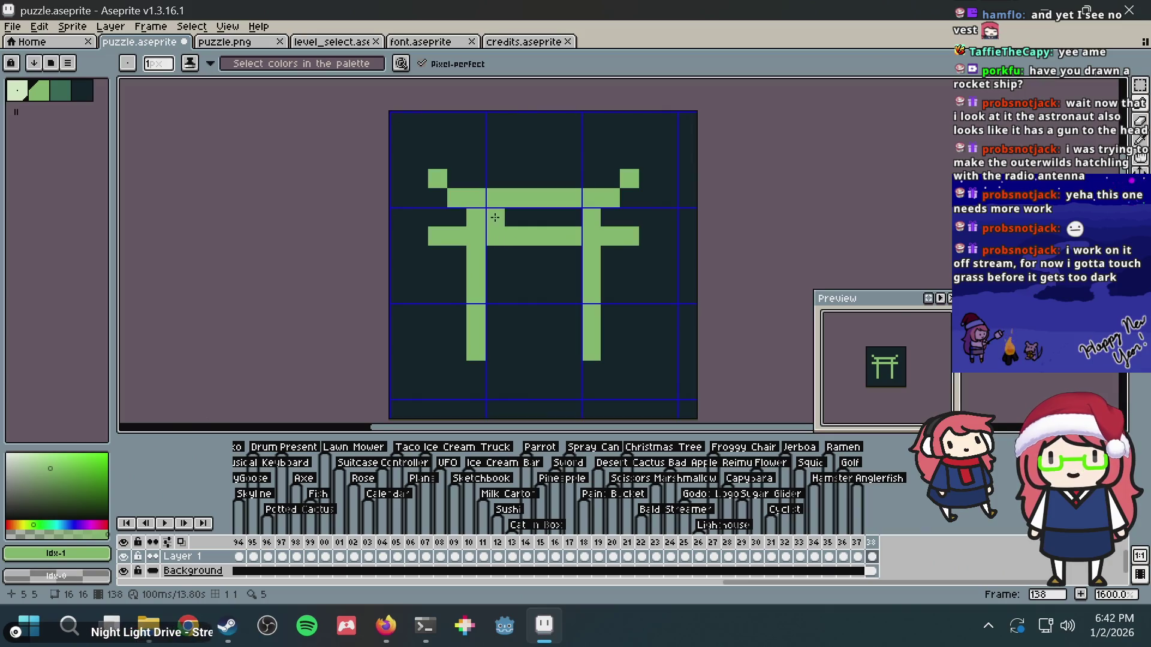
drag(457, 218, 456, 348)
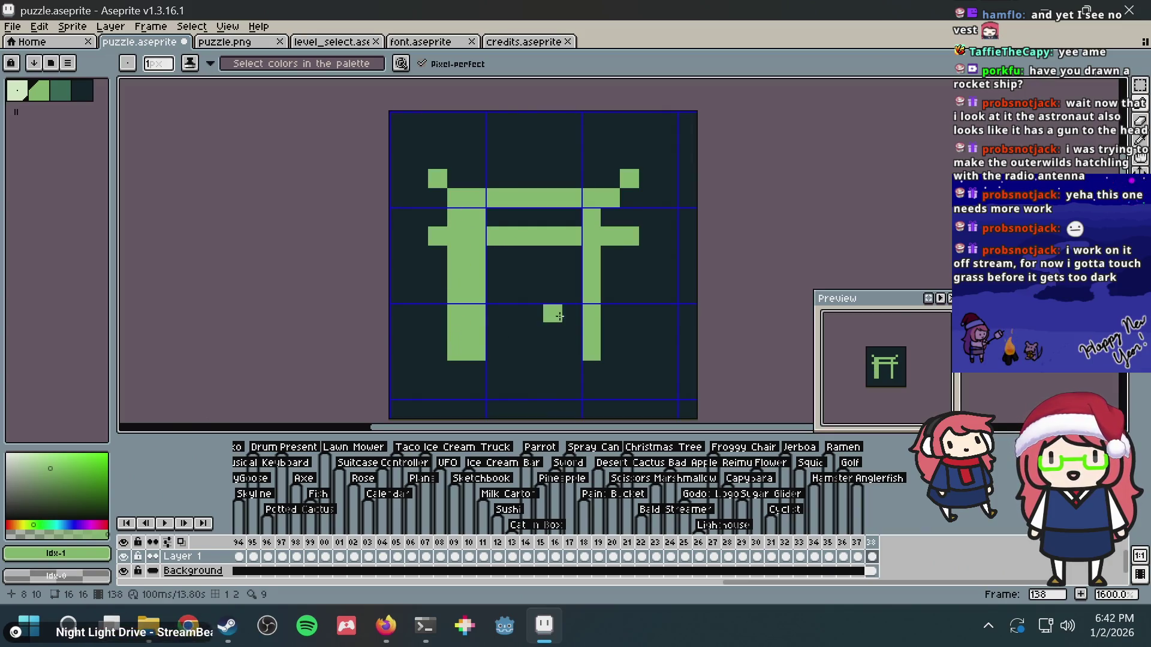
drag(610, 354, 614, 216)
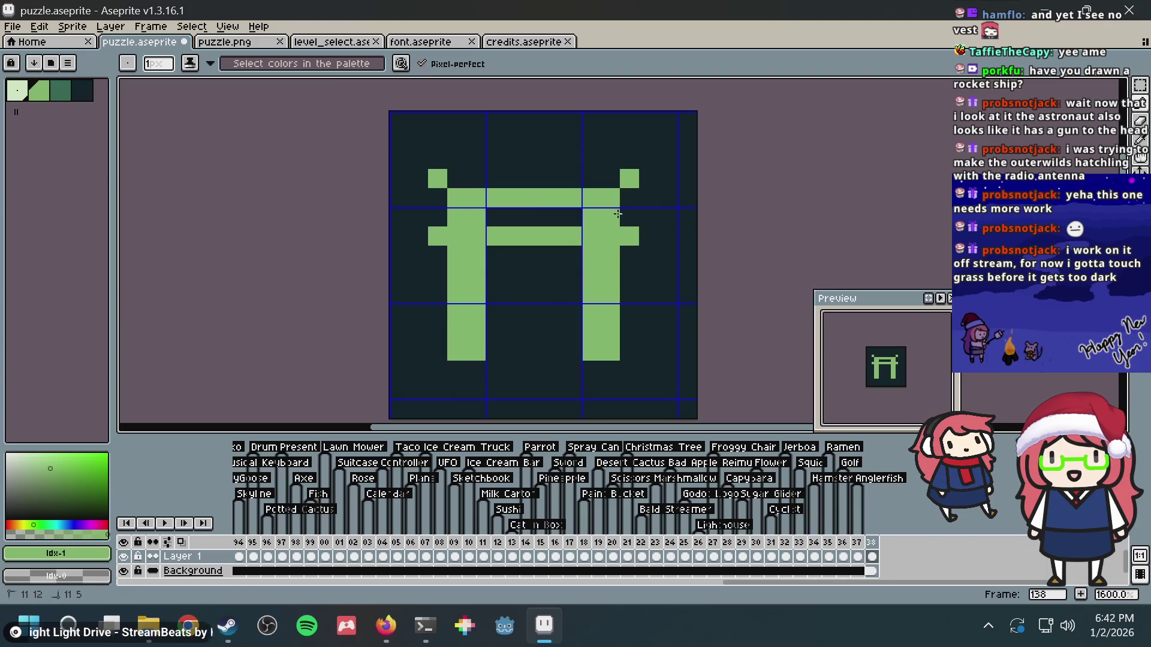
click(457, 178)
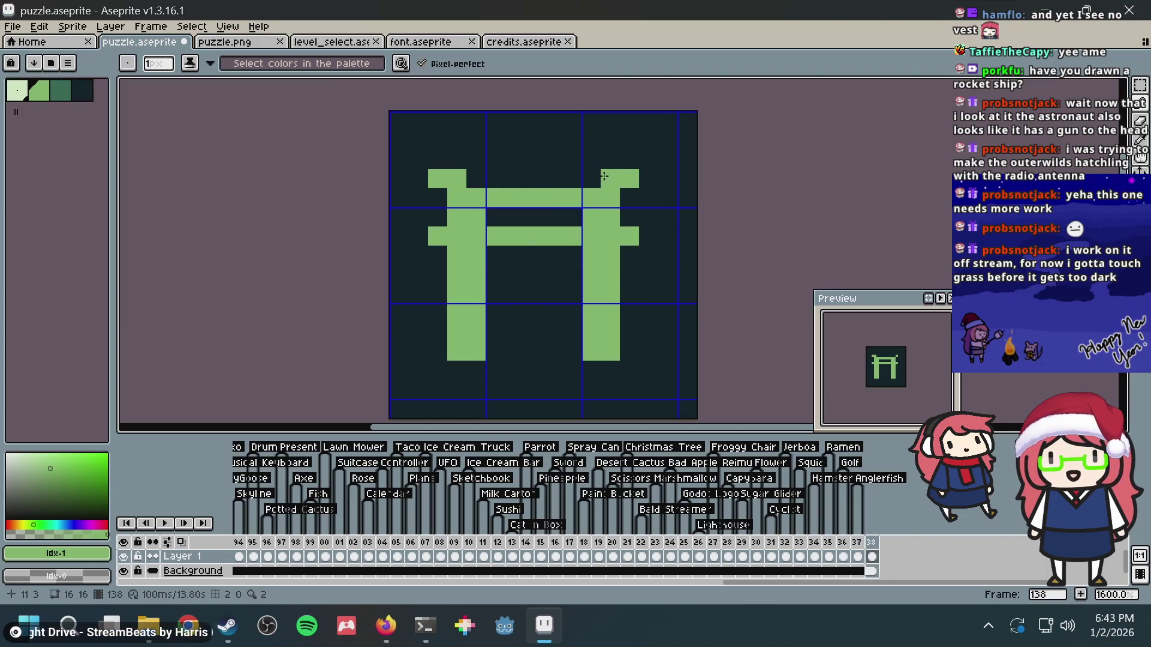
key(ctrl+z)
key(ctrl+z)
key(ctrl+z)
key(ctrl+z)
key(ctrl+z)
key(ctrl+z)
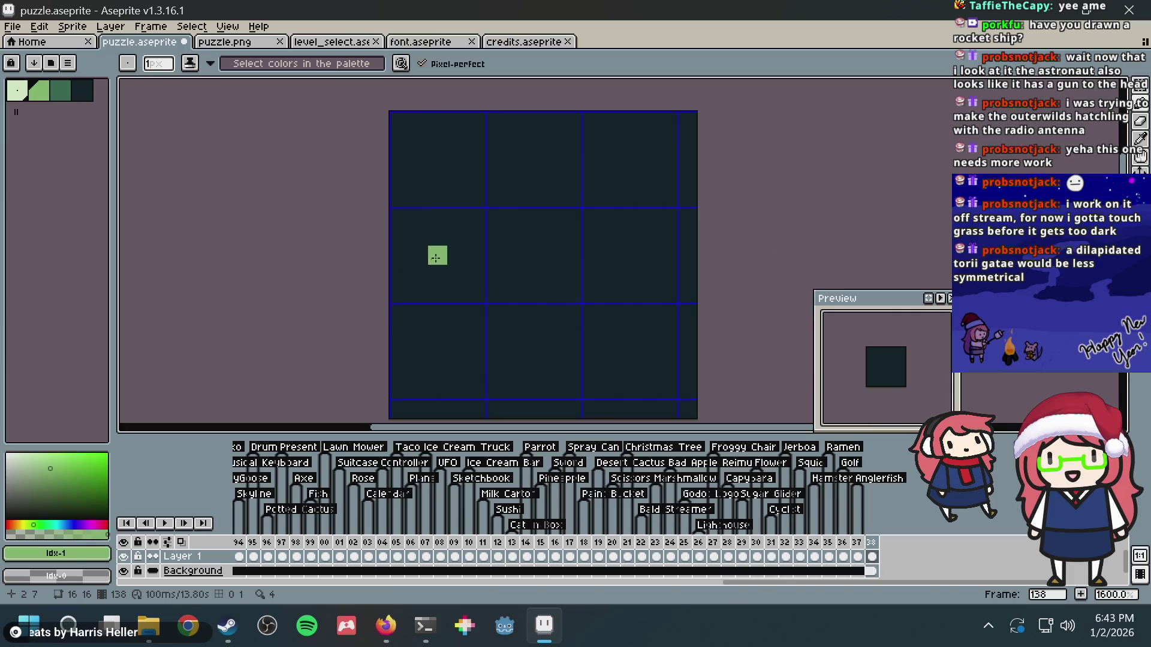
- Sketch a stepped mountain slope and peak in green, undoing several attempts
drag(419, 237, 626, 165)
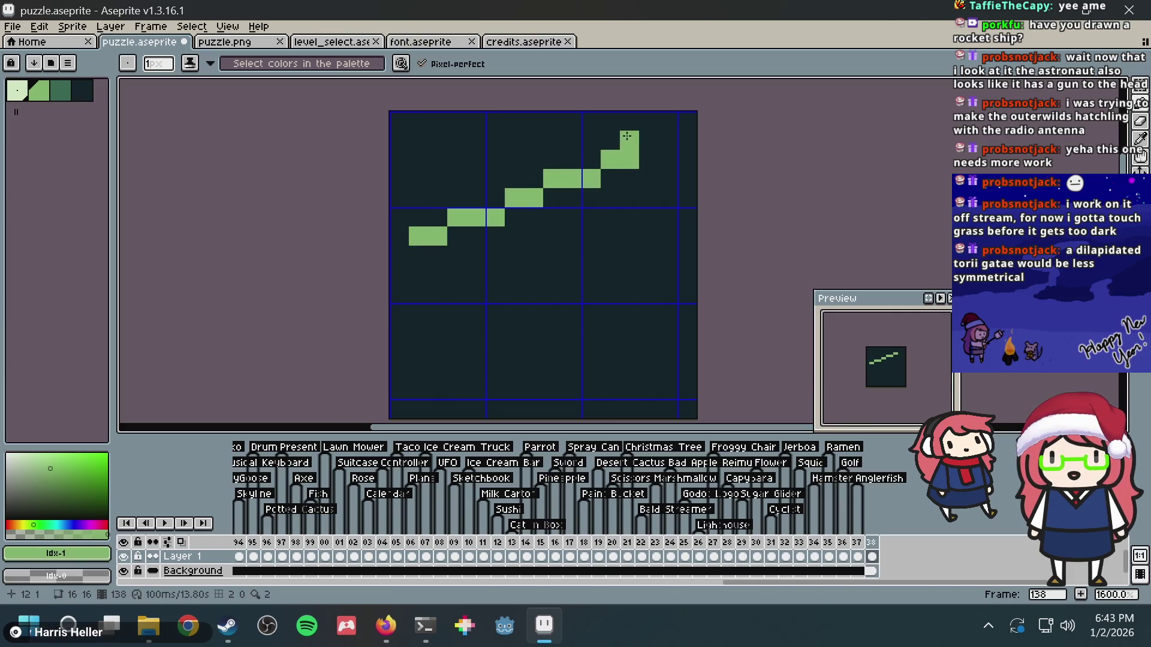
key(ctrl+z)
key(ctrl+z)
key(ctrl+z)
click(434, 163)
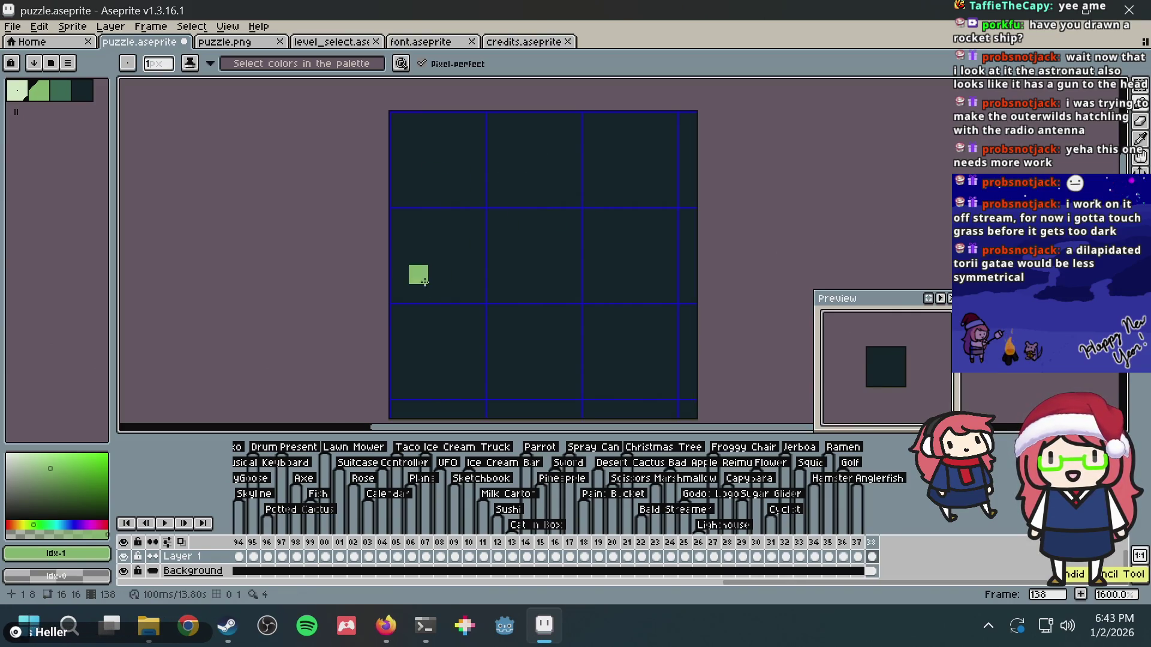
drag(419, 313, 477, 195)
key(ctrl+z)
mouse_move(417, 351)
mouse_down()
mouse_move(478, 193)
mouse_move(458, 161)
mouse_move(659, 255)
mouse_up()
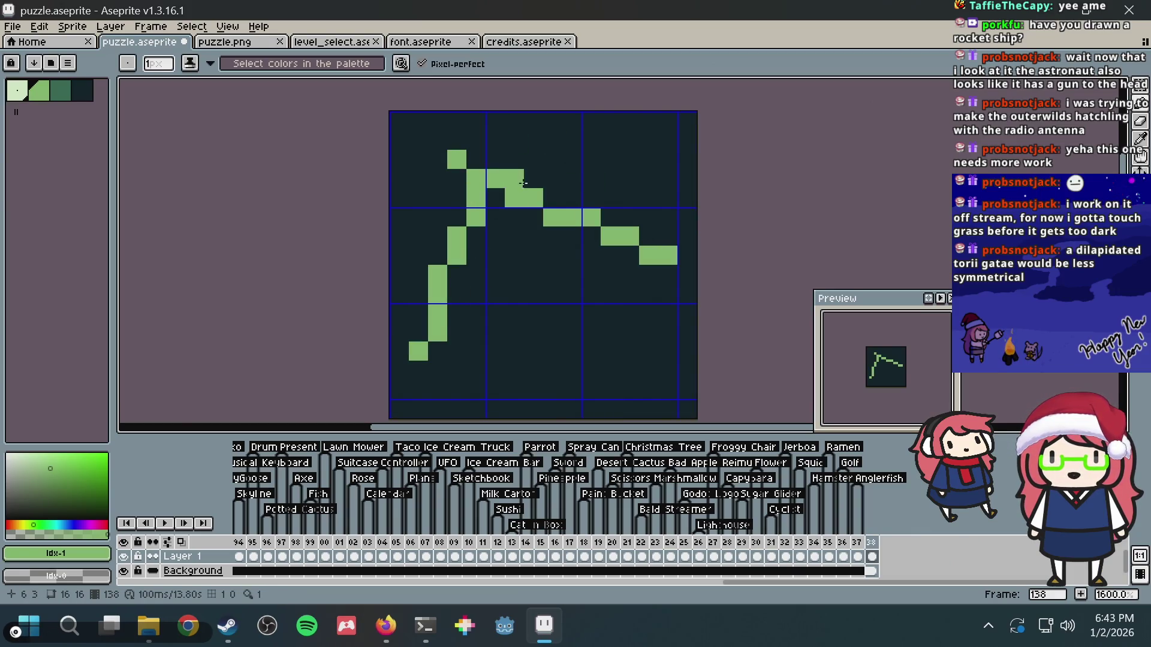
drag(496, 159, 531, 123)
key(ctrl+z)
mouse_move(495, 159)
mouse_down()
mouse_move(495, 122)
mouse_move(514, 163)
mouse_move(496, 216)
mouse_move(632, 273)
mouse_up()
key(ctrl+z)
- Redraw the mountain's diagonal and leg, then undo everything back to plain light green
key(ctrl+z)
mouse_move(524, 179)
mouse_down()
mouse_move(579, 179)
mouse_move(677, 232)
mouse_up()
key(ctrl+z)
mouse_move(534, 179)
mouse_down()
mouse_move(669, 236)
mouse_move(640, 240)
mouse_move(610, 392)
mouse_up()
drag(649, 217, 649, 179)
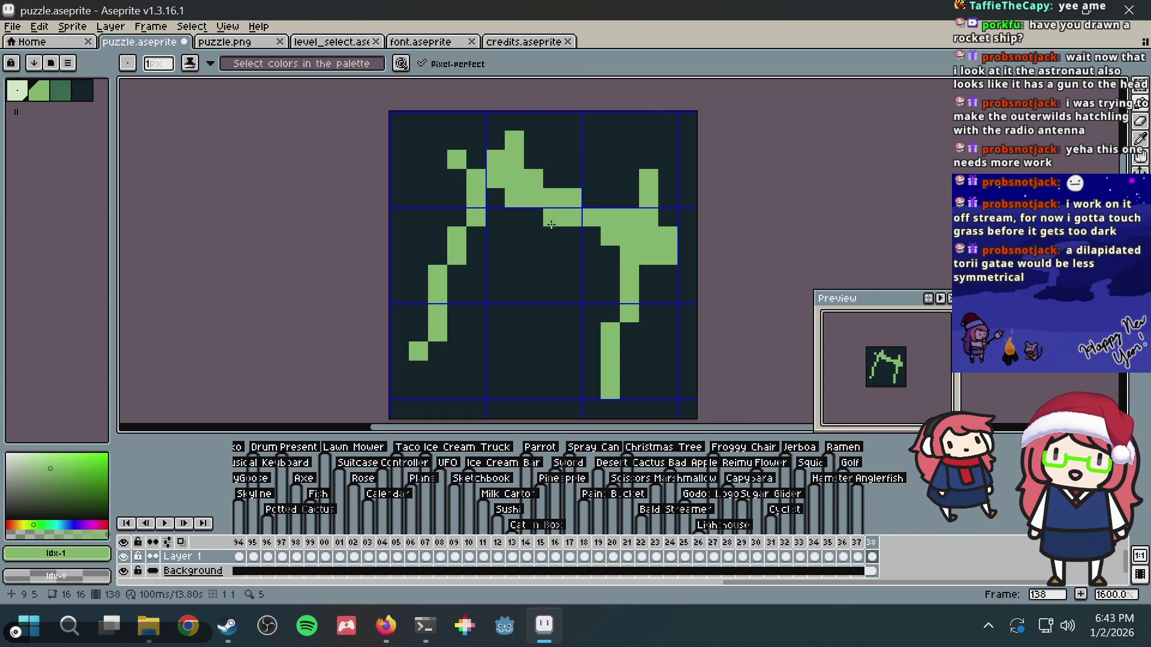
click(480, 239)
mouse_move(484, 246)
mouse_down()
mouse_move(606, 288)
mouse_move(669, 274)
mouse_up()
key(ctrl+z)
key(v)
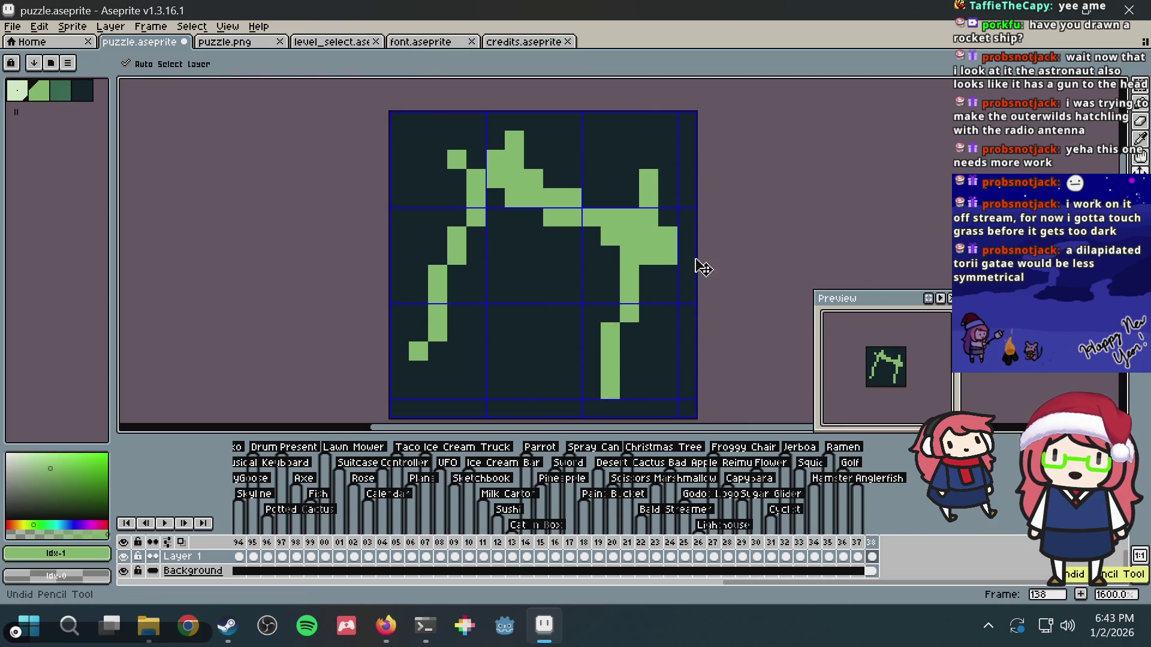
key(ctrl+z)
key(ctrl+z)
key(ctrl+z)
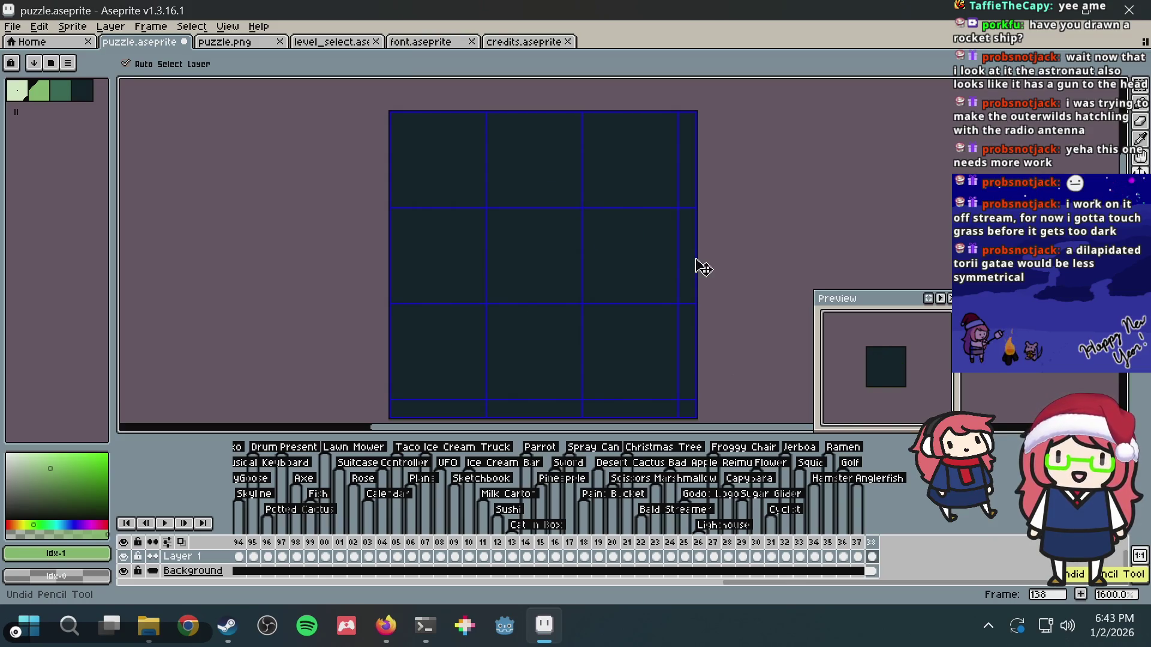
key(b)
key(ctrl+z)
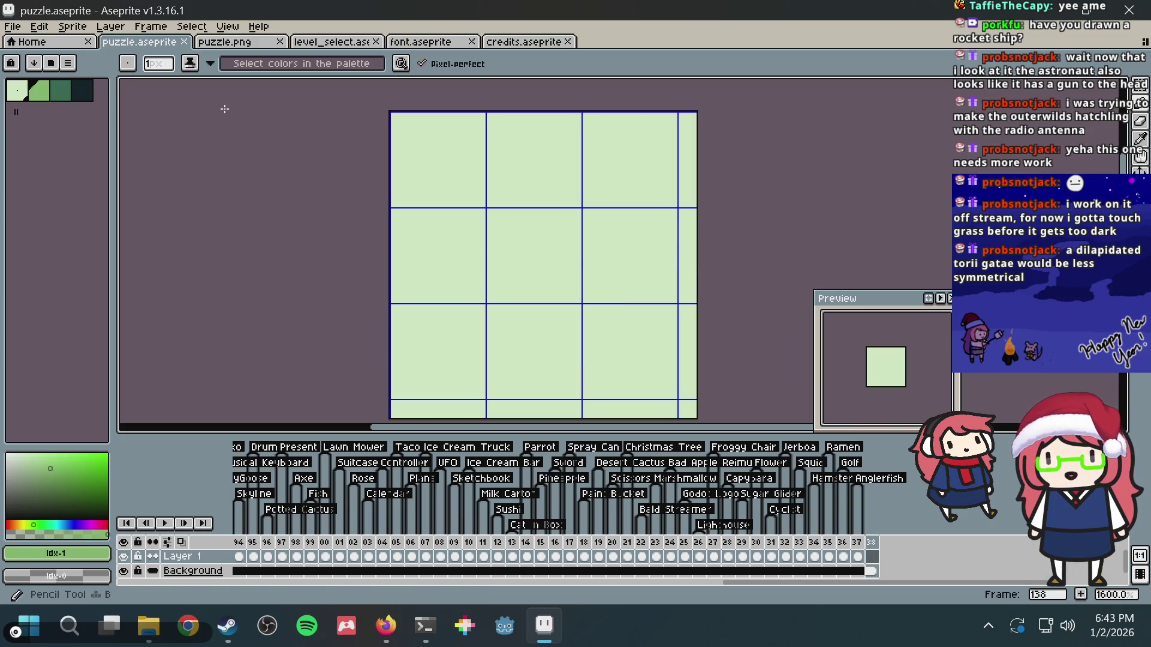
- Pick the darkest palette colour, save, and open a new Firefox tab
click(82, 91)
key(ctrl+s)
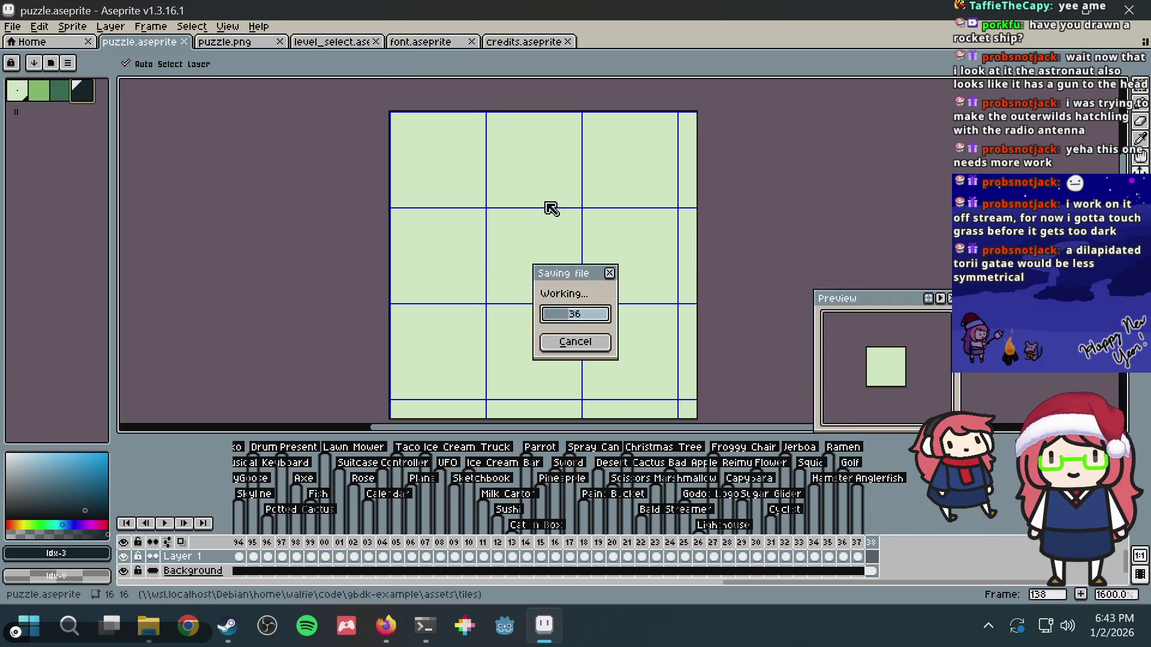
click(392, 612)
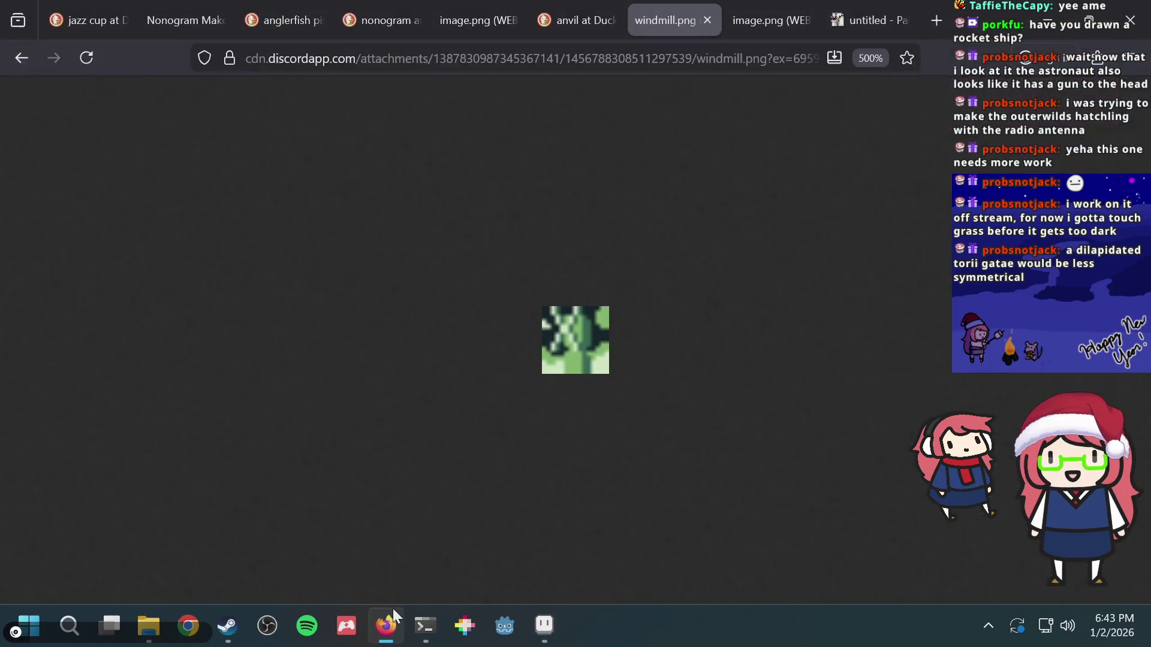
key(ctrl+t)
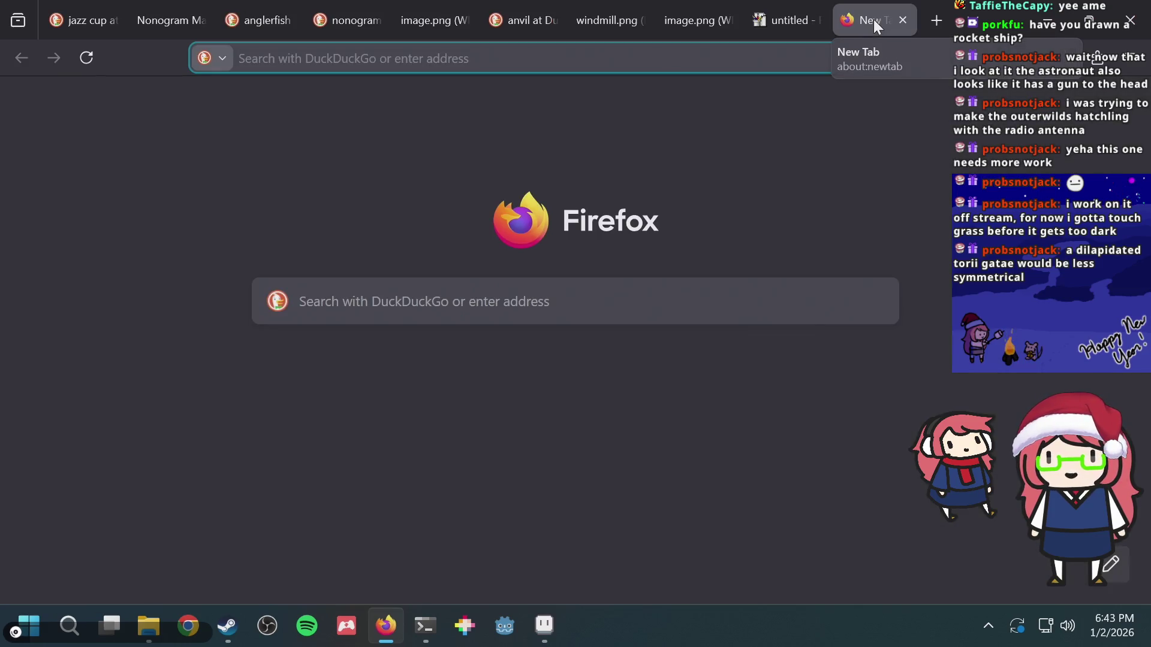
- Search for 'thing, japan', then reopen the closed nonogram screenshot tab
text(thing, japan)
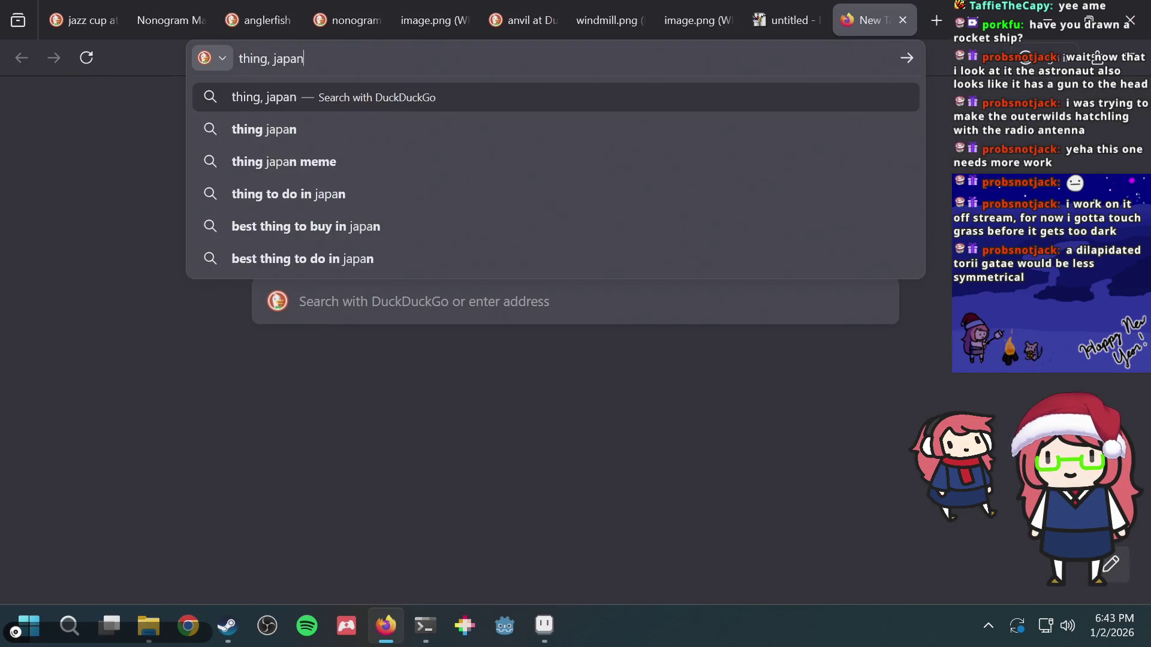
key(Return)
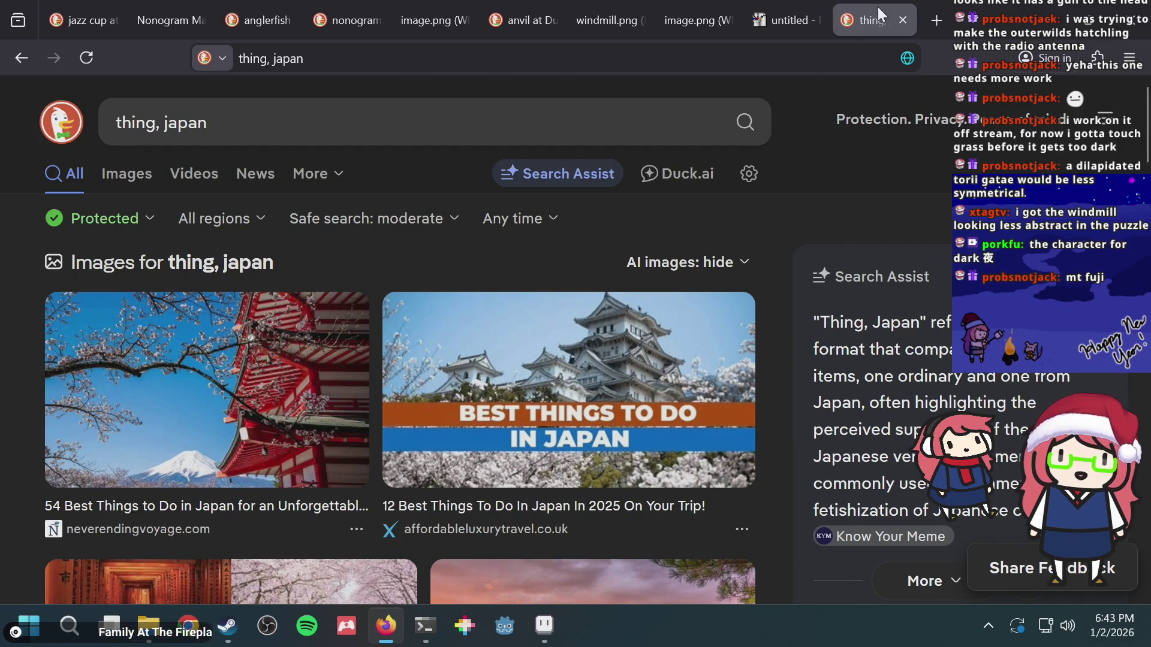
key(ctrl+shift+t)
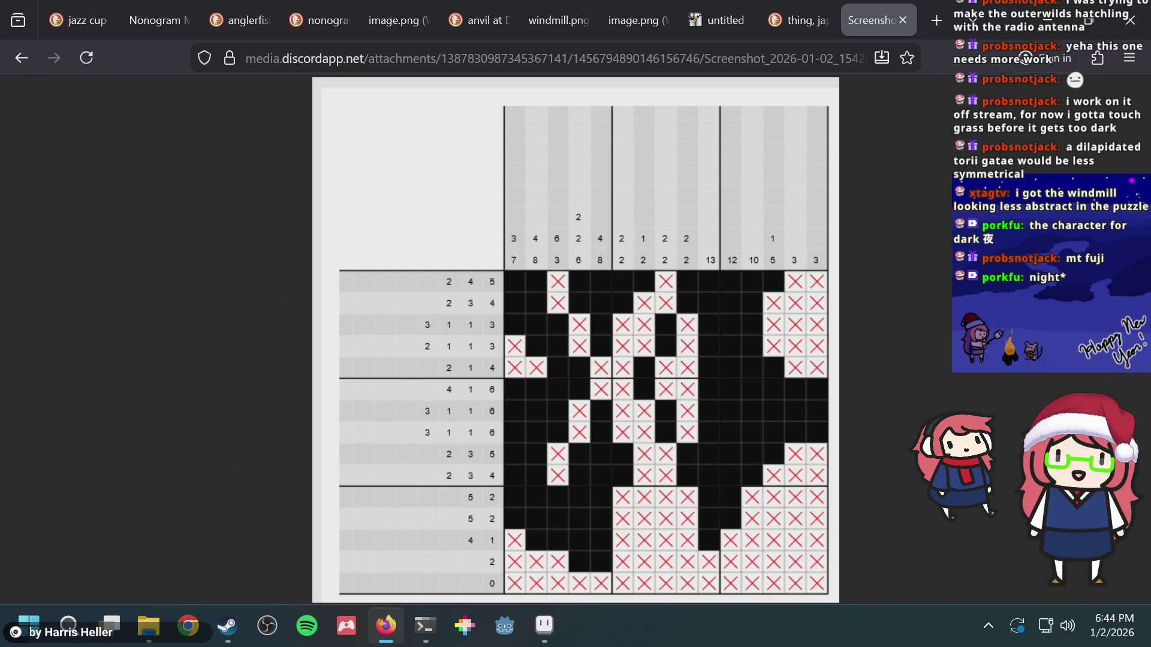
- Load the pasted nonogram screenshot link in a new tab
key(ctrl+t)
key(ctrl+v)
key(Return)
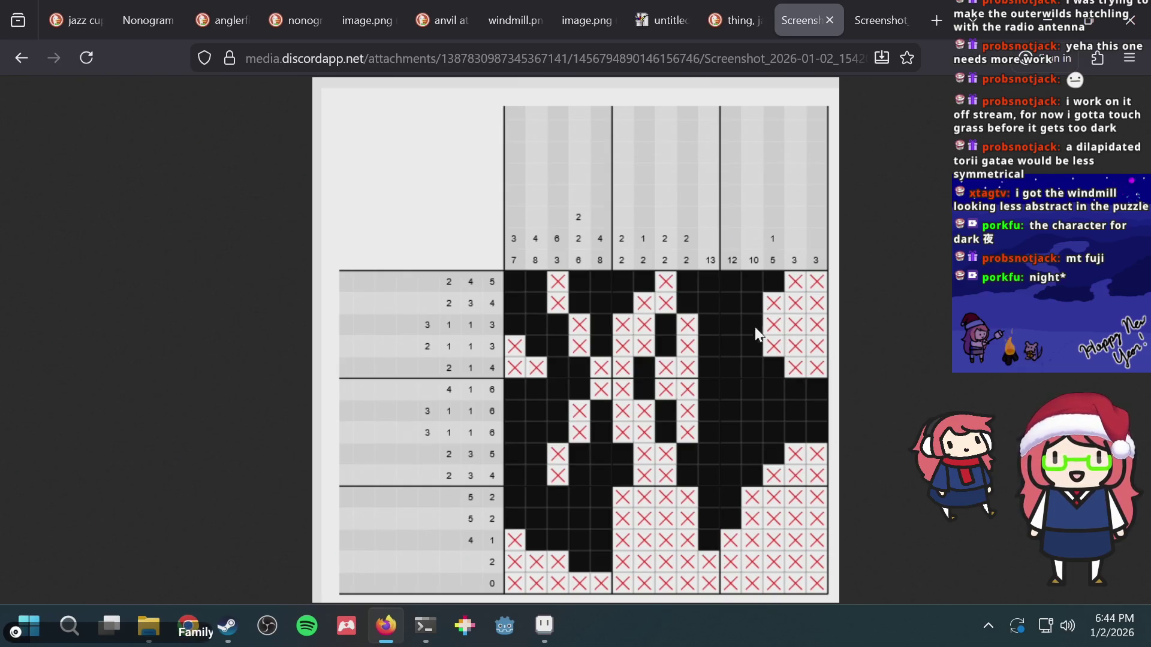
- Flip between the two nonogram screenshot tabs to compare, then close one
key(ctrl+Tab)
key(ctrl+shift+Tab)
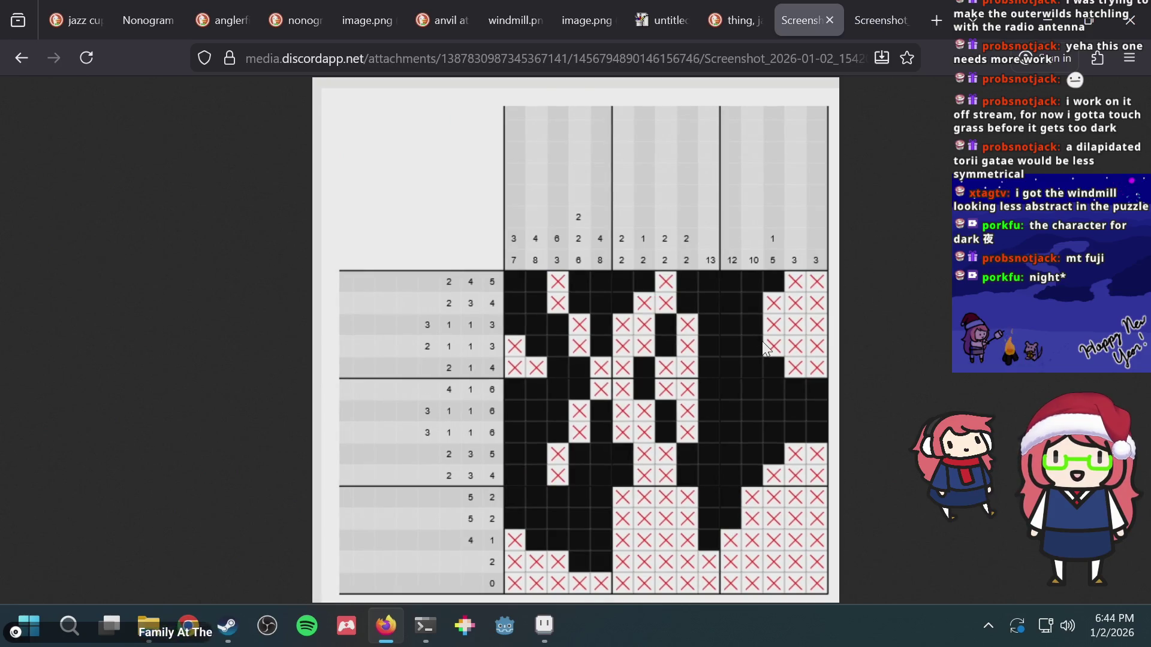
key(ctrl+Tab)
key(ctrl+shift+Tab)
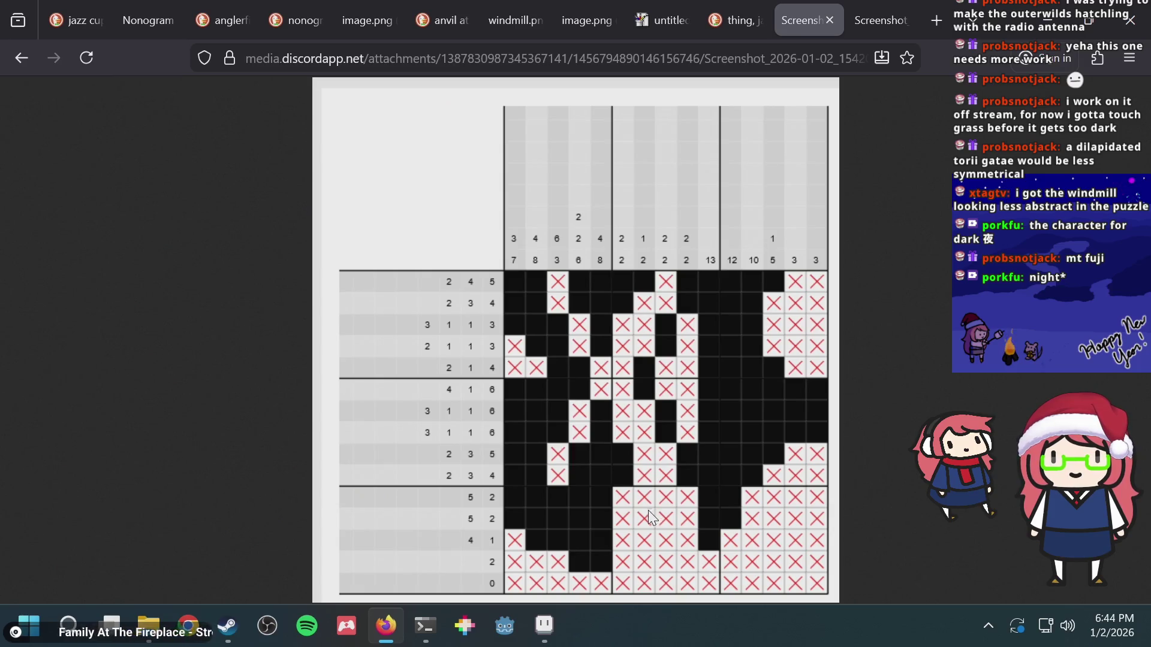
key(ctrl+Tab)
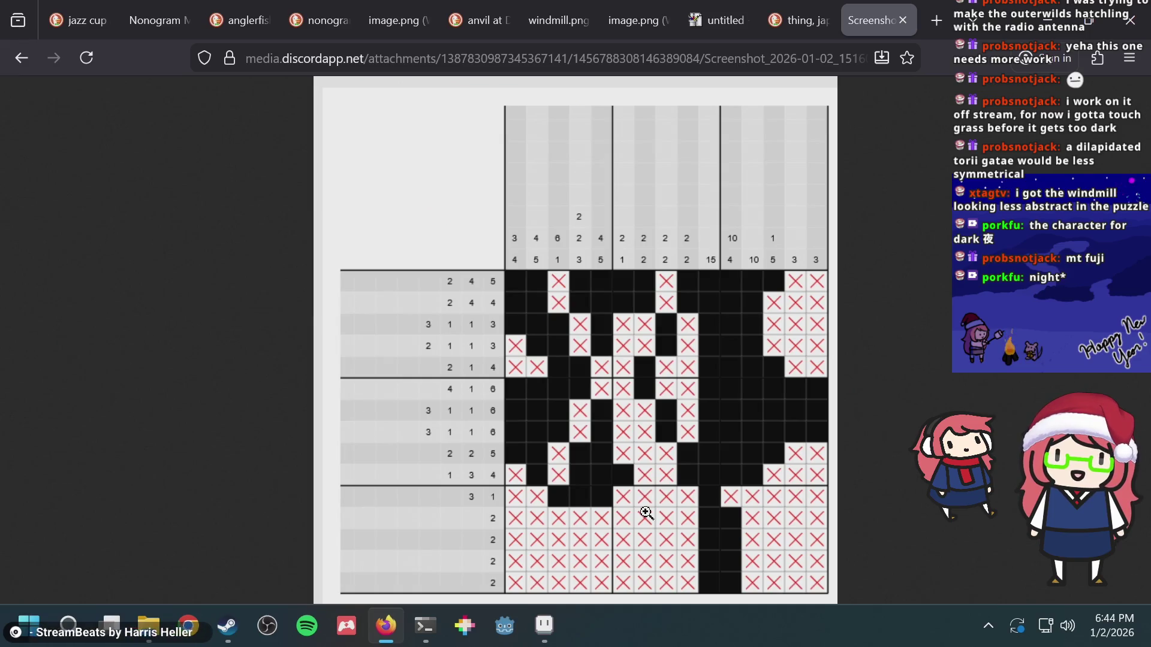
key(ctrl+w)
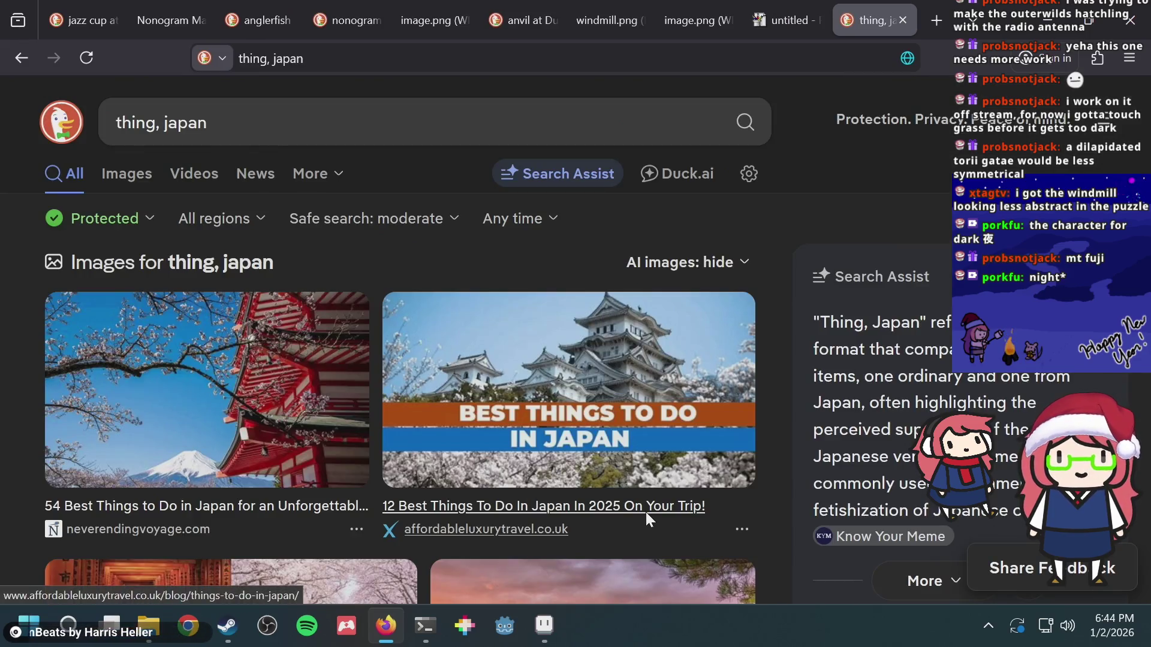
- Browse the 'thing, japan' image results, then return to Aseprite and save puzzle.aseprite
scroll(531, 290, down, 2)
scroll(531, 290, down, 12)
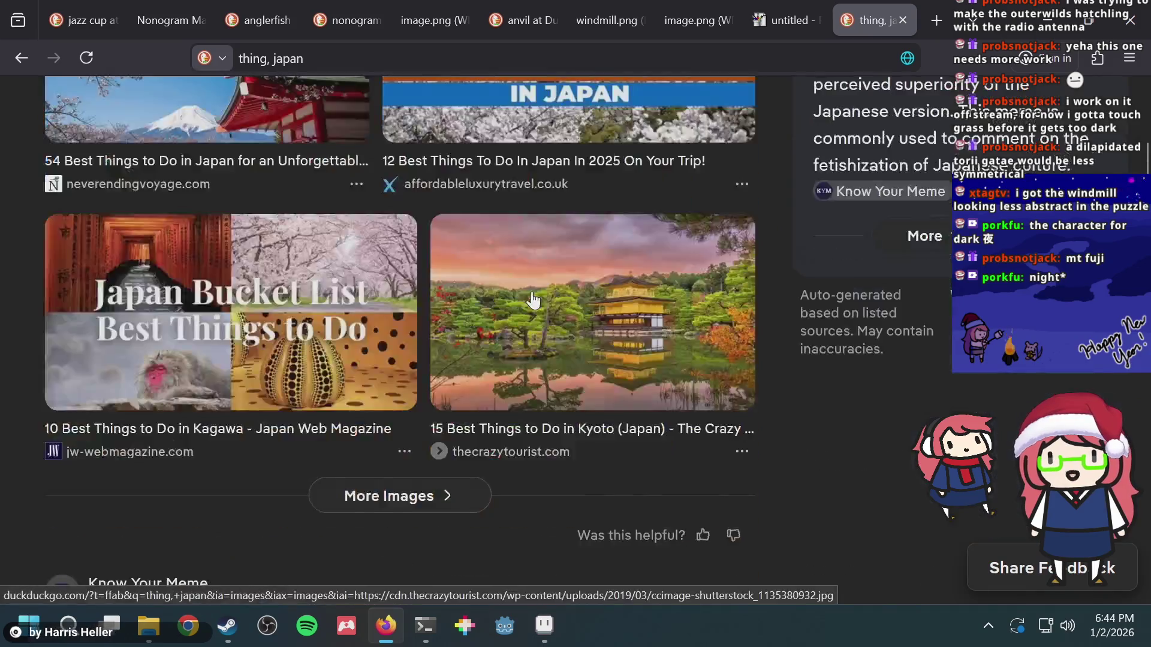
scroll(280, 238, up, 15)
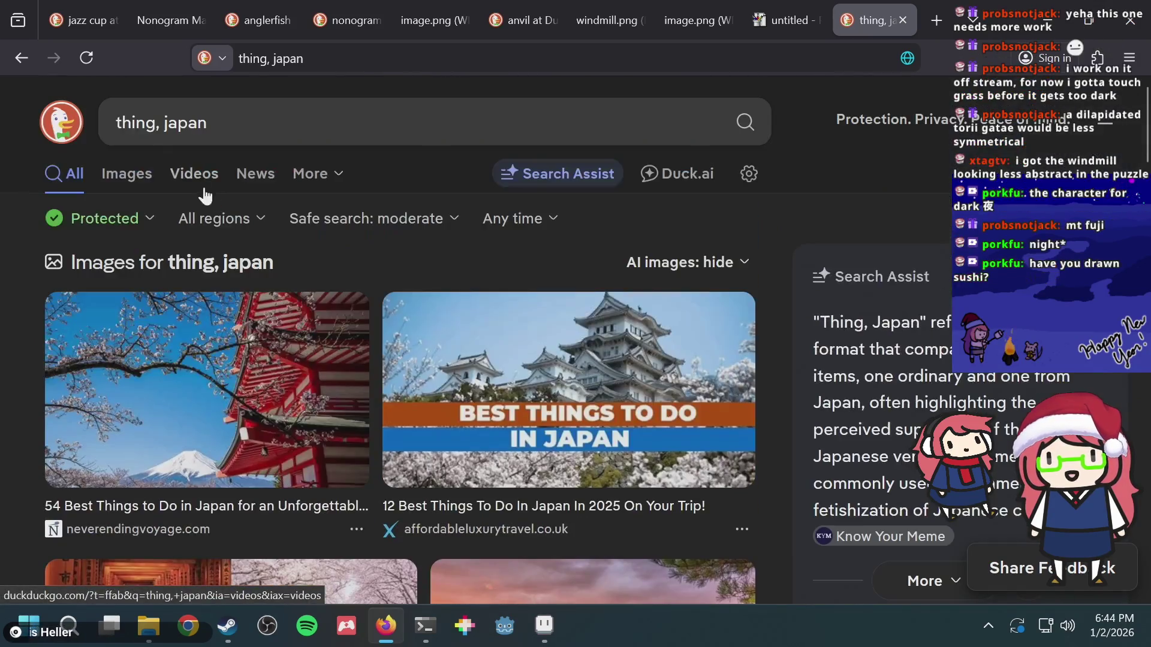
click(127, 174)
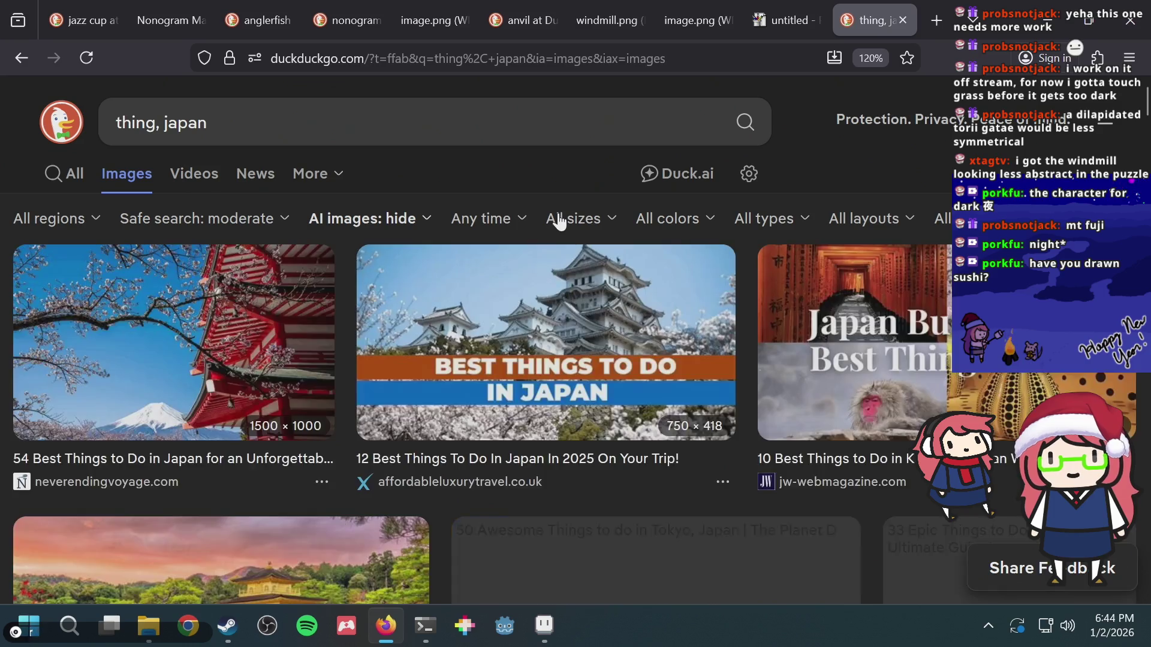
scroll(556, 258, down, 8)
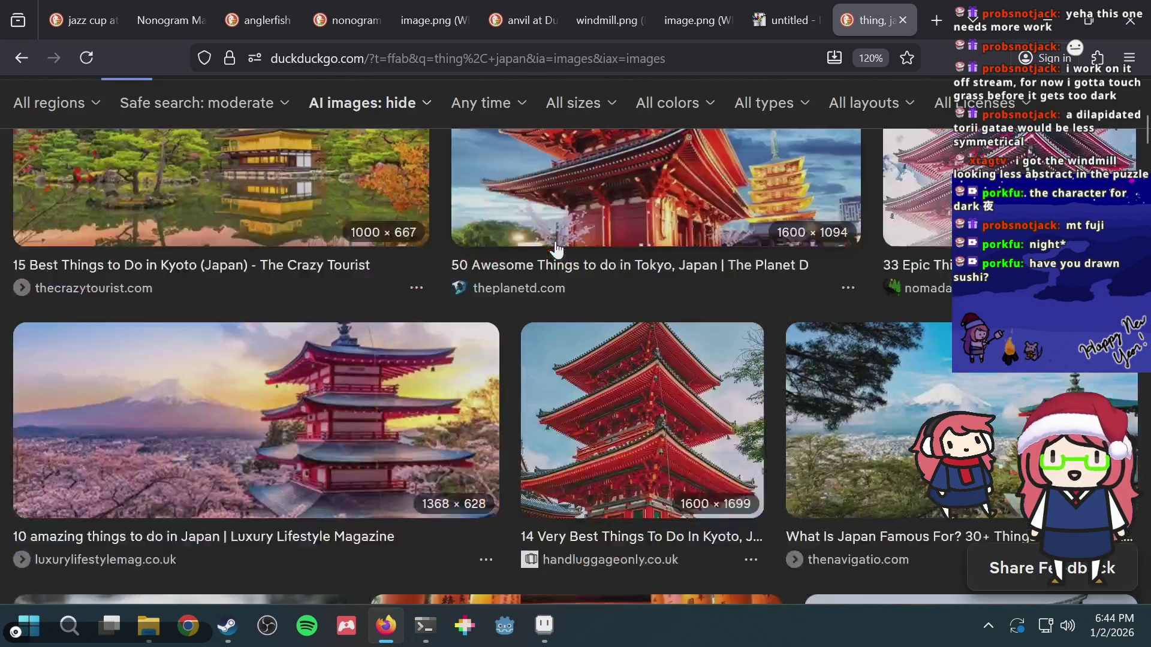
scroll(556, 252, down, 10)
scroll(556, 247, down, 2)
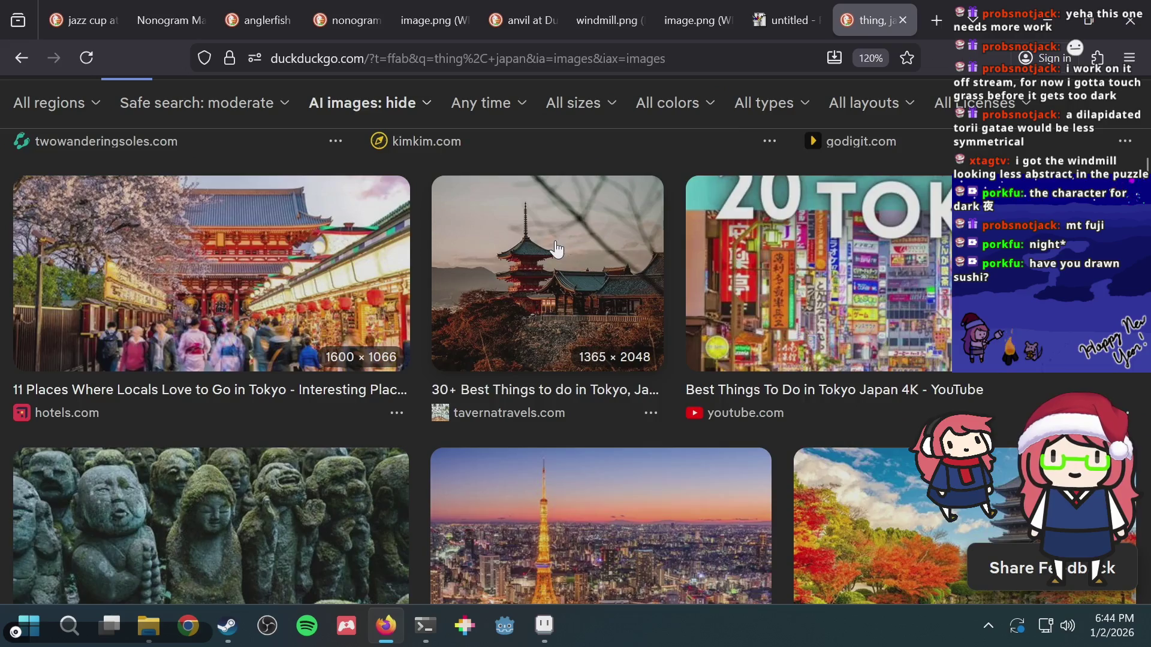
scroll(557, 249, down, 4)
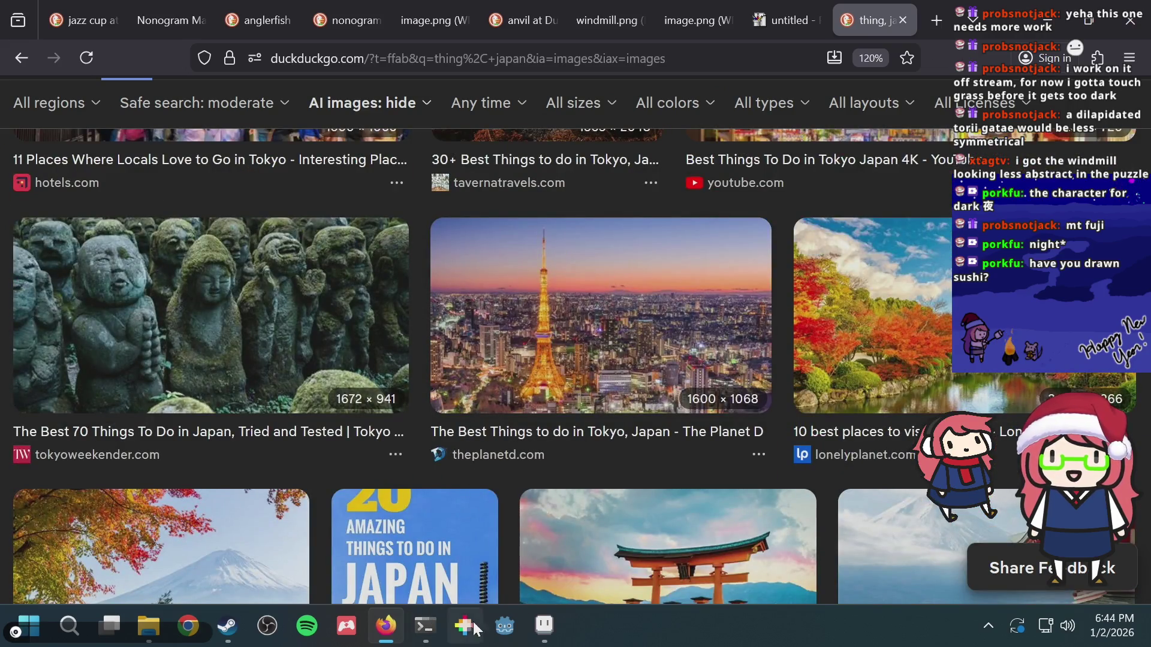
click(534, 613)
key(ctrl+s)
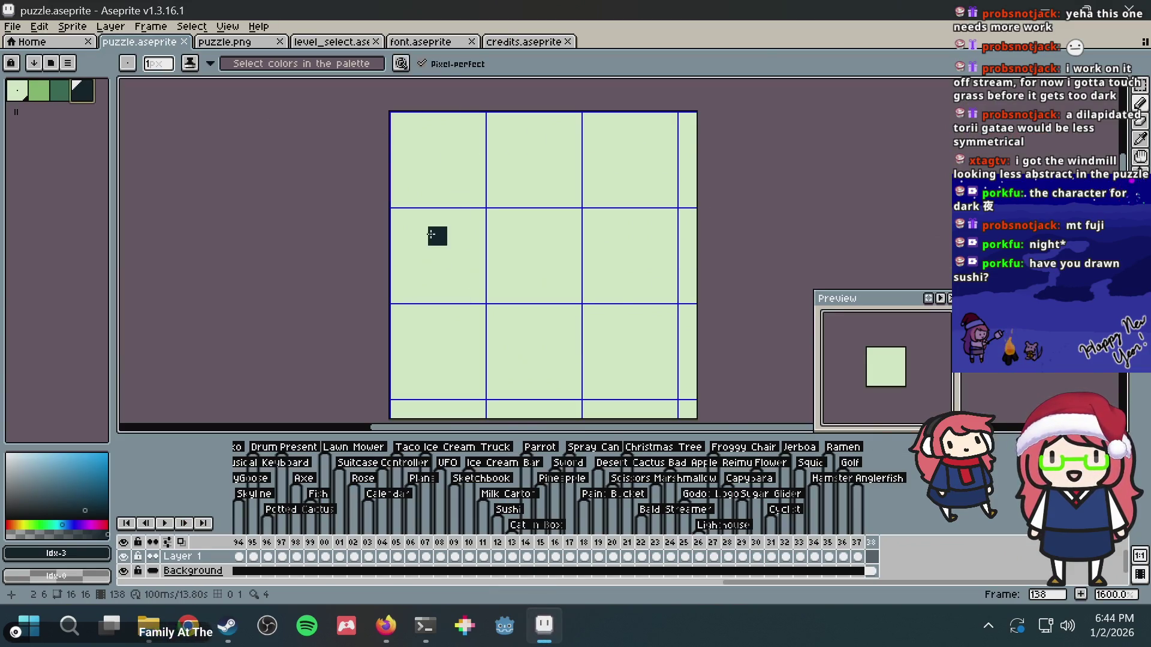
- Draw the left eye as a dark square ring and extend its top bar
mouse_move(434, 255)
mouse_down()
mouse_move(434, 234)
mouse_move(479, 235)
mouse_move(475, 222)
mouse_move(432, 218)
mouse_move(419, 253)
mouse_up()
key(ctrl+z)
key(ctrl+z)
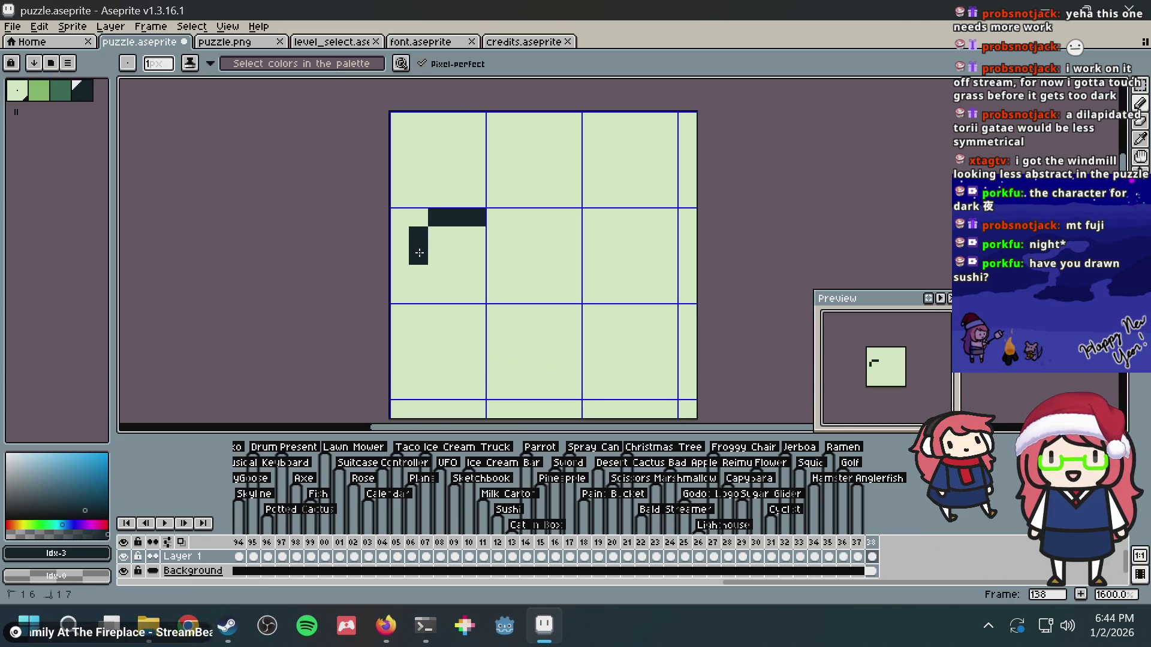
click(456, 255)
click(457, 275)
click(472, 262)
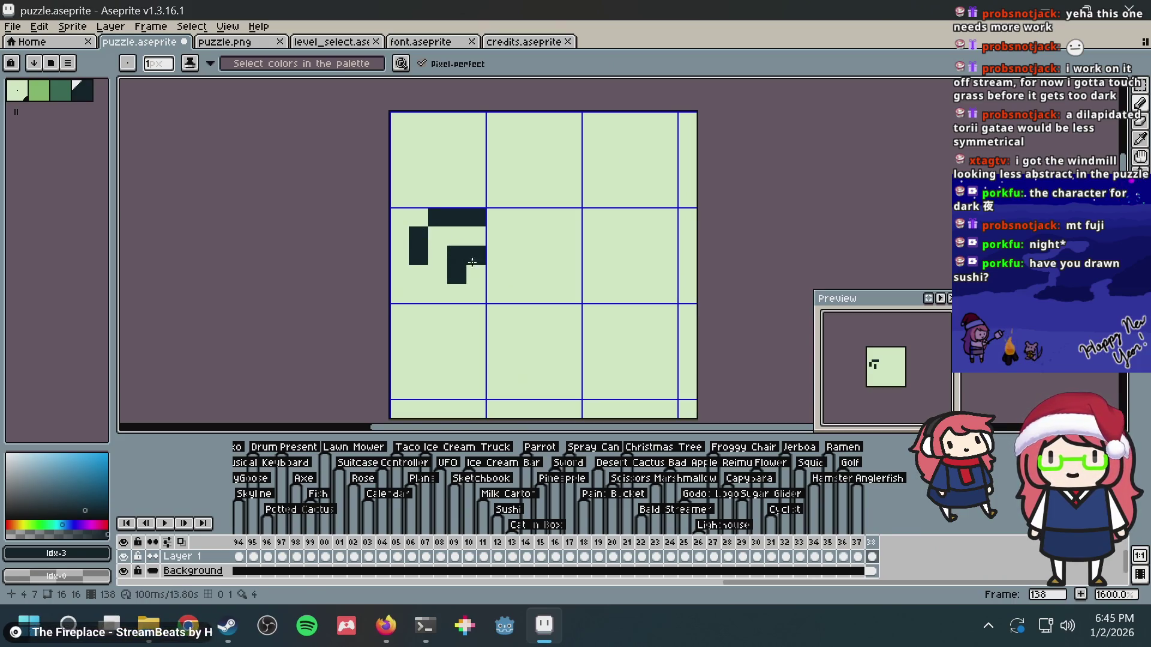
mouse_move(478, 249)
mouse_down()
mouse_move(495, 294)
mouse_move(458, 293)
mouse_move(485, 296)
mouse_move(459, 307)
mouse_move(493, 308)
mouse_up()
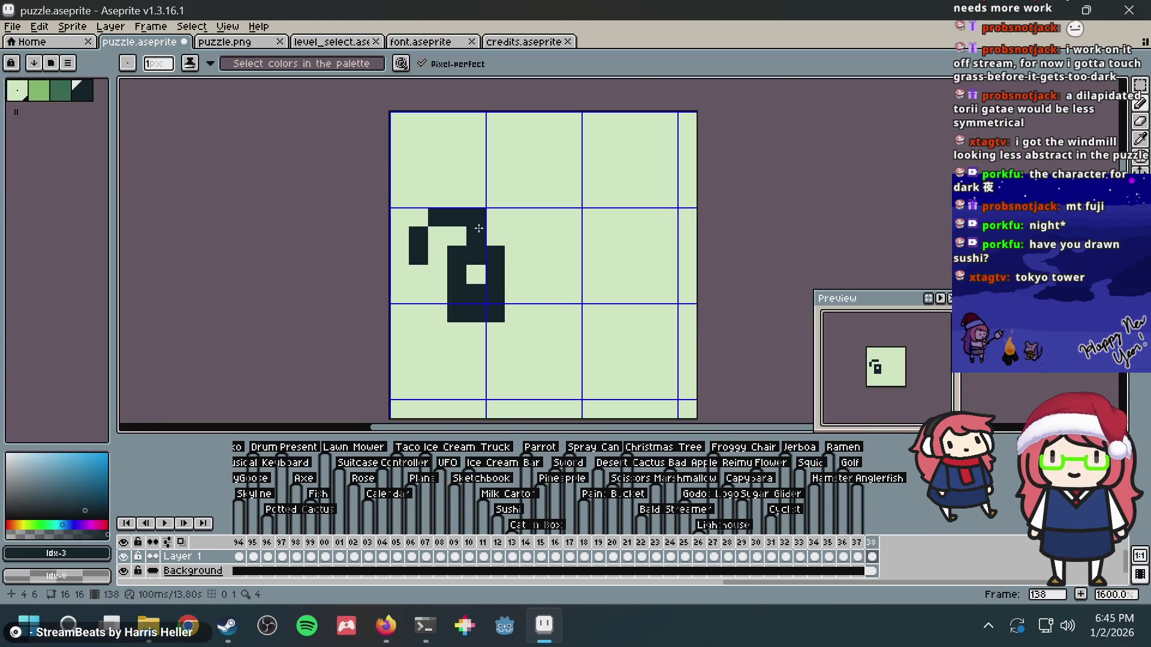
click(495, 217)
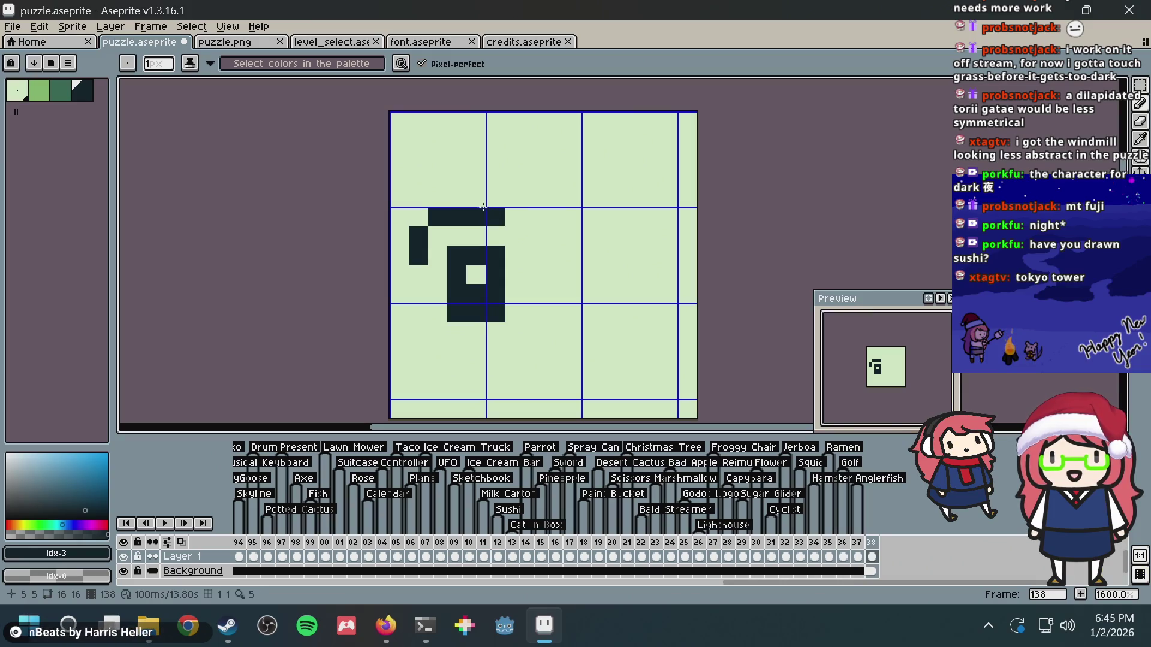
click(457, 194)
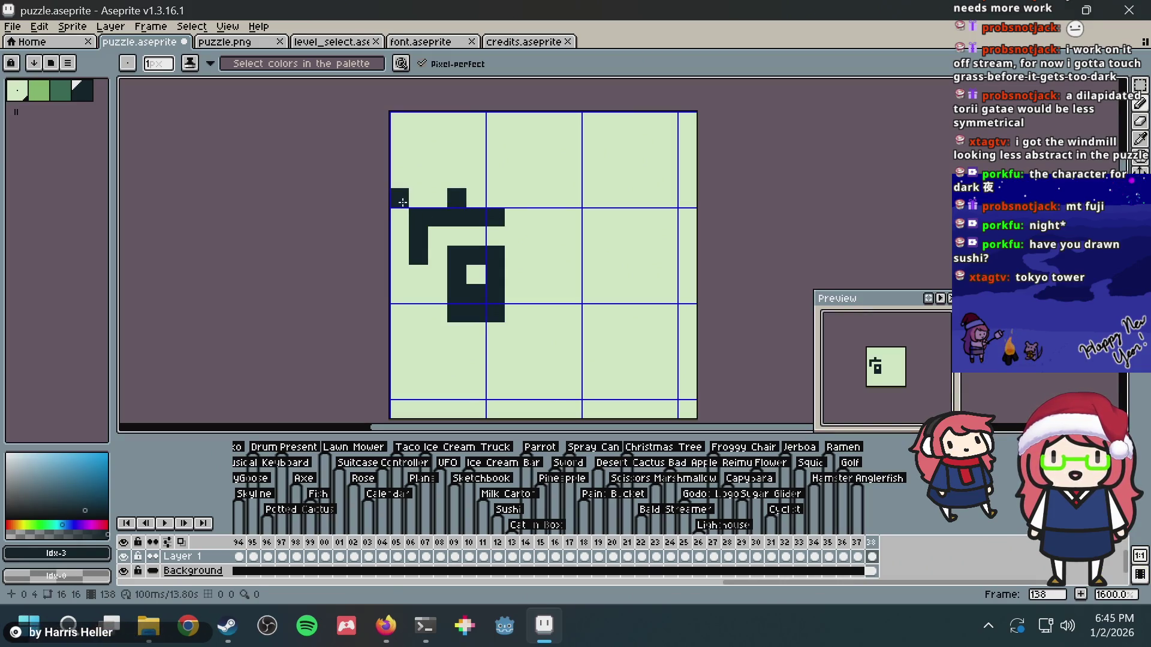
- Start the right eye with a three-pixel bar and thick left column, nudging its side pixel right
key(e)
key(b)
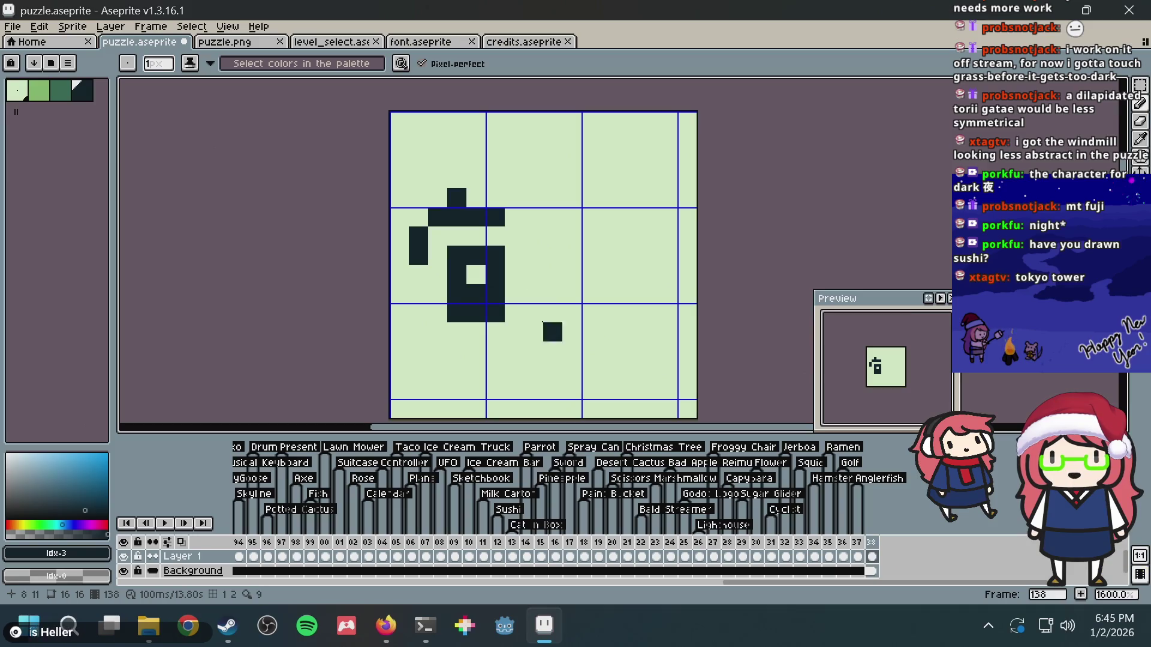
click(592, 218)
mouse_move(595, 218)
mouse_down()
mouse_move(629, 218)
mouse_move(647, 255)
mouse_move(591, 313)
mouse_up()
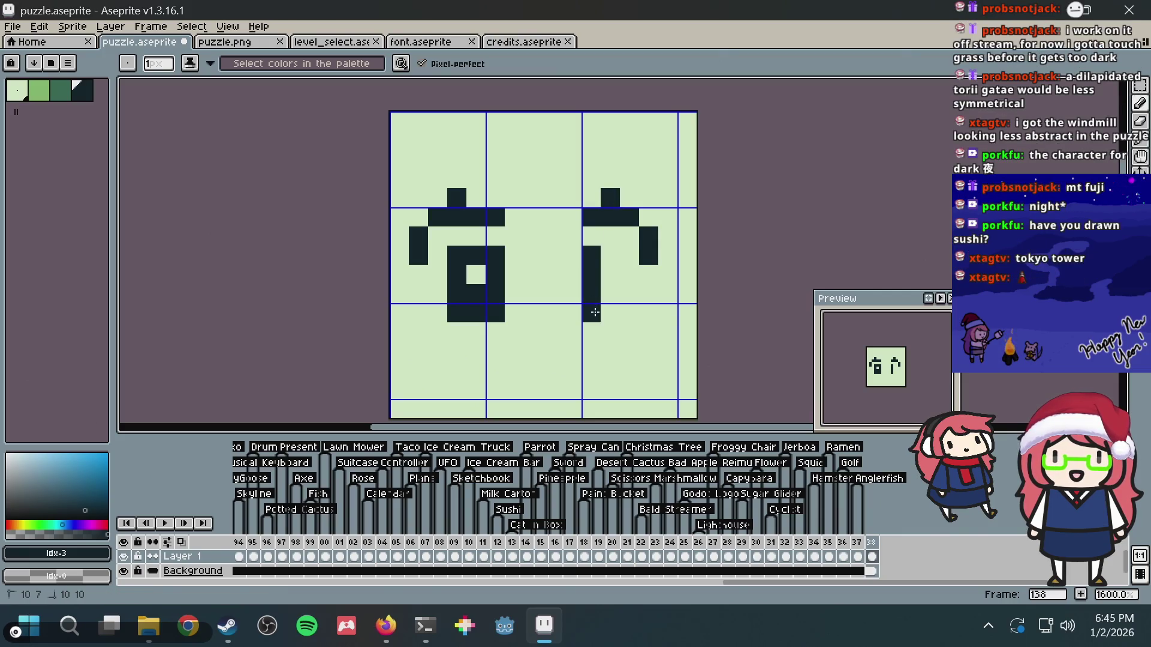
drag(615, 259, 608, 312)
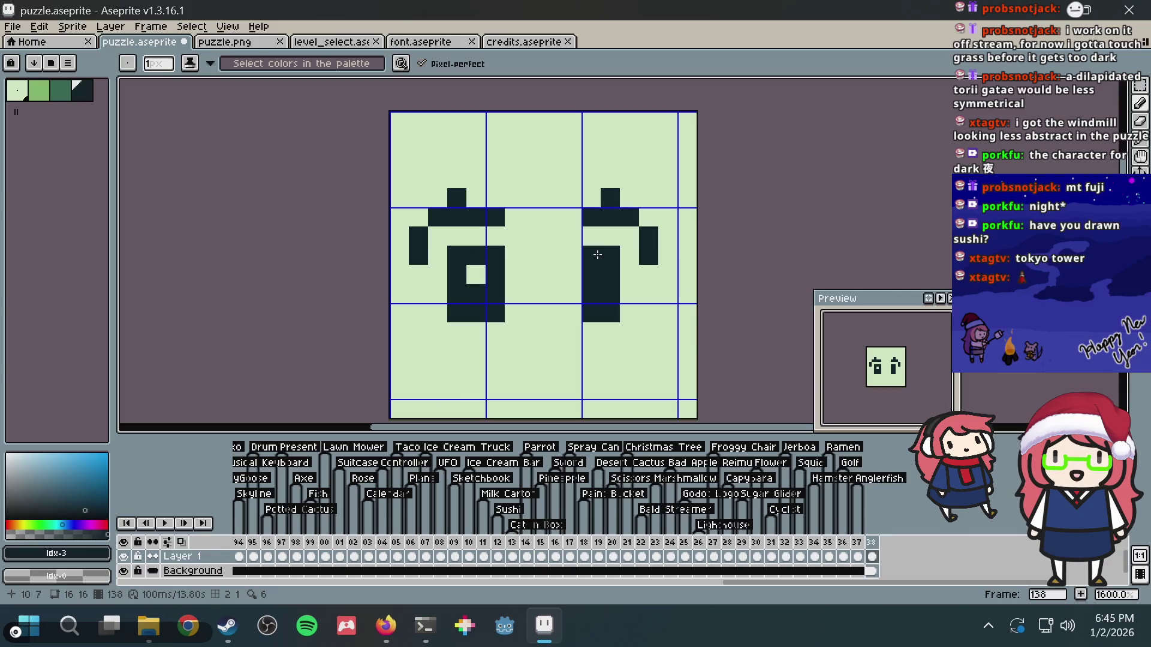
key(super)
key(super)
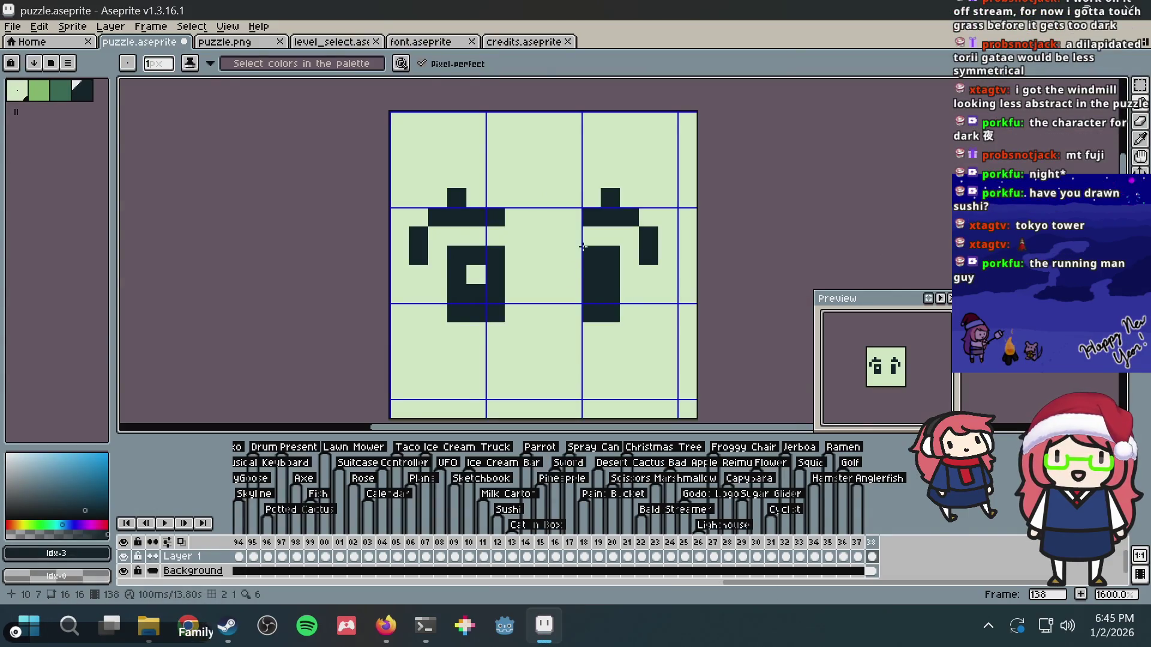
key(m)
mouse_move(618, 207)
mouse_down()
mouse_move(660, 266)
mouse_move(667, 240)
mouse_up()
- Finish the right eye: fill its bar gap, shift its top pixel, widen it, add a light hollow
key(b)
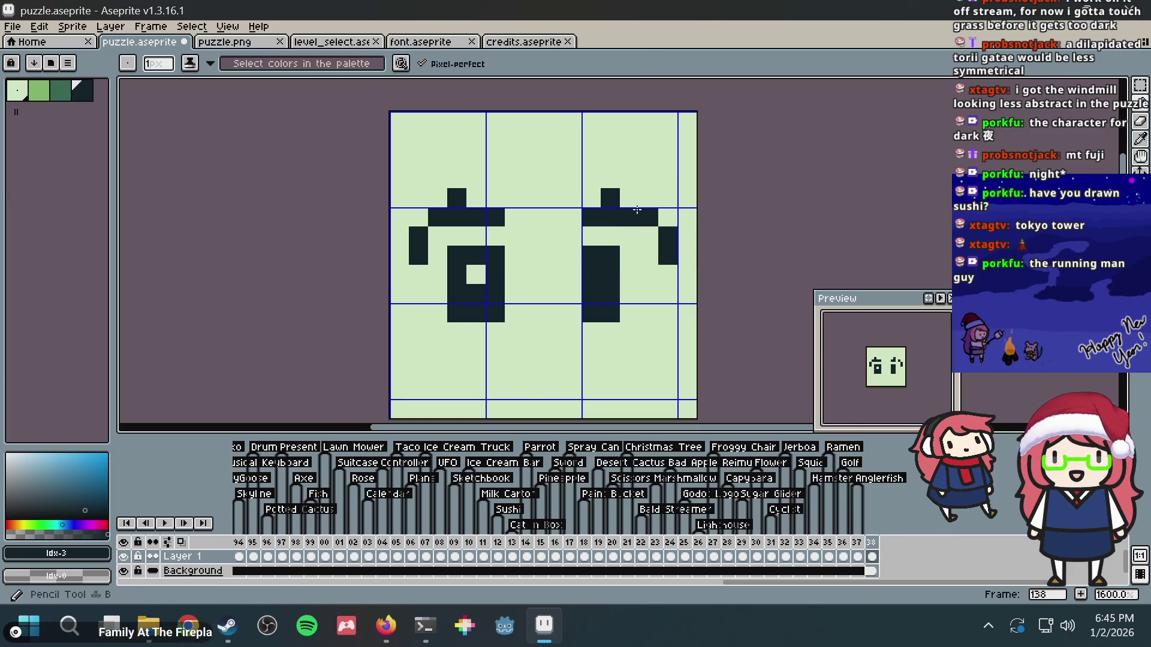
click(628, 219)
alt+click(627, 198)
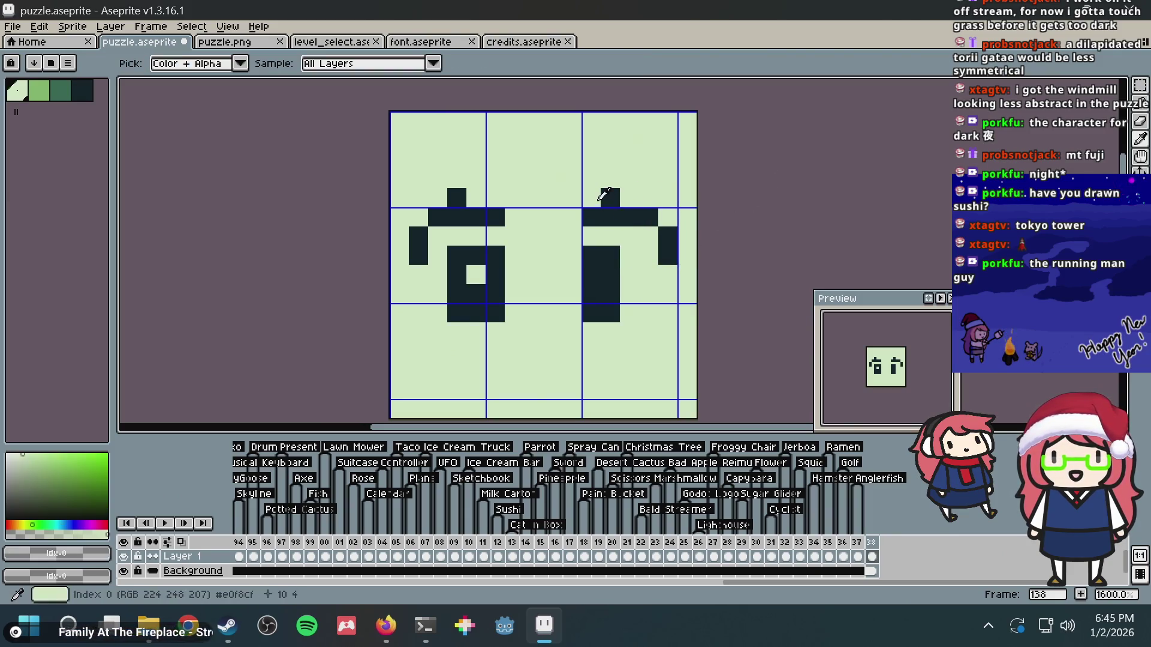
click(611, 198)
alt+click(610, 217)
click(630, 198)
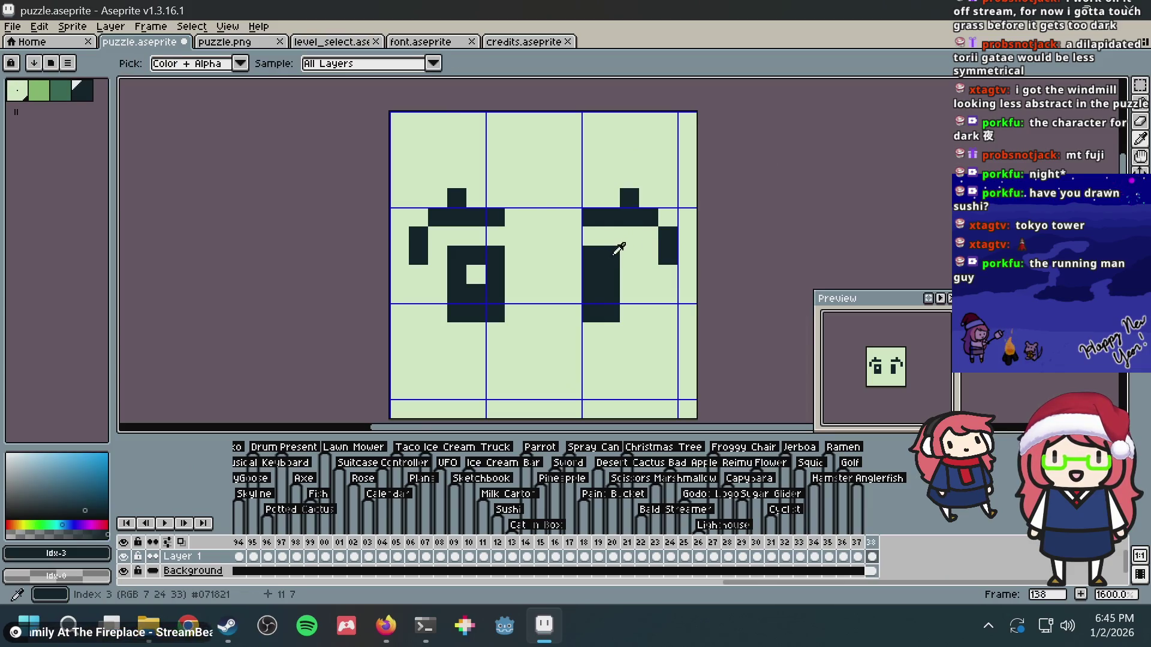
drag(628, 252, 629, 315)
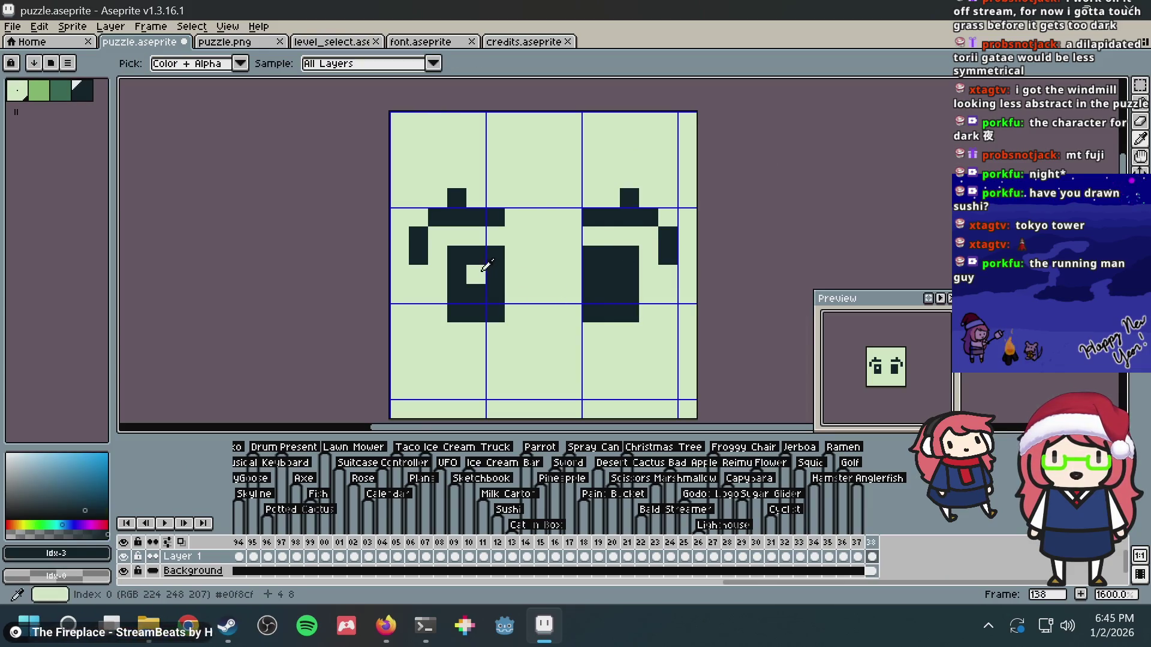
alt+click(482, 273)
click(606, 273)
- Add a nose pixel and brow bars above both eyes, then move the whole face up two pixels
alt+click(607, 256)
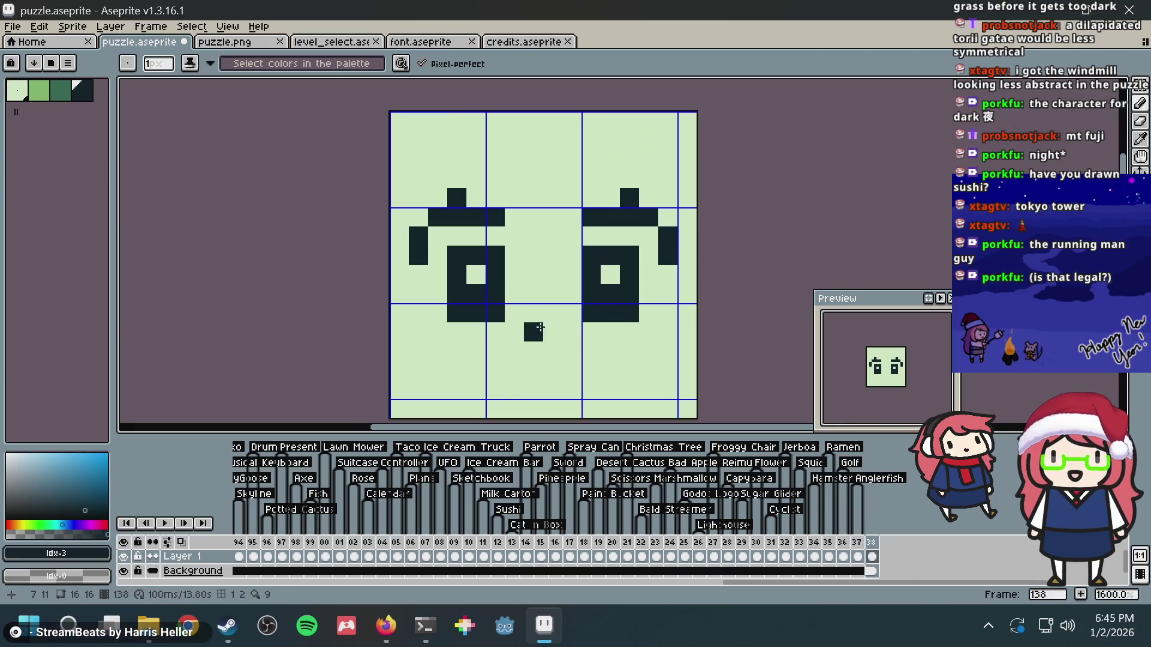
click(533, 332)
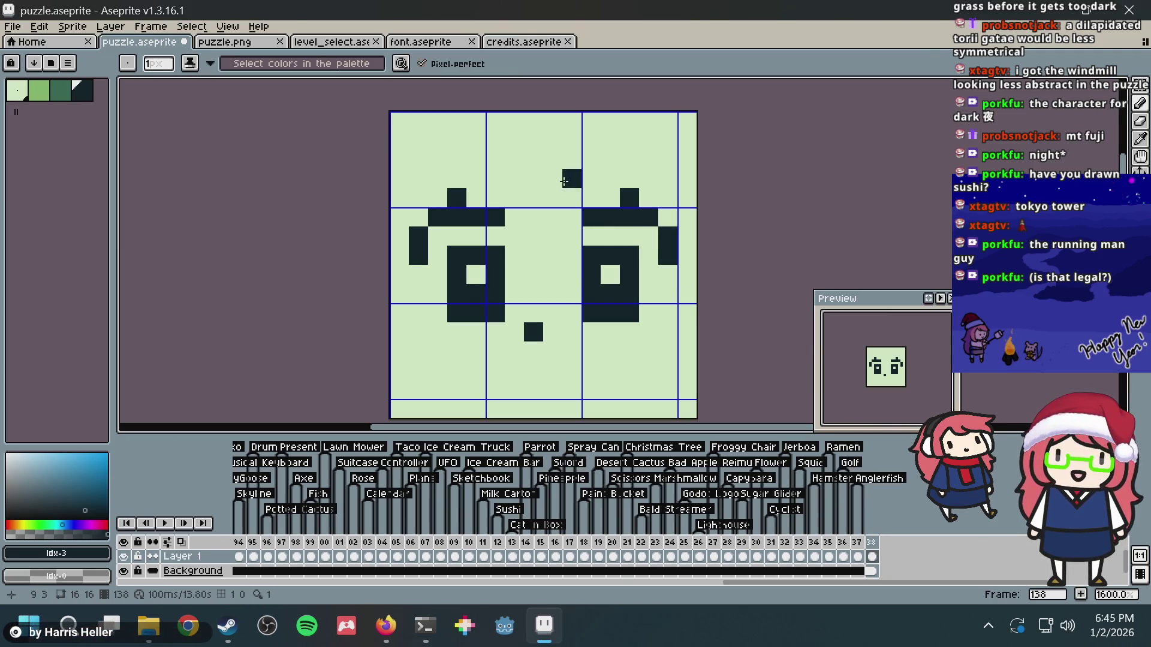
drag(436, 159, 497, 160)
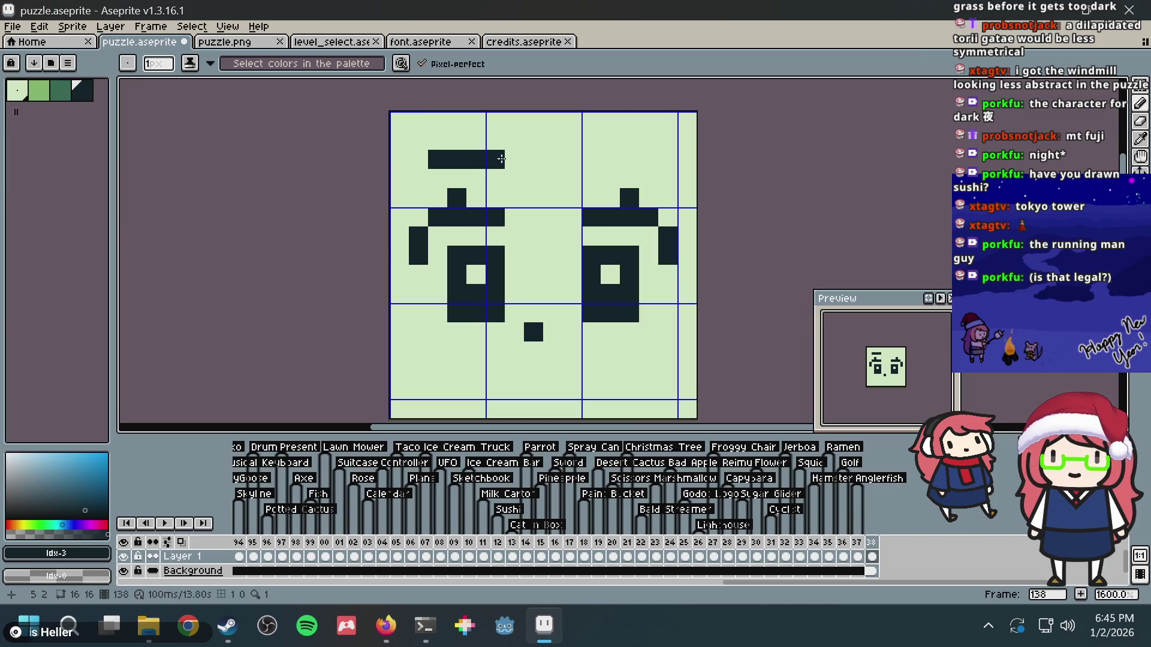
drag(590, 165, 642, 161)
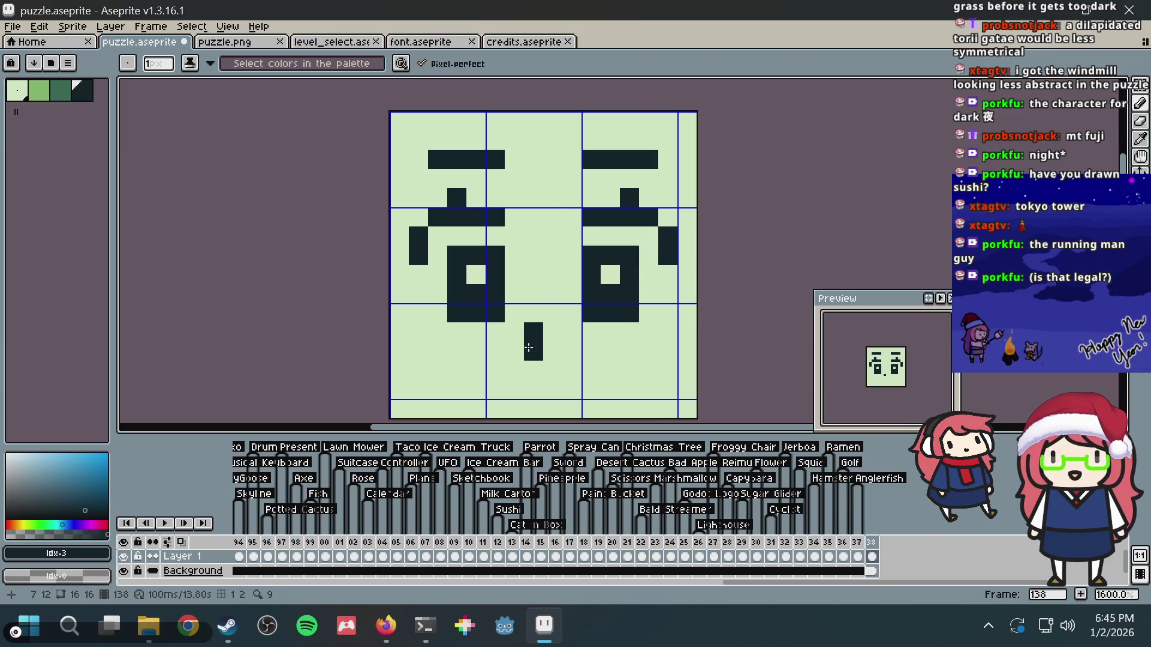
key(ctrl+a)
key(Up)
key(Up)
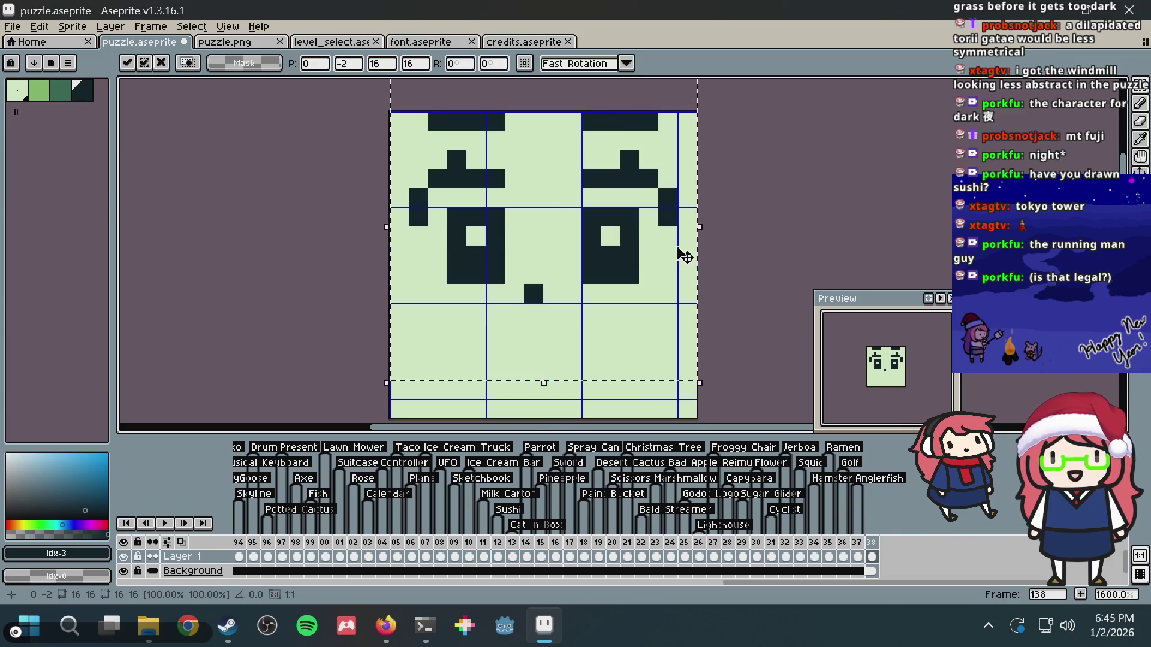
- Drop the shifted face in place and undo a trial mouth stroke
key(ctrl+d)
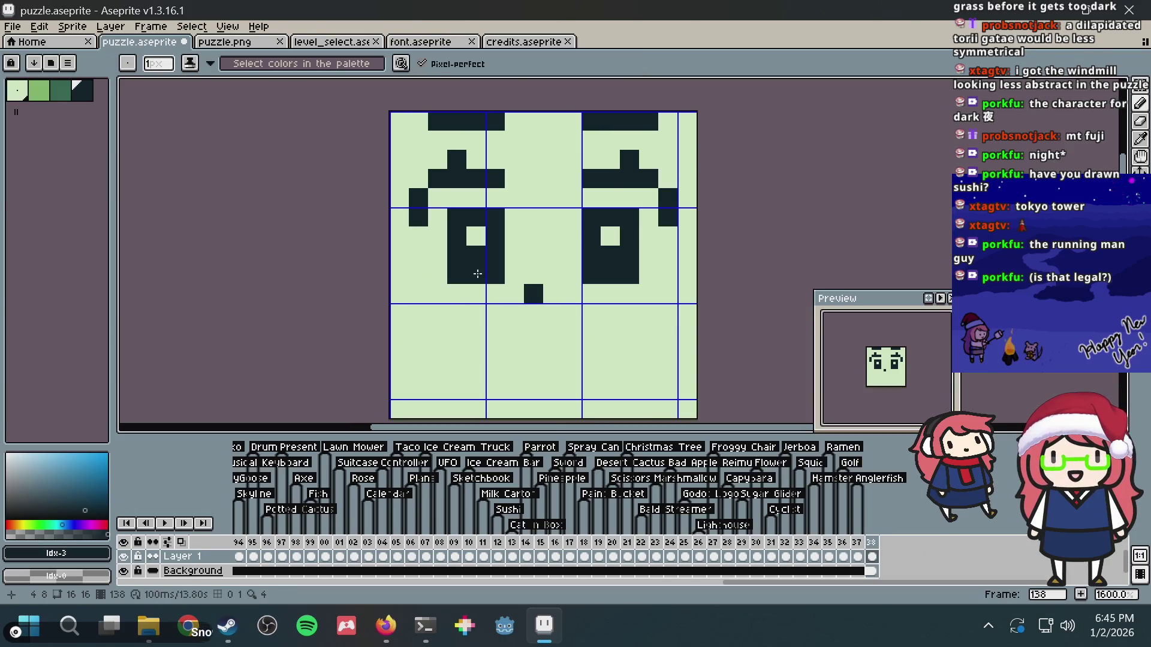
click(486, 330)
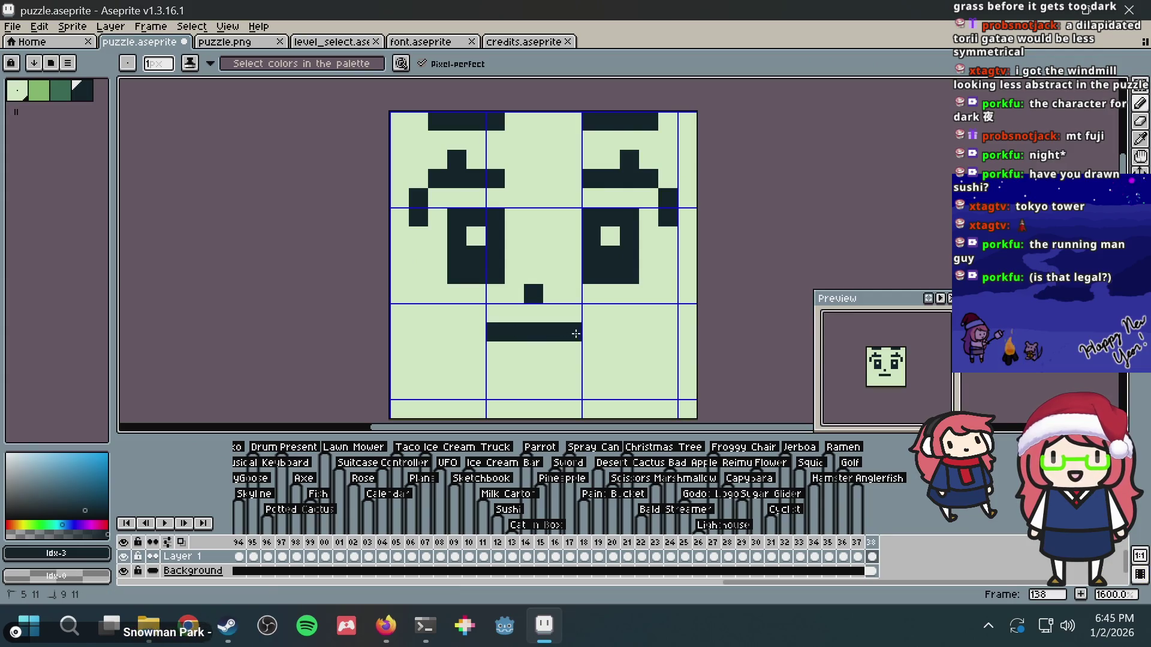
key(ctrl)
key(ctrl+z)
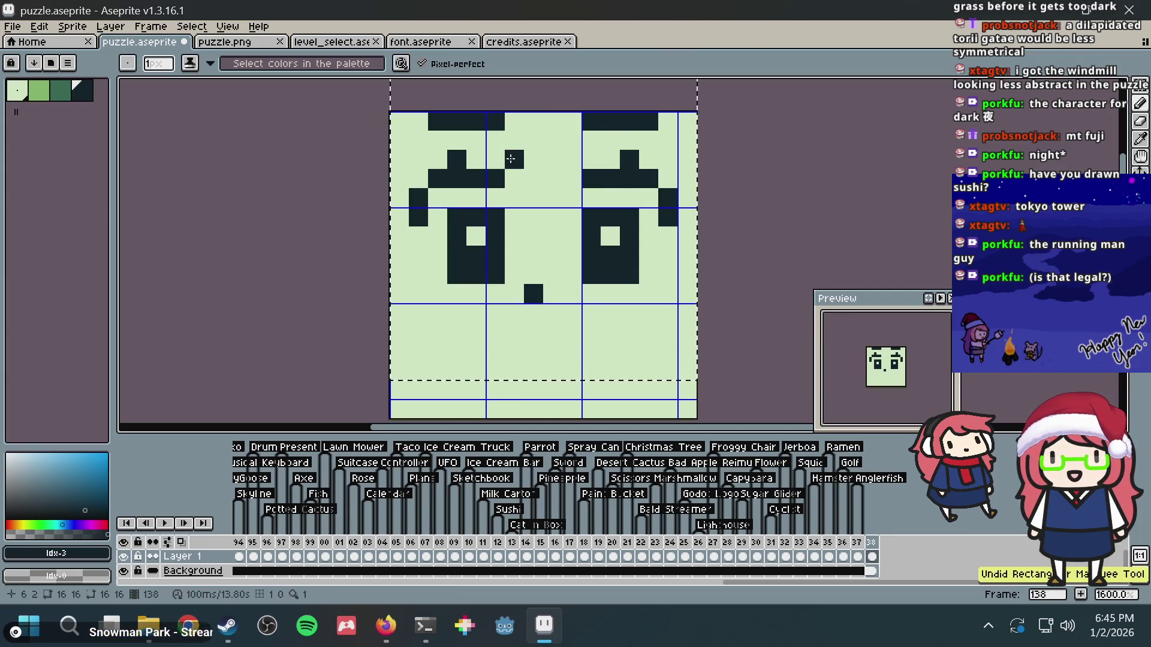
key(ctrl+z)
- Widen both eye hollows leftward and reshape the left eye with a rising dark column
key(ctrl+z)
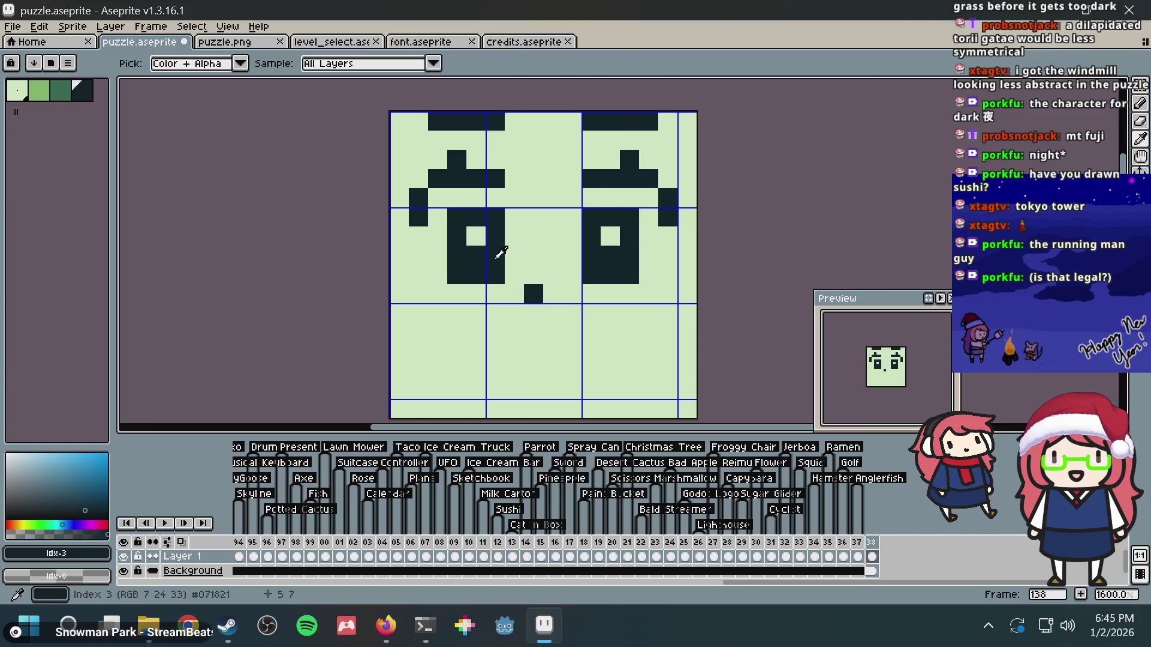
alt+click(484, 234)
click(476, 255)
key(ctrl+z)
click(457, 236)
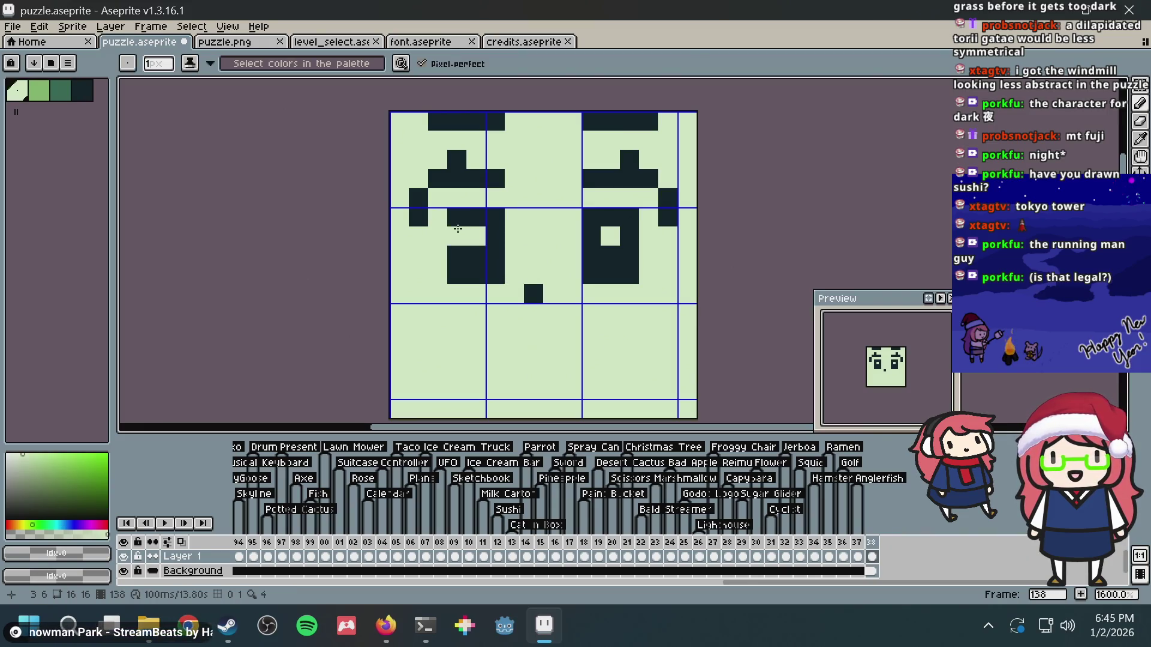
click(588, 234)
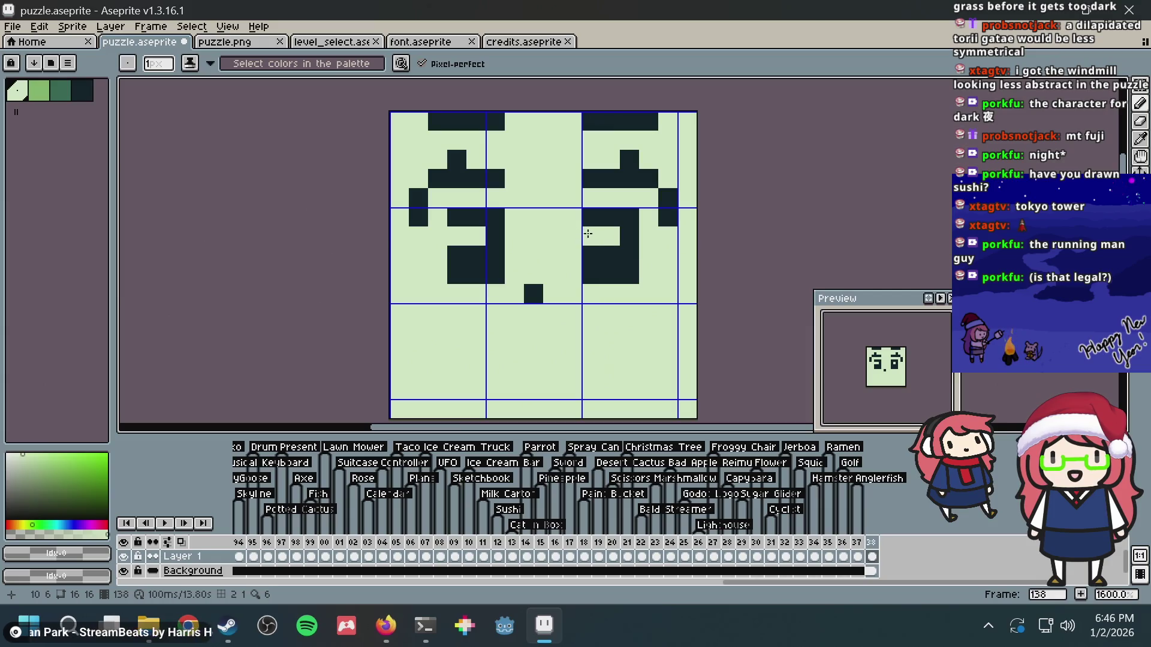
alt+click(470, 271)
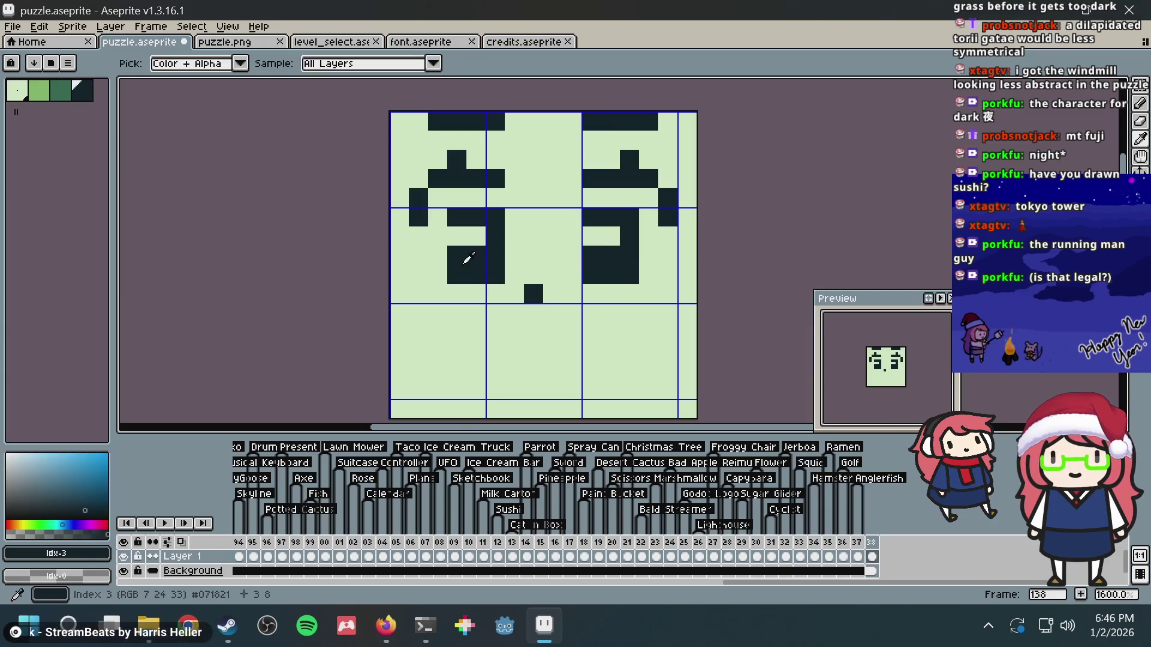
mouse_move(476, 290)
mouse_down()
mouse_move(497, 293)
mouse_move(514, 276)
mouse_move(517, 230)
mouse_up()
alt+click(489, 192)
click(455, 217)
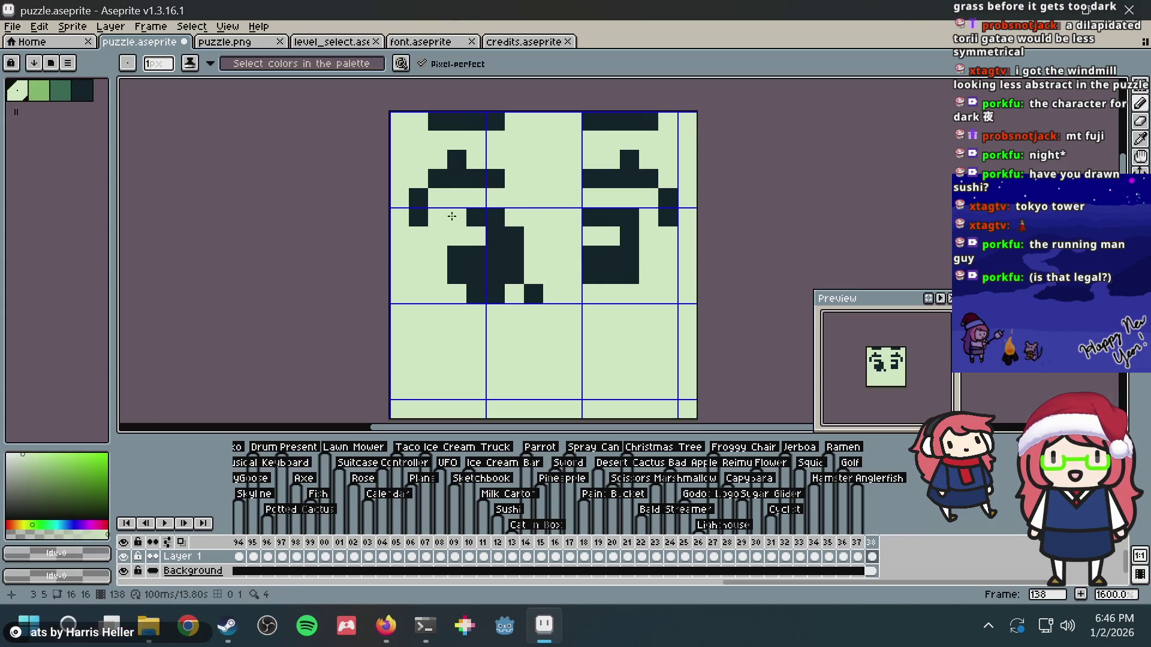
click(583, 221)
key(ctrl+z)
- Select the left eye shape and shift it one pixel left
key(m)
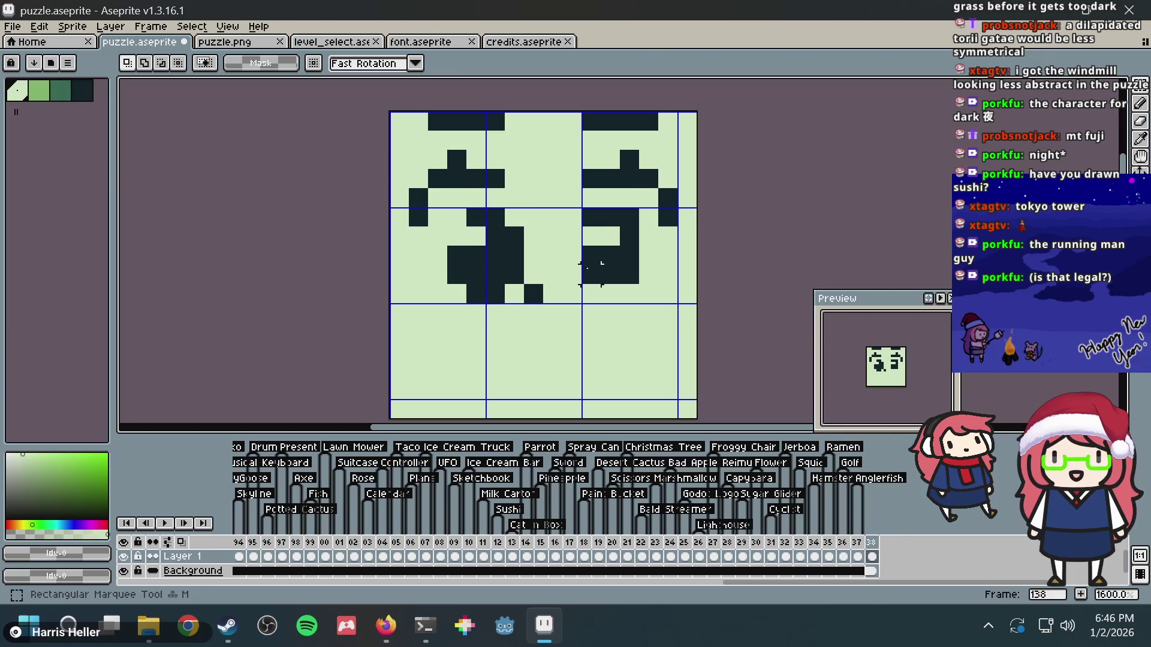
click(533, 293)
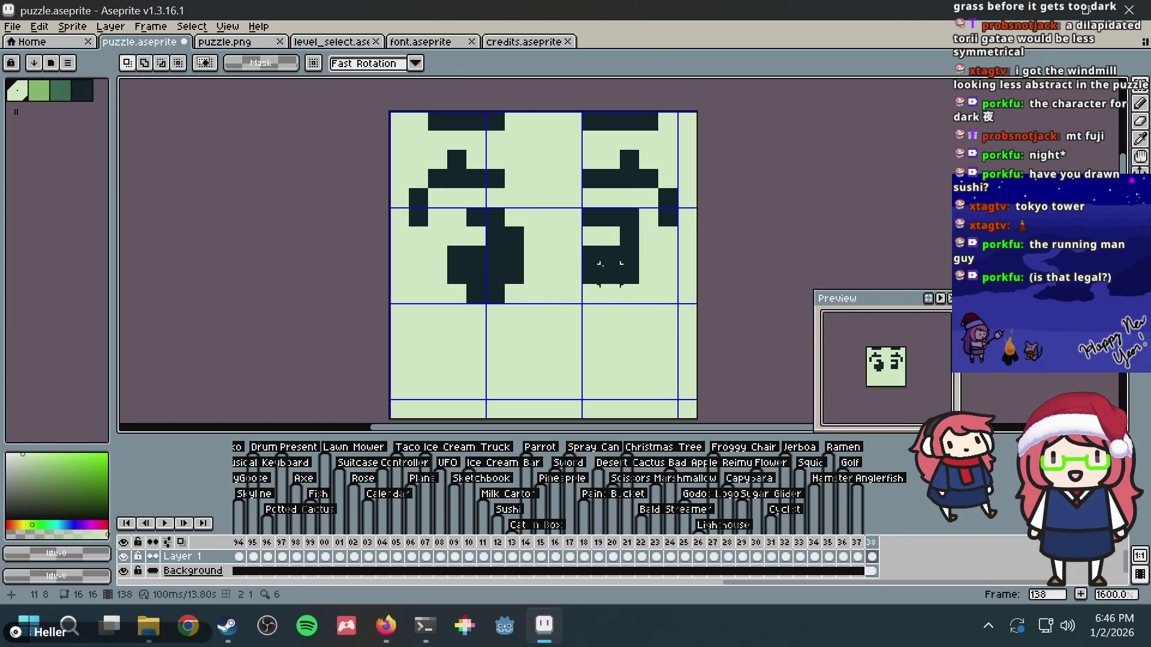
drag(542, 320, 393, 114)
scroll(514, 301, up, 1)
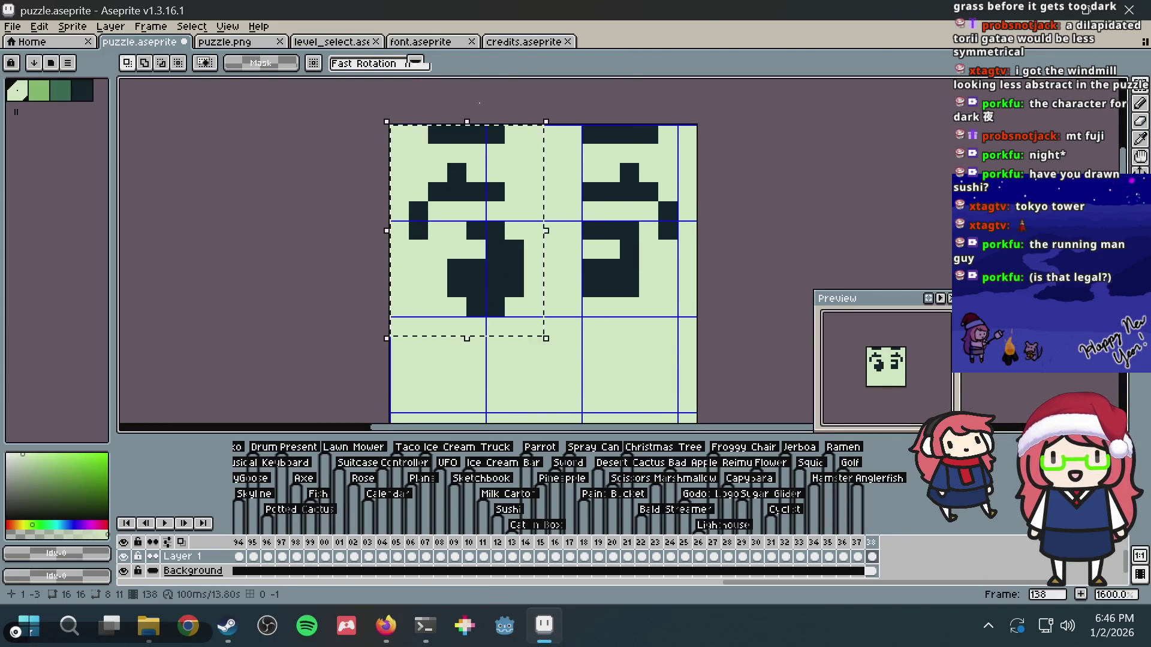
key(Left)
key(b)
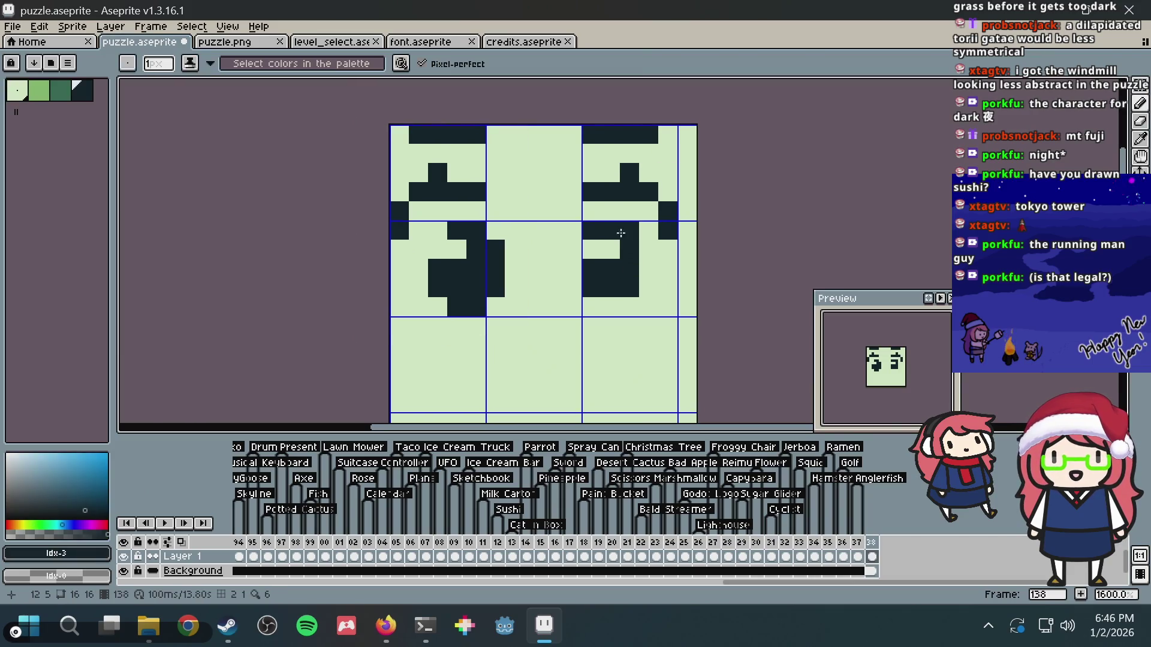
- Fill out the right eye with extra dark pixels and a vertical stroke
click(593, 229)
click(629, 248)
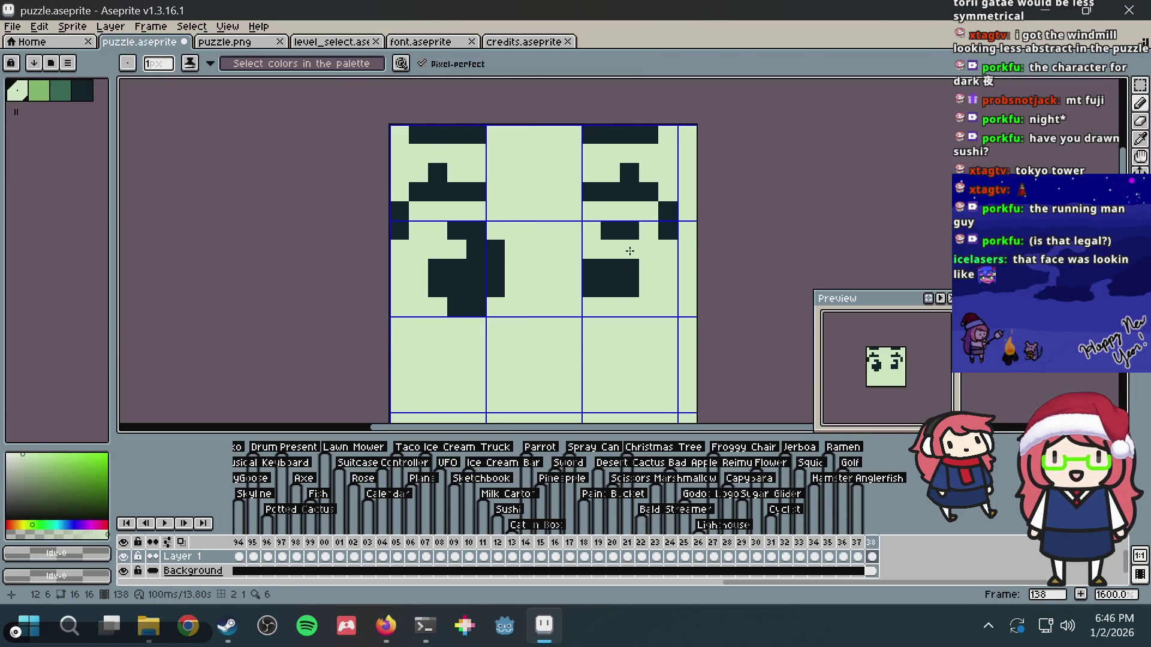
key(ctrl+z)
alt+click(631, 249)
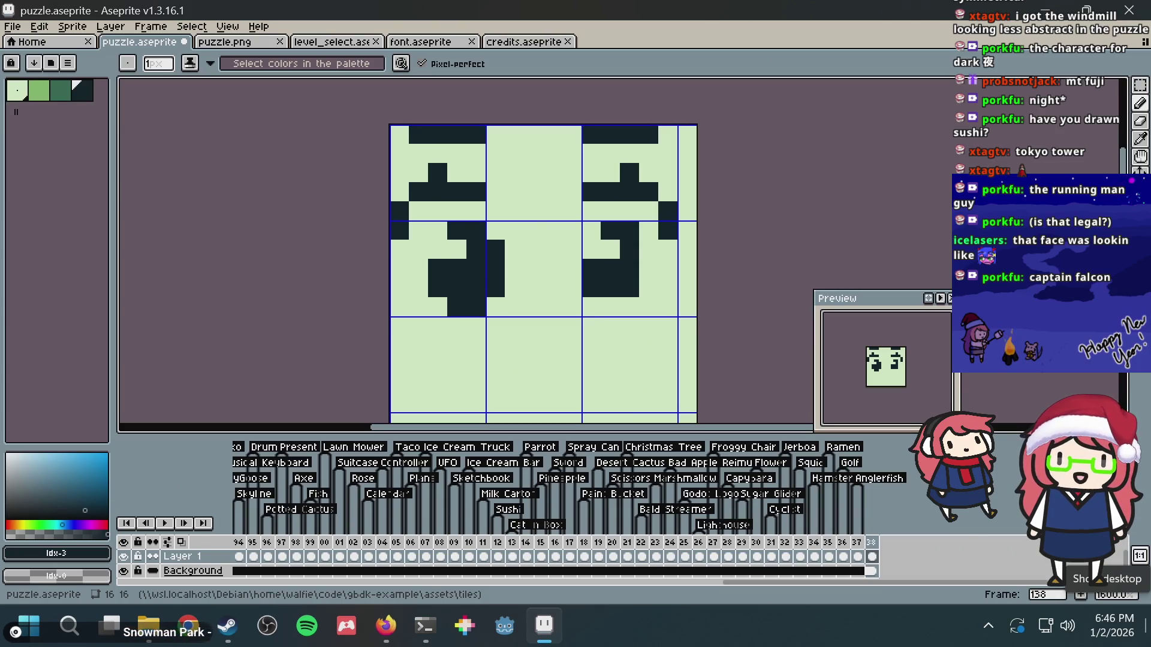
click(641, 268)
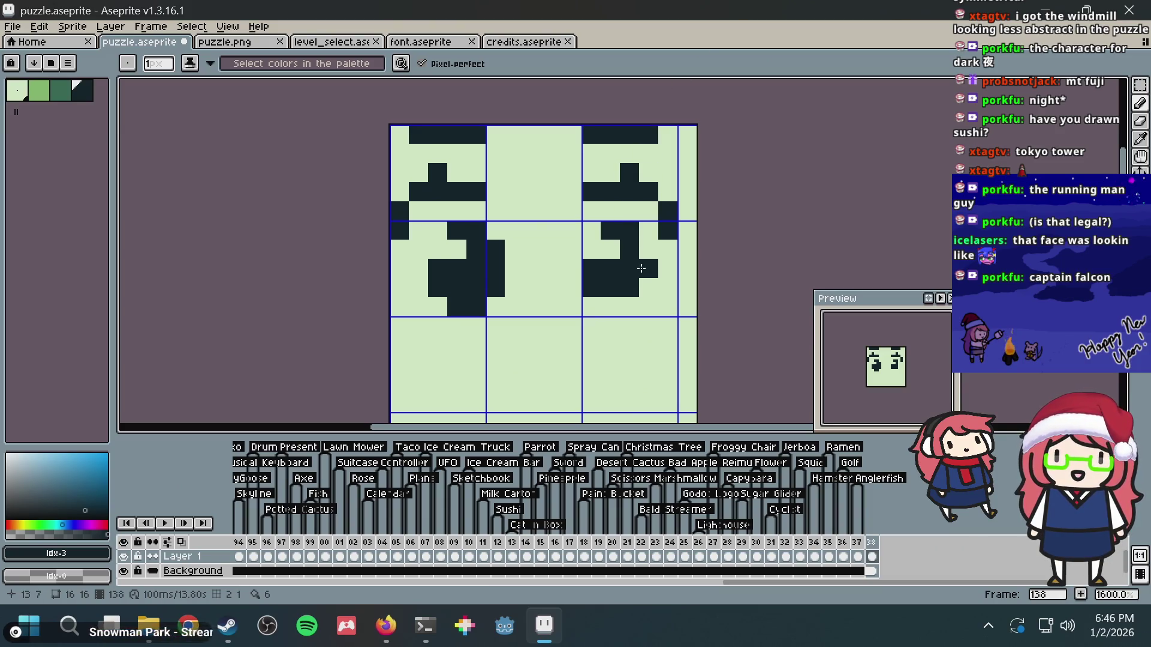
mouse_move(646, 249)
mouse_down()
mouse_move(647, 282)
mouse_move(615, 312)
mouse_move(629, 315)
mouse_up()
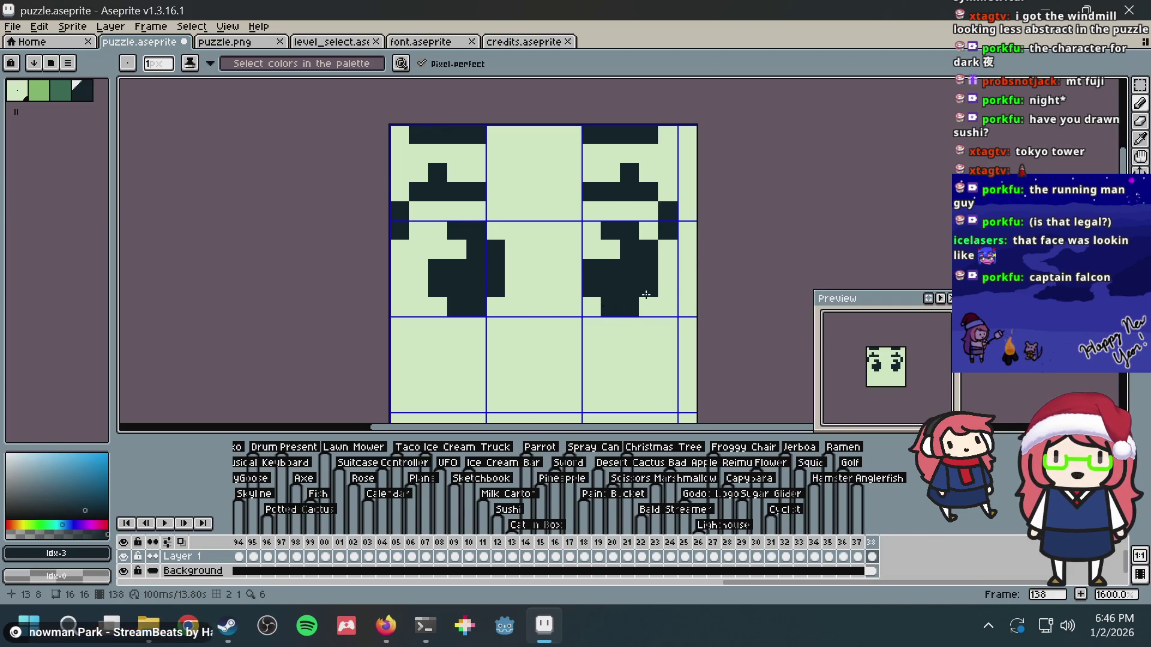
click(644, 236)
- Try shifting the right eye left, undo it, then move the left eye's lower part one pixel left
key(m)
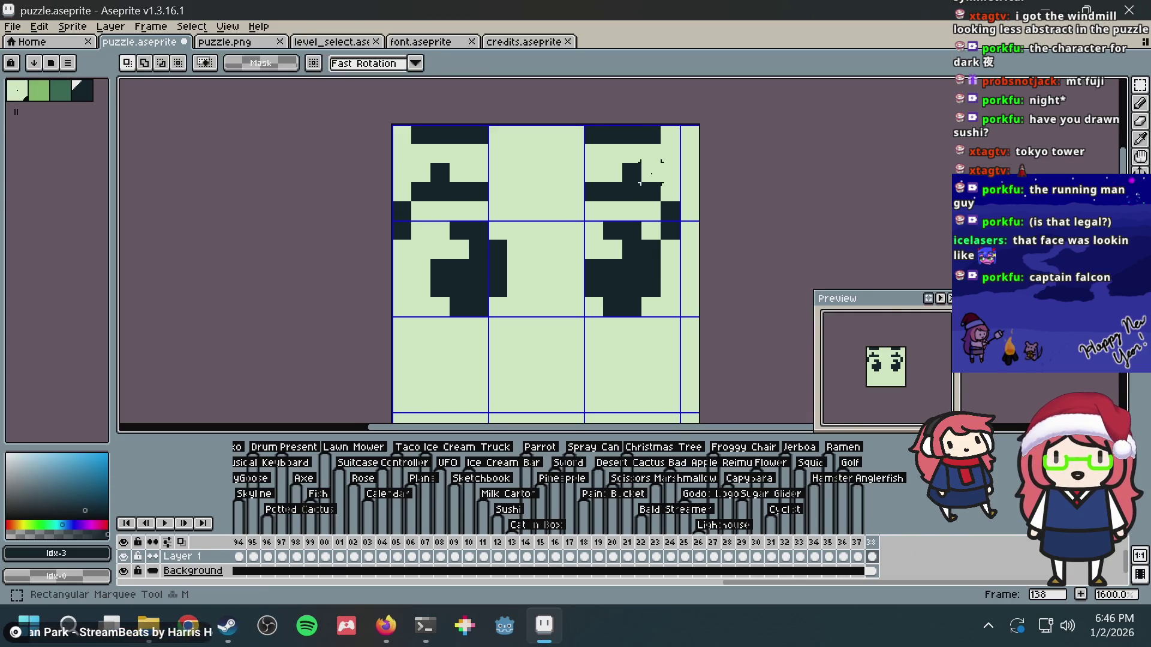
mouse_move(582, 222)
mouse_down()
mouse_move(624, 316)
mouse_move(661, 316)
mouse_up()
key(Left)
key(ctrl+d)
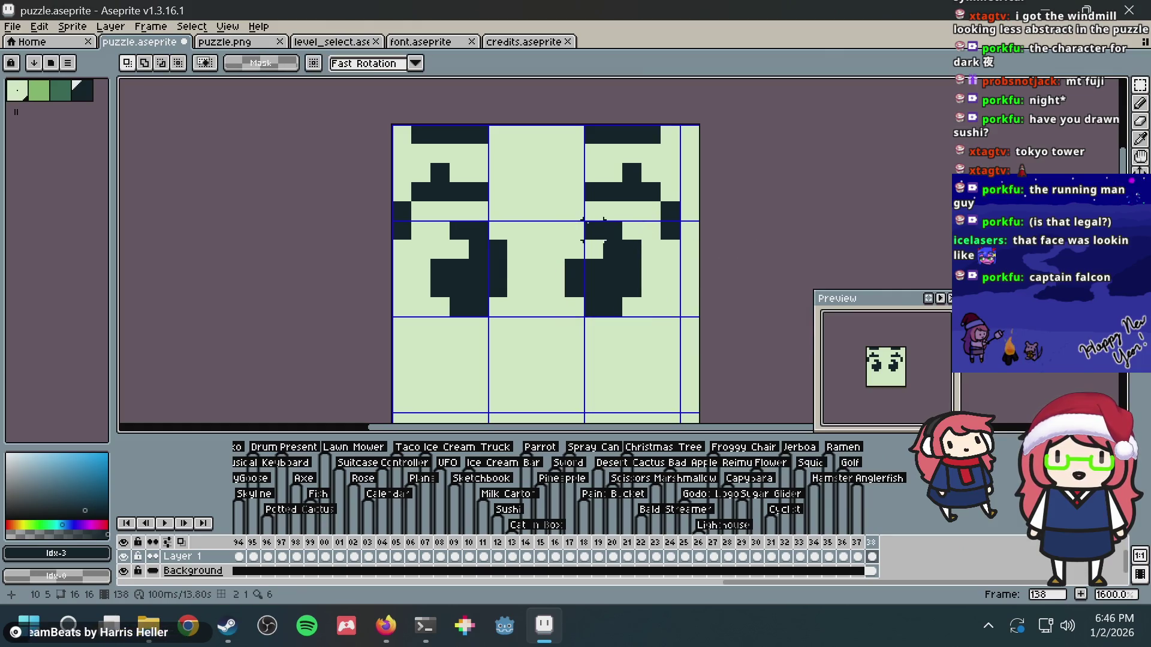
key(ctrl+z)
key(ctrl+z)
key(ctrl+d)
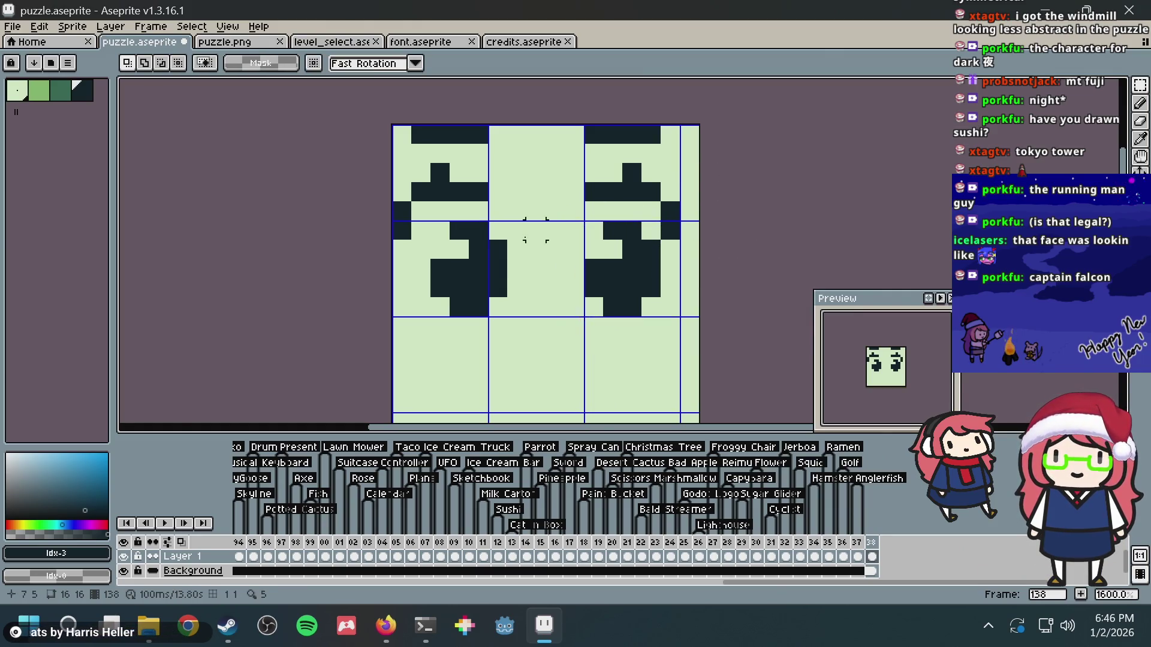
drag(431, 221, 507, 316)
key(Left)
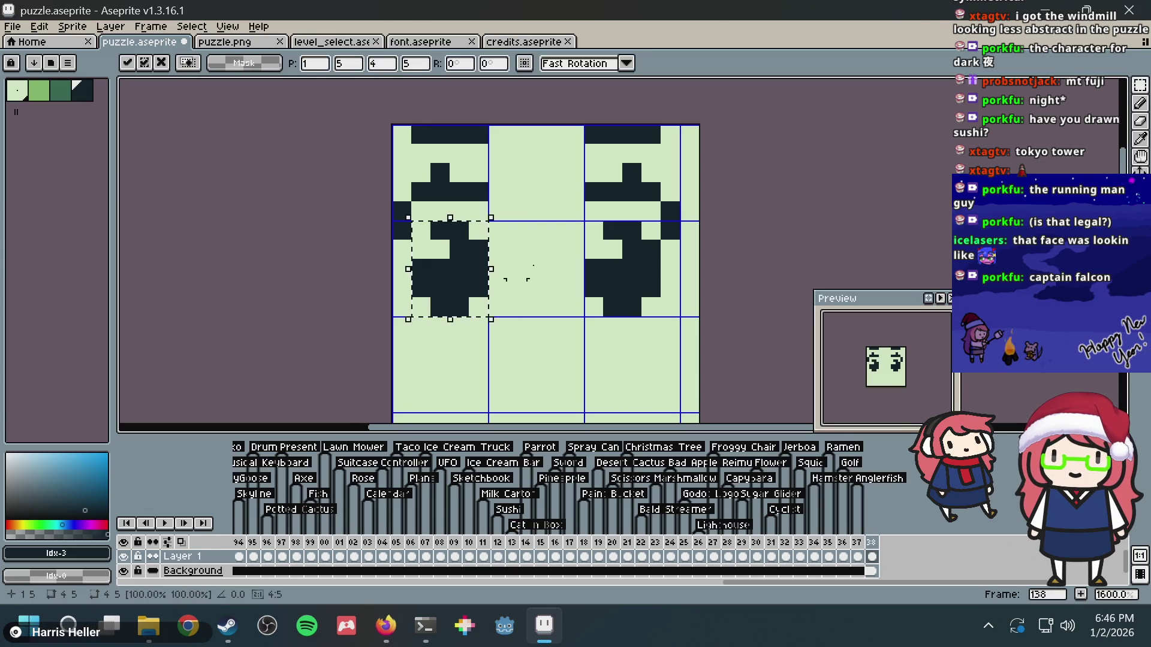
- Drop the moved eye pixels, try the green colour and a Paint Bucket fill, then undo the fill
key(ctrl+d)
key(b)
key(i)
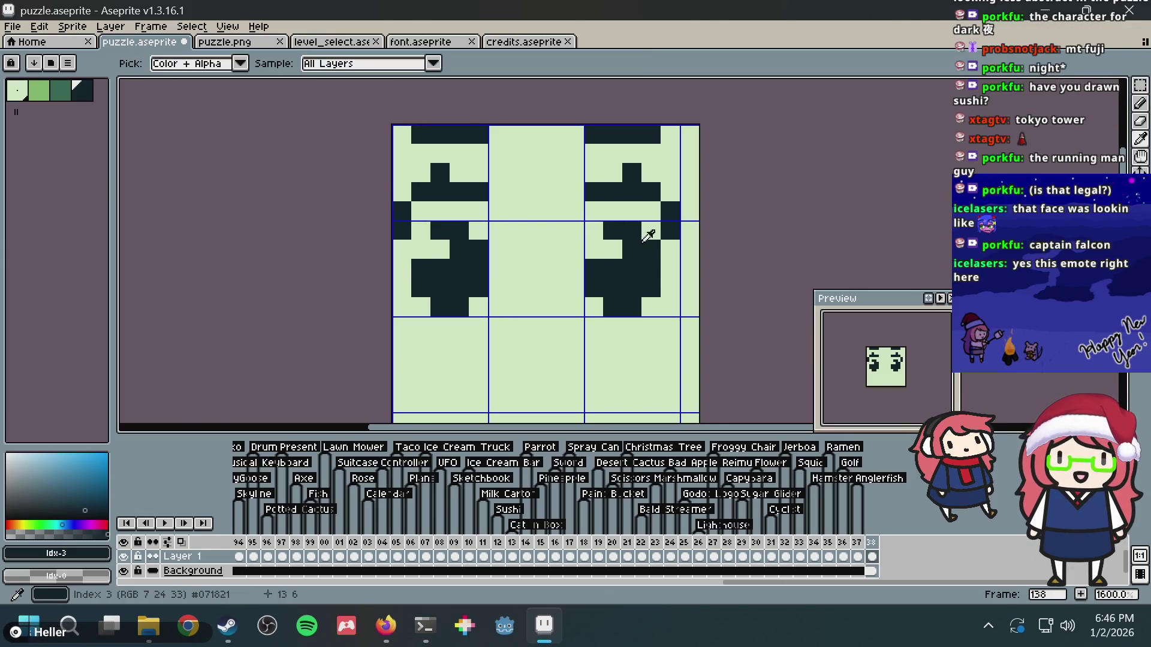
key(b)
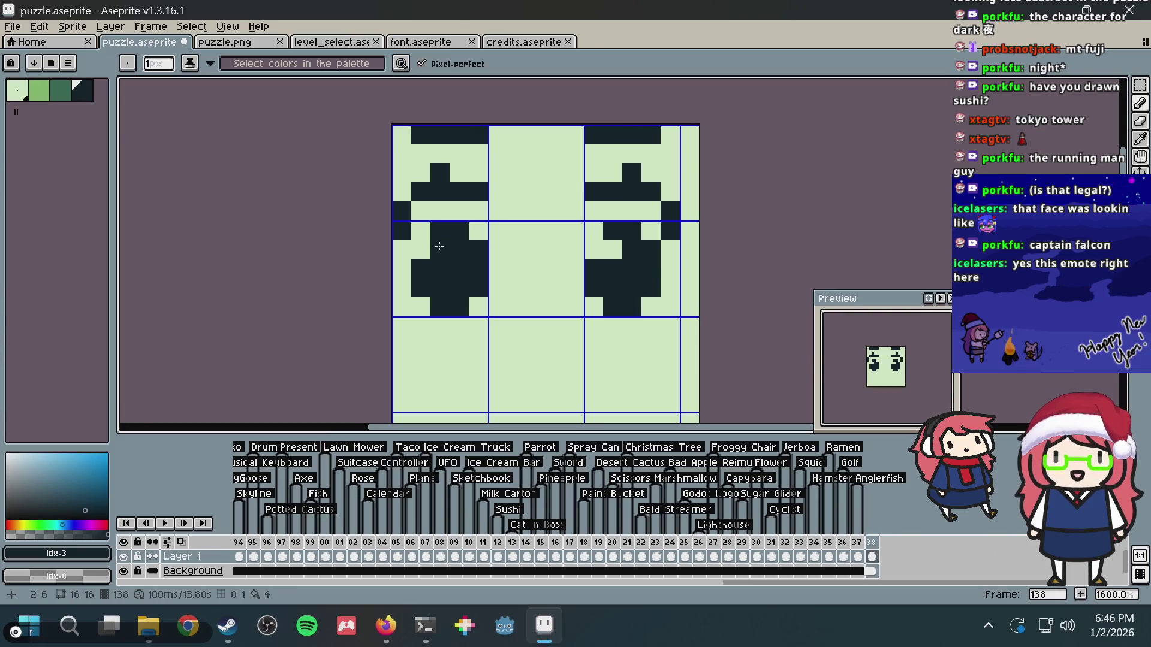
click(51, 94)
click(51, 94)
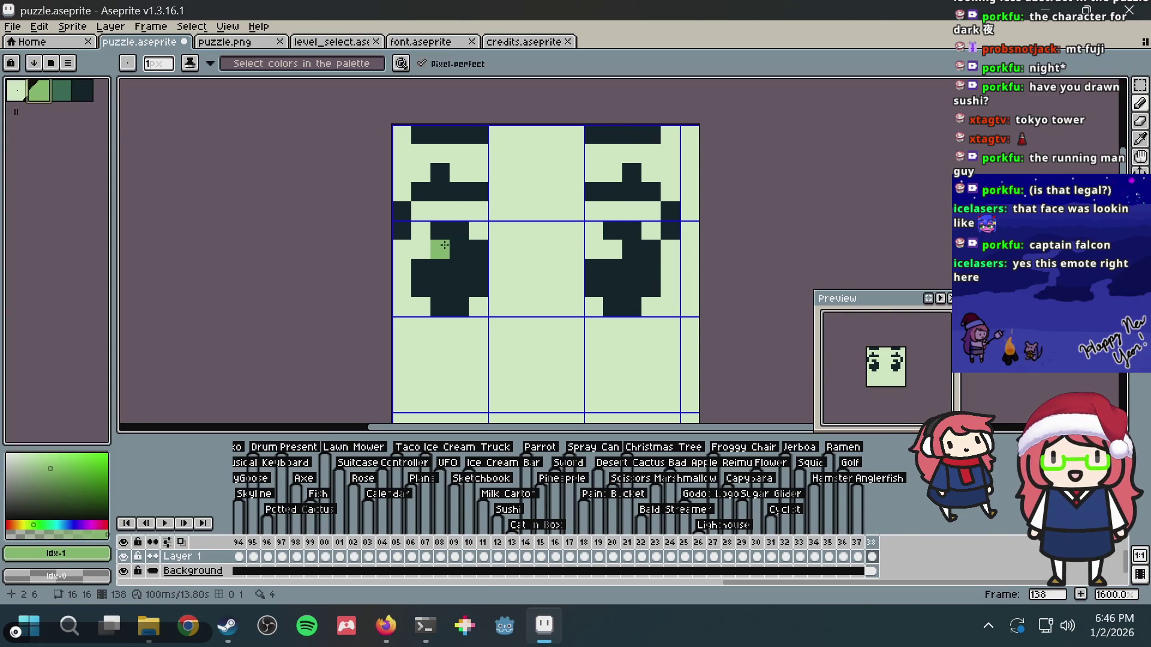
alt+click(624, 290)
key(g)
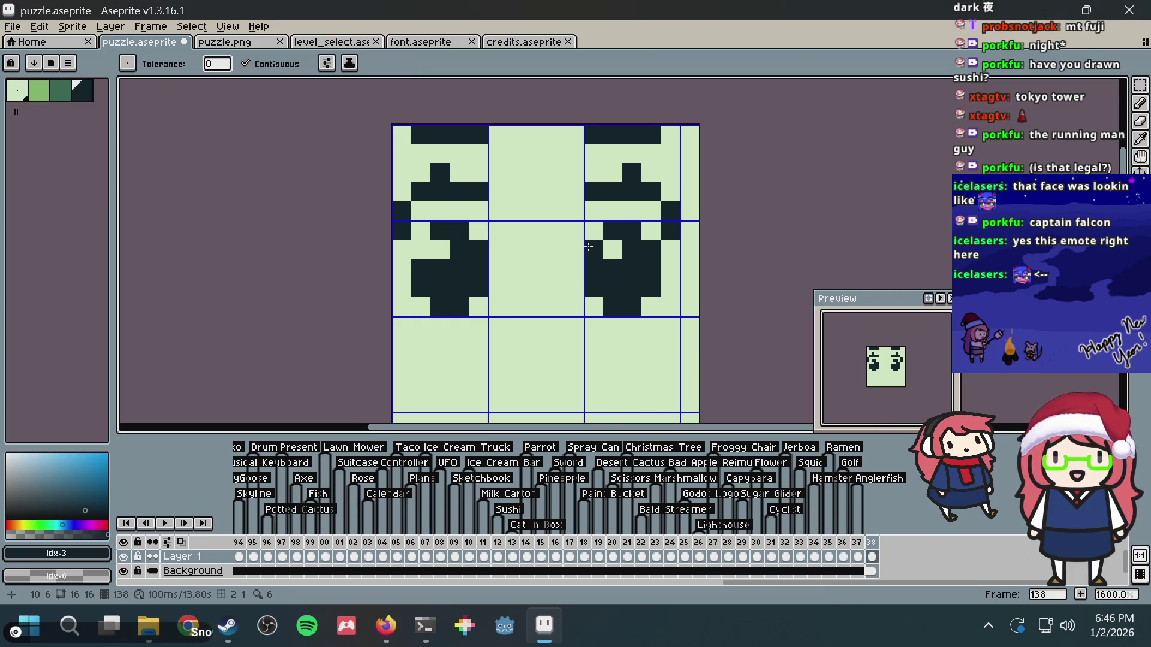
click(588, 246)
key(ctrl+z)
- Touch up a pixel in the right eye and draw a horizontal mouth line below
key(b)
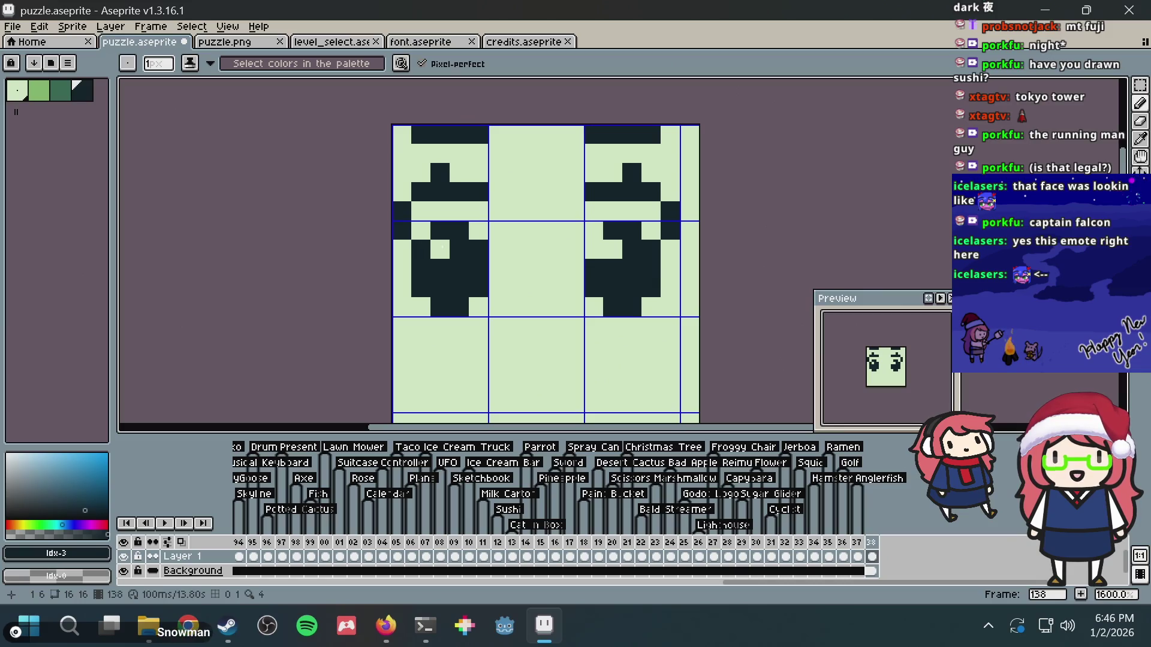
click(594, 248)
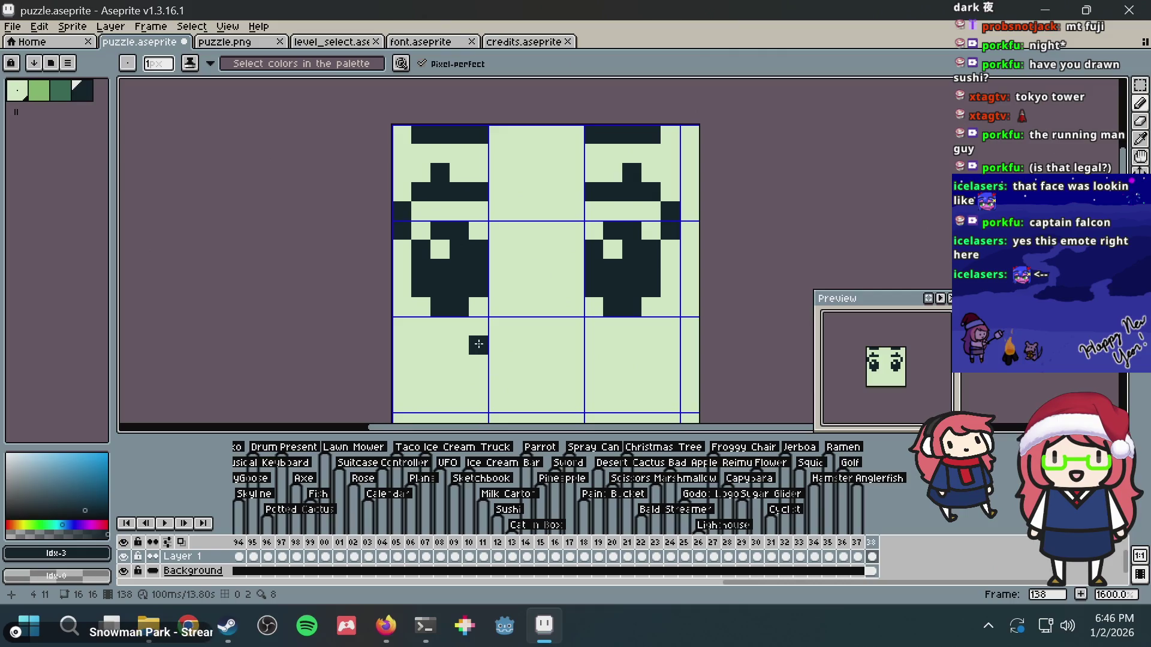
drag(474, 345, 593, 345)
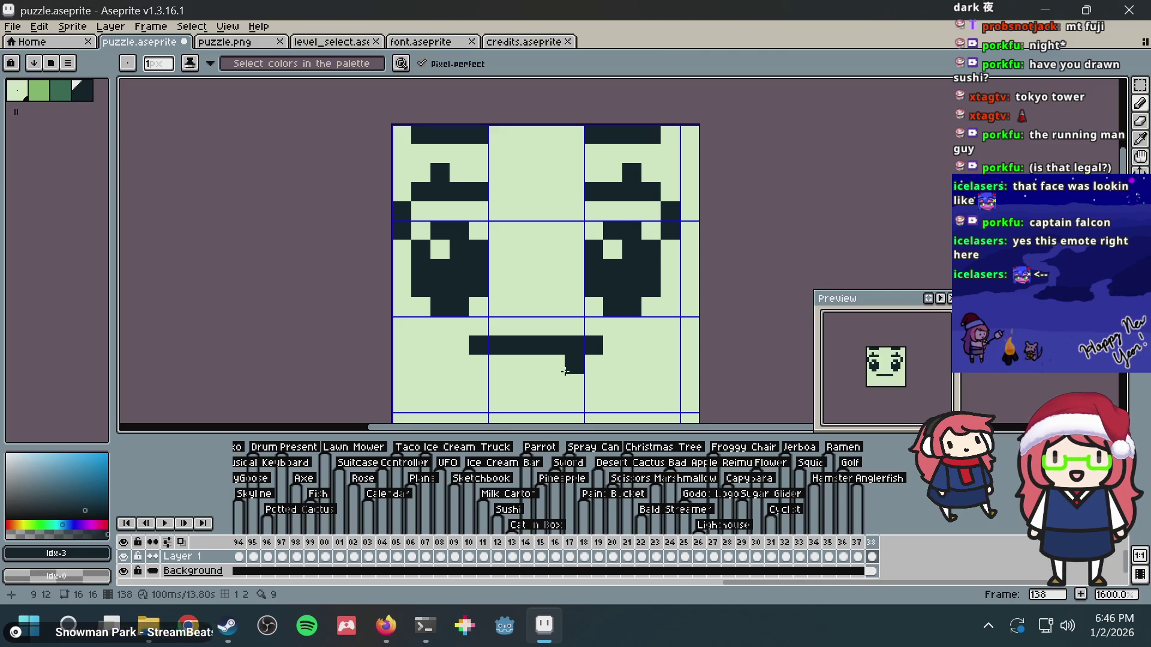
- Extend the mouth line and curve its left end down into a bottom row
click(612, 345)
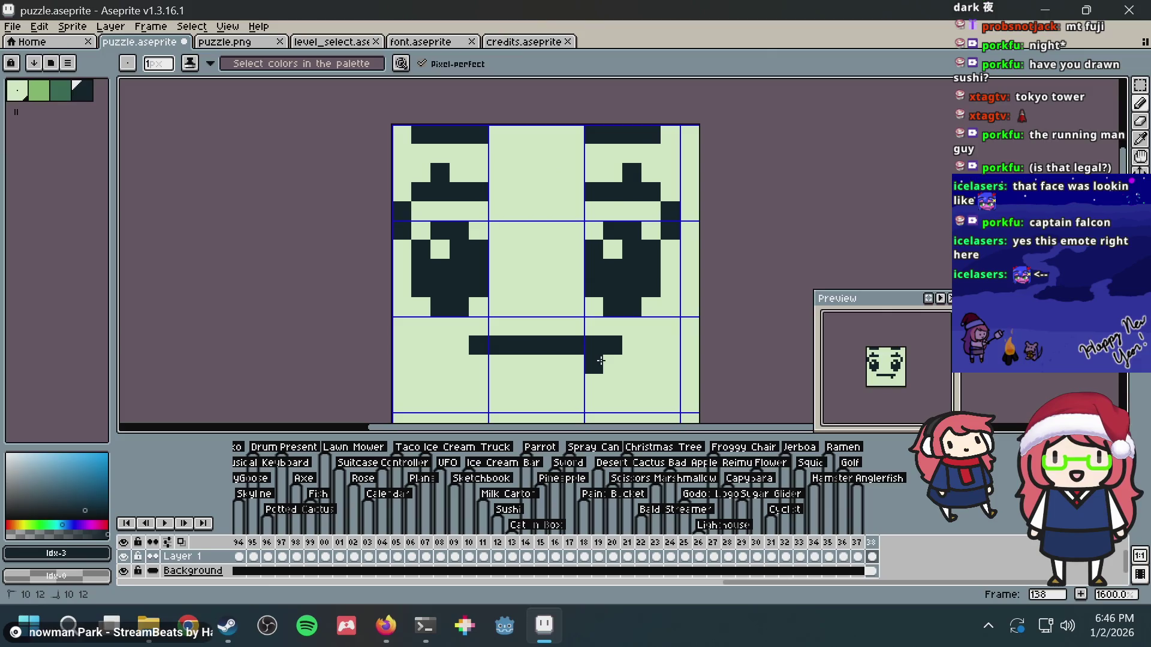
key(b)
click(479, 364)
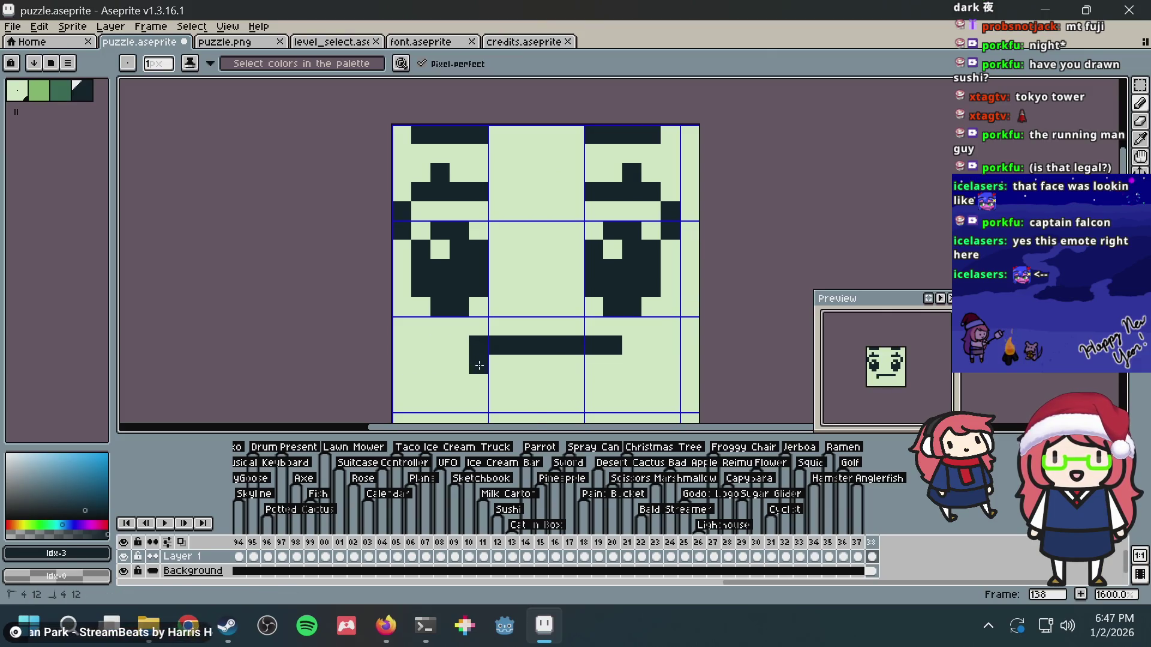
click(495, 382)
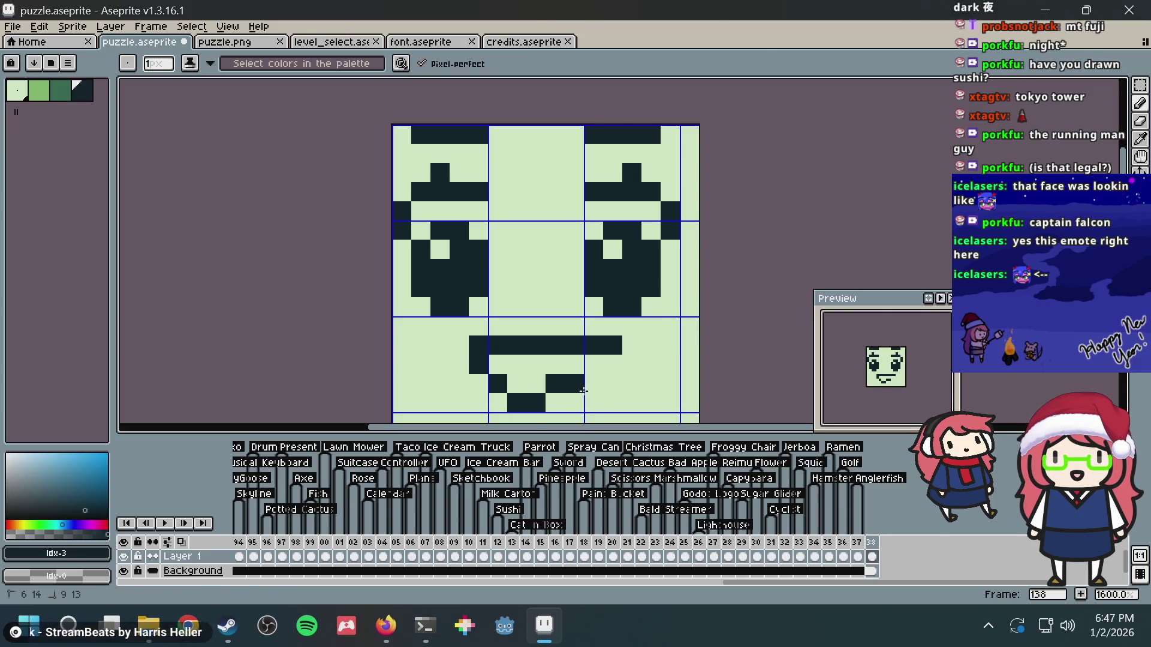
mouse_move(517, 401)
mouse_down()
mouse_move(571, 400)
mouse_move(594, 384)
mouse_move(624, 316)
mouse_up()
- Undo those mouth strokes and redraw the mouth as a curved smile, then switch to Firefox
scroll(624, 317, down, 4)
key(v)
key(ctrl+z)
key(ctrl+z)
key(ctrl+z)
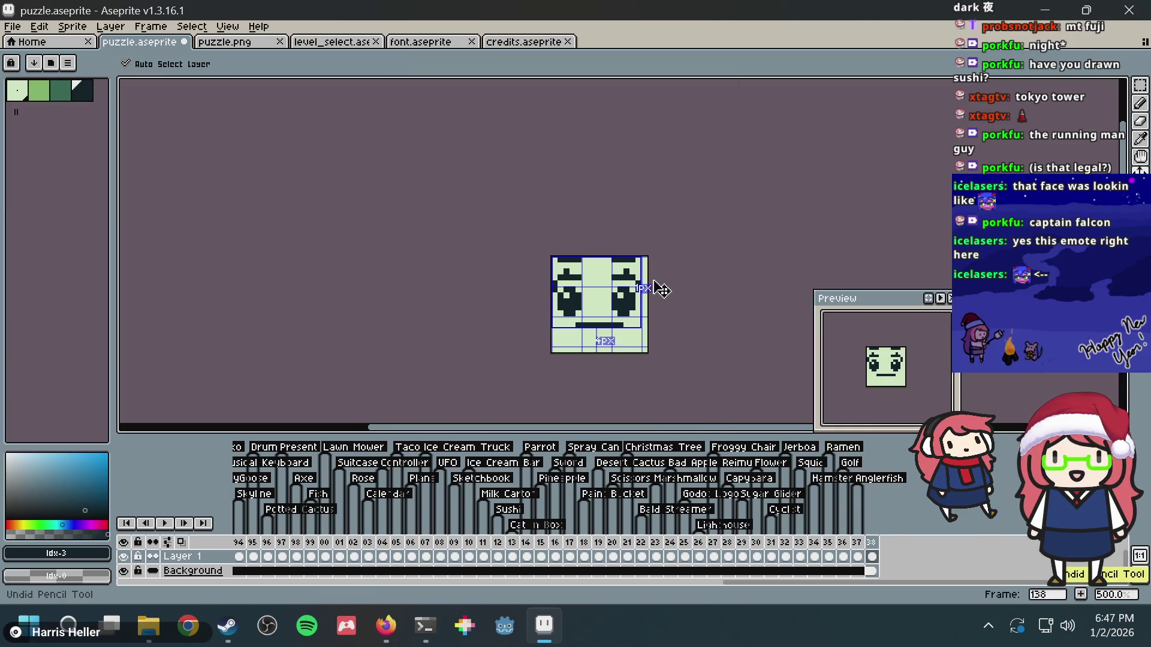
key(ctrl+z)
scroll(621, 308, up, 2)
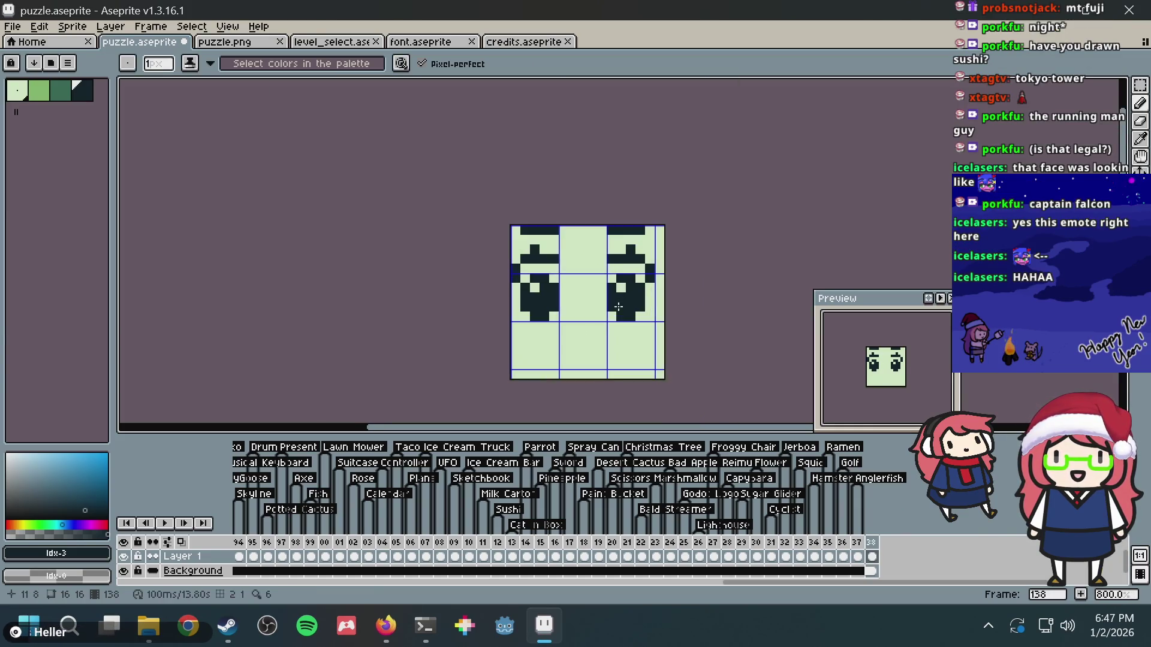
mouse_move(554, 336)
mouse_down()
mouse_move(603, 354)
mouse_move(618, 334)
mouse_up()
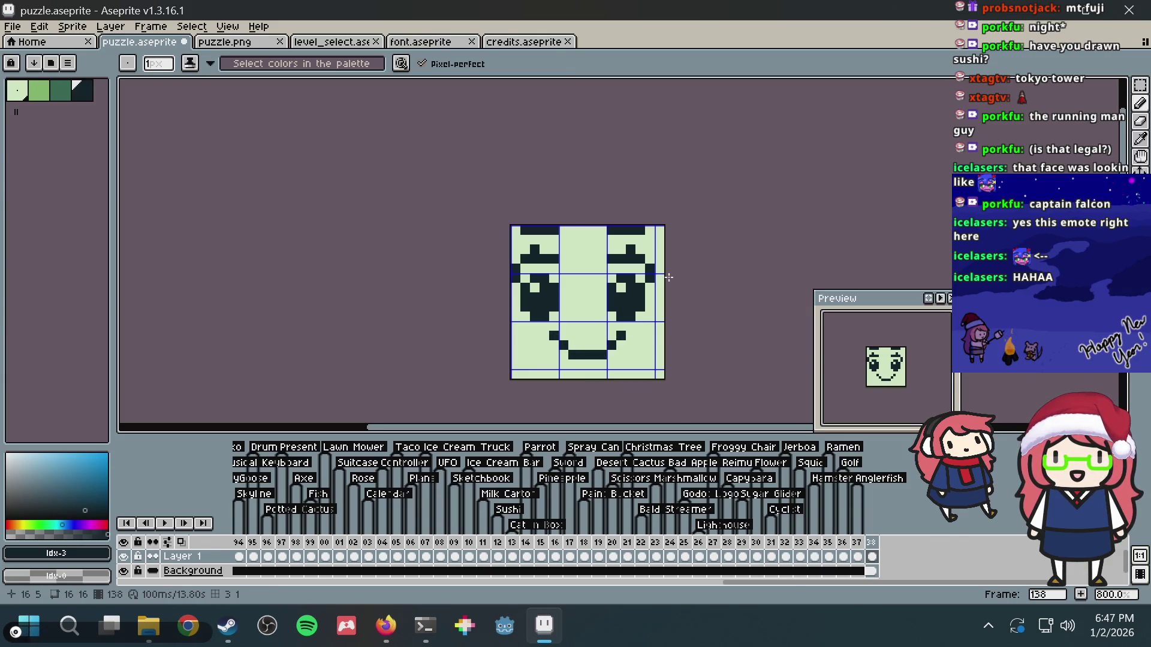
key(alt+Tab)
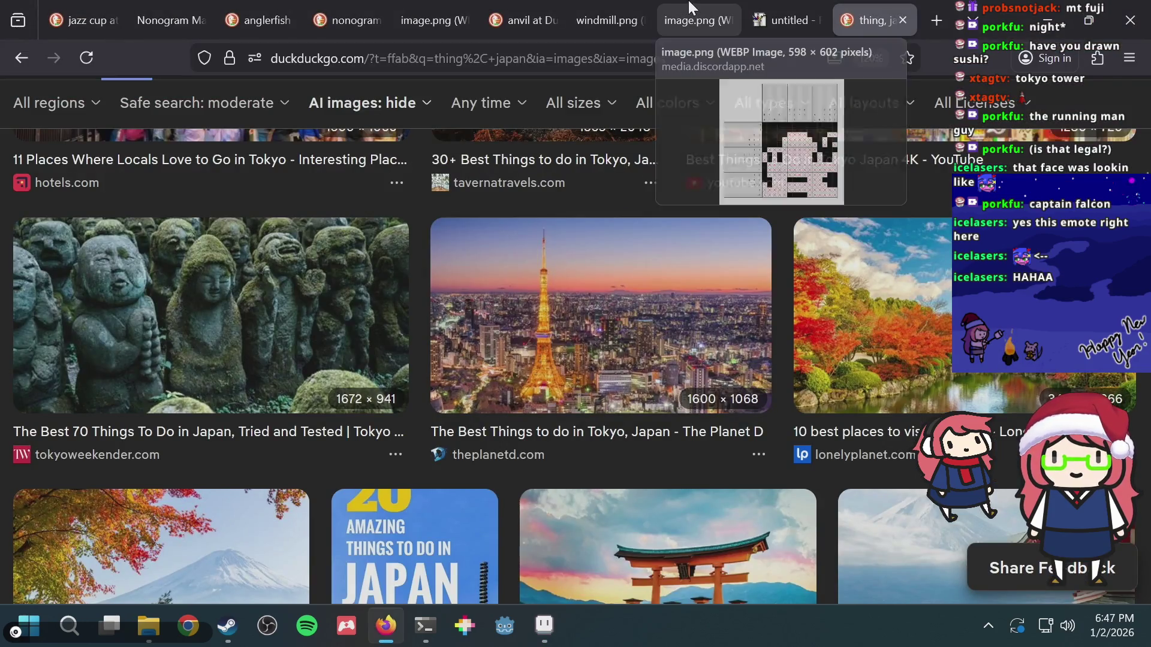
- Search DuckDuckGo images for '16x16 pixel art anime face'
key(ctrl+l)
text(16x16 pi)
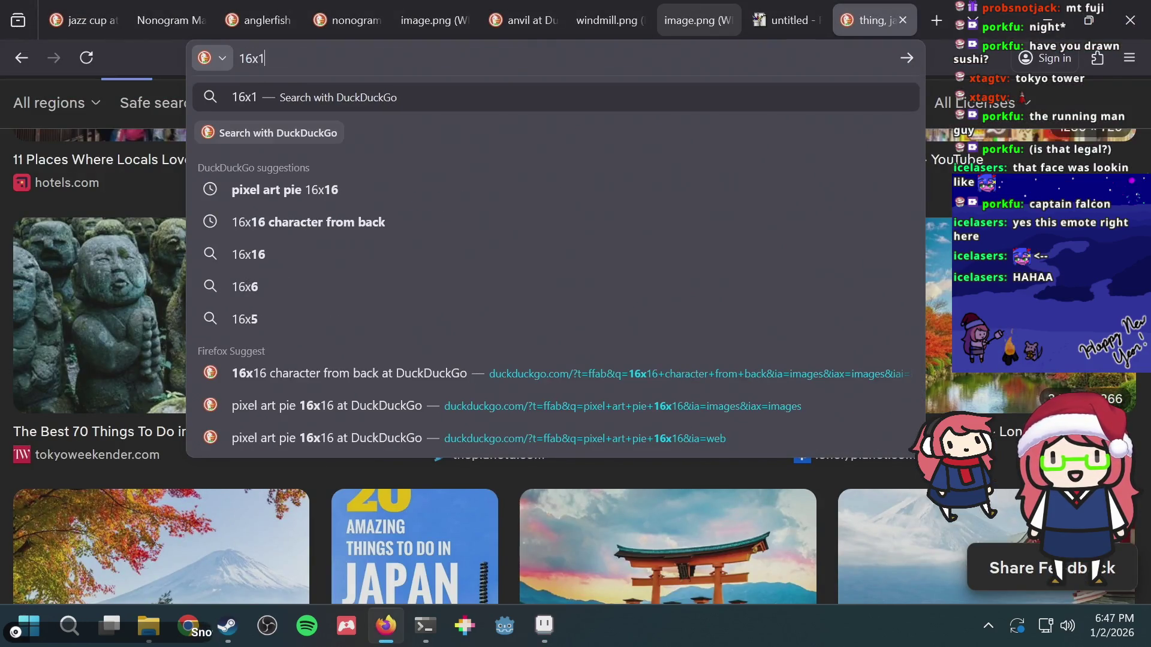
text(xel )
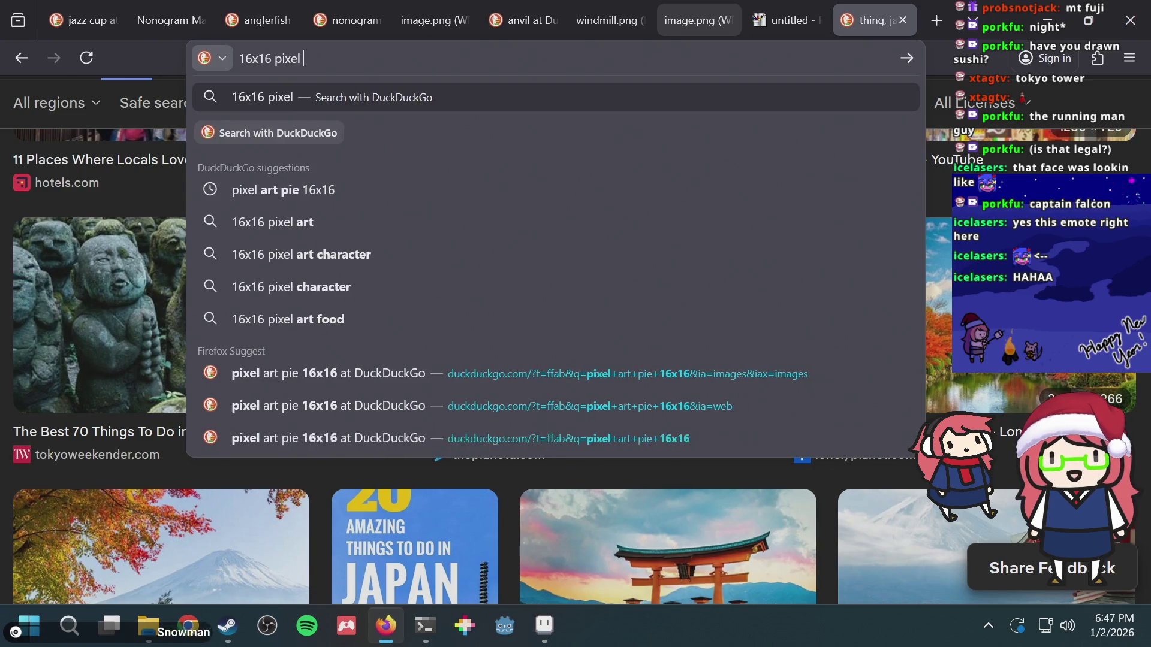
text(art anime face)
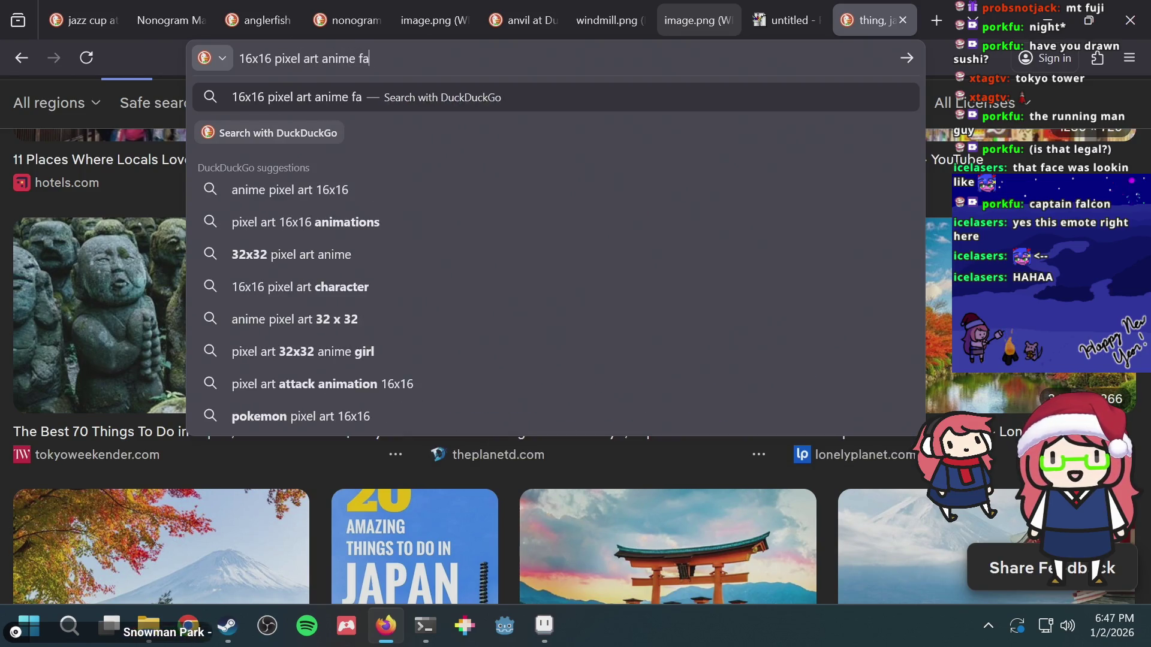
key(Return)
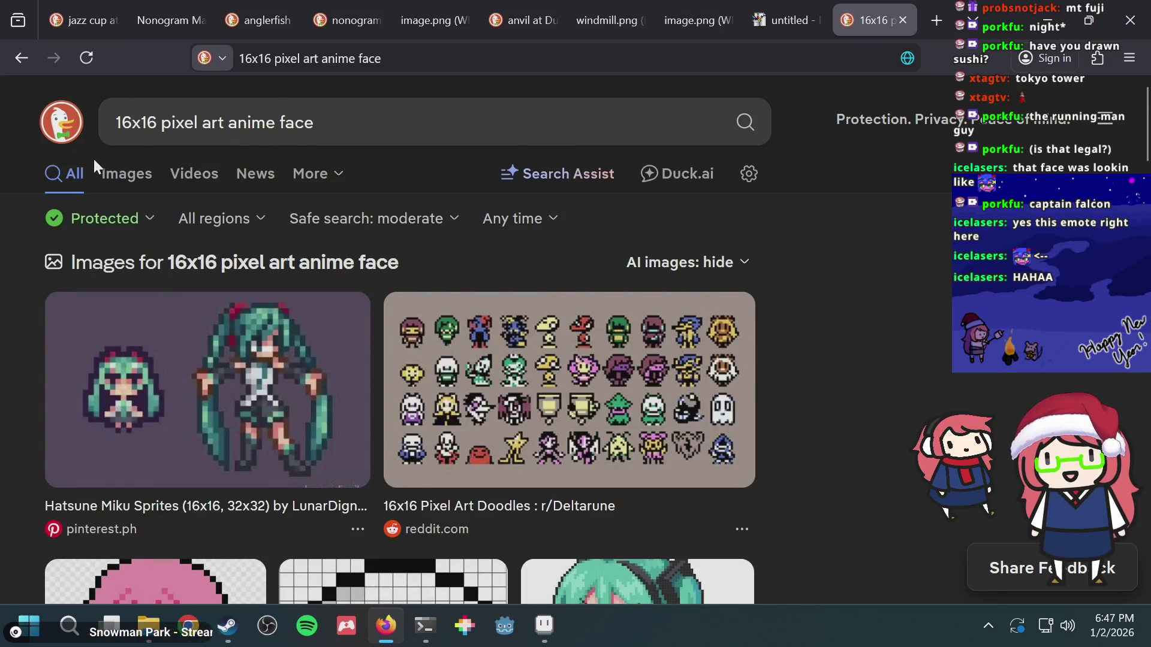
click(114, 173)
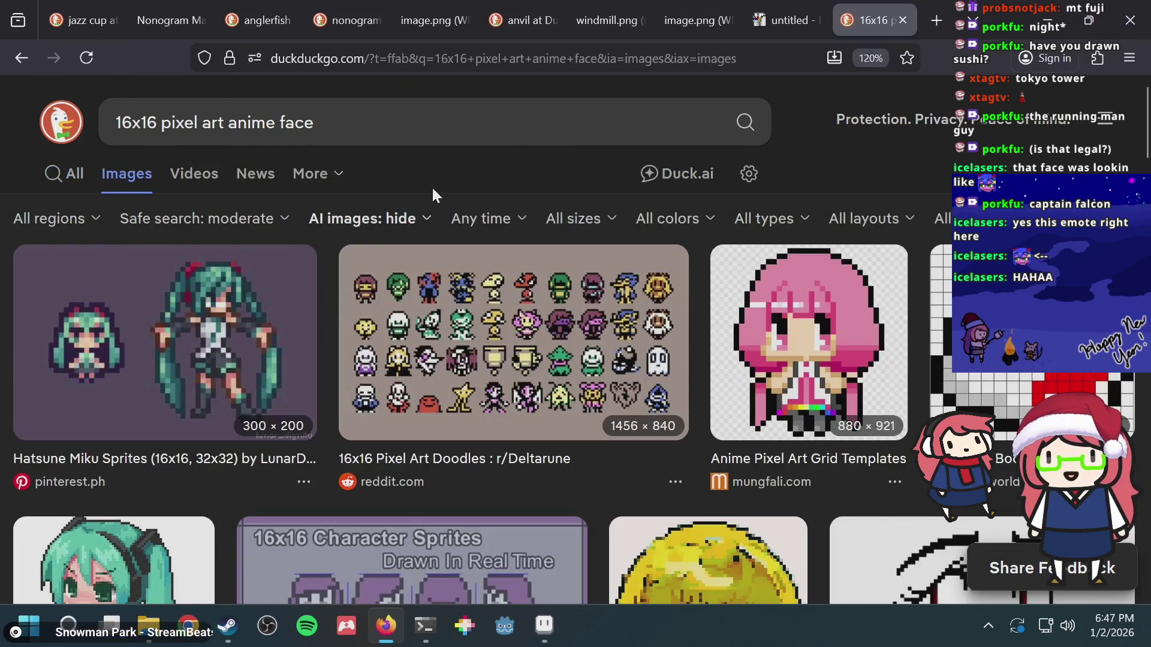
- Scroll through the anime face image results for reference
scroll(431, 186, down, 3)
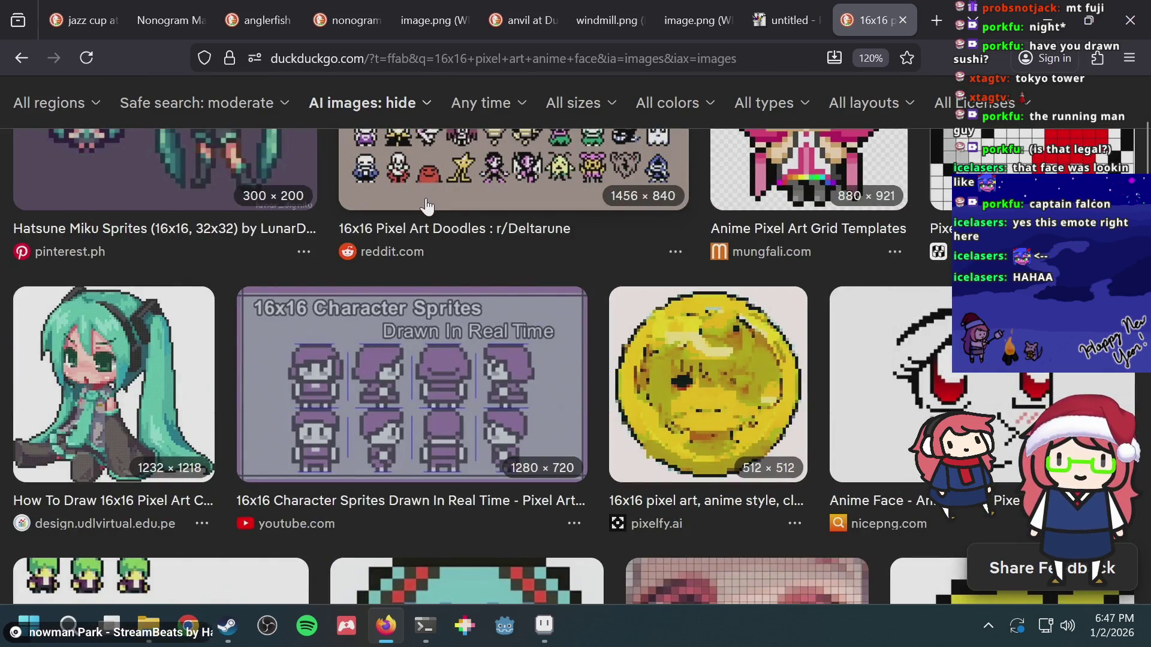
scroll(412, 212, down, 3)
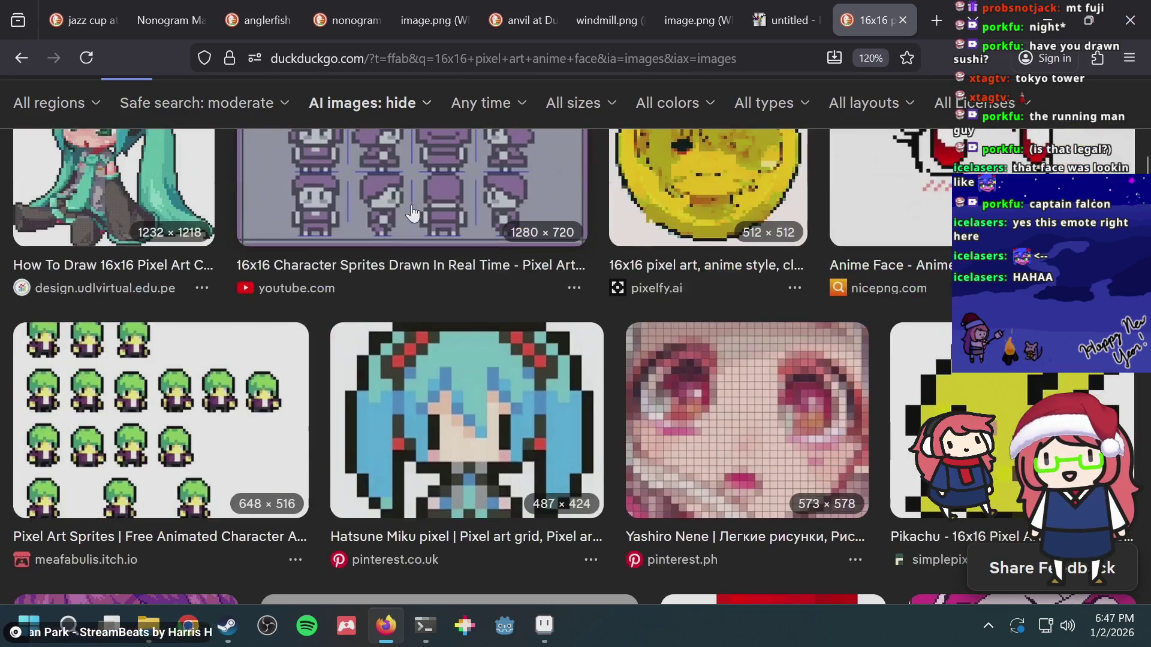
scroll(407, 204, down, 6)
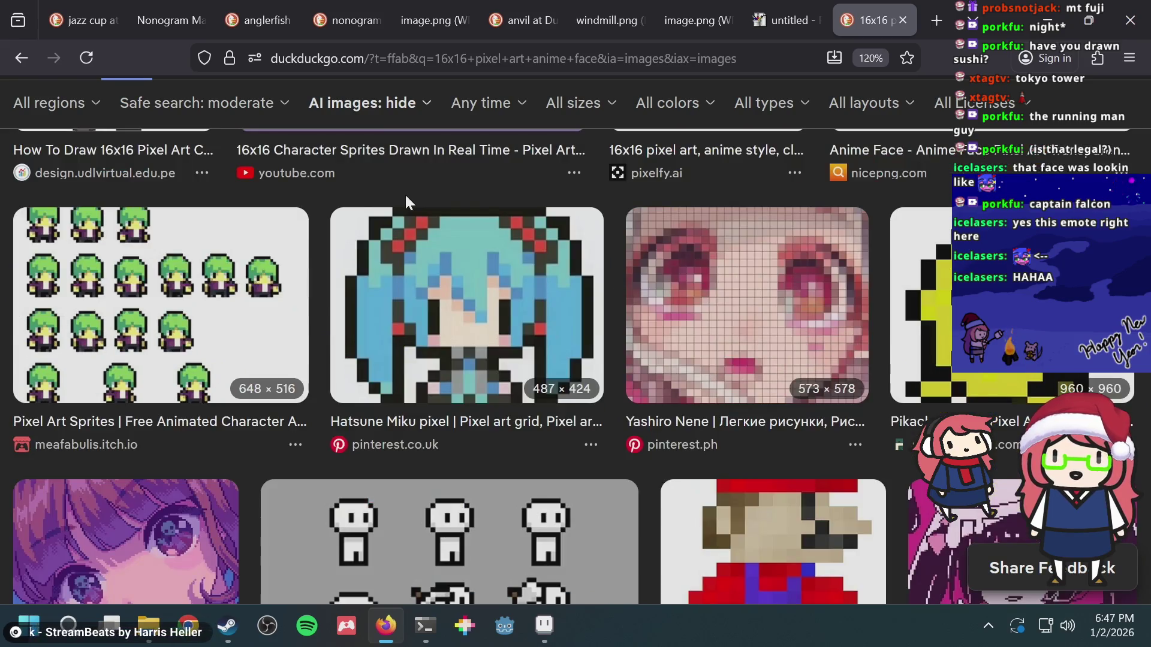
scroll(405, 197, up, 3)
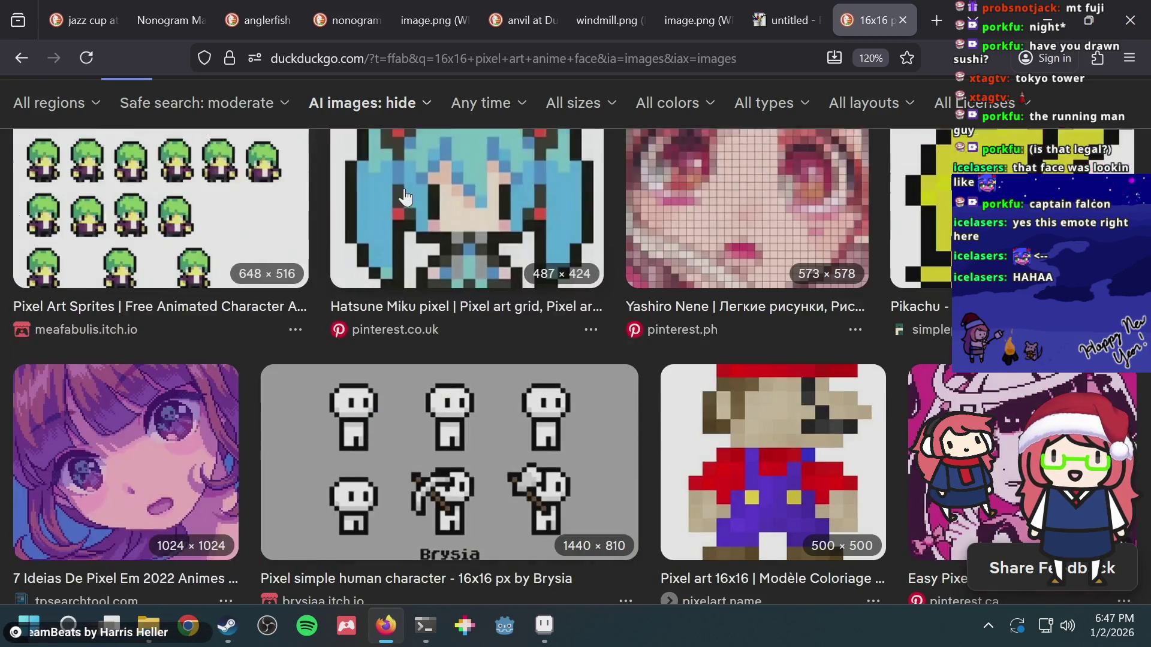
scroll(406, 197, down, 1)
scroll(405, 197, down, 6)
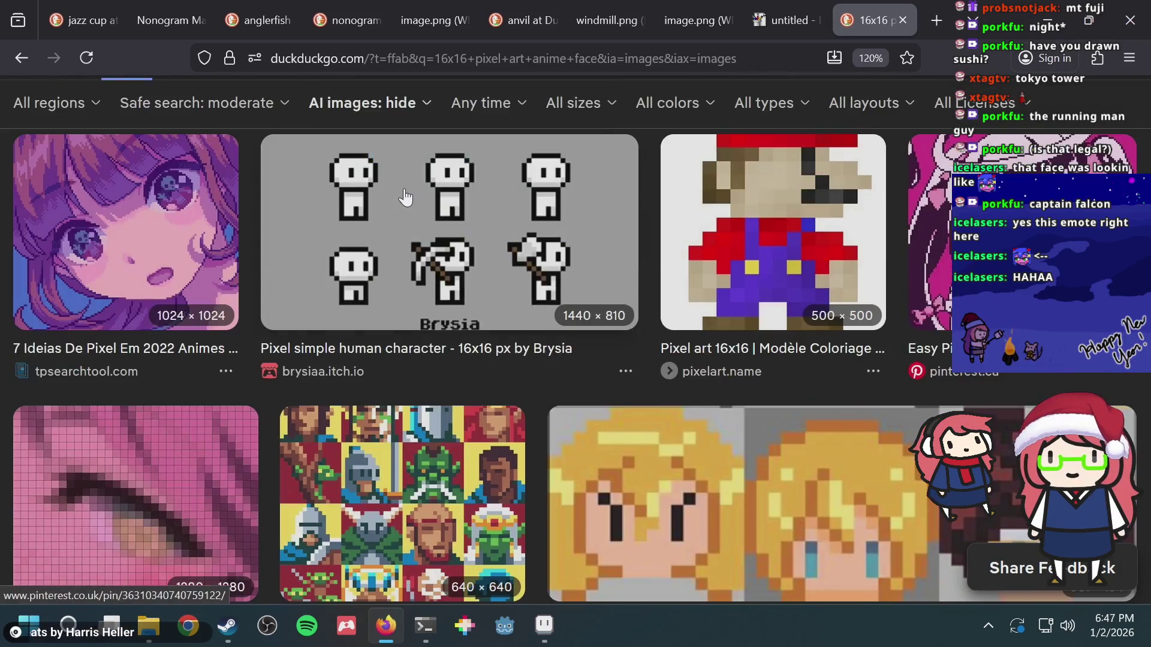
scroll(405, 197, down, 7)
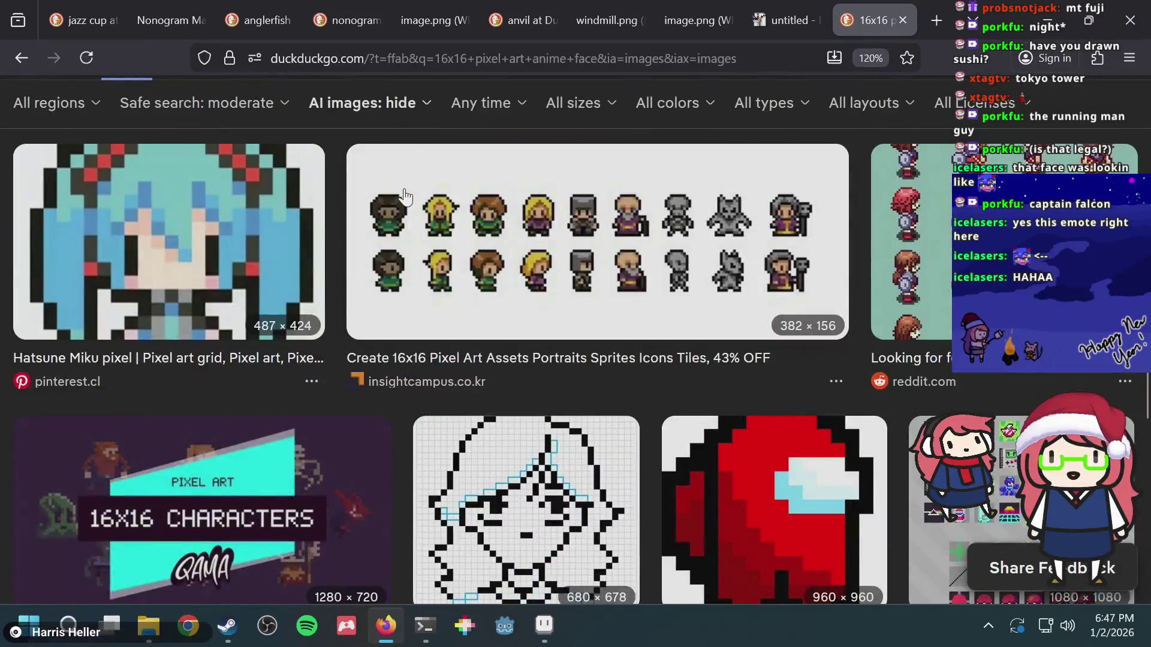
scroll(405, 197, down, 3)
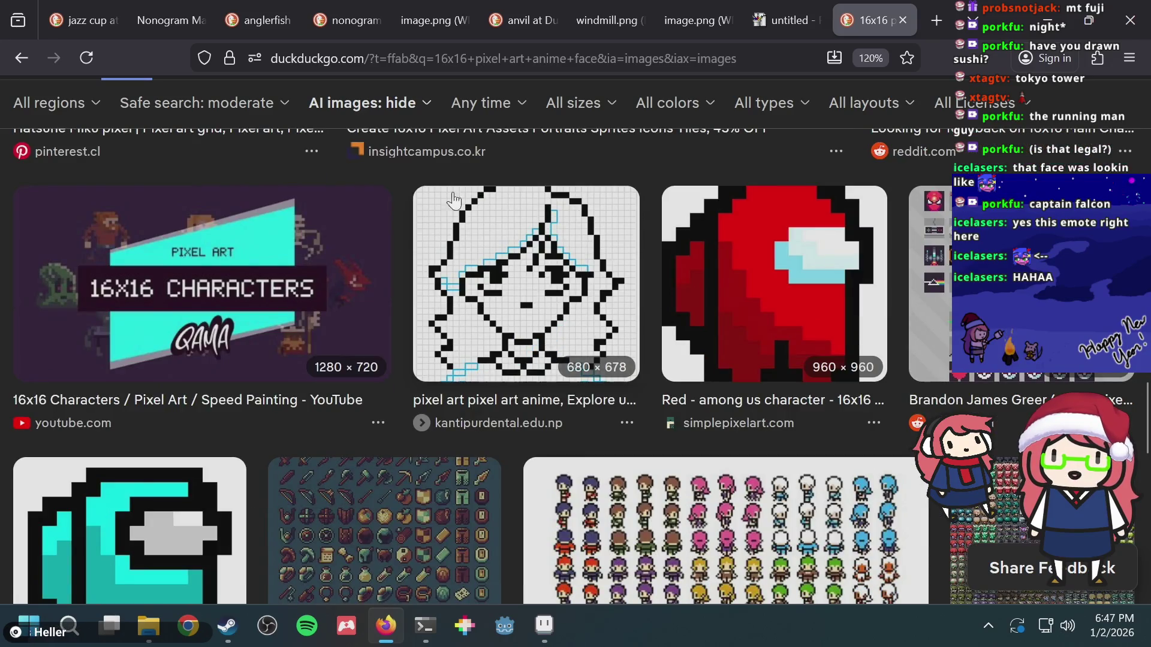
scroll(600, 232, down, 2)
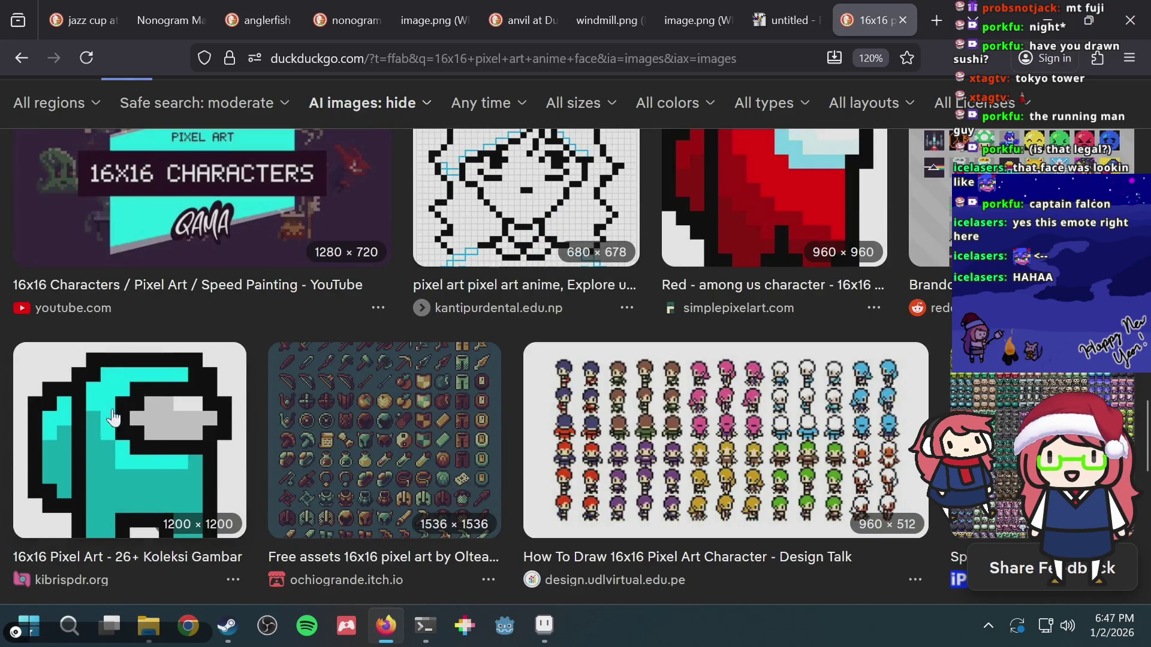
scroll(432, 320, down, 4)
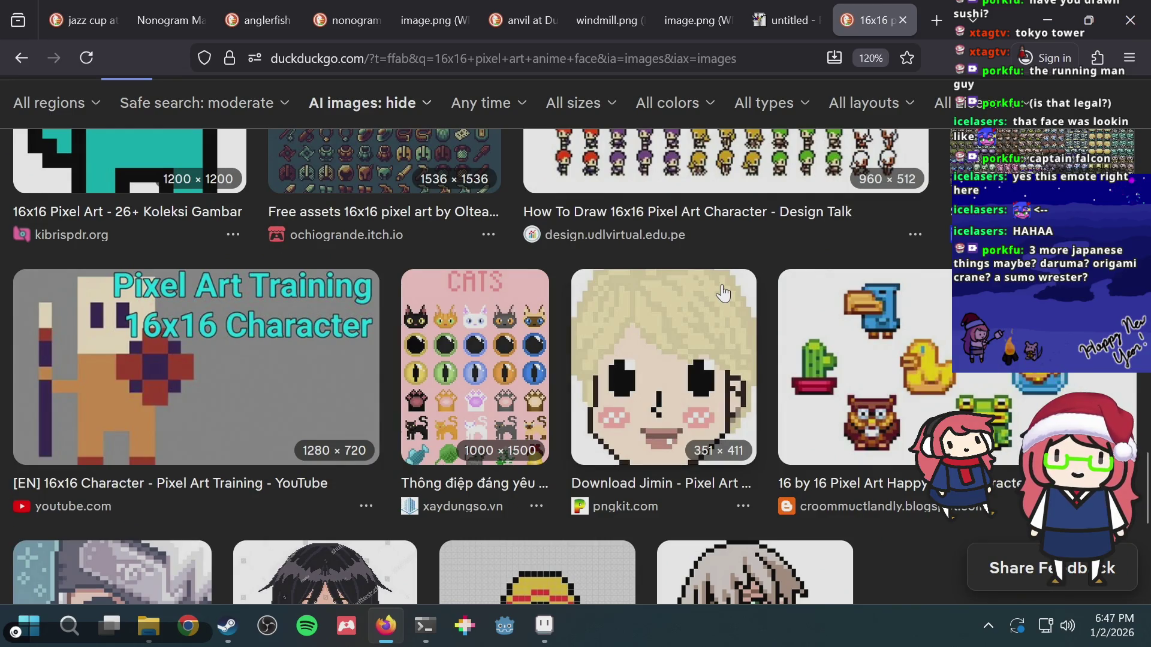
scroll(722, 293, down, 3)
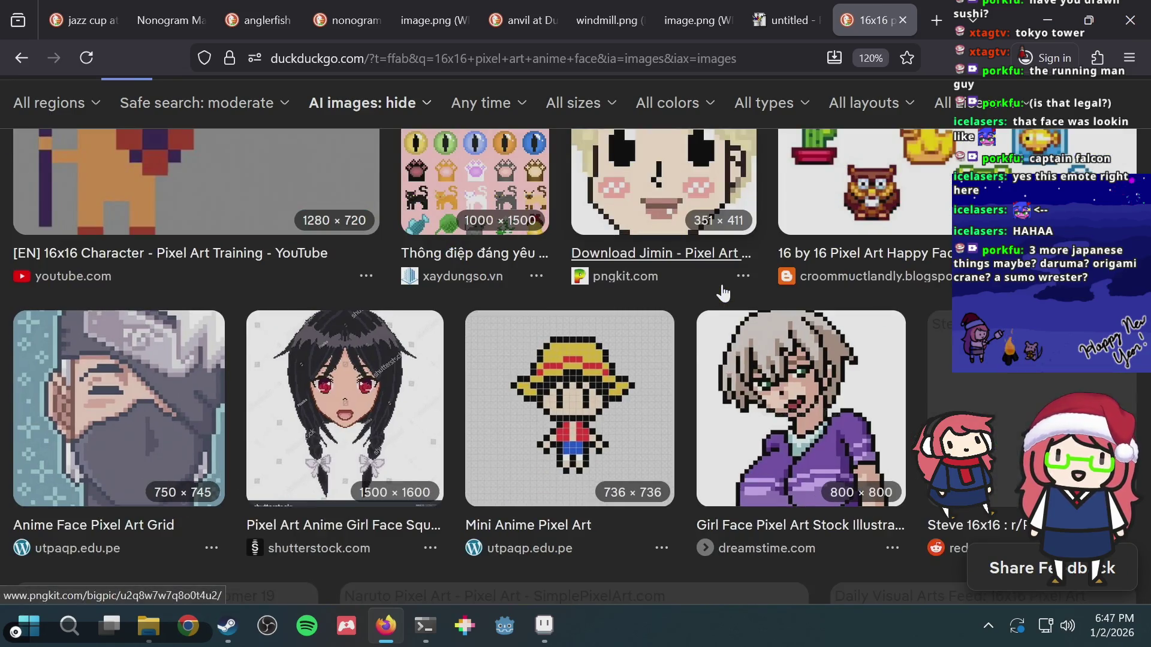
scroll(722, 293, up, 10)
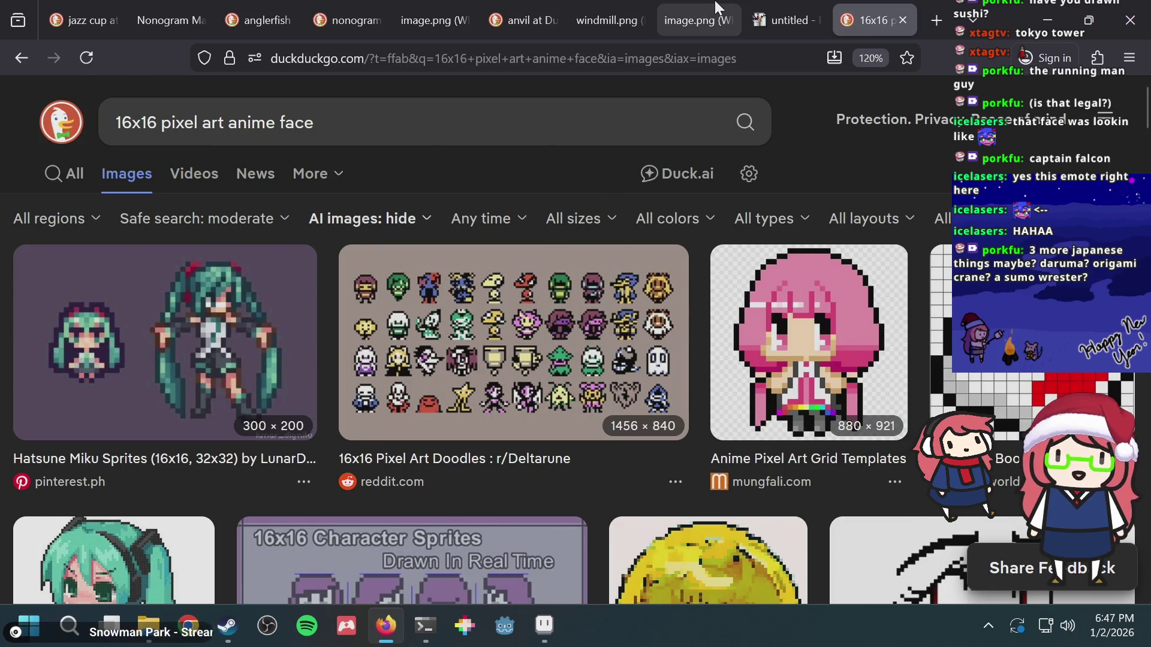
key(ctrl+t)
- Show DuckDuckGo image results for 'daruma' with safe search set to Strict
text(daruma)
key(Return)
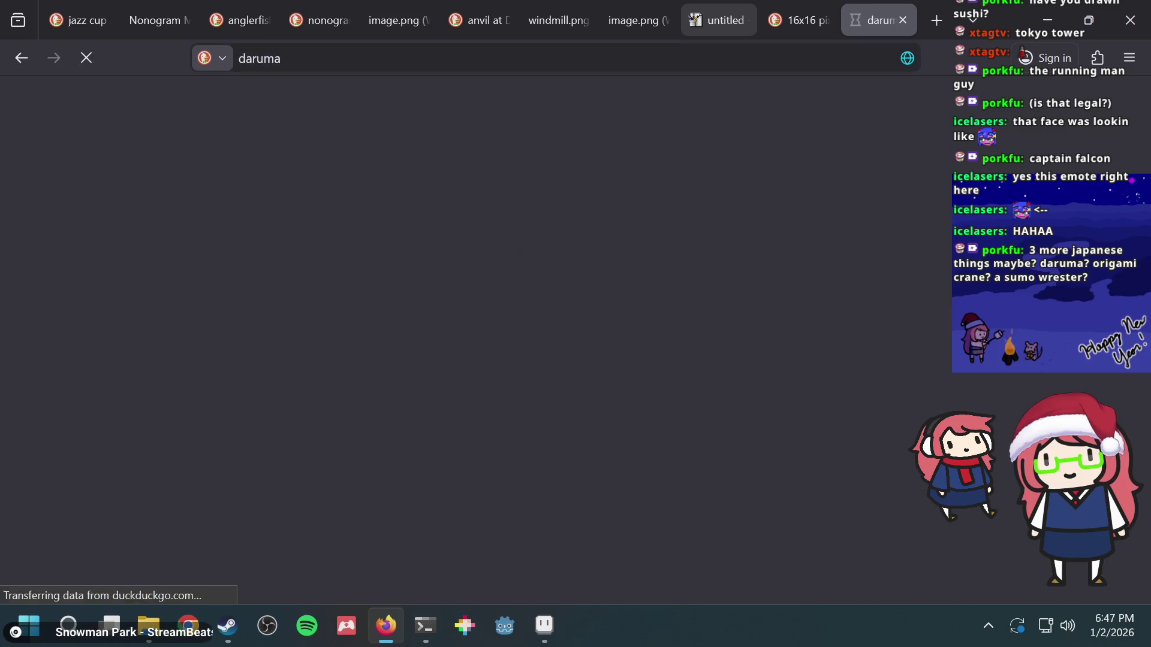
click(122, 179)
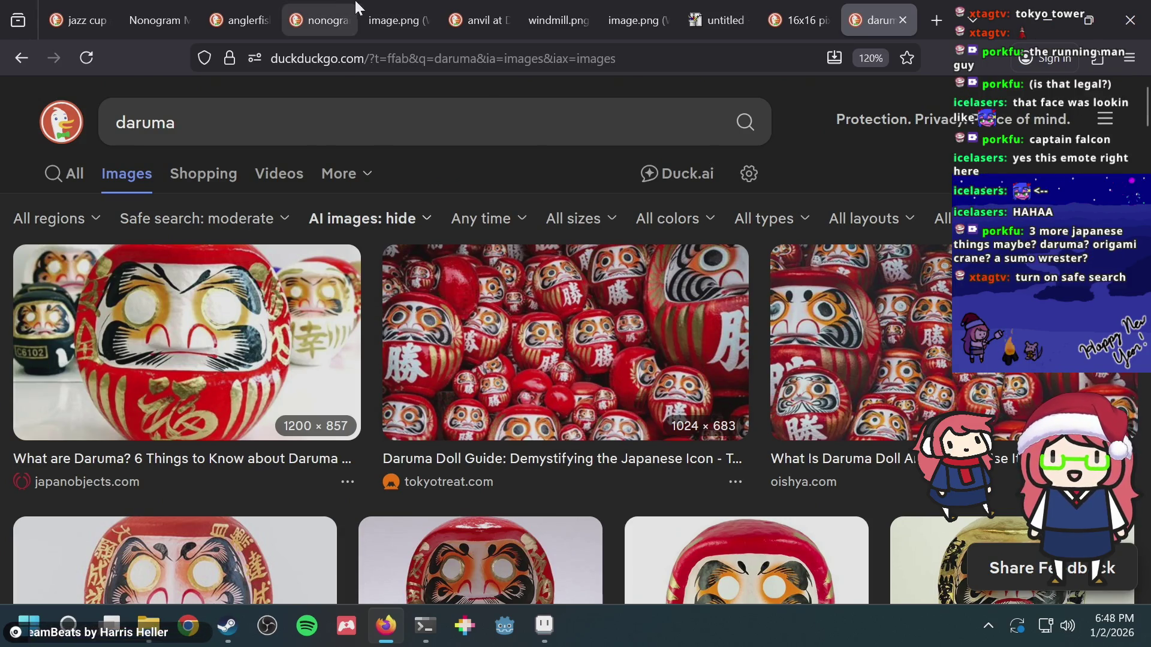
click(216, 220)
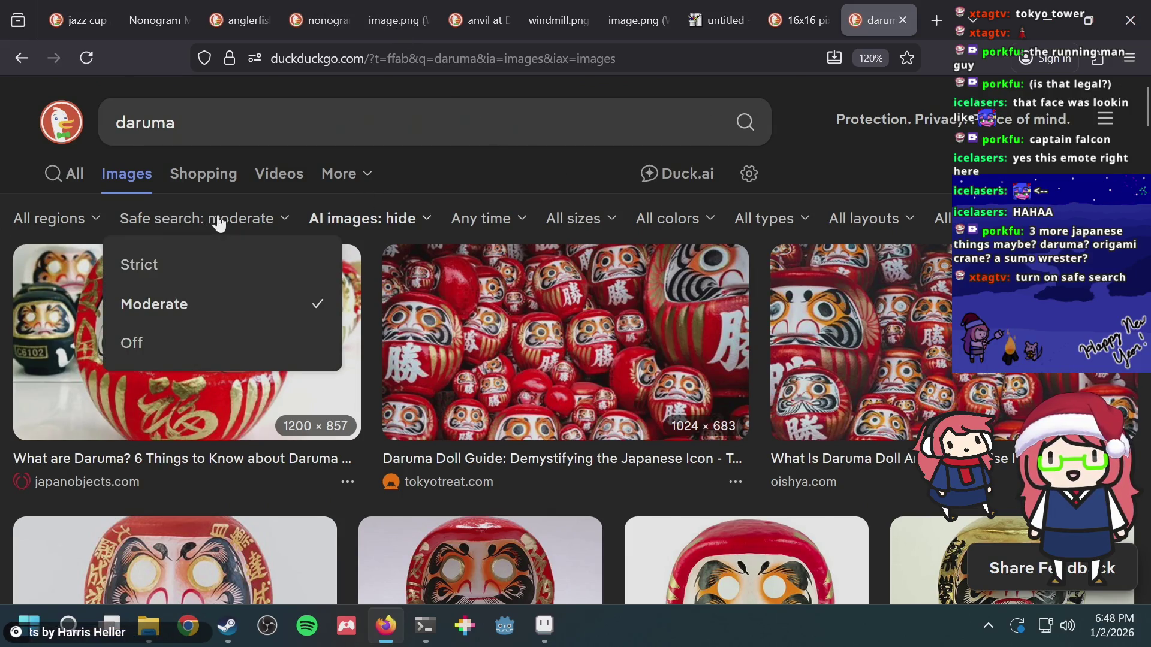
click(139, 265)
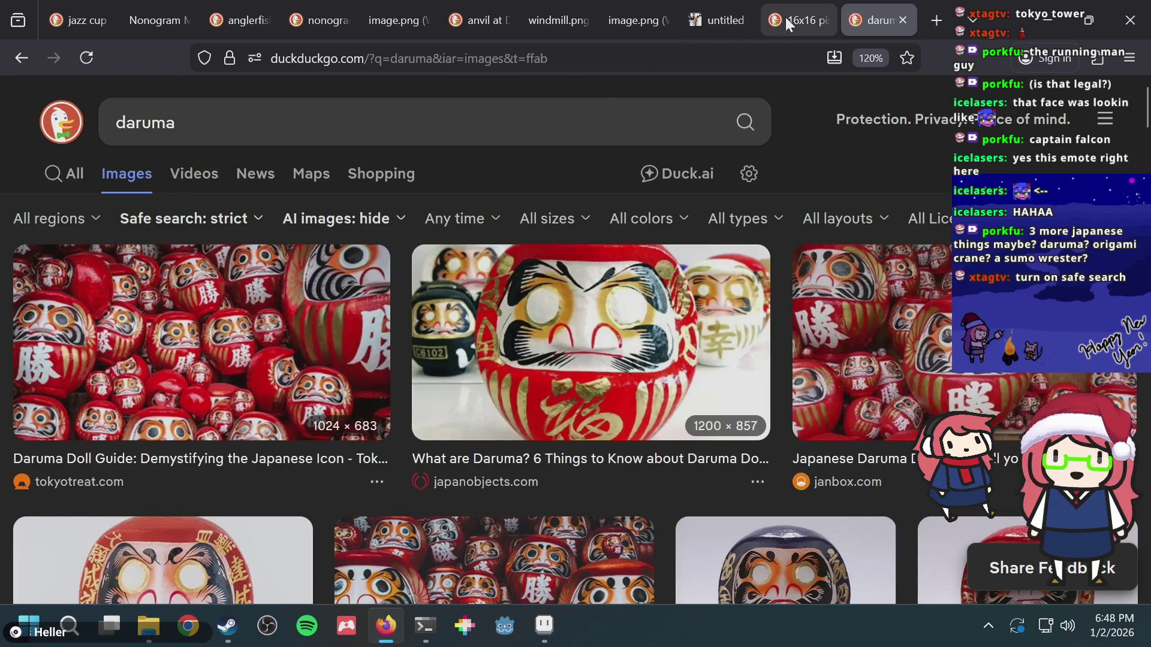
- Browse the anime face results tab again, then return to the puzzle in Aseprite
click(785, 17)
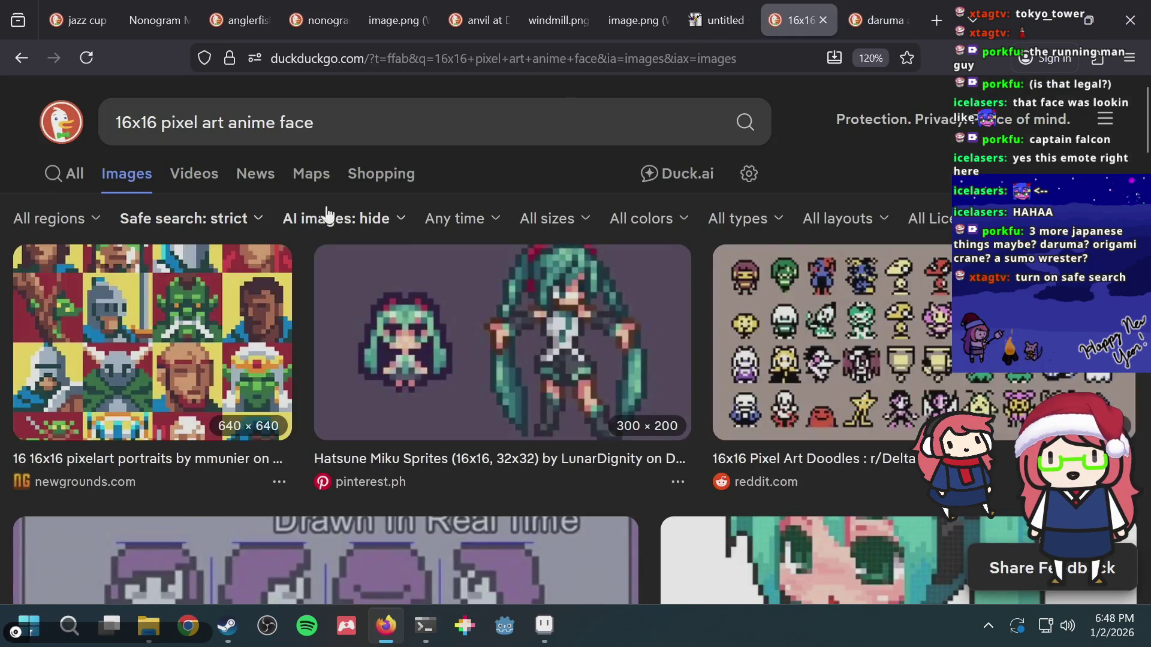
scroll(864, 227, down, 2)
scroll(864, 230, down, 8)
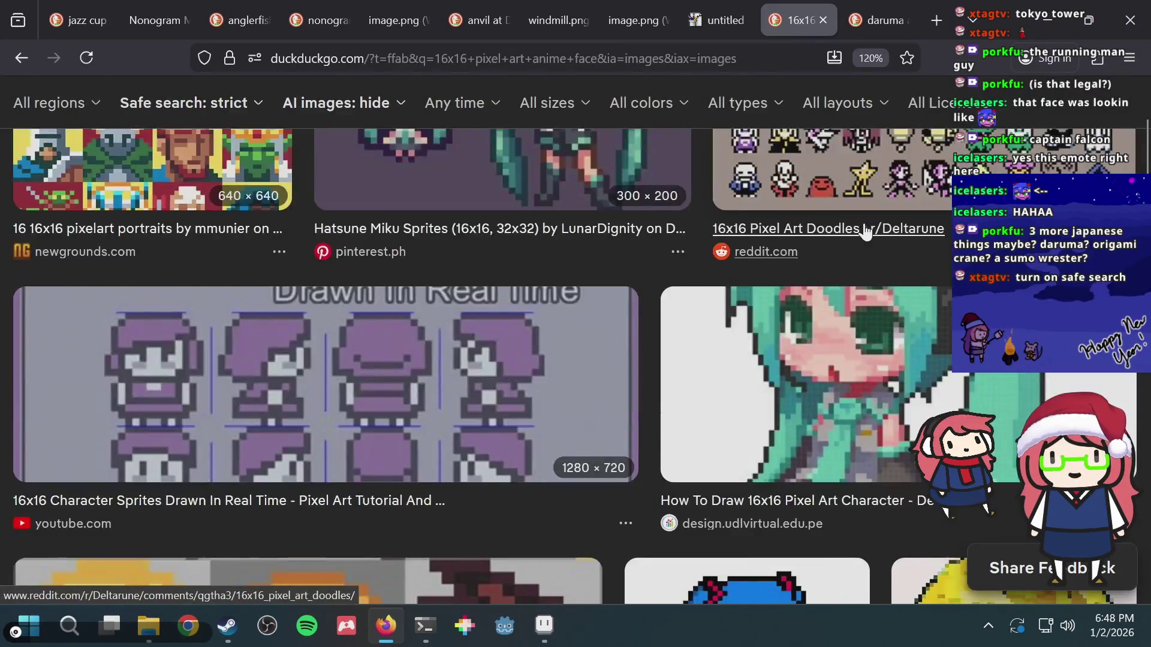
scroll(864, 230, down, 4)
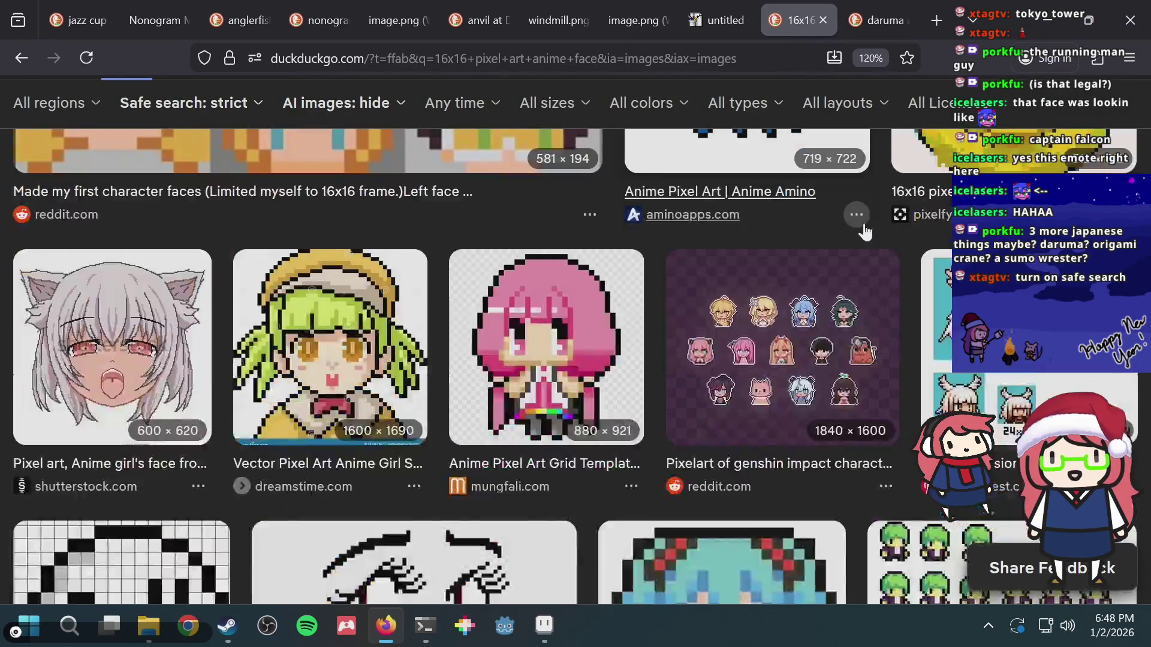
scroll(865, 230, down, 6)
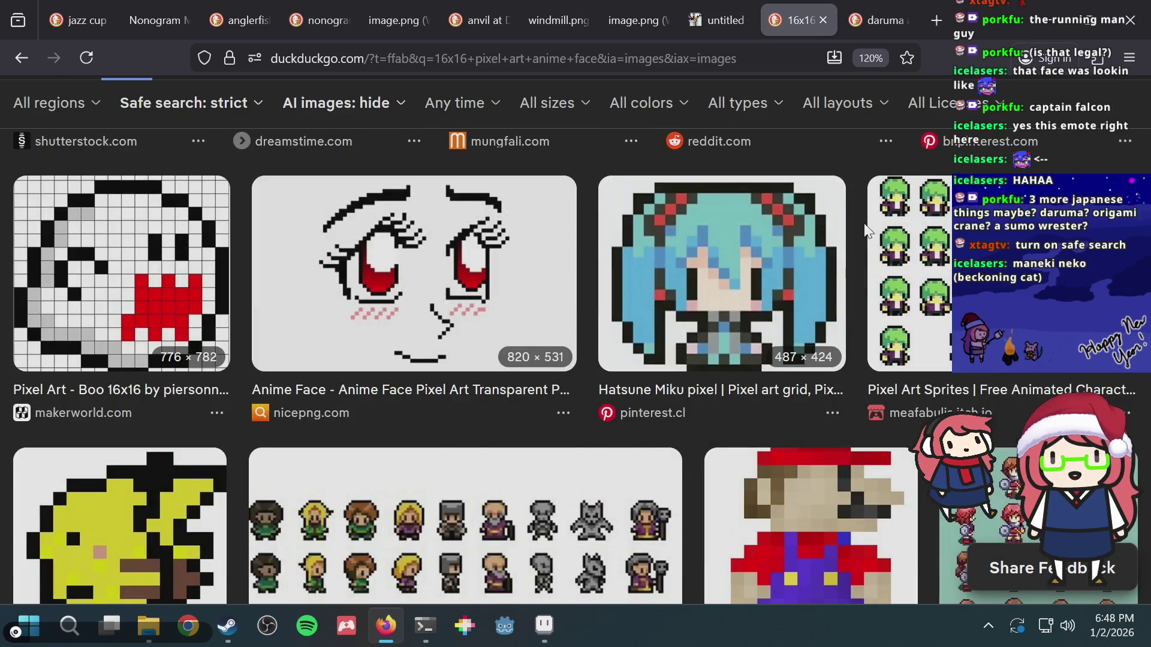
scroll(865, 230, down, 4)
scroll(865, 230, up, 20)
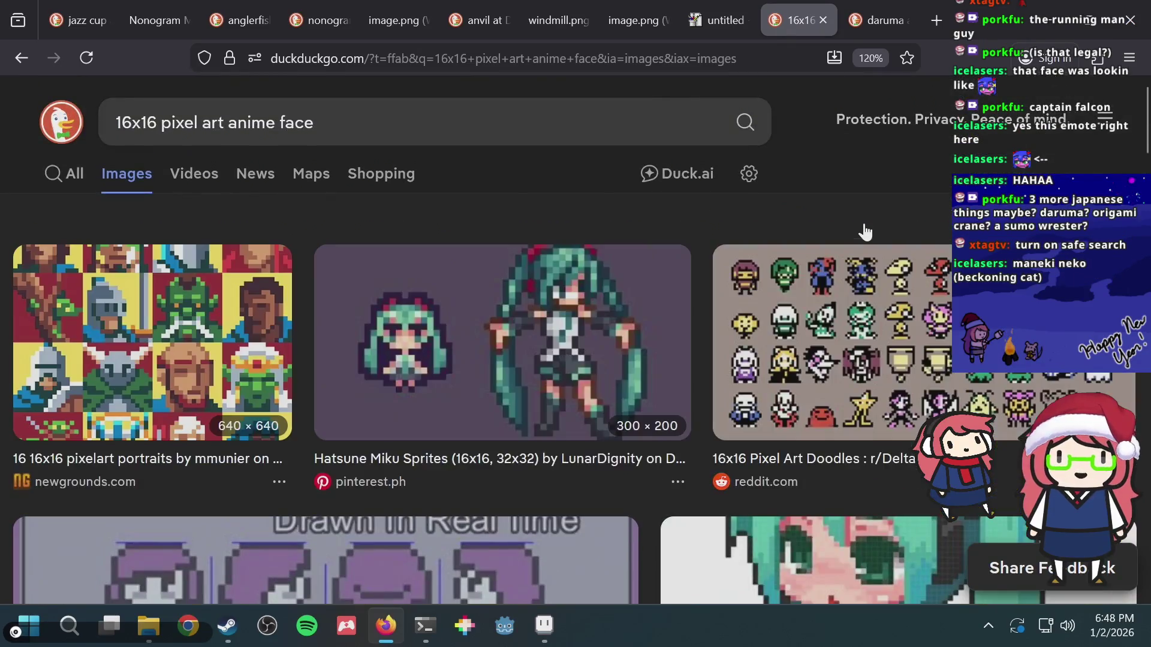
key(alt+Tab)
scroll(676, 241, up, 3)
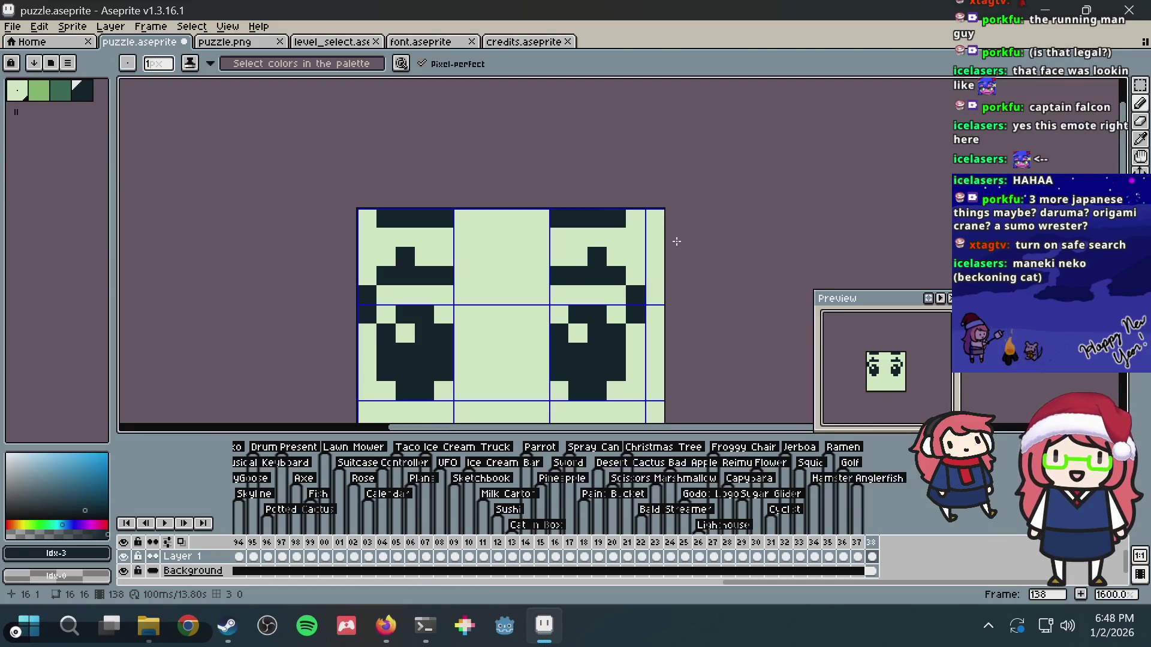
- Repaint three stray dark pixels with the light background colour
key(m)
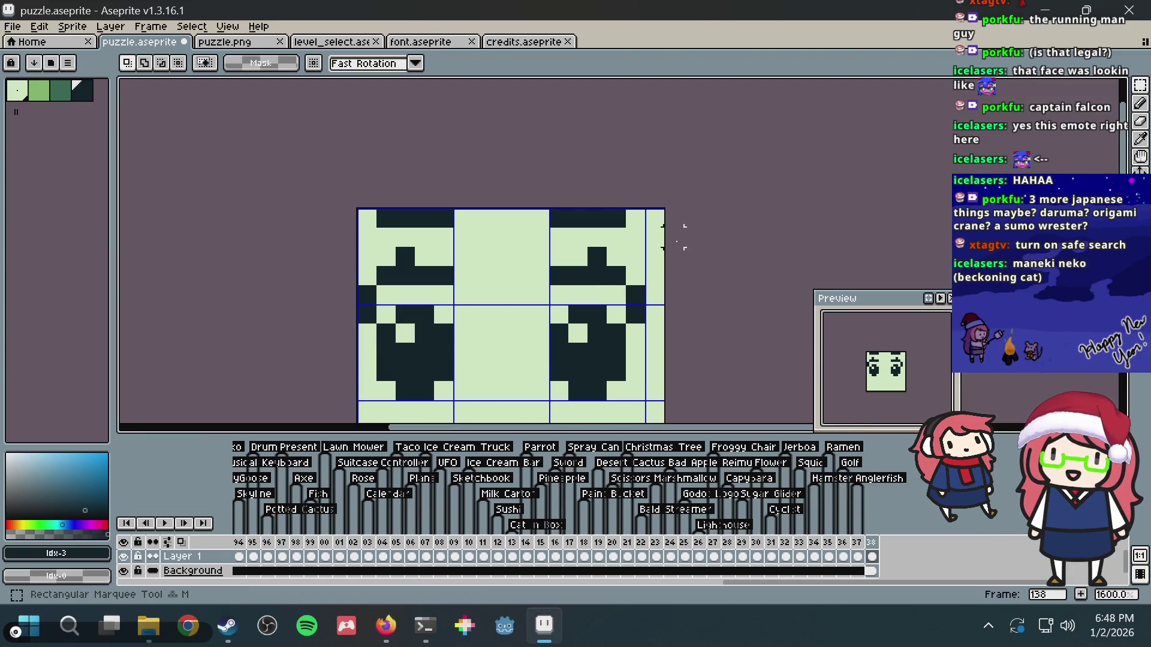
key(i)
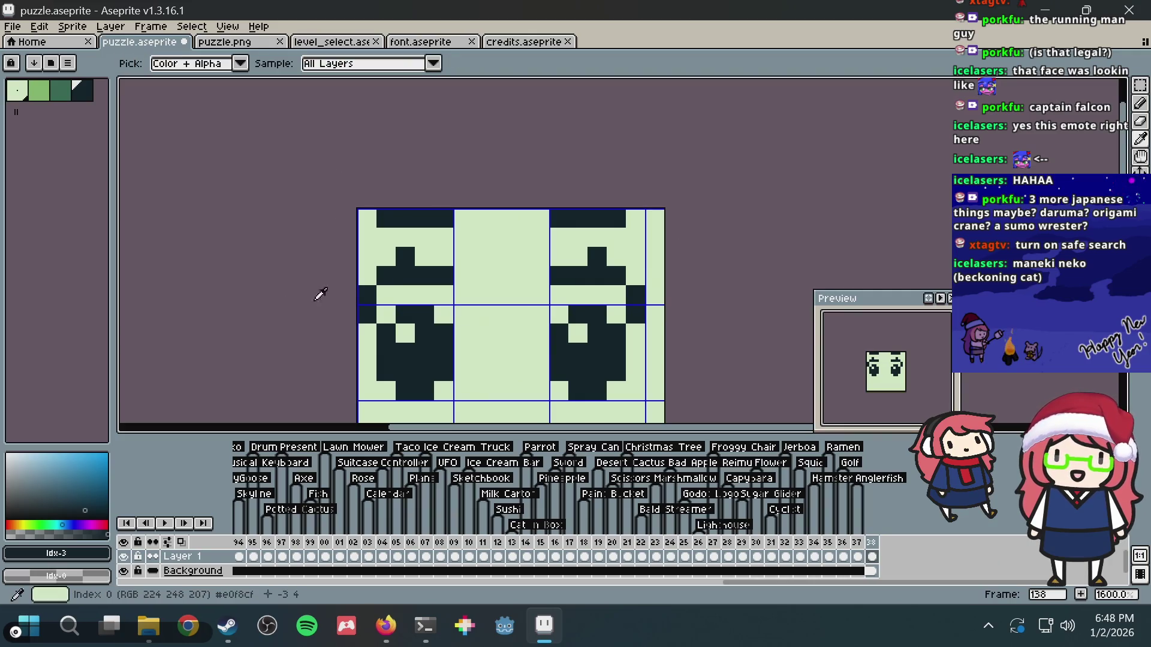
click(393, 298)
key(b)
click(367, 314)
click(636, 314)
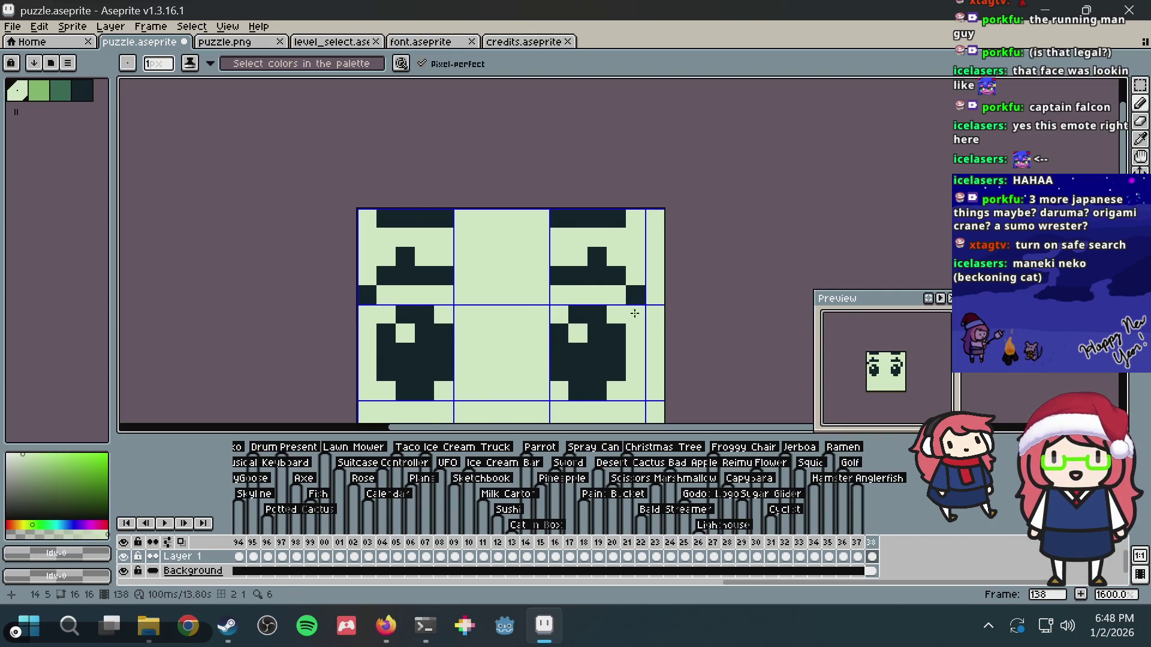
click(592, 317)
- Draw a dark rounded open mouth below the eyes, undoing one extra stroke
scroll(592, 317, up, 1)
drag(562, 290, 542, 193)
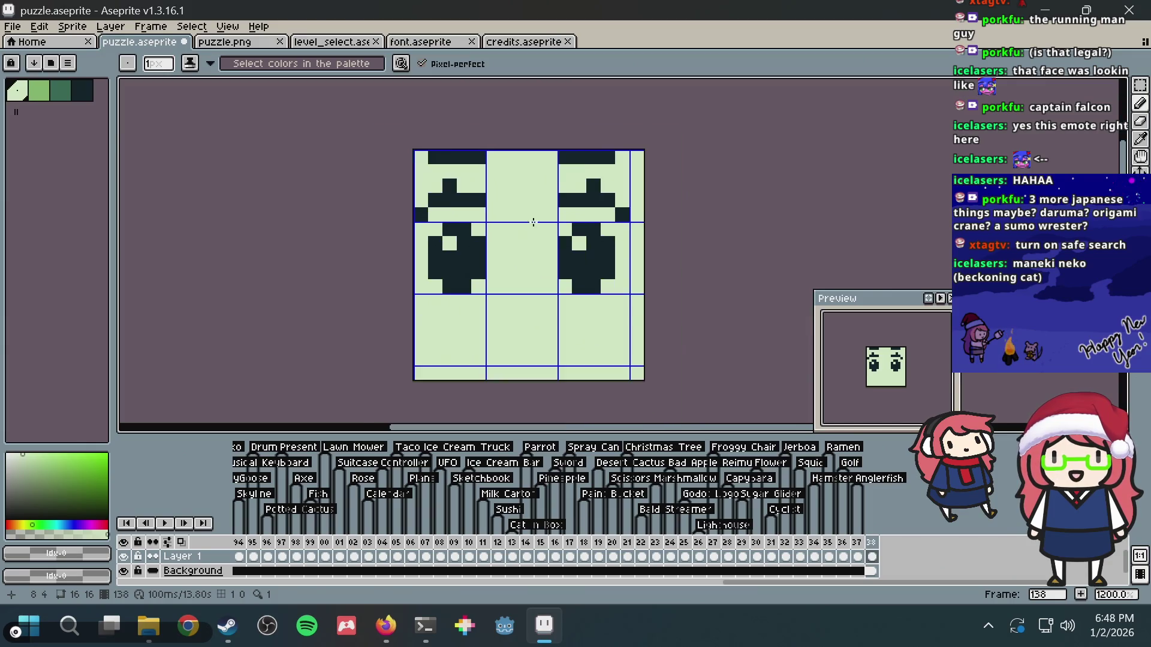
scroll(468, 283, down, 2)
drag(467, 283, 466, 257)
alt+click(452, 239)
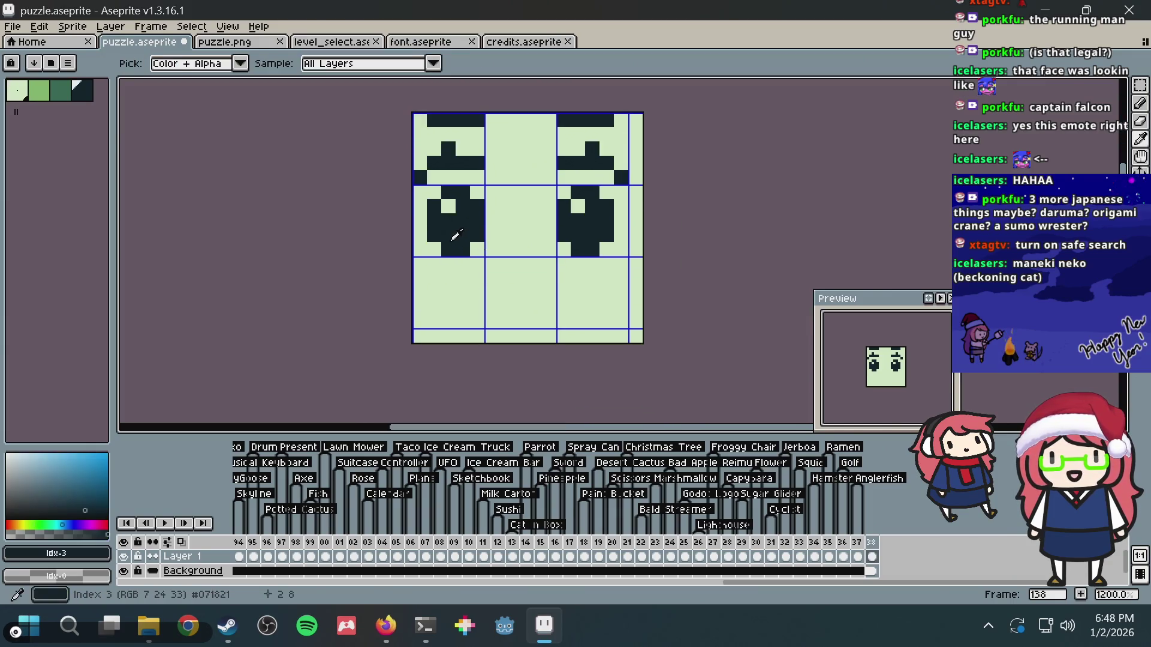
click(478, 291)
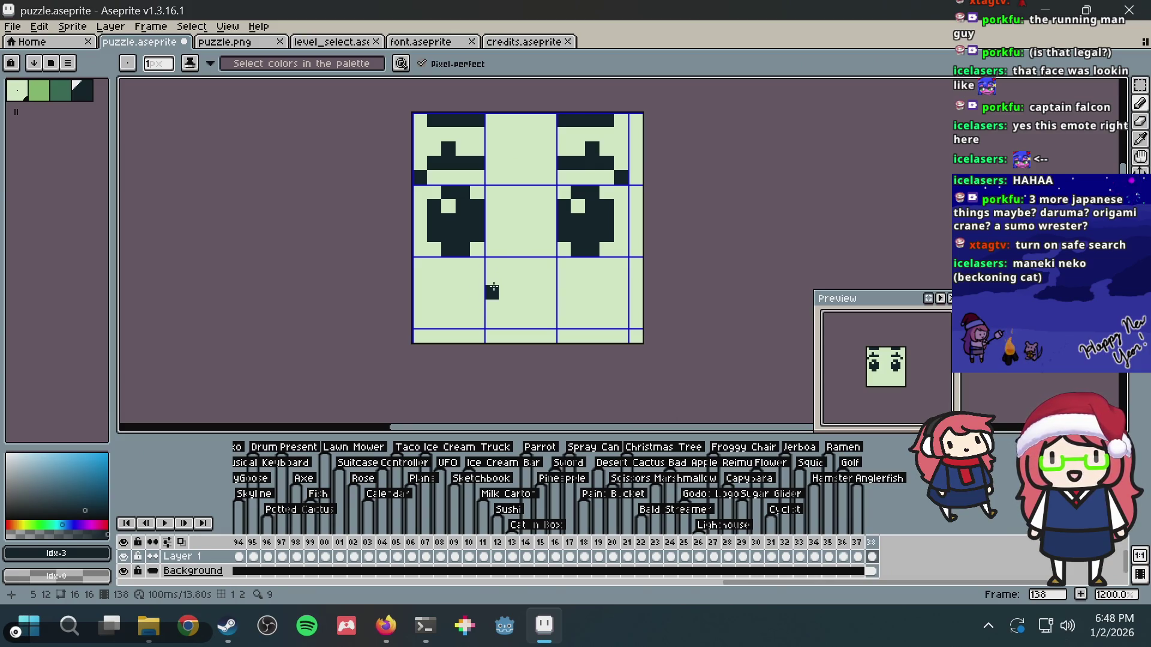
drag(493, 279, 536, 276)
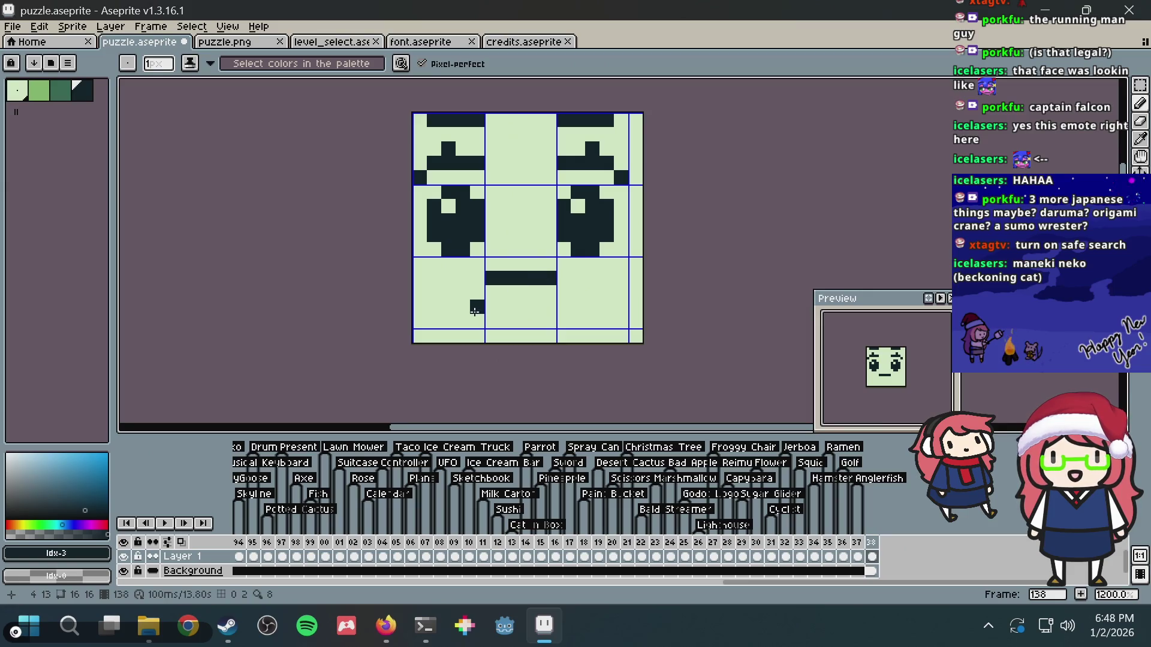
click(491, 293)
mouse_move(503, 311)
mouse_down()
mouse_move(521, 321)
mouse_move(550, 293)
mouse_up()
key(ctrl+z)
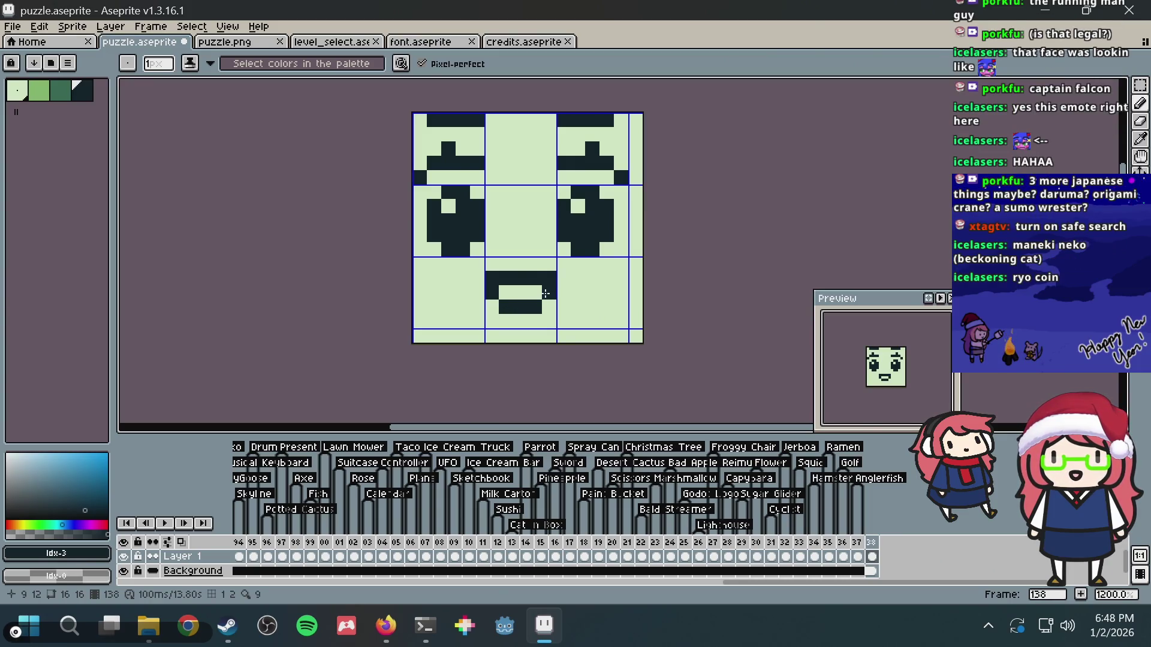
- Fill the inside of the mouth with the mid green colour
scroll(545, 293, up, 1)
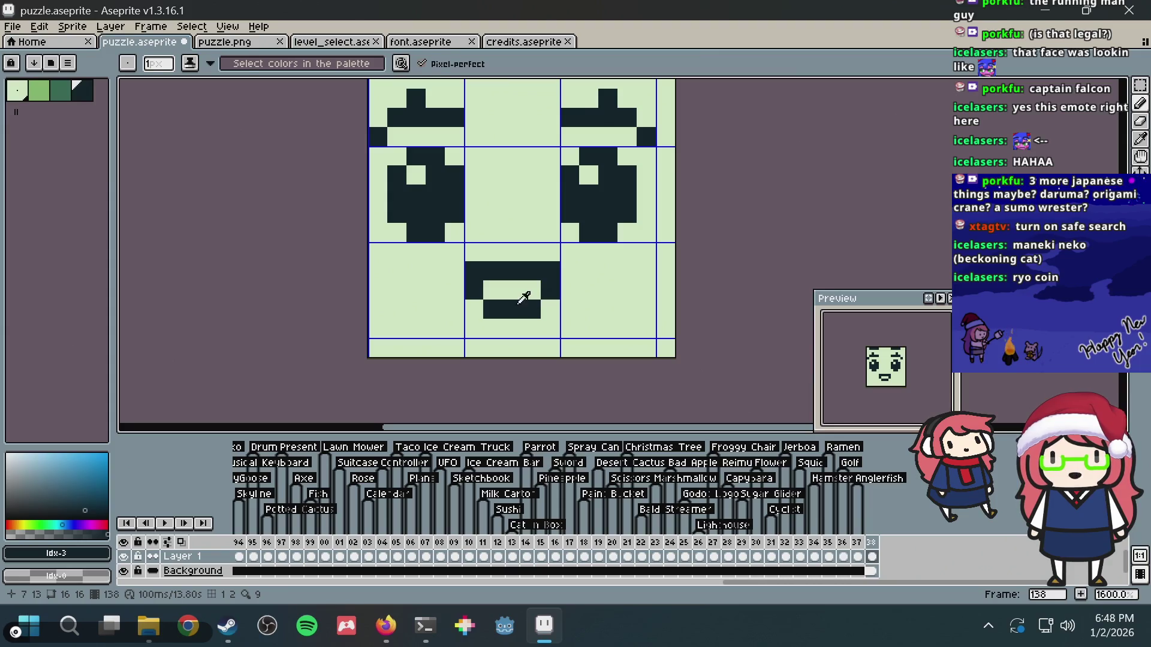
alt+click(521, 302)
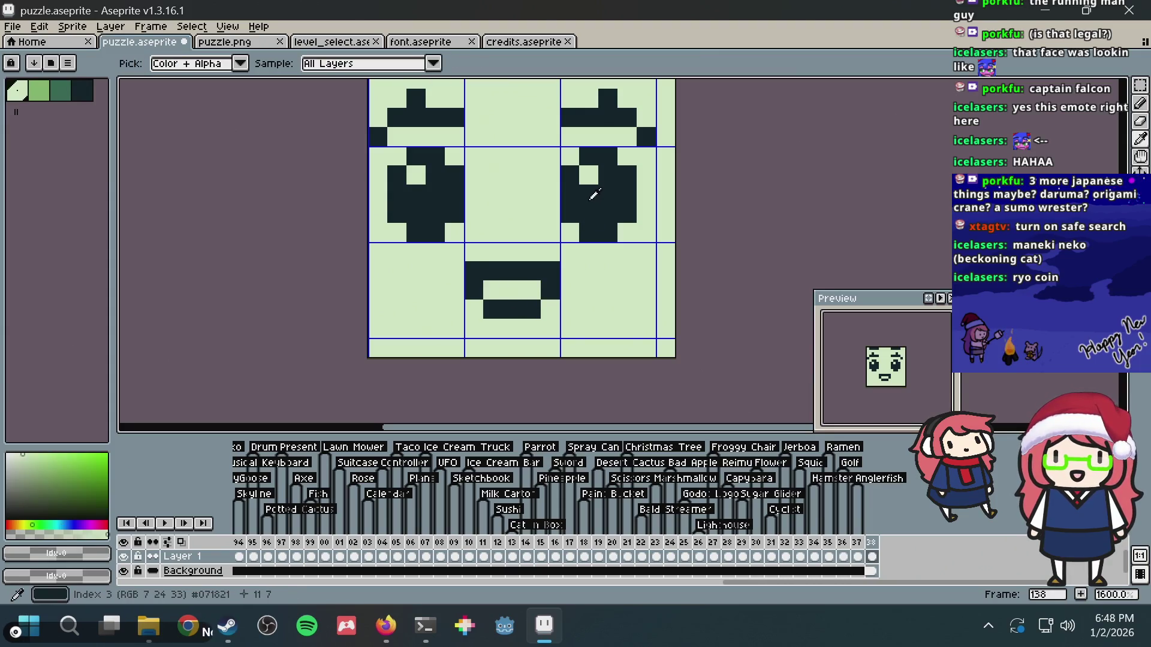
click(60, 90)
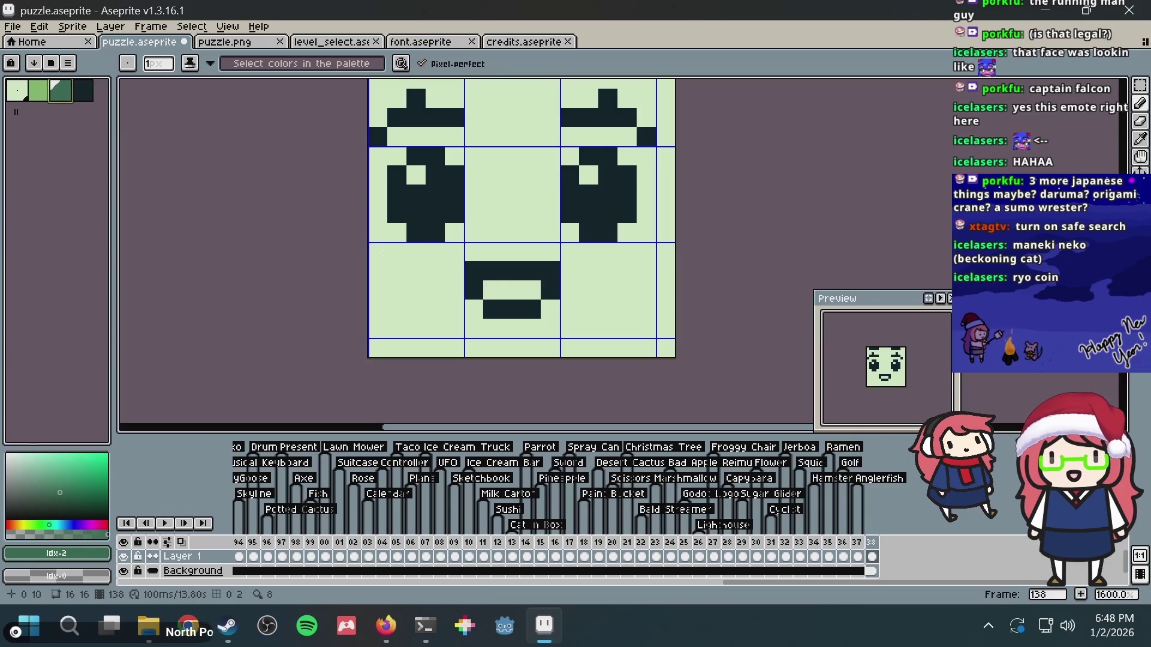
drag(493, 290, 531, 290)
scroll(591, 239, down, 3)
- Try a light green flood fill (undone), then add a dark pixel below the mouth
key(v)
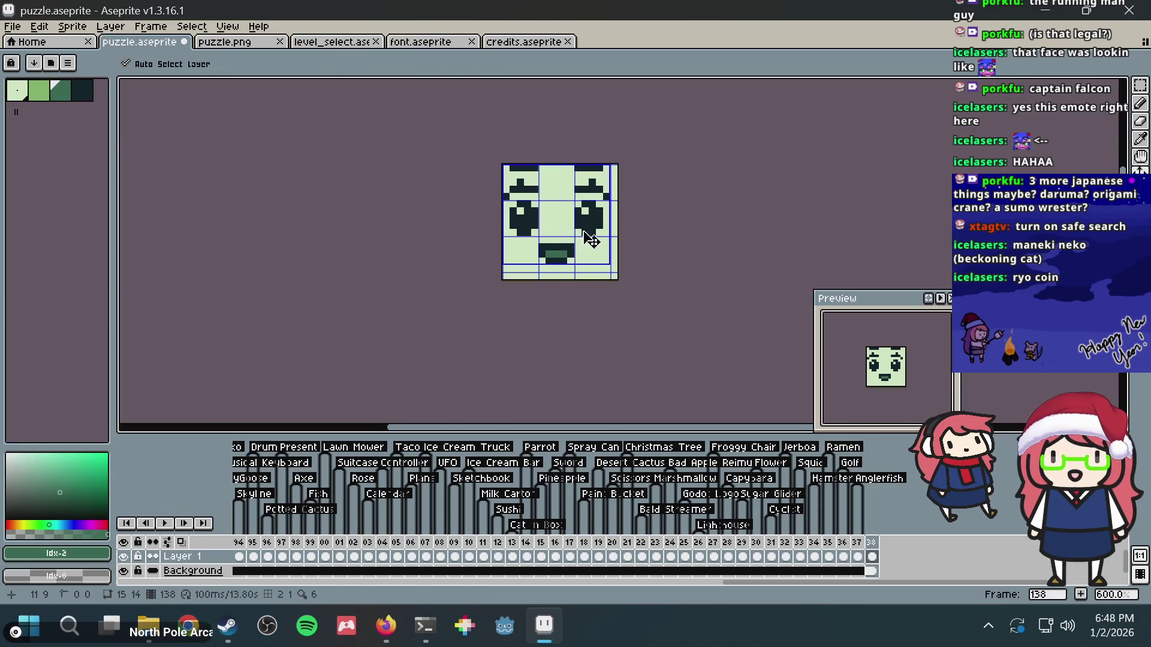
key(g)
key(bracketleft)
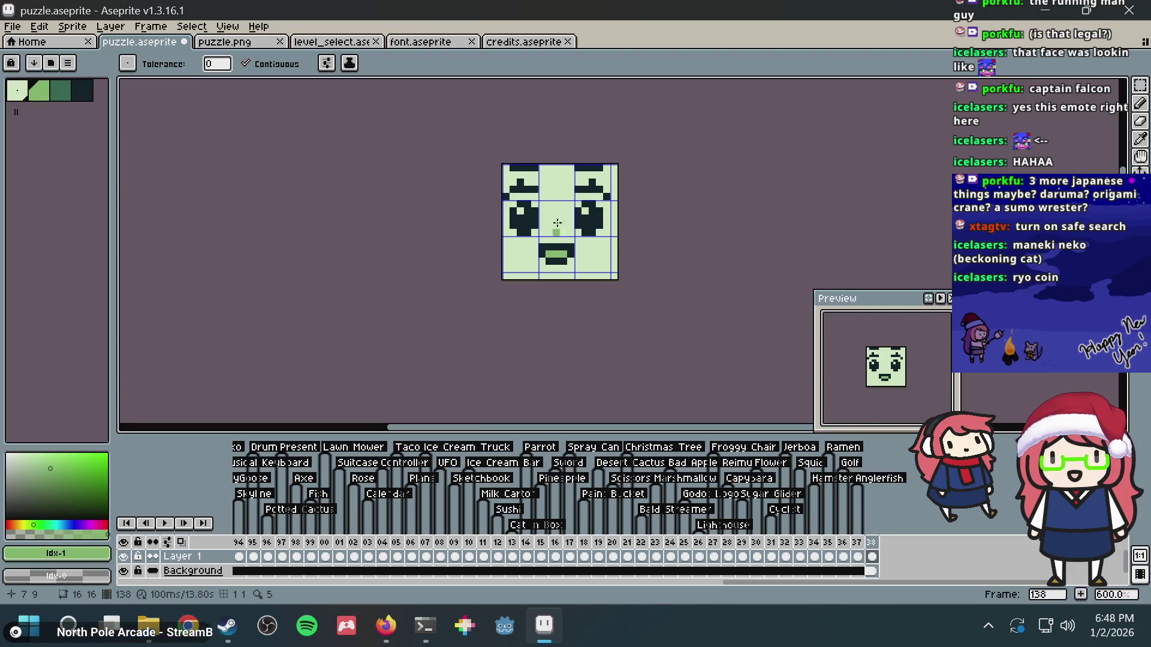
scroll(552, 252, up, 1)
click(554, 184)
key(ctrl+z)
scroll(549, 315, up, 3)
key(b)
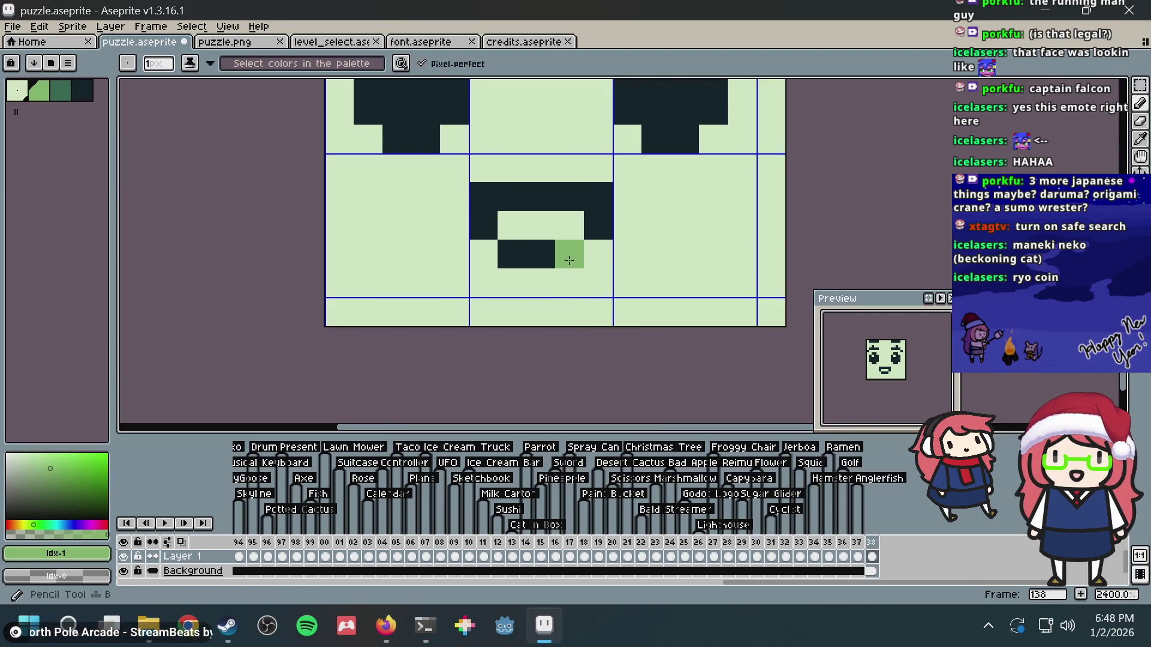
alt+click(539, 252)
scroll(547, 226, down, 3)
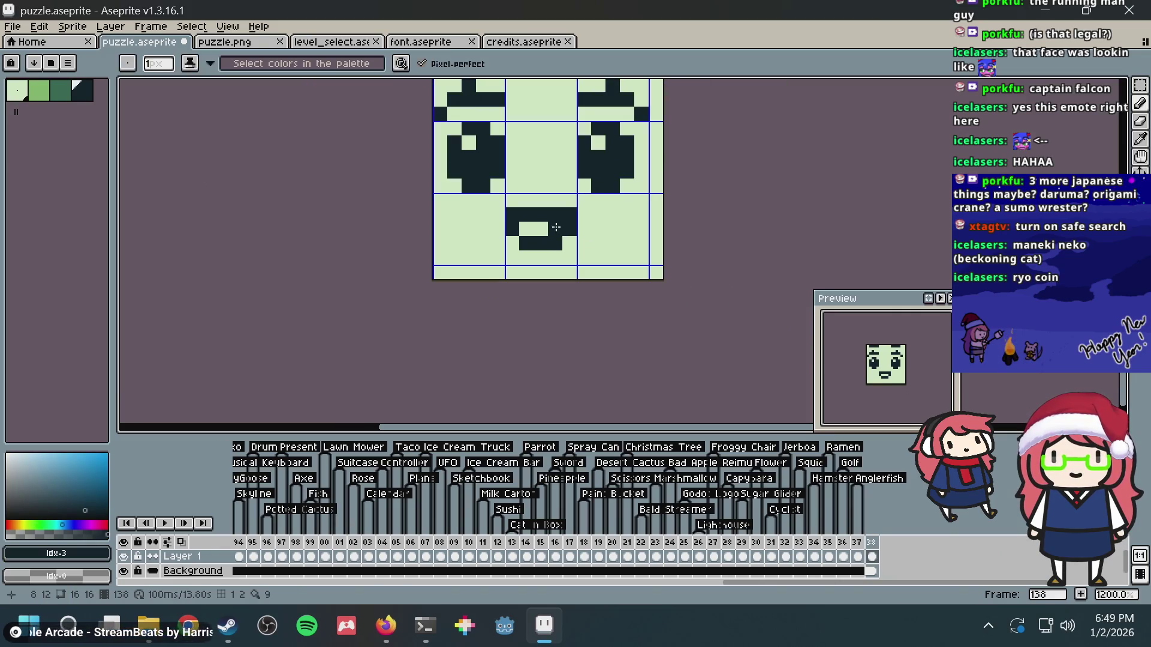
click(517, 301)
- Select the area around the old open mouth and delete it
key(m)
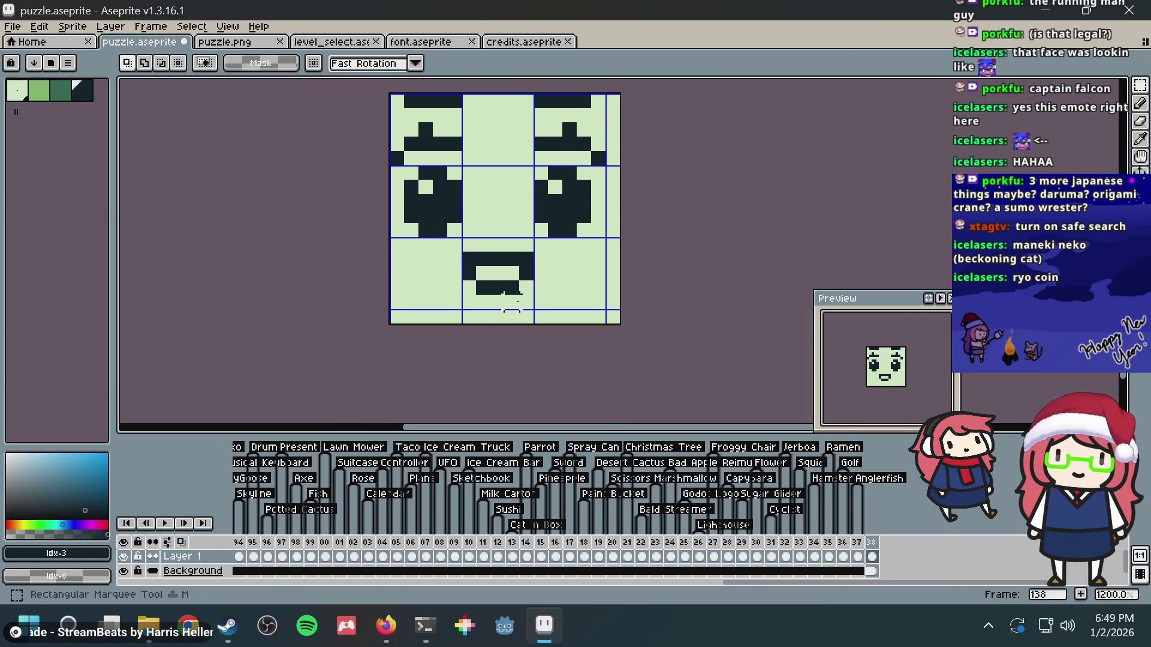
drag(447, 249, 580, 313)
key(Delete)
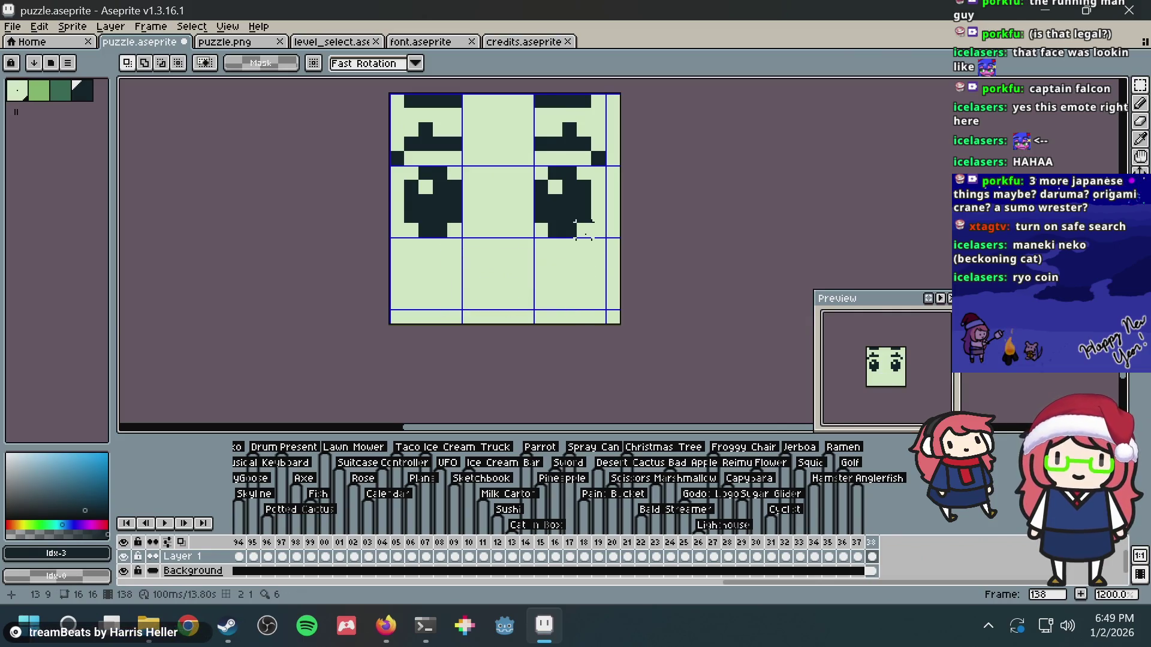
- Pencil a small flat smile with upturned ends, replacing an undone V-shaped attempt
key(i)
key(b)
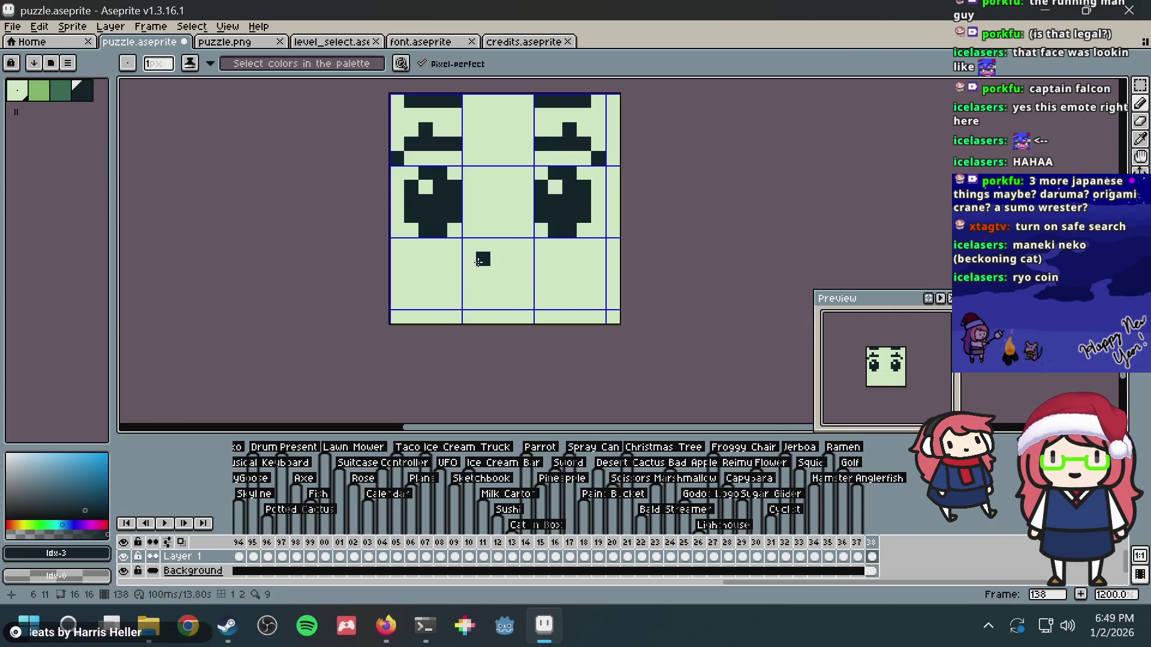
mouse_move(469, 258)
mouse_down()
mouse_move(483, 273)
mouse_move(513, 272)
mouse_move(527, 259)
mouse_up()
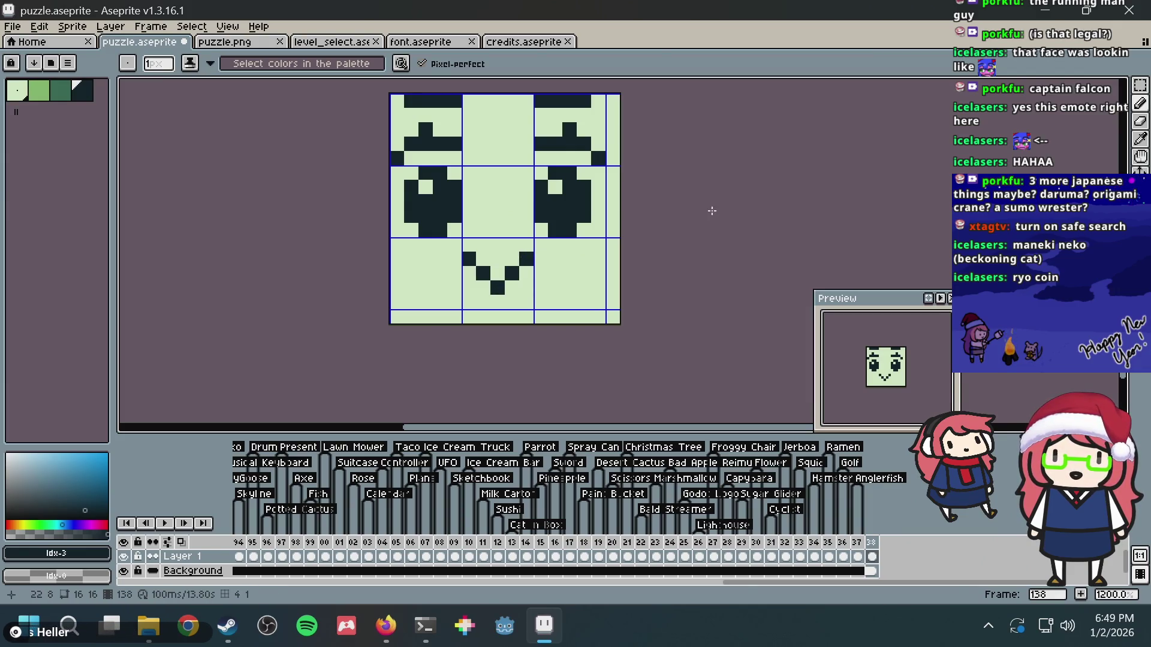
key(ctrl+z)
key(ctrl+z)
key(ctrl+z)
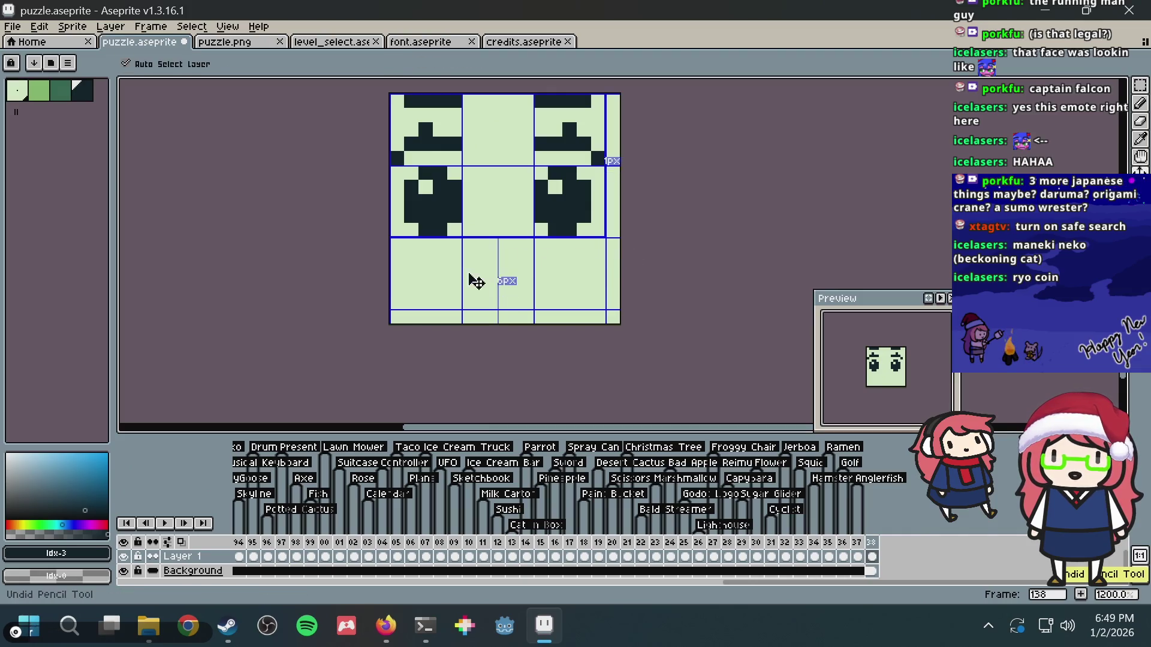
drag(470, 273, 500, 285)
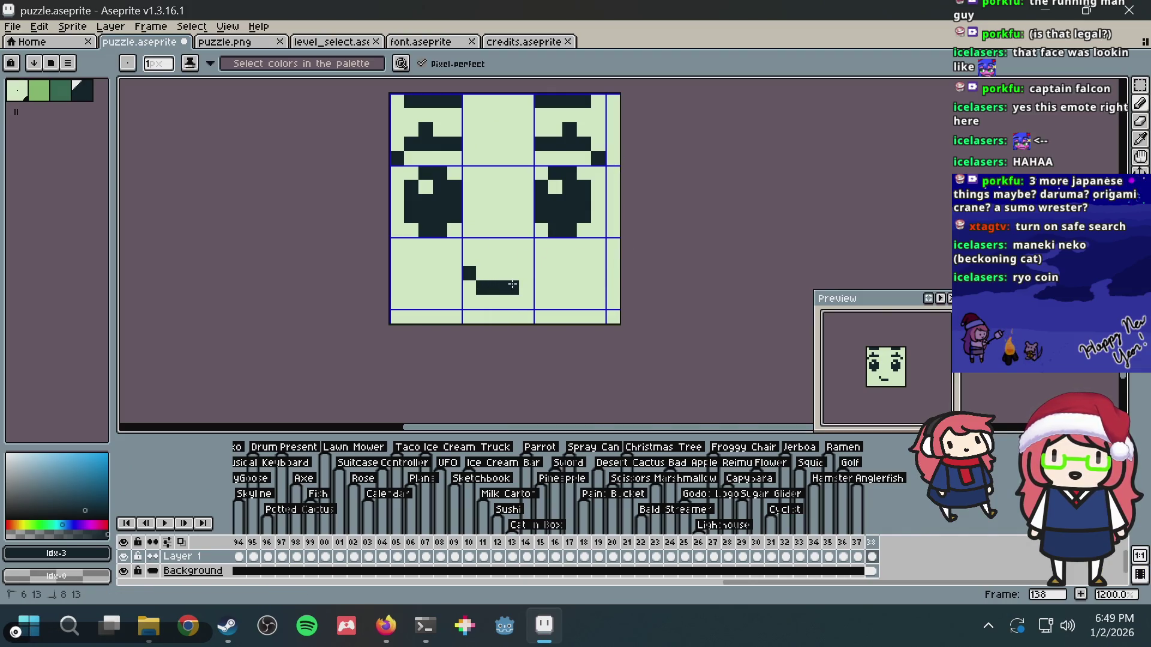
scroll(510, 191, down, 3)
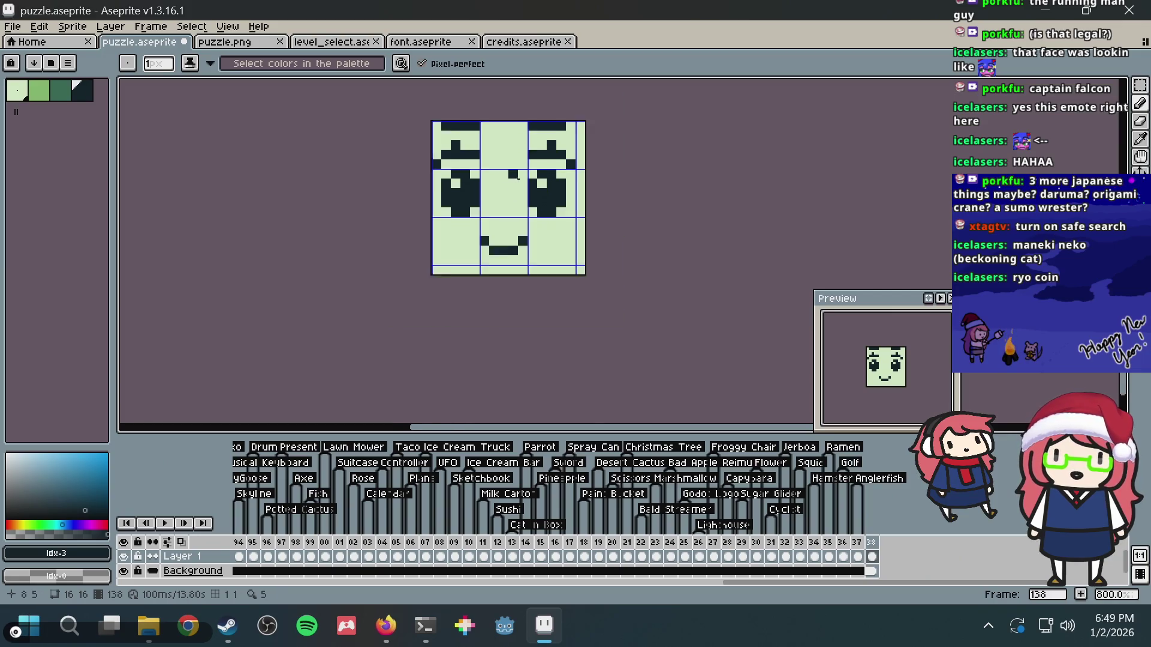
- Paint dark green hair at the top middle and clear its stray pixels with light green
click(50, 93)
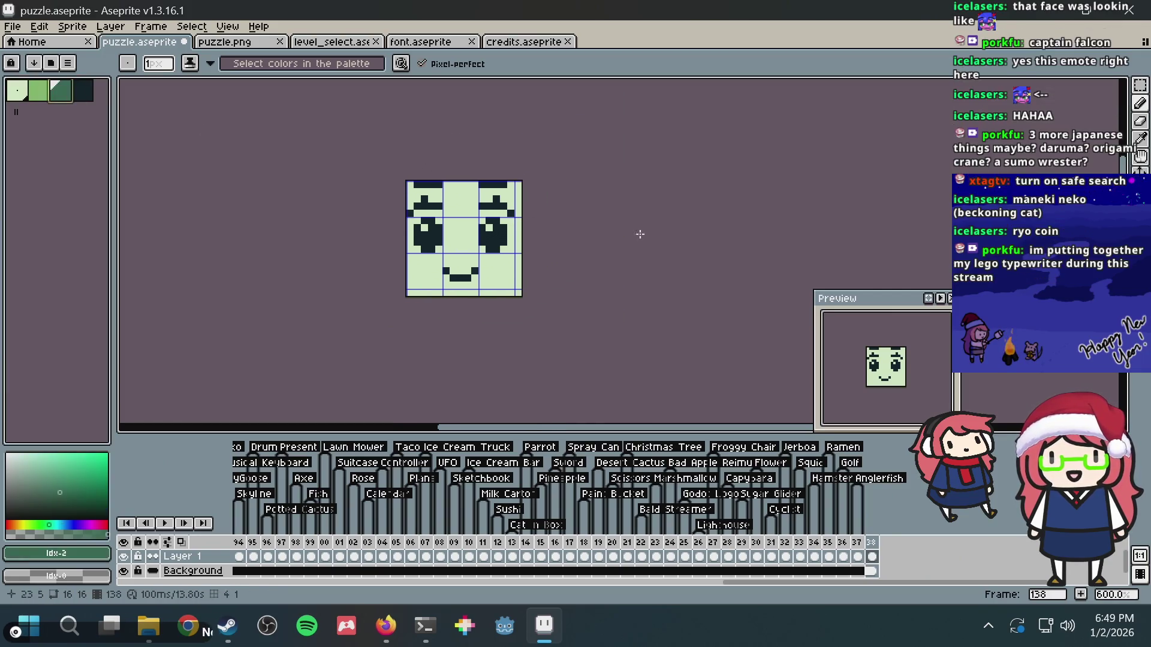
scroll(640, 236, up, 1)
scroll(469, 212, up, 2)
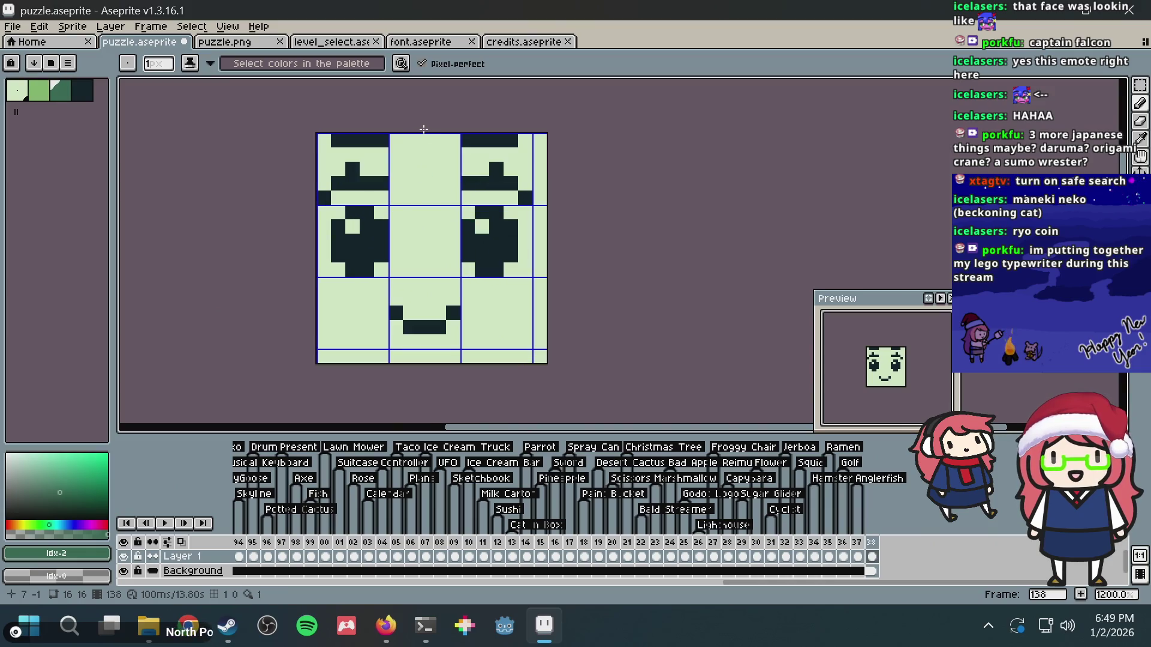
mouse_move(417, 162)
mouse_down()
mouse_move(447, 183)
mouse_move(451, 162)
mouse_up()
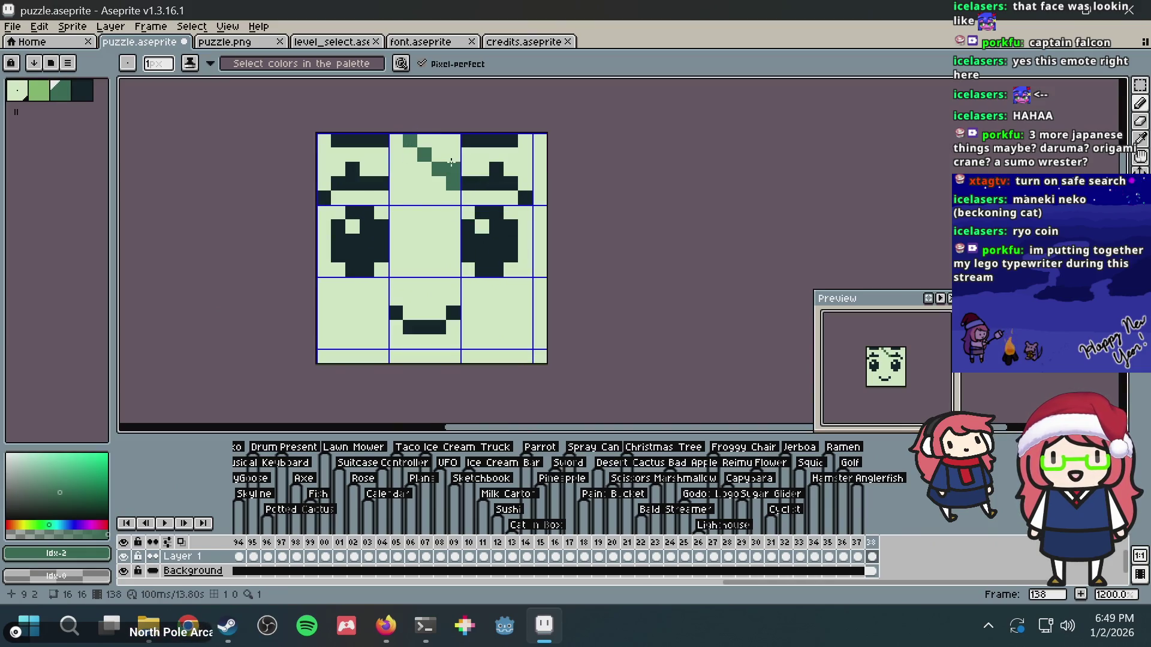
click(435, 137)
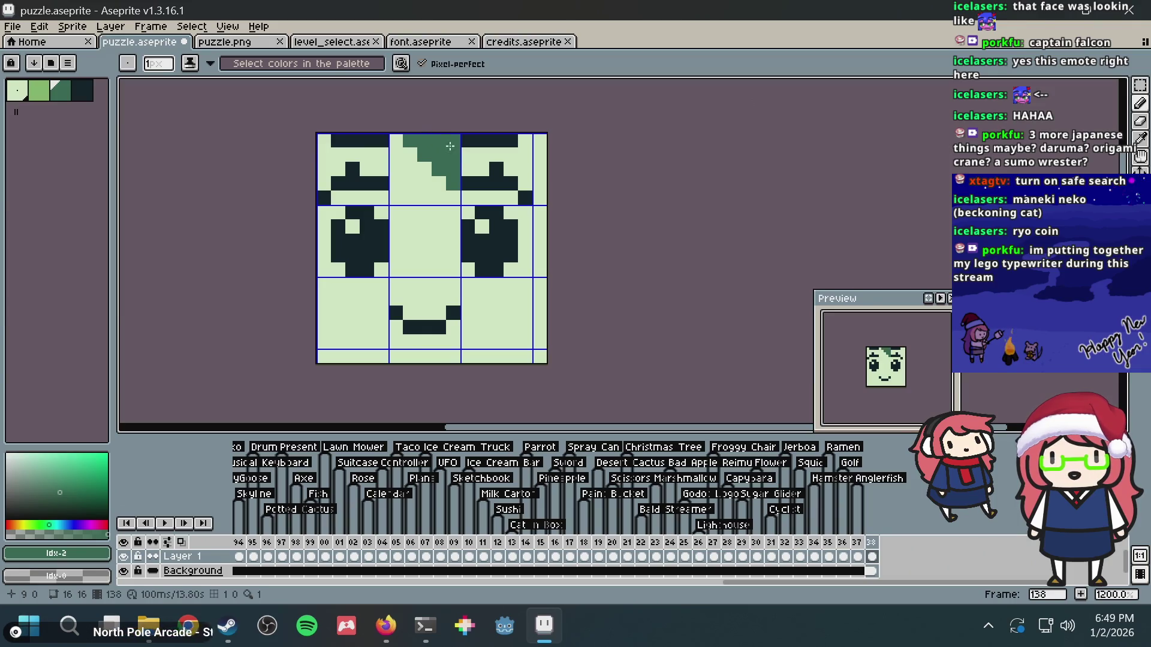
alt+click(426, 193)
click(442, 174)
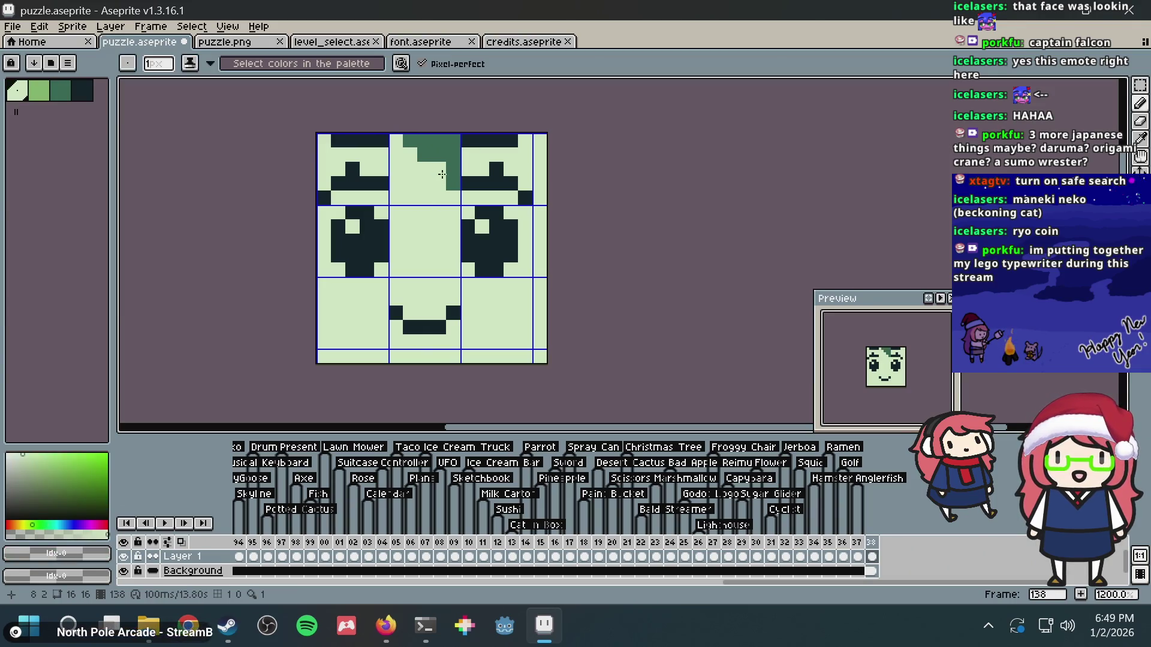
click(455, 179)
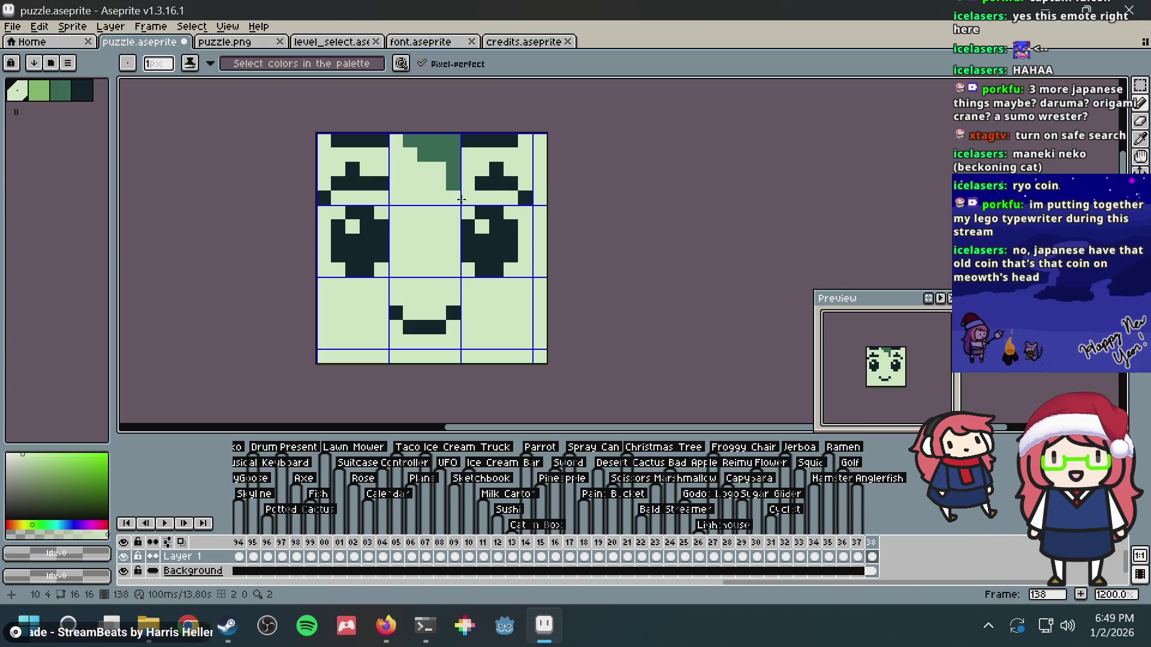
click(447, 168)
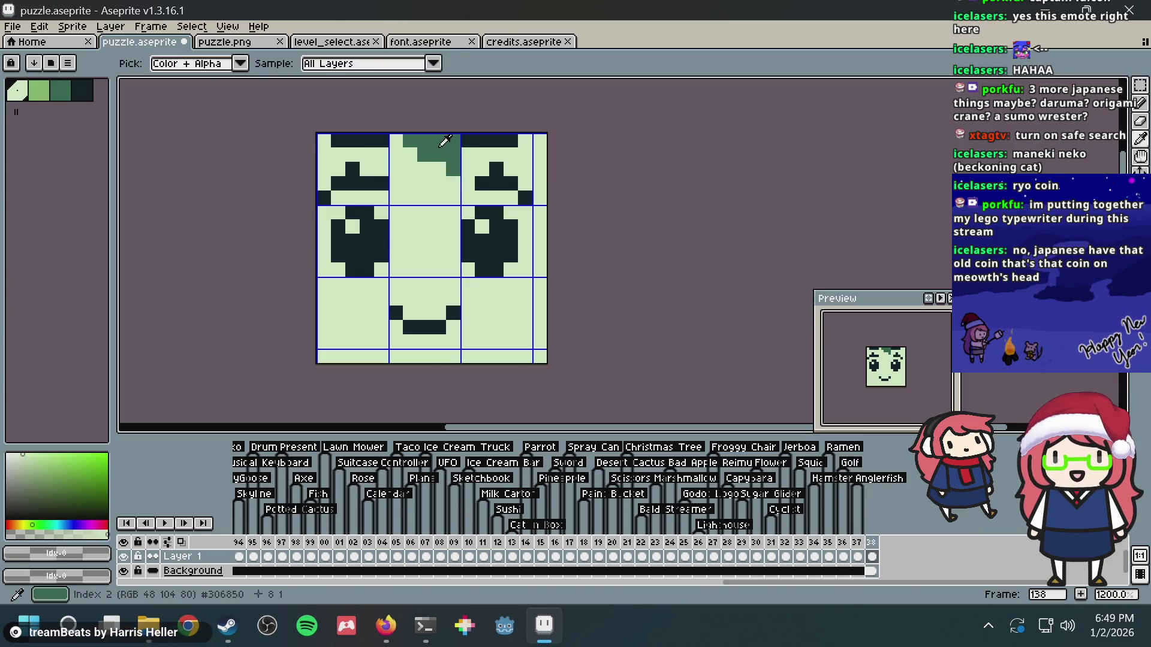
- Extend the hair onto a top-row pixel and tidy its edges with light green
alt+click(439, 144)
click(467, 144)
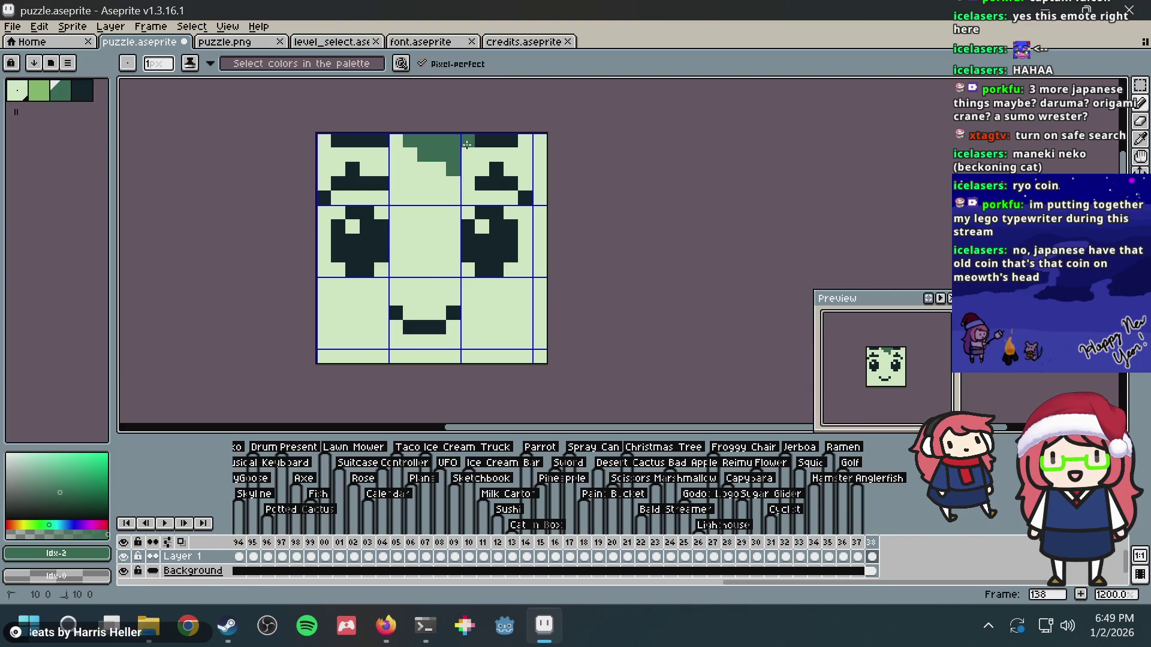
right_click(406, 150)
alt+click(383, 144)
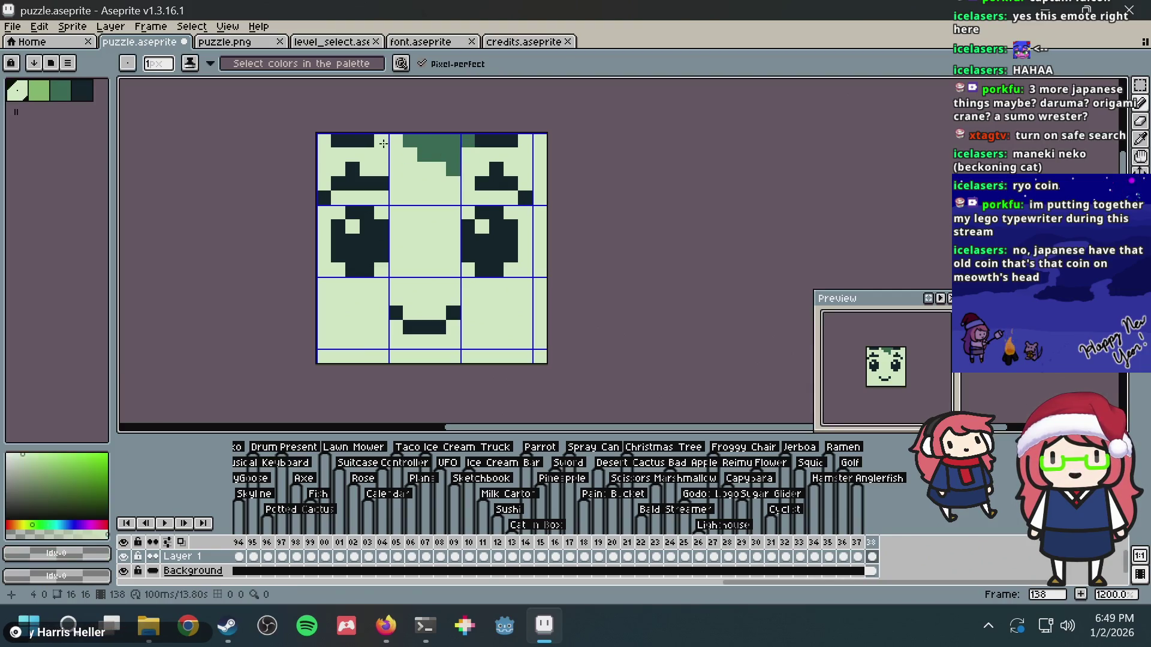
click(467, 140)
- Shade the left edge, bottom-left corner and top-left corner in dark green
alt+click(455, 140)
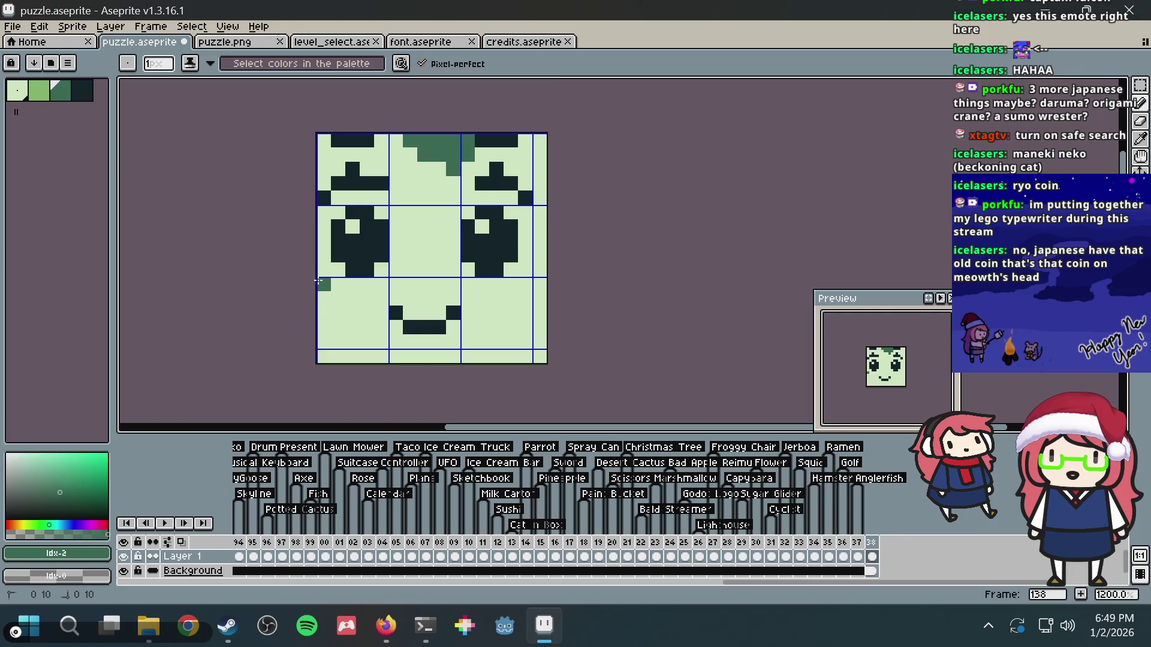
click(322, 298)
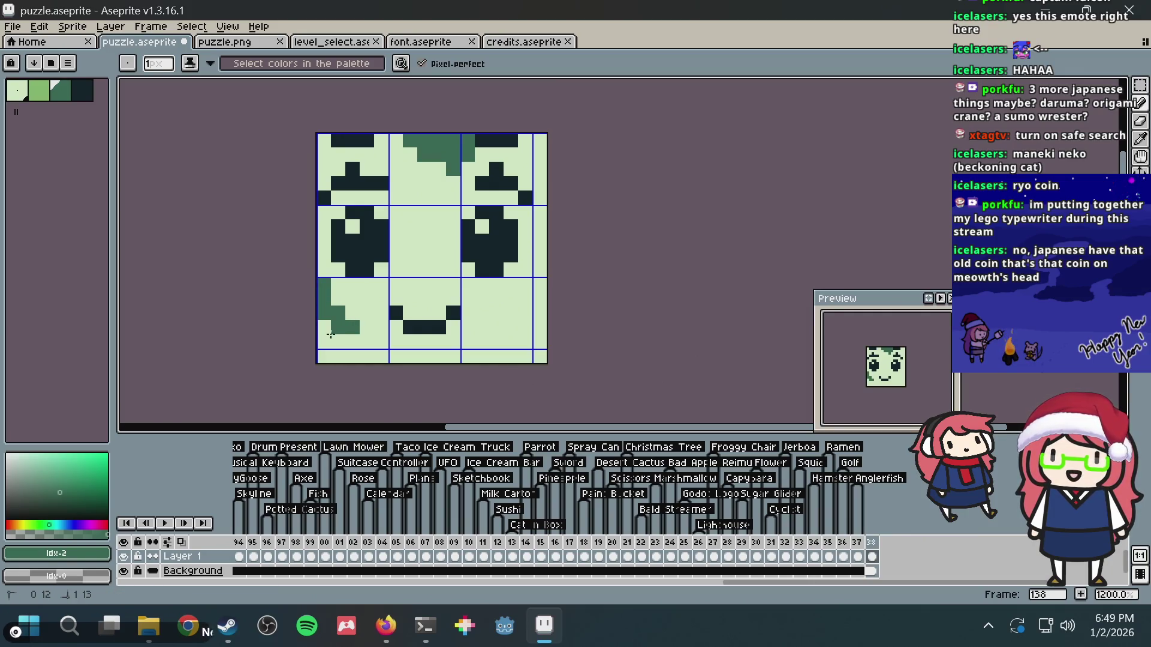
click(330, 332)
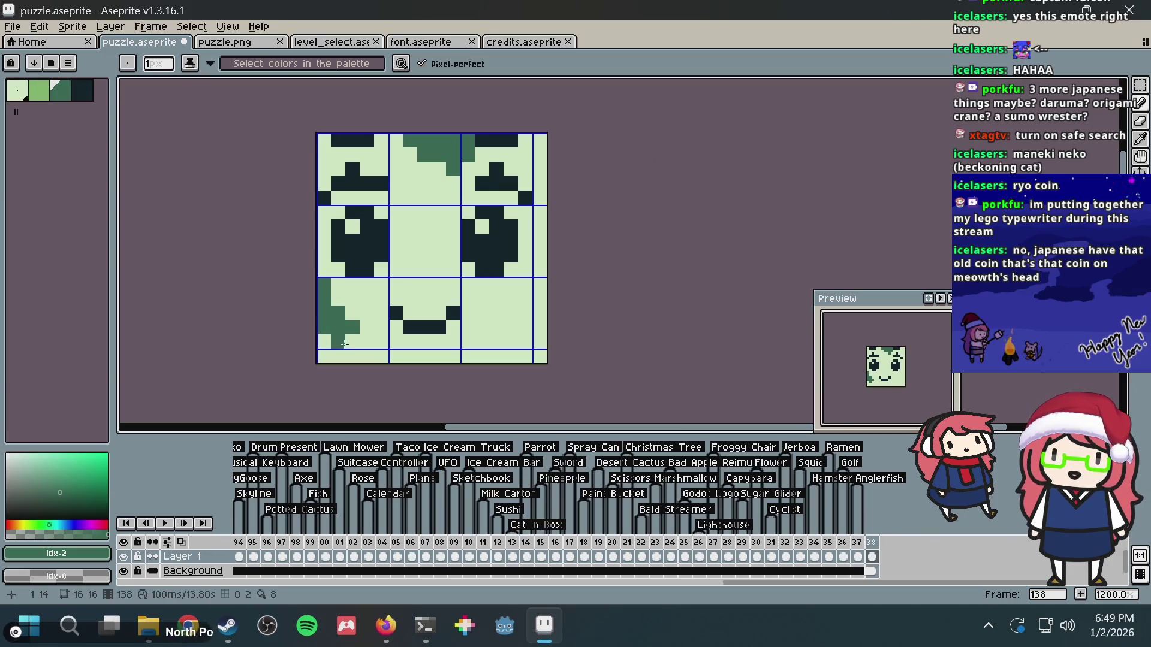
click(353, 344)
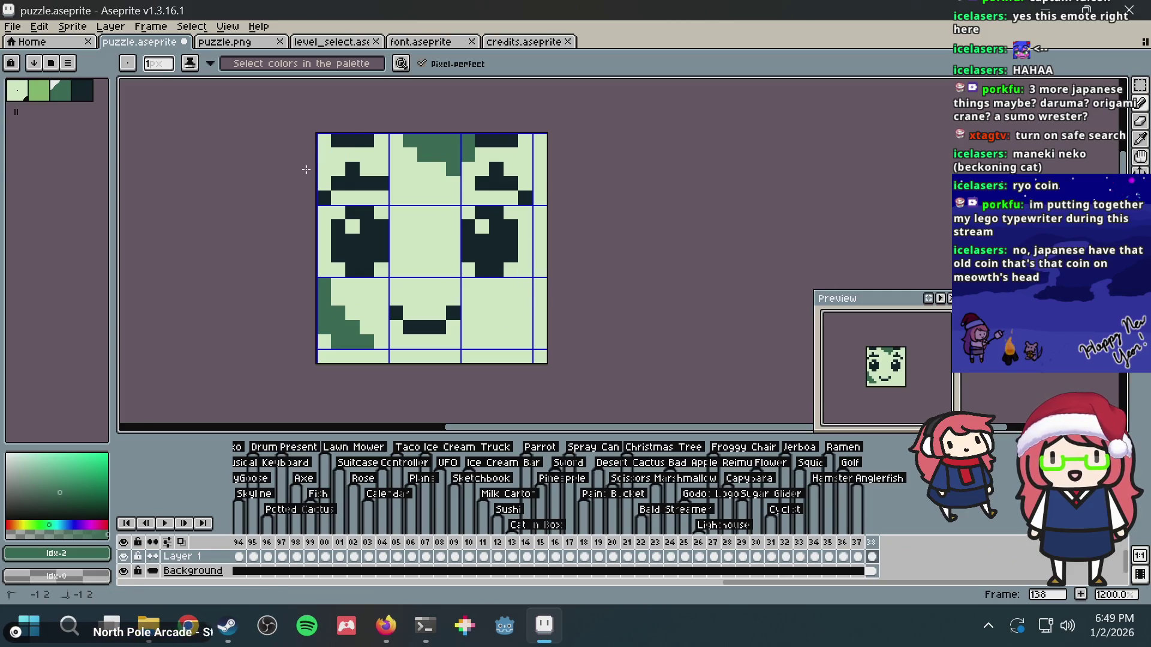
mouse_move(324, 158)
mouse_down()
mouse_move(324, 142)
mouse_move(334, 148)
mouse_up()
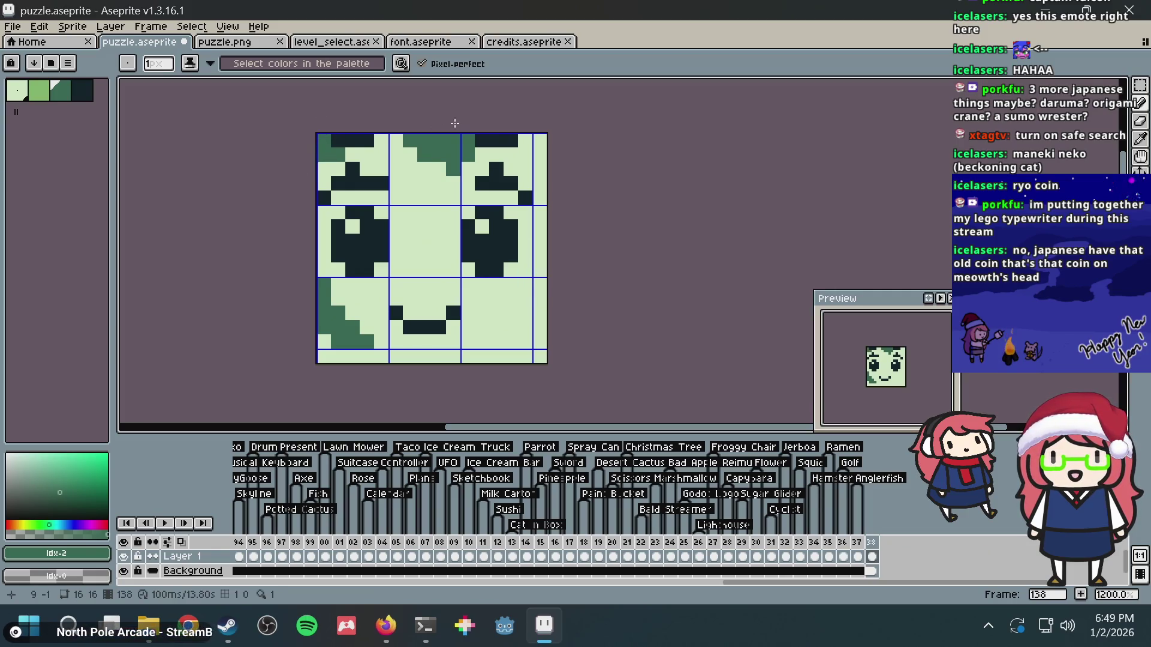
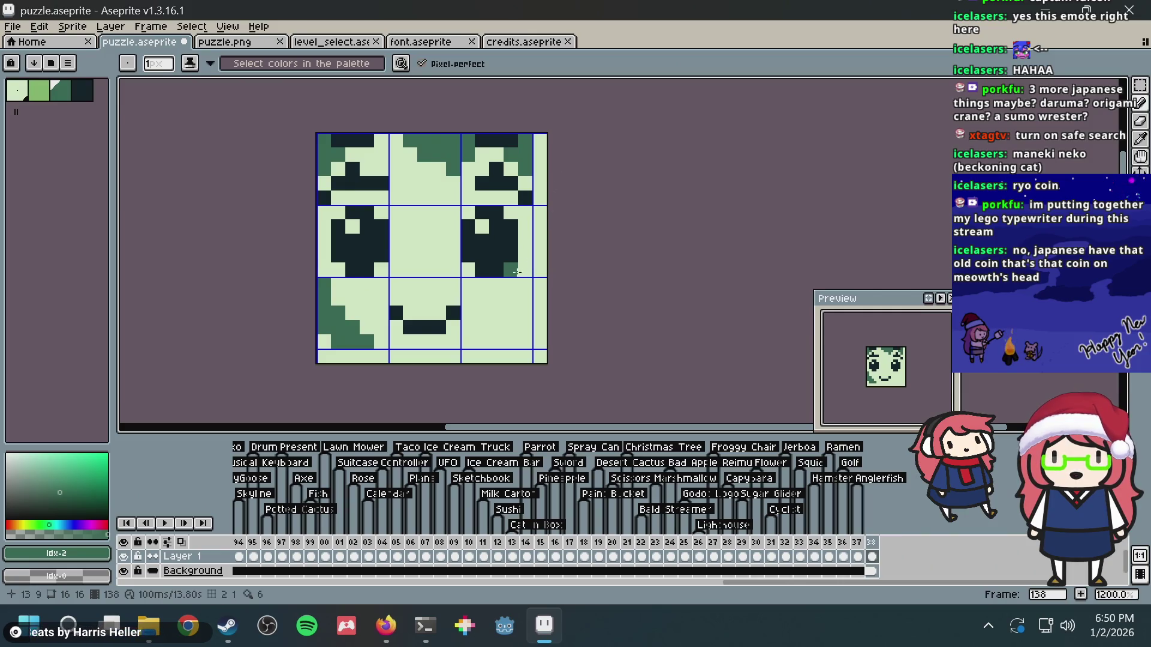
- Reshape the dark-green shading in both lower cheek corners and save puzzle.aseprite
click(512, 327)
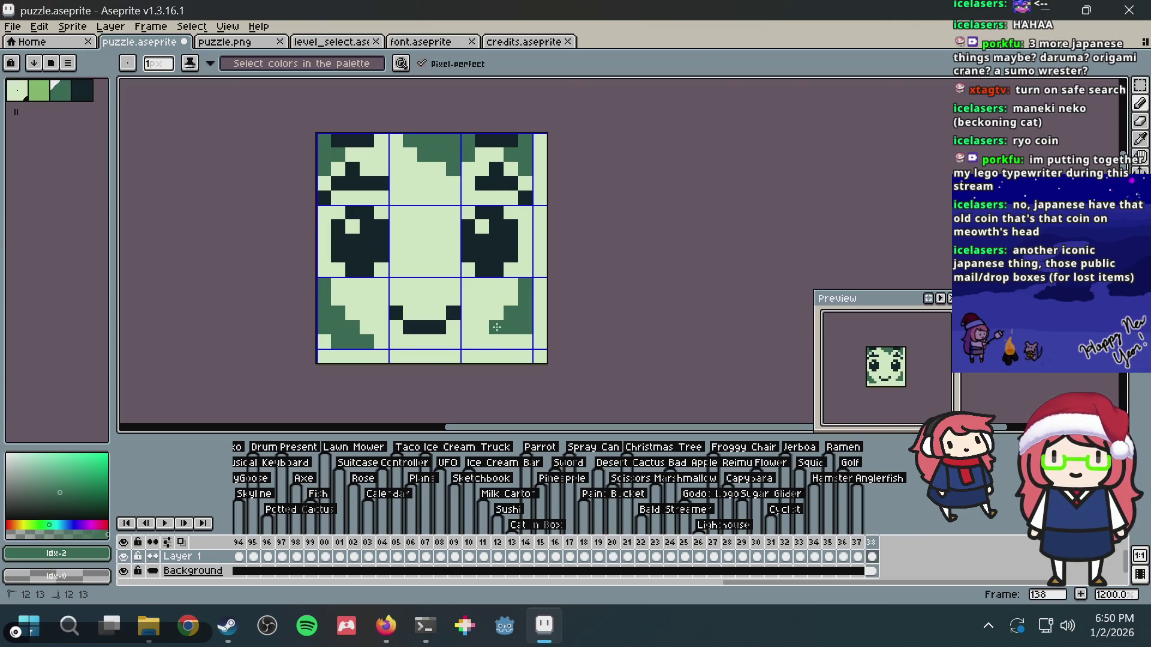
click(495, 338)
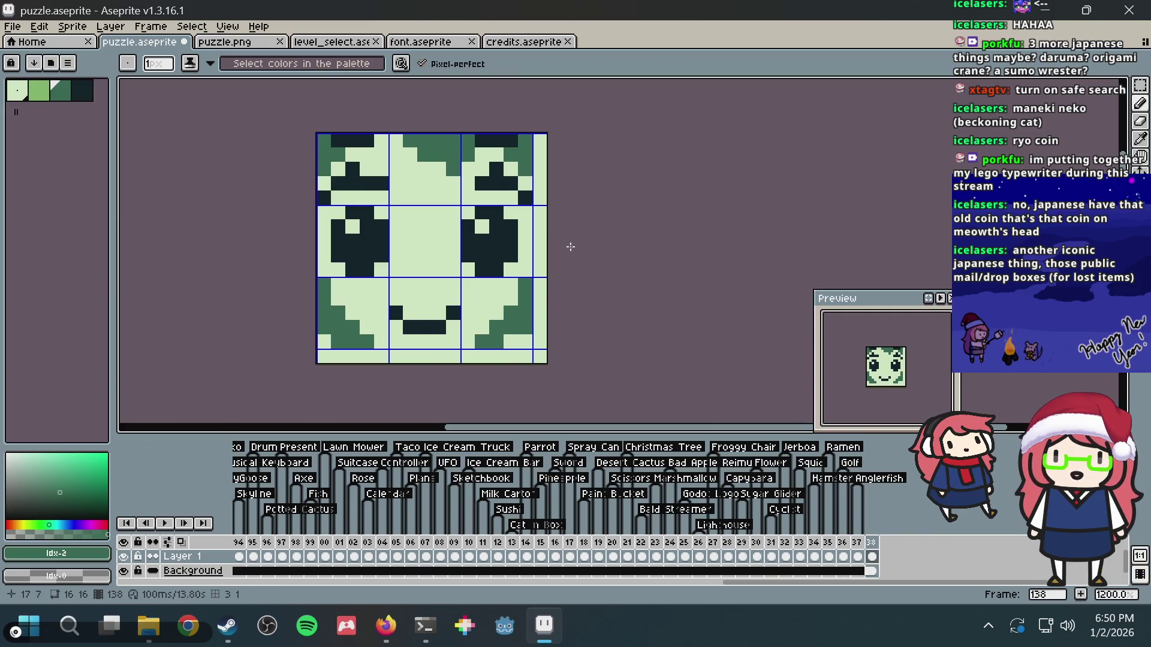
key(ctrl+z)
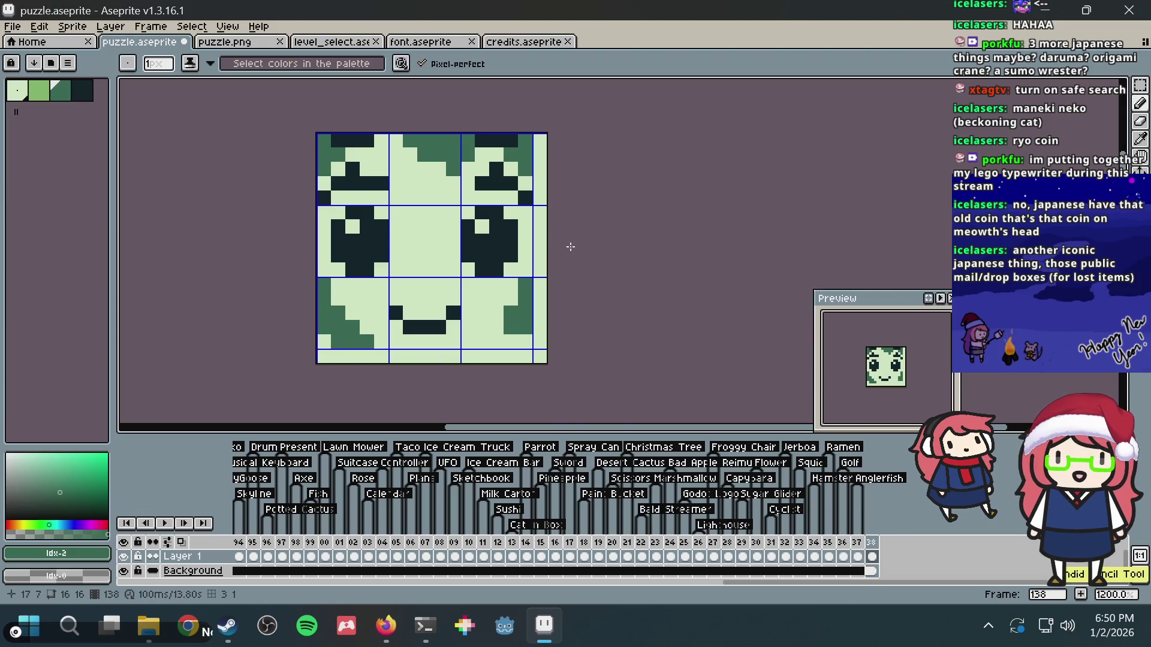
click(324, 284)
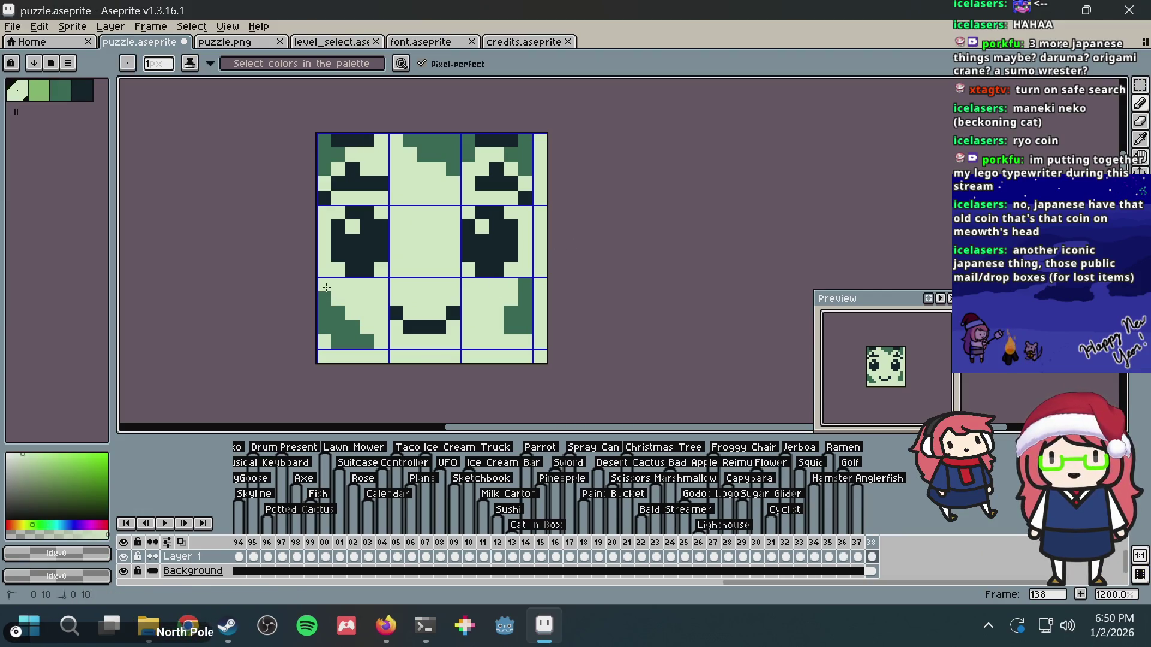
click(368, 339)
alt+click(355, 339)
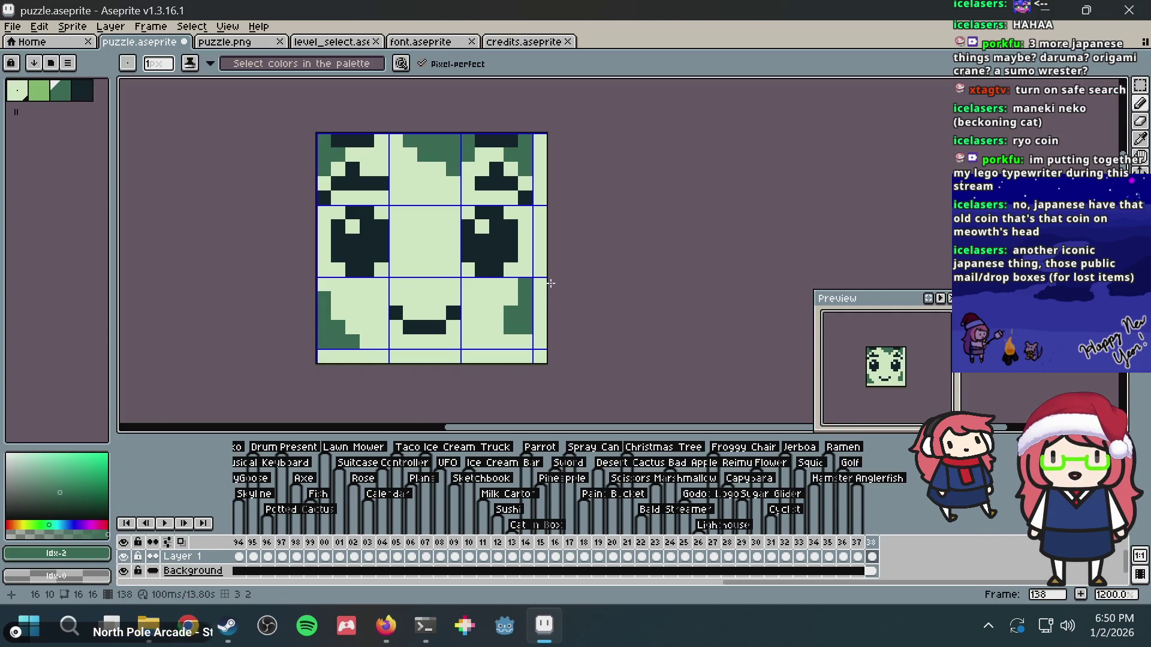
key(ctrl+s)
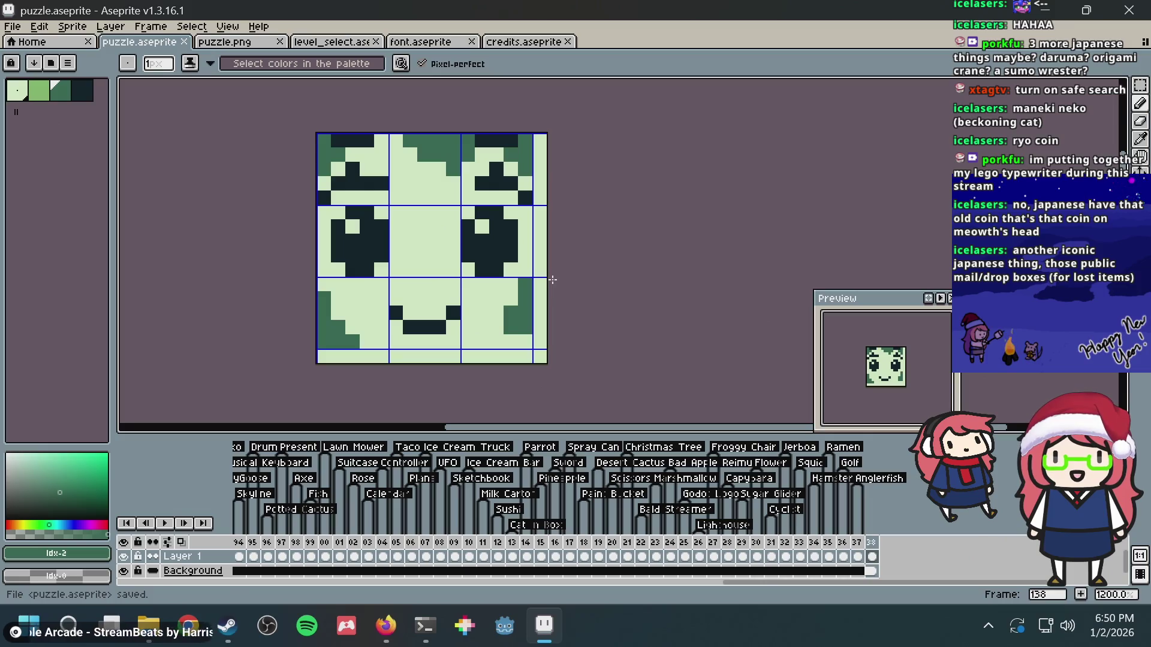
- Add a dark-green pixel on the right cheek edge
click(527, 269)
scroll(531, 268, down, 3)
scroll(531, 269, up, 3)
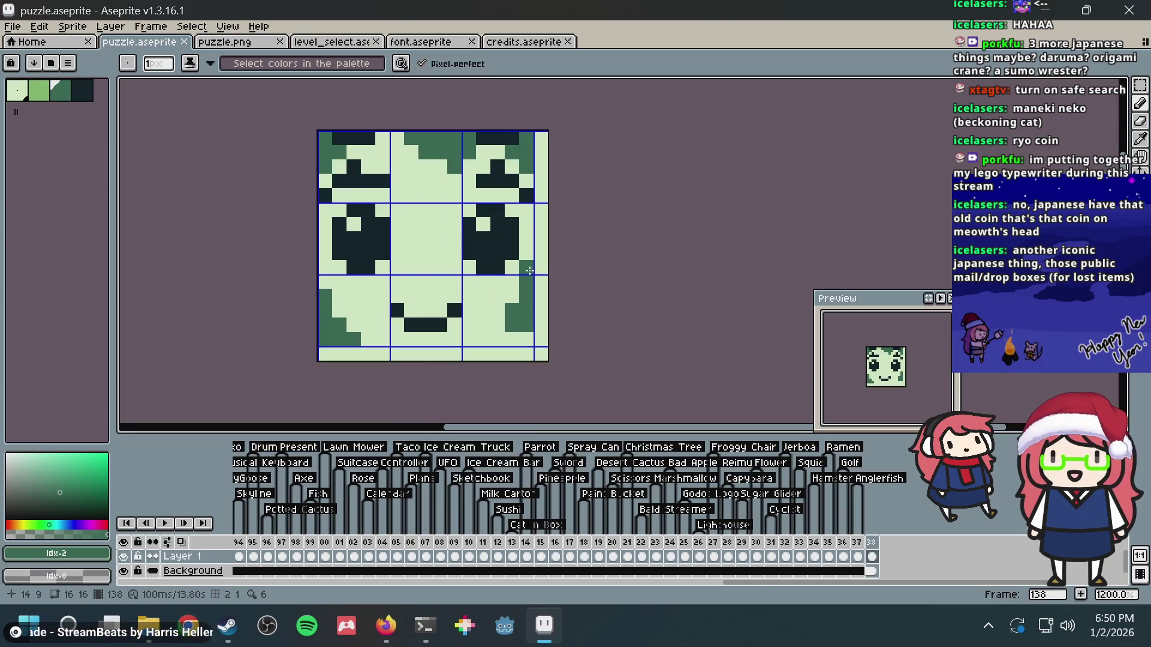
- Check the browser's face references, then extend the lower-right cheek's dark-green shading down its edge
key(alt+Tab)
key(alt+Tab)
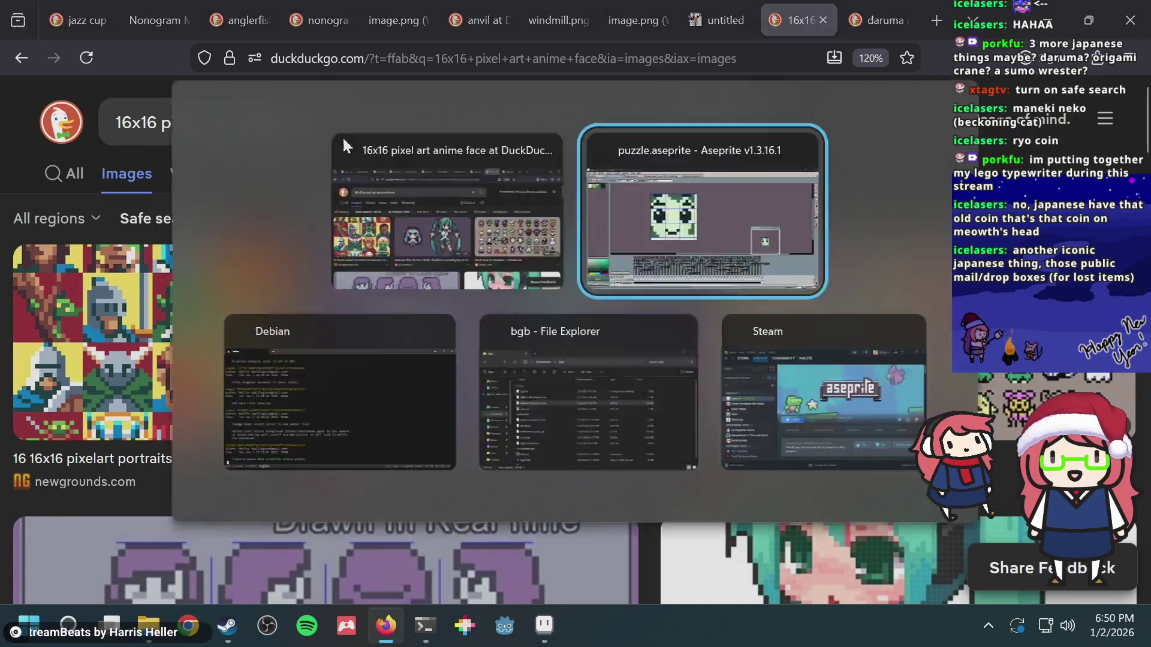
right_click(513, 303)
click(498, 325)
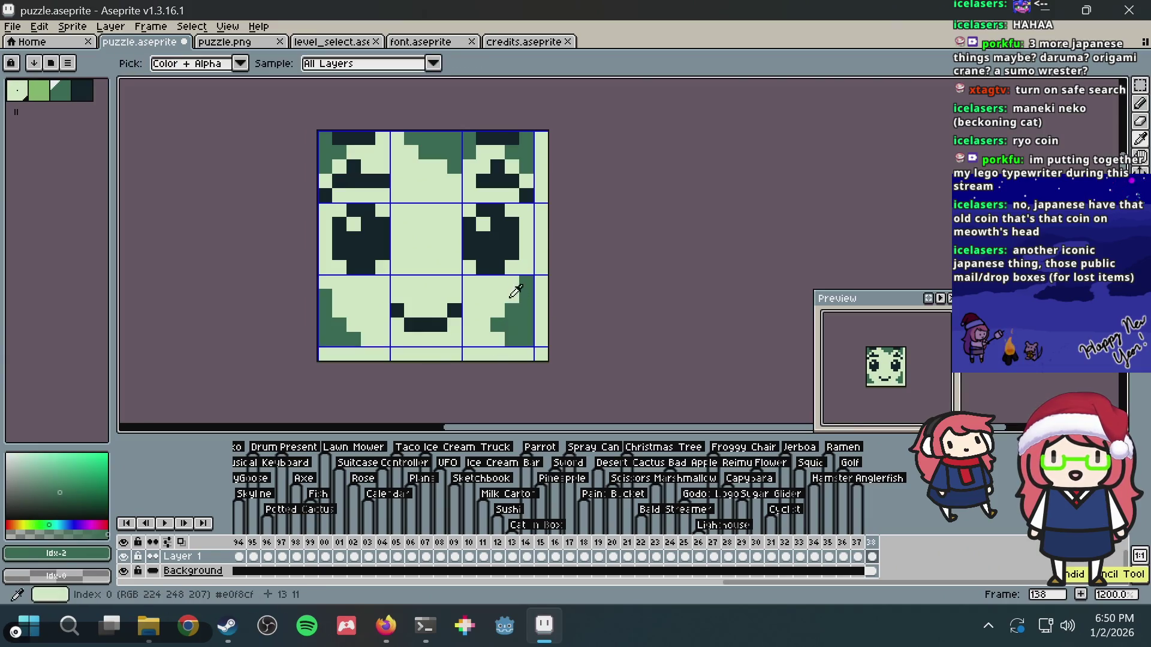
- Lighten lower-right cheek shading with the face colour, keep one dark edge pixel, and save
alt+click(540, 308)
drag(492, 346, 492, 319)
click(512, 310)
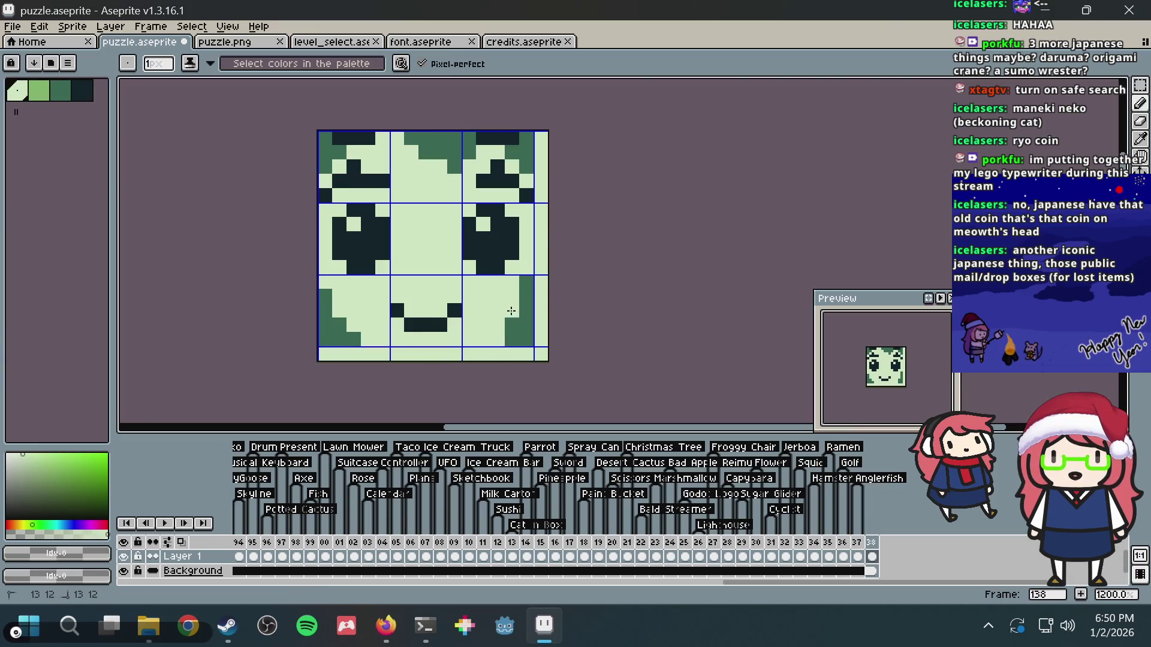
click(526, 282)
click(526, 310)
key(ctrl+z)
click(512, 325)
key(ctrl+s)
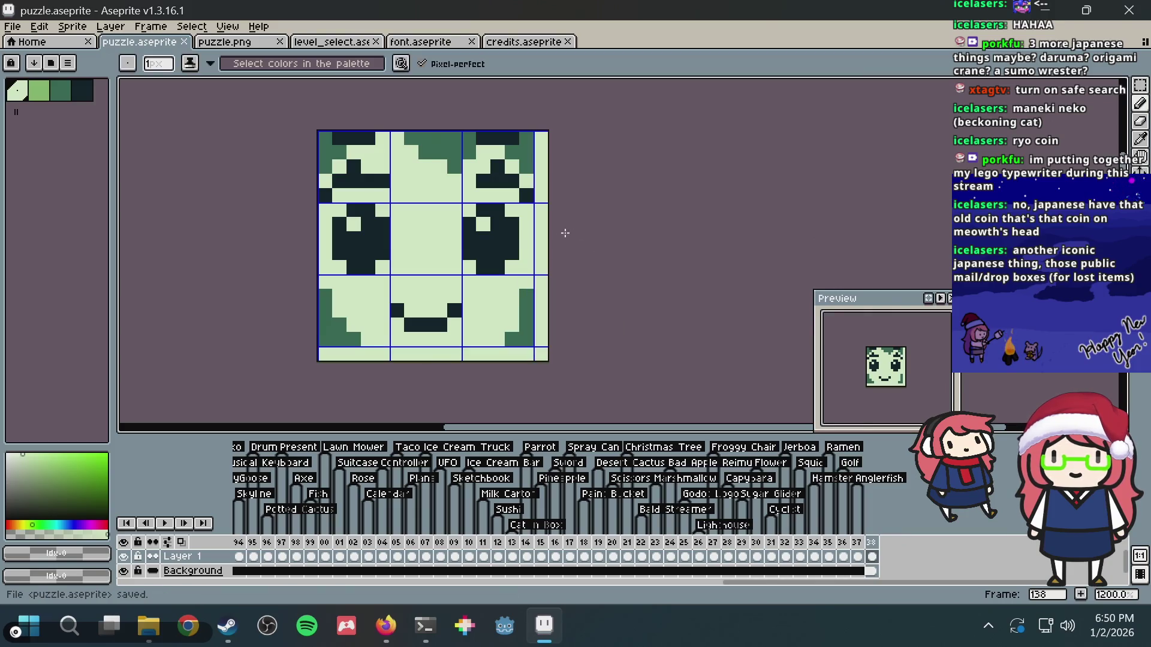
- Try dark-green fills and strokes on the eyes, then undo them
scroll(323, 138, up, 1)
click(60, 90)
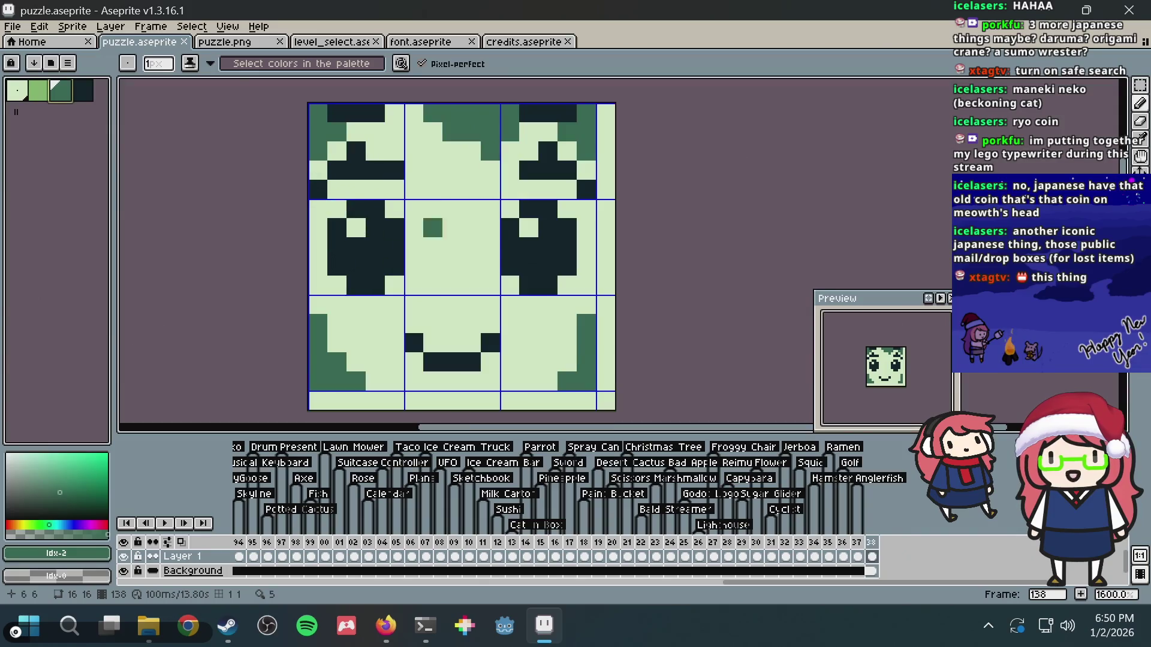
key(g)
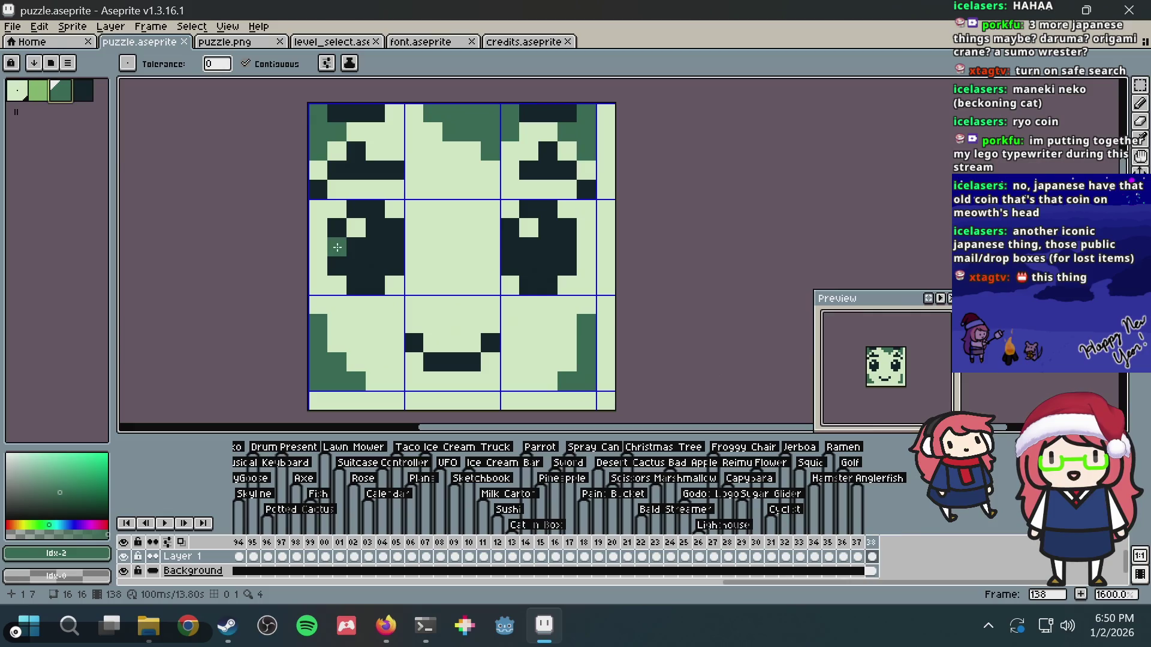
click(344, 224)
key(ctrl+z)
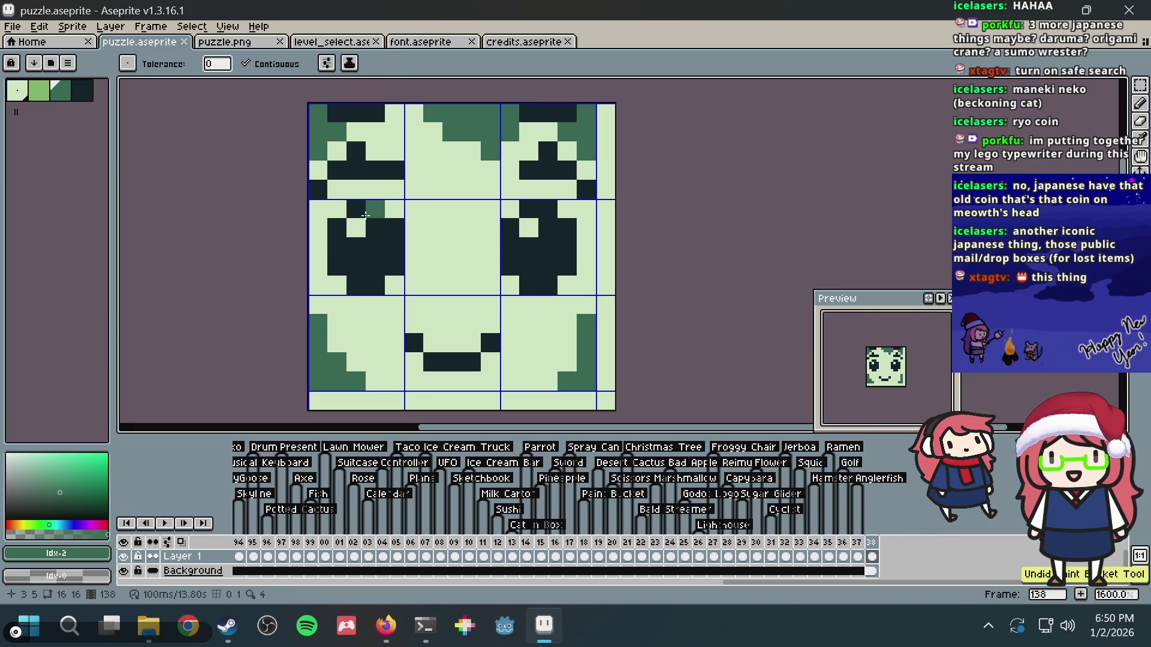
key(b)
click(344, 221)
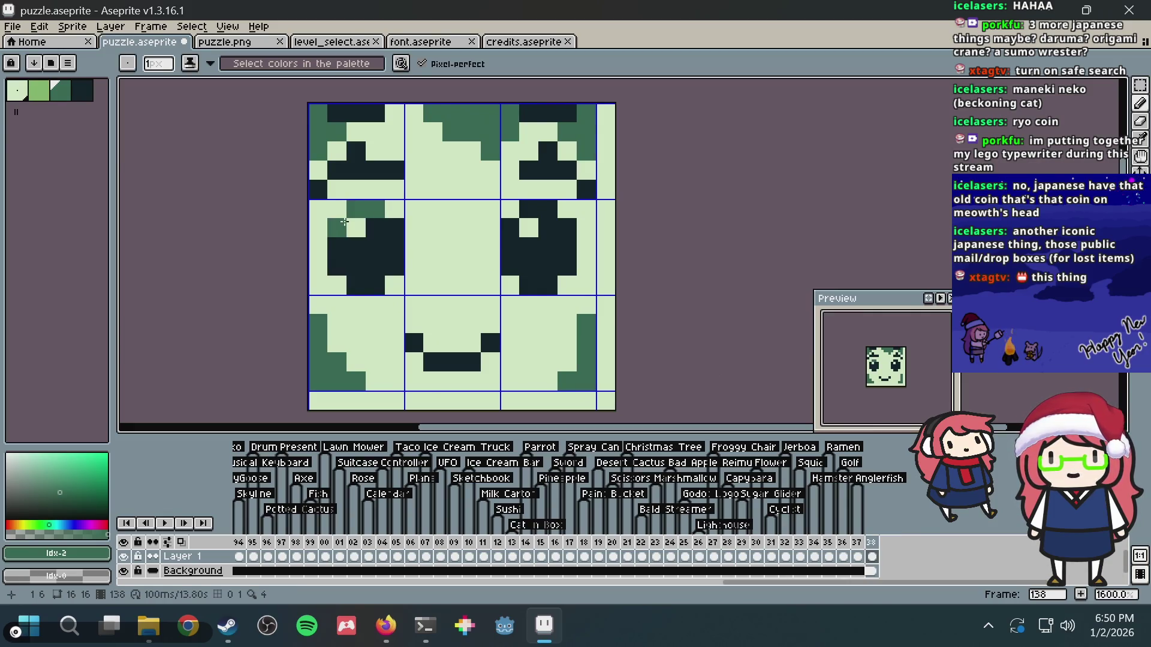
drag(394, 228, 365, 242)
click(343, 240)
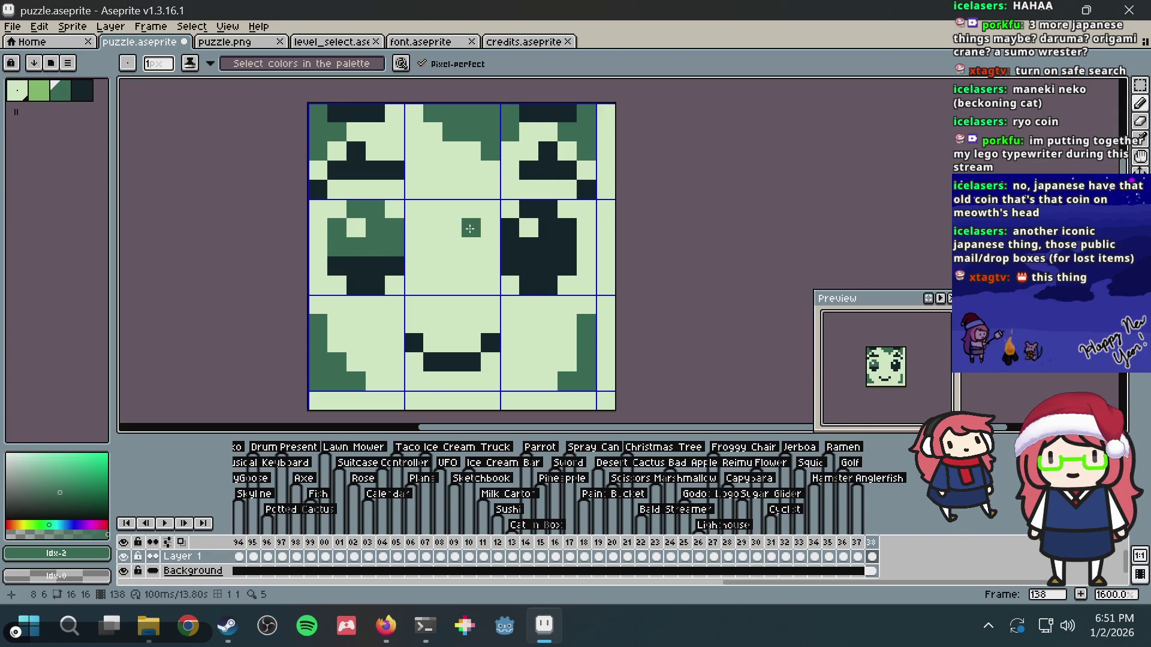
mouse_move(510, 247)
mouse_down()
mouse_move(551, 249)
mouse_move(527, 210)
mouse_move(510, 228)
mouse_up()
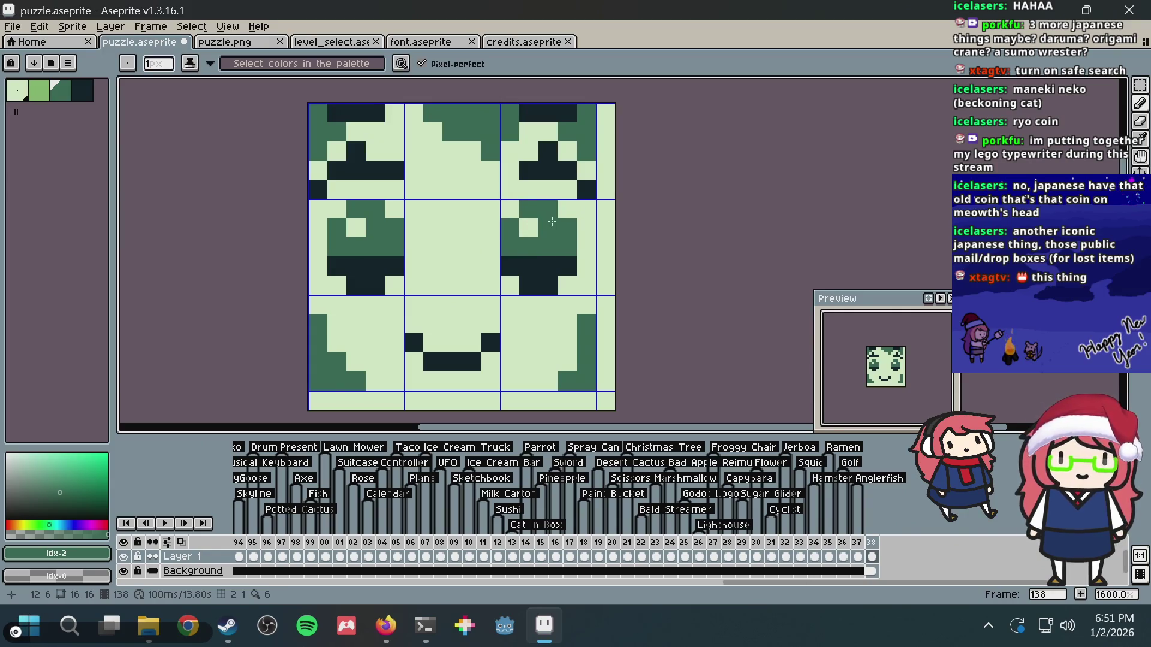
key(ctrl+z)
key(ctrl+z)
key(ctrl+z)
- Place a single dark-green highlight pixel in each eye and save
key(ctrl+z)
key(ctrl+z)
key(ctrl+z)
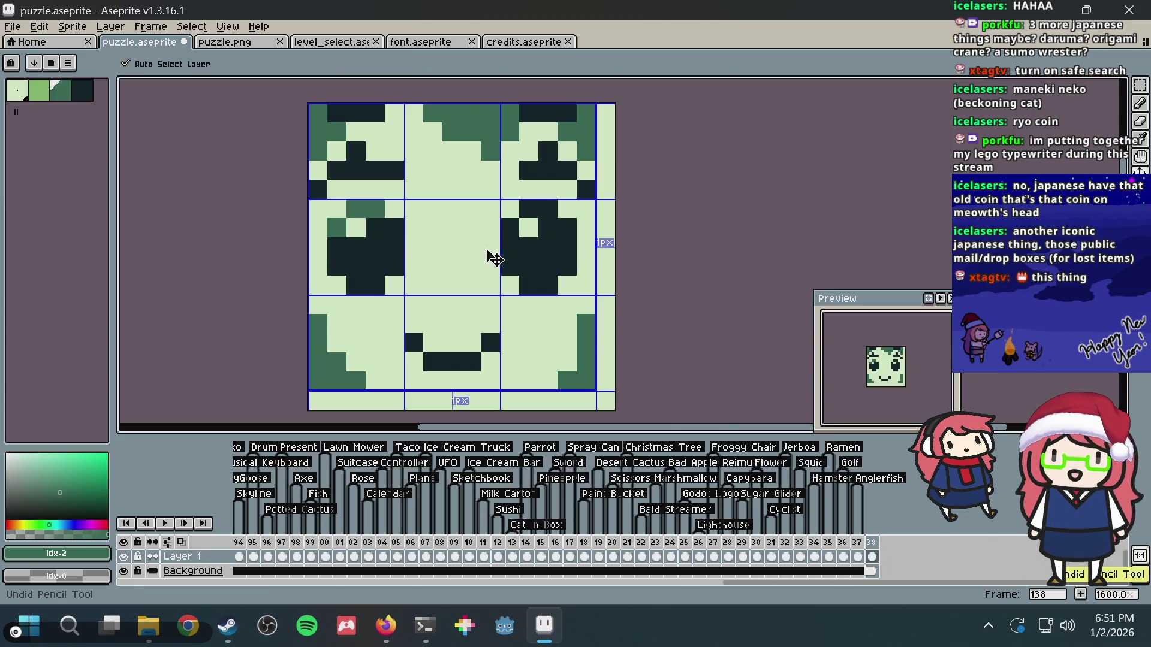
click(372, 246)
key(ctrl+z)
click(363, 242)
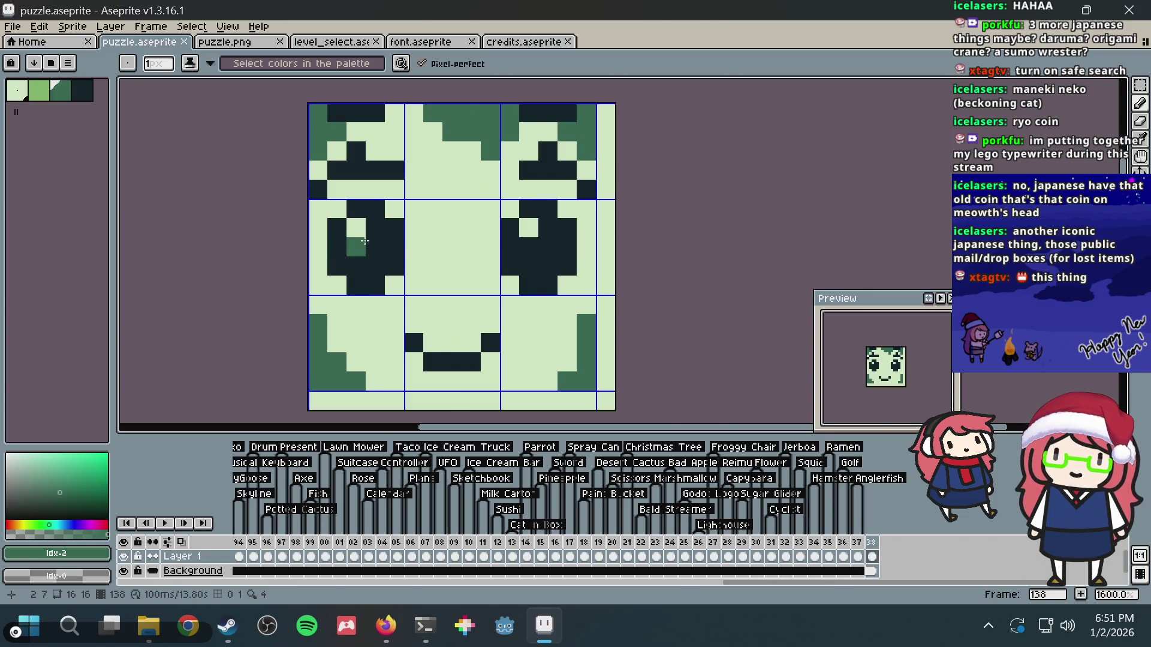
key(ctrl+z)
click(376, 247)
click(542, 252)
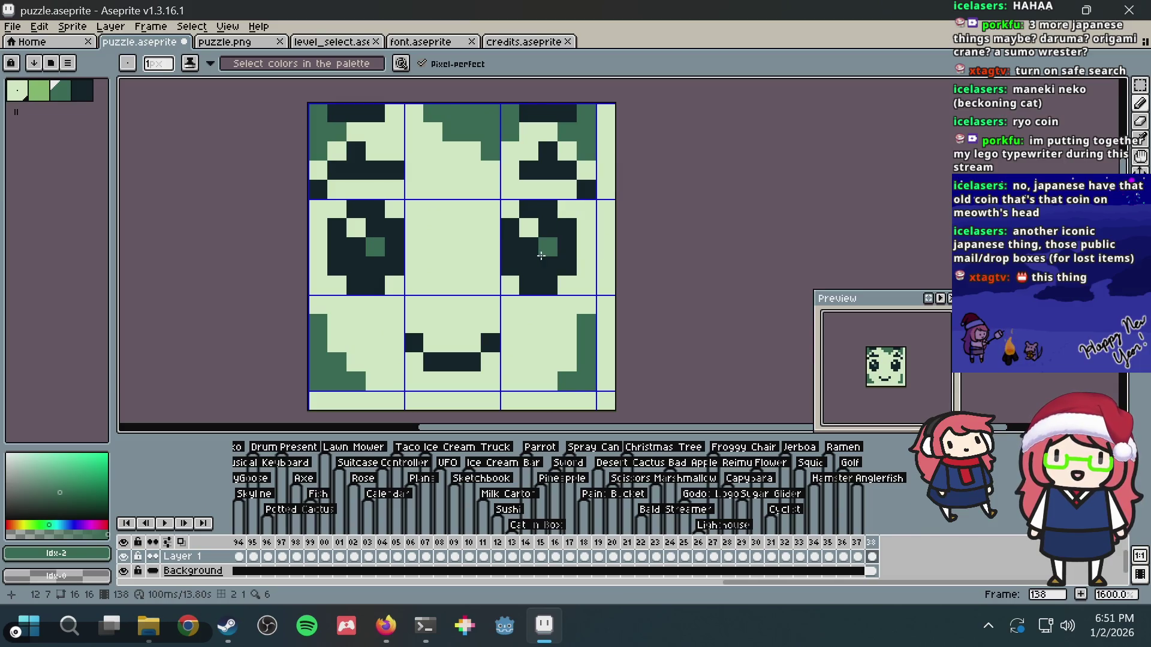
key(ctrl+z)
key(ctrl+s)
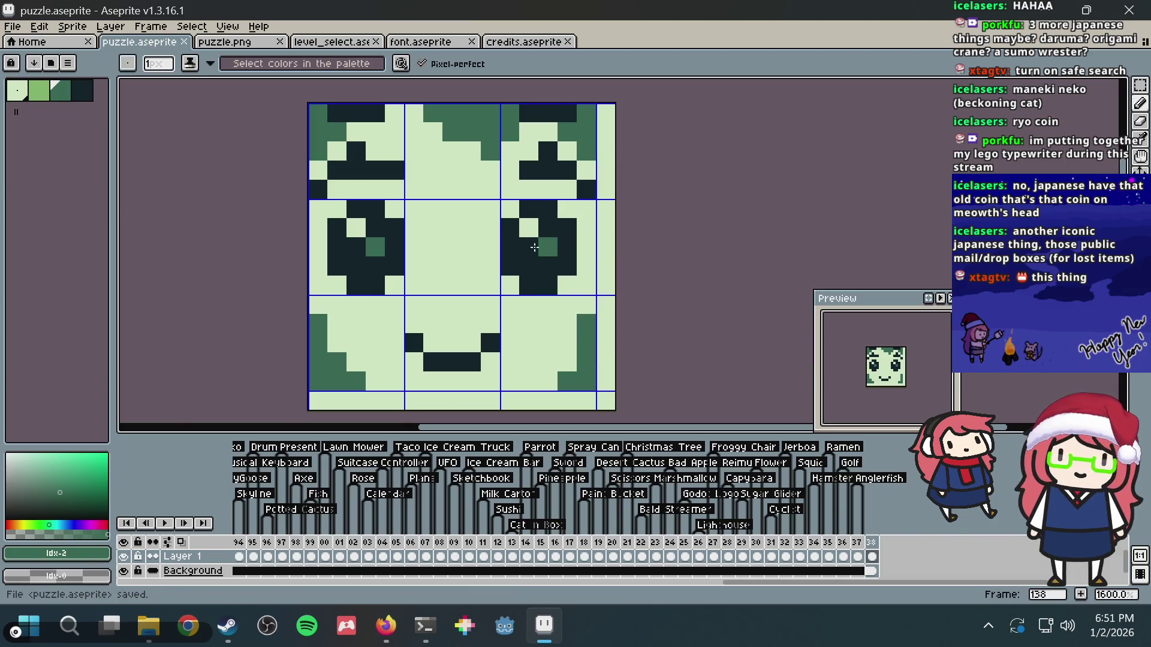
- Test dark-green pixels on the mouth, undo each, and save puzzle.aseprite
click(462, 335)
key(ctrl+z)
click(419, 339)
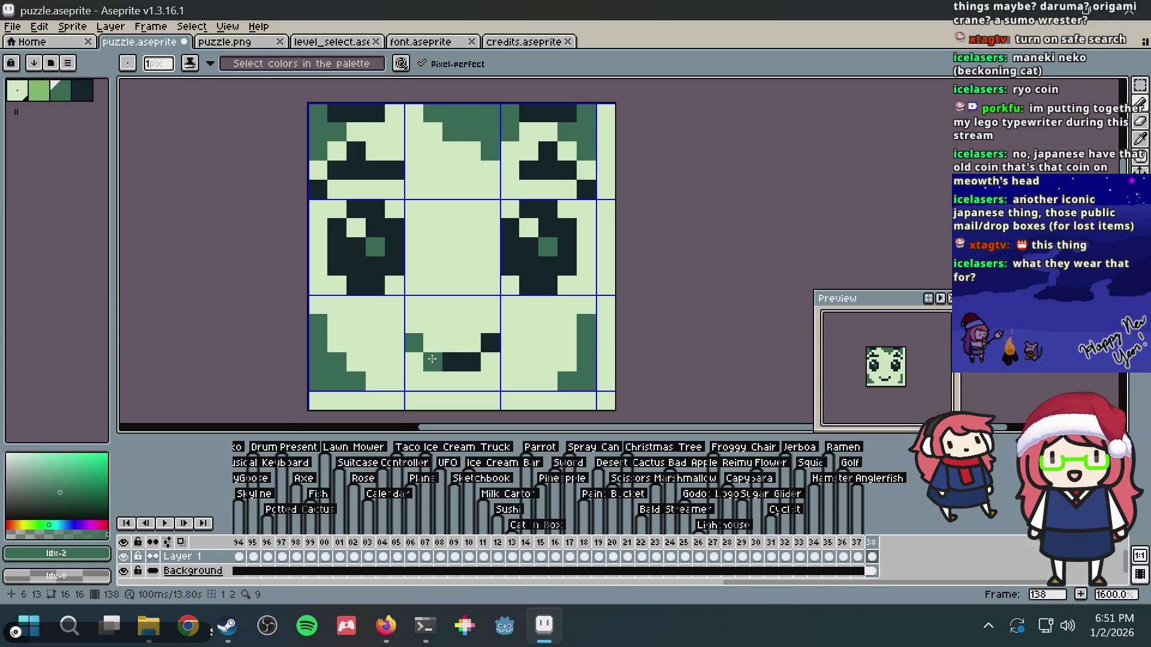
key(ctrl+z)
click(451, 348)
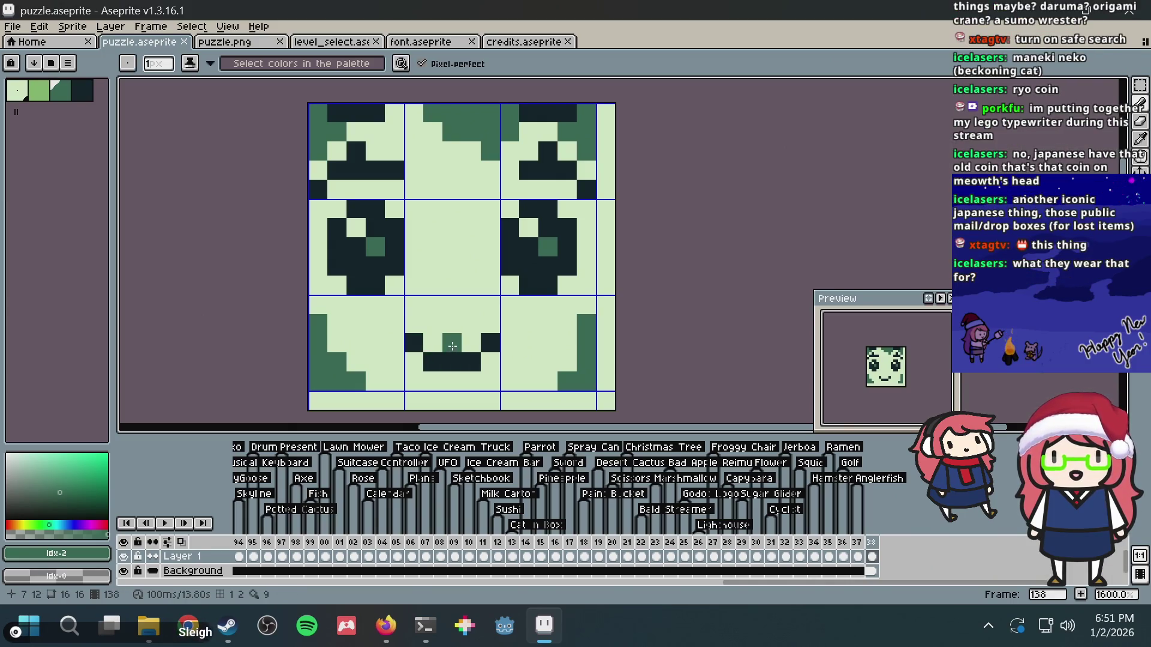
key(ctrl+z)
click(415, 343)
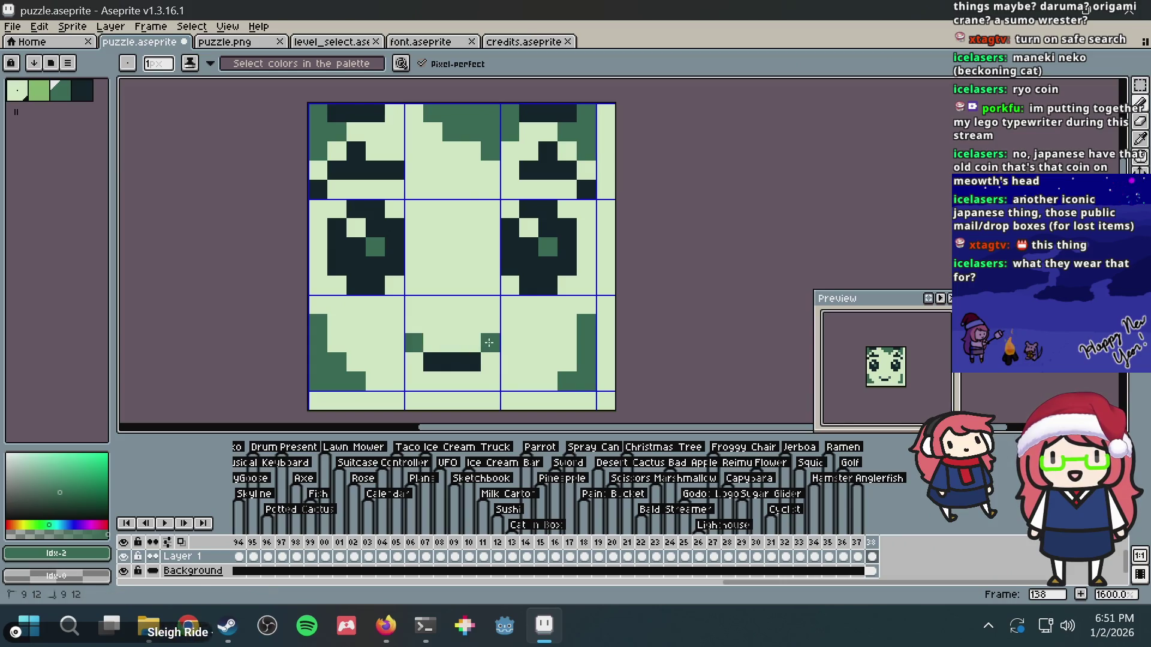
key(ctrl+z)
key(ctrl+s)
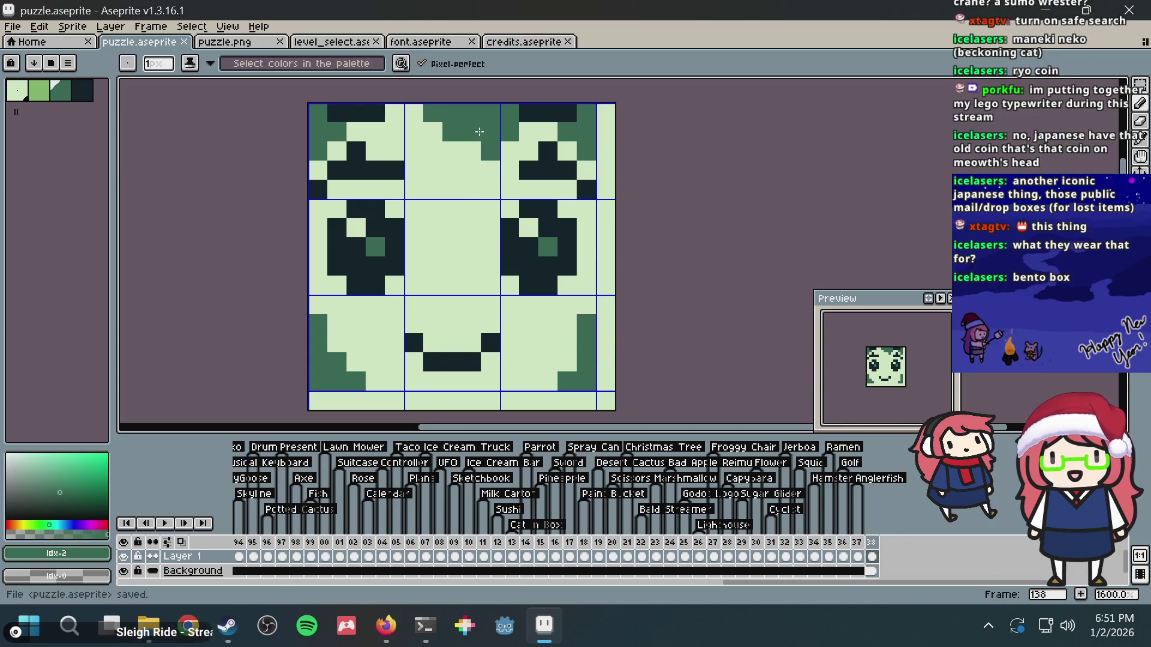
- Sample the darkest outline colour, add a dark left-brow pixel, and undo trial cheek shading
key(i)
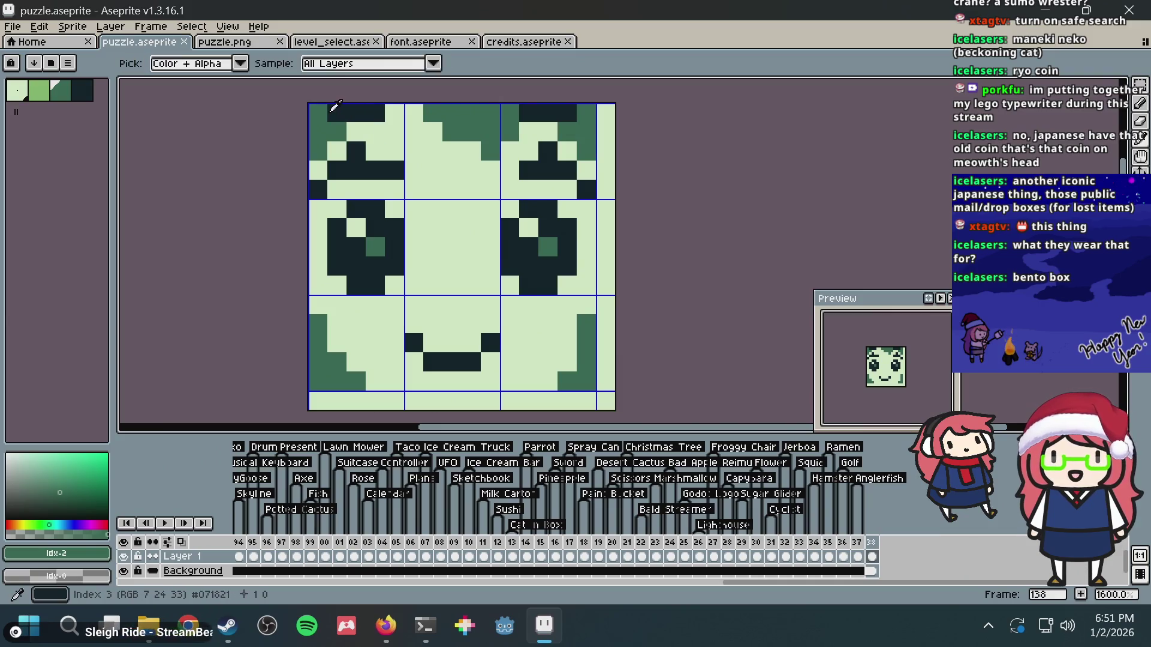
click(345, 108)
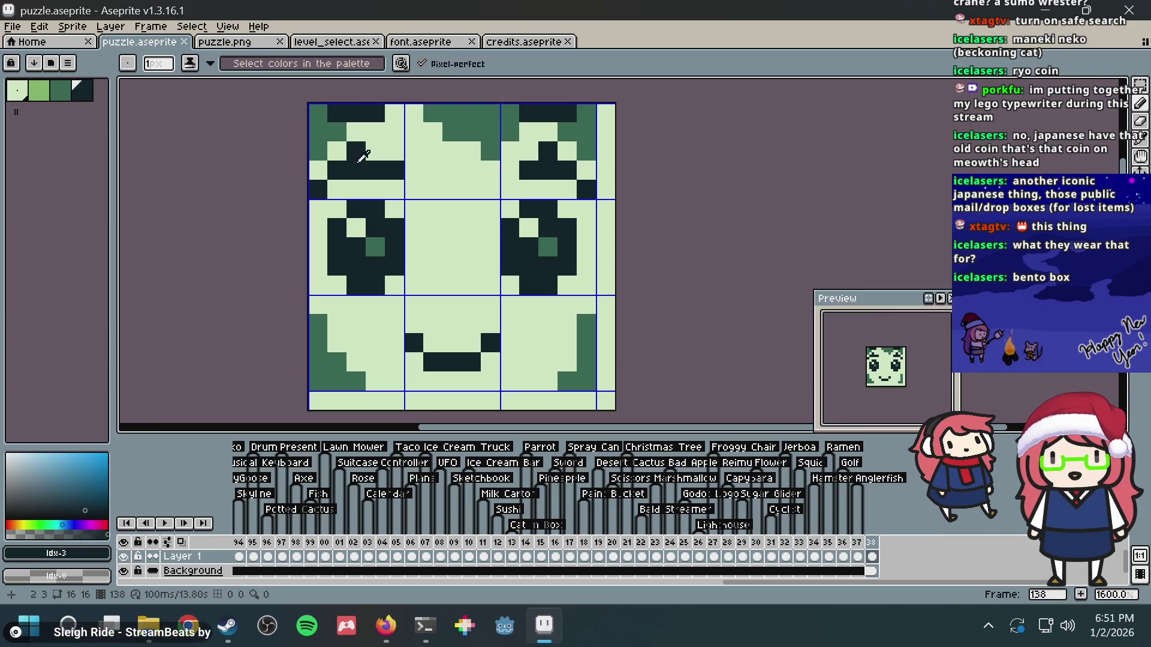
click(318, 125)
key(b)
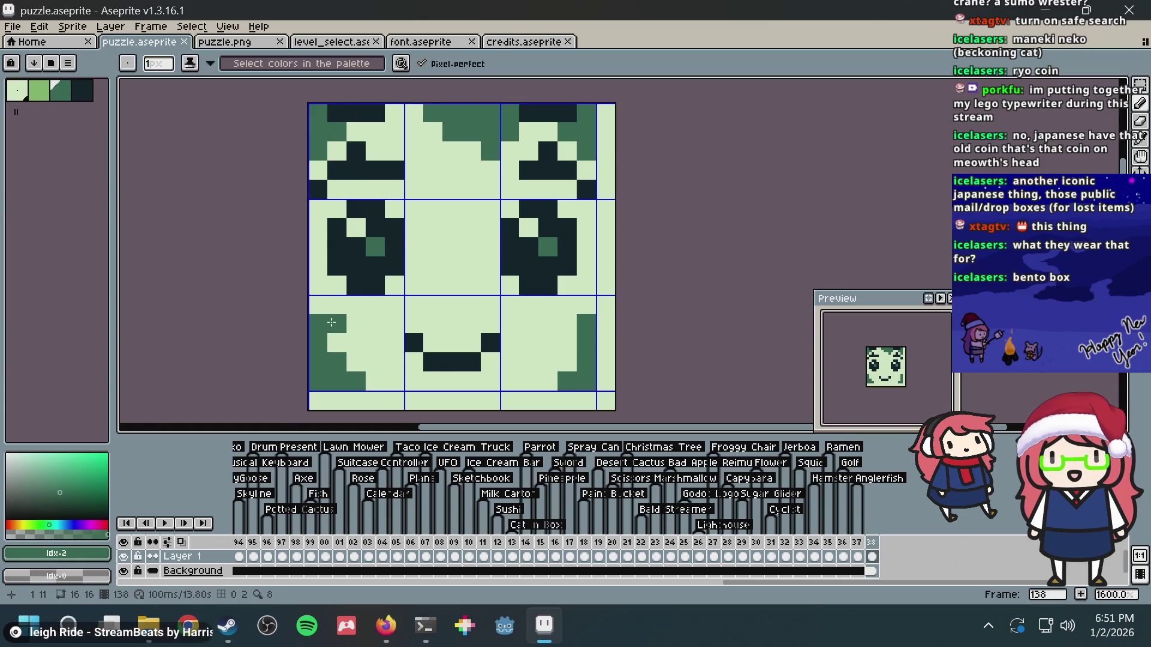
click(337, 305)
click(356, 305)
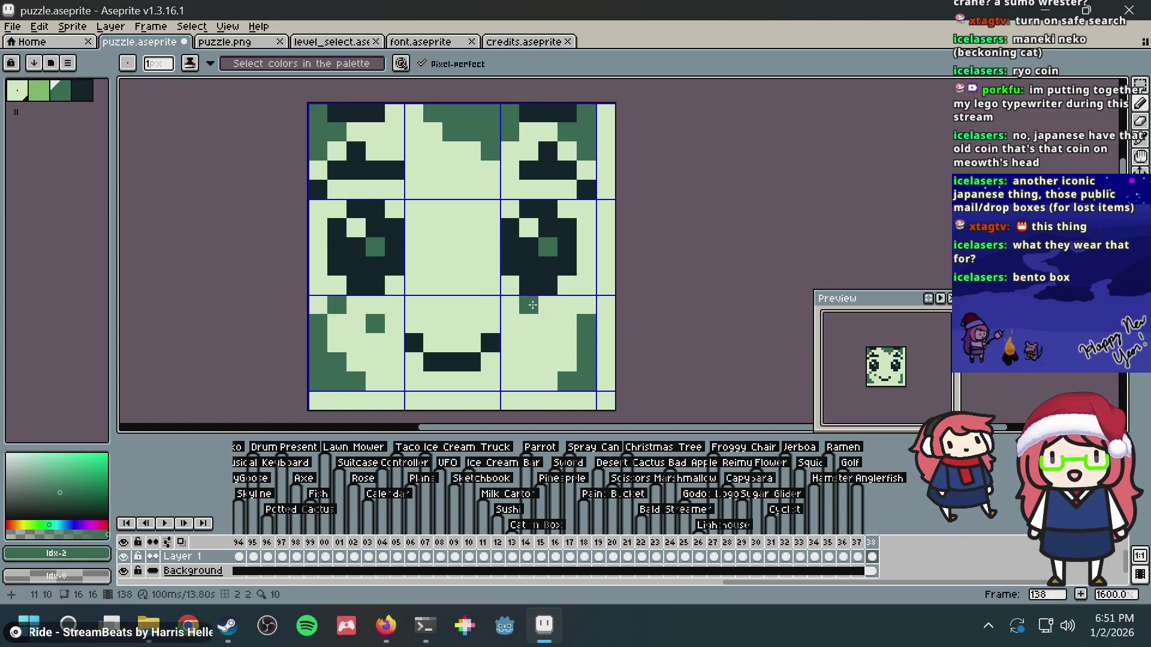
key(ctrl+z)
key(ctrl+z)
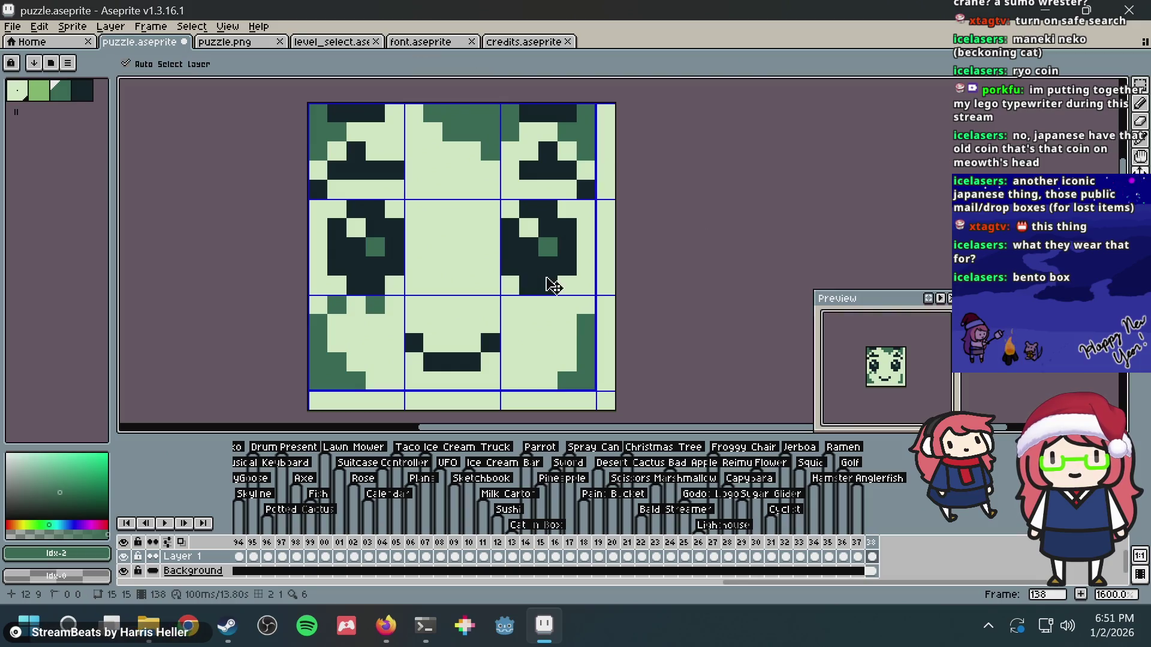
- Paint two trial mid-green pixels on the face and save the file
click(337, 305)
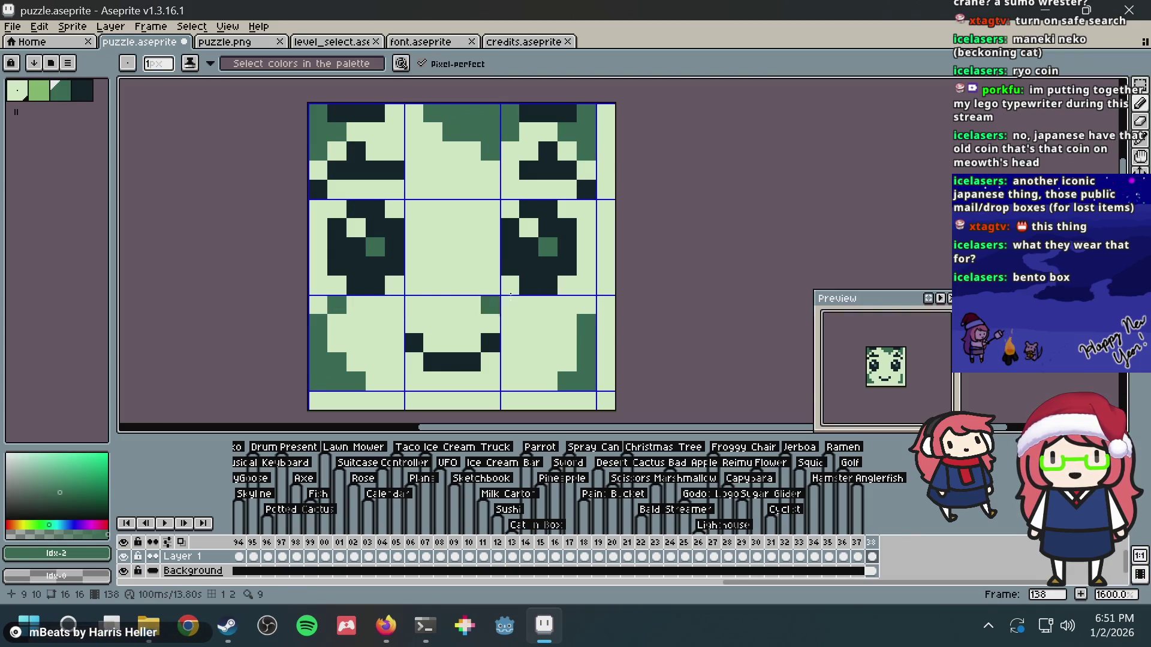
click(567, 305)
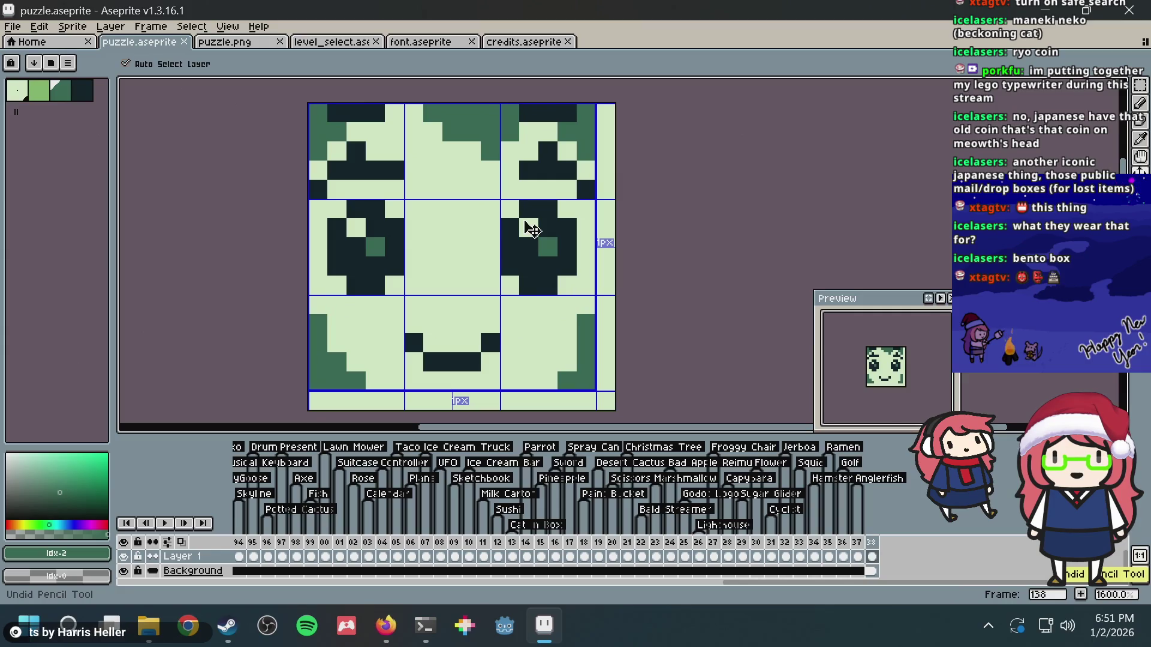
key(ctrl+s)
key(Return)
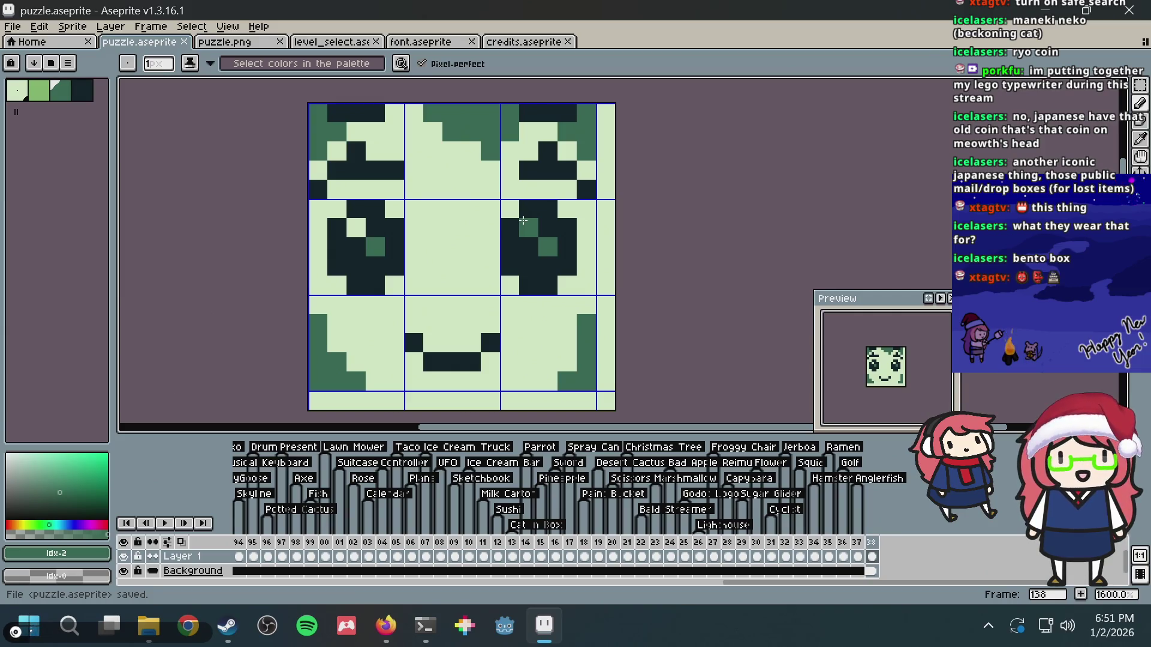
- Move the right eye's mid-green pixel lower to mirror the left eye, then pick light green
right_click(523, 221)
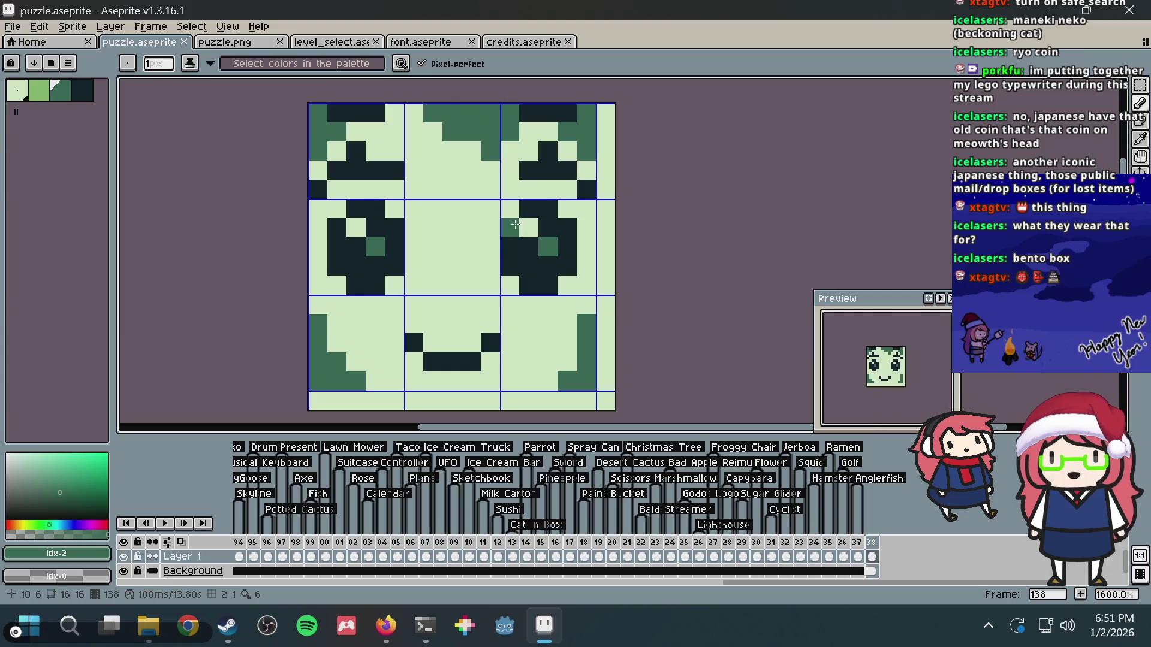
click(565, 266)
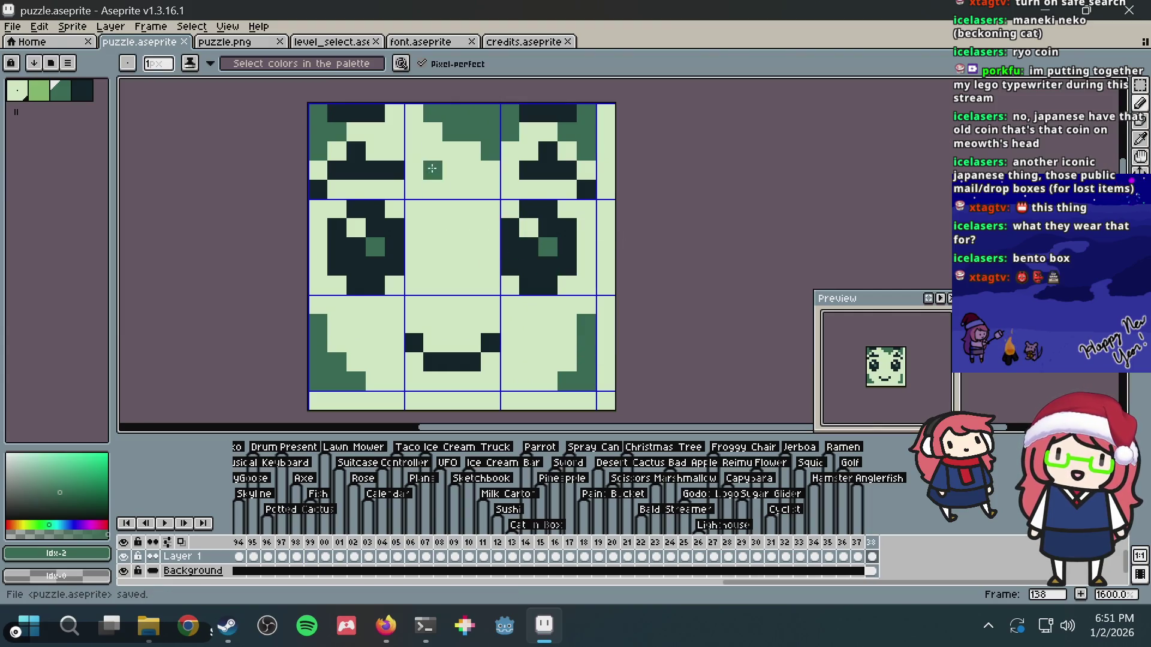
key(i)
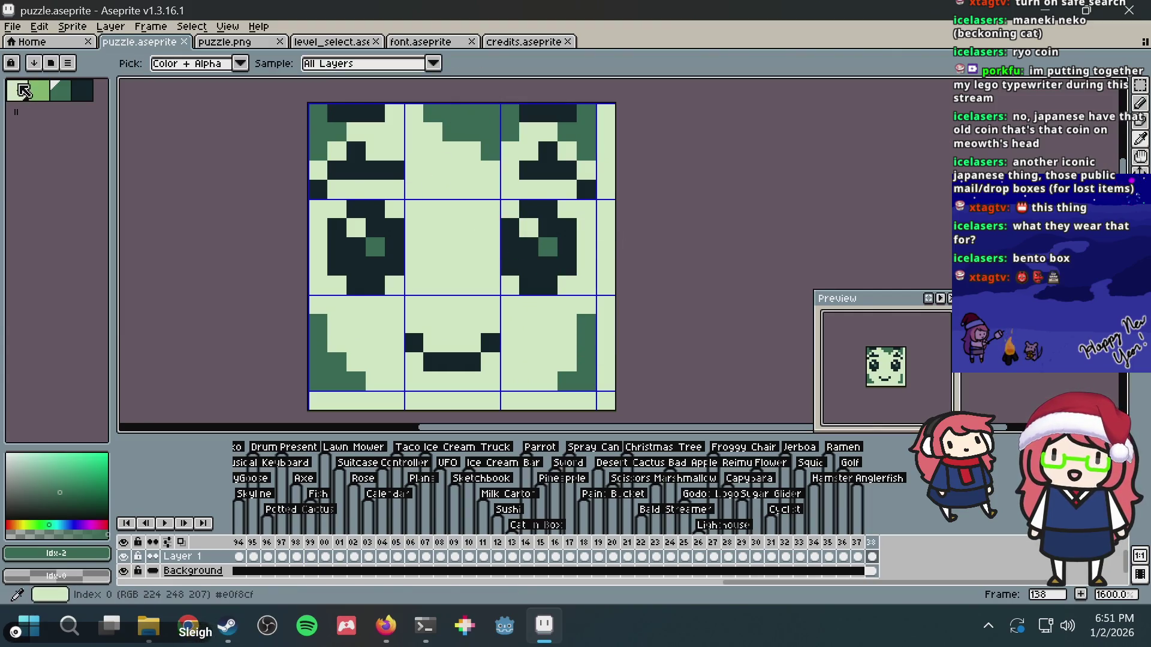
click(38, 91)
key(b)
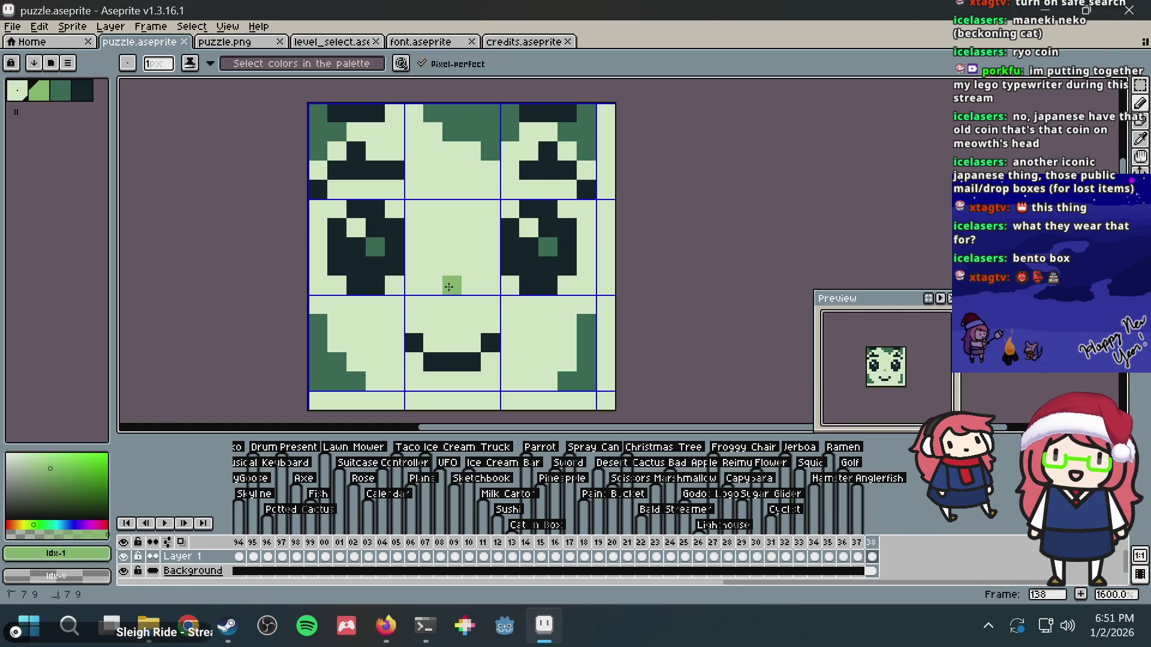
- Paint a light-green nose pixel between the eyes and save, undoing an extra pixel
click(450, 285)
scroll(569, 255, down, 1)
scroll(569, 255, up, 1)
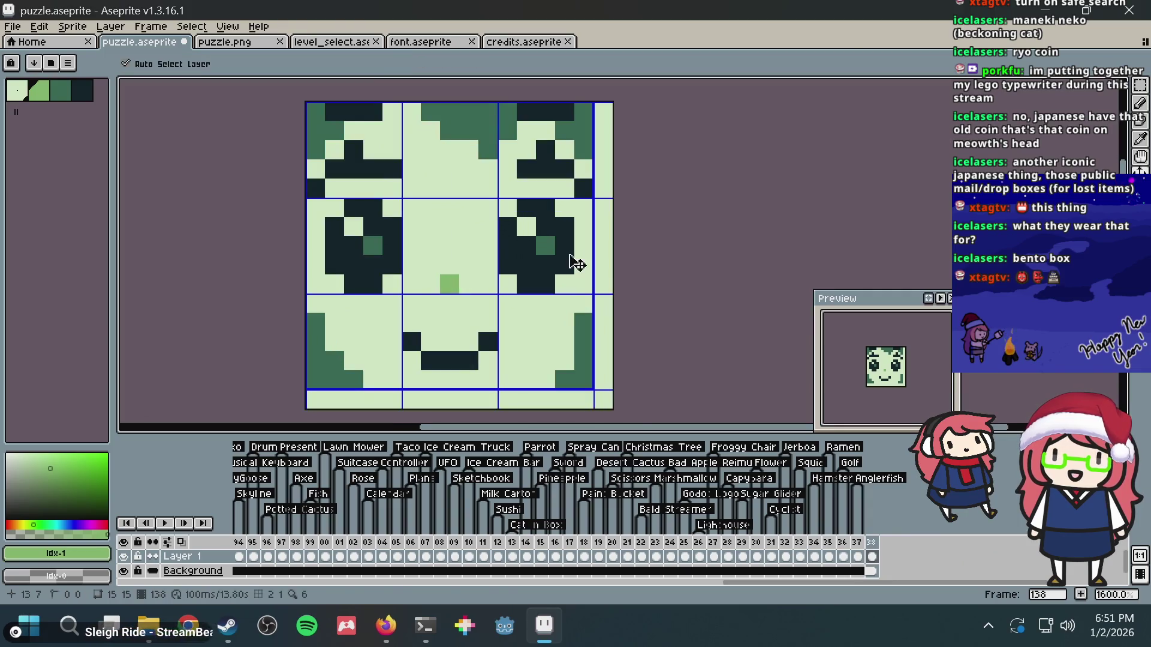
key(ctrl+s)
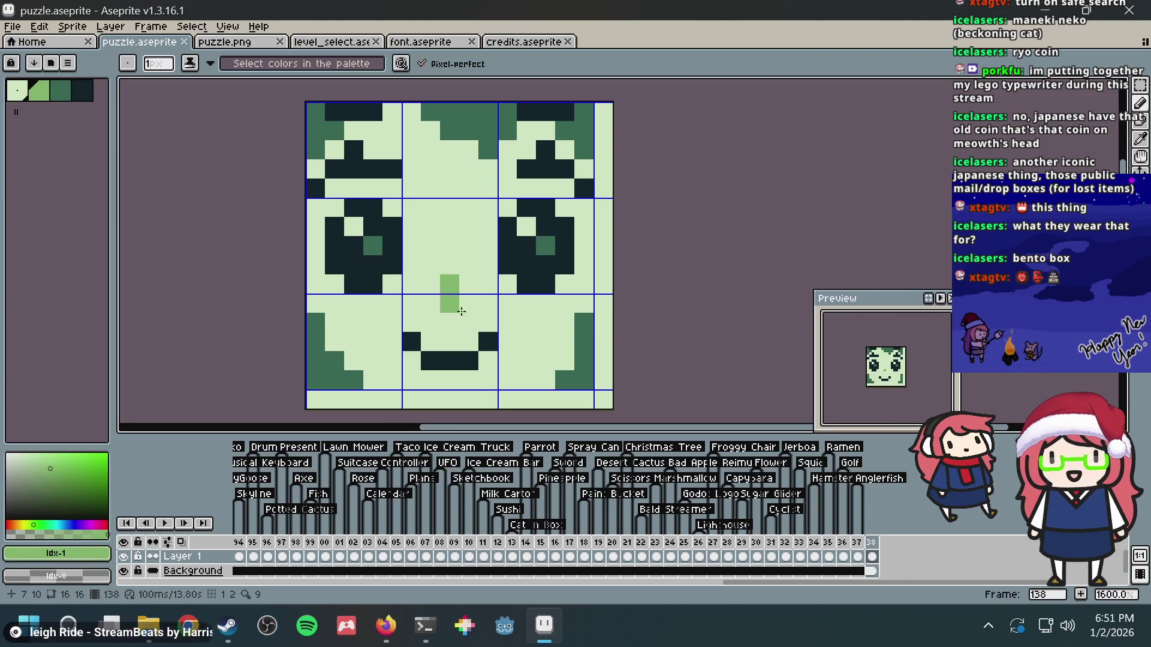
scroll(461, 311, down, 2)
key(ctrl+s)
scroll(521, 311, down, 1)
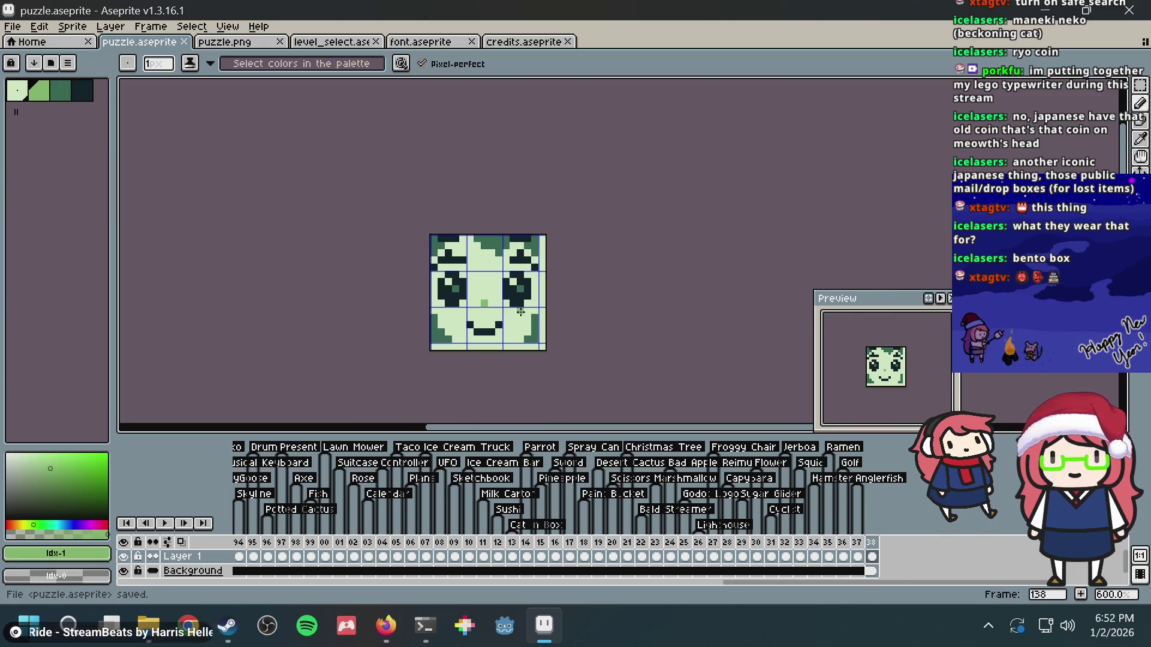
scroll(520, 311, up, 2)
key(ctrl+z)
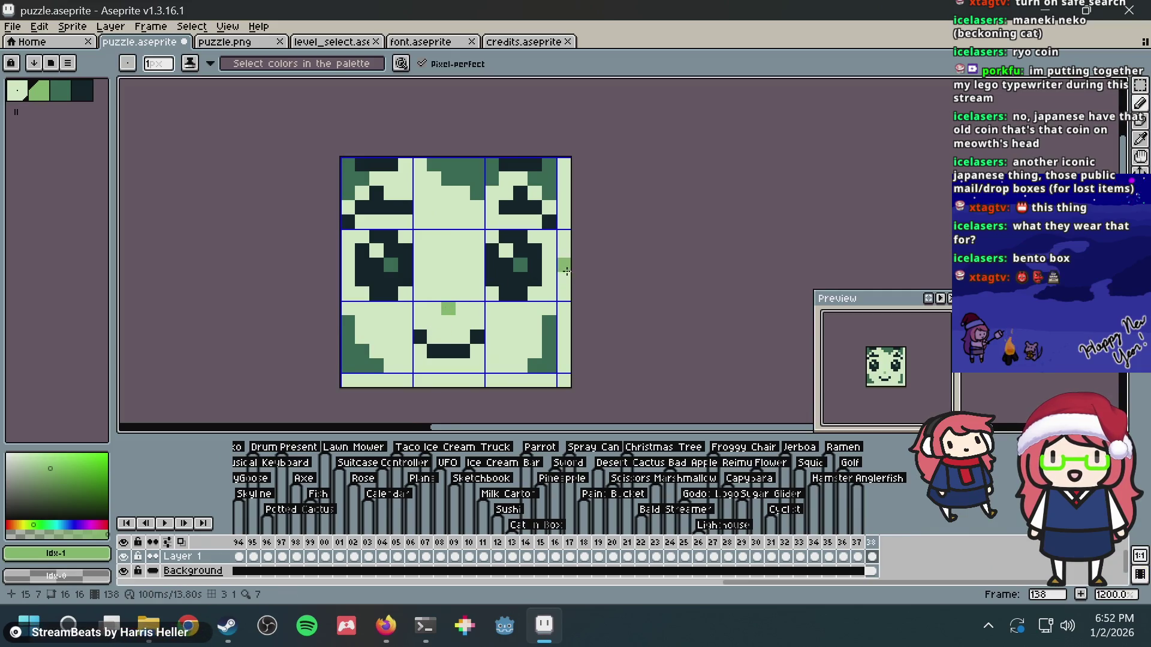
- Add a light-green pixel beside the right eye and save
click(449, 294)
key(ctrl+s)
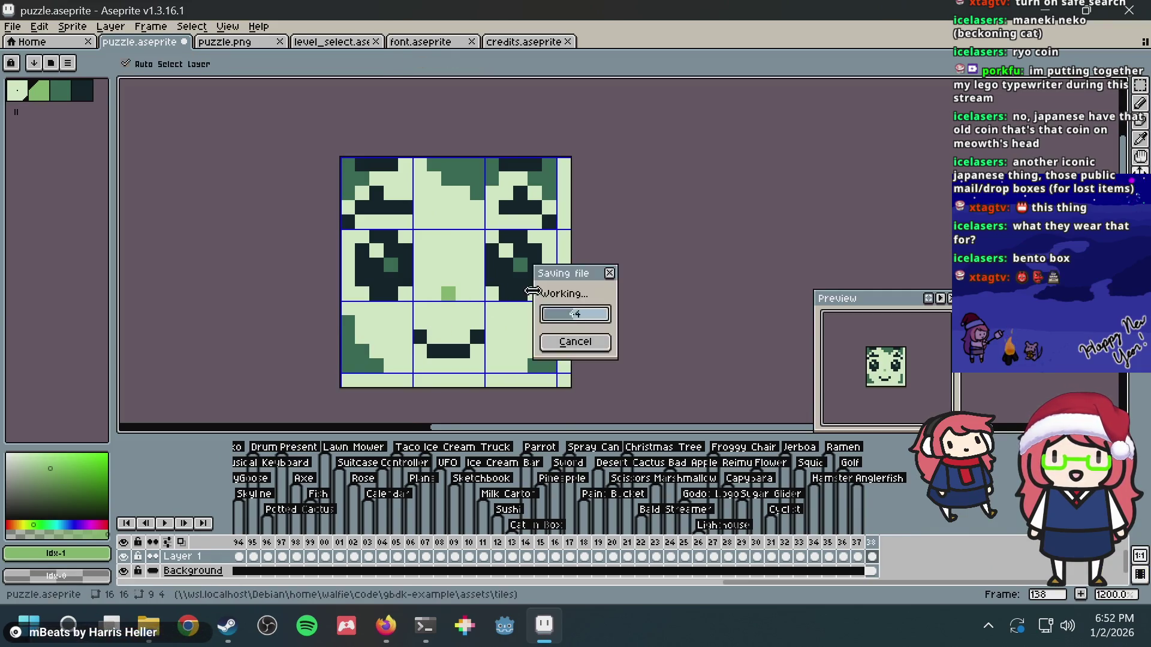
scroll(509, 311, down, 3)
scroll(508, 320, up, 4)
scroll(508, 319, down, 2)
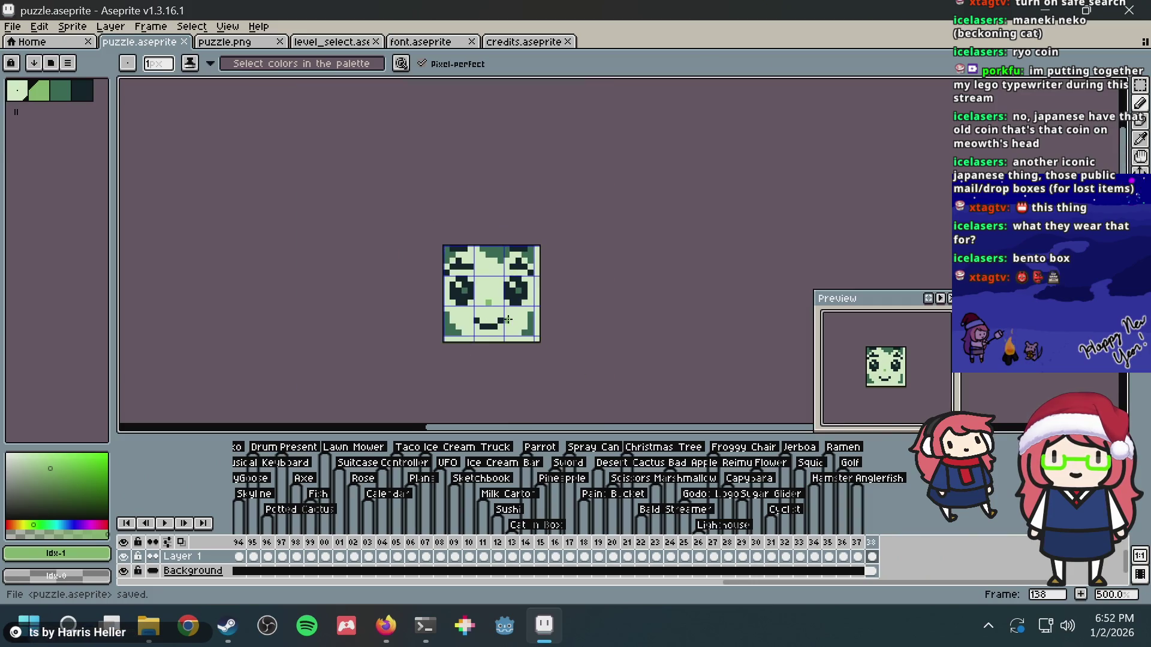
scroll(508, 320, up, 3)
- Try light-green highlight positions in both eyes, settling on one in the right eye
click(514, 219)
scroll(510, 312, up, 1)
key(ctrl+z)
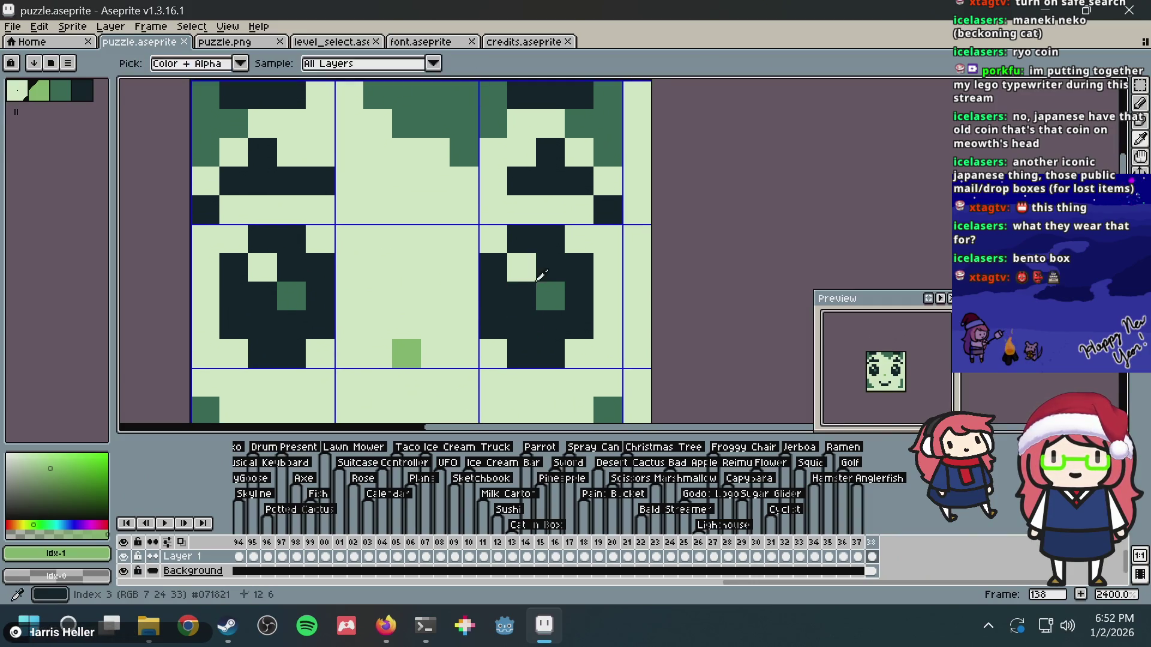
click(521, 292)
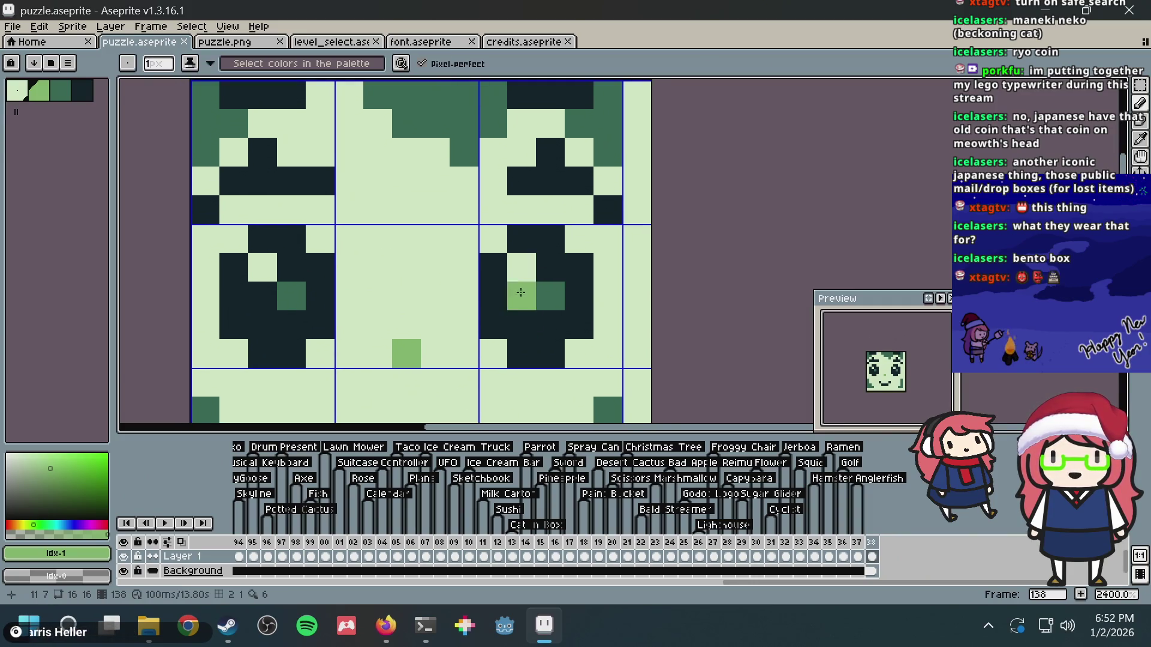
click(259, 292)
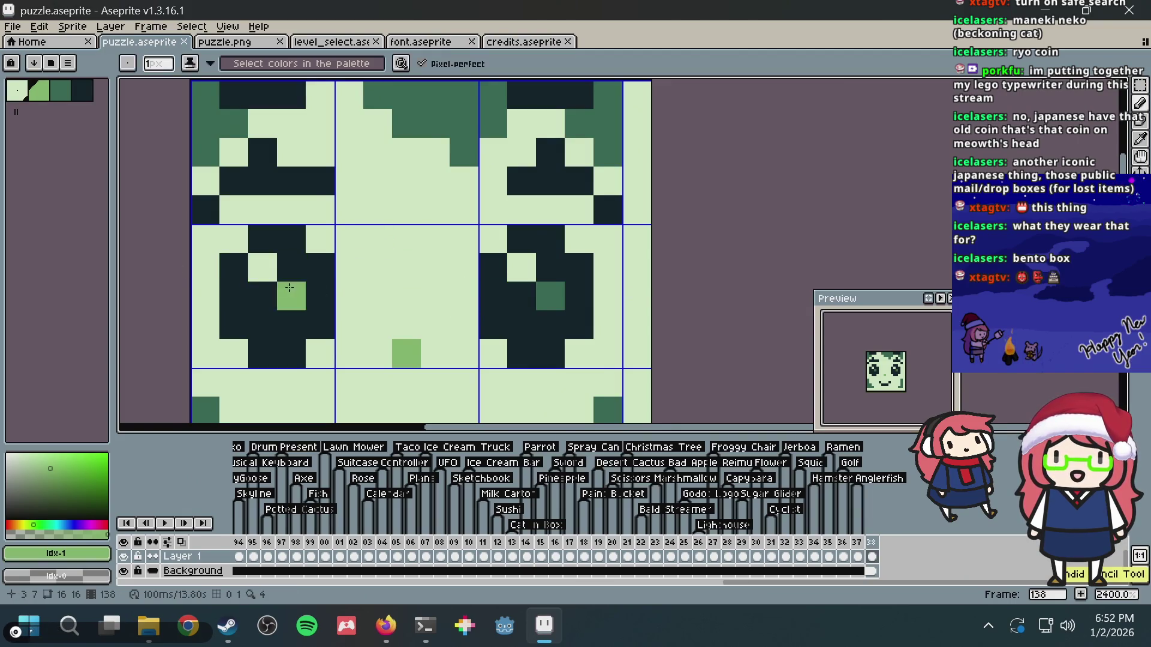
key(ctrl+z)
key(ctrl+z)
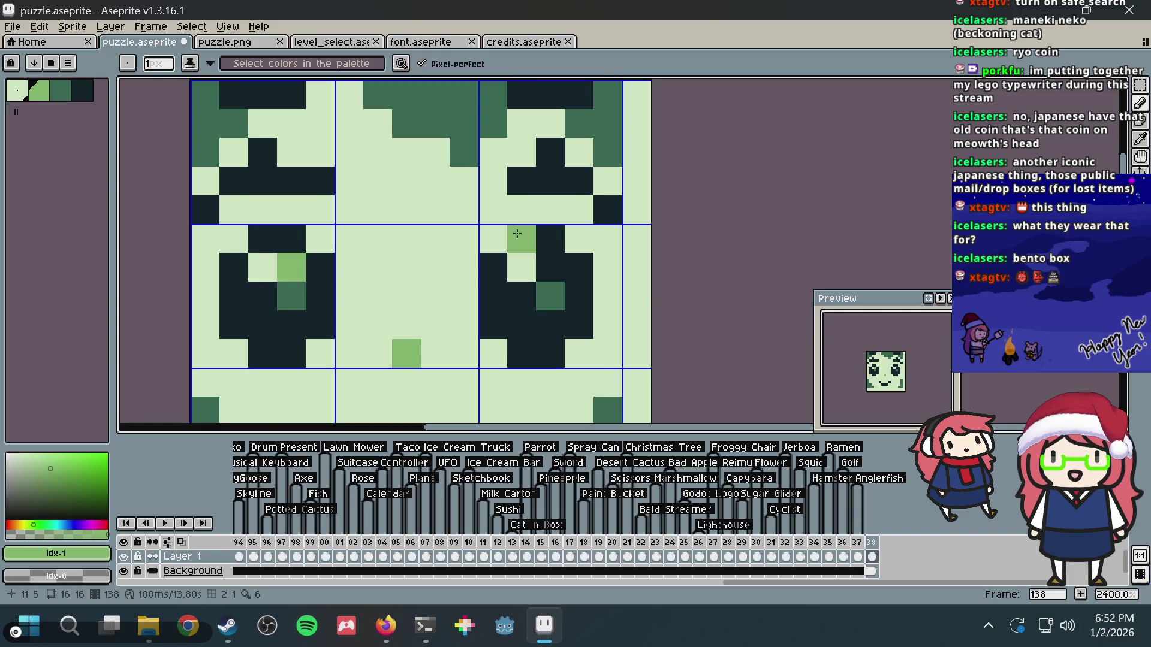
click(551, 267)
- Save, undo and restore the right eye highlight, and save puzzle.aseprite again
scroll(592, 193, down, 5)
key(ctrl+s)
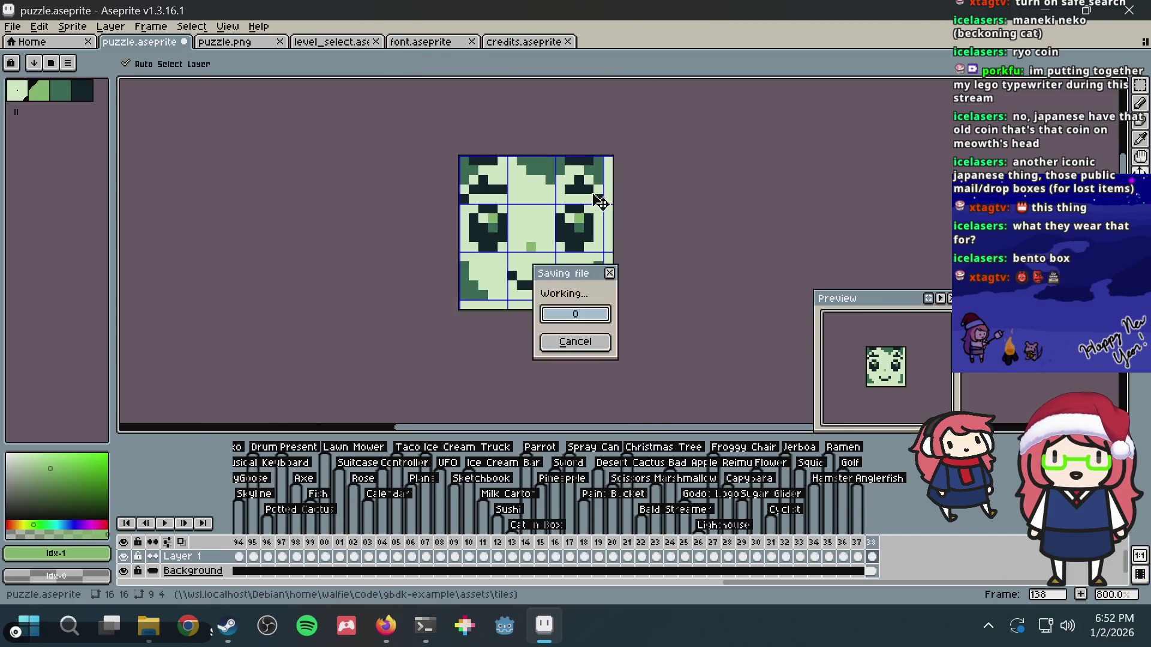
scroll(521, 264, up, 1)
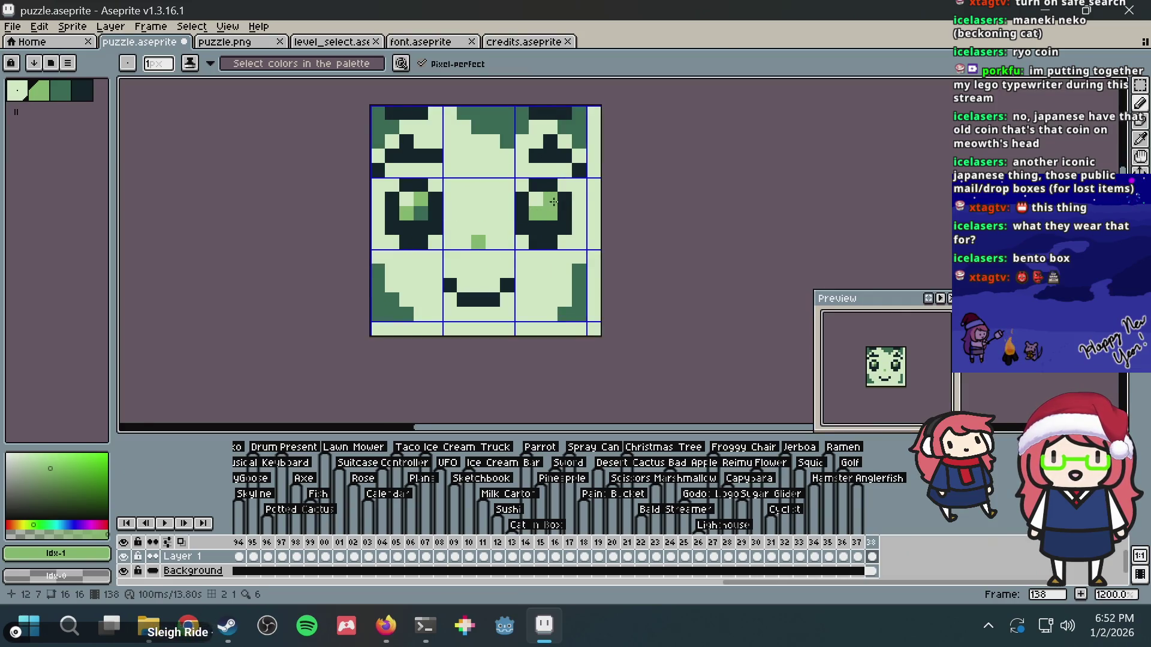
key(ctrl+z)
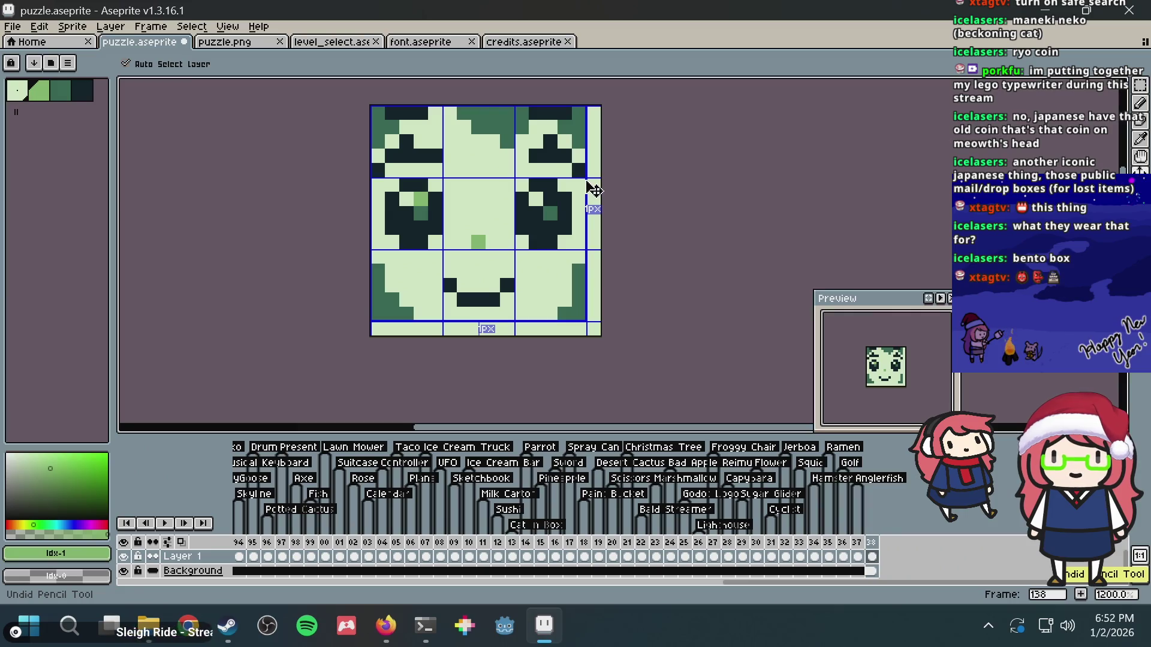
key(ctrl+y)
key(ctrl+s)
scroll(592, 185, down, 1)
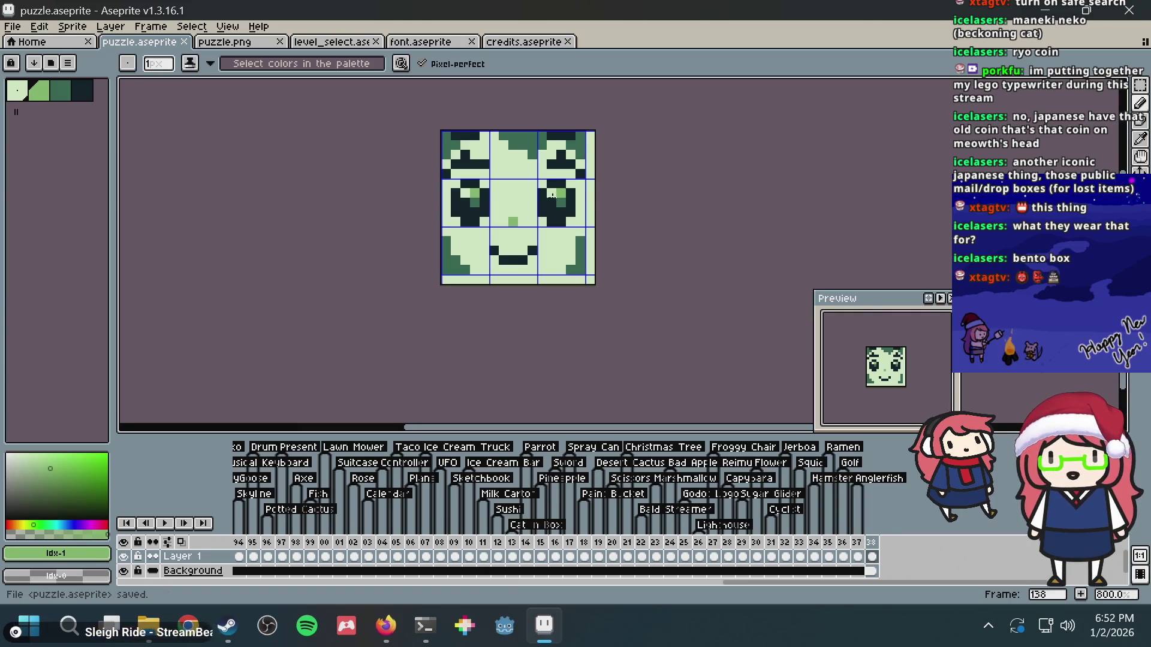
scroll(537, 180, up, 1)
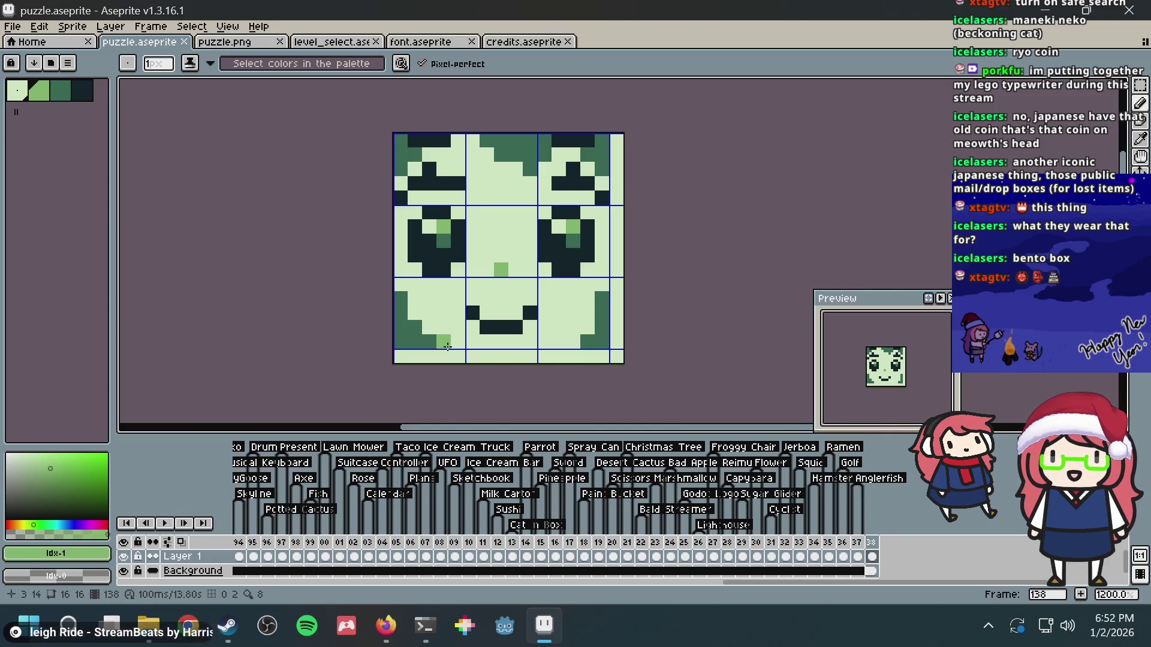
- Paint light-green pixels along the face's bottom row and a mid-green diagonal on the lower-right cheek
mouse_move(443, 342)
mouse_down()
mouse_move(578, 339)
mouse_move(546, 342)
mouse_move(568, 331)
mouse_move(560, 339)
mouse_up()
key(ctrl+z)
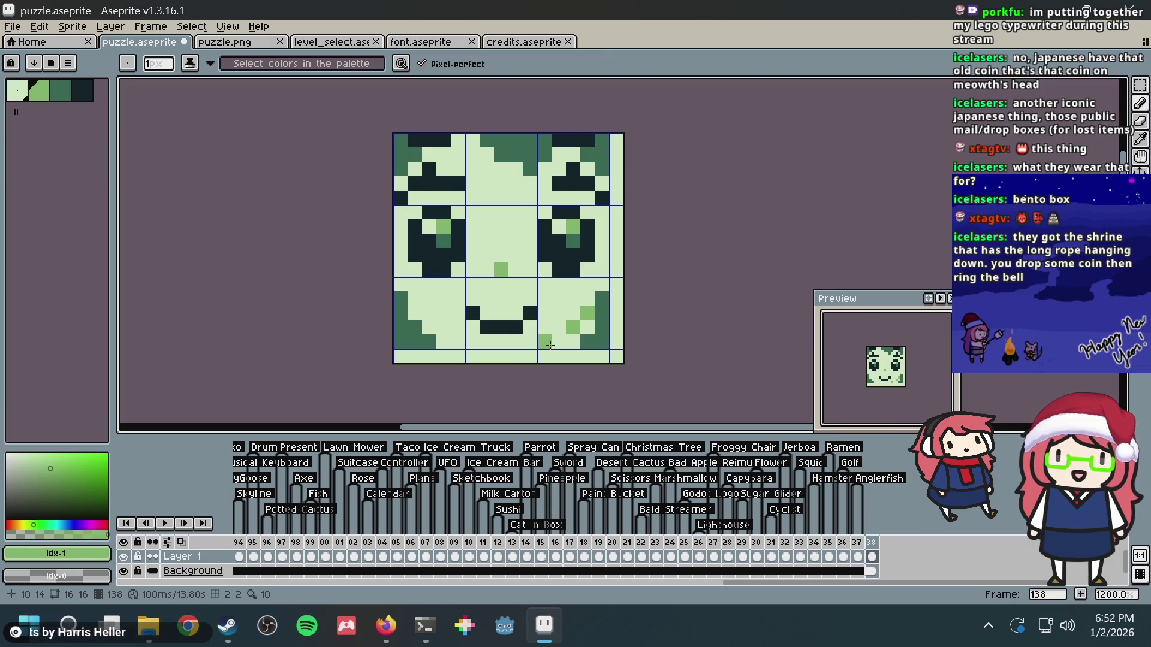
drag(559, 345, 573, 340)
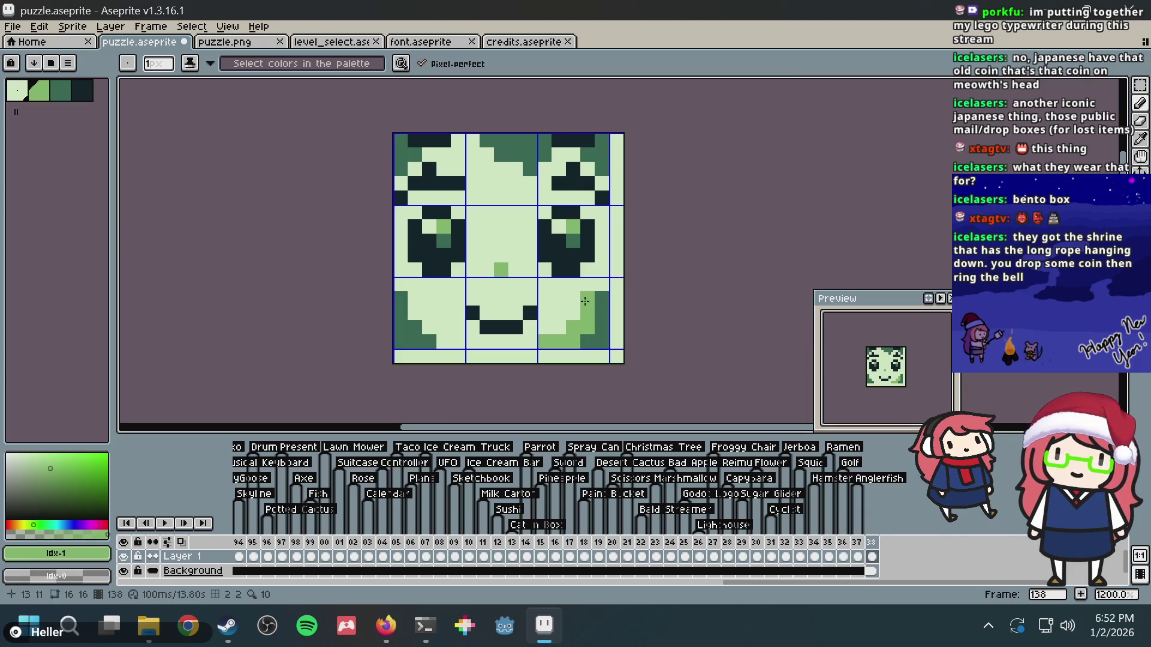
mouse_move(584, 301)
mouse_down()
mouse_move(531, 339)
mouse_move(552, 314)
mouse_move(576, 312)
mouse_move(607, 259)
mouse_up()
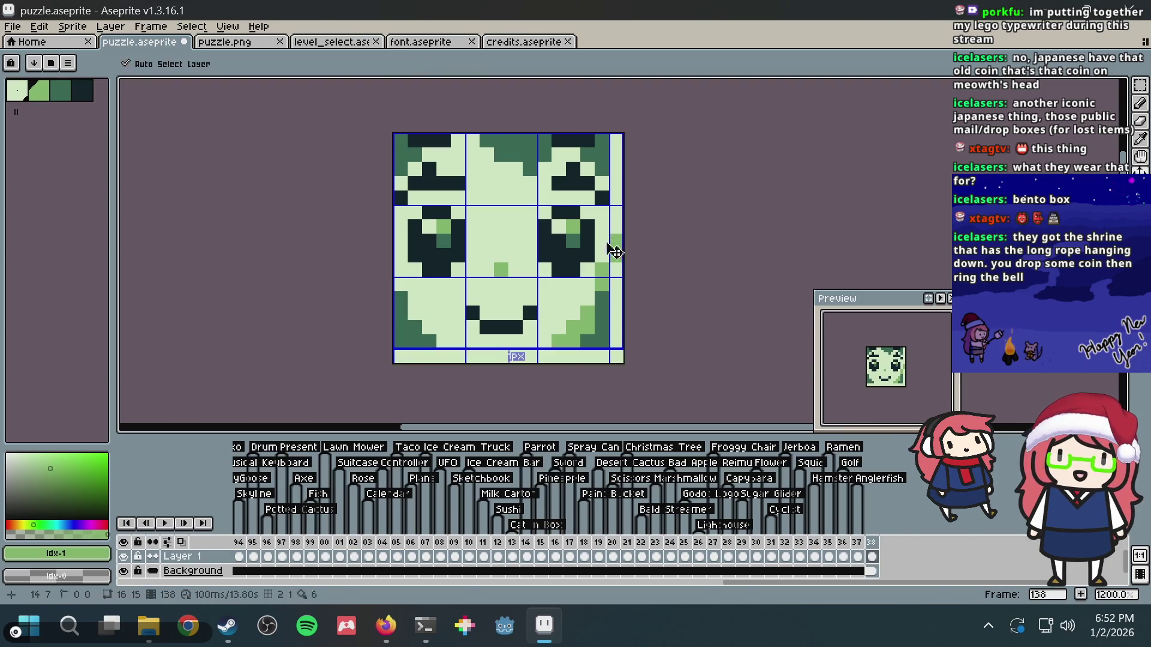
key(ctrl+z)
key(ctrl+y)
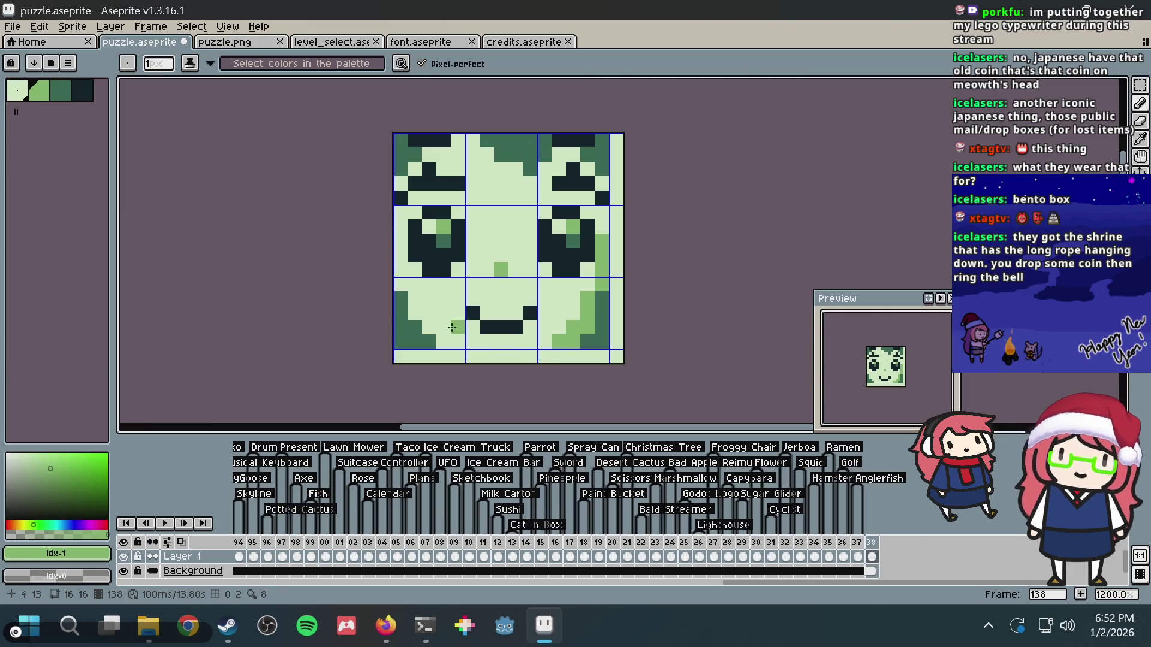
- Darken a lower-left cheek pixel and a right-edge pixel with the darkest colour, then sample dark green
alt+click(471, 311)
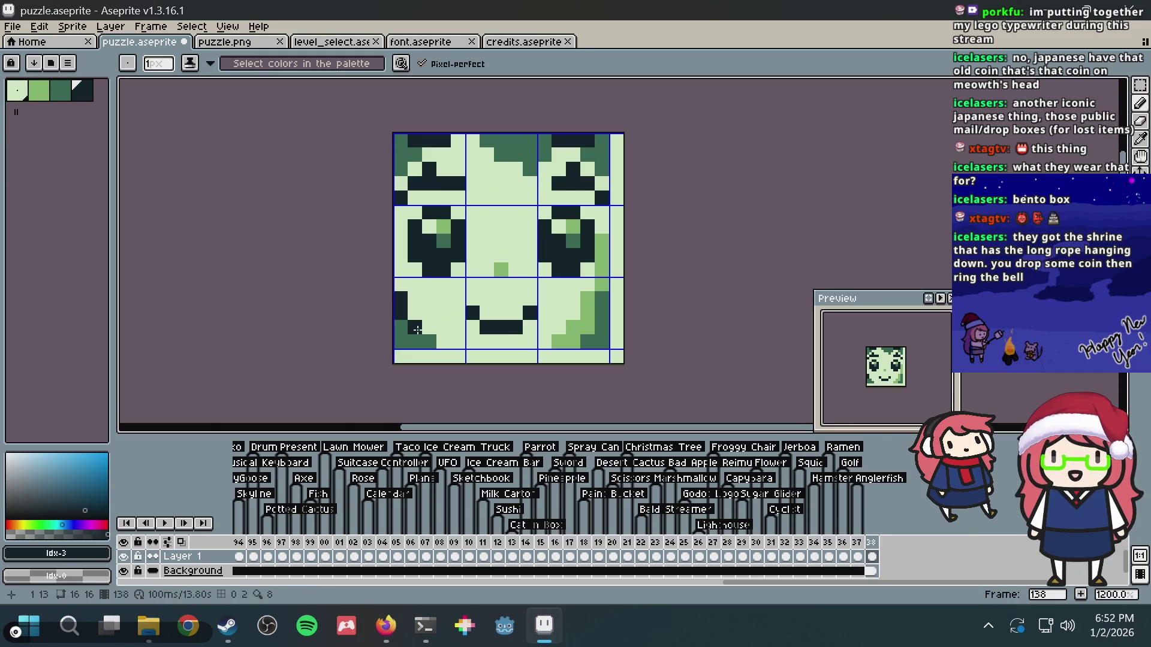
click(427, 342)
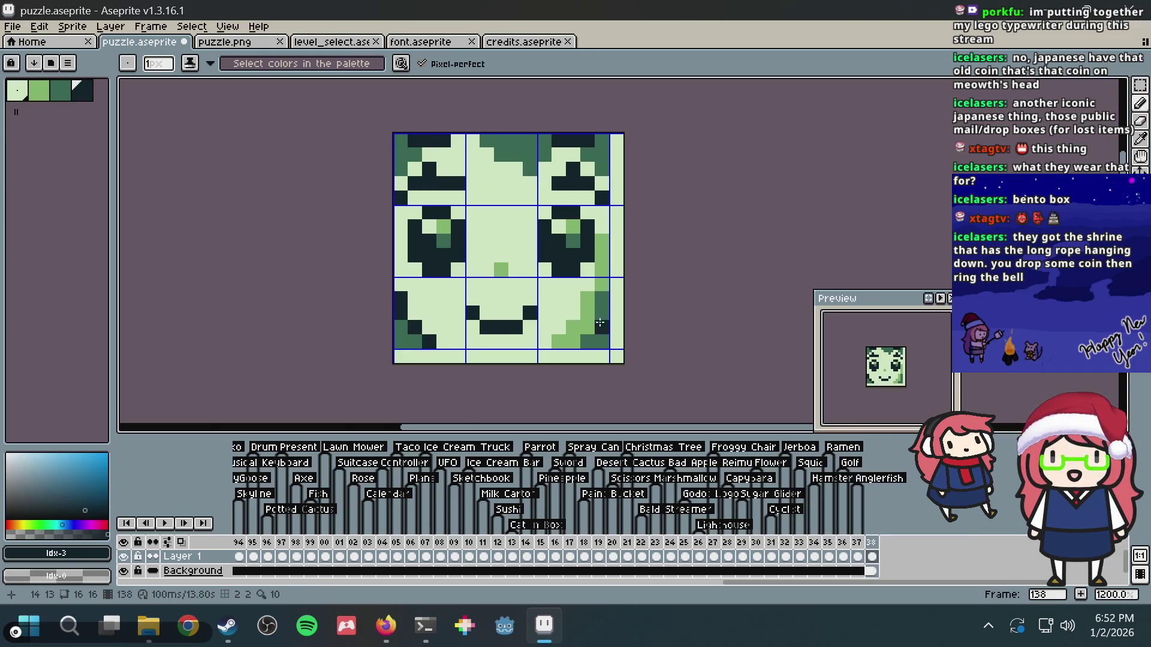
click(600, 320)
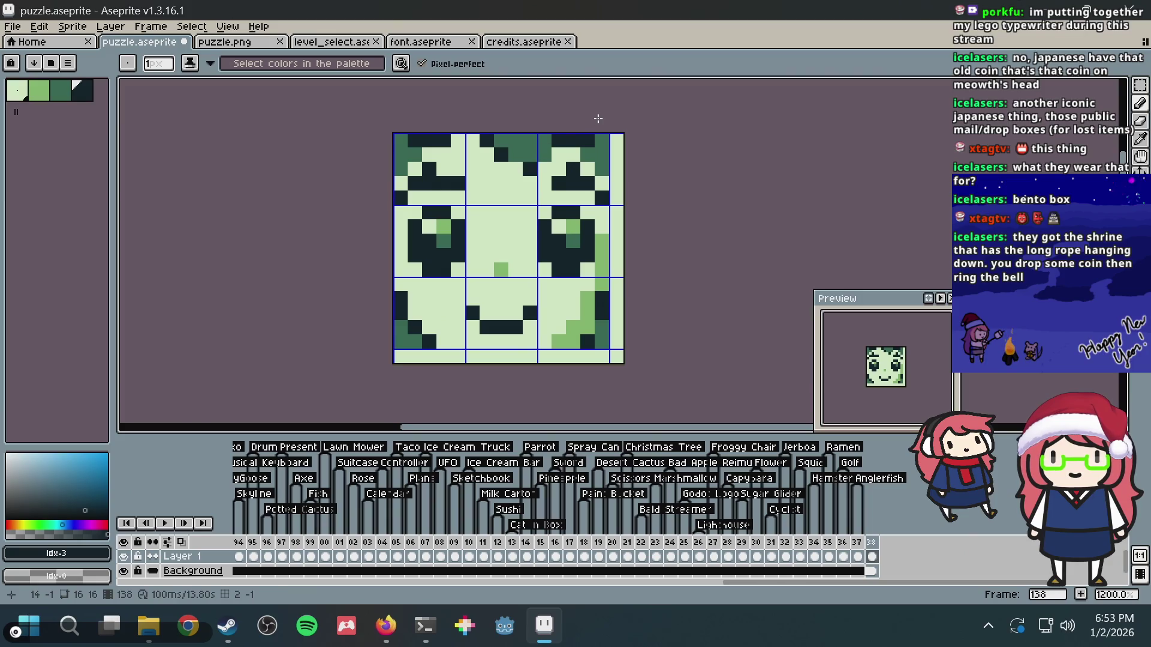
alt+click(405, 156)
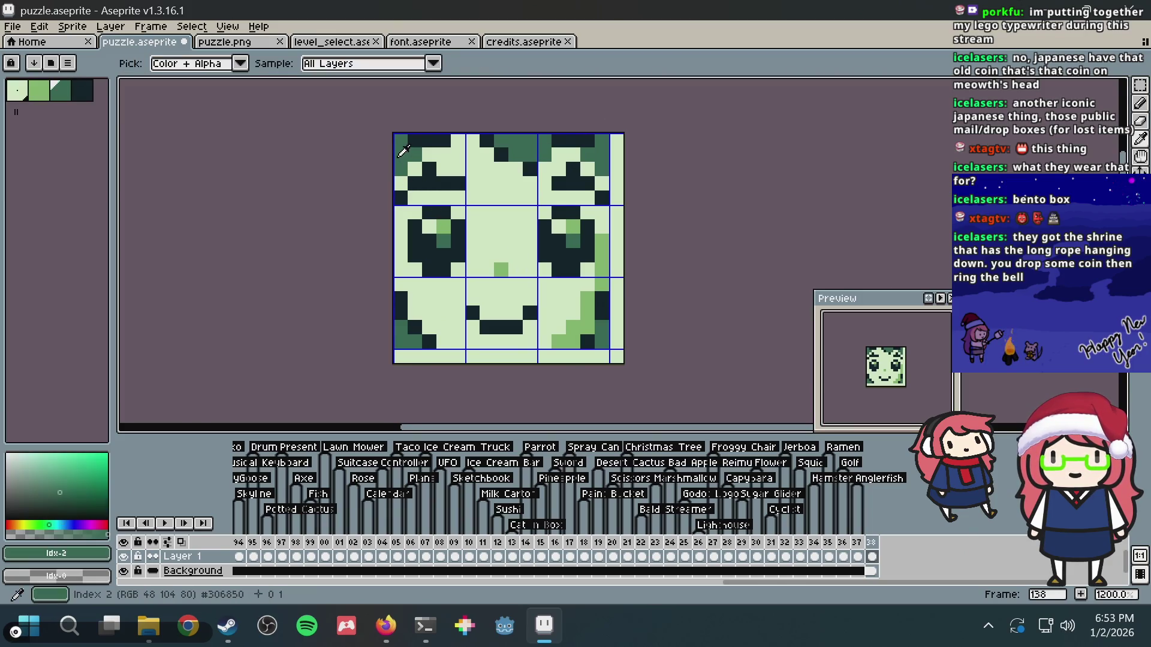
- Sample the darkest outline colour and darken edge pixels near the face's top-left and top-right
key(alt)
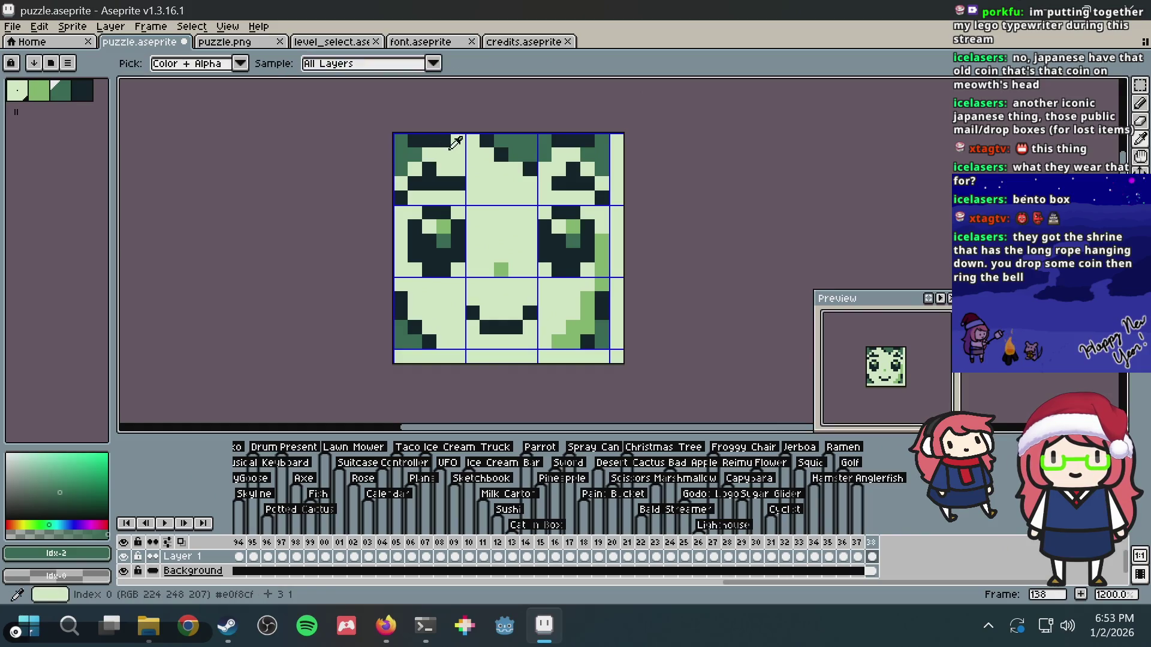
alt+click(422, 137)
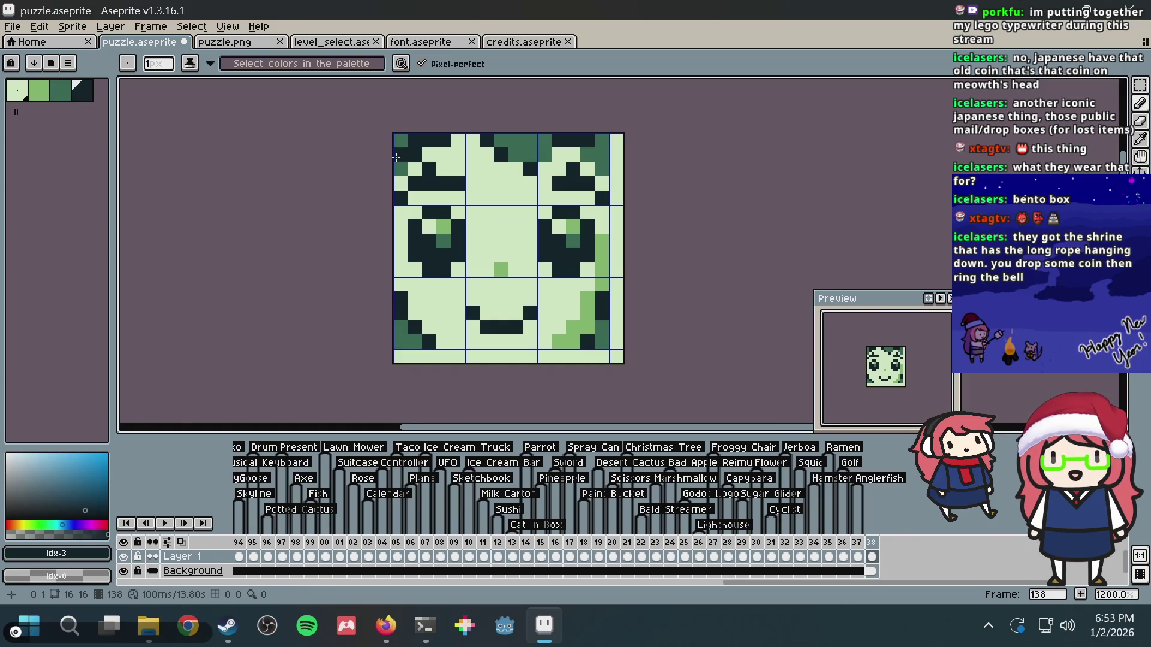
click(399, 168)
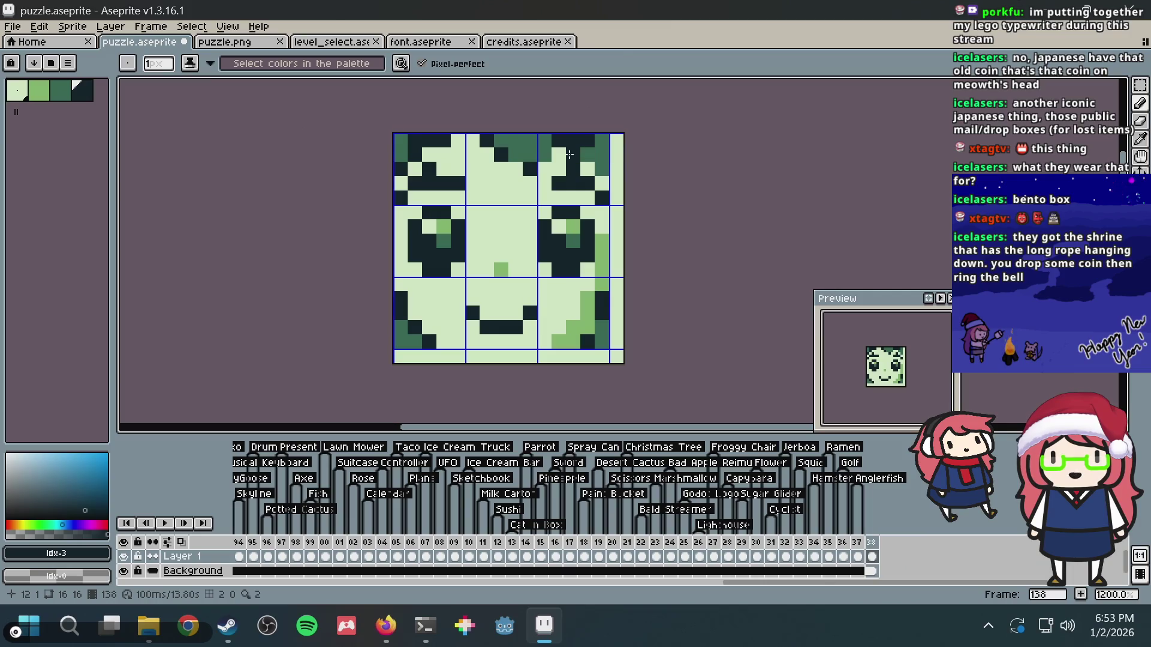
click(603, 169)
- Save puzzle.aseprite
key(alt)
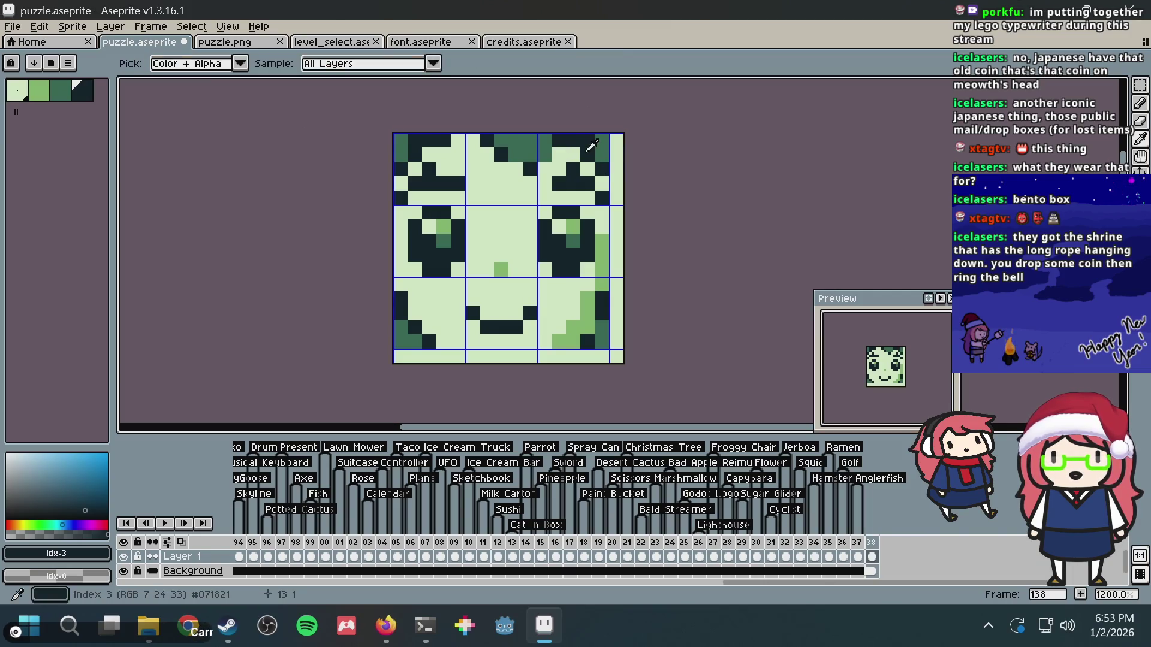
key(ctrl)
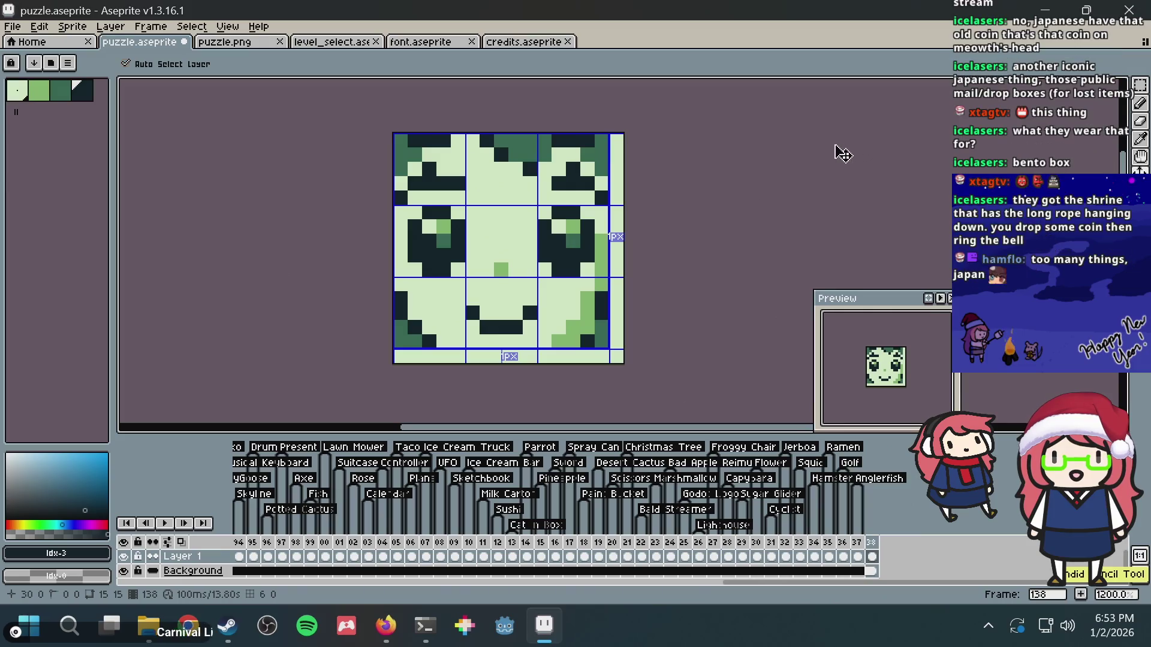
key(ctrl+s)
scroll(713, 186, down, 7)
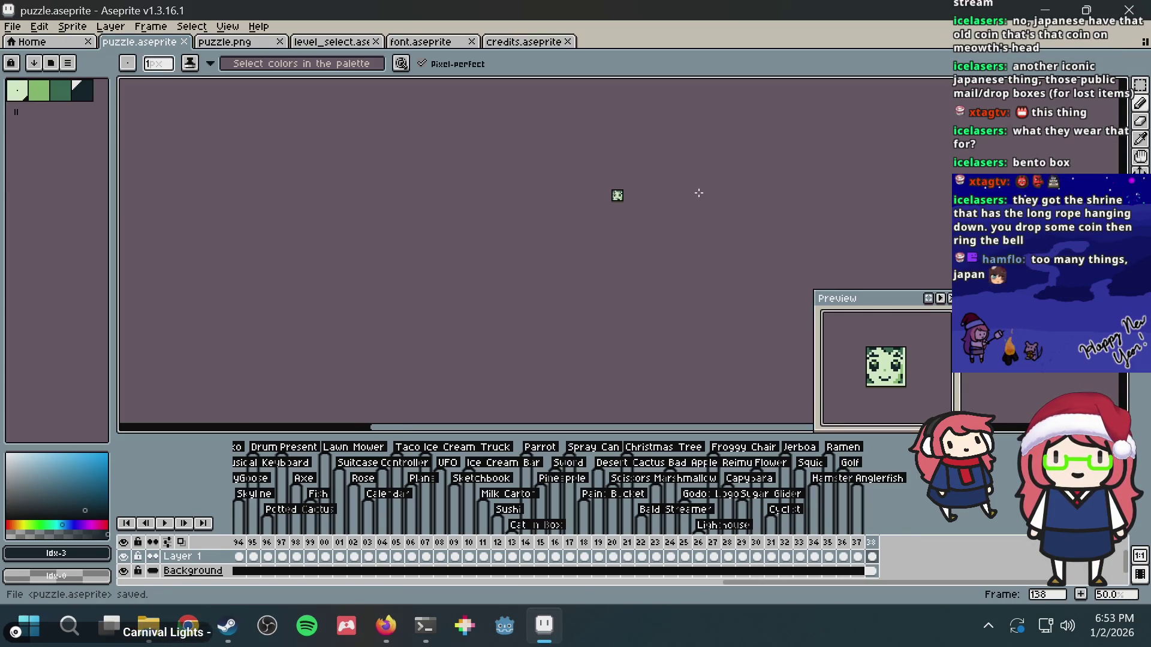
scroll(699, 193, up, 7)
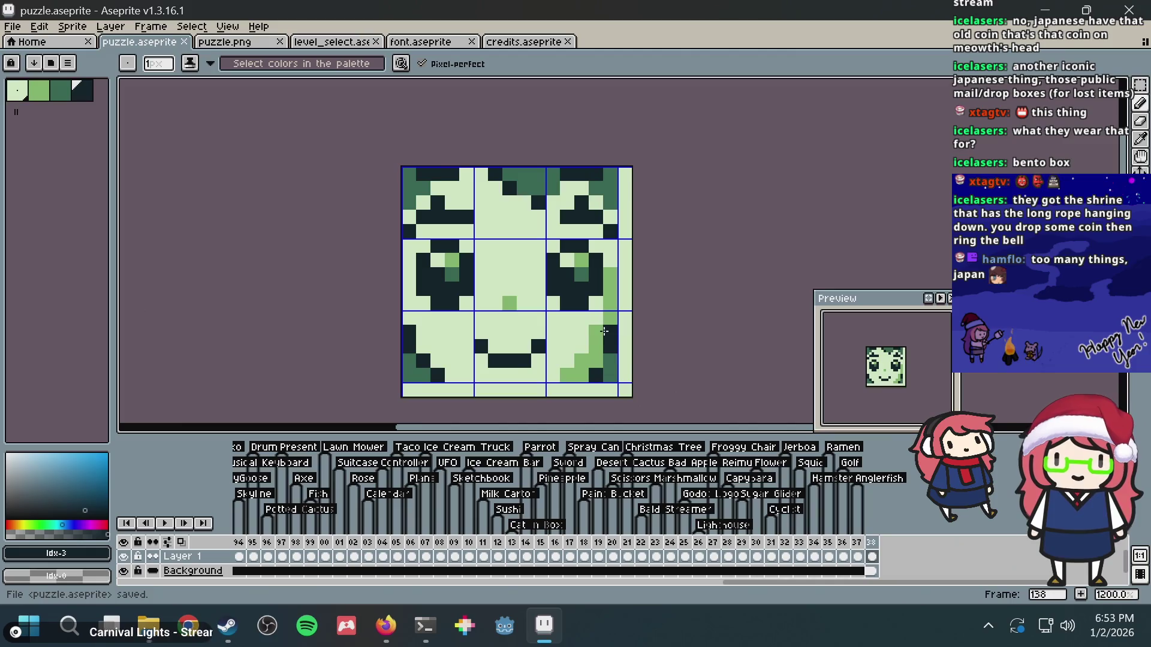
key(alt)
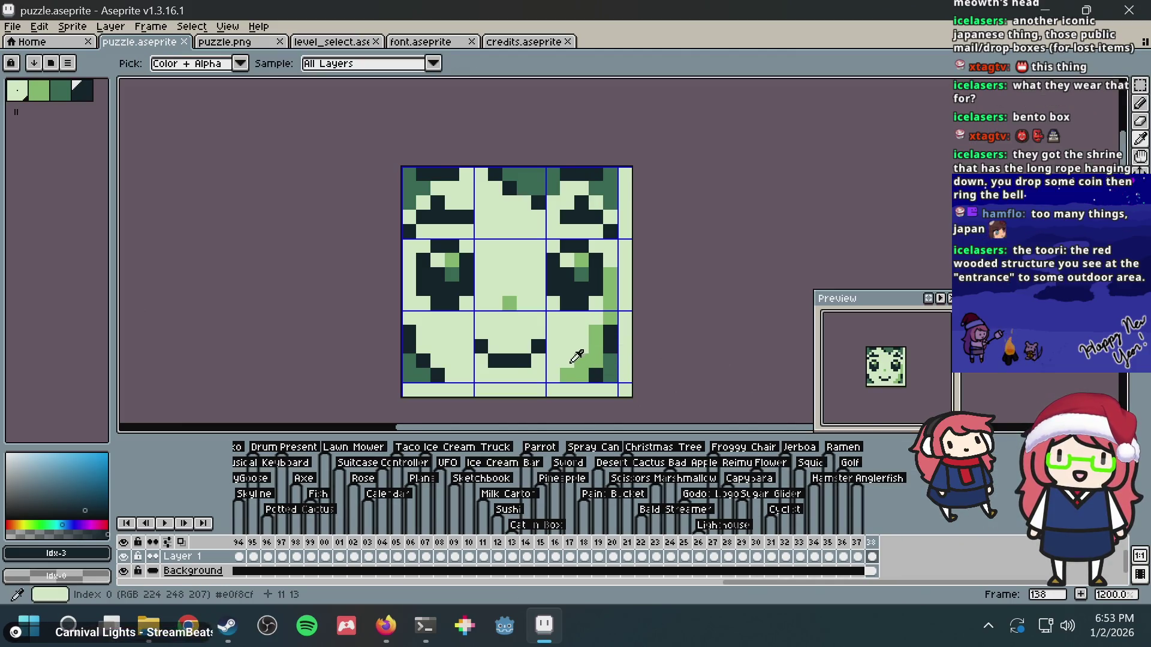
- Try mid-green strokes along the bottom row, undo them all, and save puzzle.aseprite
alt+click(576, 368)
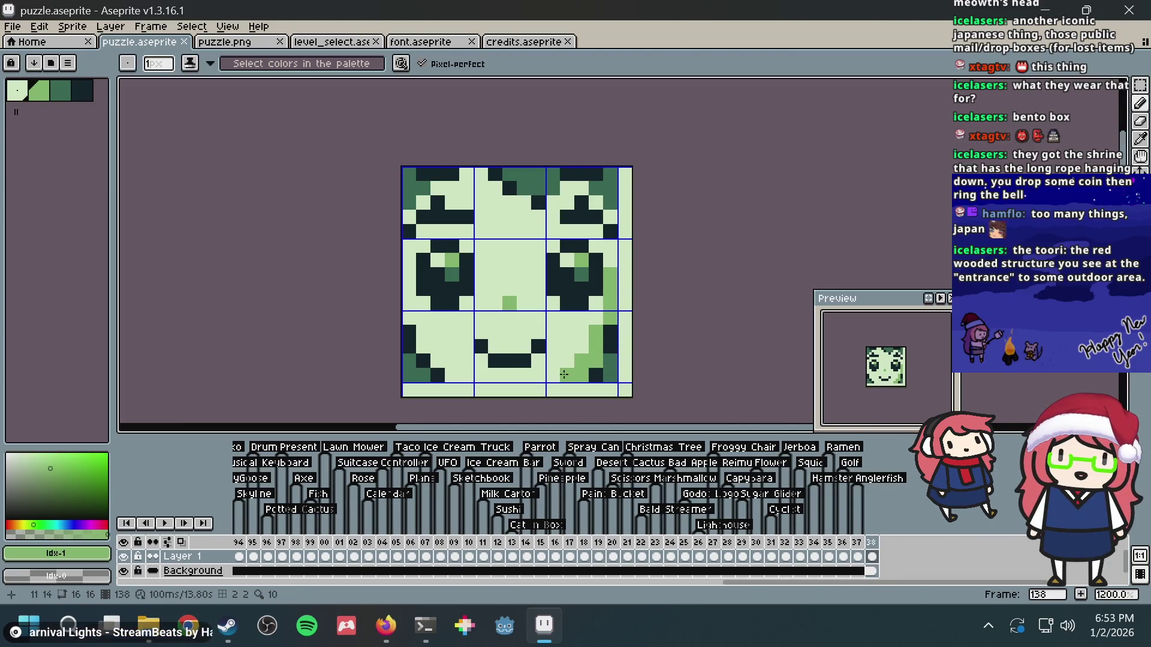
drag(452, 374, 547, 372)
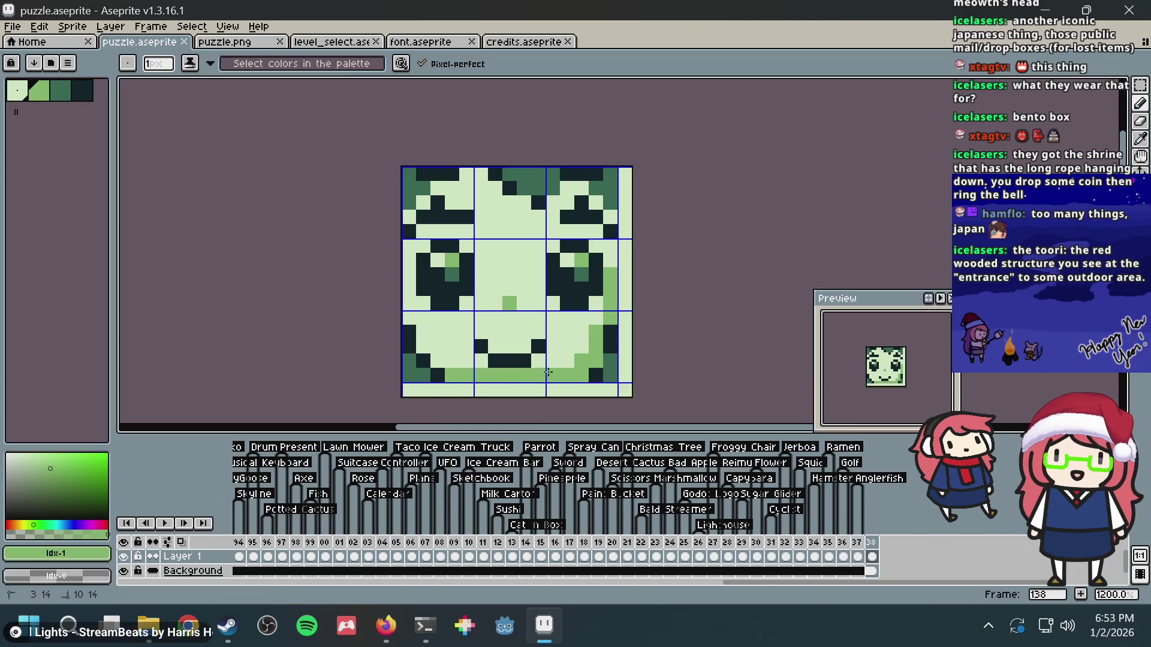
key(ctrl+z)
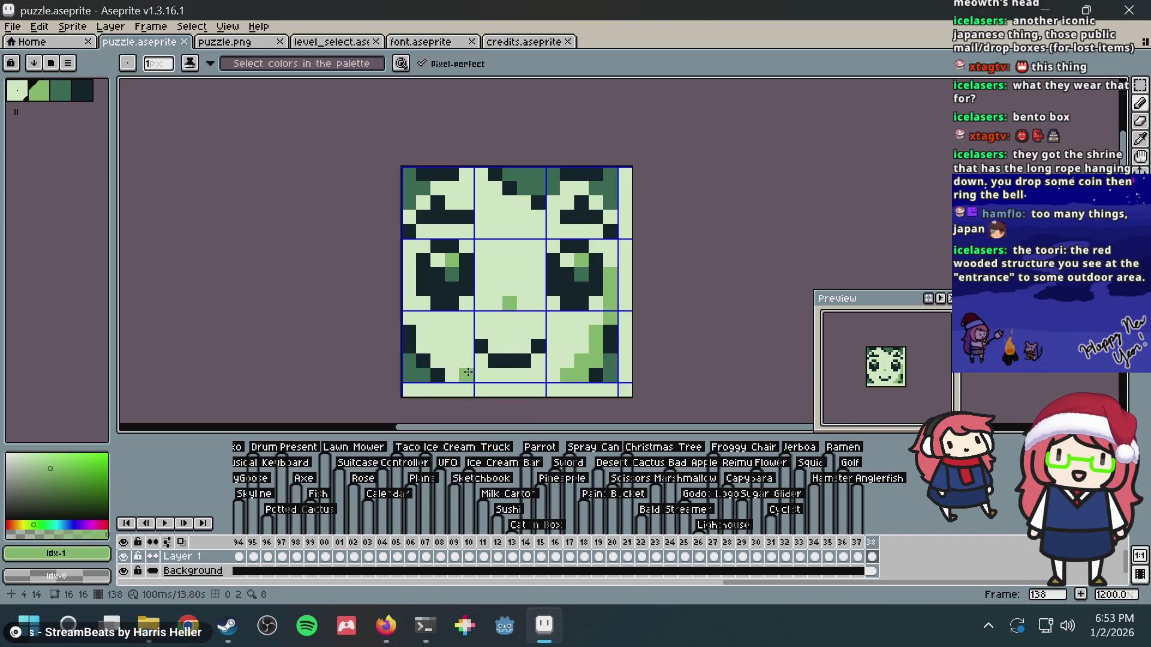
drag(466, 374, 554, 374)
key(ctrl+z)
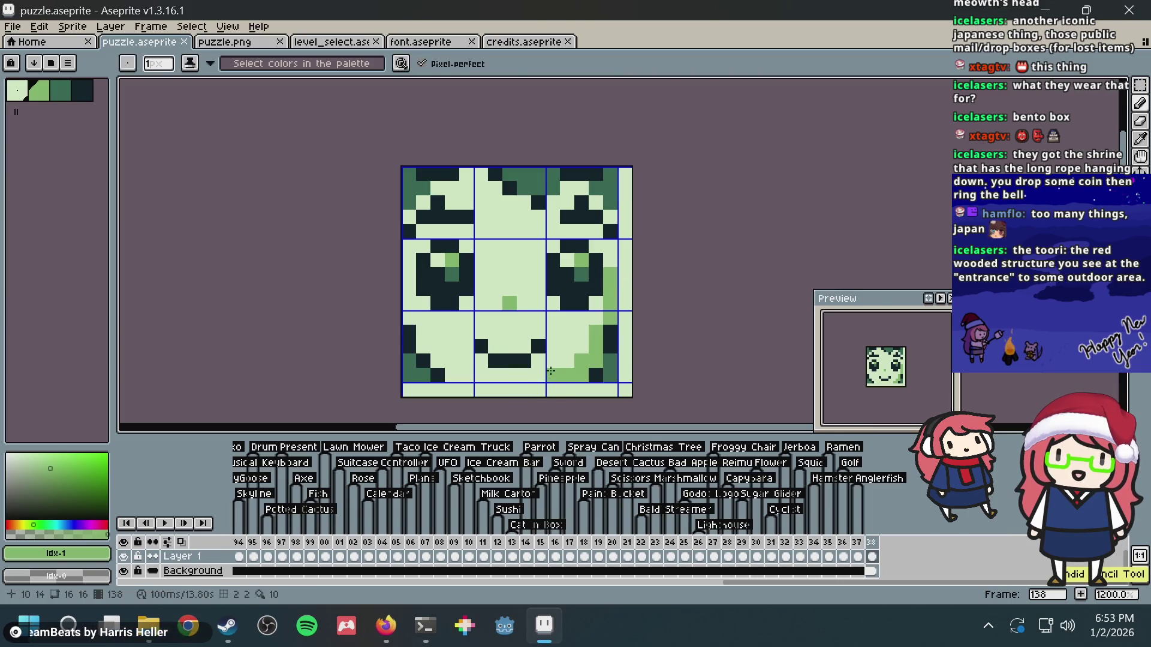
mouse_move(475, 377)
mouse_down()
mouse_move(568, 375)
mouse_move(451, 374)
mouse_up()
key(ctrl+z)
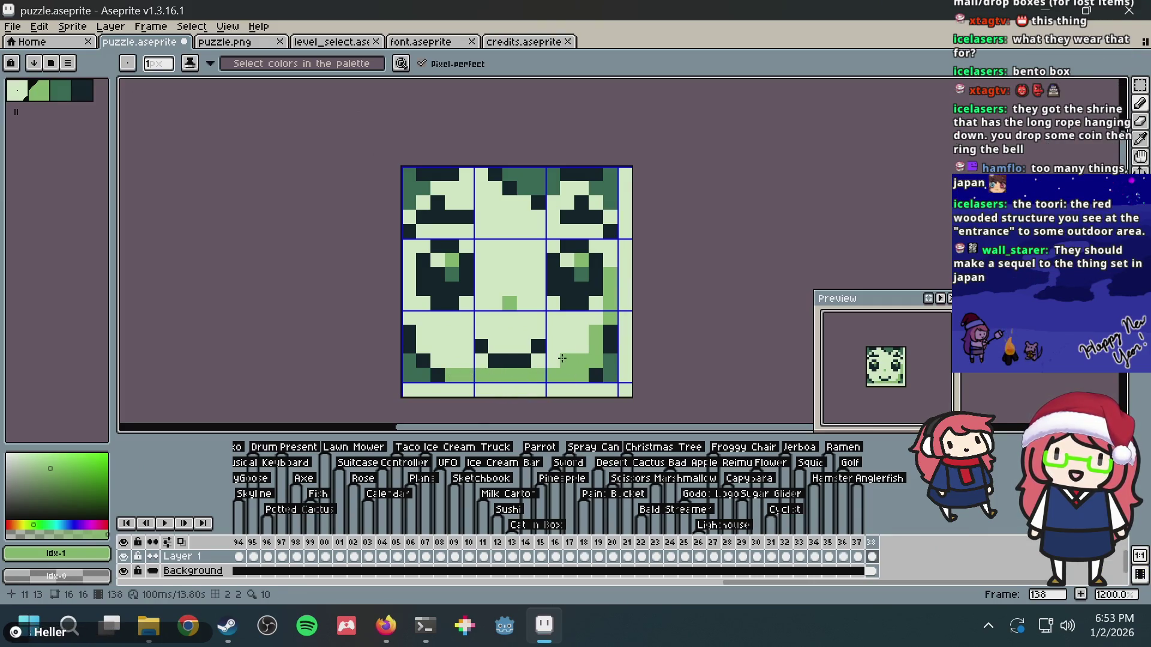
key(ctrl+z)
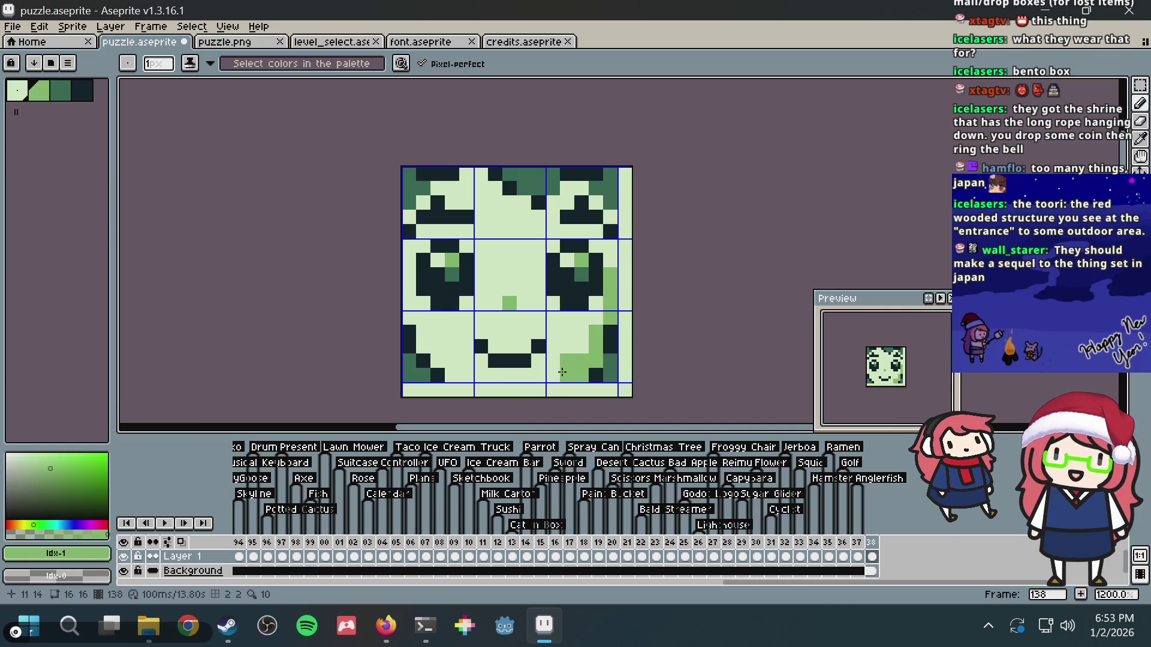
key(ctrl+z)
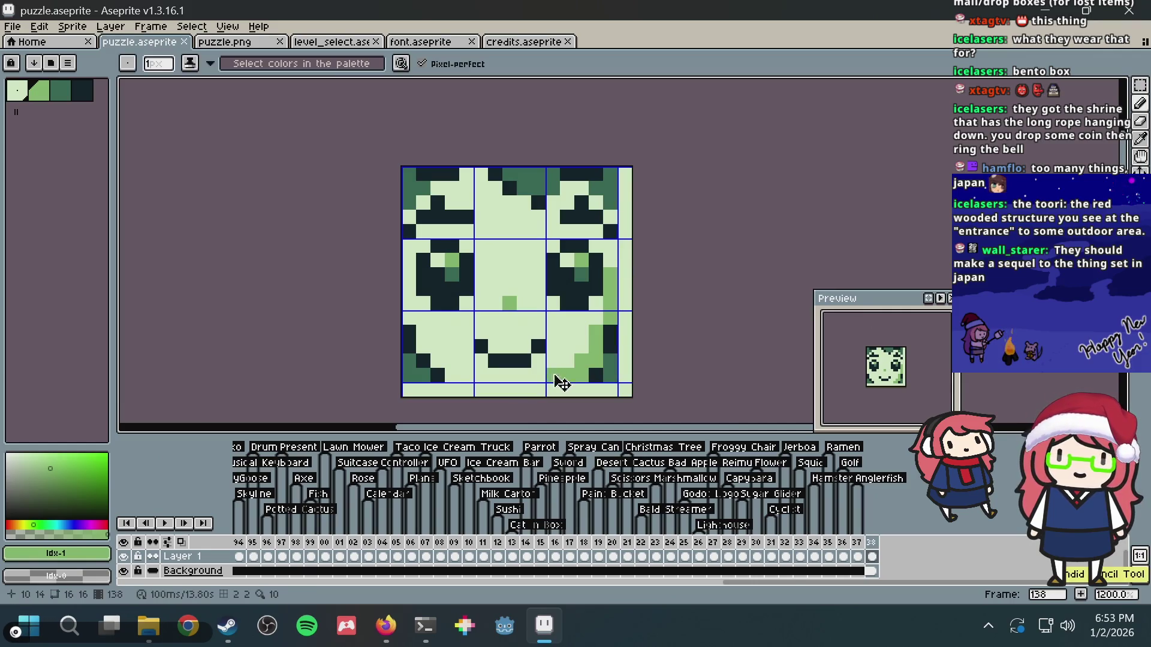
key(ctrl+s)
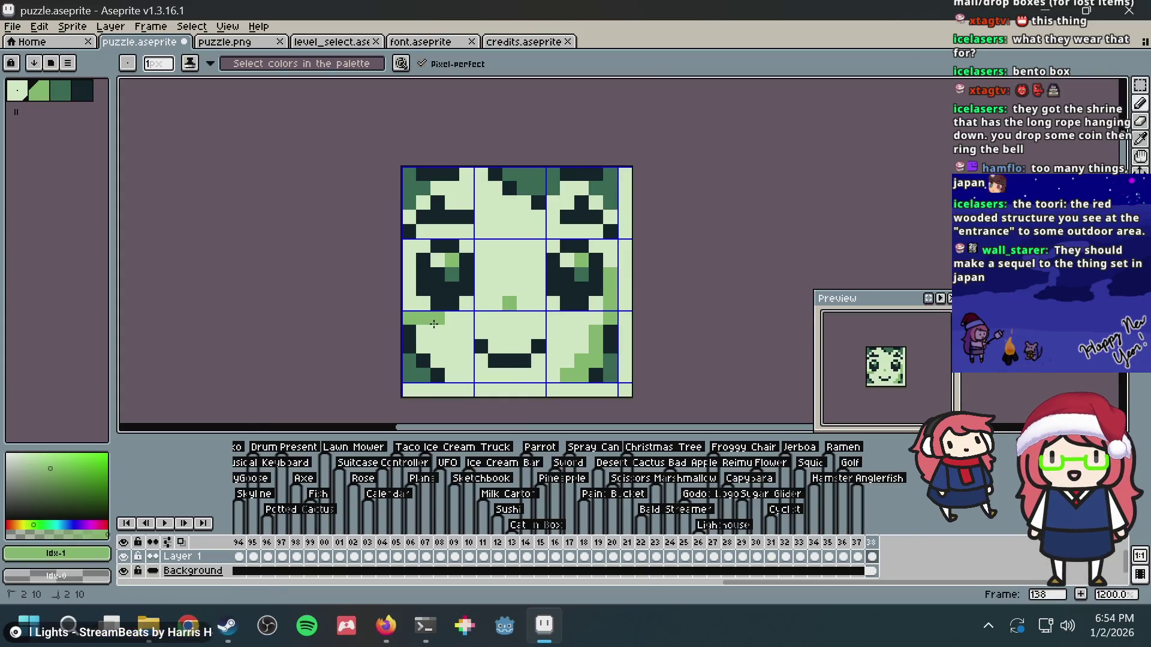
- Add mid-green shading pixels on the left and right cheeks, removing a stray centre pixel
click(438, 319)
click(423, 333)
click(514, 320)
key(ctrl+z)
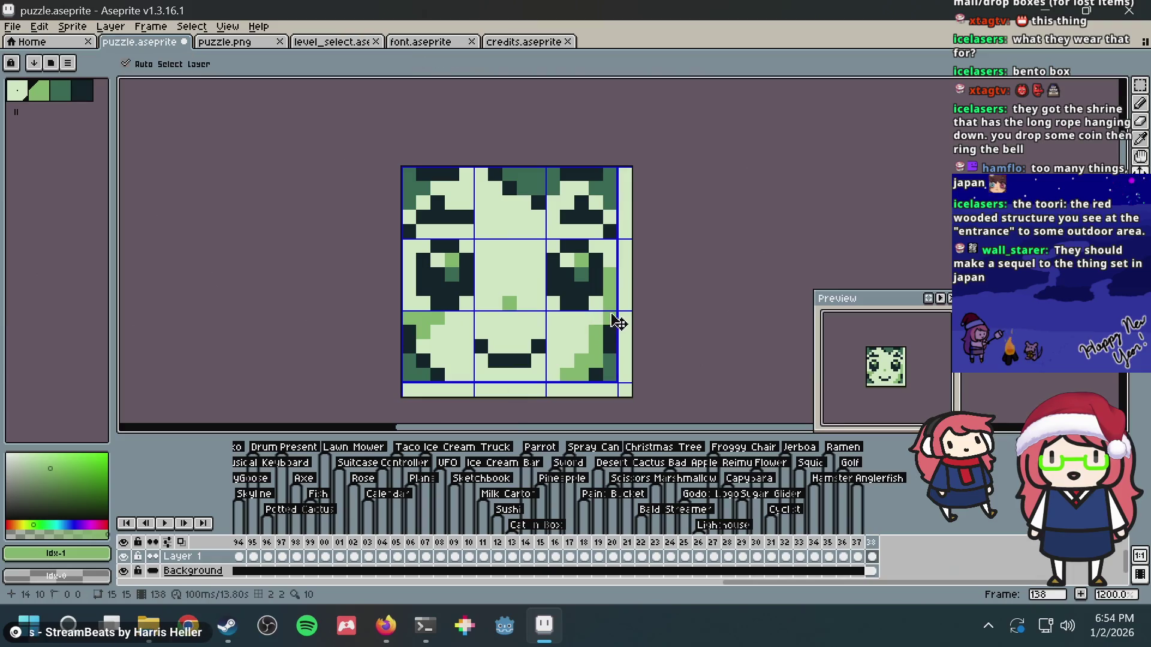
click(597, 320)
click(575, 324)
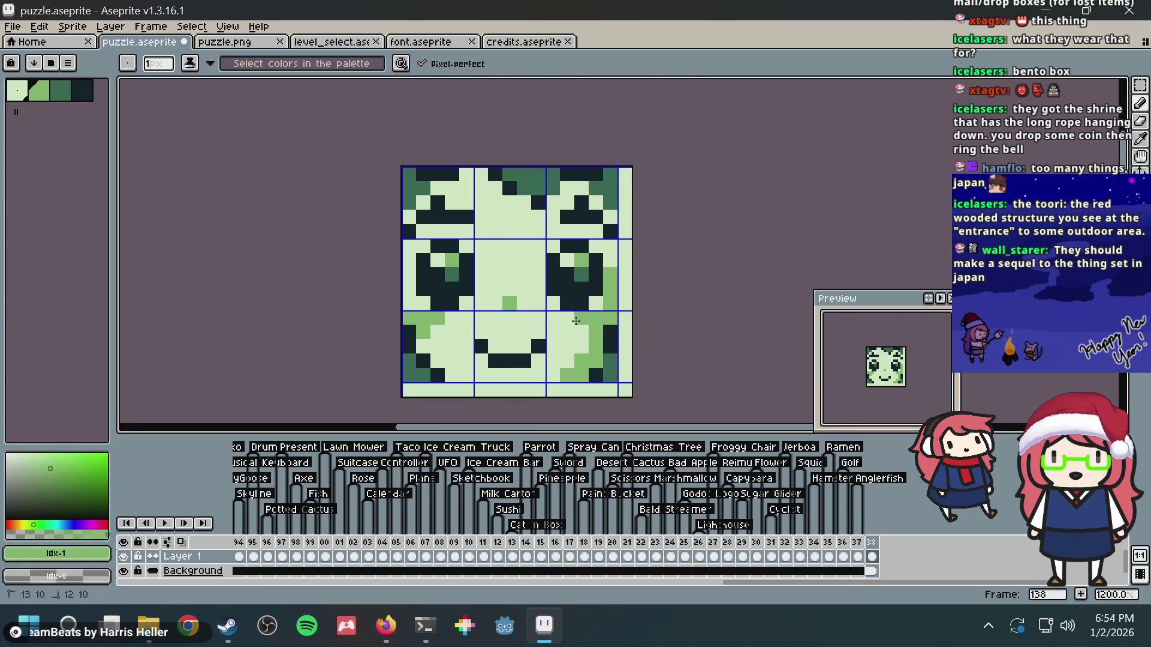
scroll(580, 358, down, 3)
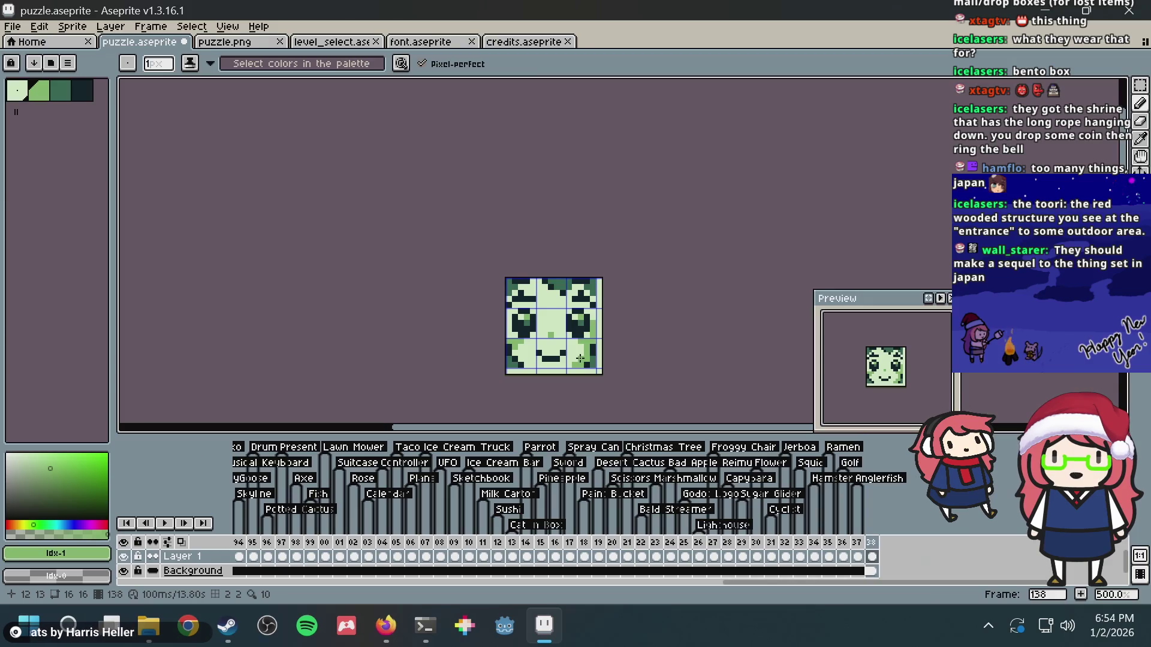
scroll(572, 356, up, 3)
- Clear stray green pixels with the light colour, reselect mid green, and save
alt+click(570, 356)
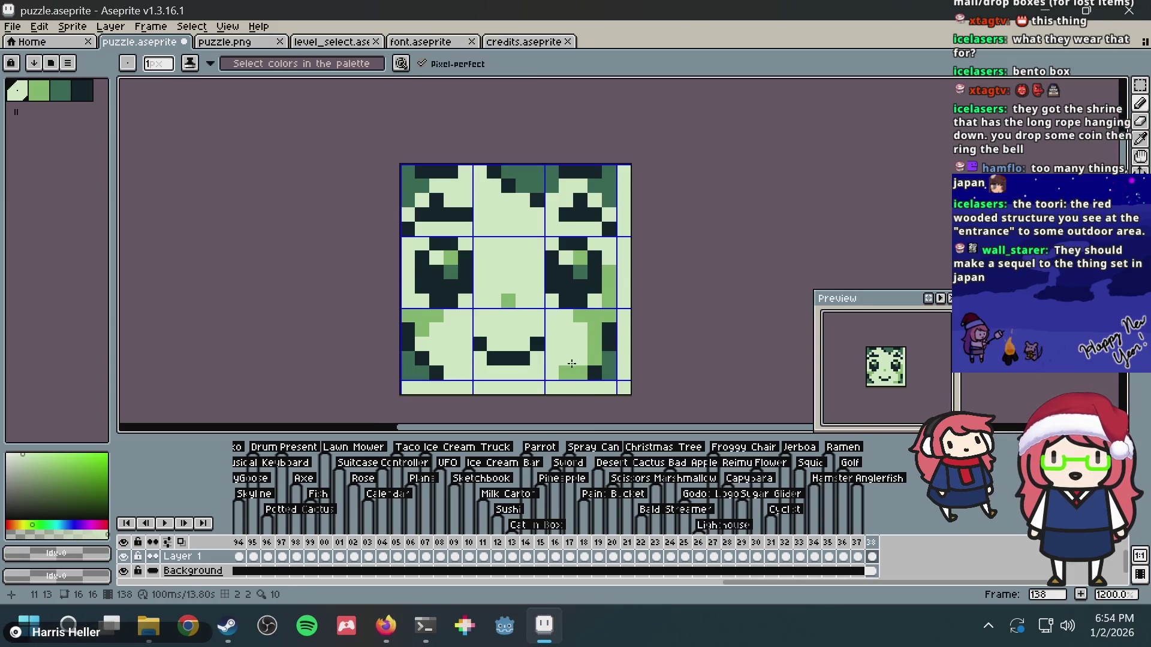
click(566, 372)
click(592, 331)
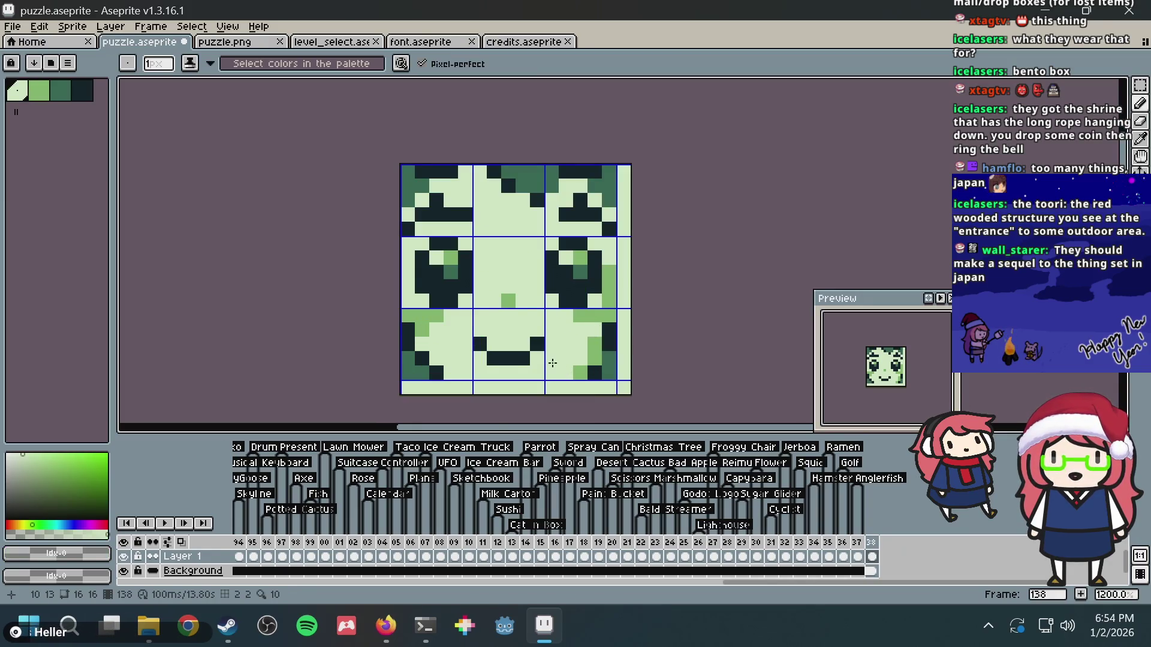
scroll(552, 362, down, 2)
scroll(552, 362, up, 2)
alt+click(584, 368)
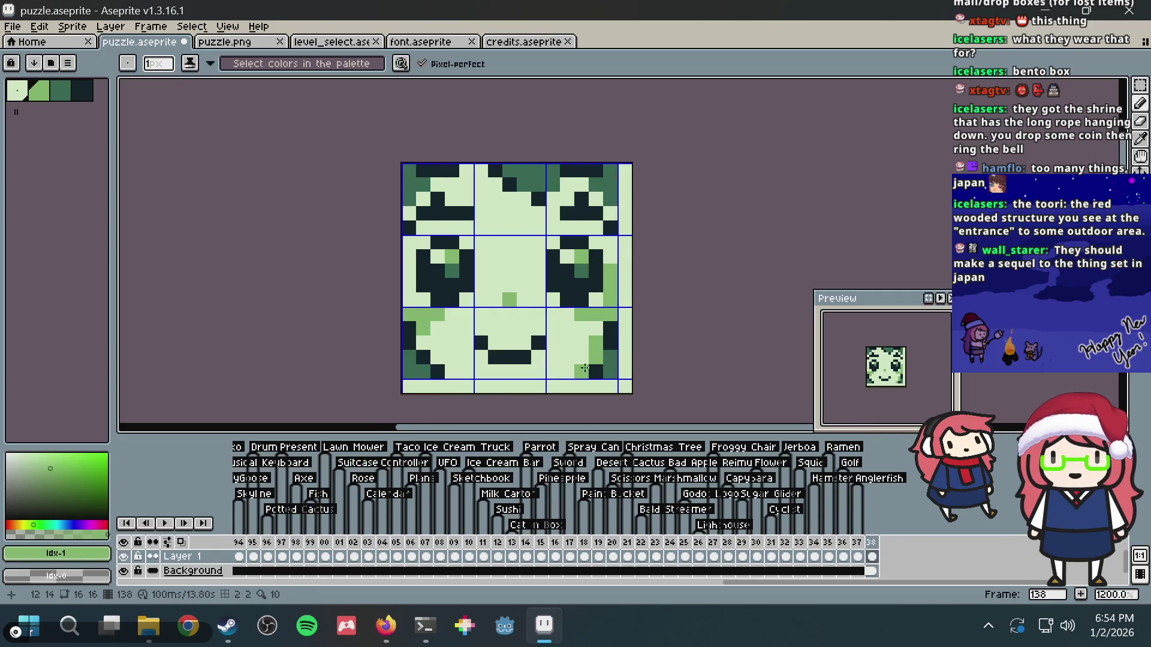
scroll(599, 317, down, 7)
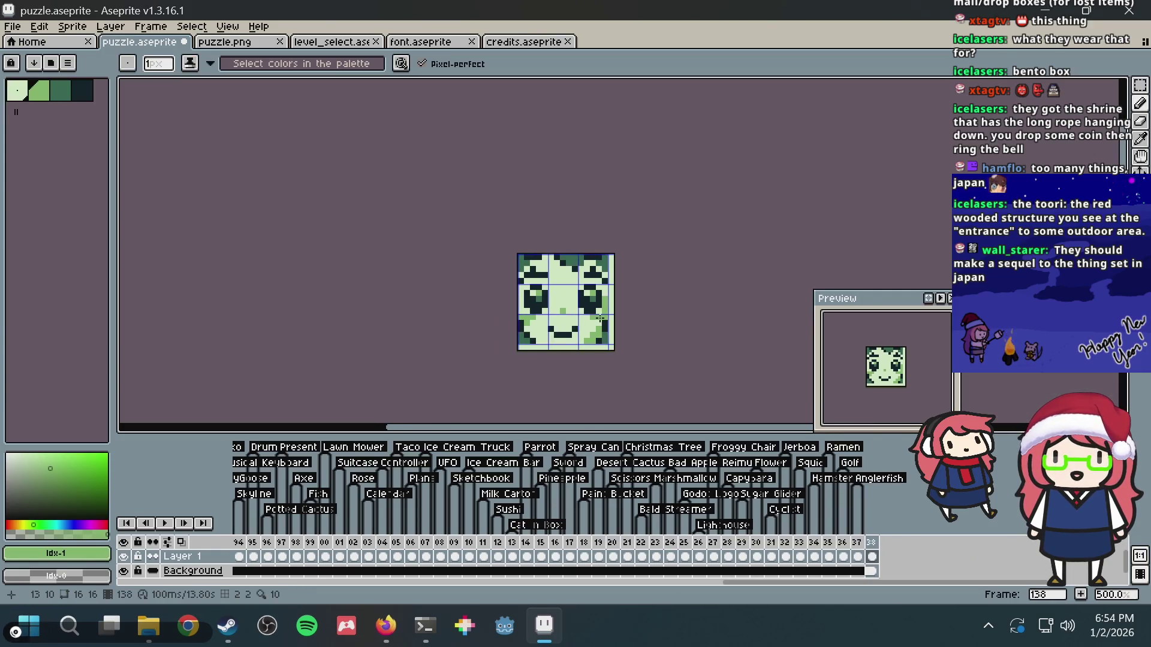
key(ctrl+s)
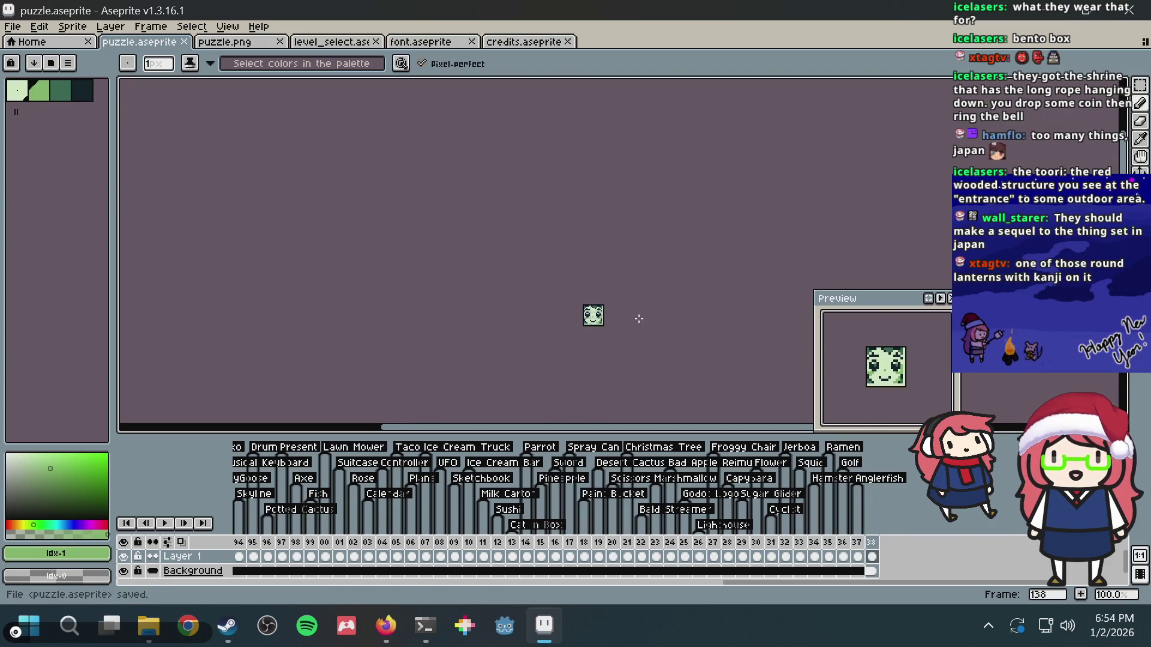
scroll(589, 300, up, 4)
scroll(617, 293, up, 3)
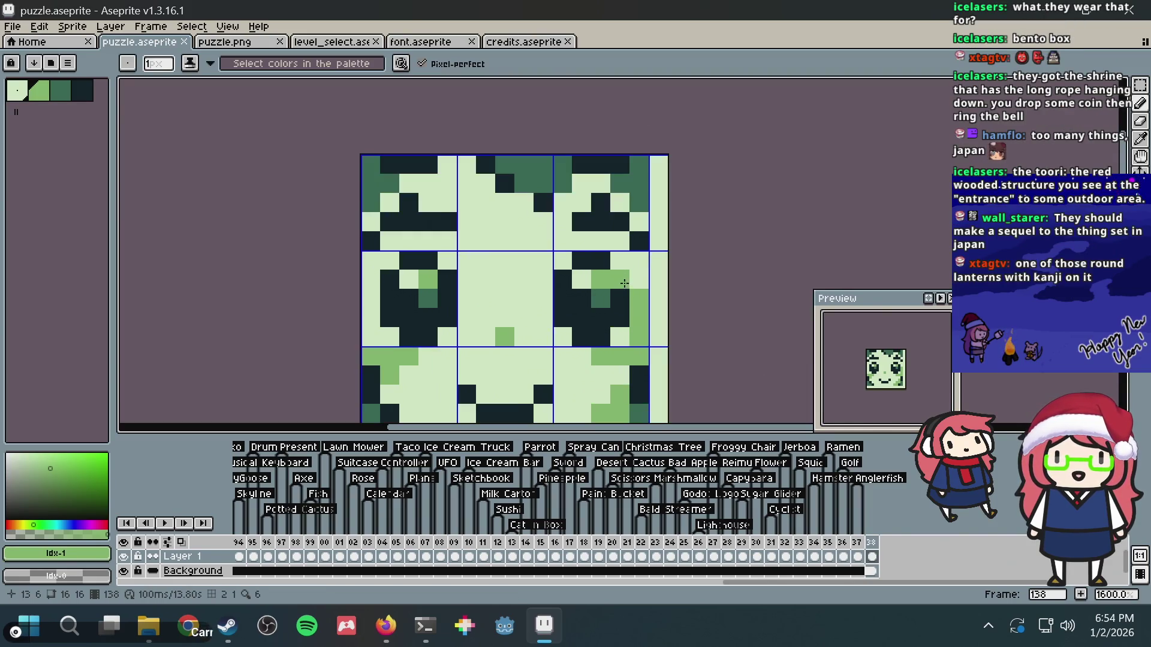
- Try darkening a pixel beside the right eye, undo it, and save puzzle.aseprite
scroll(618, 293, down, 3)
scroll(508, 244, up, 2)
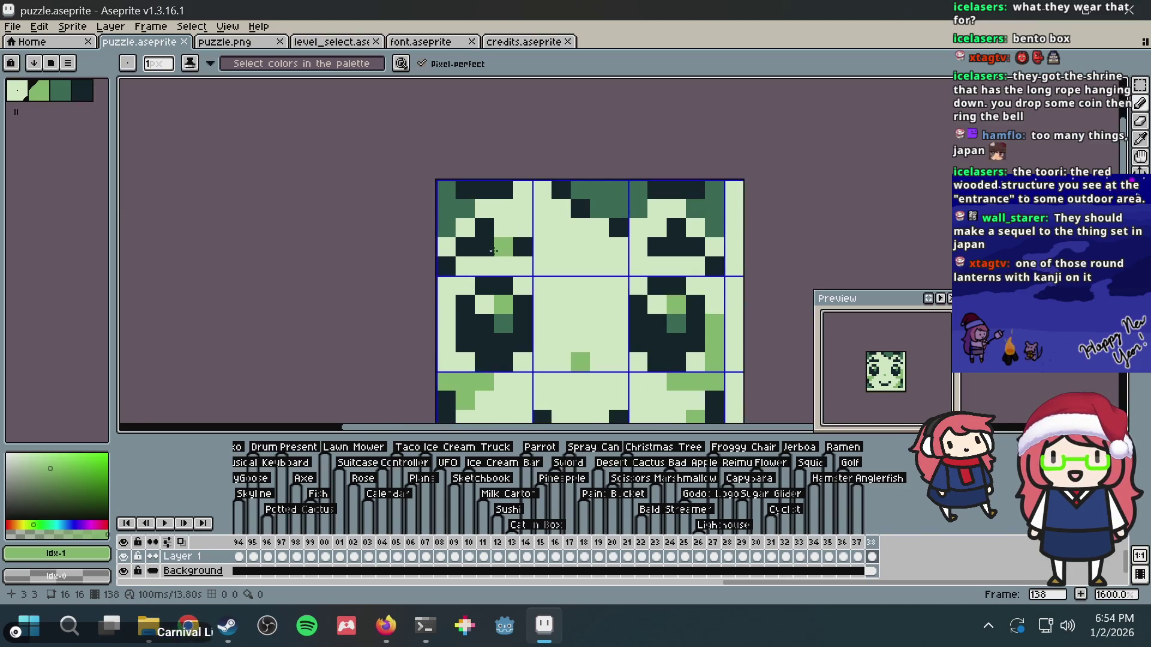
alt+click(472, 239)
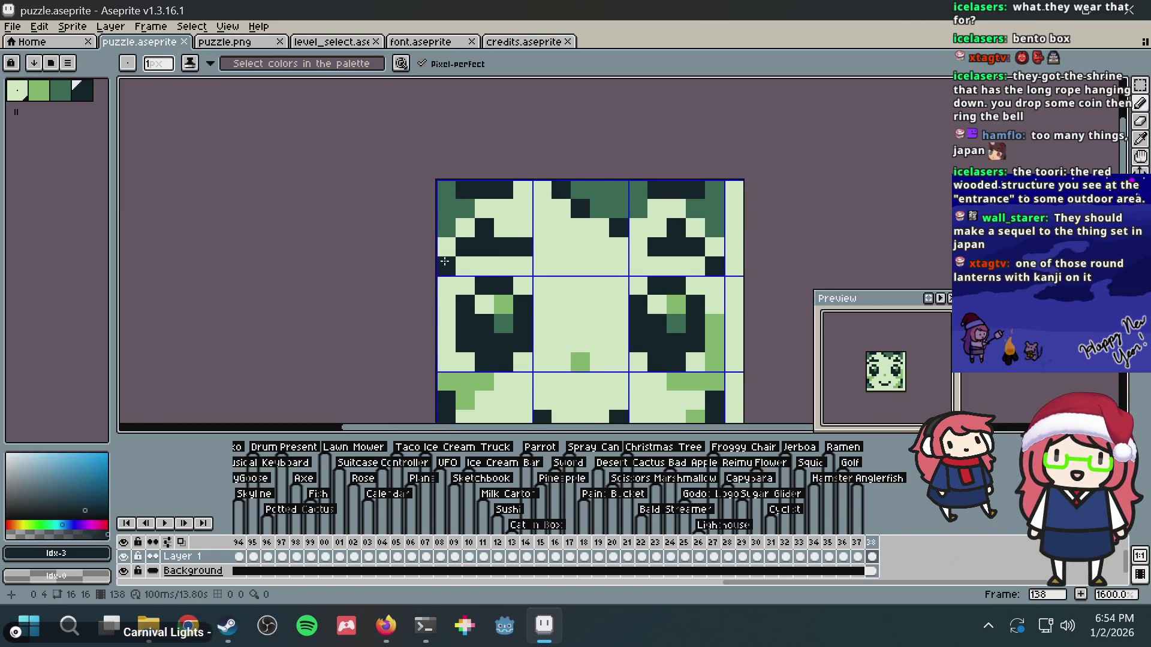
click(726, 268)
key(ctrl+z)
key(ctrl+z)
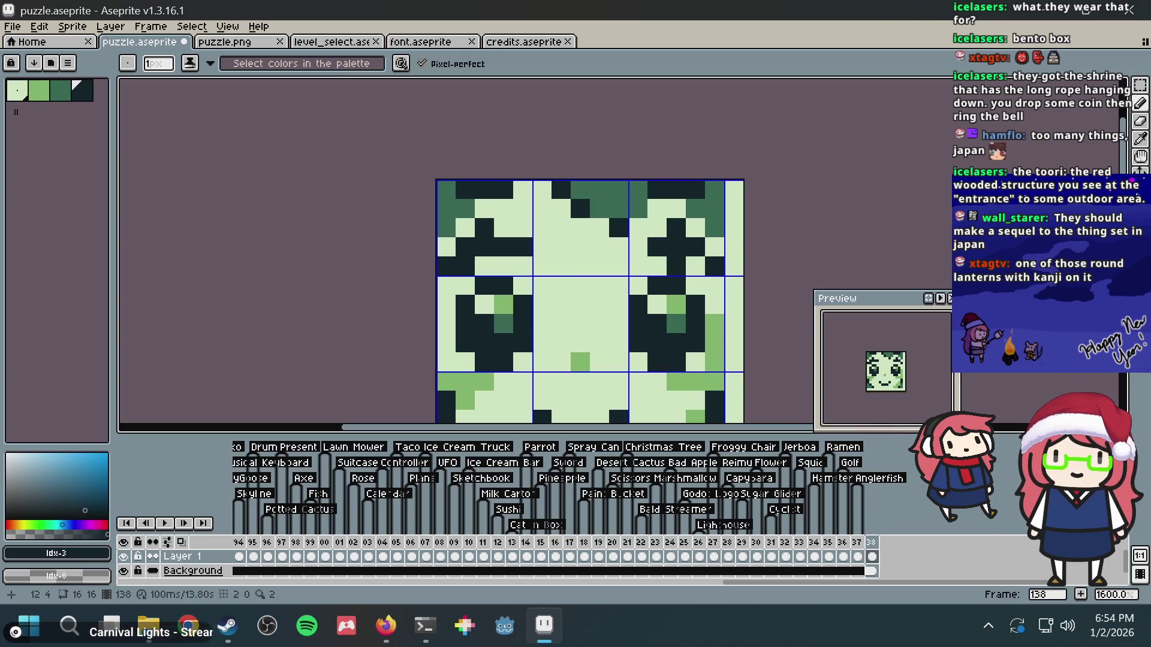
scroll(698, 270, down, 2)
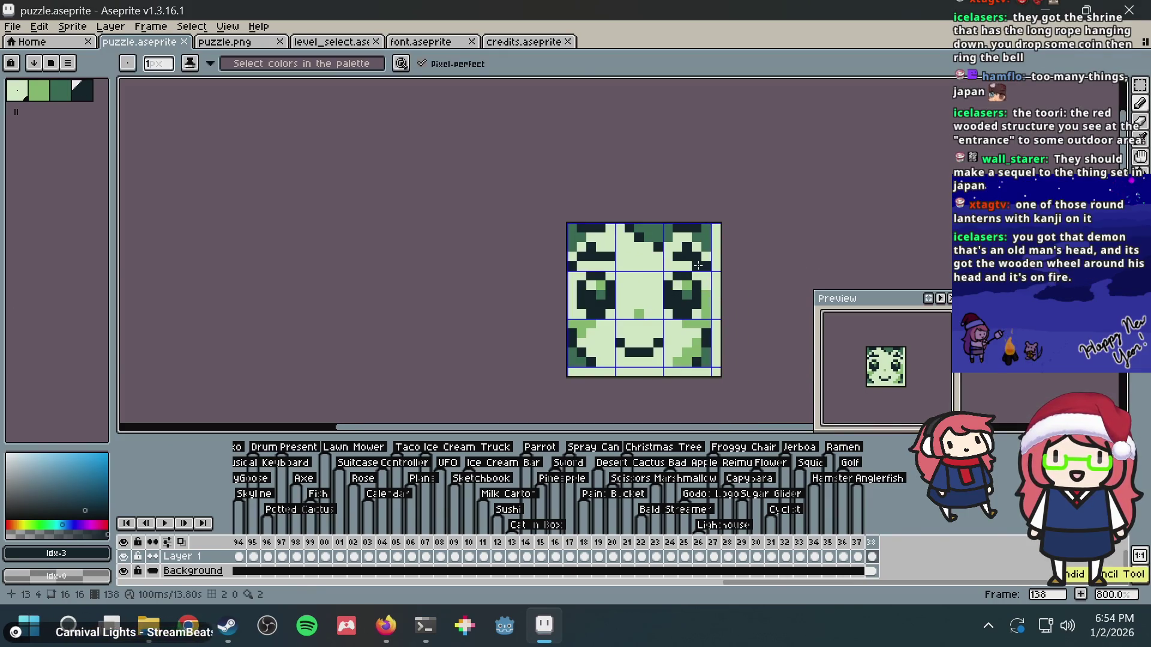
key(ctrl+s)
scroll(676, 270, up, 2)
- Reshape the dark eyelid lines by lightening and darkening pixels in both eye rows
right_click(542, 227)
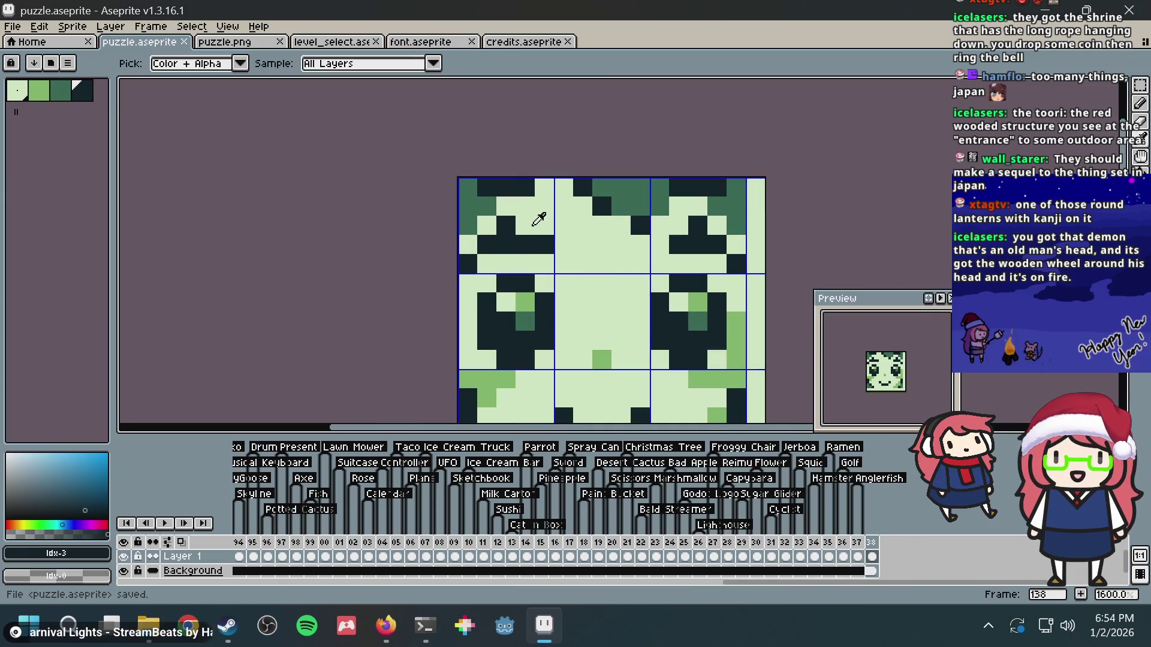
alt+click(524, 225)
click(512, 225)
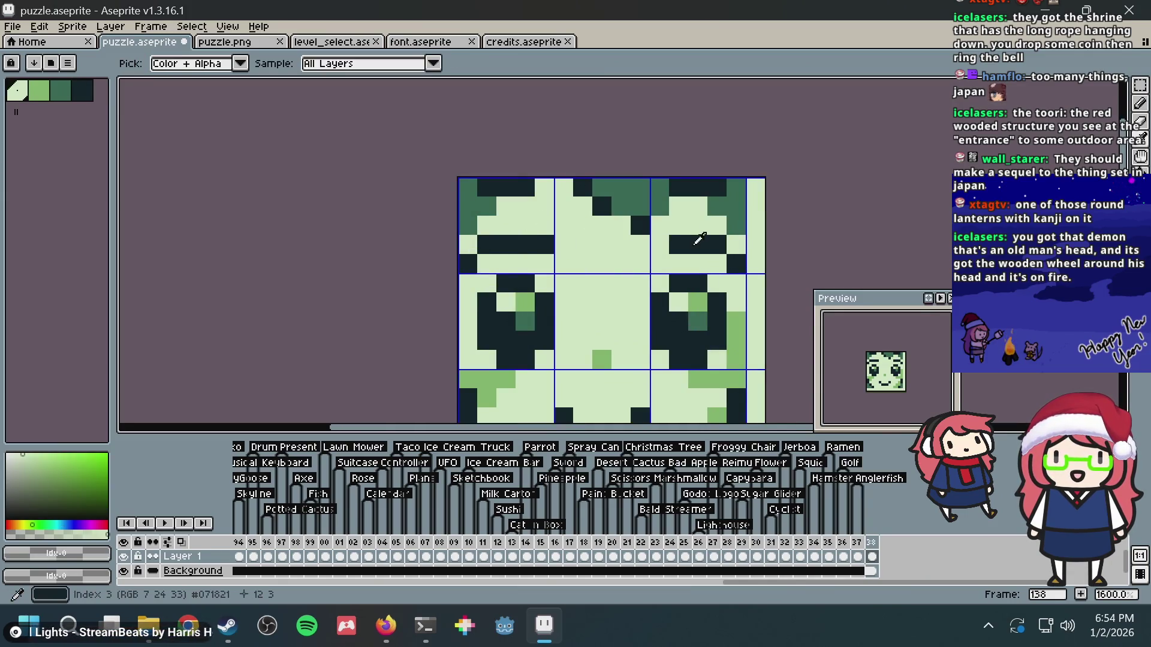
alt+click(689, 242)
click(658, 243)
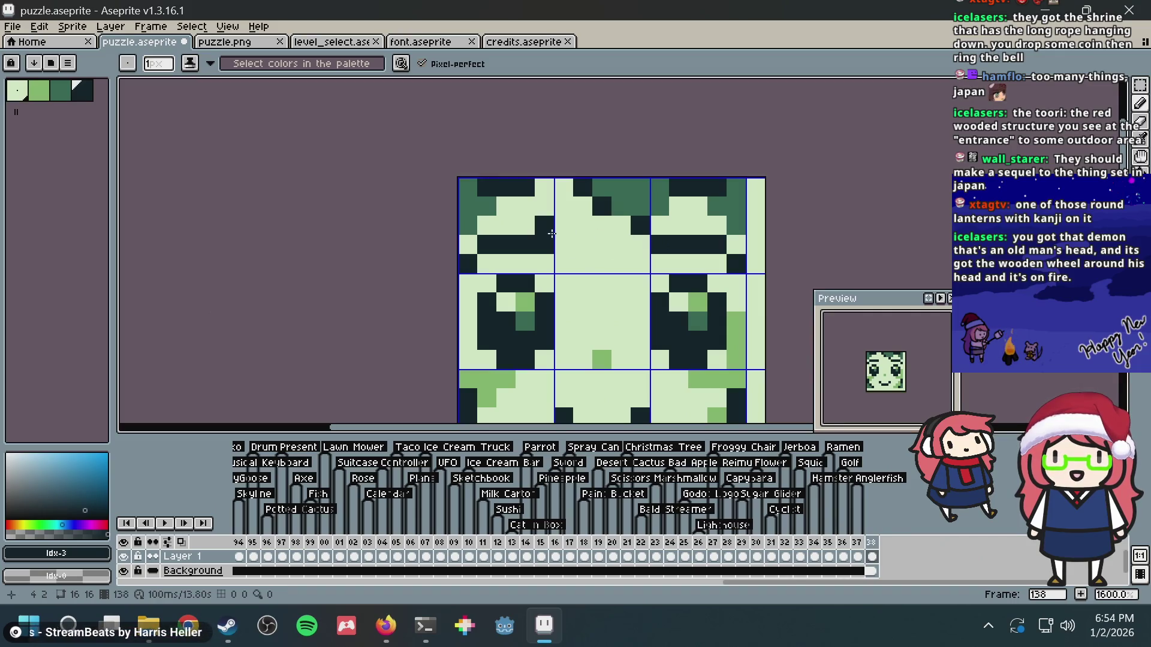
click(525, 225)
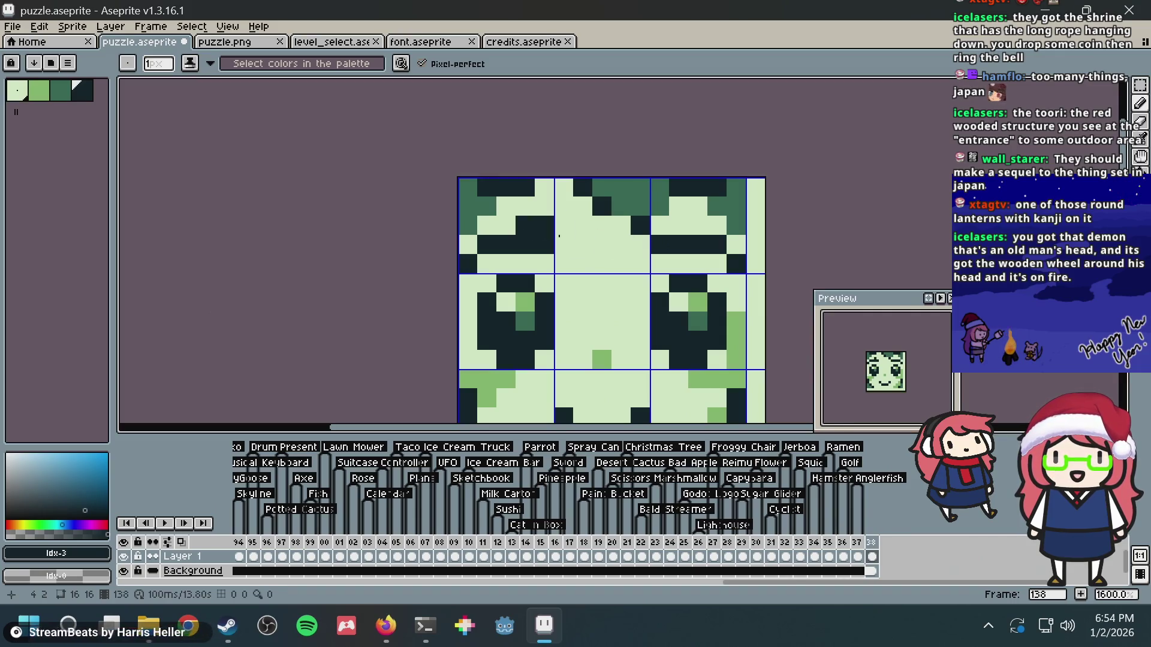
alt+click(677, 223)
click(640, 226)
click(716, 206)
scroll(721, 203, down, 1)
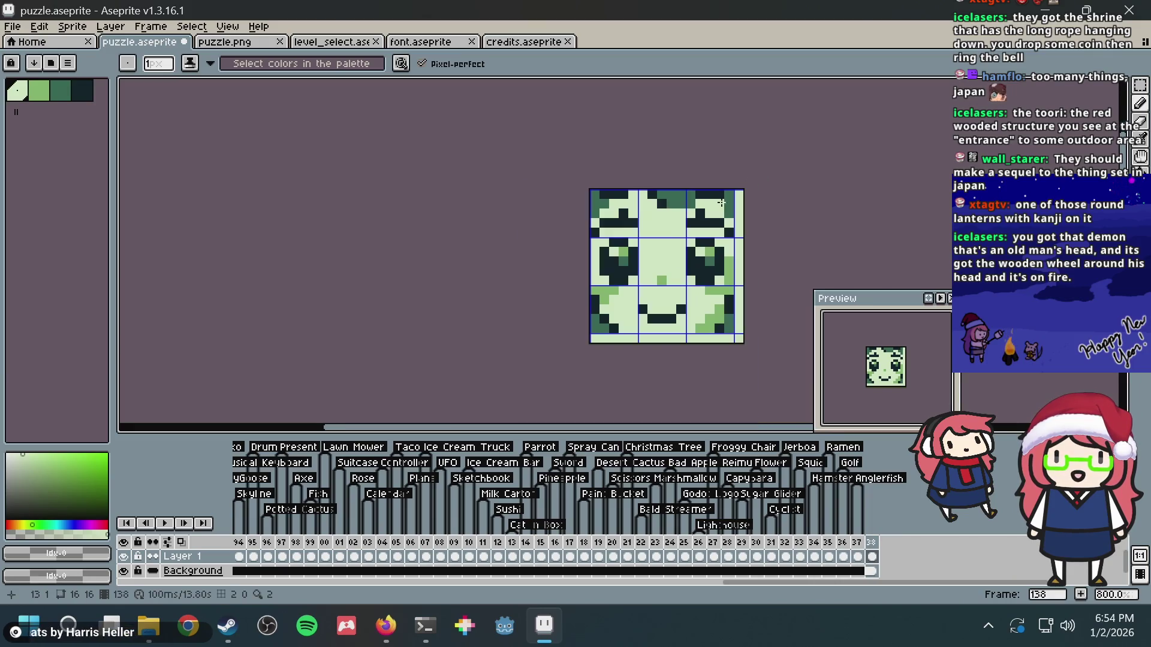
- Save, then paint two pixels right of the right eye in the lightest colour
alt+click(686, 192)
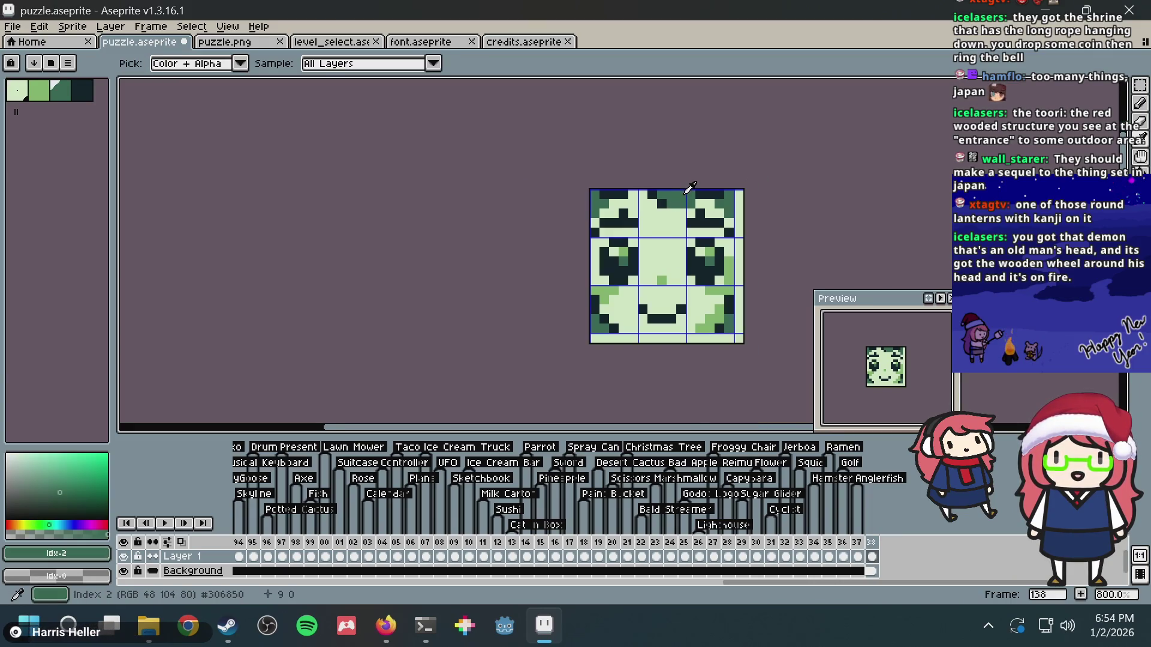
alt+click(733, 277)
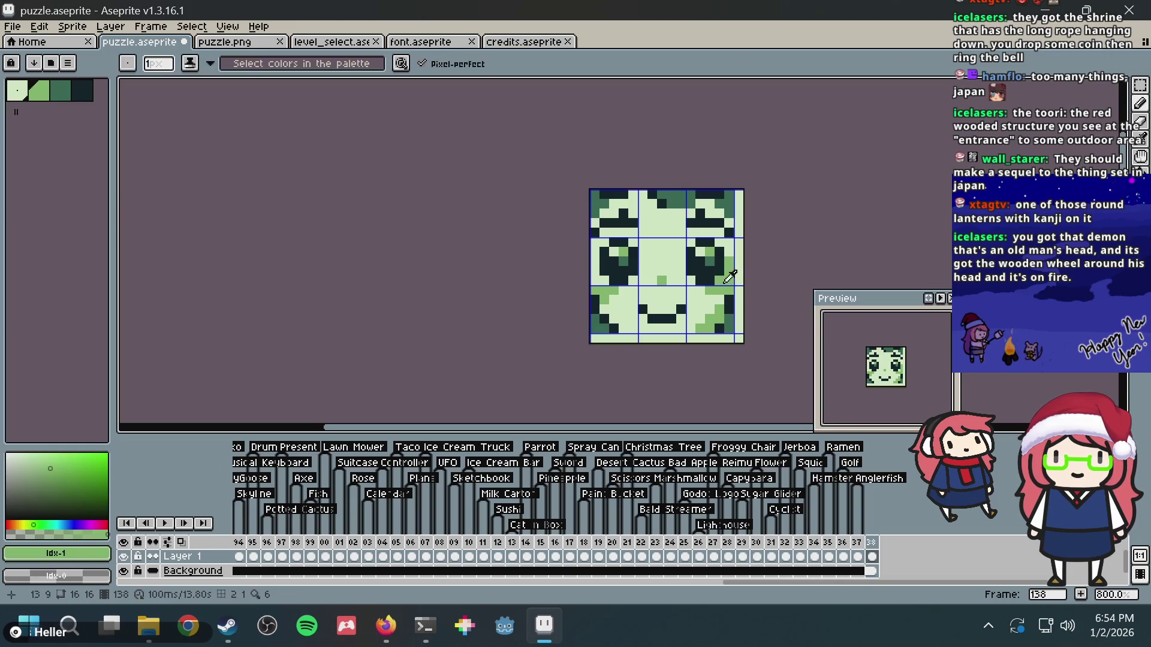
key(ctrl+s)
scroll(721, 282, up, 1)
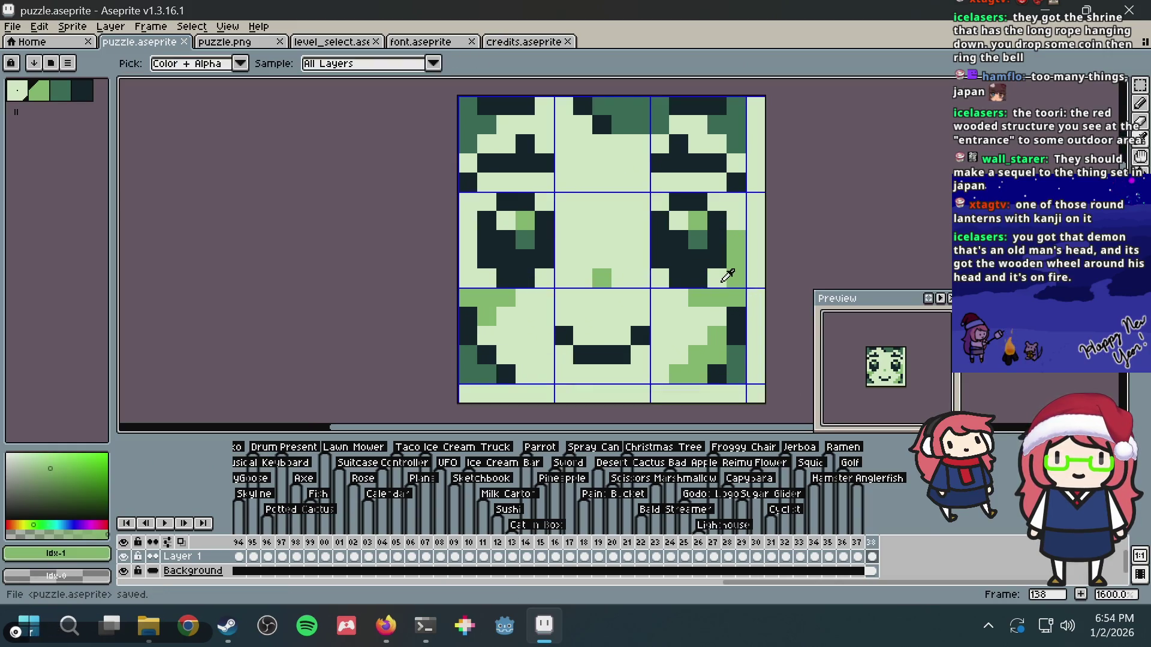
alt+click(725, 271)
drag(729, 276, 738, 252)
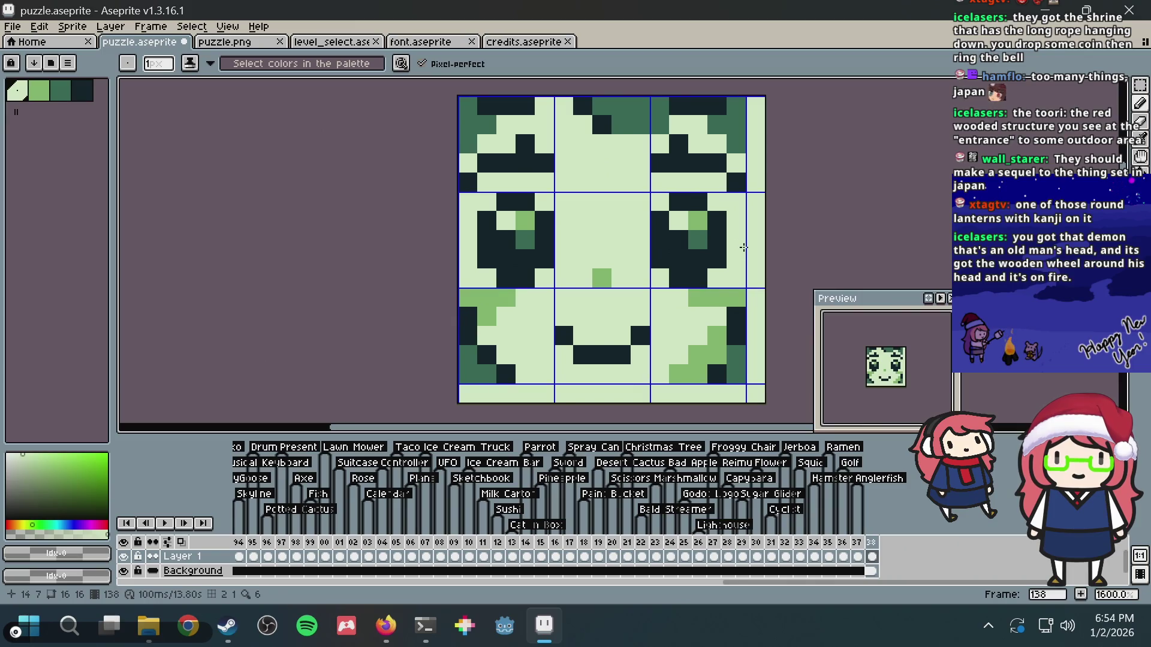
- Remove the medium-green pixels right of the right eye with the lightest colour and save
alt+click(722, 298)
click(752, 263)
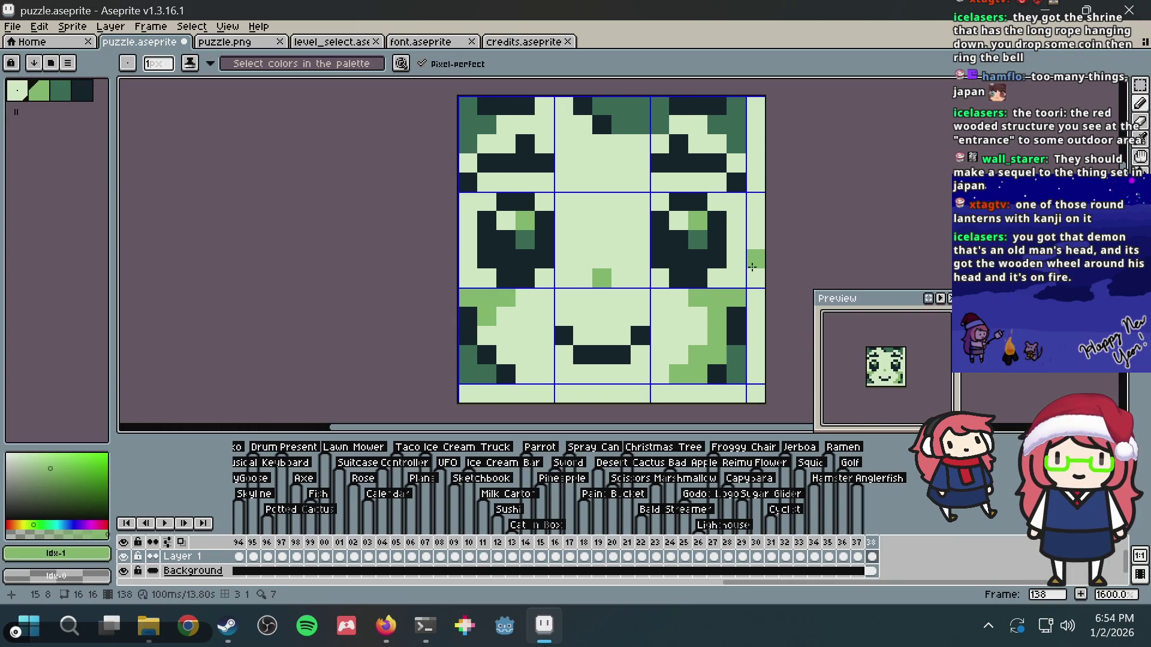
key(ctrl+z)
key(ctrl+z)
key(ctrl+z)
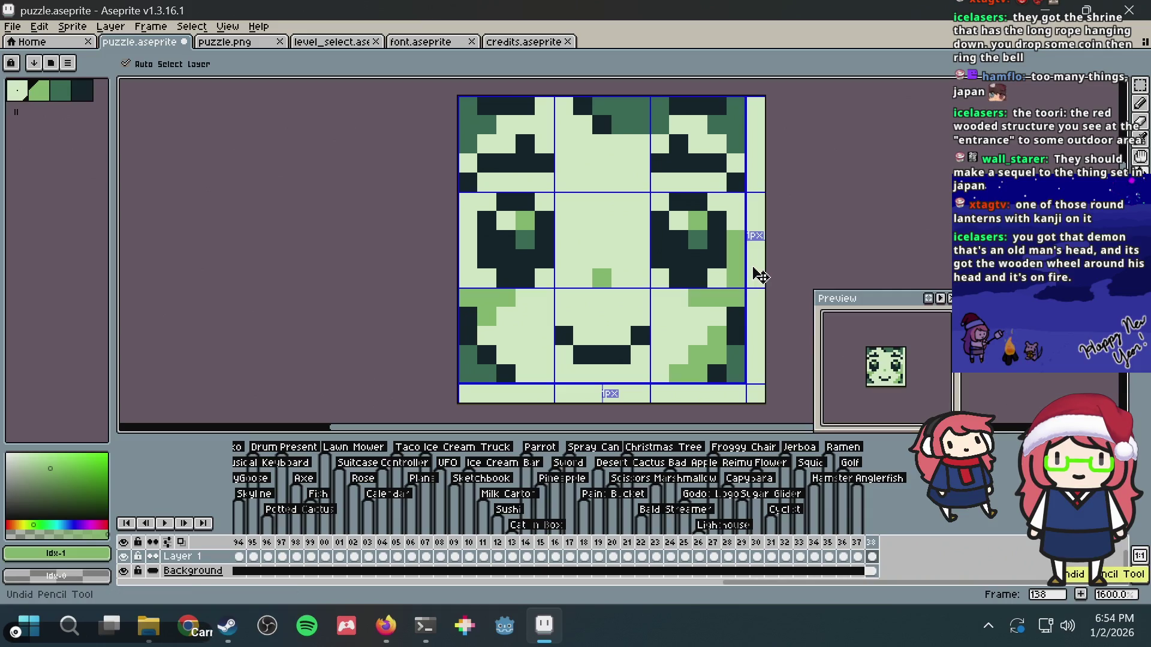
alt+click(734, 219)
drag(736, 235, 730, 266)
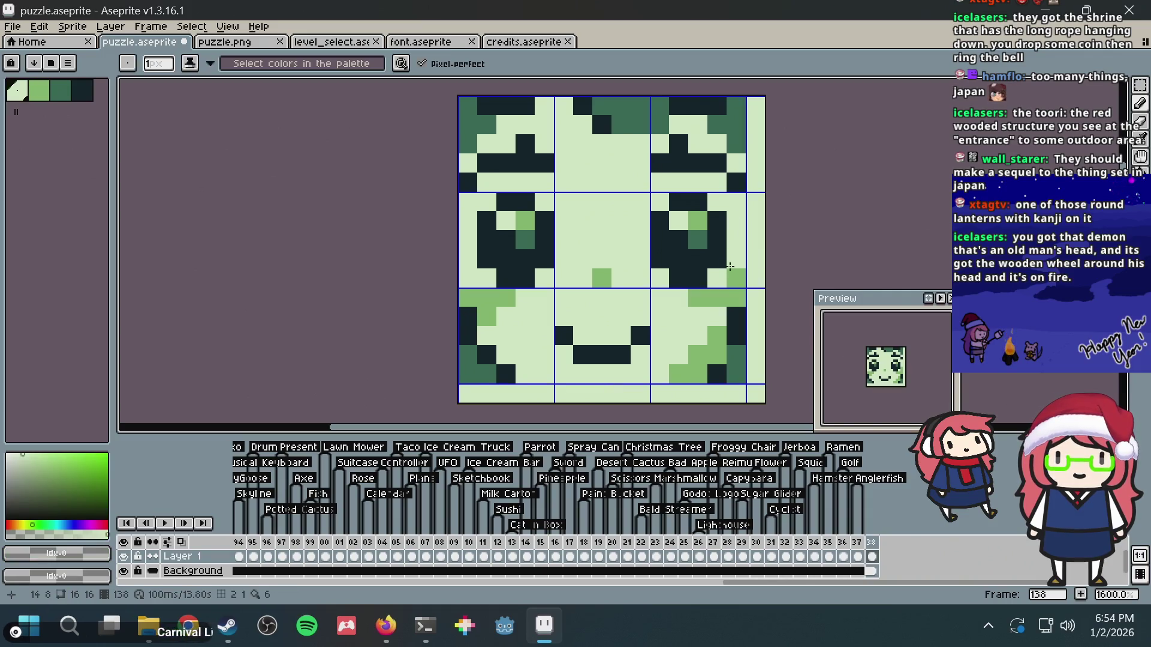
key(ctrl+s)
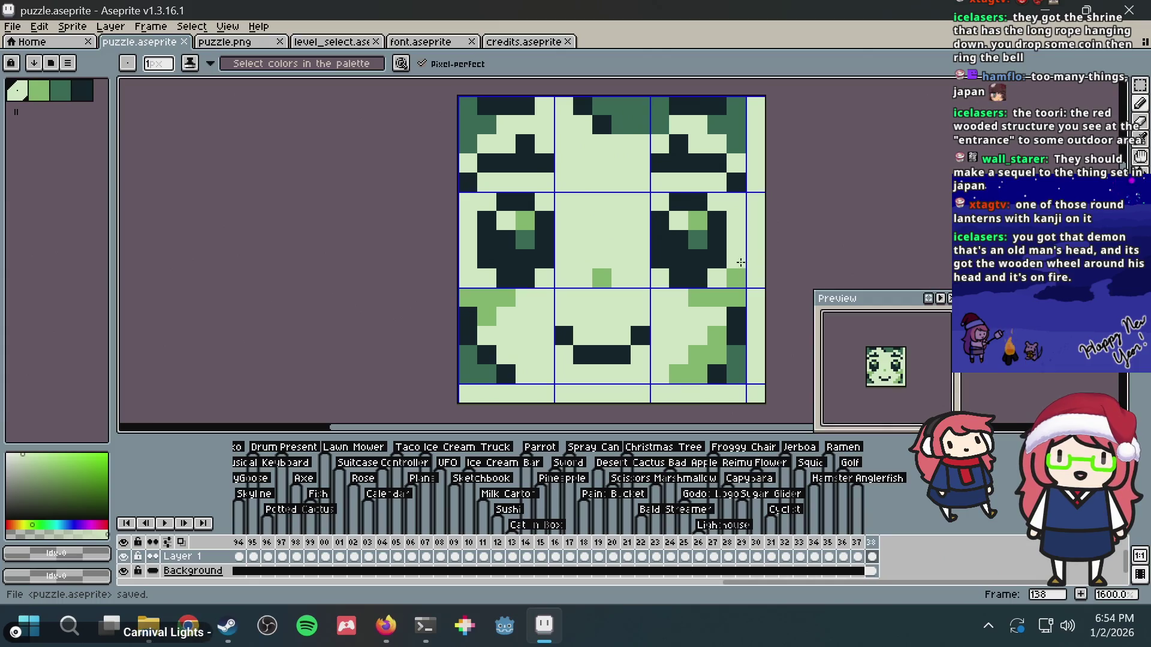
key(ctrl+s)
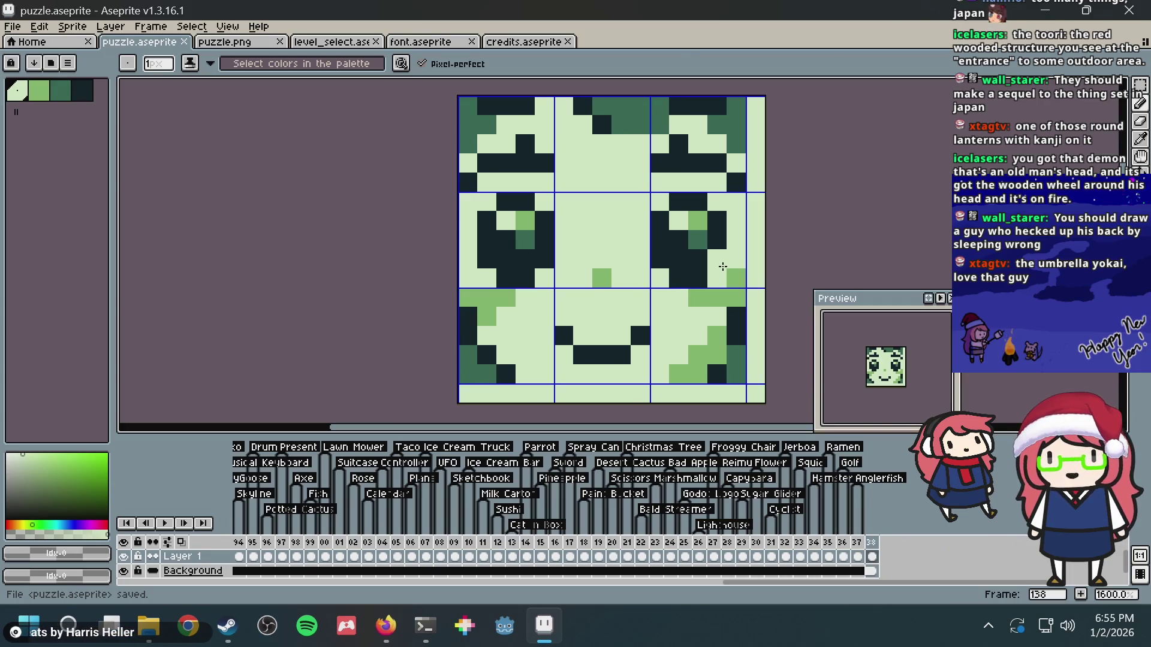
- Darken a pixel below the right eye and add medium-green pixels at both eye-row ends
click(722, 266)
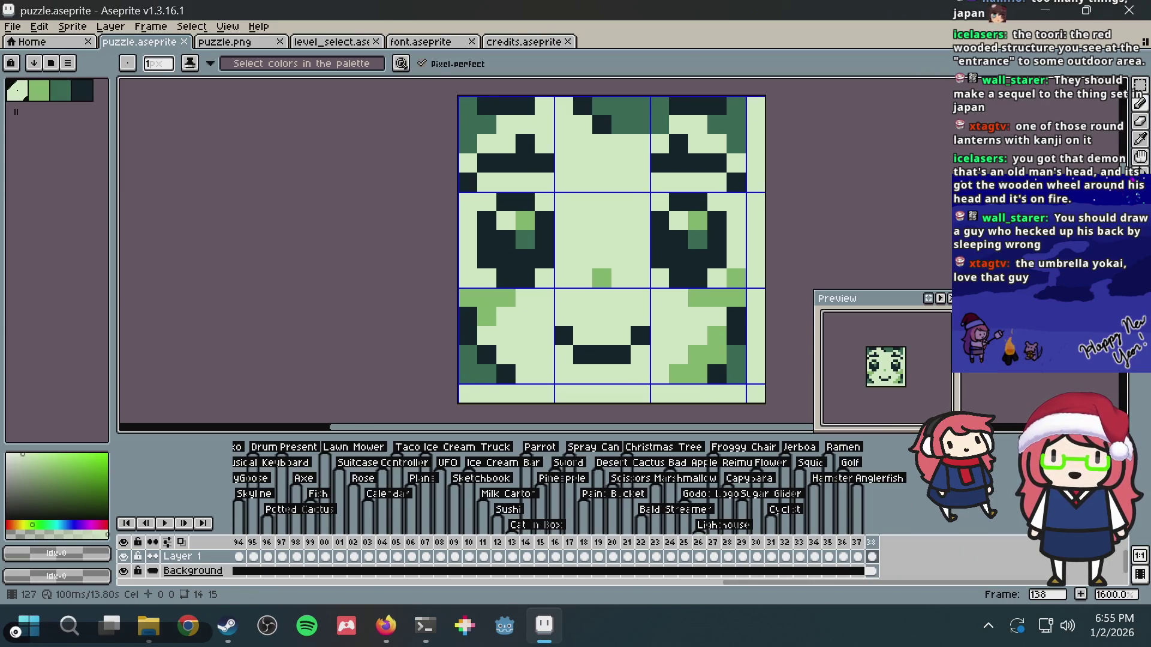
key(ctrl+s)
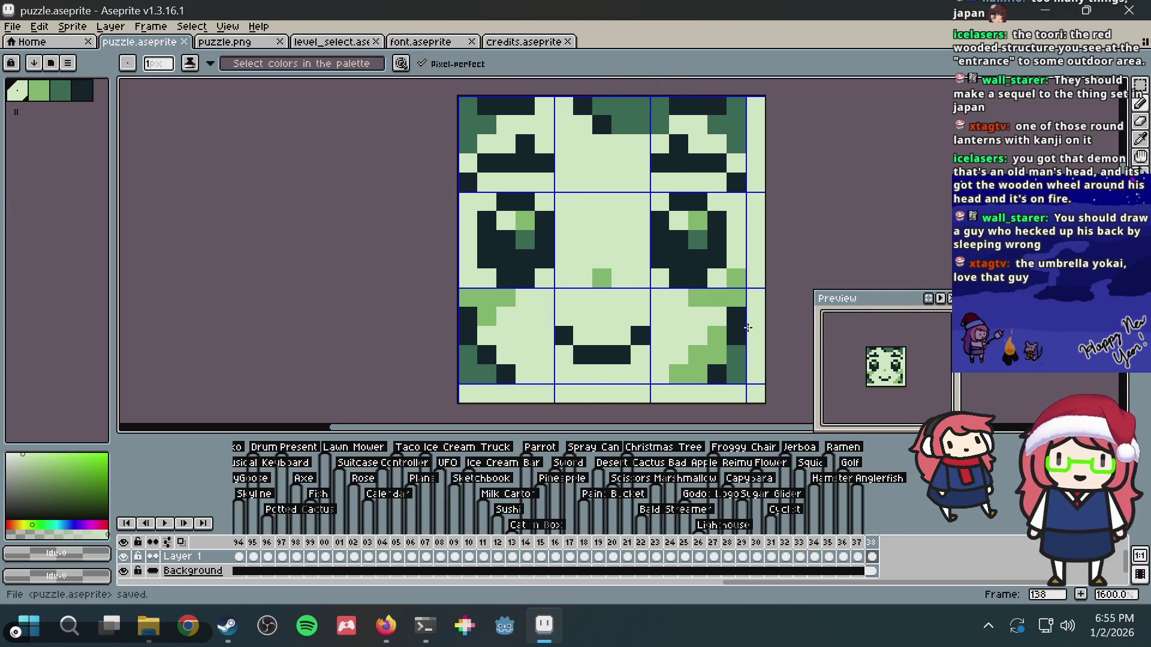
scroll(709, 273, down, 1)
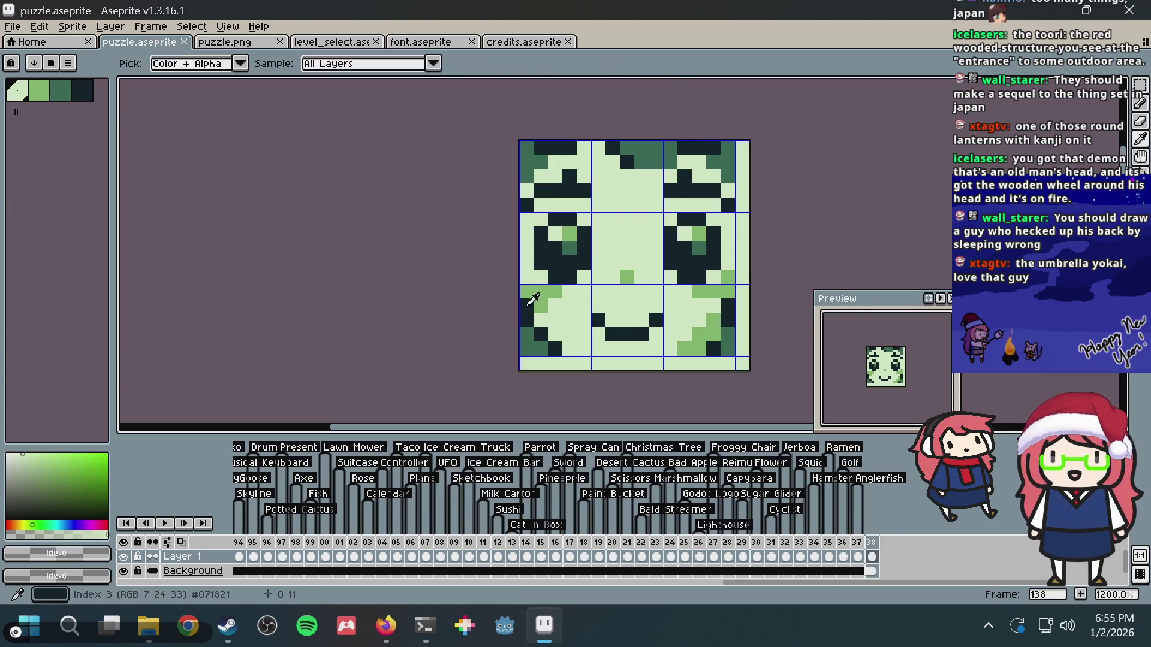
alt+click(545, 291)
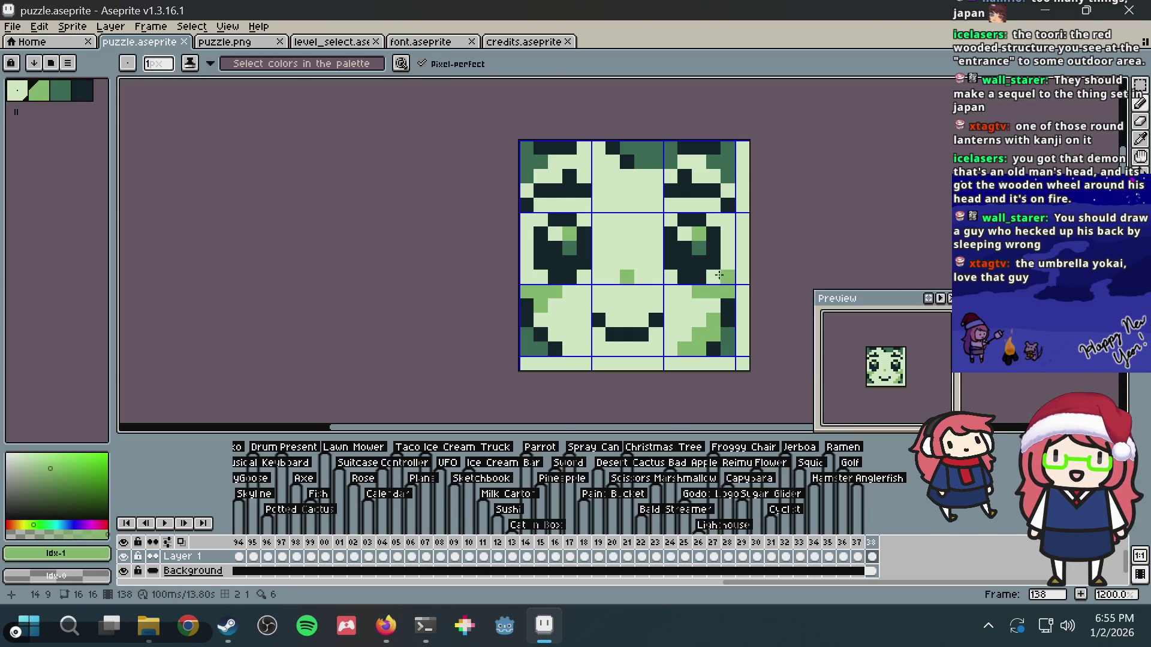
click(719, 276)
click(526, 276)
key(v)
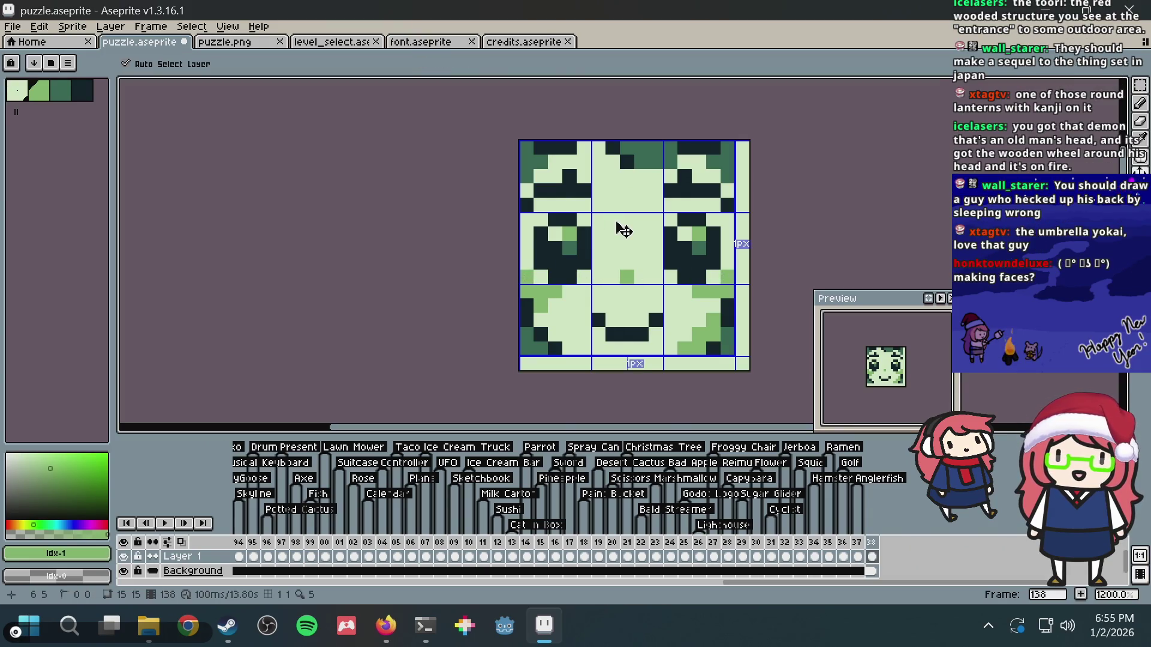
key(b)
scroll(576, 228, up, 1)
- Paint medium-green bands under the left and right eye lines and save puzzle.aseprite
click(574, 179)
scroll(567, 229, up, 2)
key(ctrl+s)
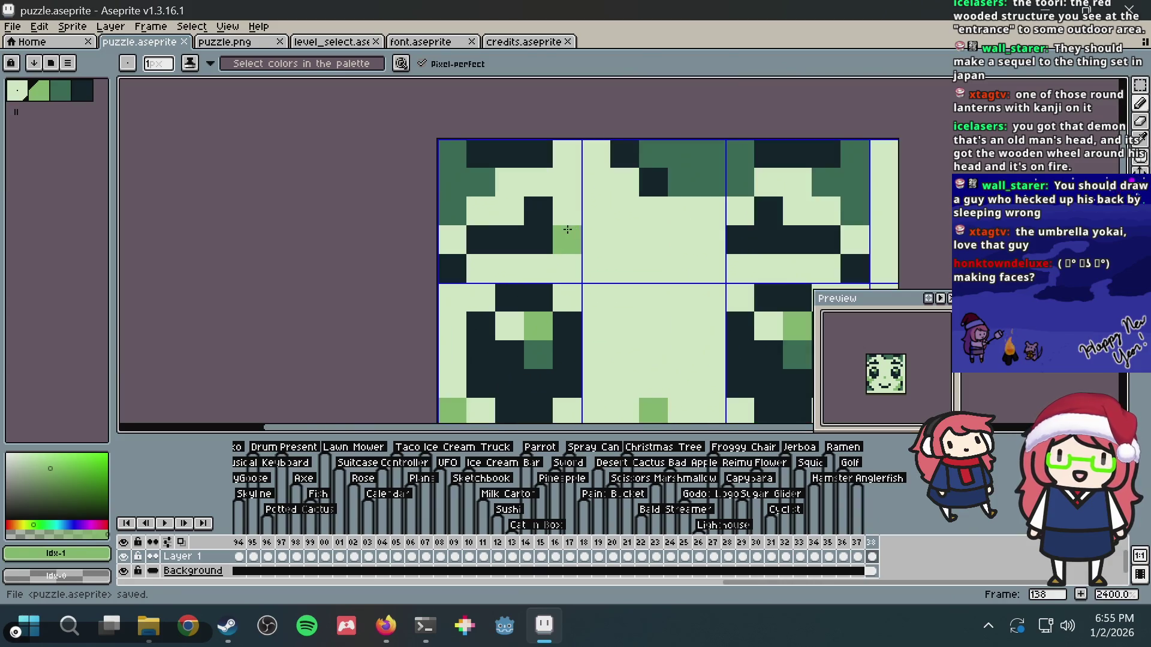
drag(480, 270, 566, 270)
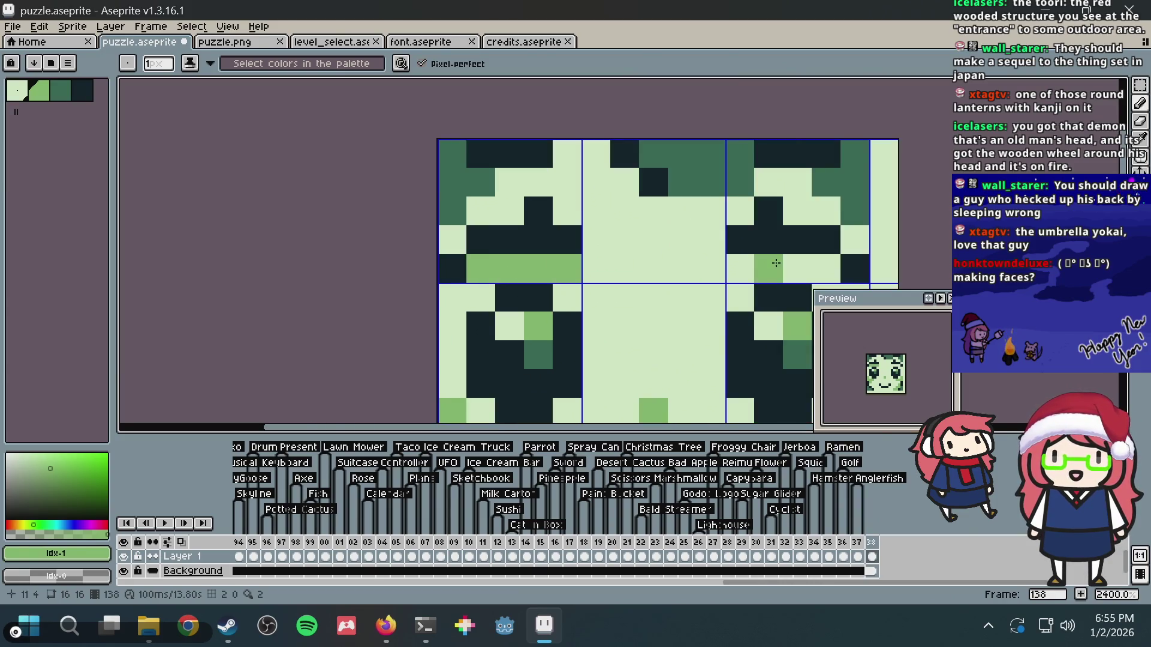
click(798, 269)
drag(773, 269, 736, 243)
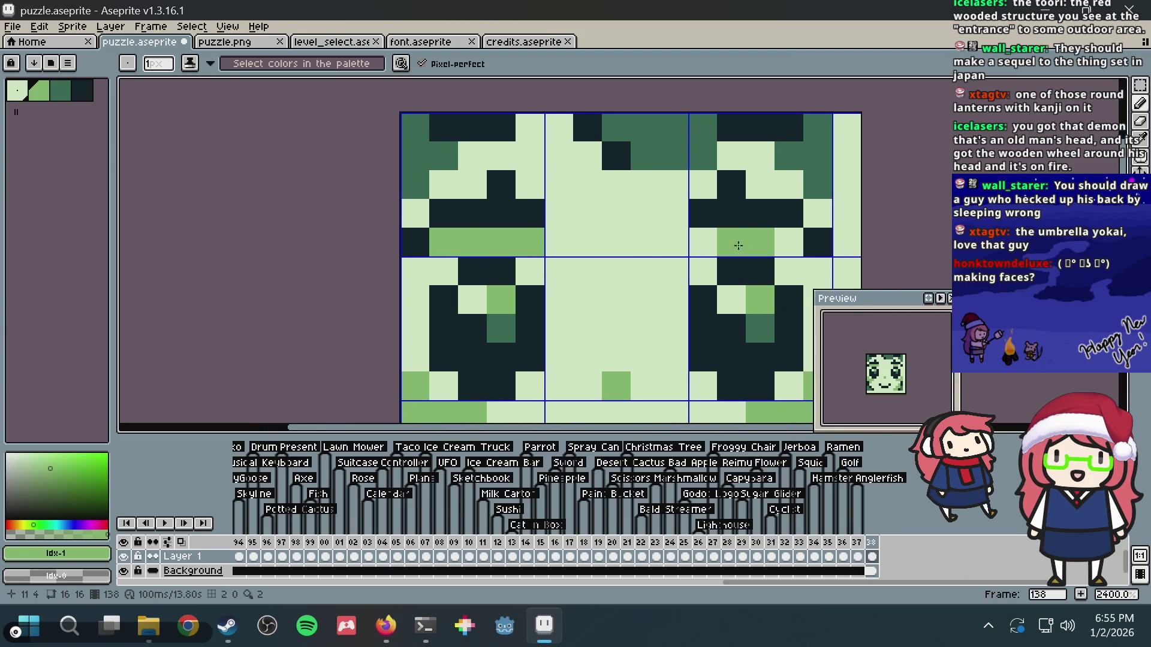
click(708, 242)
click(789, 243)
click(793, 258)
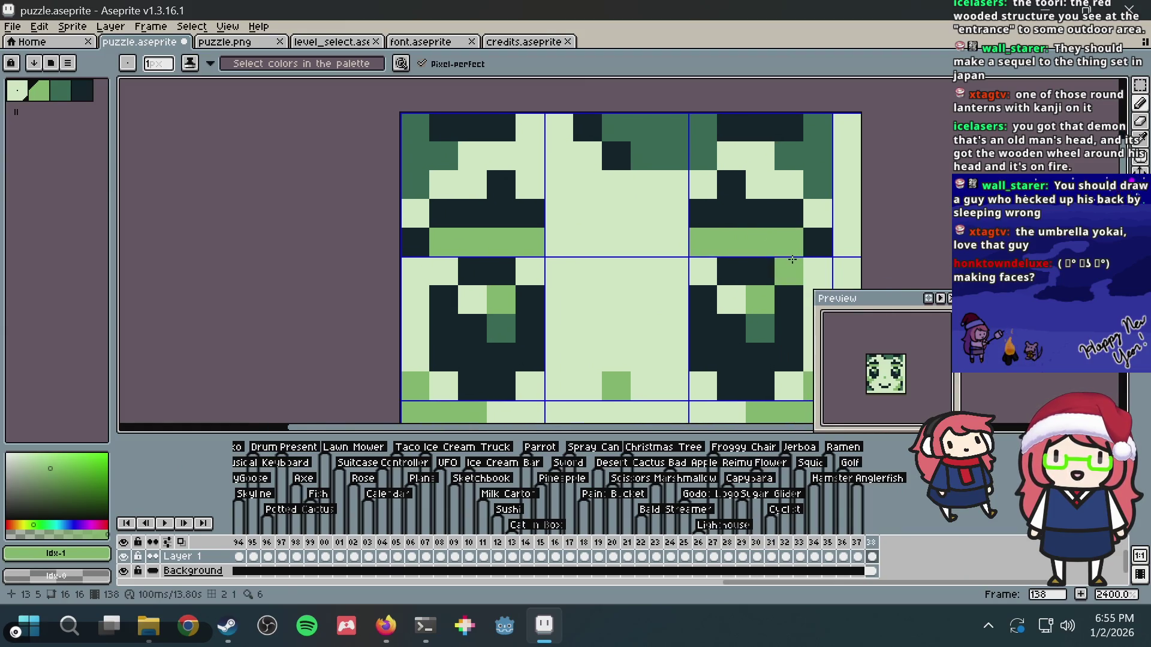
click(817, 269)
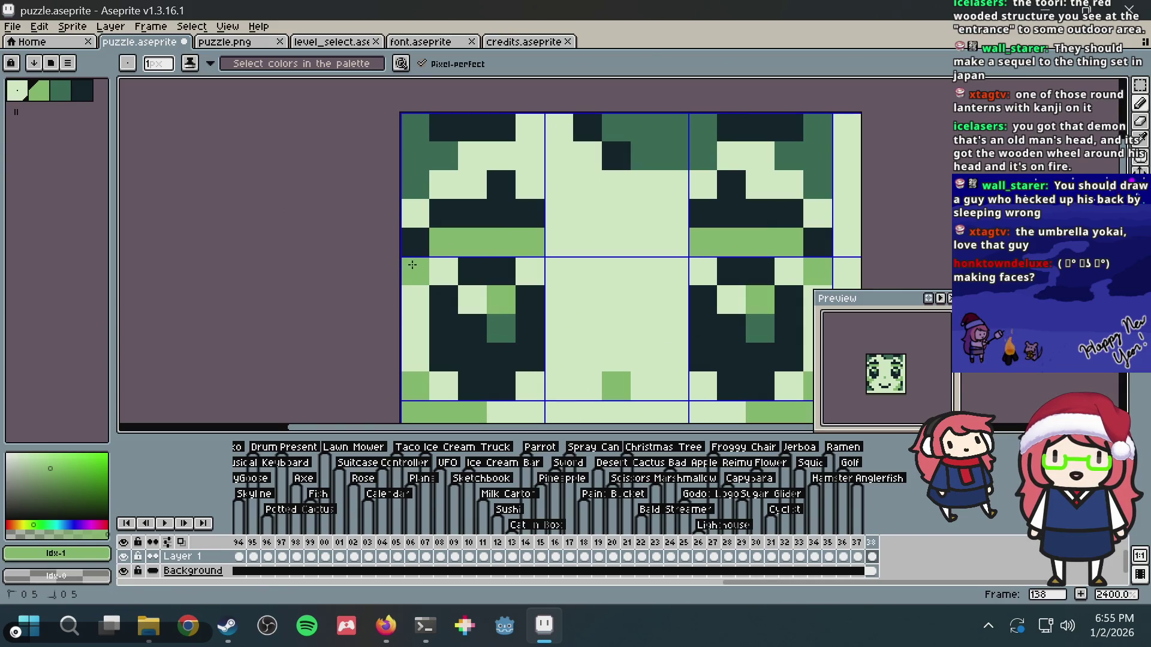
scroll(659, 216, down, 8)
key(ctrl+s)
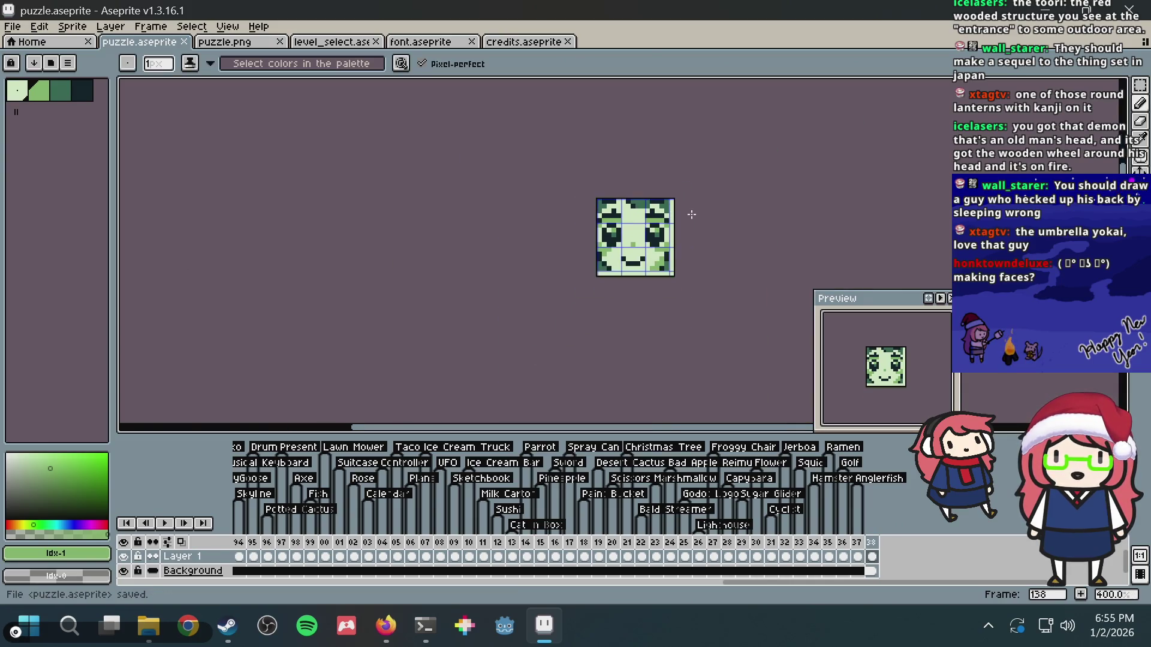
- Zoom out to review the whole sprite and save puzzle.aseprite once more
scroll(693, 215, down, 2)
scroll(688, 220, up, 12)
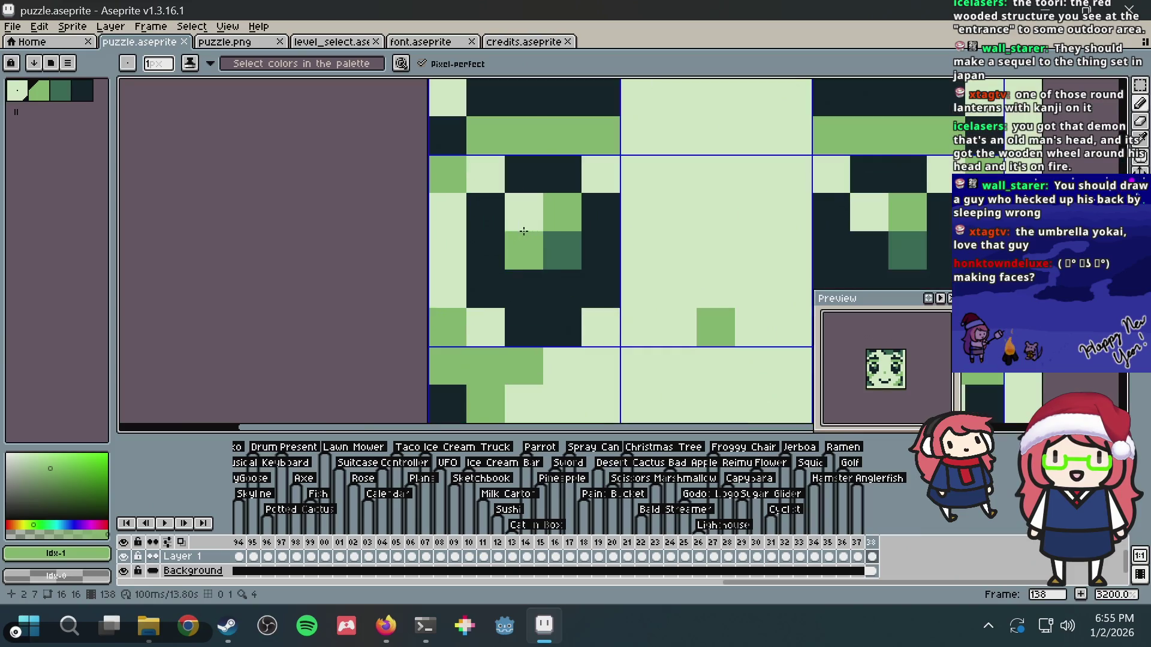
click(539, 195)
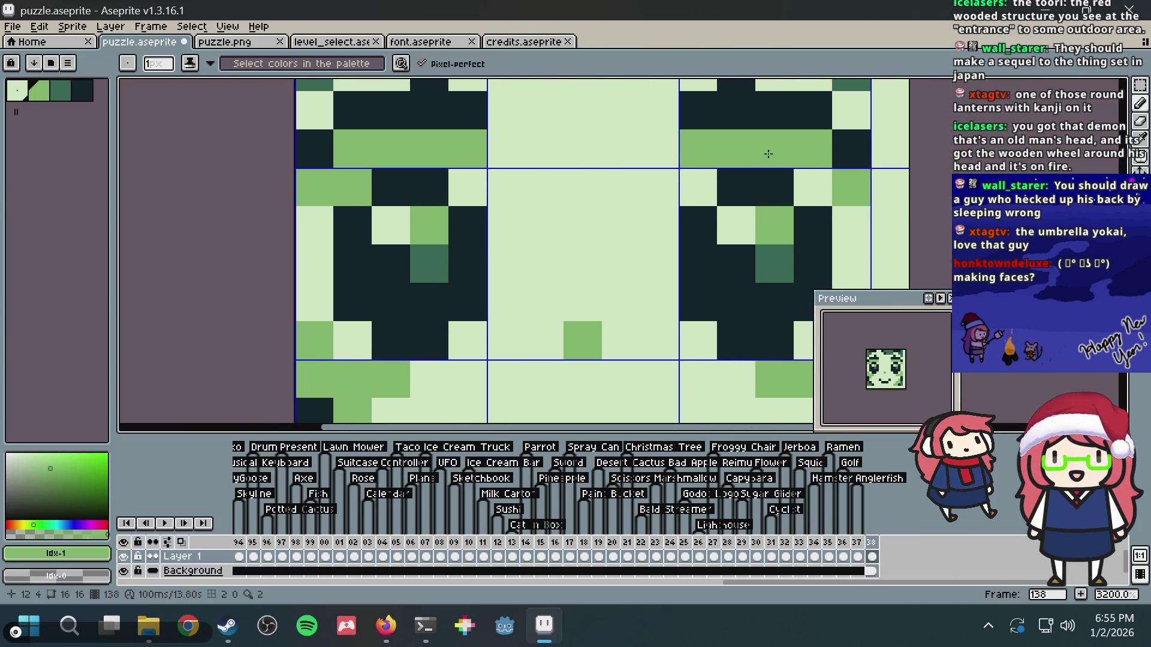
scroll(650, 181, down, 8)
scroll(650, 181, down, 1)
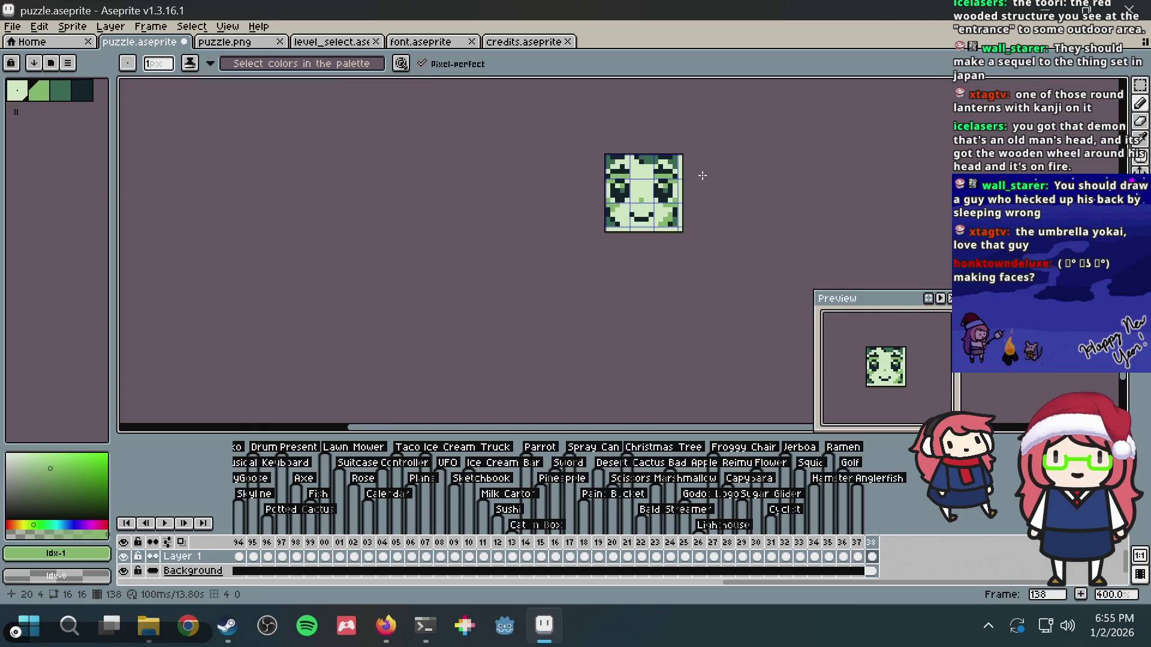
scroll(701, 176, down, 3)
scroll(708, 182, up, 3)
key(v)
key(ctrl+s)
key(b)
scroll(712, 188, up, 8)
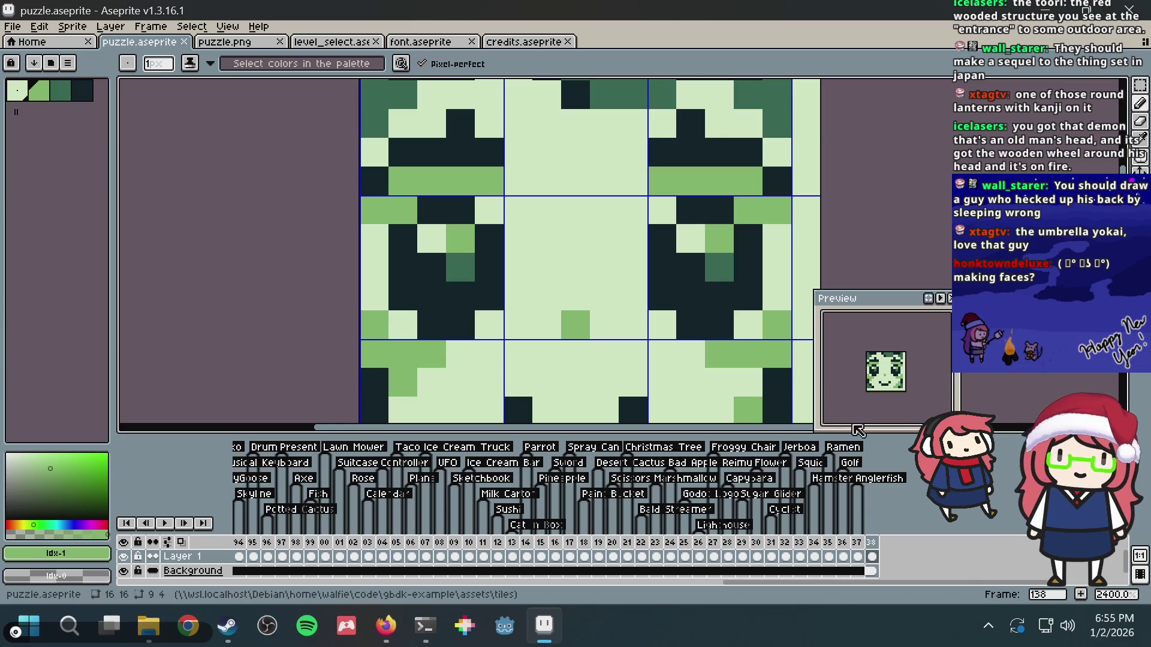
- Tag frame 138 as 'Anime Face'
right_click(872, 544)
click(897, 545)
text(Anime Face)
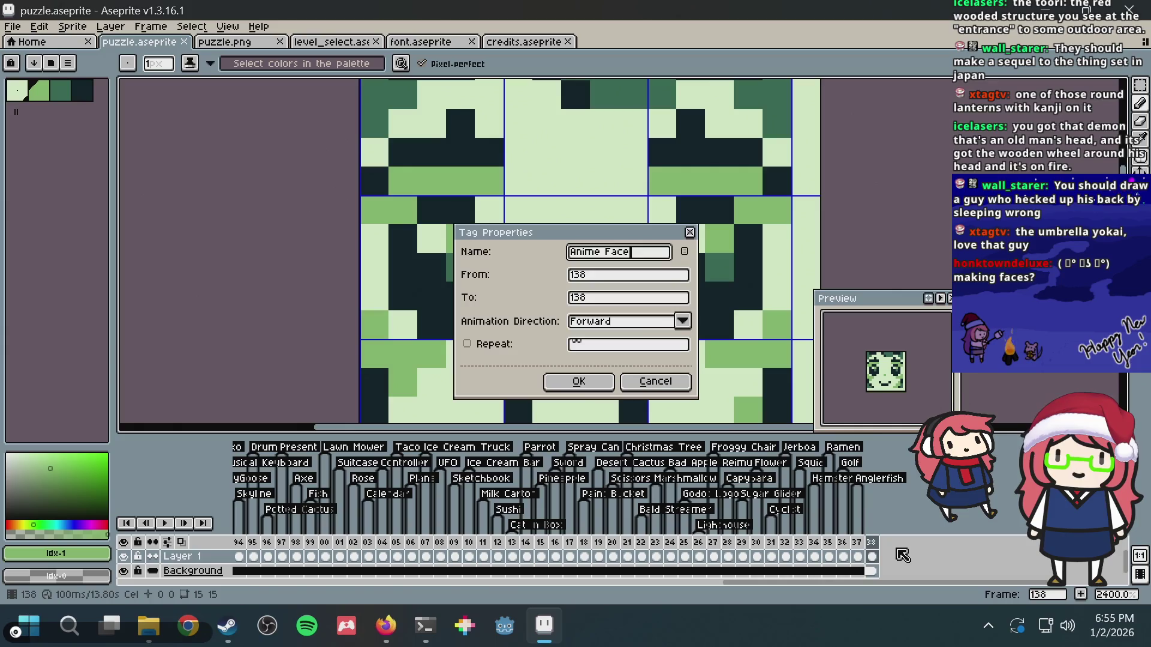
key(Return)
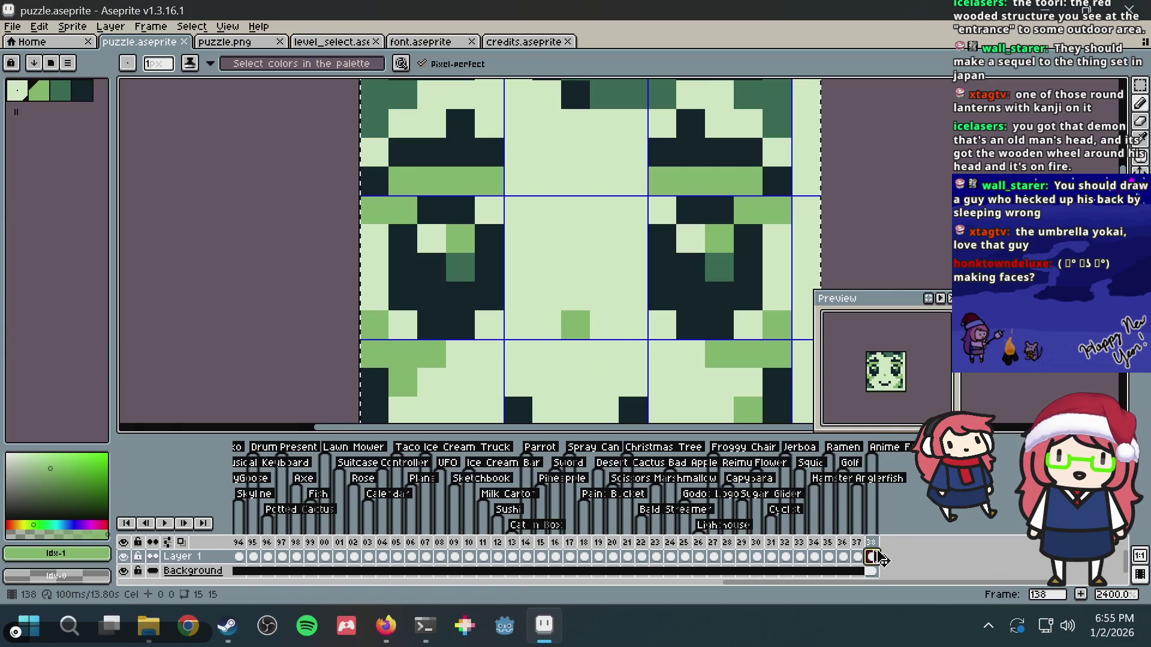
- Save the face into puzzle.png and switch over to Firefox
key(v)
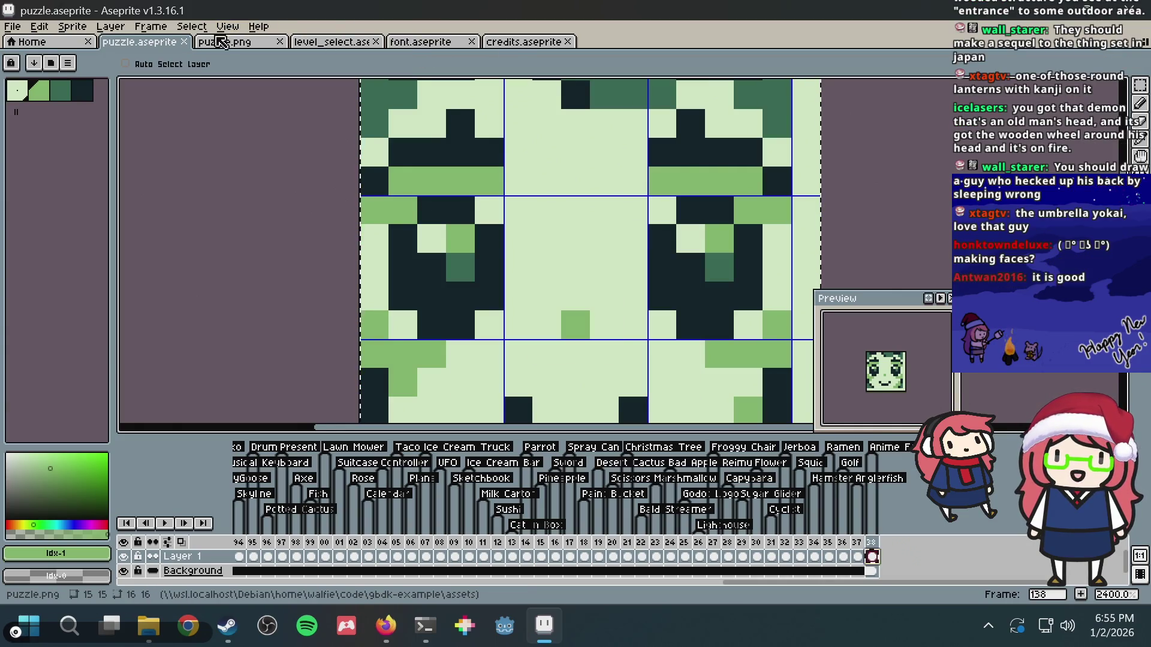
click(222, 41)
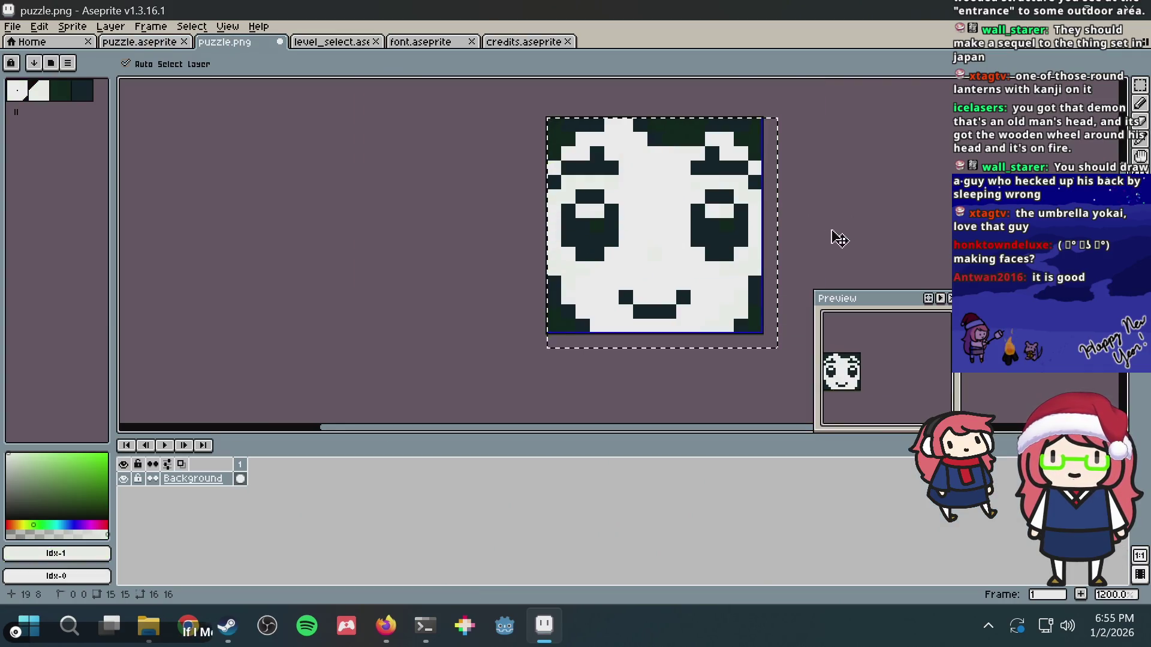
key(b)
scroll(836, 198, down, 5)
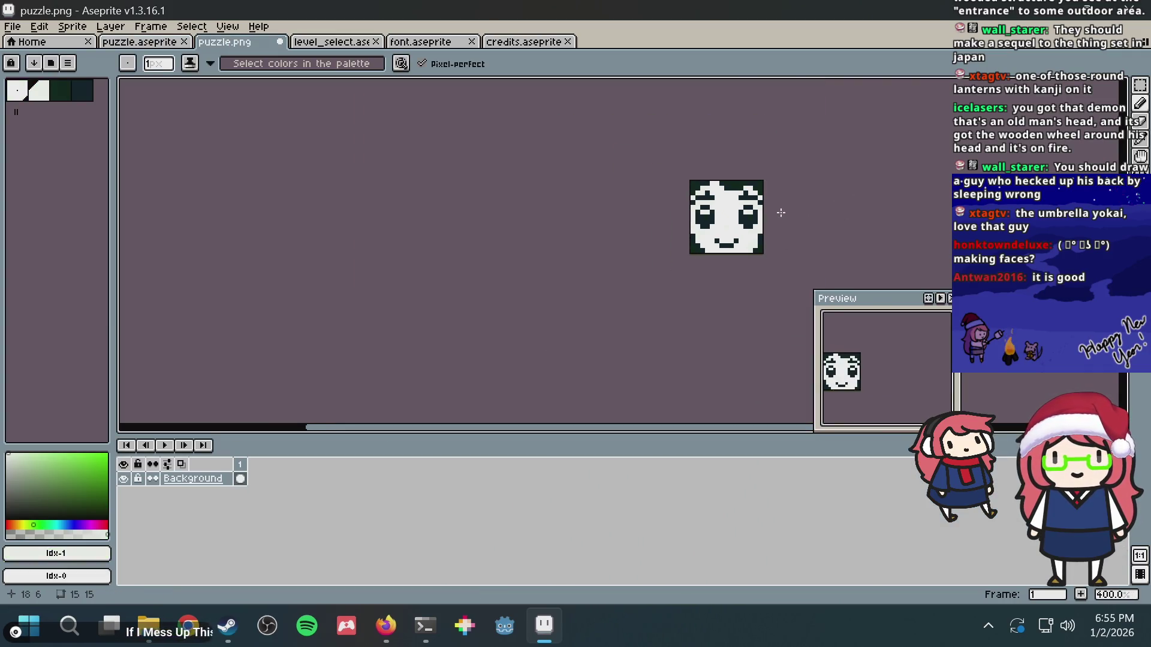
scroll(781, 213, down, 3)
scroll(781, 213, up, 2)
key(ctrl+s)
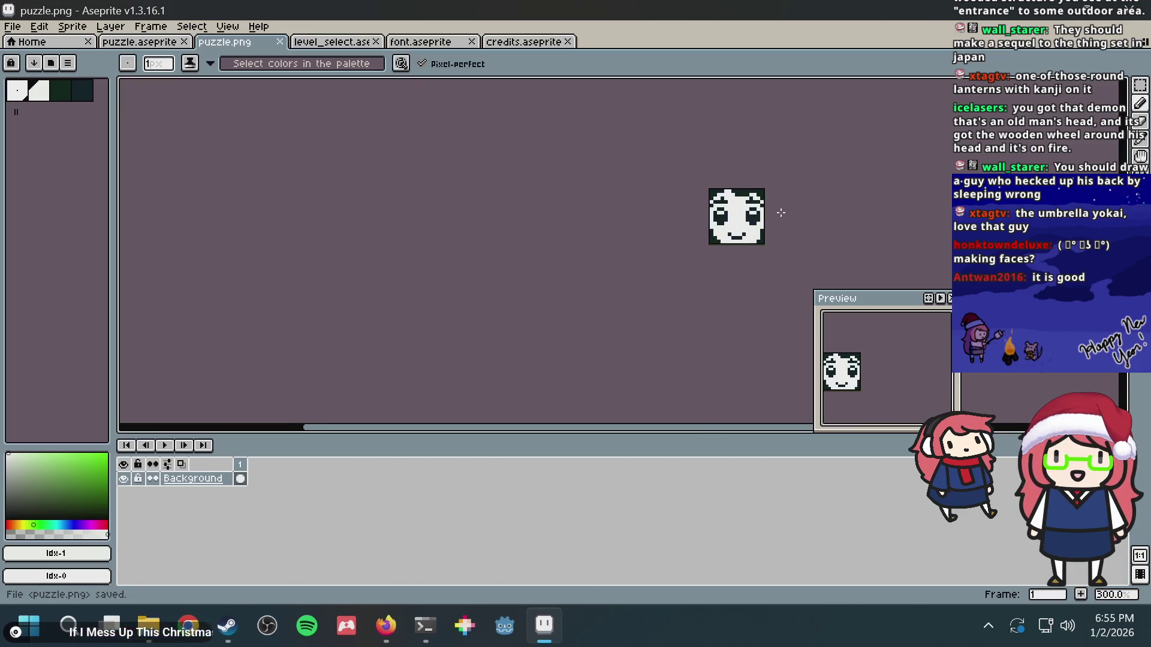
scroll(781, 213, up, 1)
key(alt+Tab)
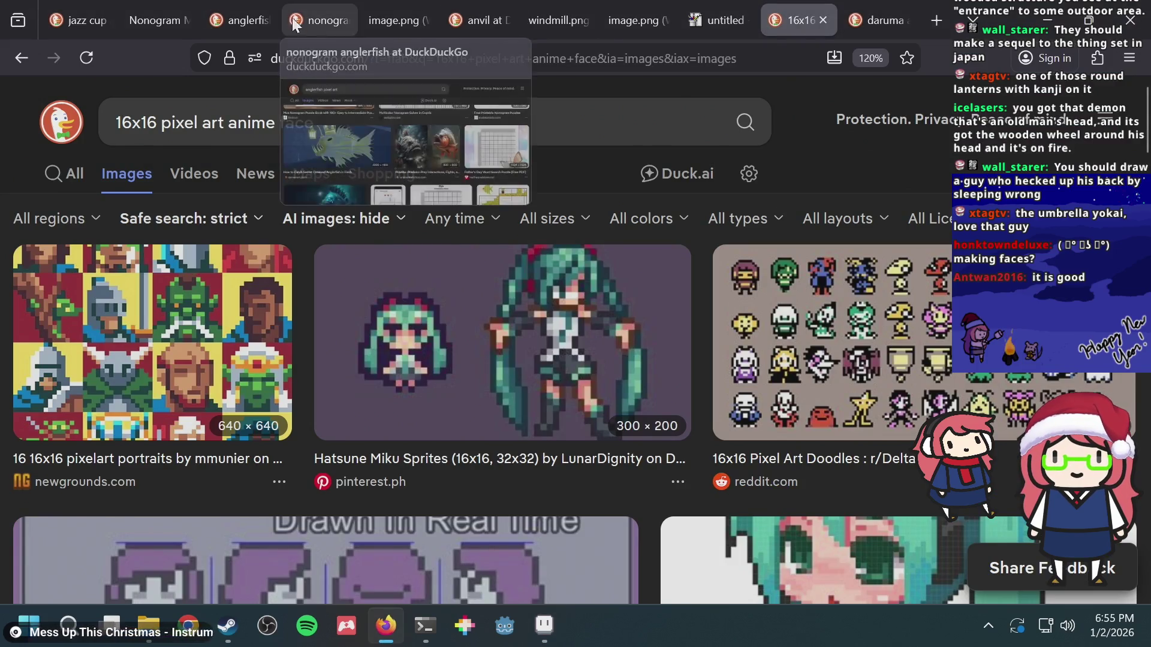
- Generate a Nonogram Maker puzzle from the puzzle.png face image
click(146, 13)
click(514, 110)
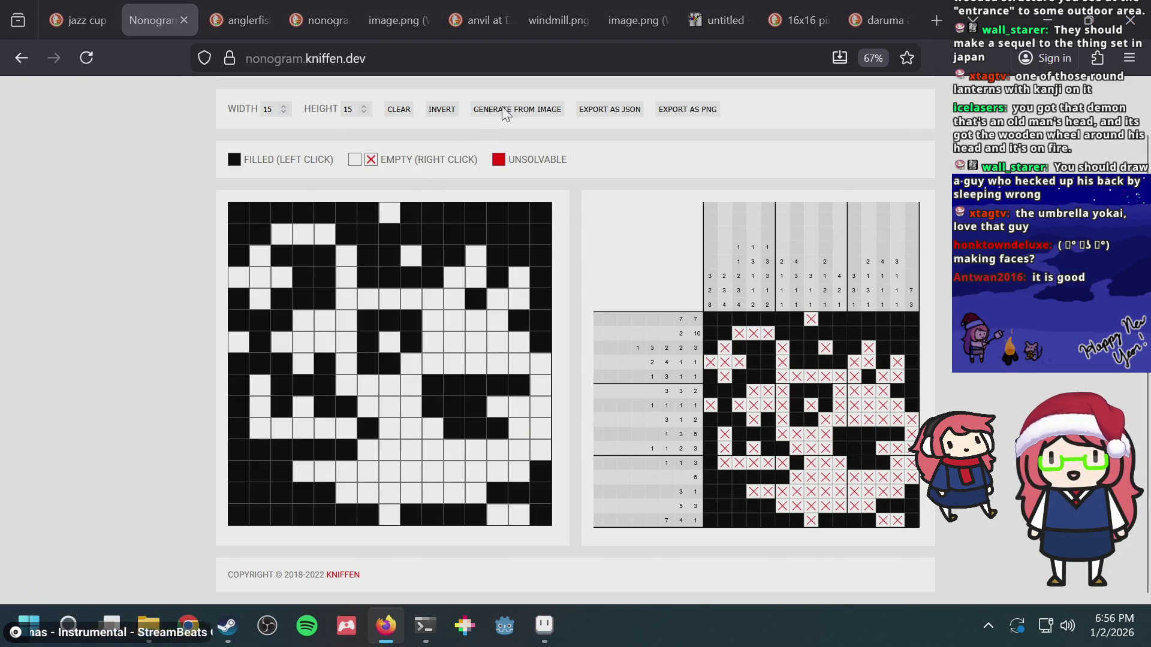
double_click(422, 246)
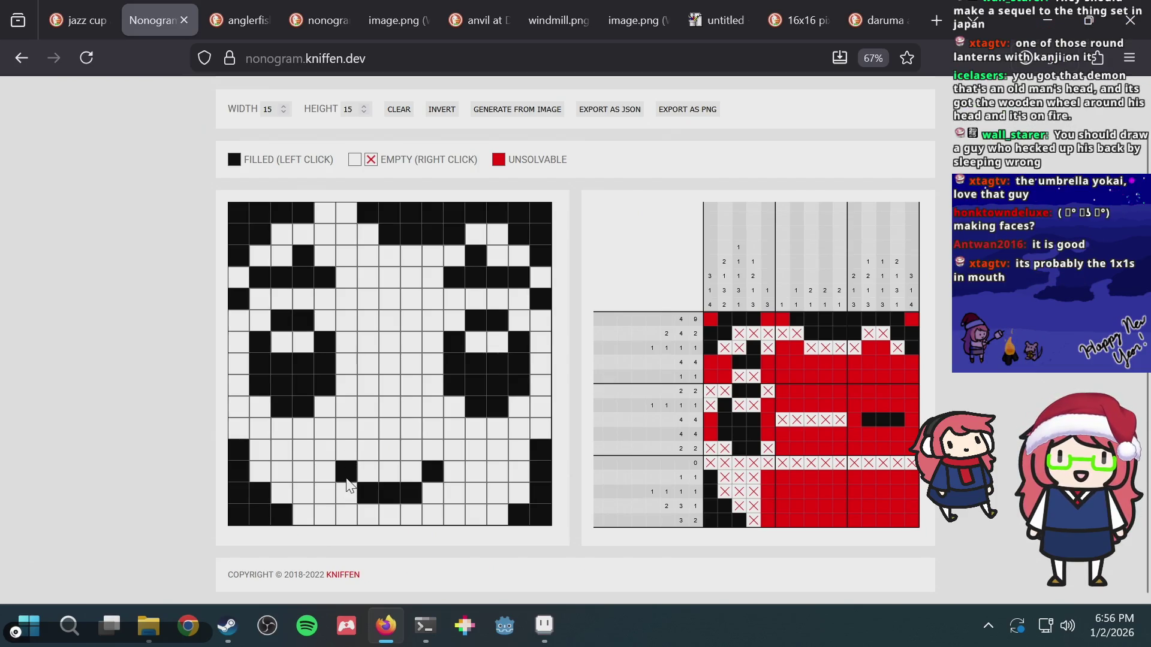
- Replace the smile with a three-cell V mouth so no red cells remain, then return to Aseprite
drag(347, 480, 420, 489)
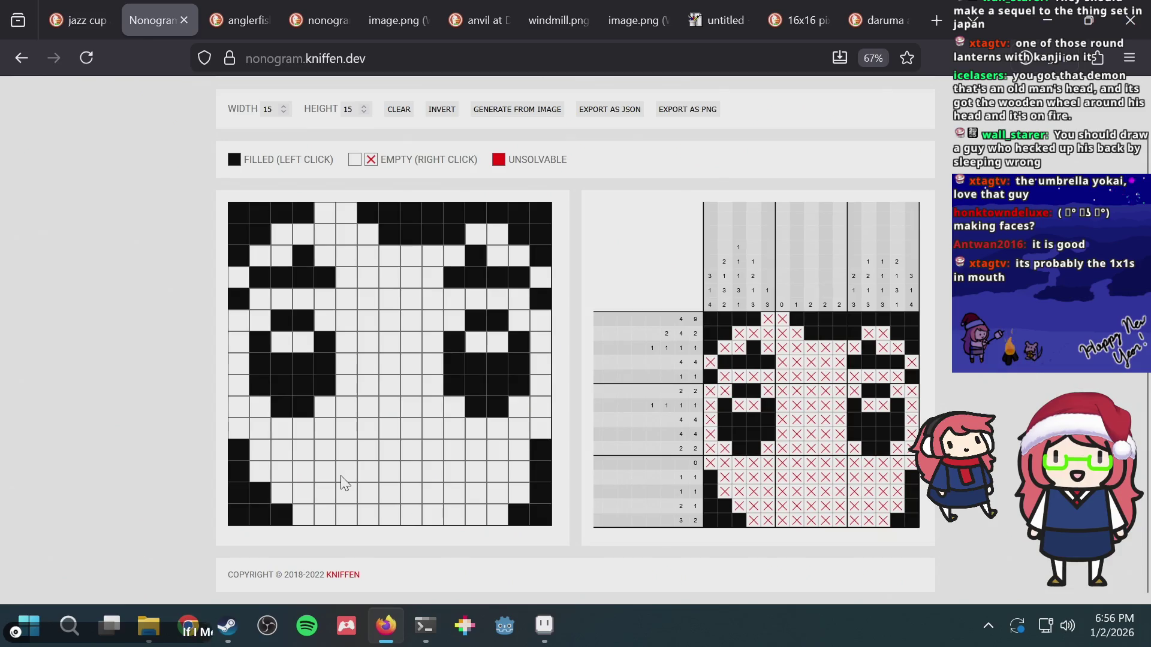
click(366, 476)
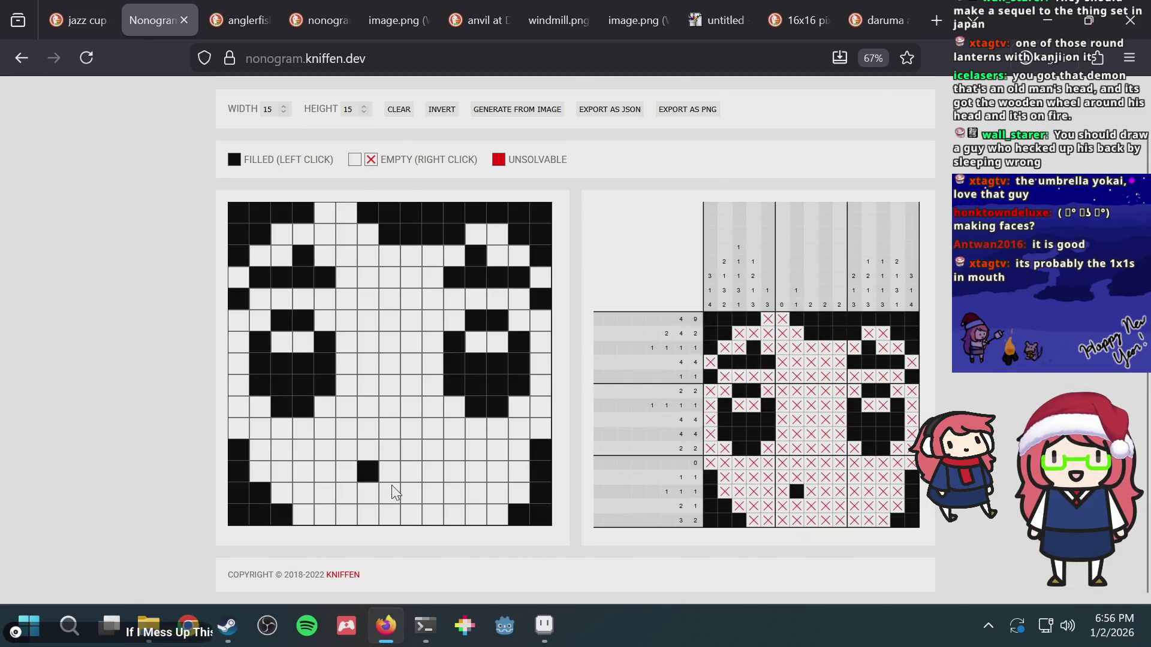
click(420, 491)
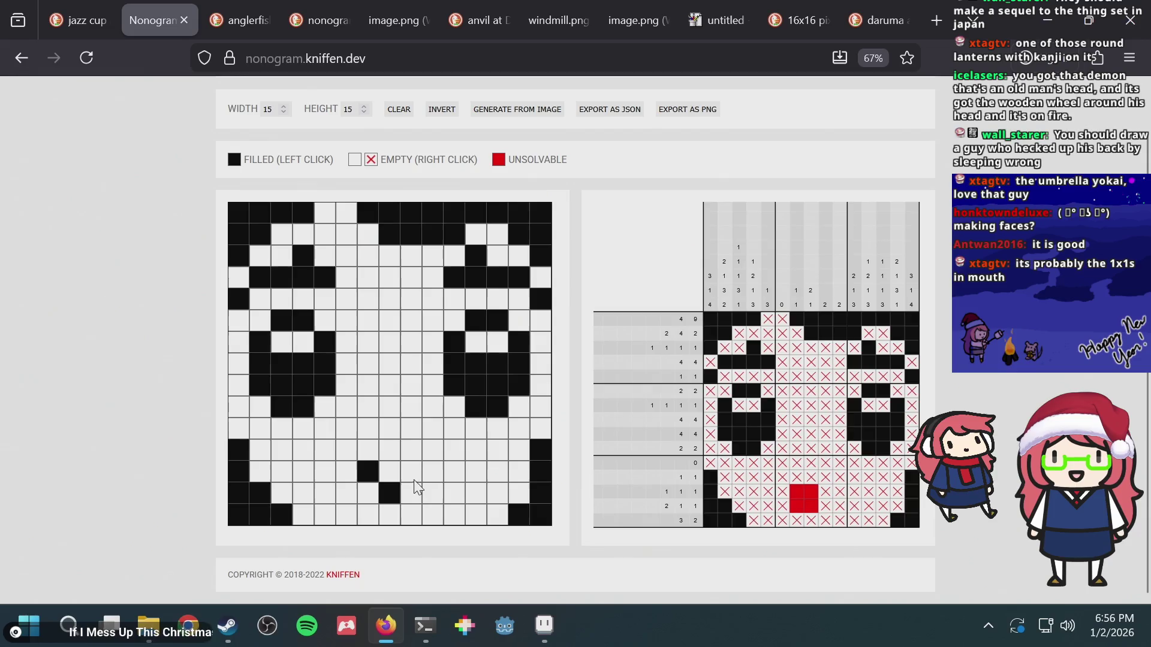
click(414, 477)
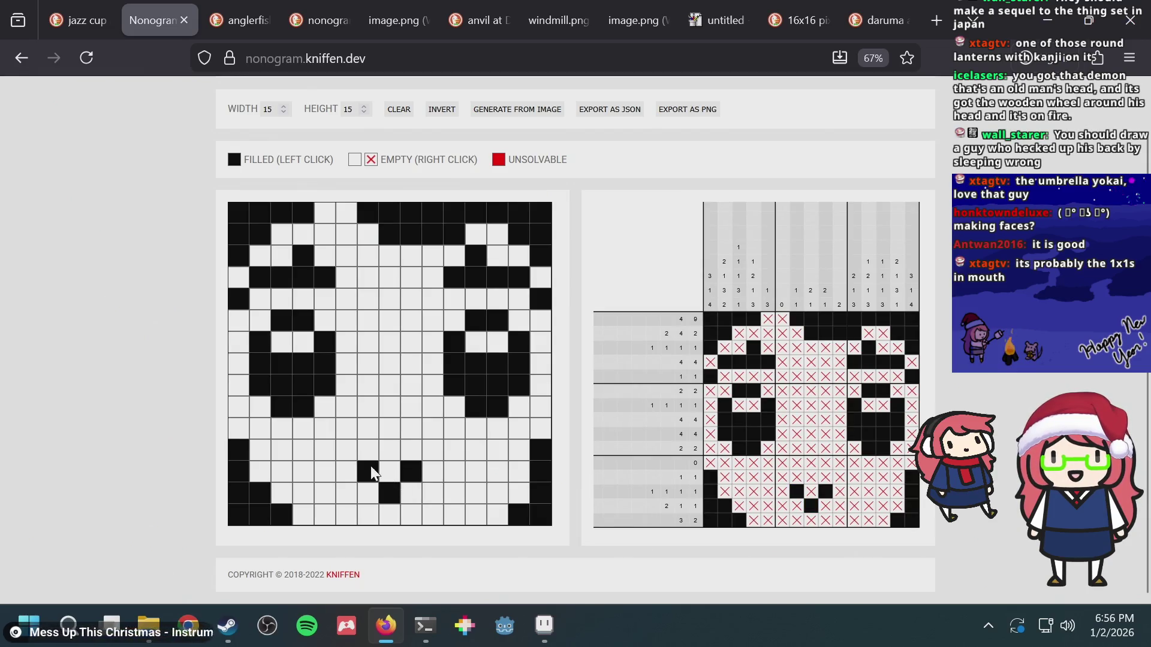
key(alt+Tab)
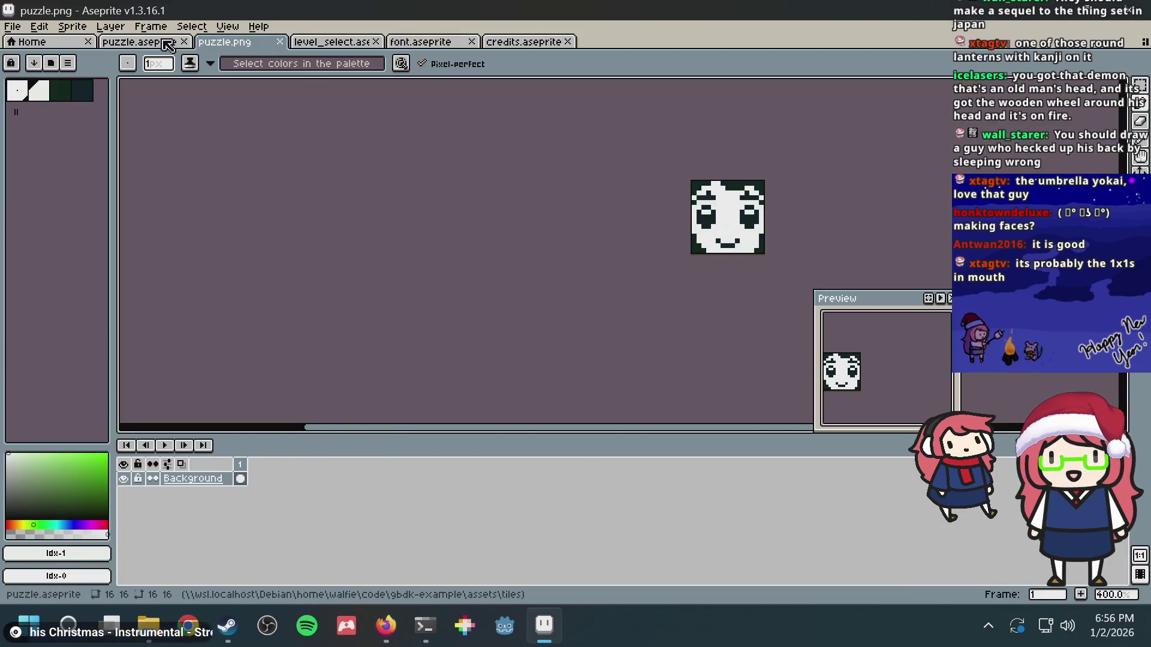
- Compare the tile with the nonogram, then try a mouth pixel and selections around the face
click(168, 44)
key(alt+Tab)
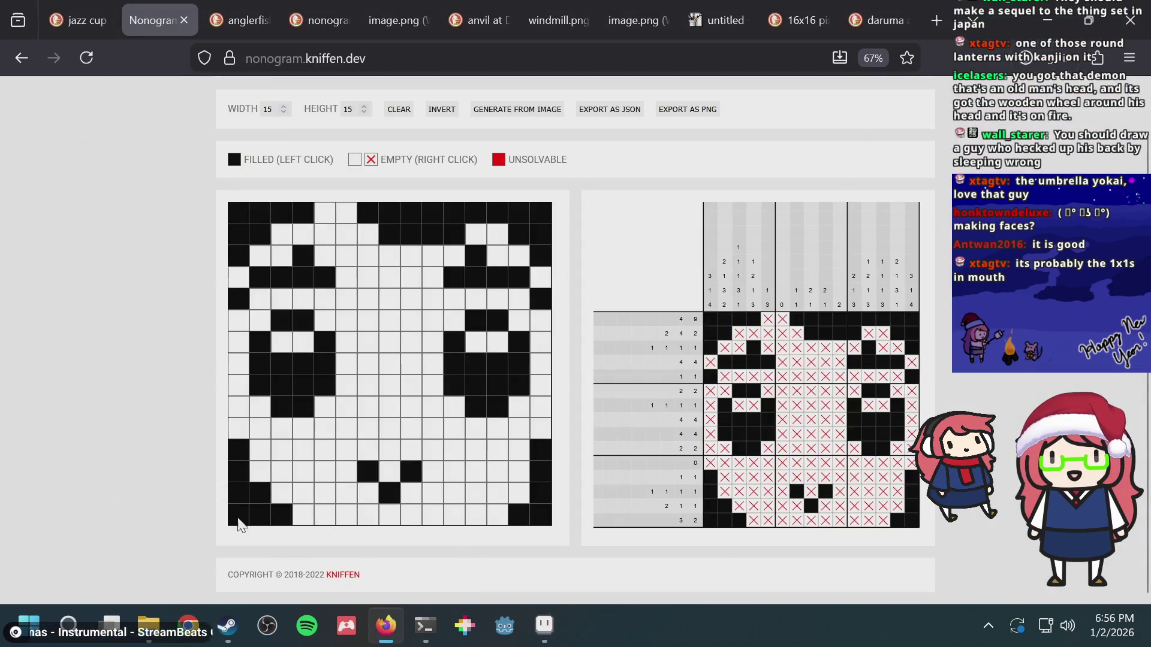
key(alt+Tab)
scroll(387, 176, down, 3)
click(386, 176)
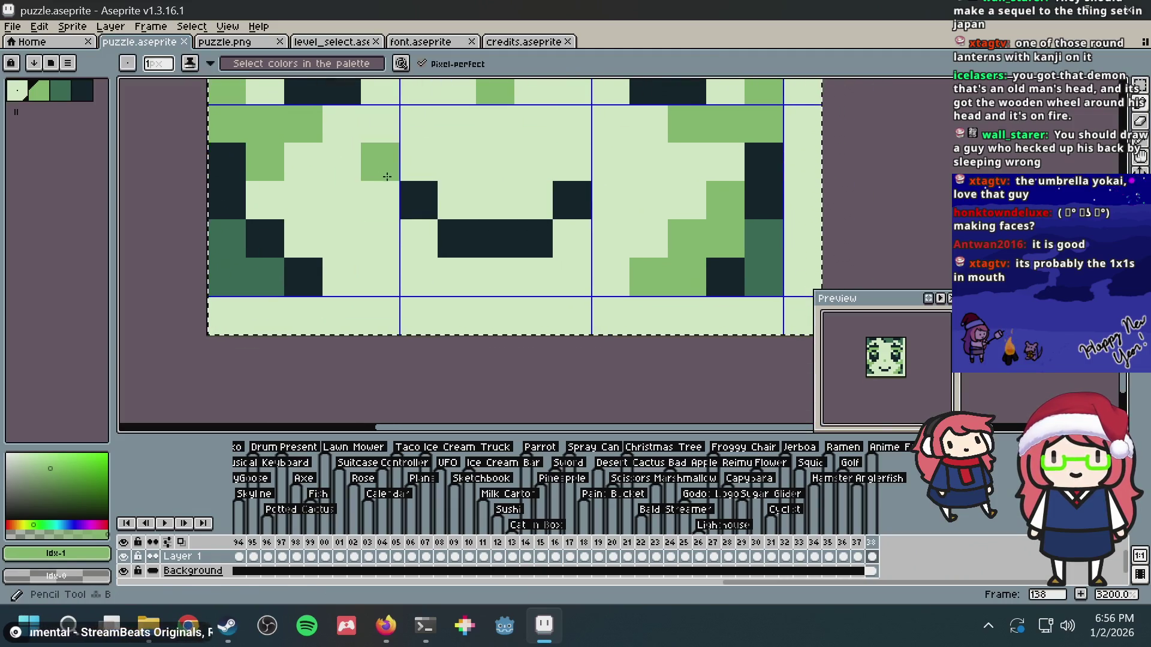
right_click(374, 168)
key(m)
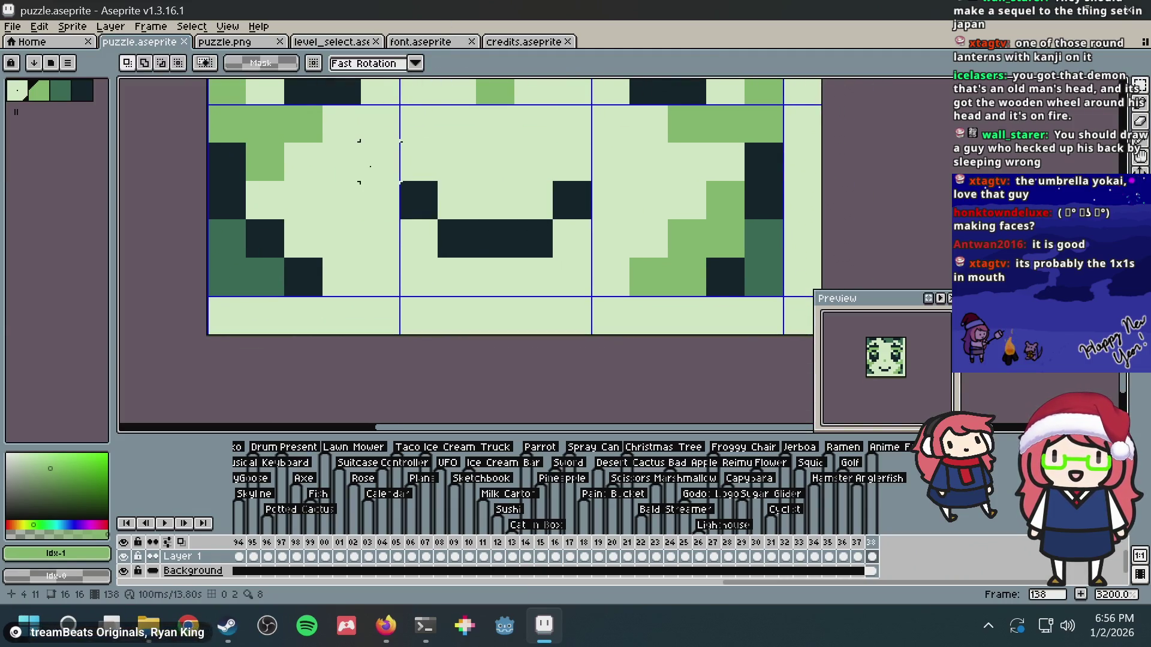
drag(370, 166, 473, 255)
mouse_move(611, 156)
mouse_down()
mouse_move(536, 271)
mouse_move(477, 296)
mouse_up()
click(477, 295)
scroll(717, 193, down, 5)
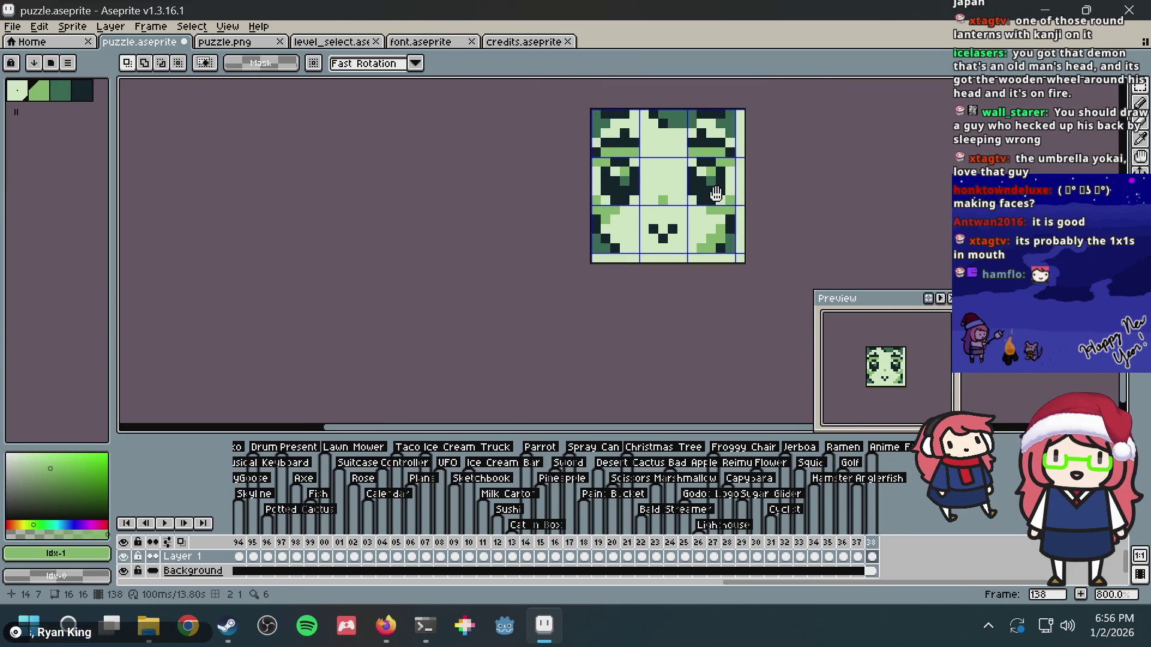
- After rechecking the nonogram, paint mid-green mouth pixels, undo a teal one, and save
key(alt+Tab)
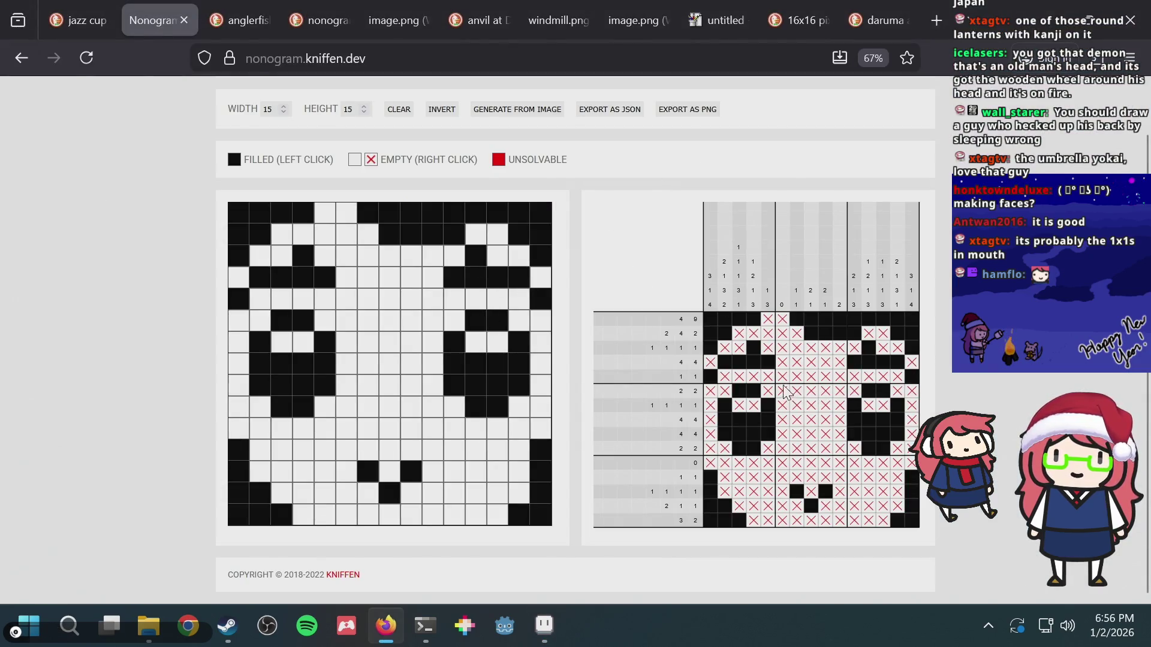
key(alt+Tab)
key(ctrl+s)
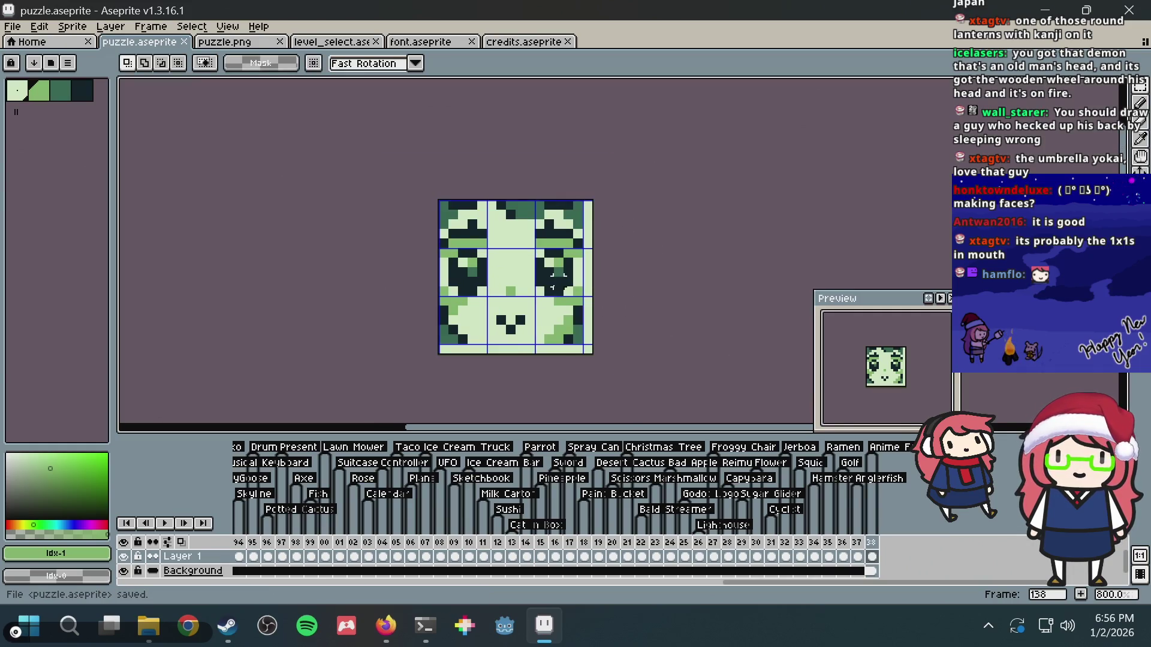
scroll(552, 278, up, 3)
key(b)
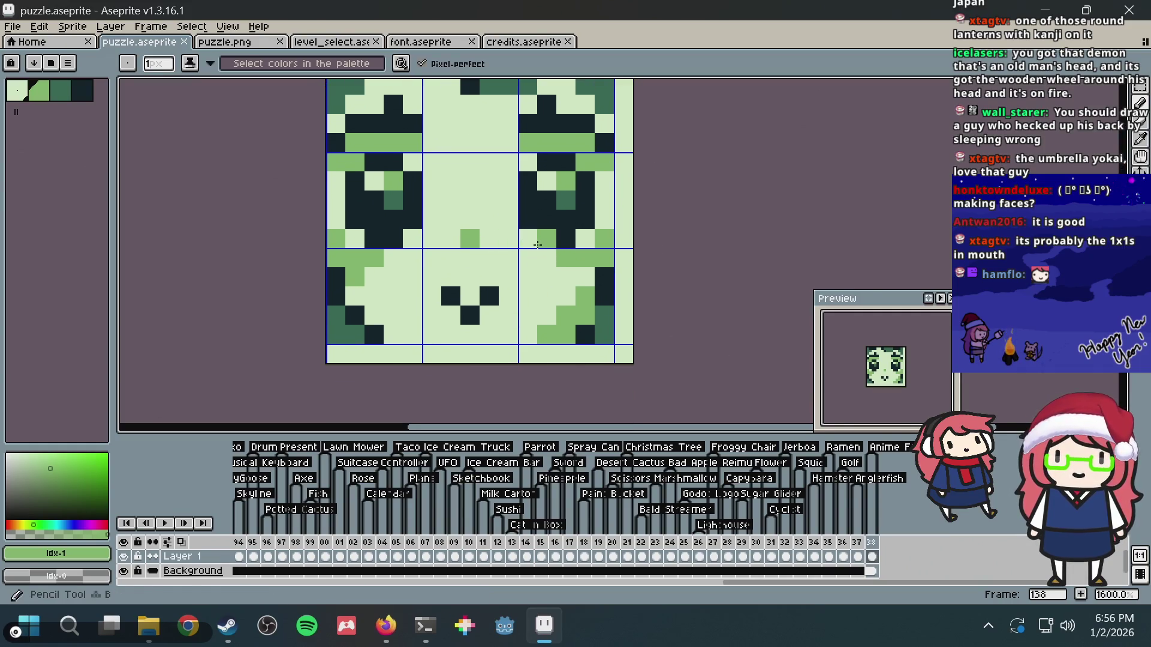
alt+click(562, 196)
click(471, 309)
click(473, 296)
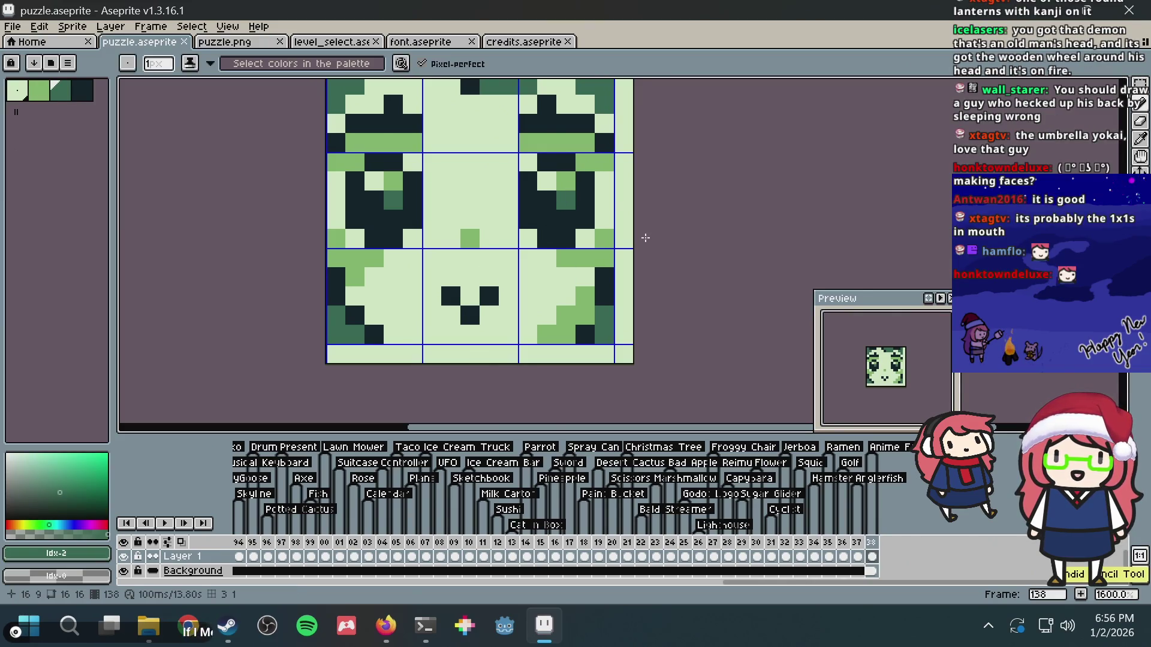
key(ctrl+z)
key(ctrl+s)
- Try teal and eyedropped light-green pixels around the mouth, undoing each
scroll(645, 238, down, 3)
scroll(539, 225, up, 3)
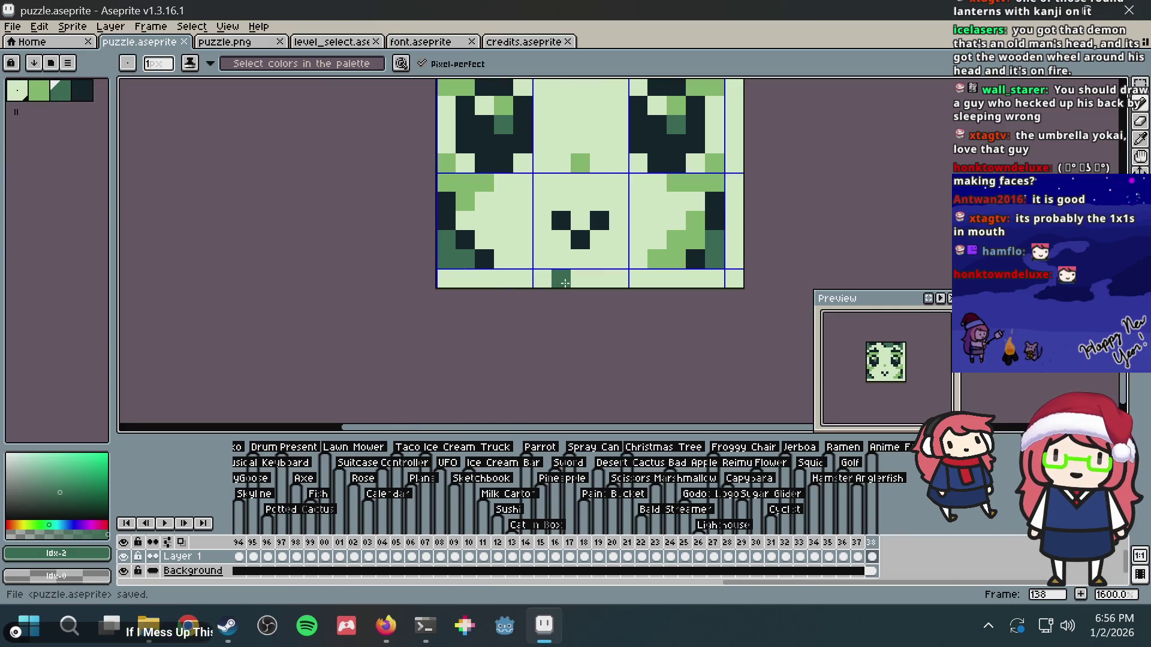
click(544, 224)
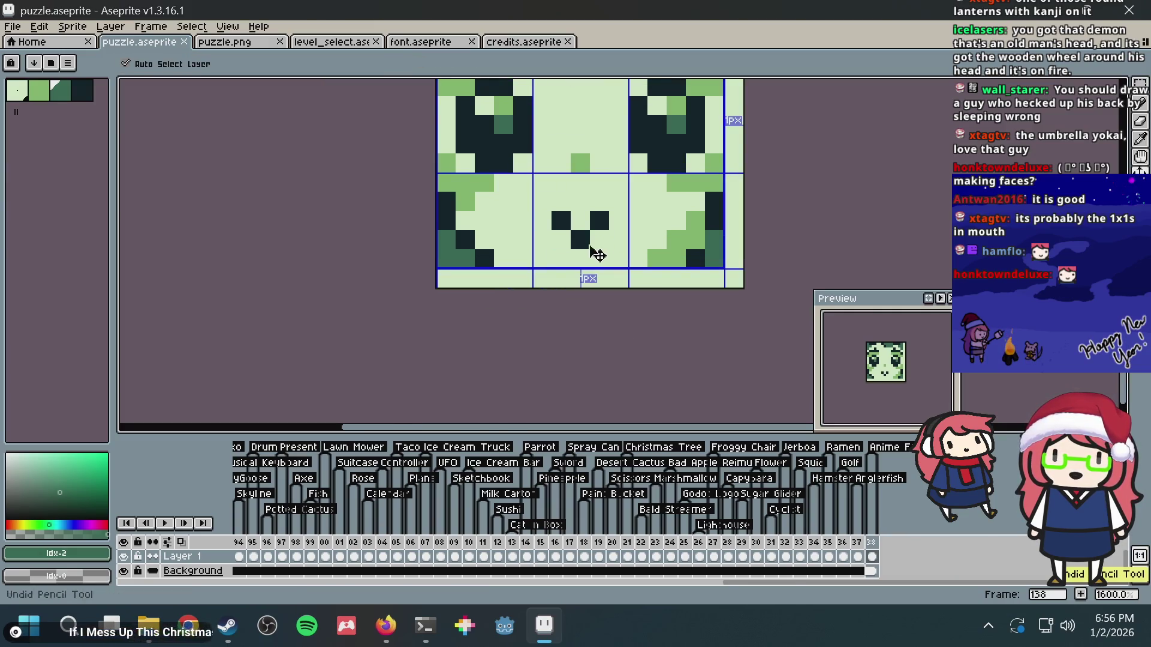
key(ctrl+z)
key(ctrl+z)
key(i)
click(674, 258)
key(b)
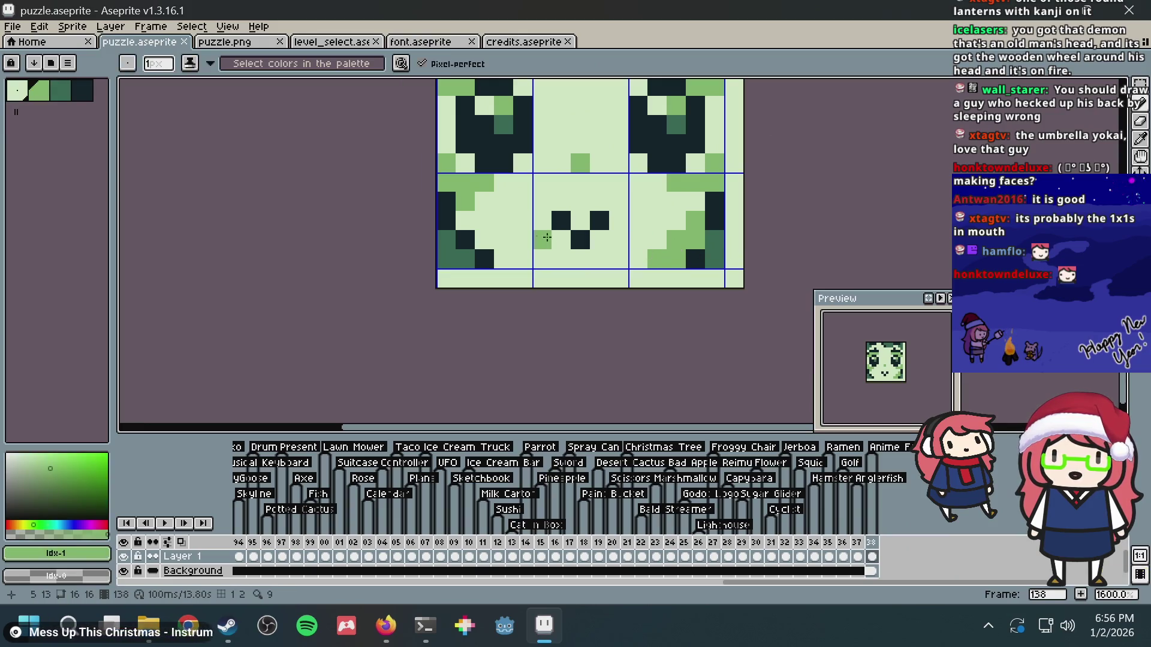
mouse_move(578, 255)
mouse_down()
mouse_move(562, 258)
mouse_move(565, 243)
mouse_up()
key(ctrl+z)
key(ctrl+z)
- Place a light-green pixel in the mouth centre and save puzzle.aseprite
scroll(623, 228, down, 1)
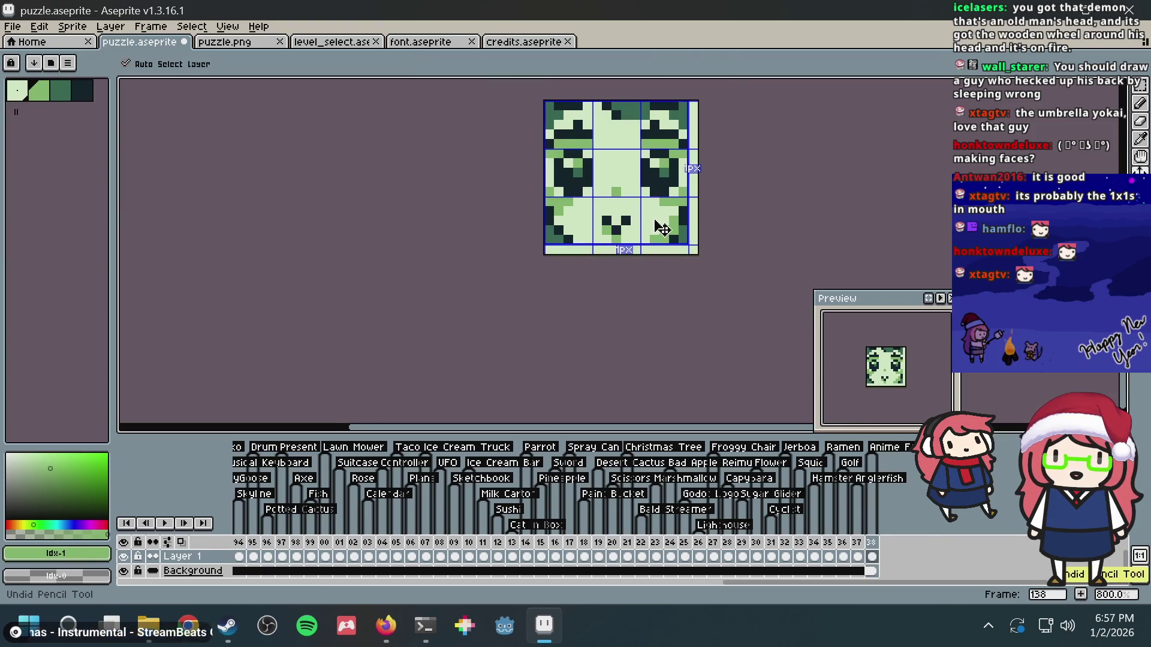
scroll(623, 227, up, 1)
click(617, 221)
key(ctrl+z)
click(580, 220)
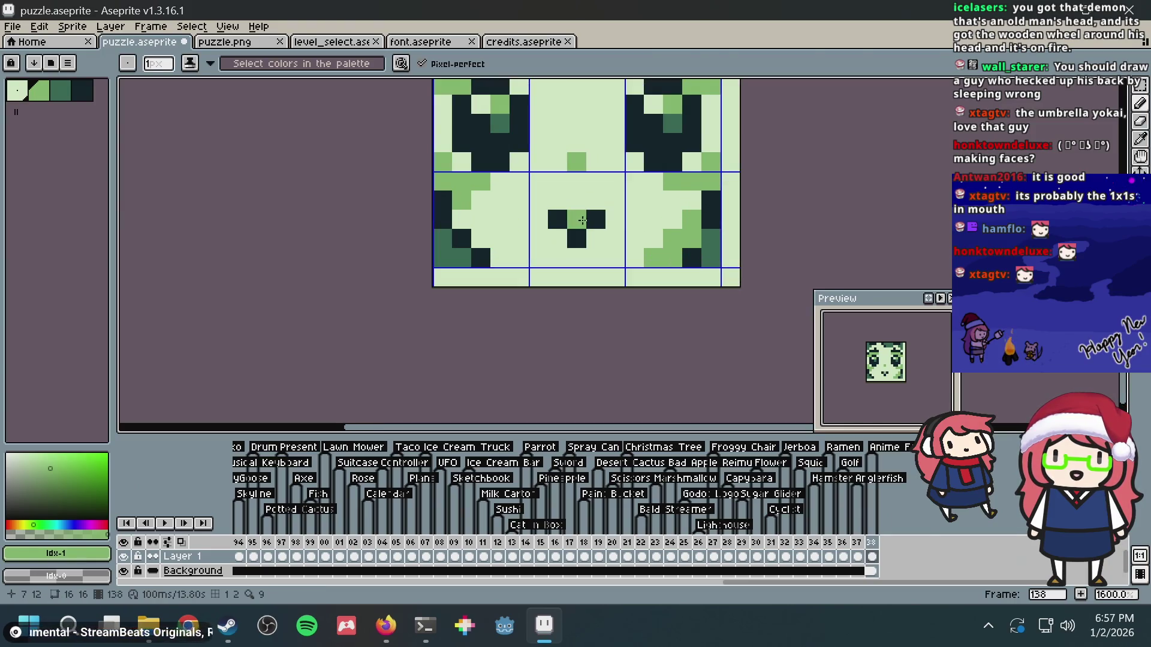
key(ctrl+s)
- Add a dark pixel above the mouth, undoing a trial green centre pixel
scroll(682, 183, down, 4)
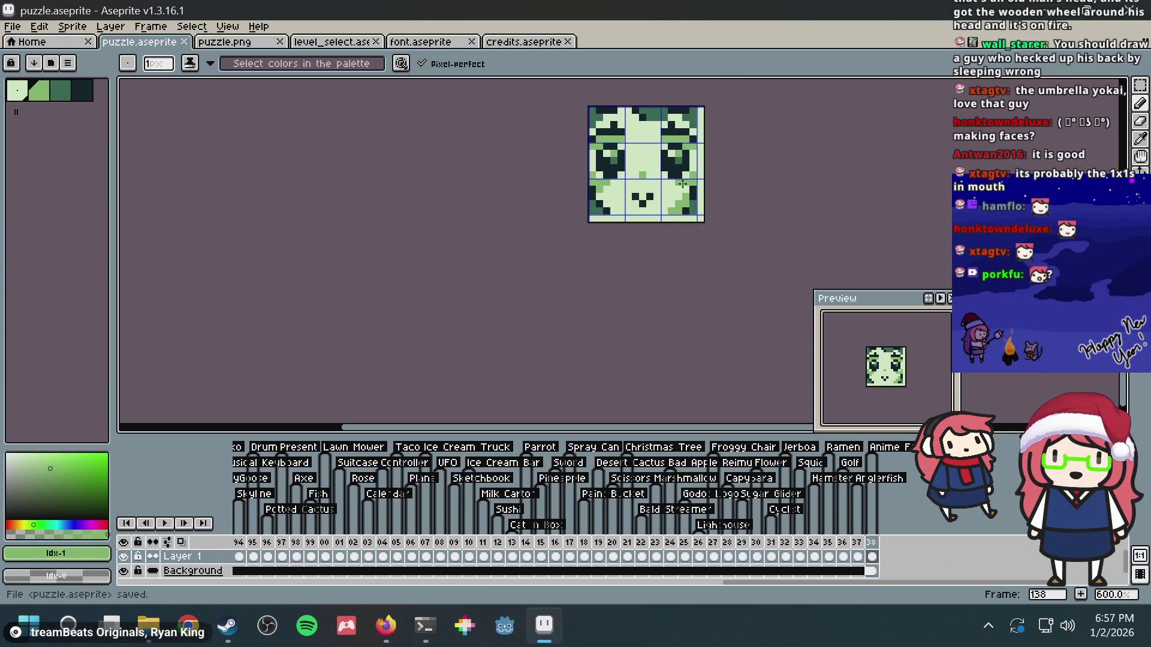
scroll(673, 192, up, 3)
alt+click(593, 226)
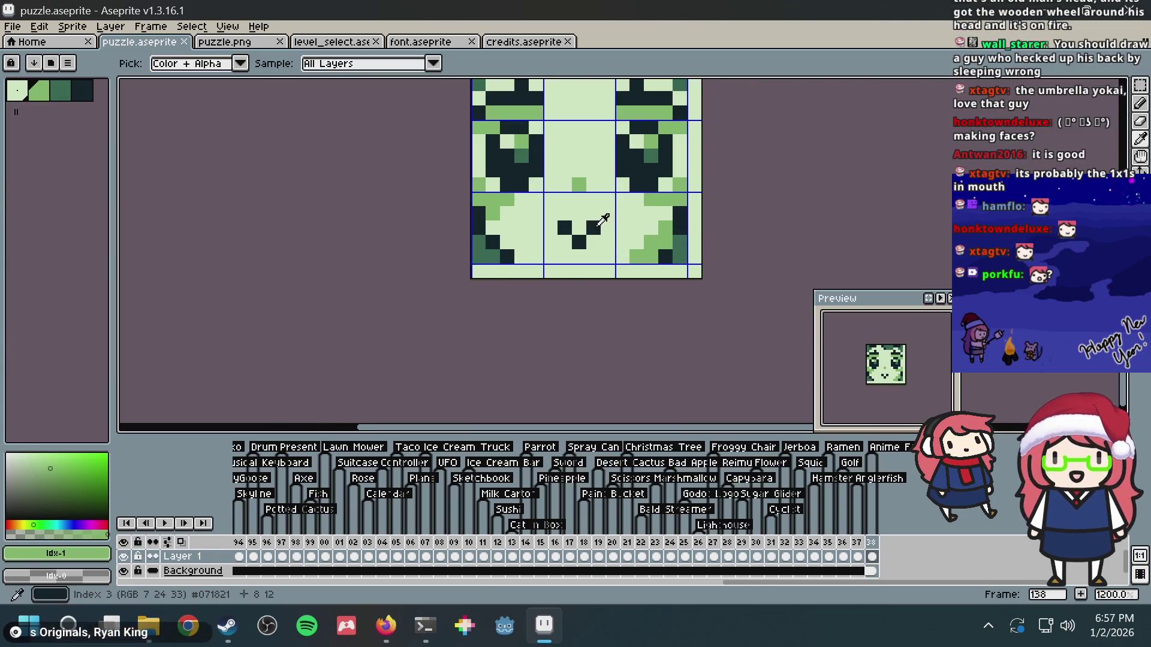
click(580, 211)
alt+click(631, 250)
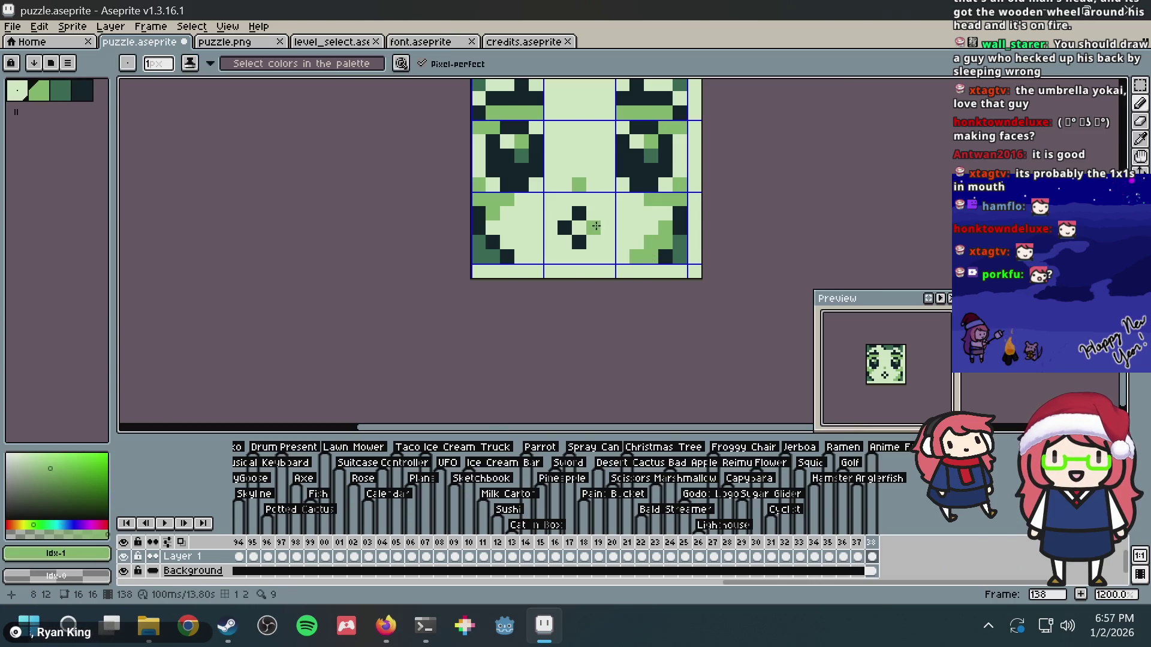
click(579, 226)
scroll(666, 184, down, 2)
key(ctrl+z)
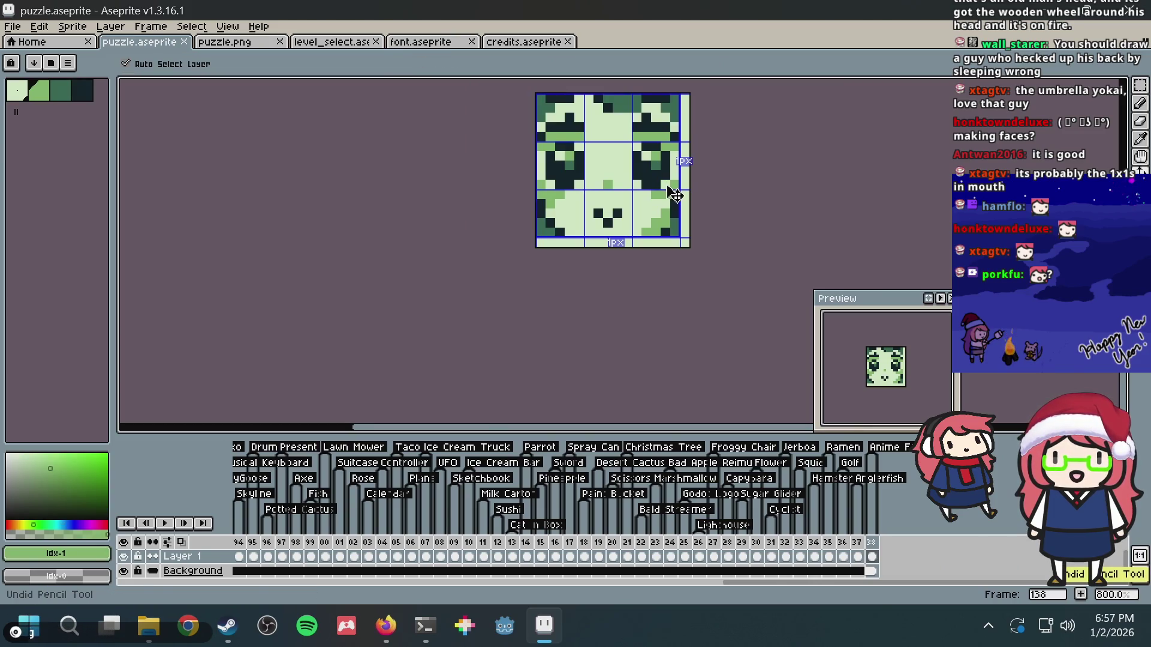
scroll(596, 216, up, 3)
- Darken one right-cheek pixel with the mouth's dark colour and save puzzle.aseprite
alt+click(603, 205)
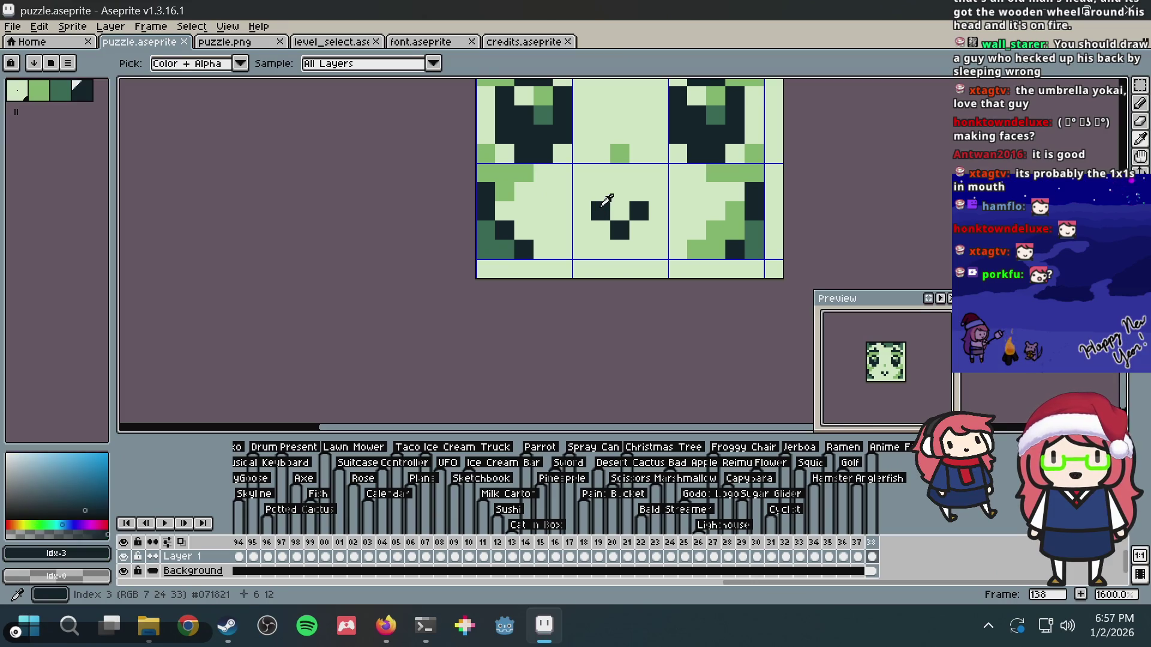
click(742, 221)
scroll(742, 221, down, 4)
key(ctrl+s)
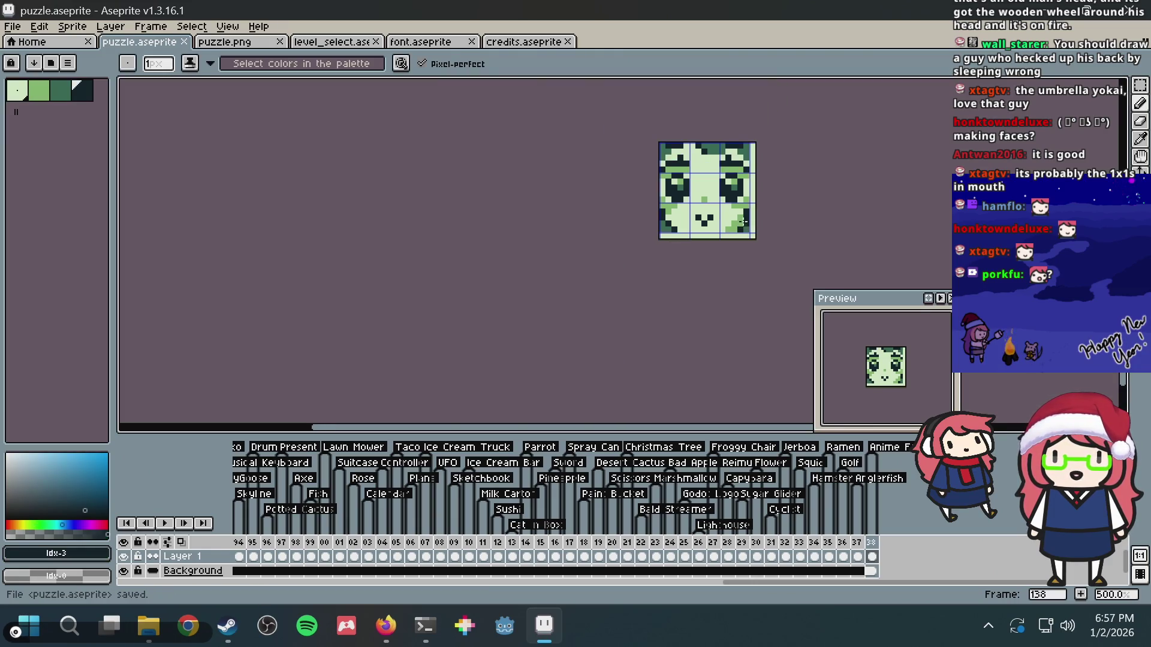
scroll(729, 266, up, 1)
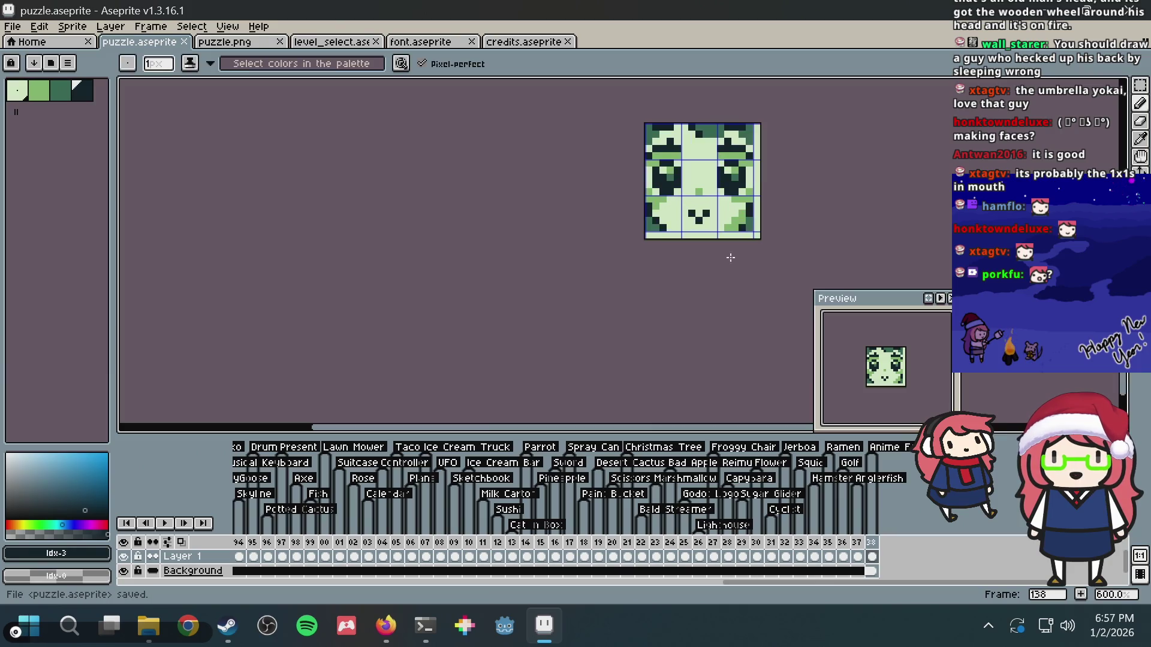
key(alt+Tab)
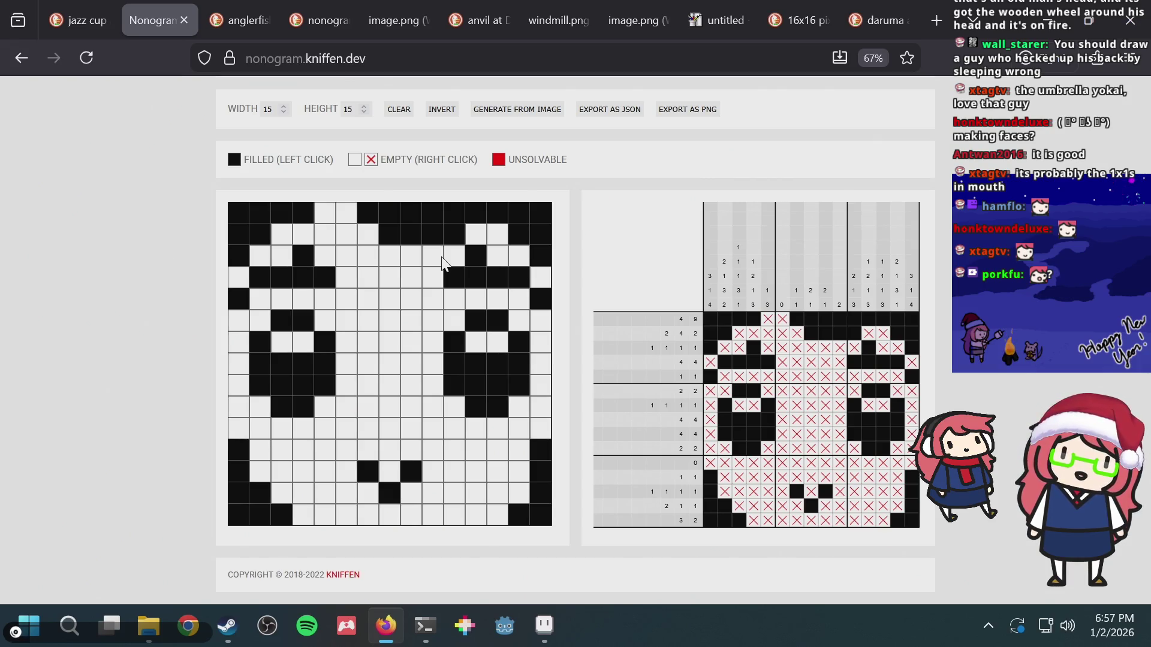
- Toggle the row 3, column 10 test cell on and off, resave the sprite, then bring up the terminal
click(431, 253)
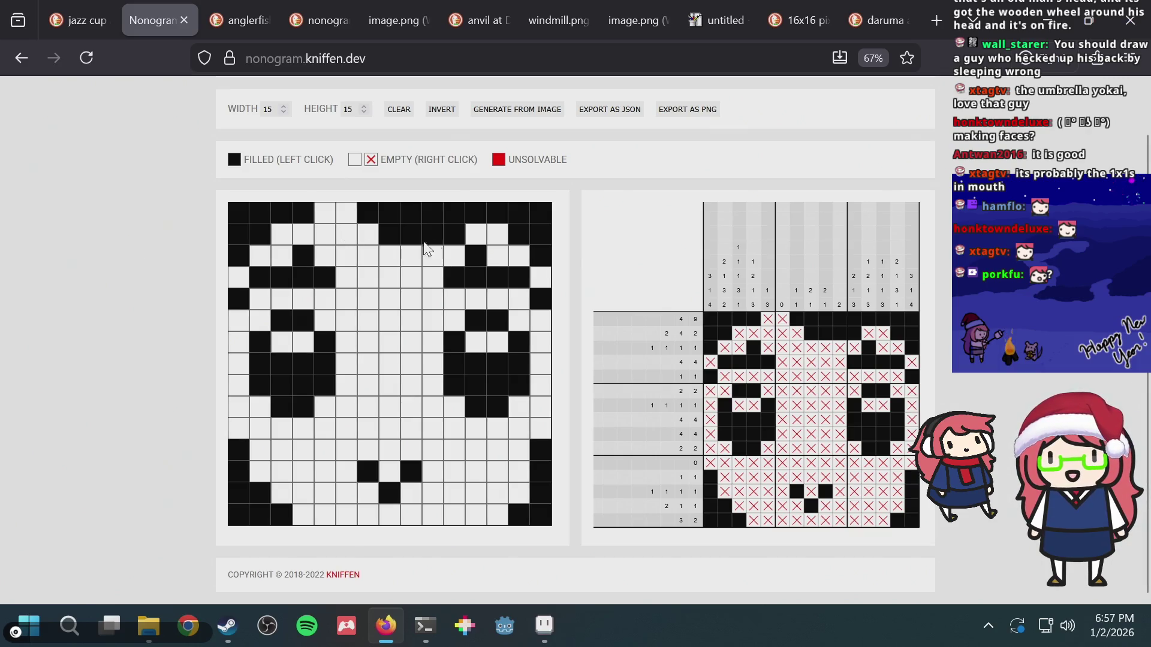
click(433, 257)
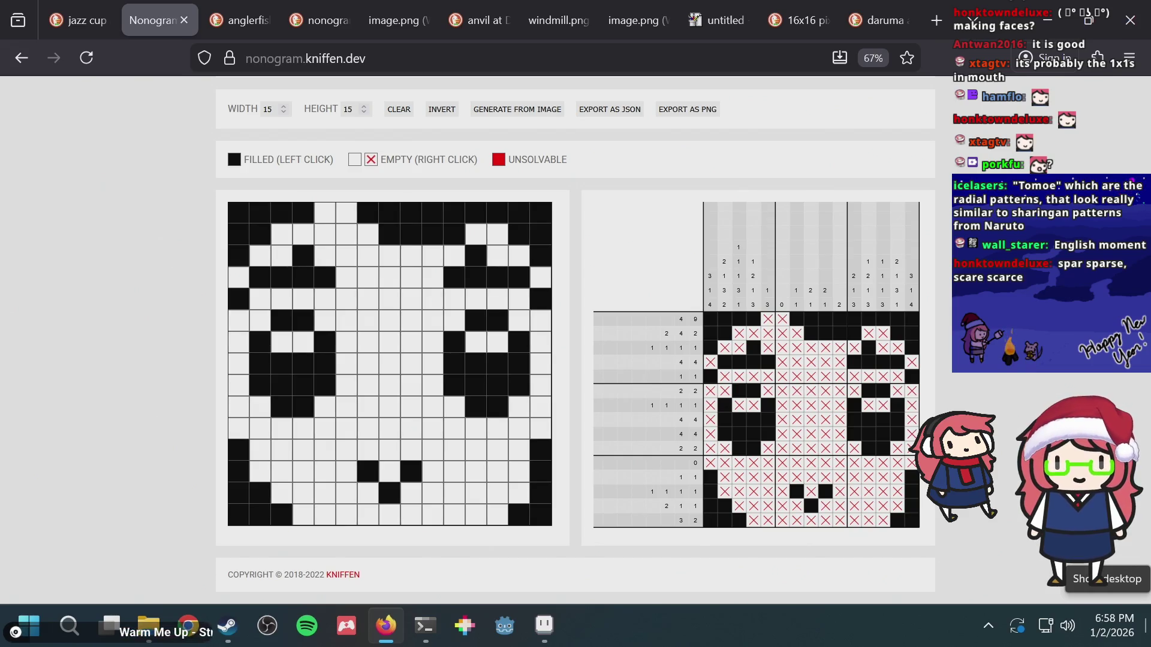
key(alt+Tab)
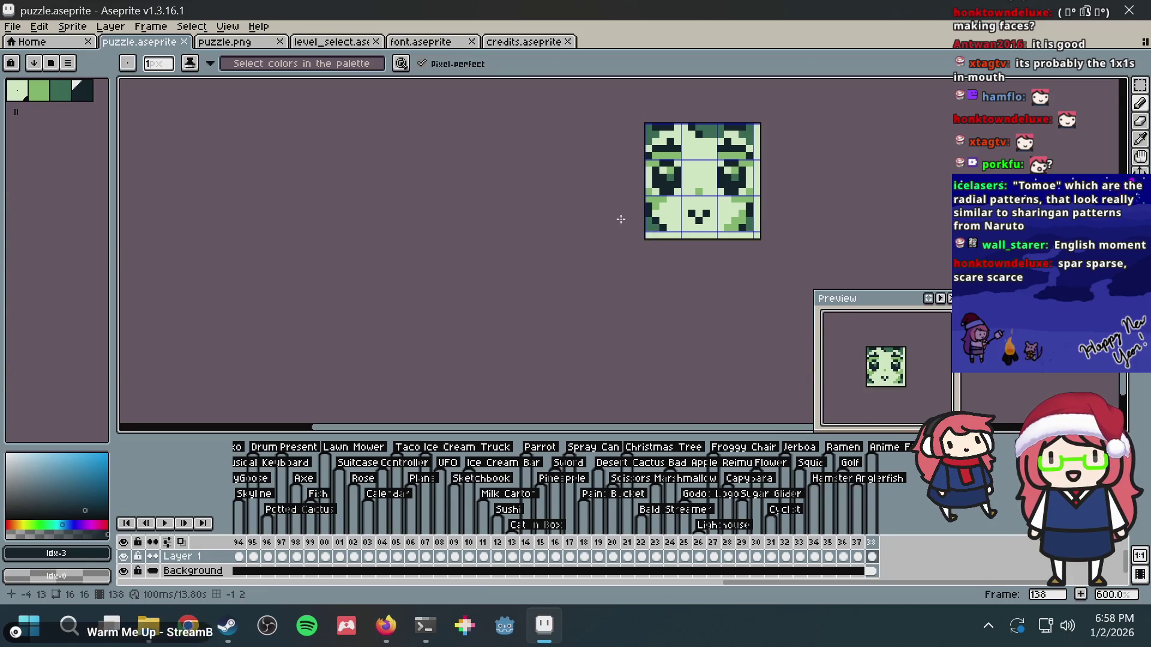
key(ctrl+s)
scroll(600, 359, down, 1)
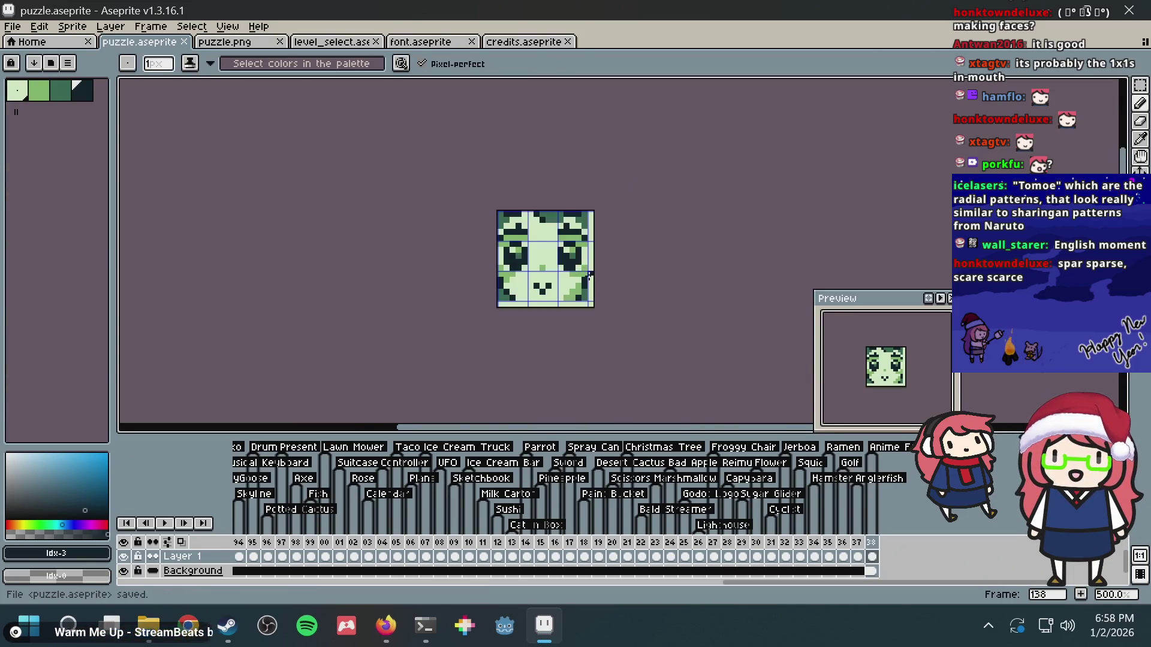
click(434, 609)
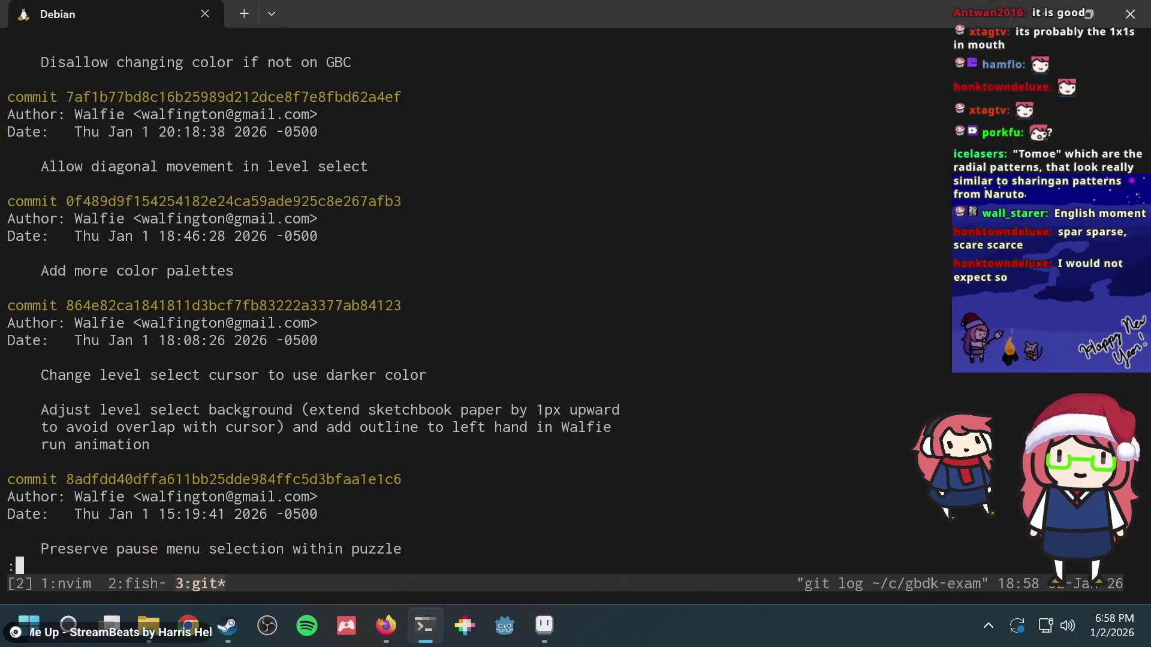
- Quit git log, rerun bazel run //:emulator from history, and move the tilemap viewer left
key(q)
key(ctrl+r)
text(run)
key(Return)
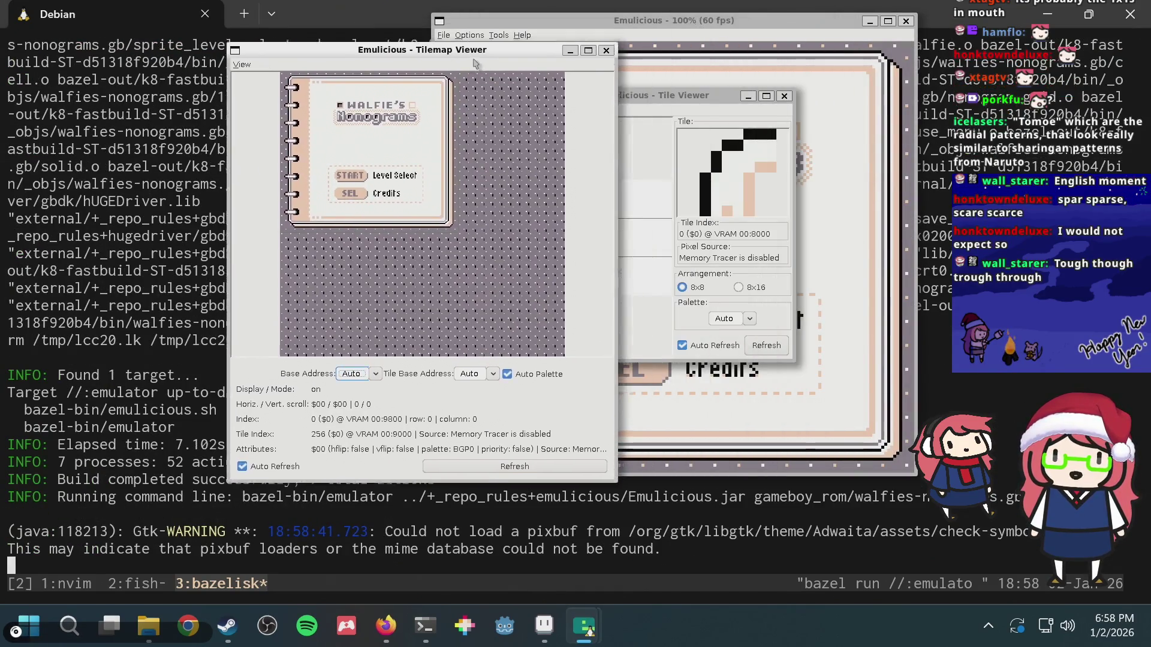
drag(475, 63, 250, 111)
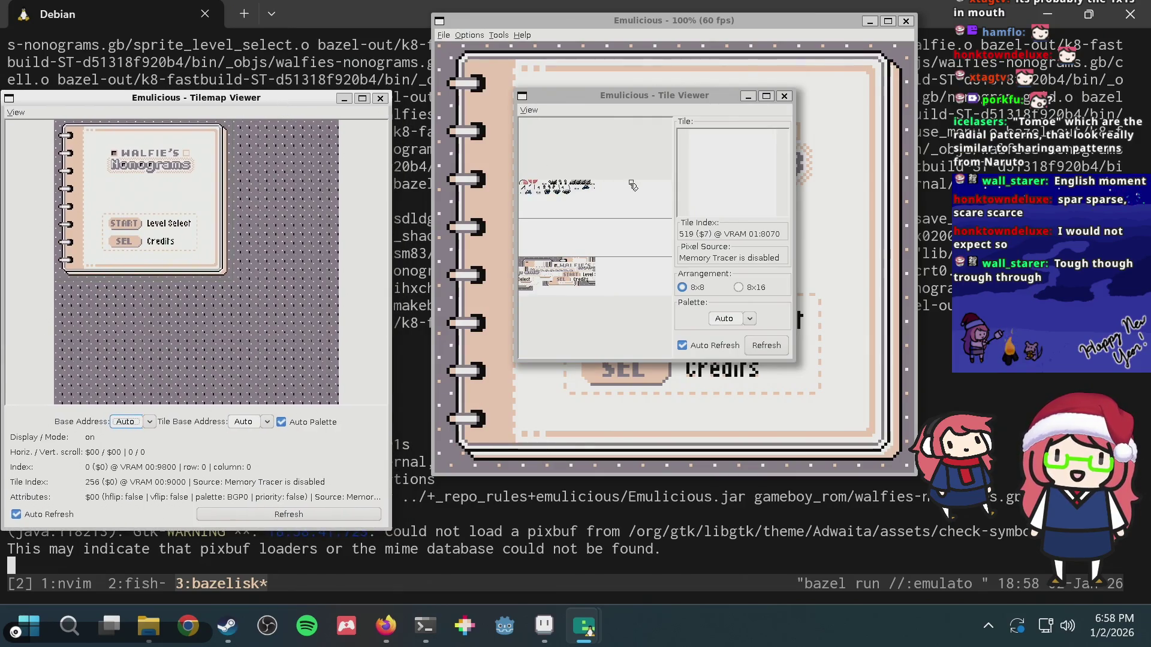
- Move the tile viewer aside, then select level 138 from the title screen and start it
drag(650, 101, 275, 104)
click(703, 159)
key(Return)
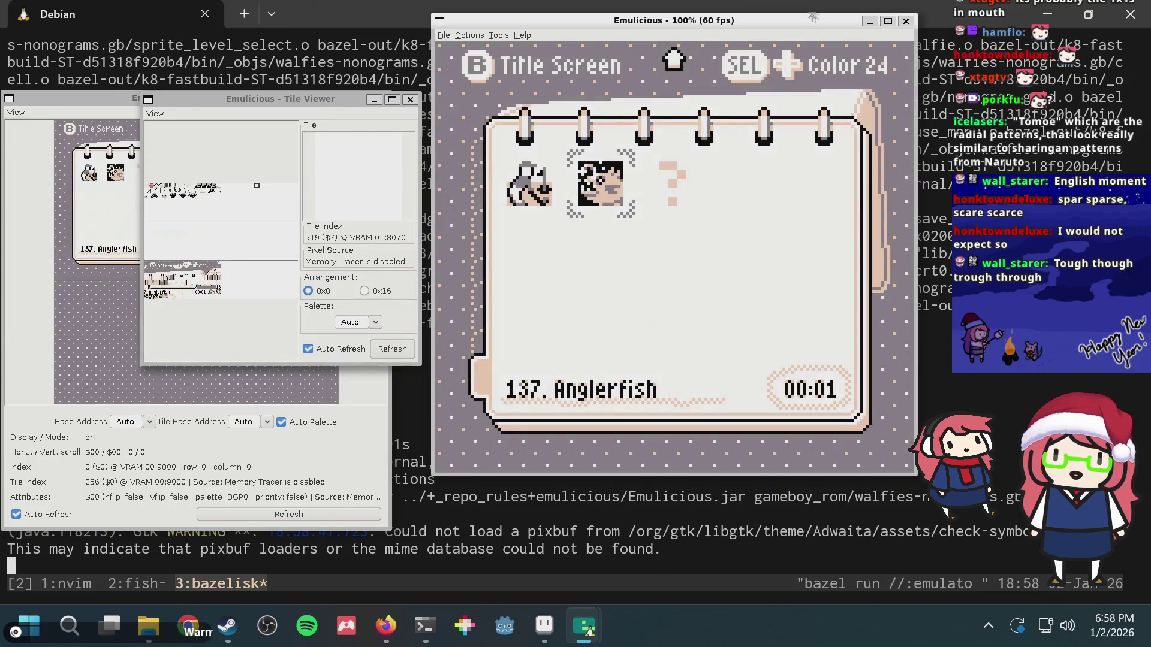
key(Right)
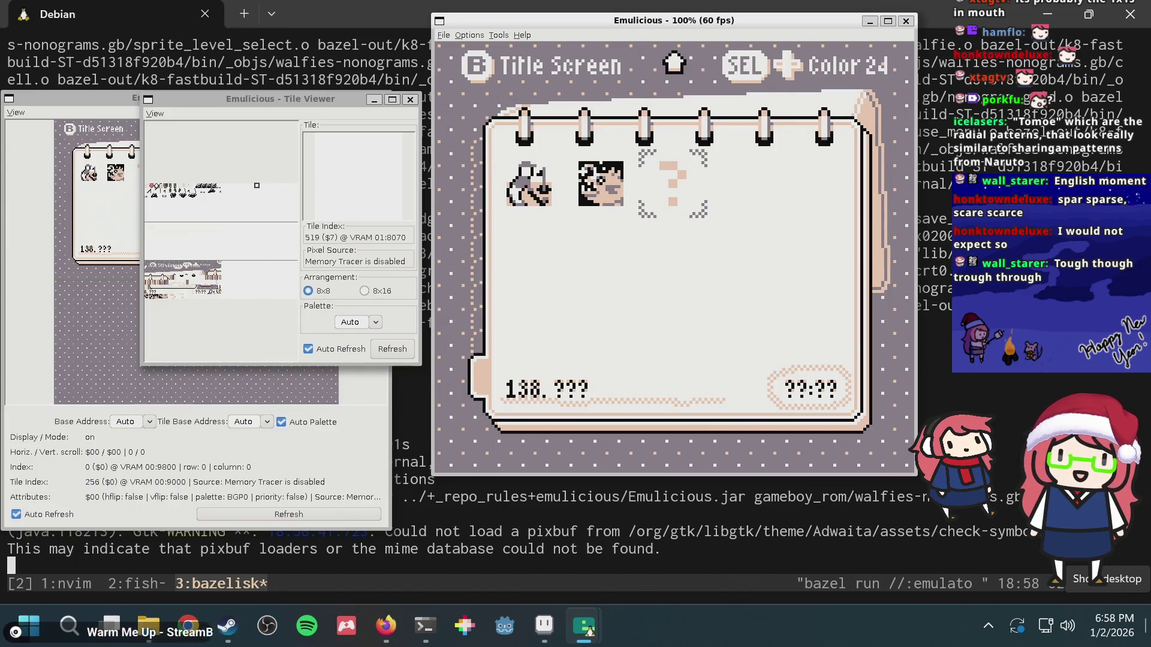
key(x)
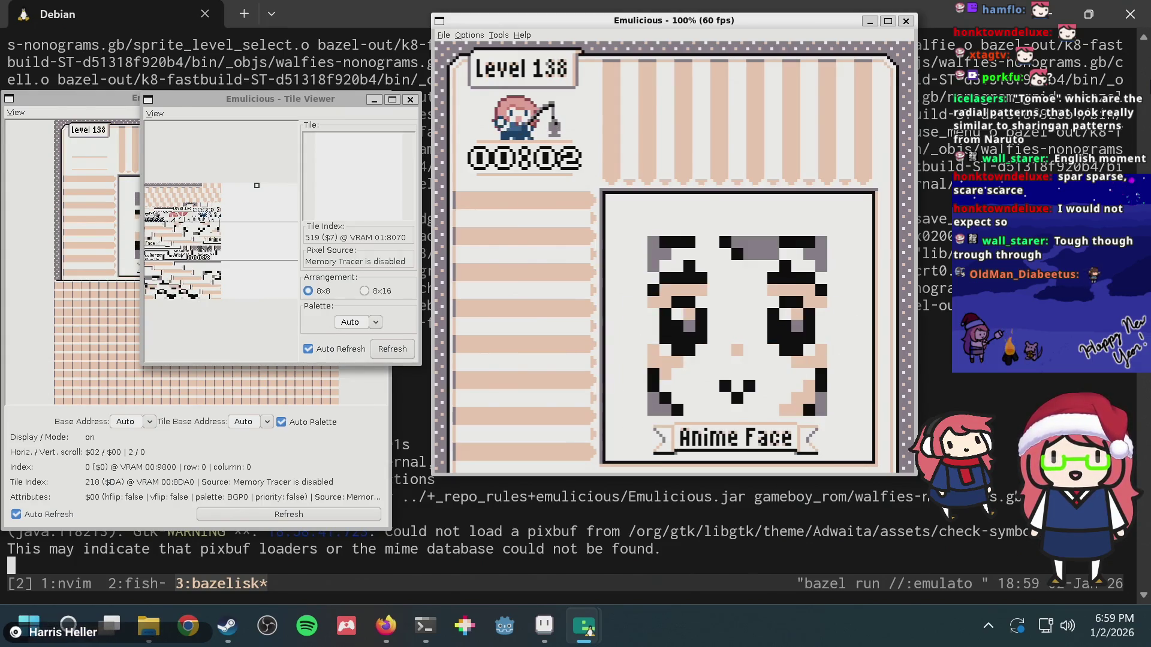
- Return to level select, cycle palettes through Color 25, 26, 01, 02, and select 138. Anime Face
key(x)
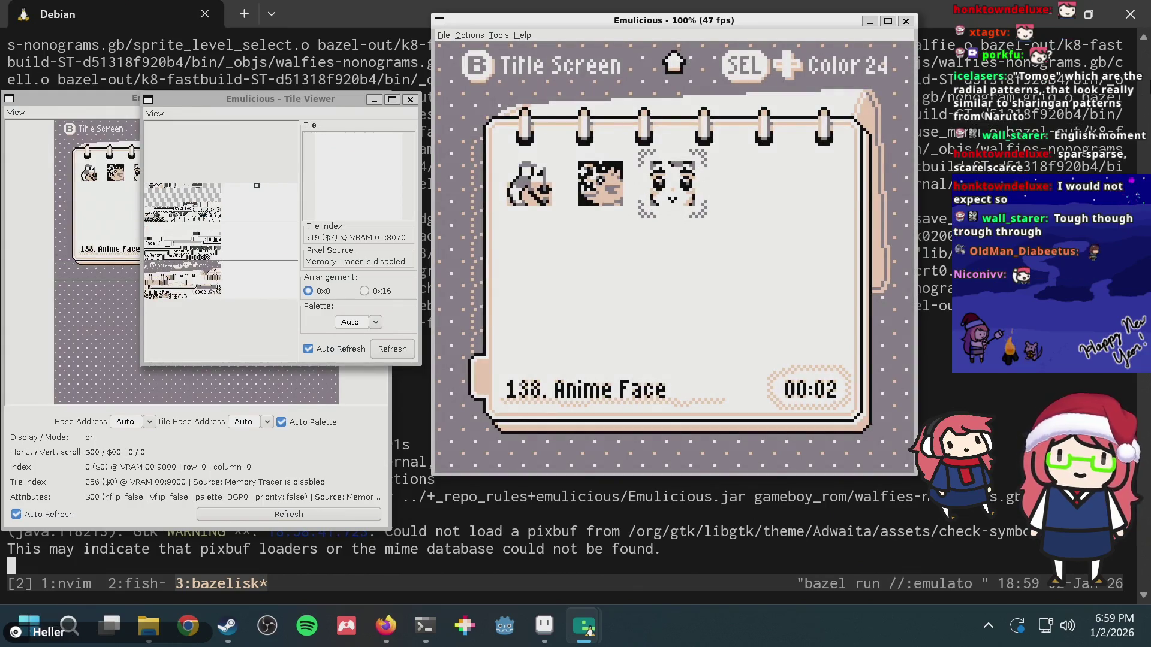
key(Right)
key(Left)
key(Left)
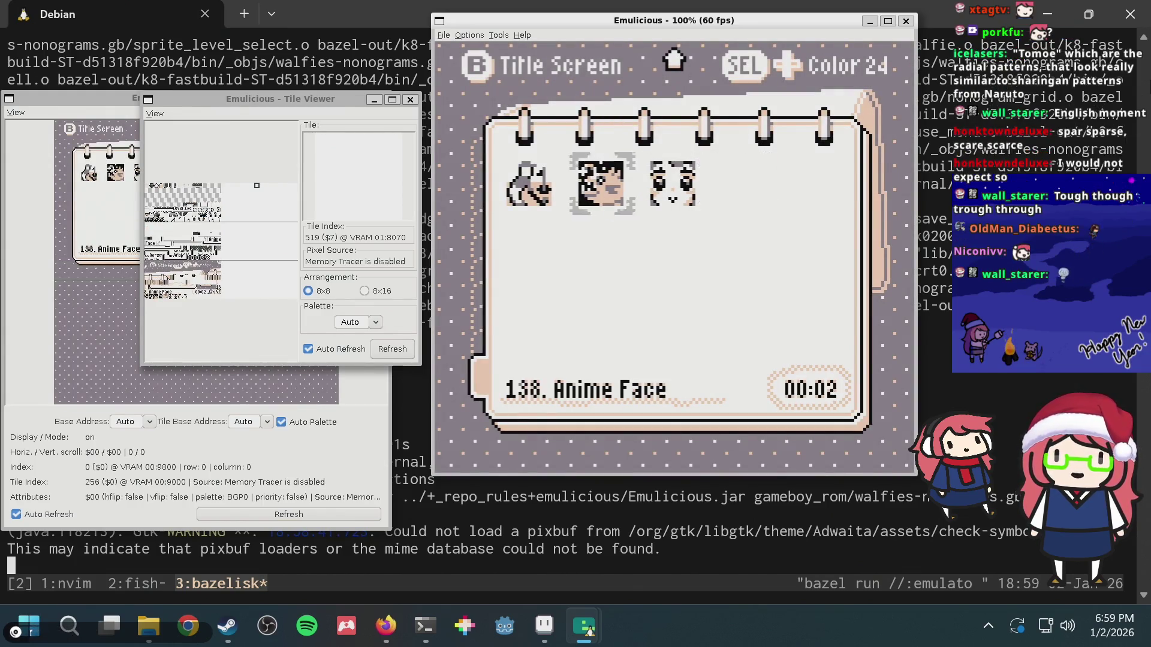
key(shift+Left)
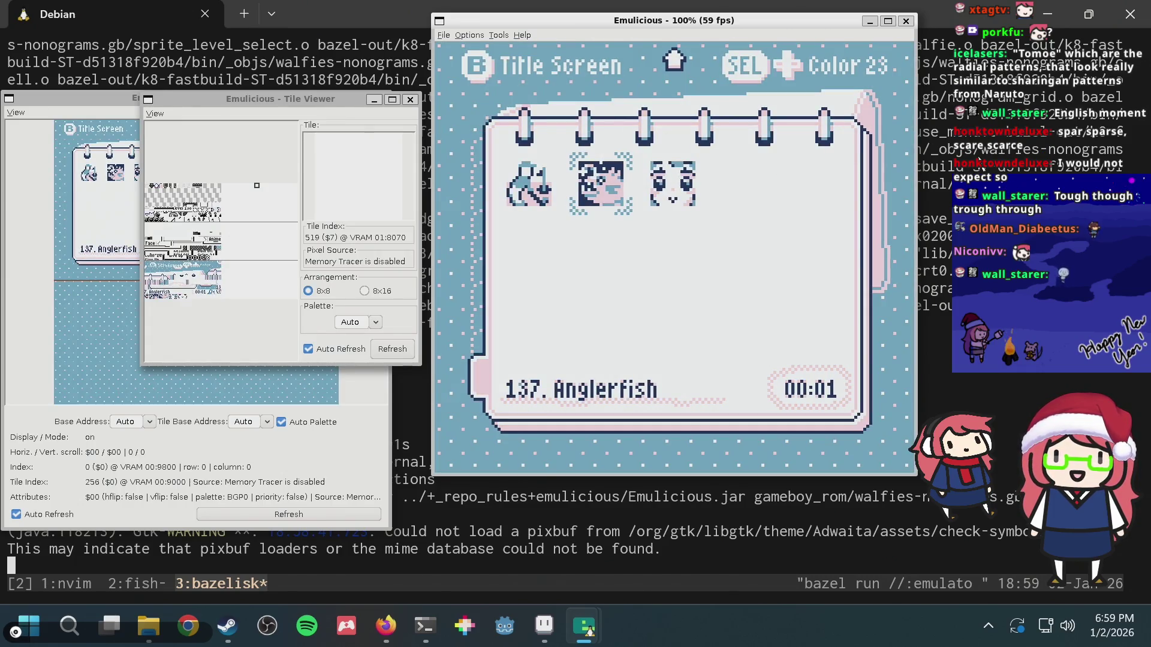
key(shift+Left)
key(shift+Right)
key(shift+Right)
key(shift+Right)
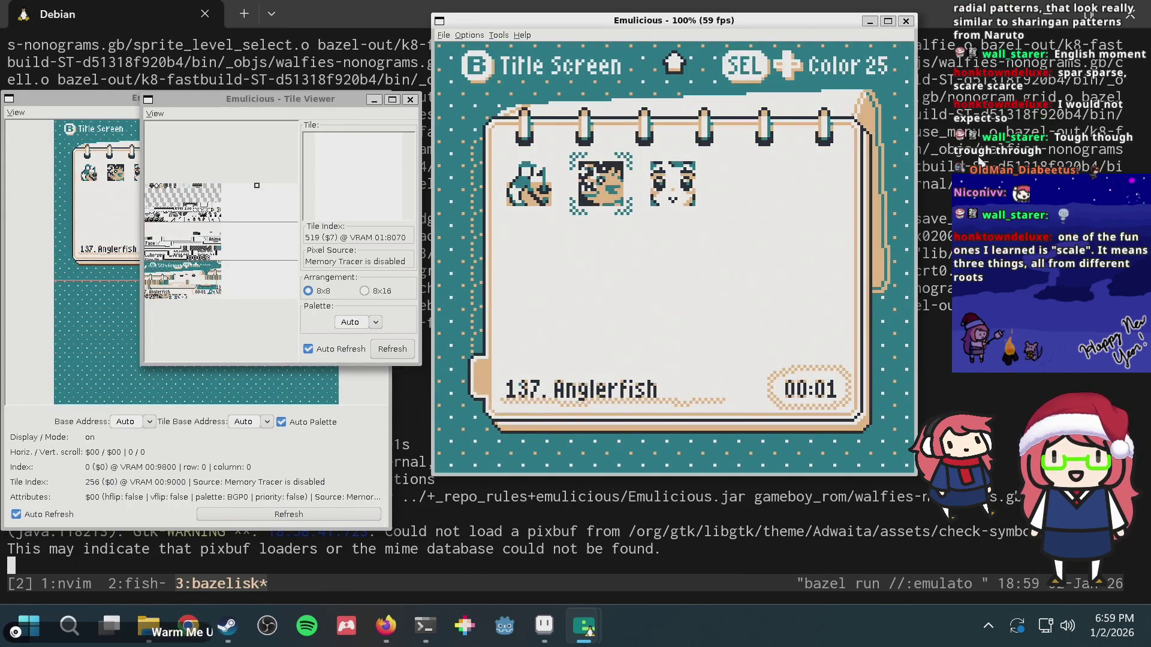
key(shift+Right)
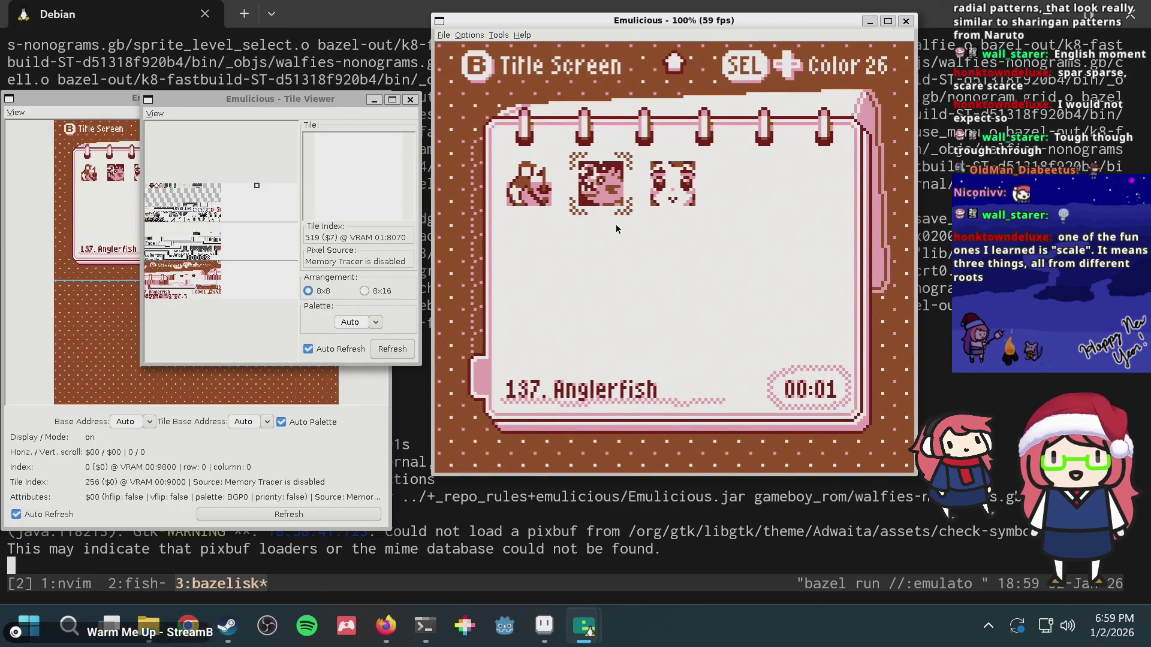
key(shift+Right)
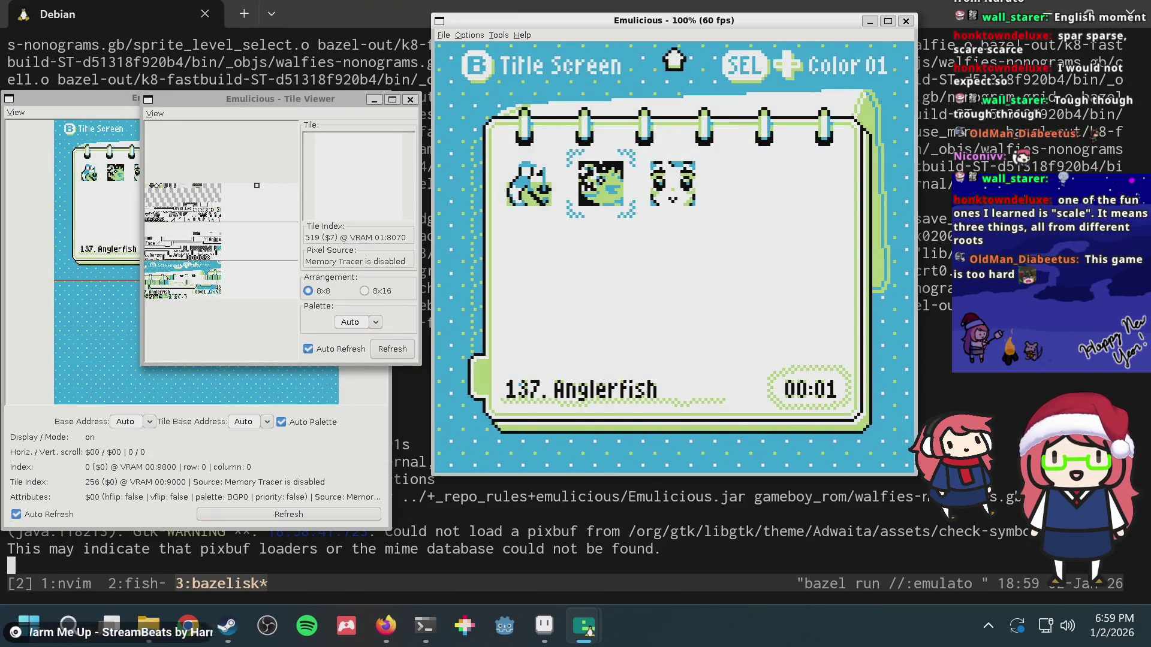
key(shift+Right)
key(Right)
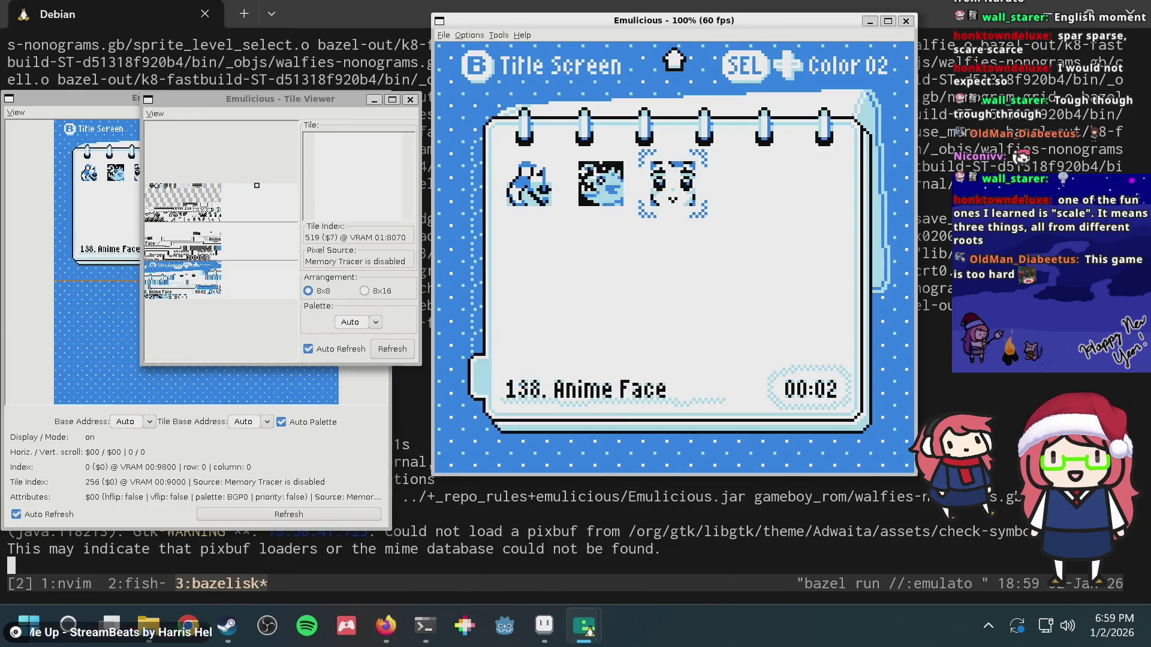
- Advance the game palette from Color 03 through to Color 14
key(shift+Right)
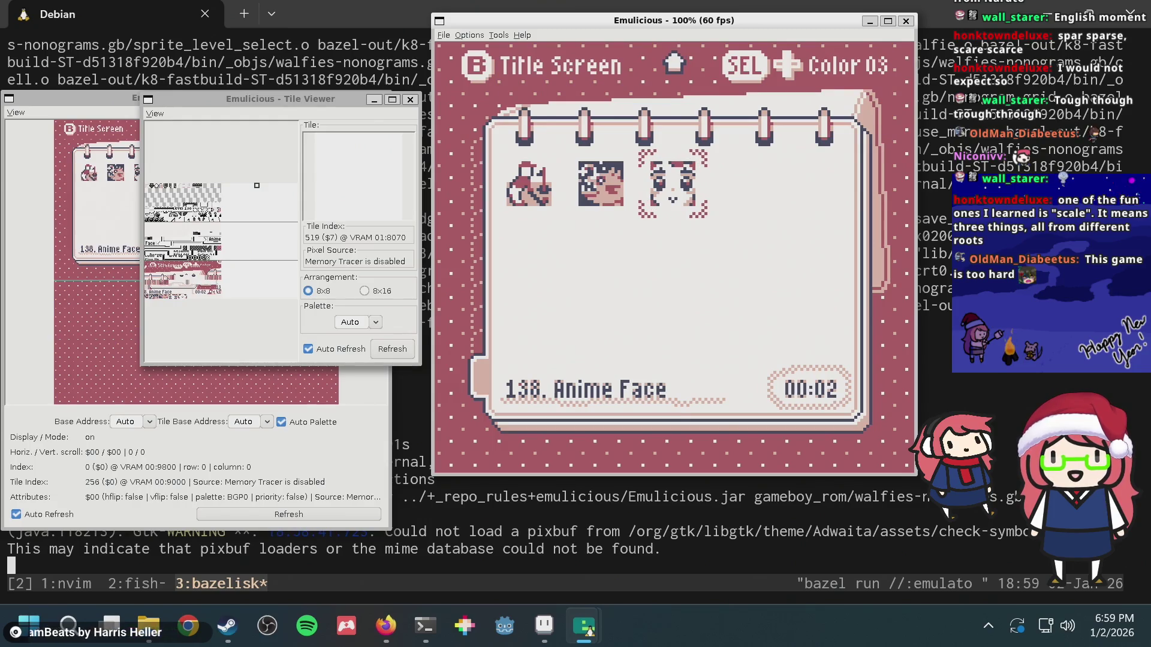
key(shift+Right)
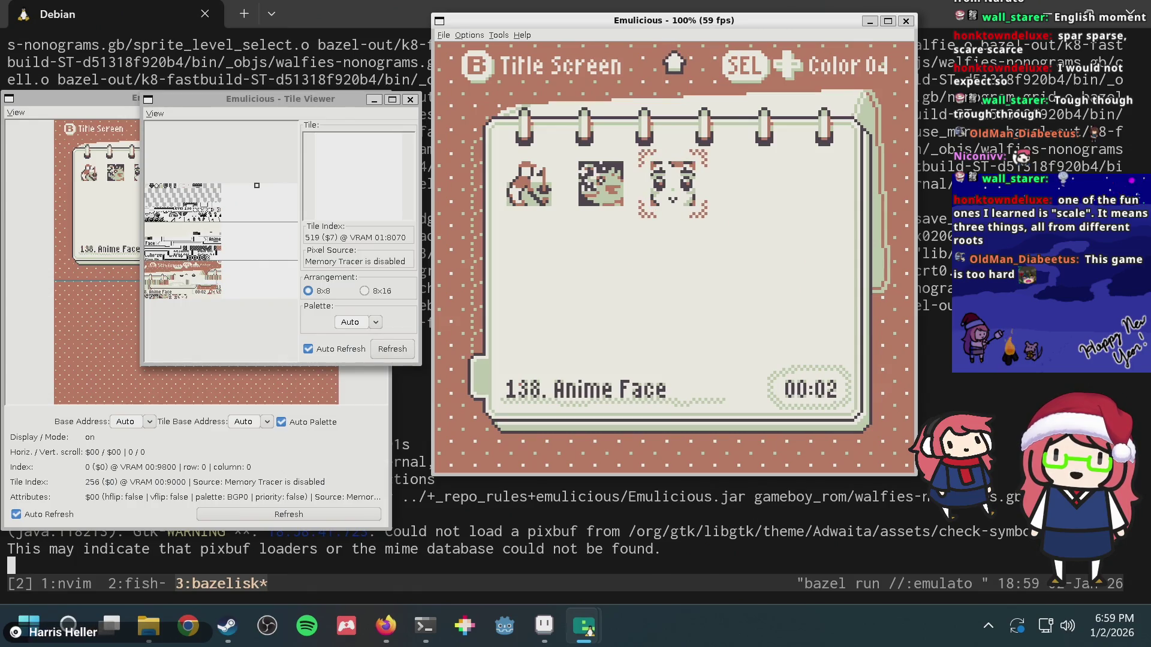
key(BackSpace)
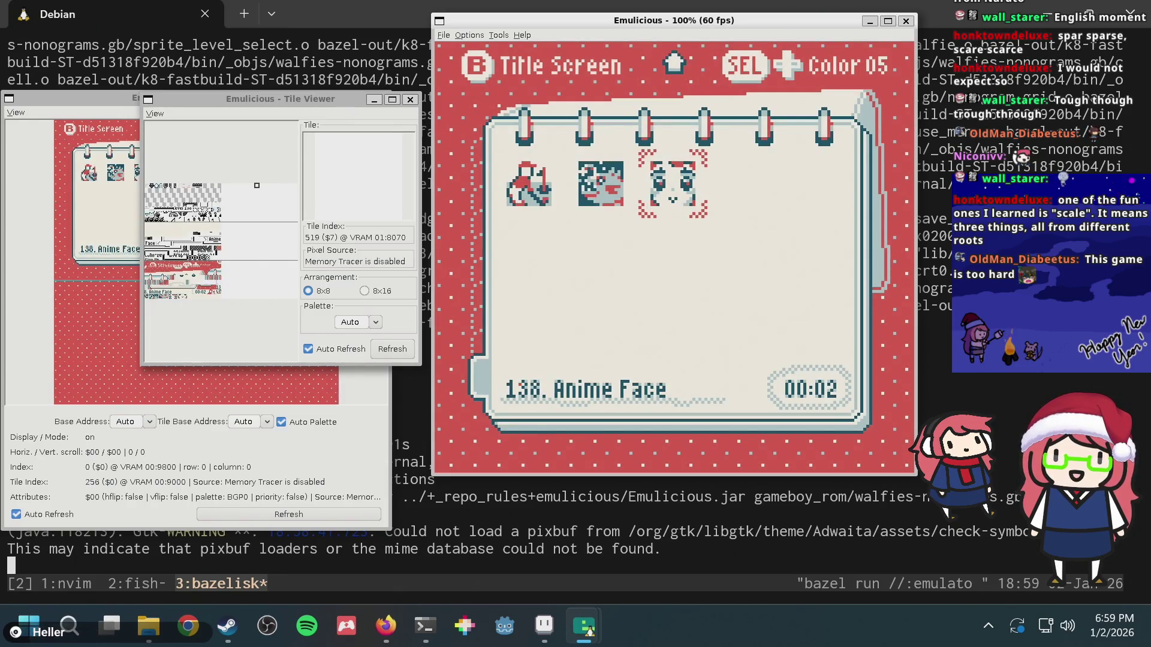
key(BackSpace)
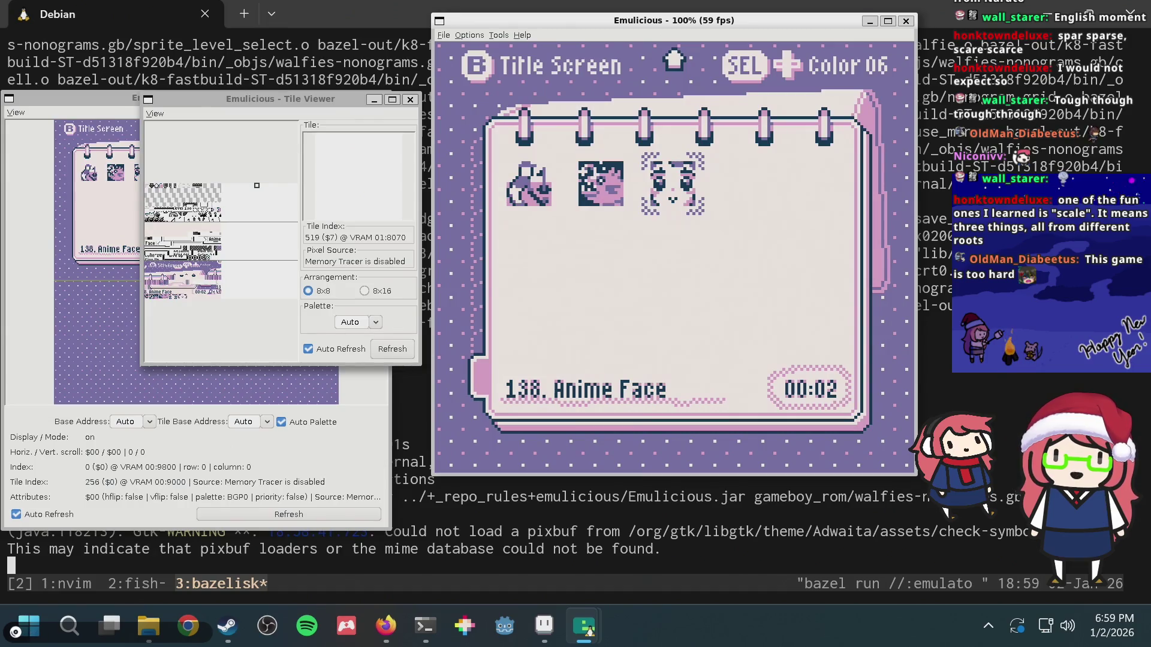
key(BackSpace)
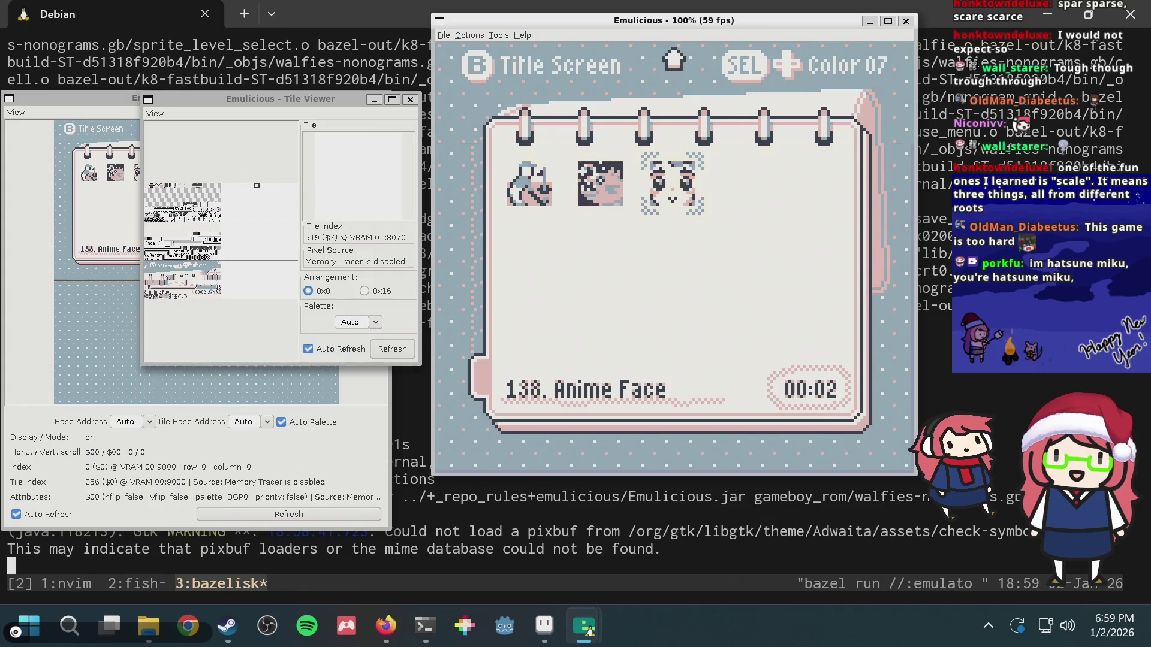
key(BackSpace)
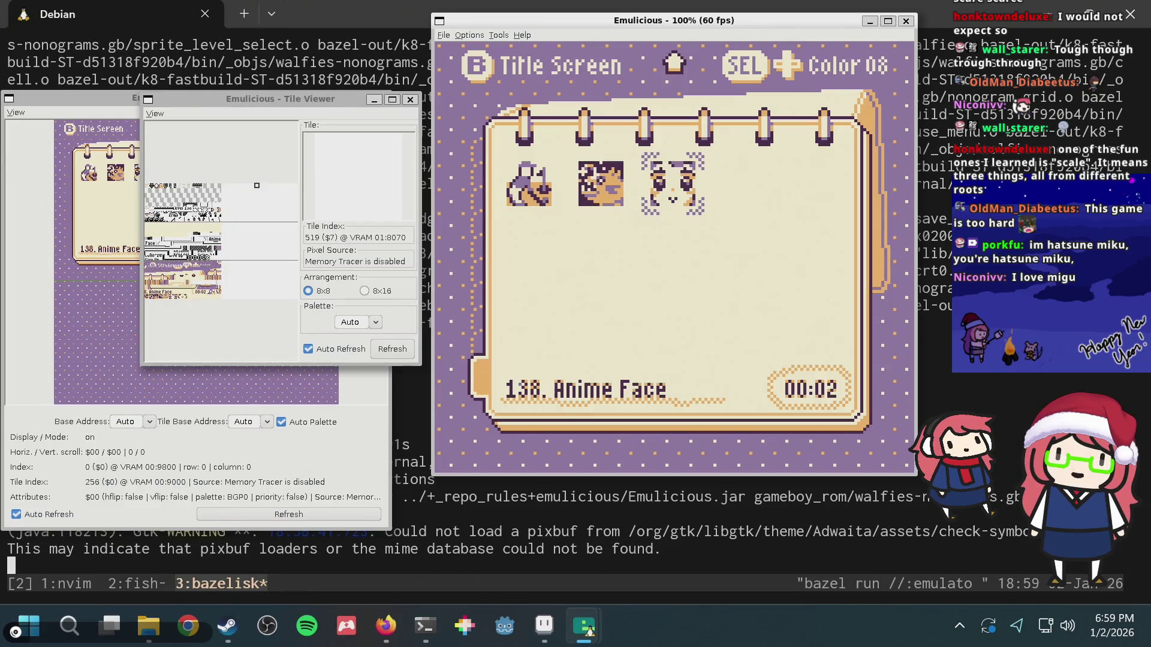
key(shift+Right)
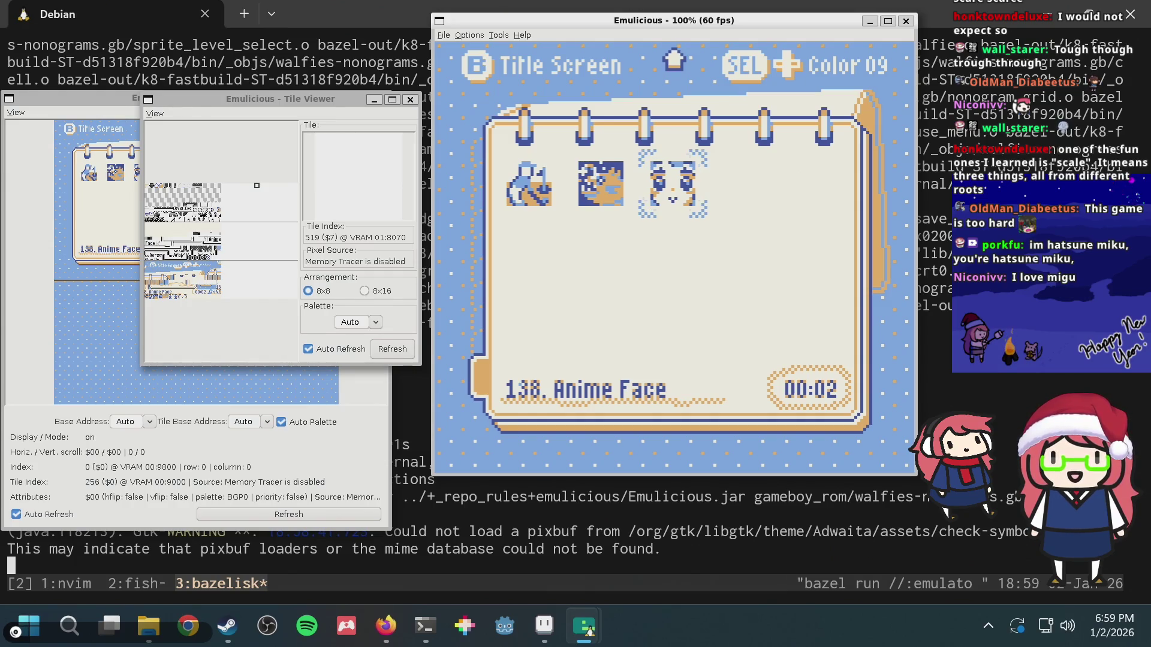
key(shift+Right)
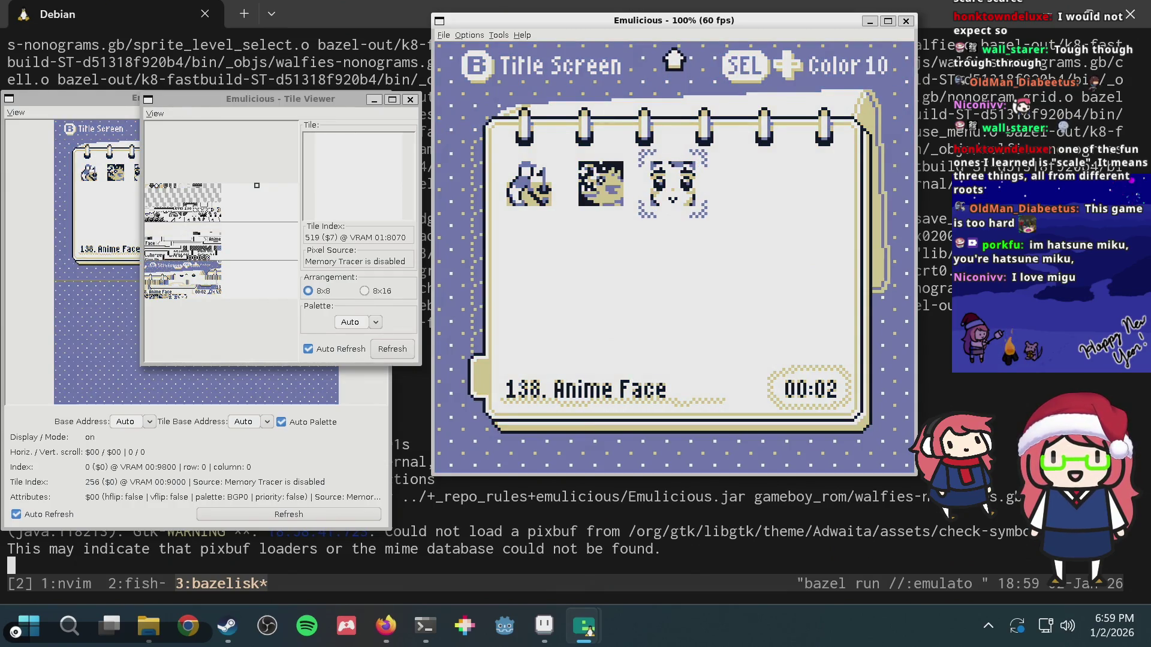
key(shift+Right)
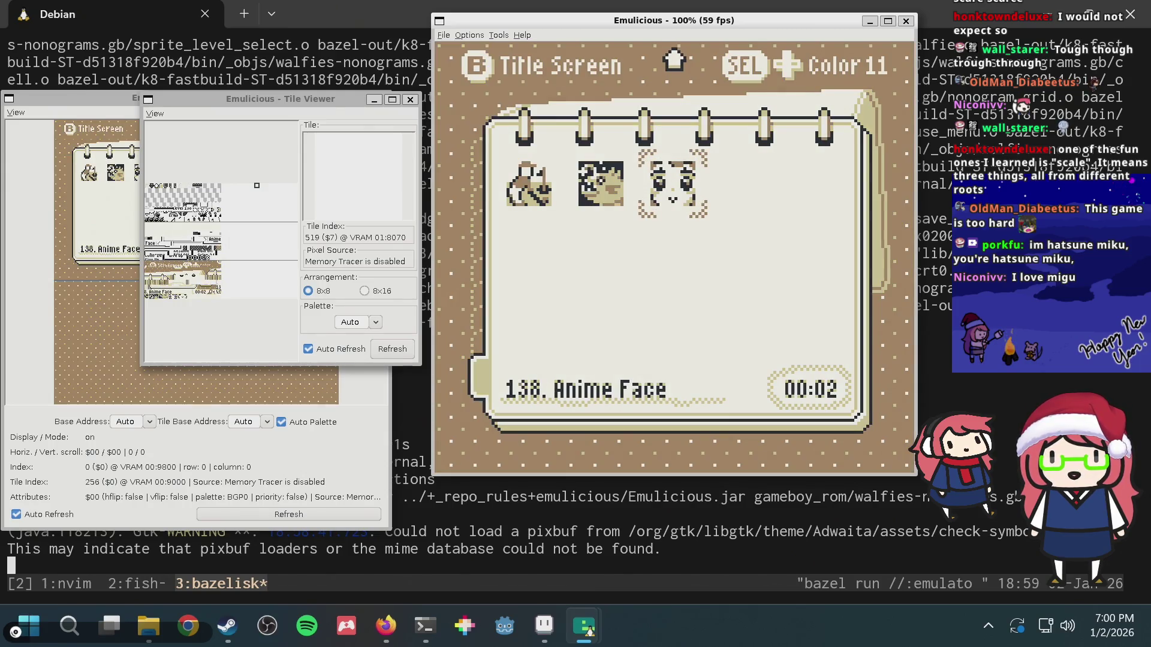
key(shift+Right)
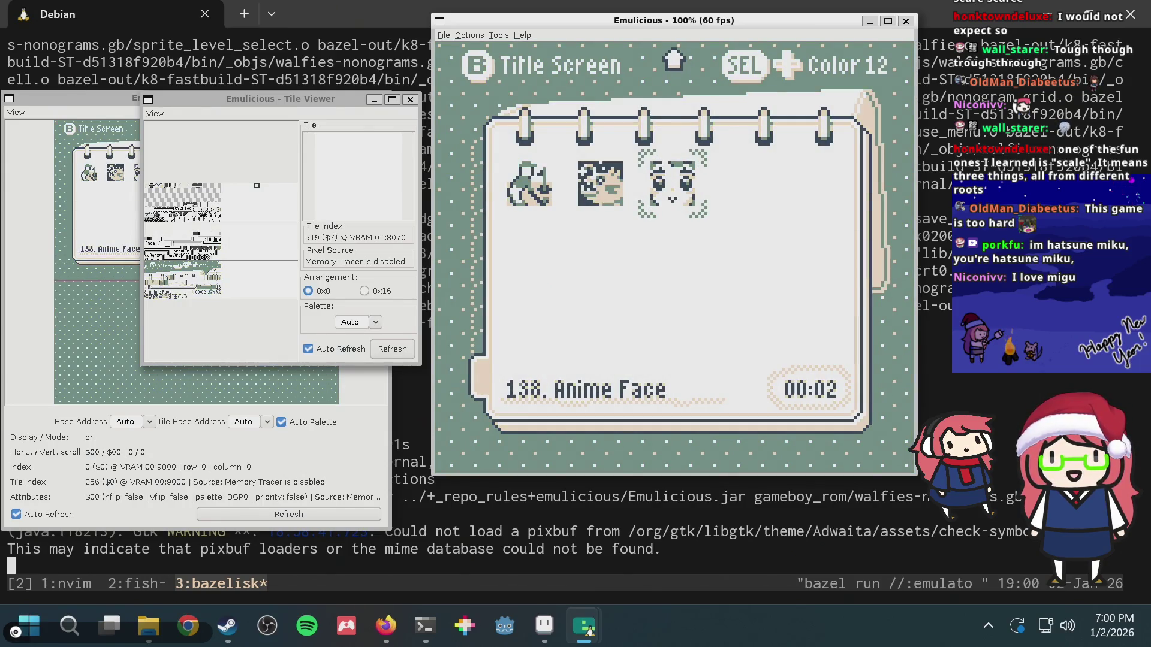
key(shift+Right)
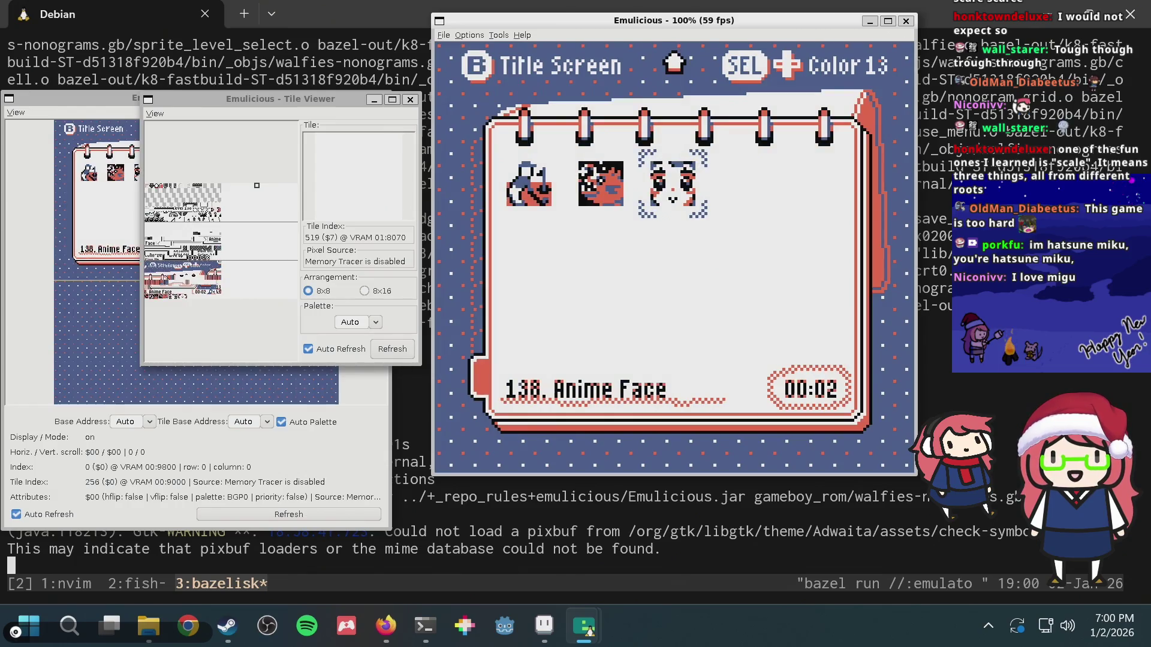
key(shift+Right)
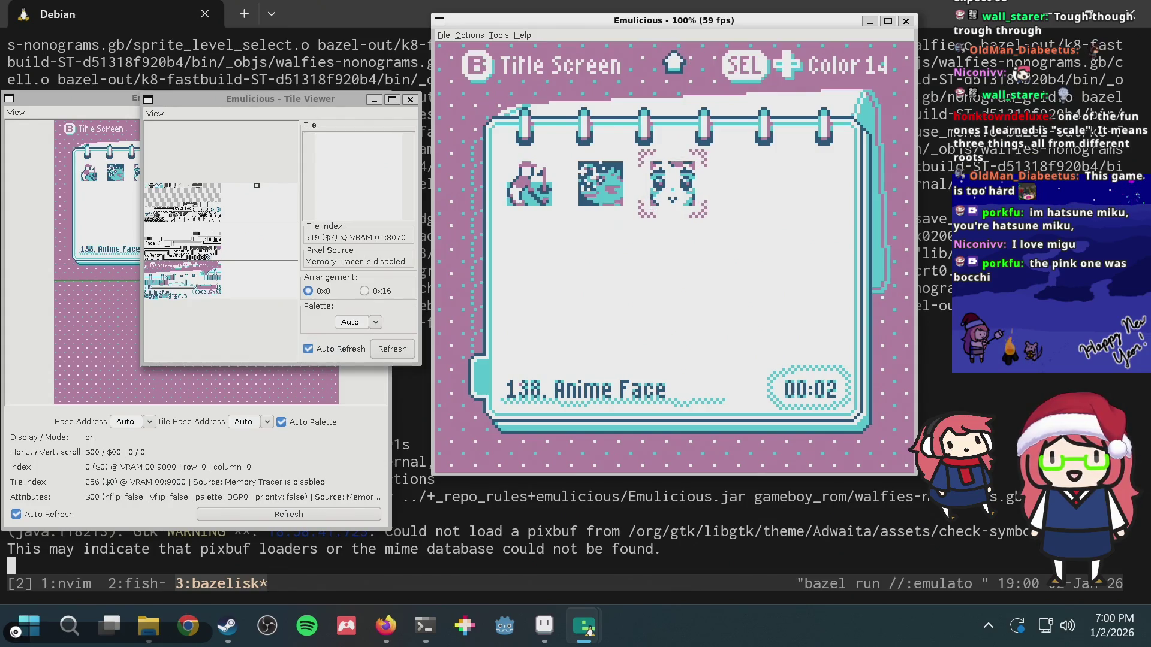
- Compare neighbouring palettes while stepping from Color 14 up to the green Color 19
key(shift+Left)
key(shift+Right)
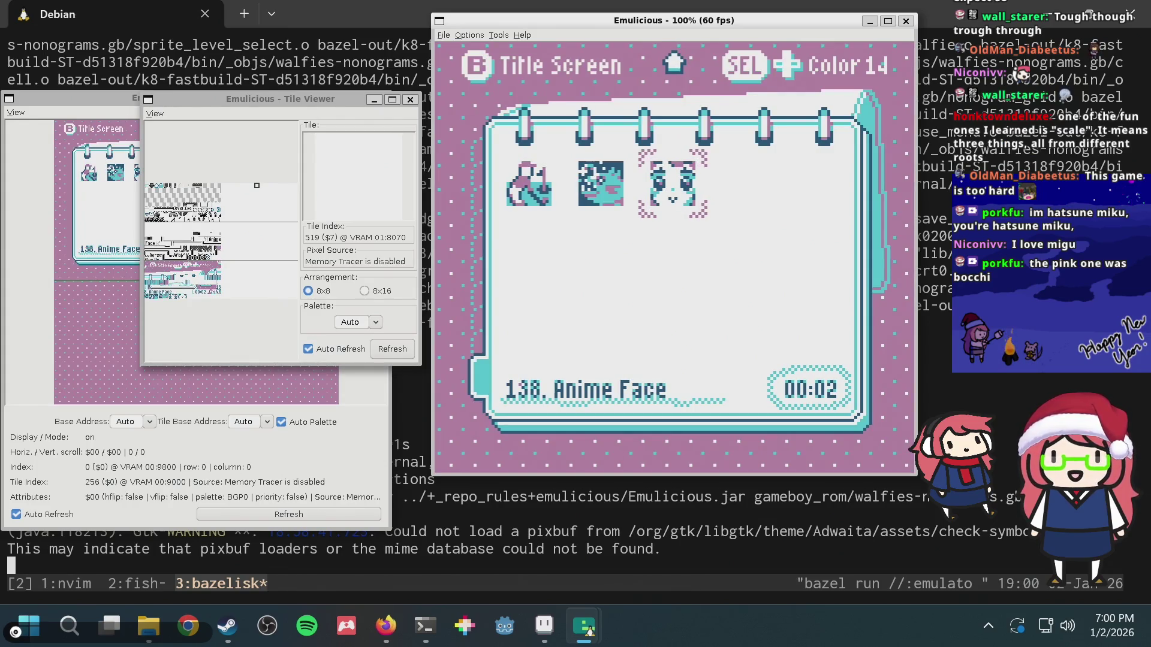
key(shift+Right)
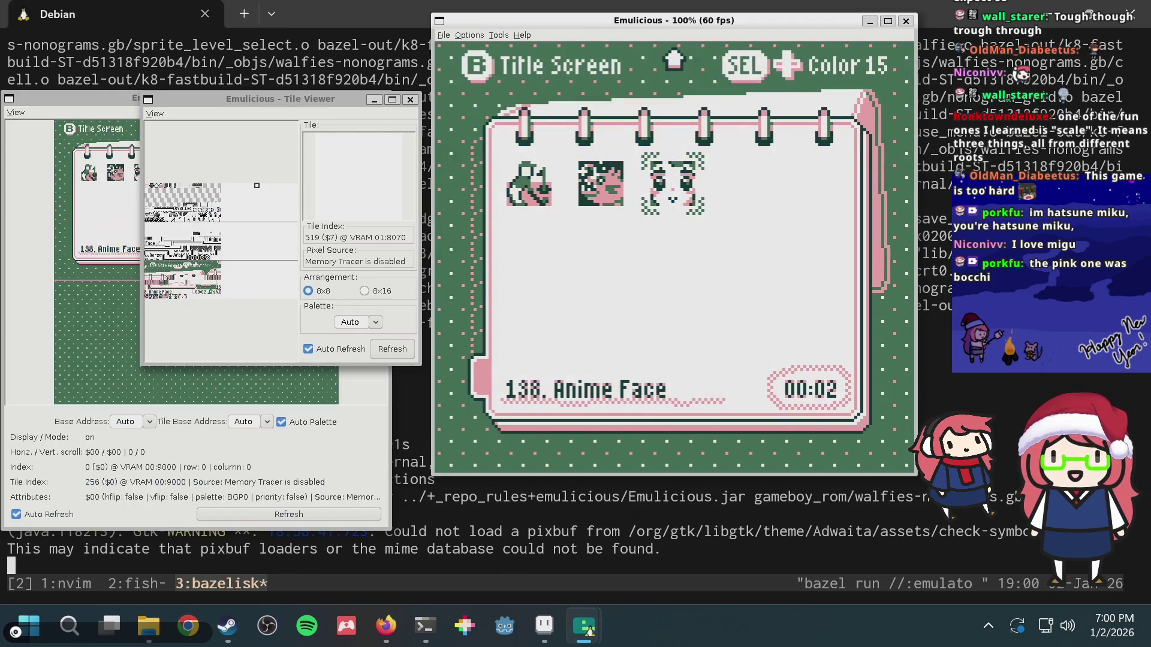
key(shift+Left)
key(shift+Right)
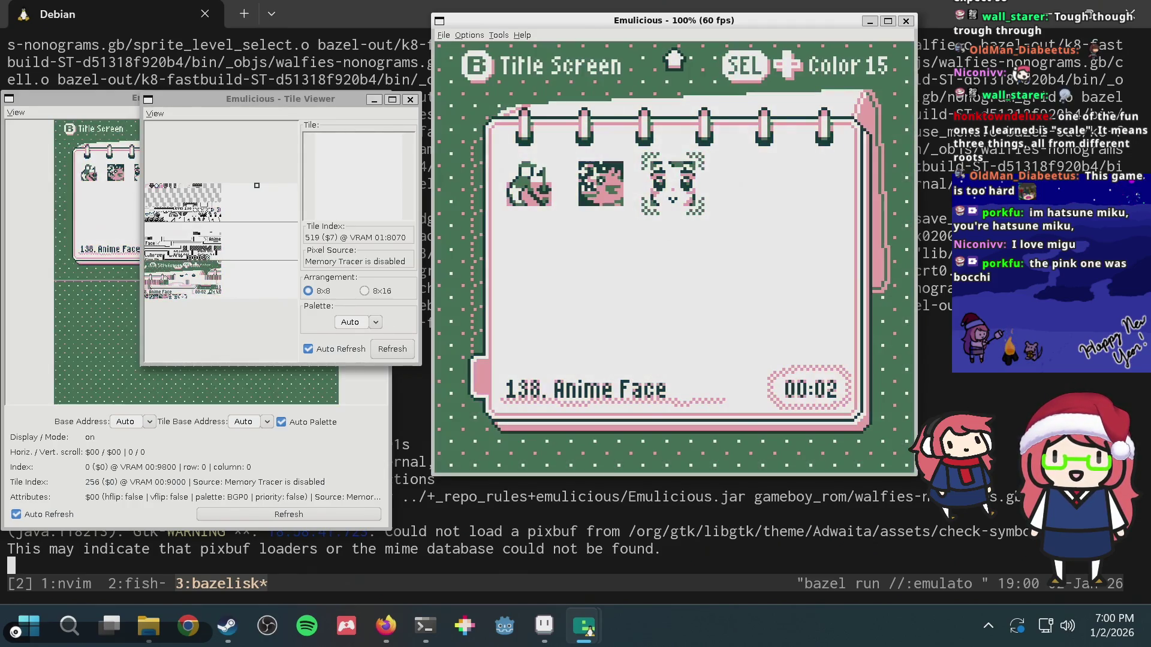
key(shift+Right)
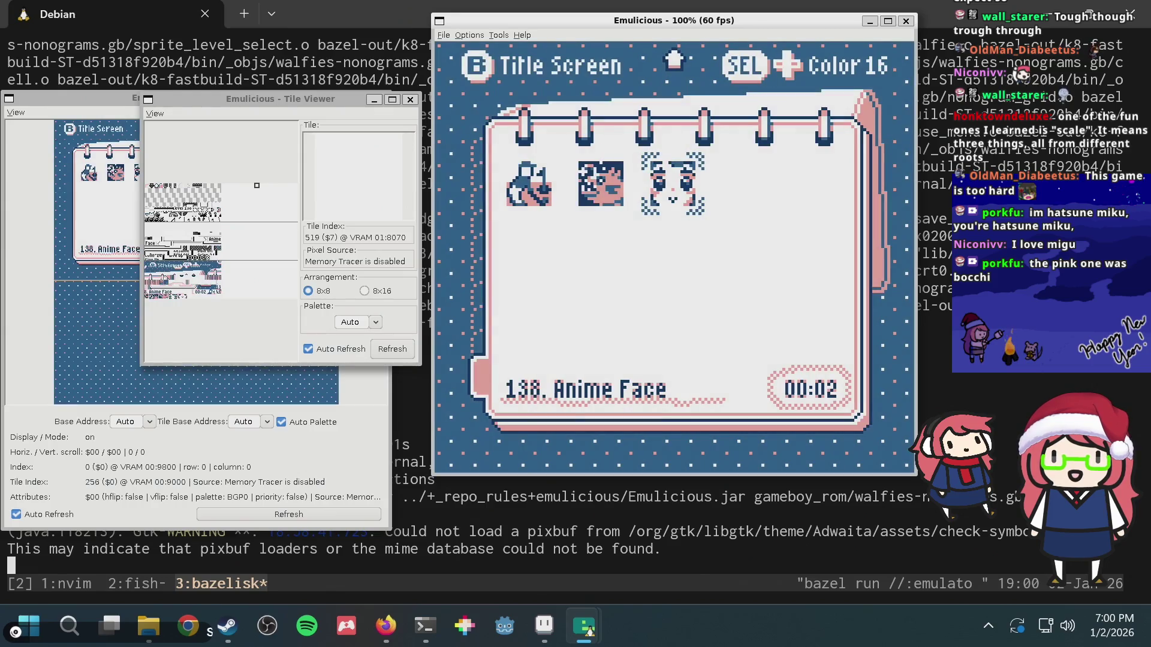
key(shift+Left)
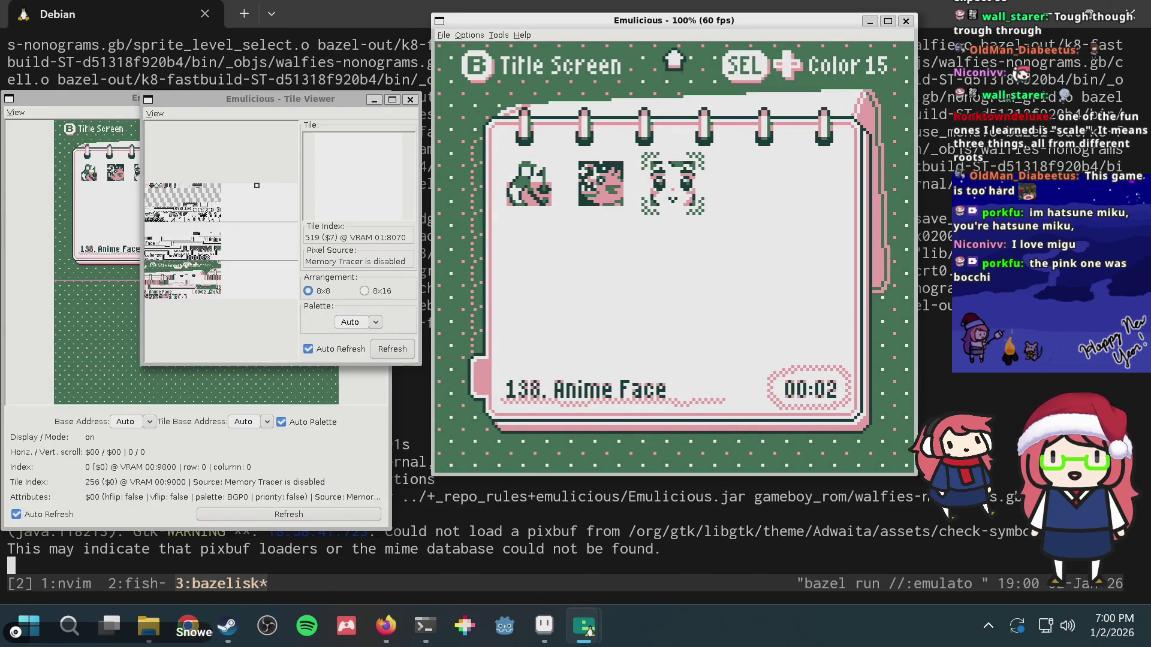
key(shift+Right)
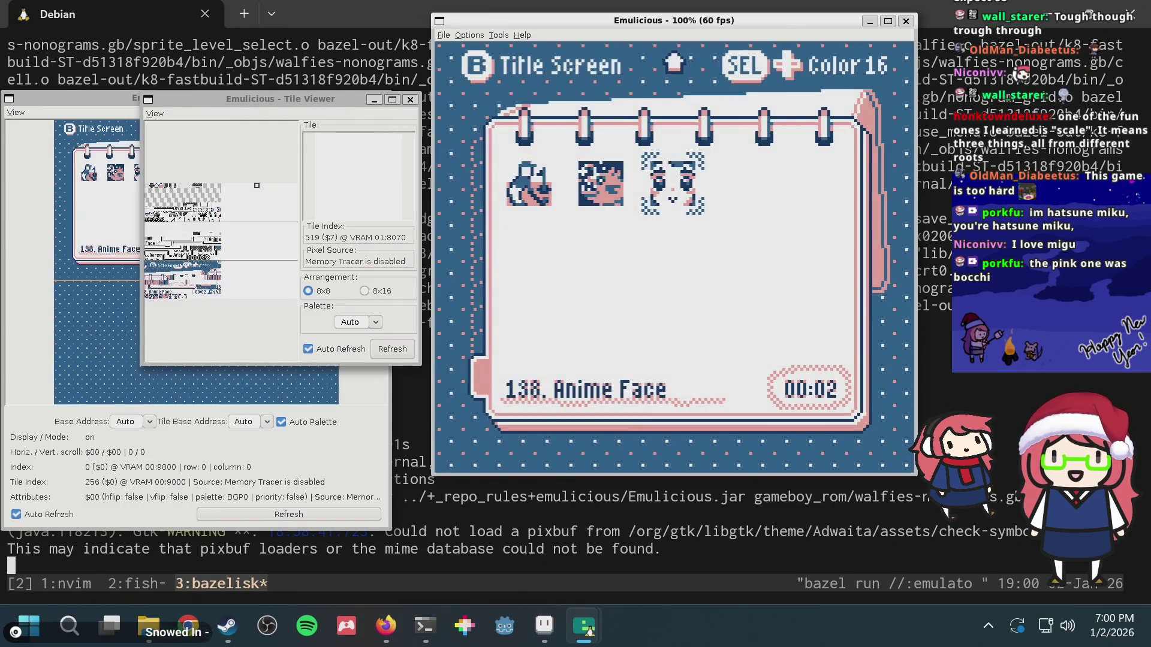
key(shift+Right)
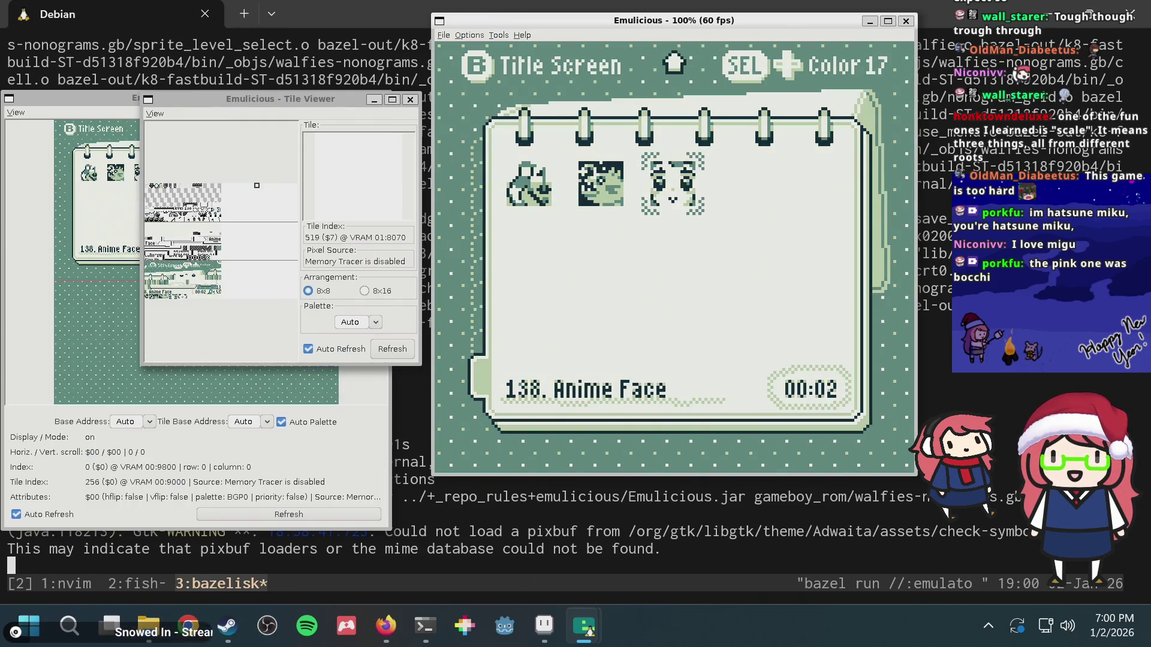
key(shift+Right)
key(shift+Right)
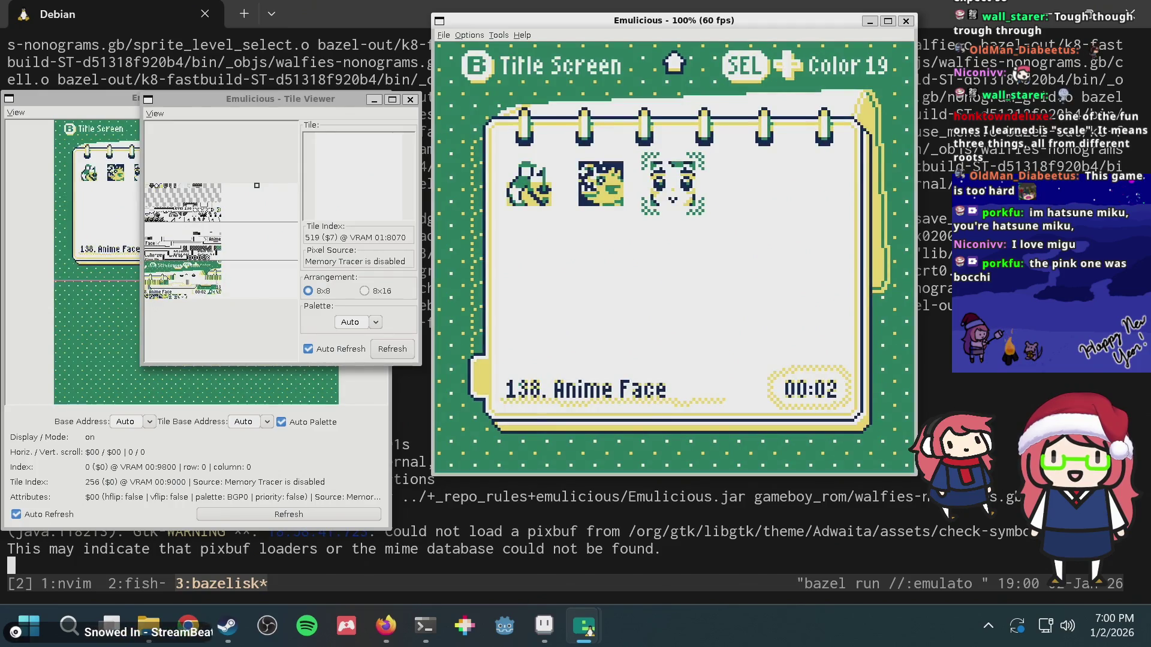
key(shift+Right)
key(shift+Right)
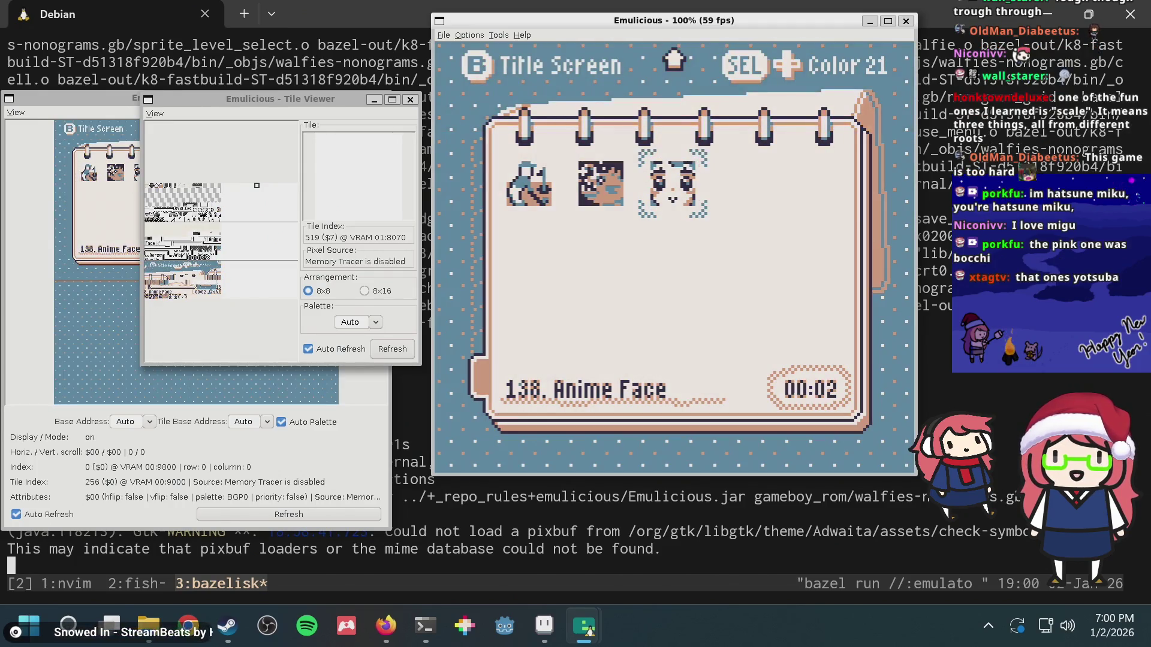
key(shift+Left)
key(shift+Left)
key(shift+Left)
key(shift+Right)
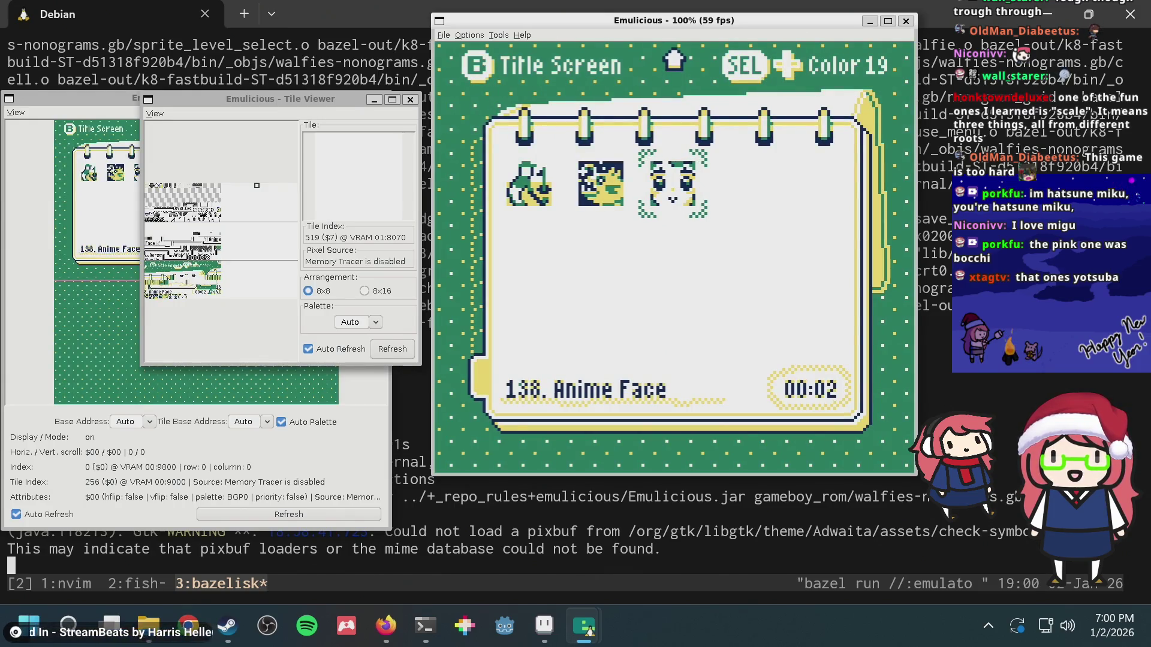
key(shift+Right)
key(shift+Left)
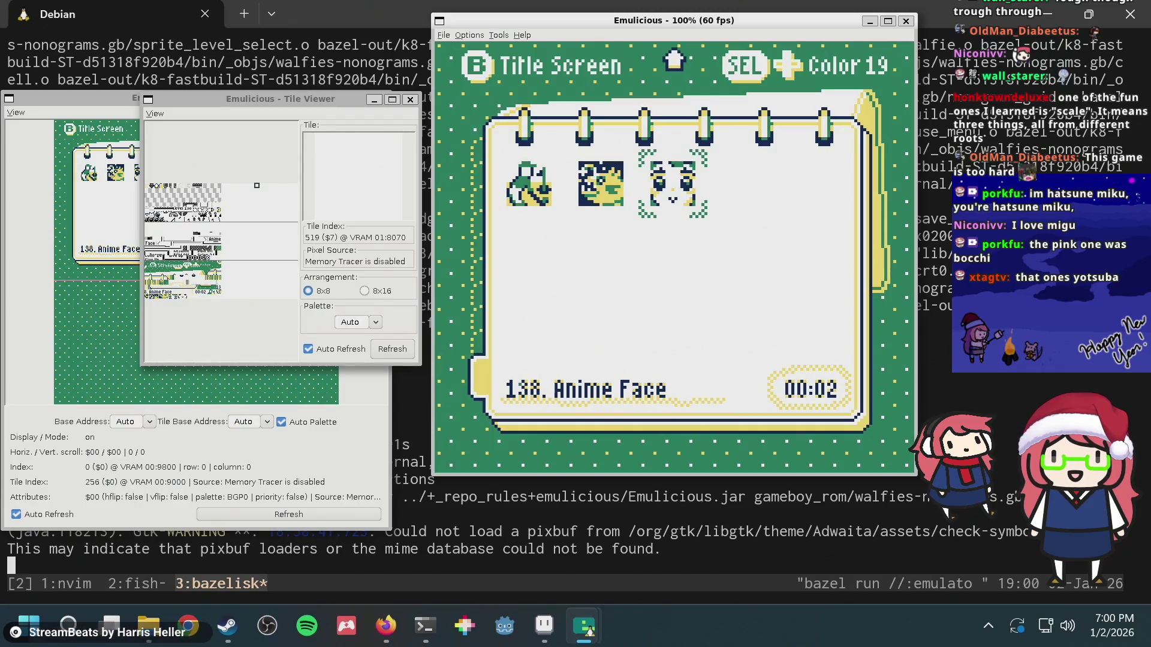
- Settle on the orange Color 20 palette after comparing with Color 21, then return to puzzle.aseprite
key(shift+Right)
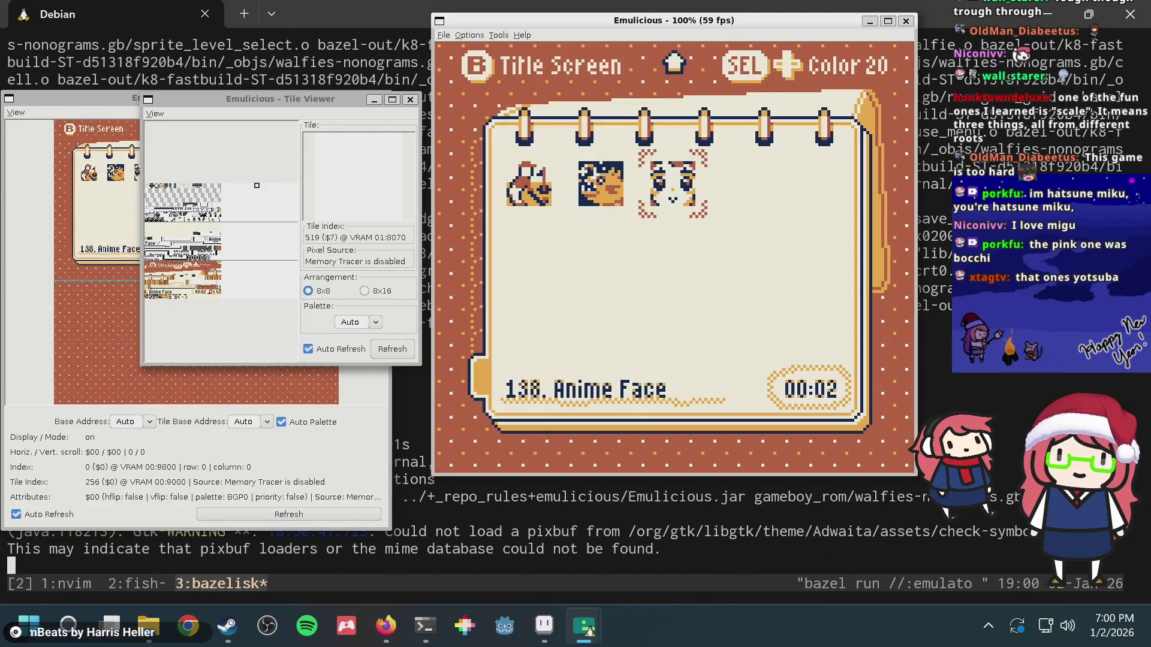
key(shift+Right)
key(shift+Left)
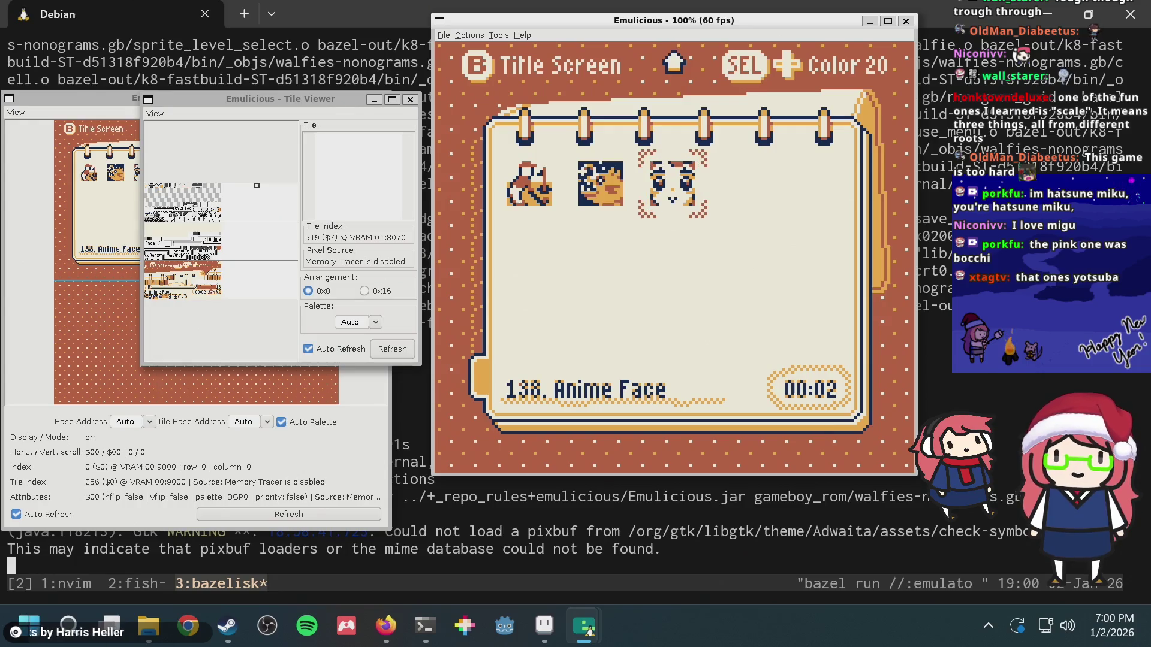
key(shift+Right)
key(shift+Left)
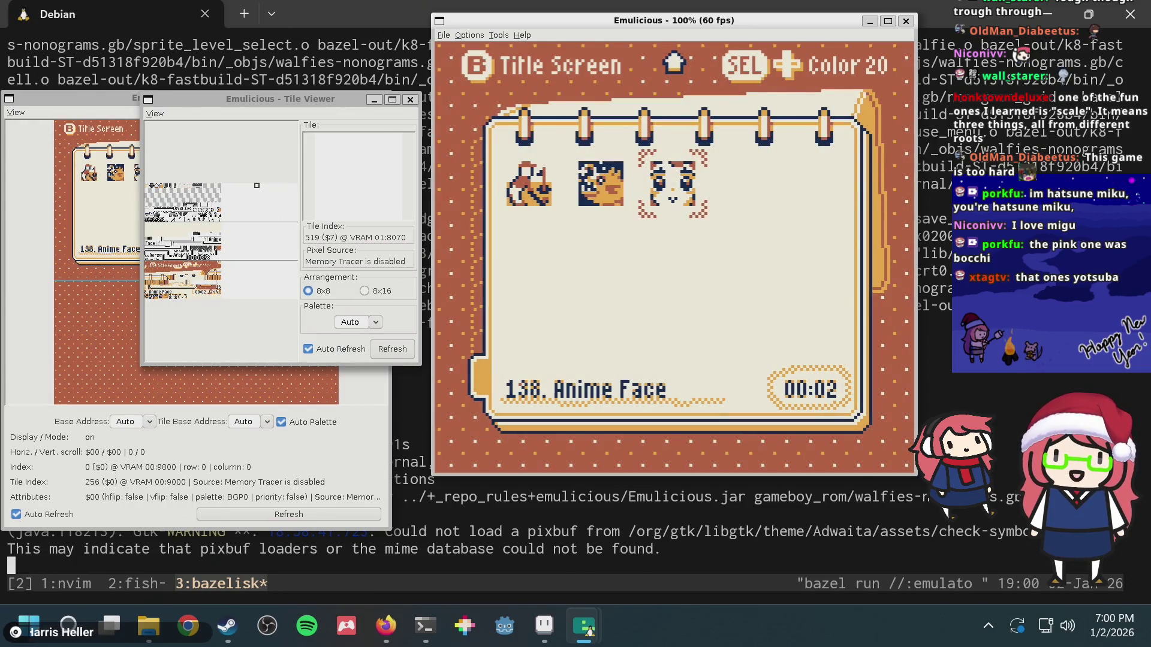
click(554, 623)
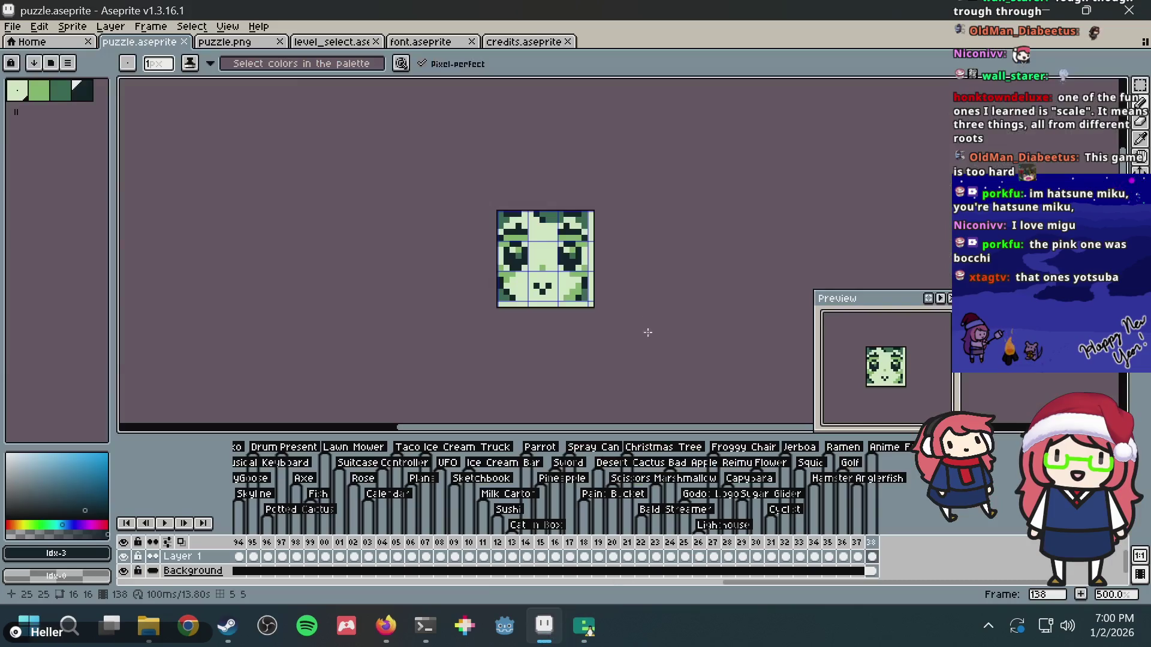
- Try a mid-green bucket fill on the tile's light-green areas, then undo it
scroll(581, 280, up, 1)
key(g)
key(bracketleft)
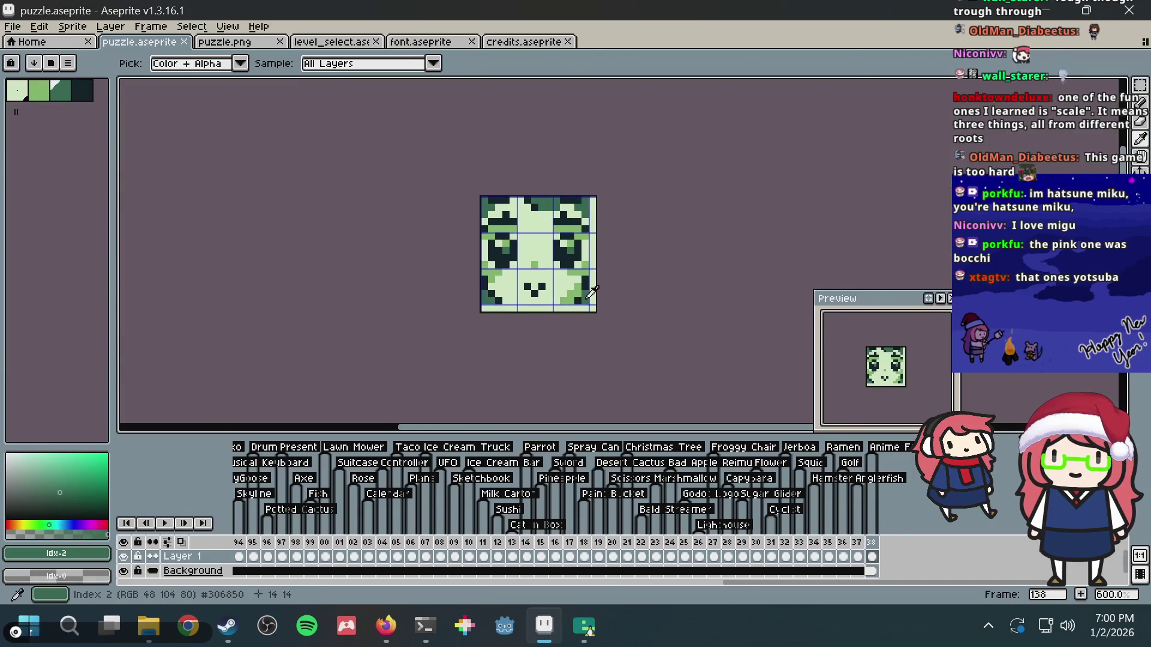
click(591, 295)
key(ctrl+z)
- Draw a dark line along the tile's bottom row, undo it, and select the Move tool
key(b)
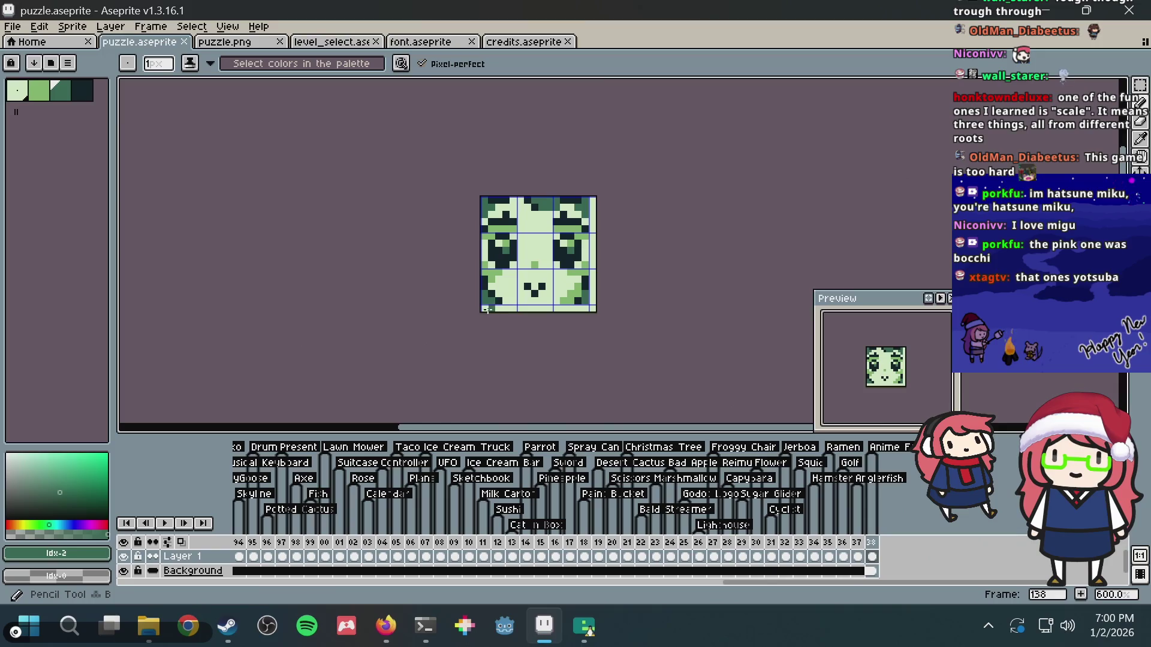
click(491, 307)
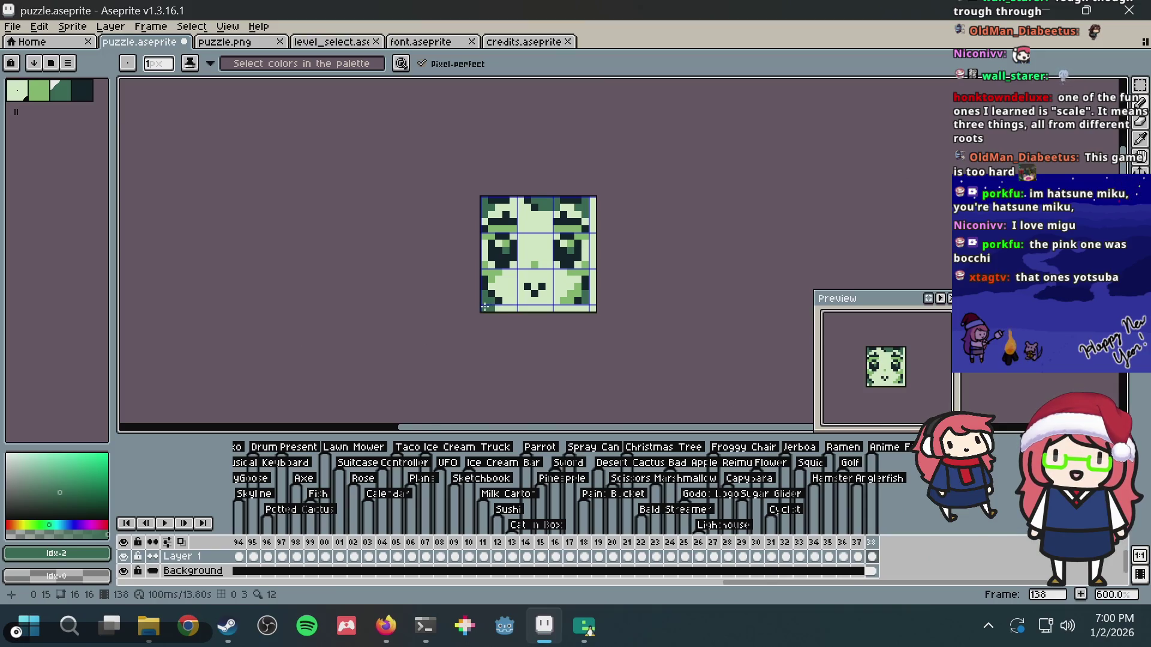
shift+click(596, 310)
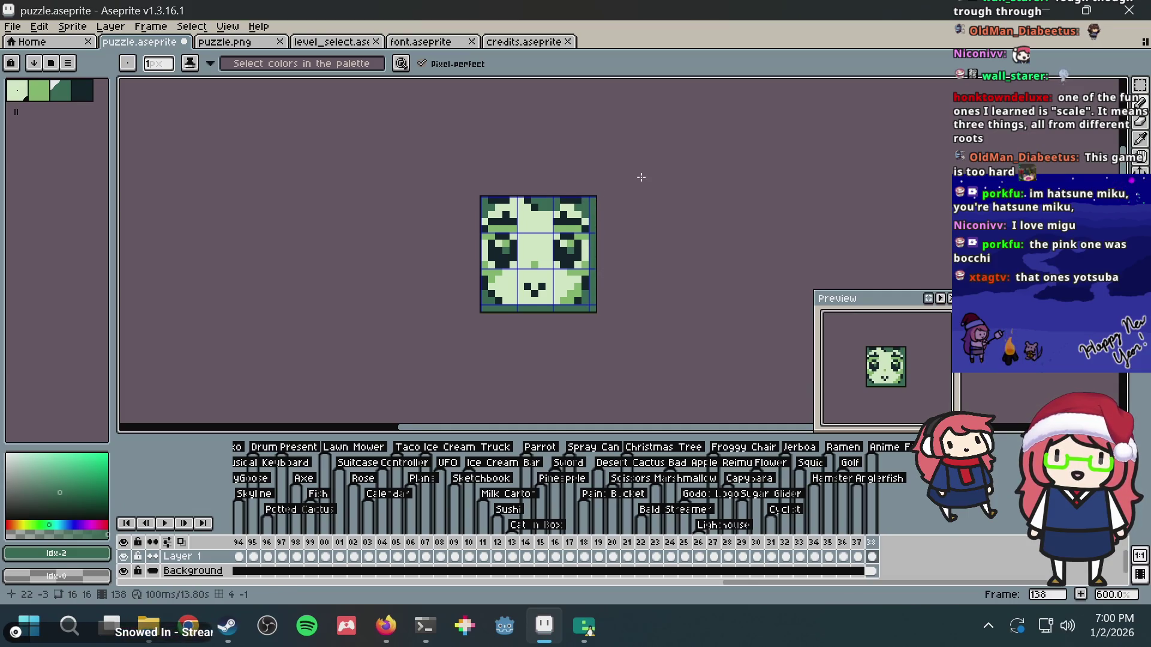
scroll(641, 177, down, 2)
key(ctrl+z)
key(v)
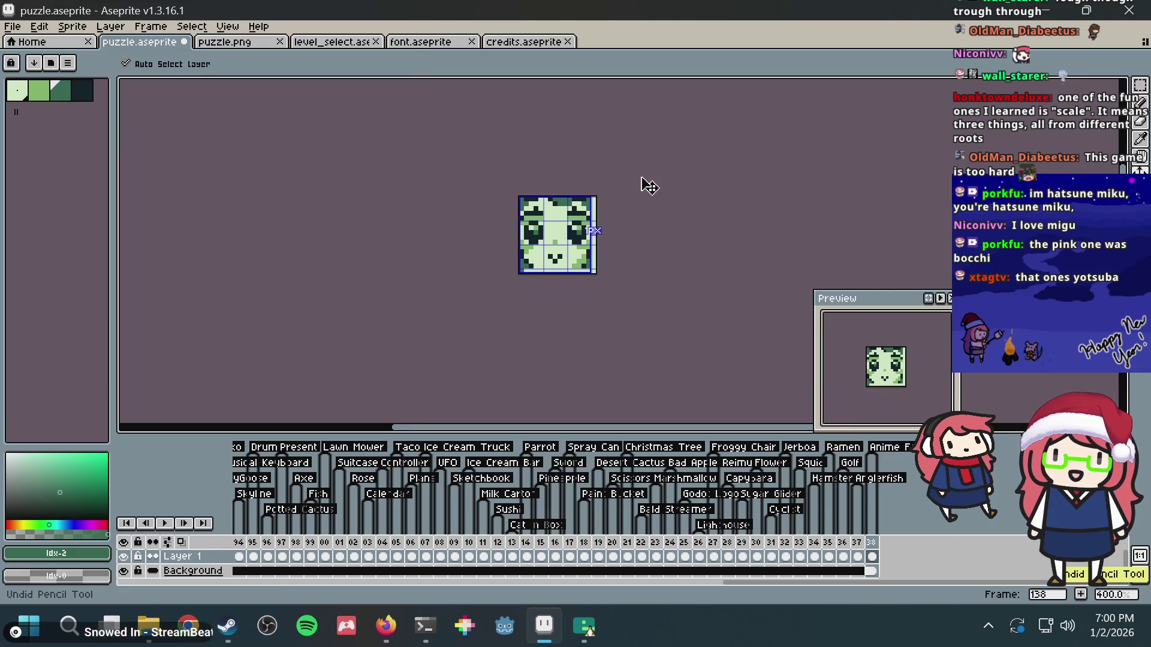
key(alt+Tab)
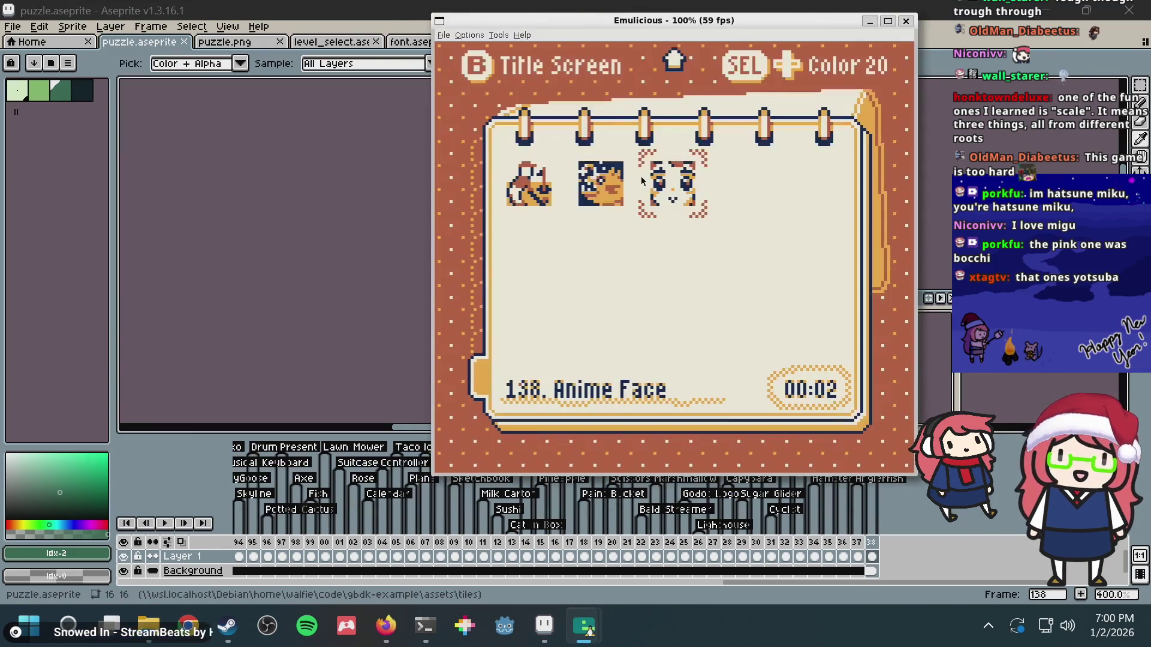
- Cycle the game palette once, then search DuckDuckGo images for 'hololive kobo'
key(shift+Right)
key(shift+Right)
key(shift+Right)
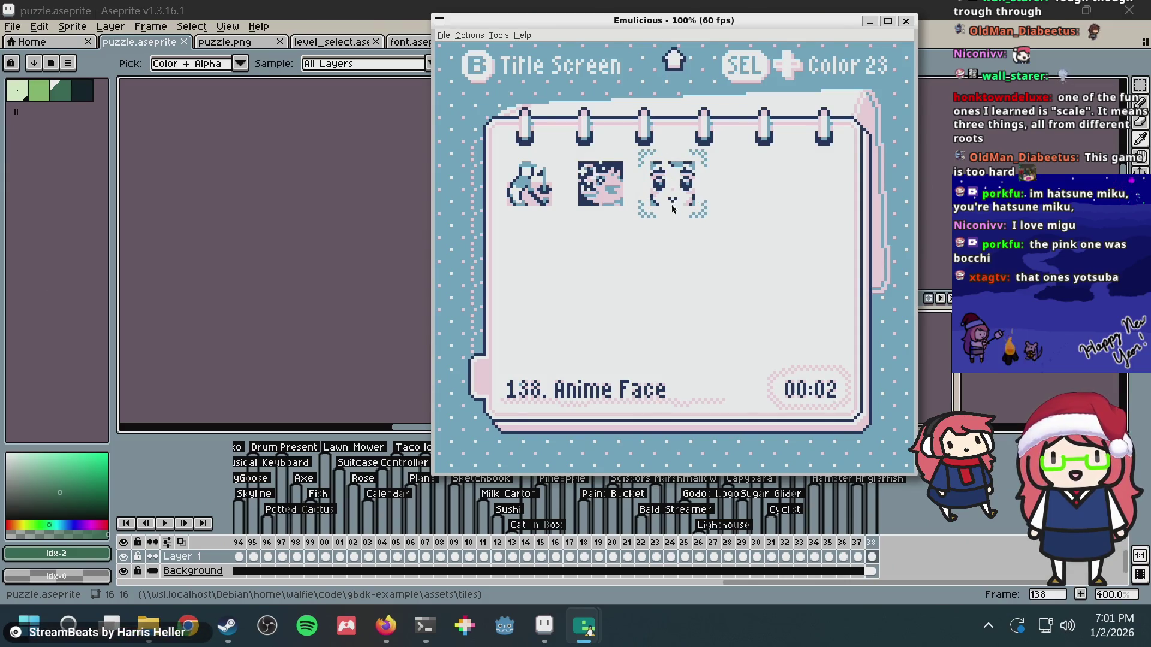
click(400, 625)
key(ctrl+t)
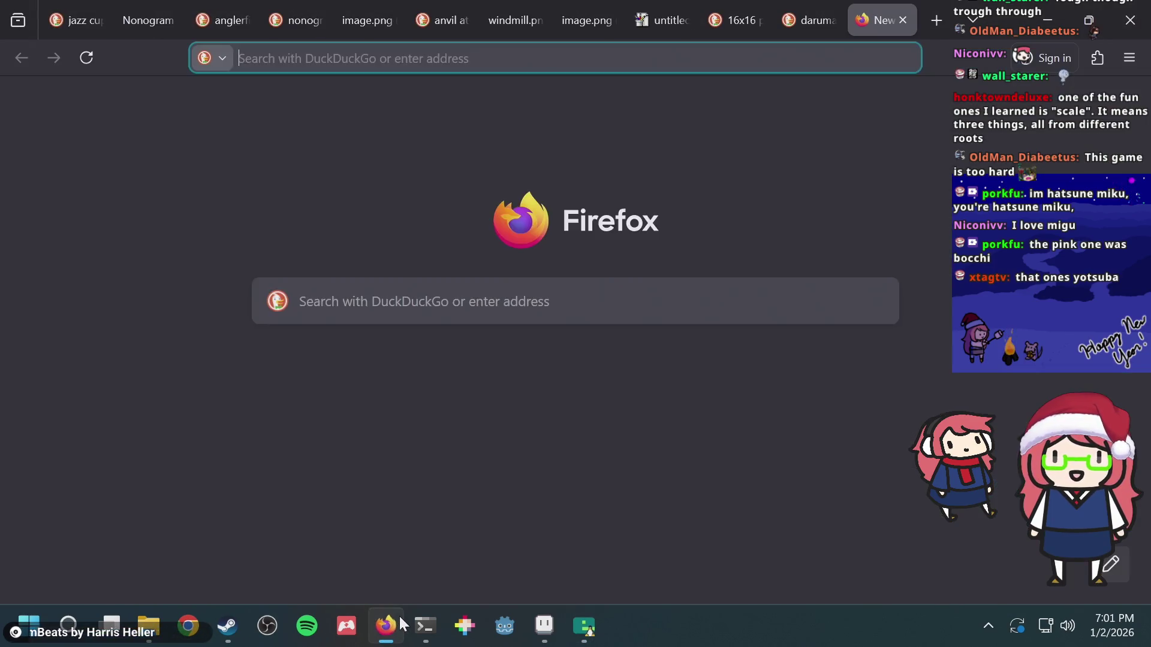
text(hololive kobo)
key(Return)
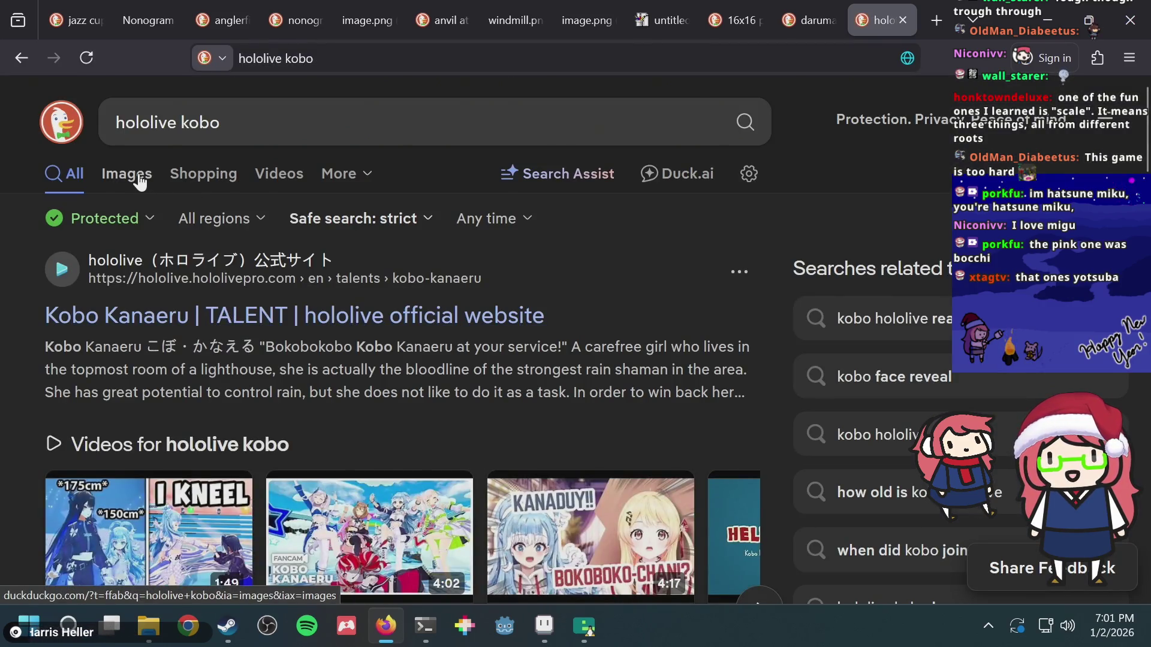
click(140, 180)
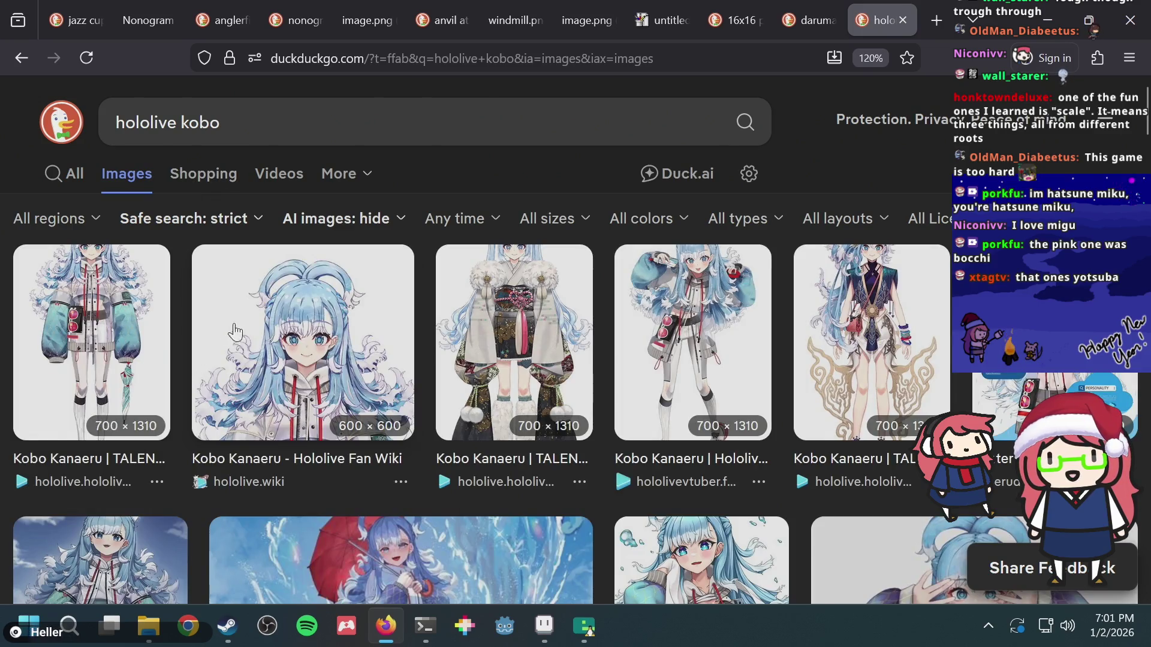
- Preview the Kobo Kanaeru fan-wiki portrait against the game, then close the search tab
click(293, 323)
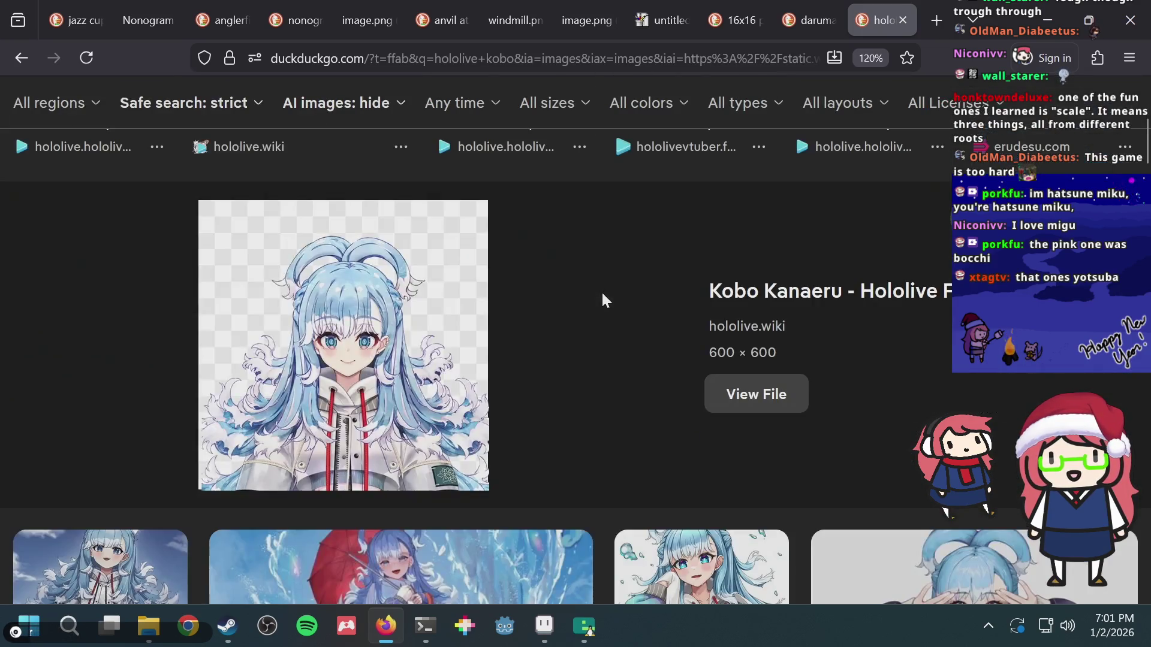
key(alt+Tab)
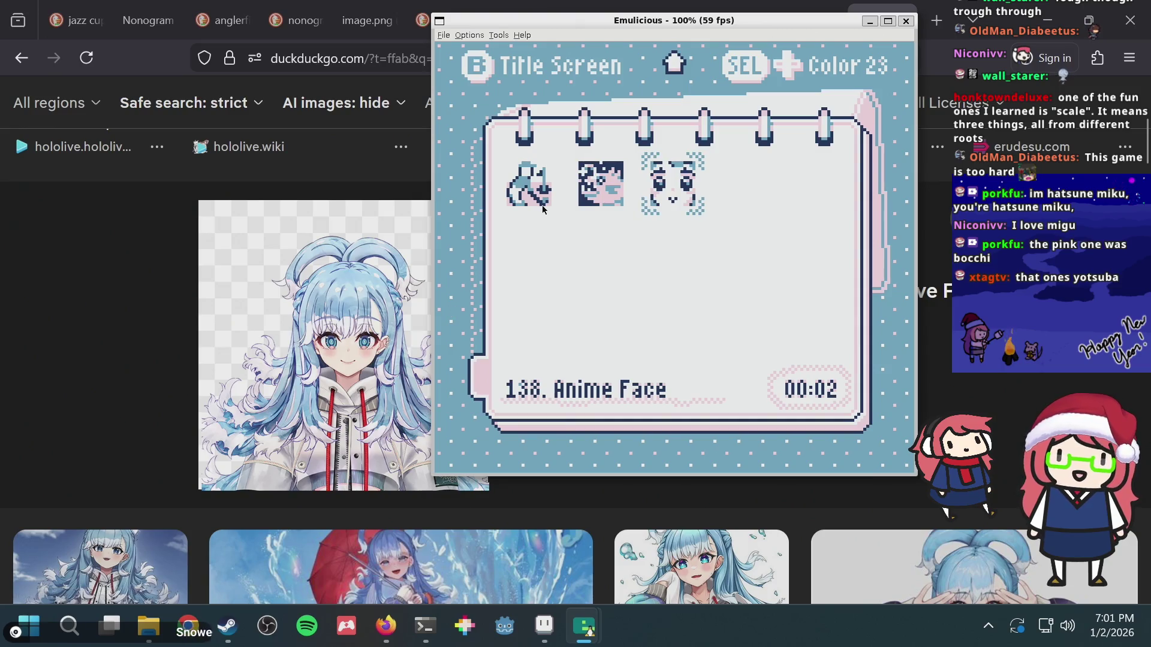
key(alt+Tab)
key(ctrl+w)
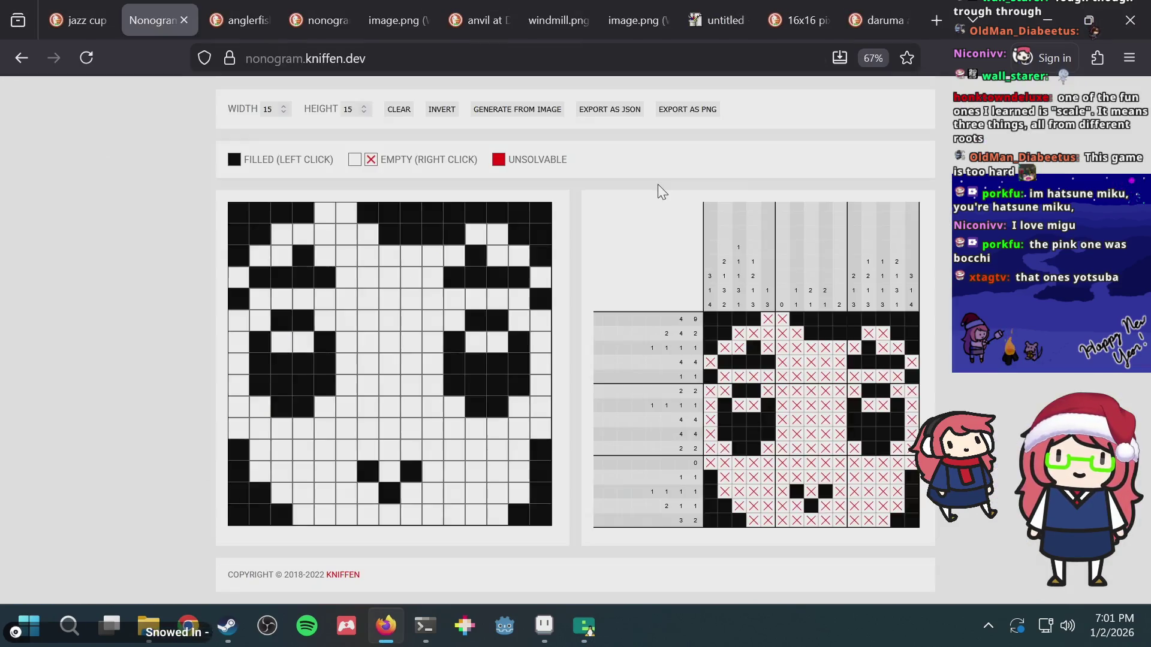
- Switch the game palette to Color 24, compare with the nonogram checker, then bring up the terminal
key(alt+Tab)
key(shift+Right)
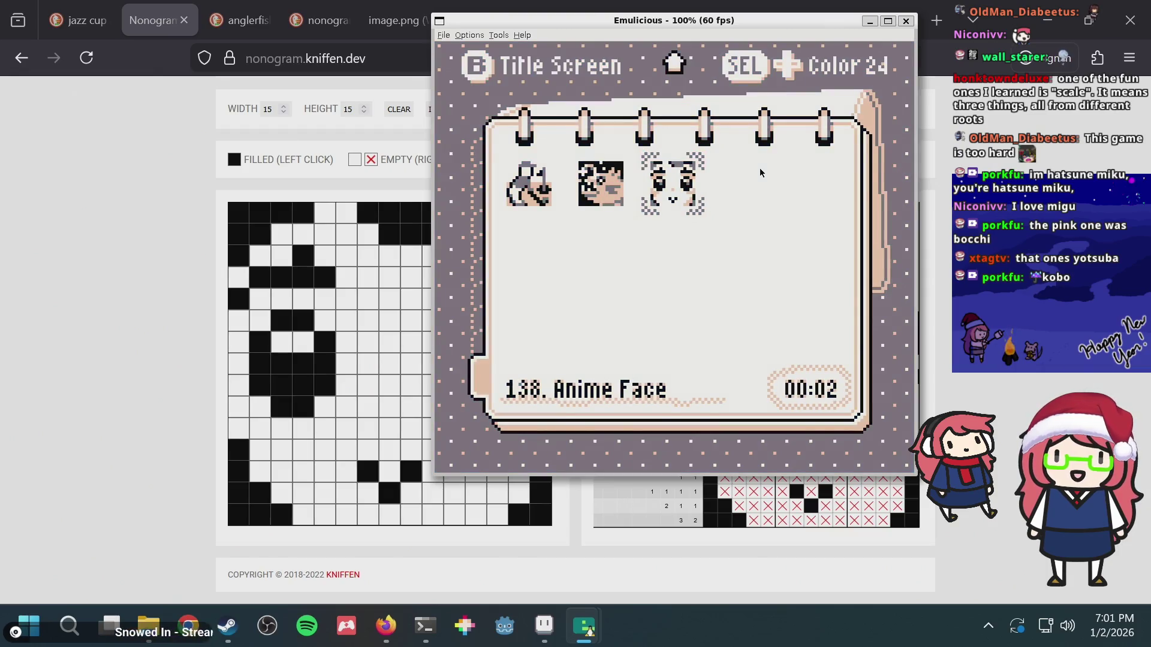
click(164, 304)
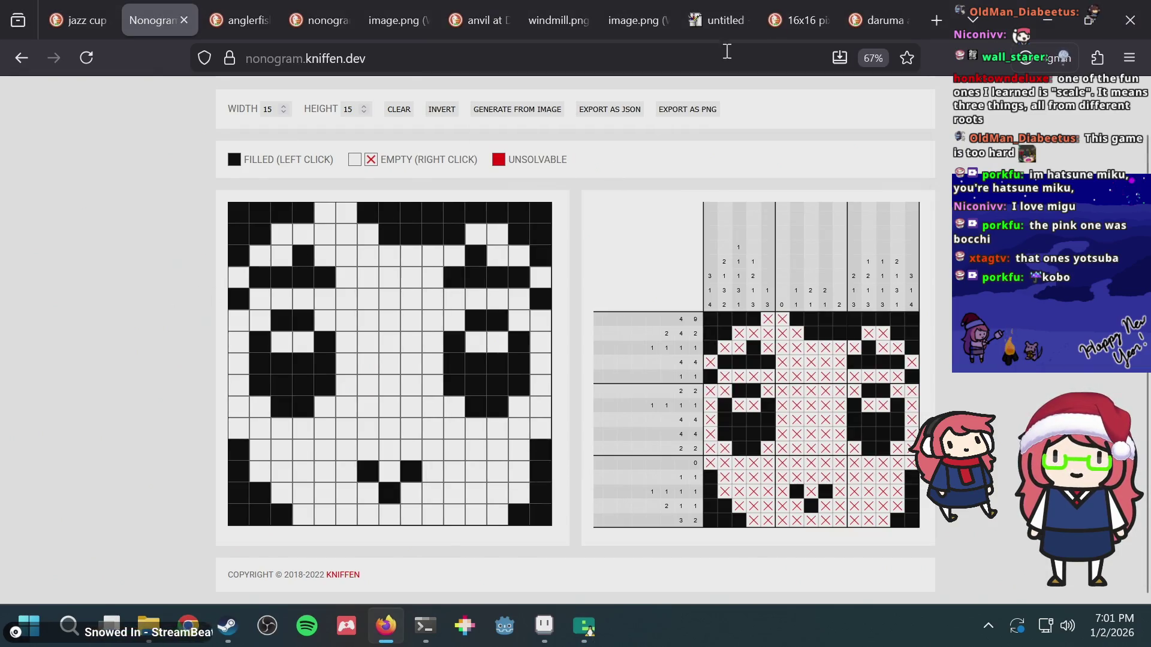
key(alt+Tab)
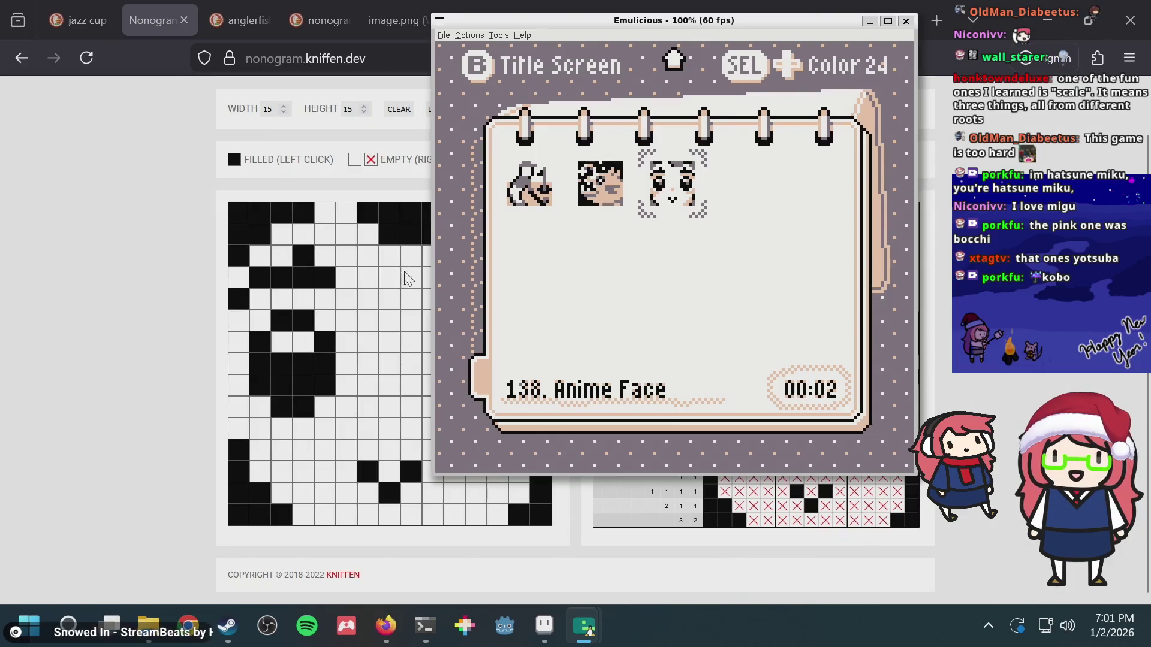
click(432, 613)
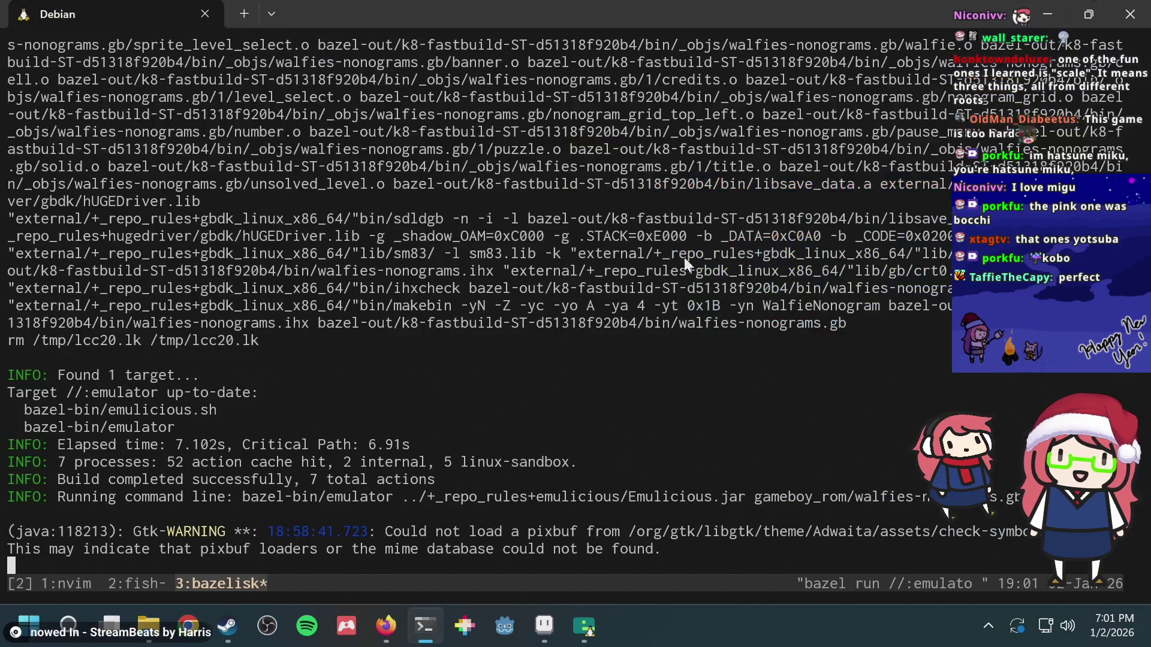
- Switch to tmux window 2 and type 'Anglerfish, Anime Face' at the fish prompt
key(ctrl+b)
text(2"Anglerfish, )
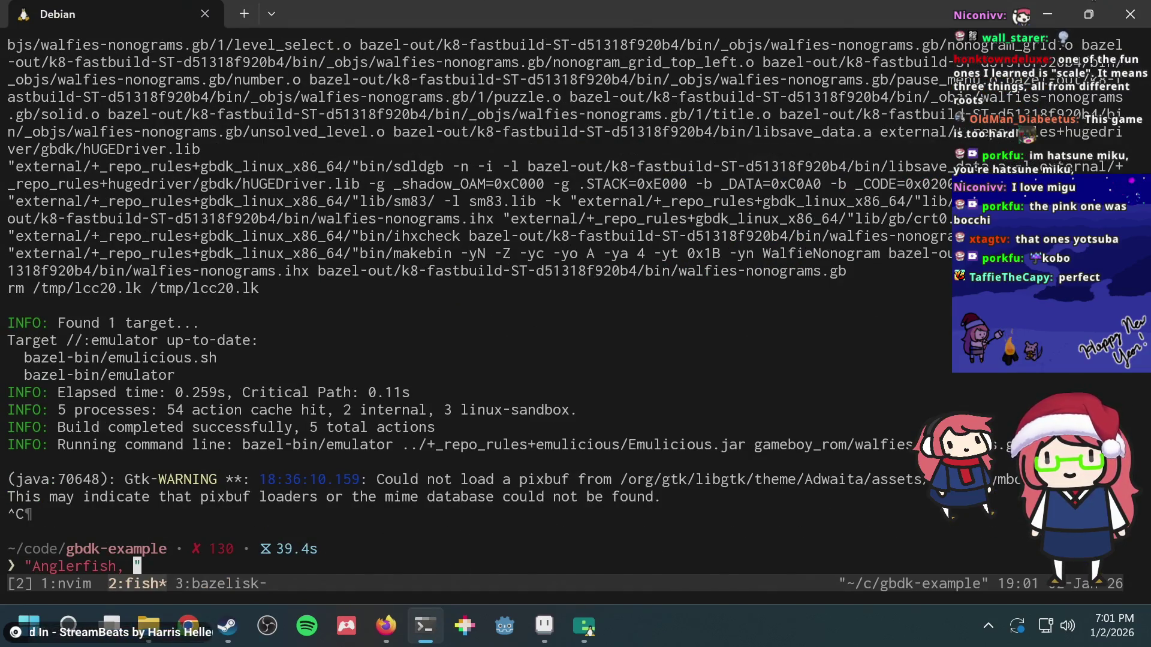
text(nime Face)
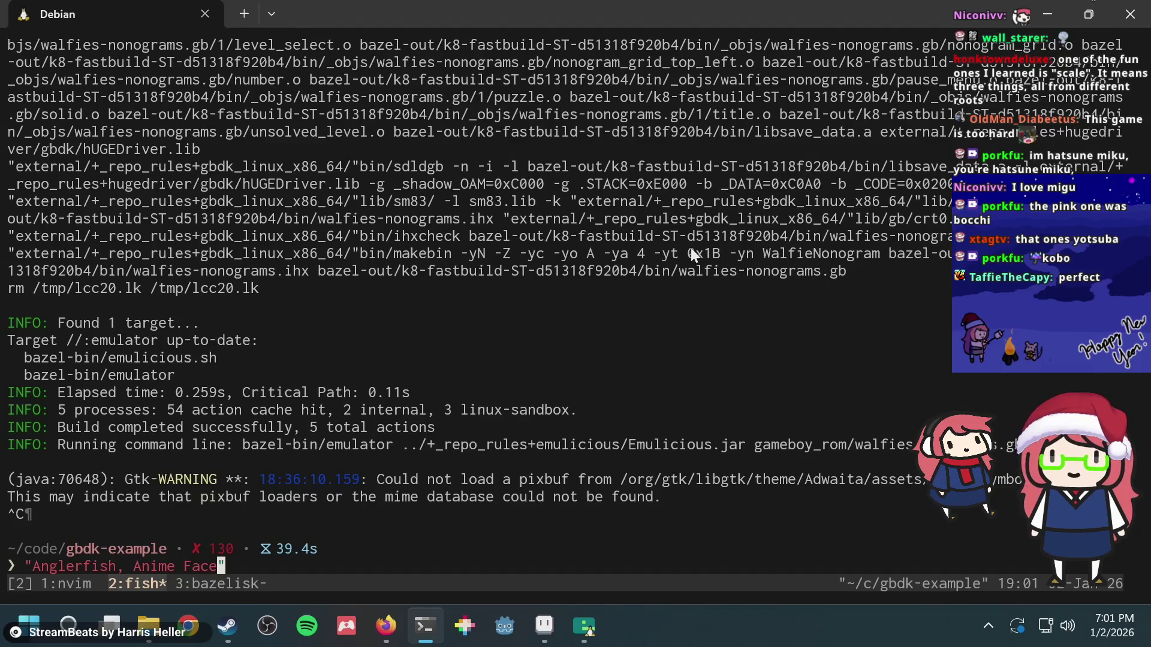
key(alt+Tab)
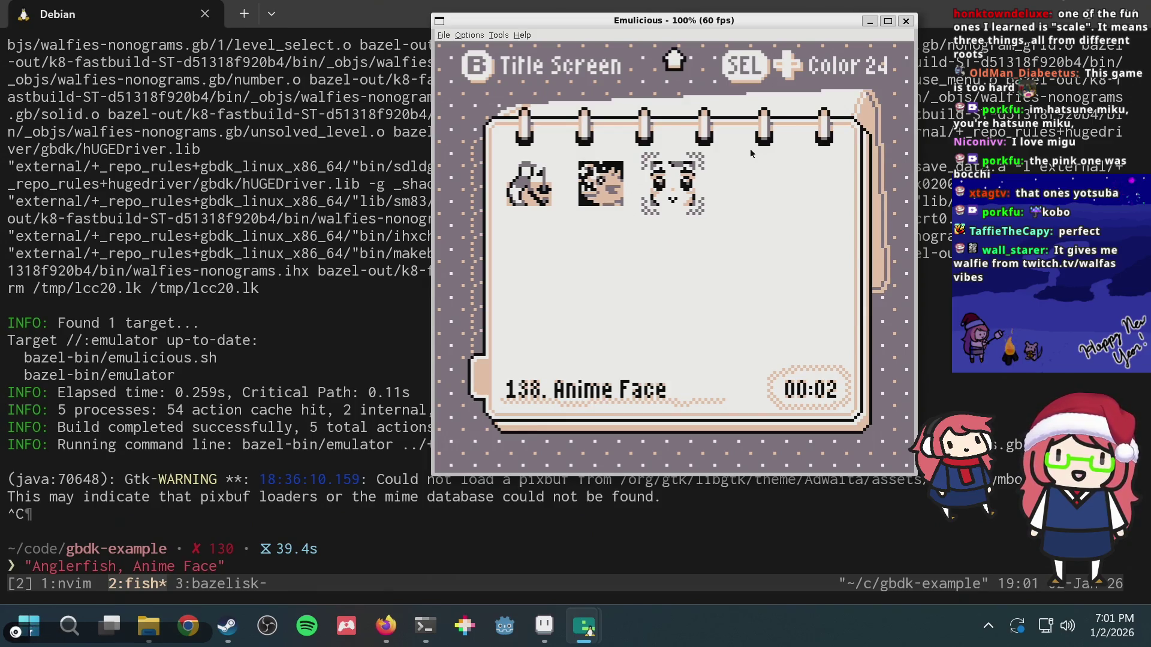
key(Left)
key(Left)
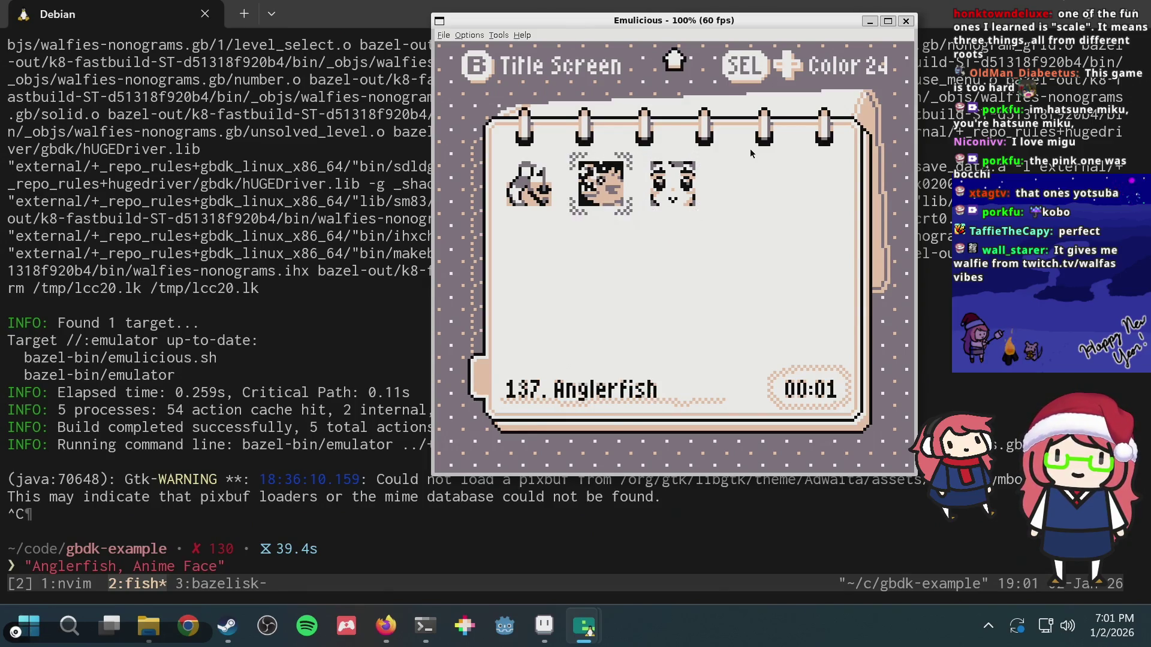
key(Right)
key(Right)
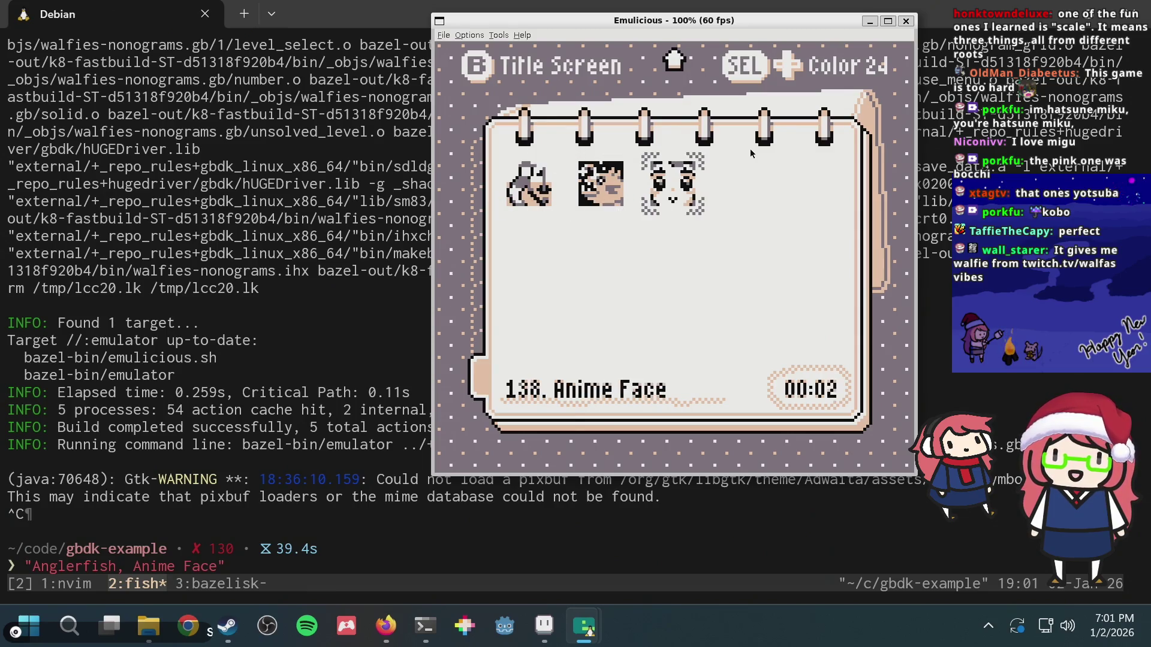
key(Right)
key(Left)
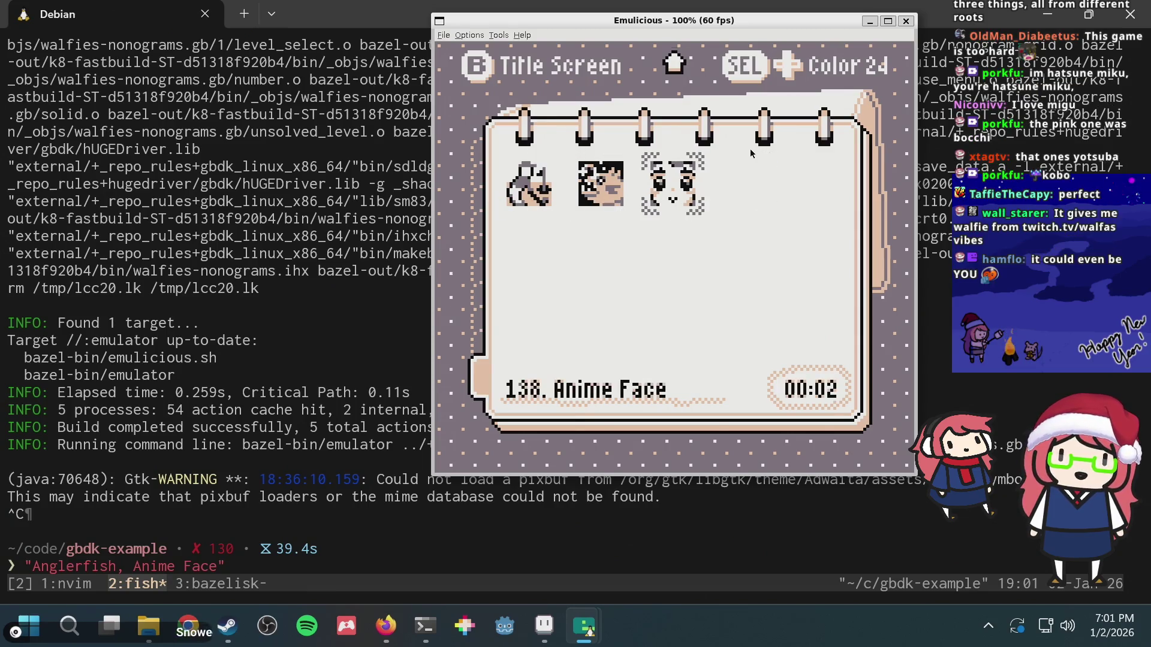
key(Right)
key(Left)
key(Right)
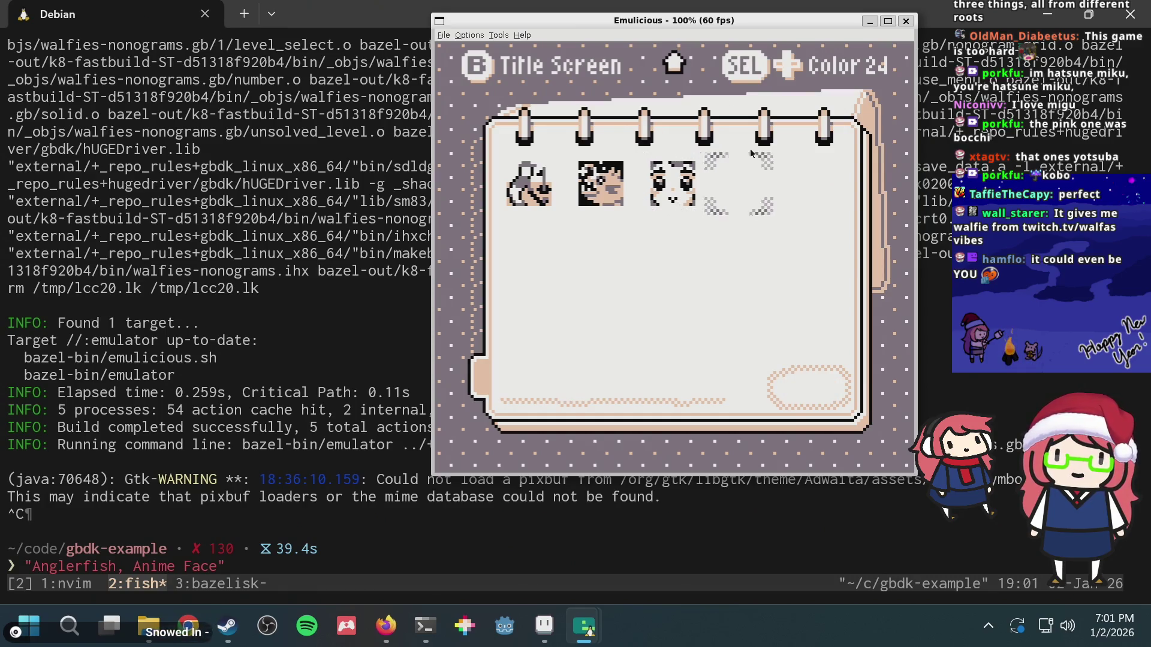
key(Left)
key(Left)
key(Left)
key(Right)
key(Right)
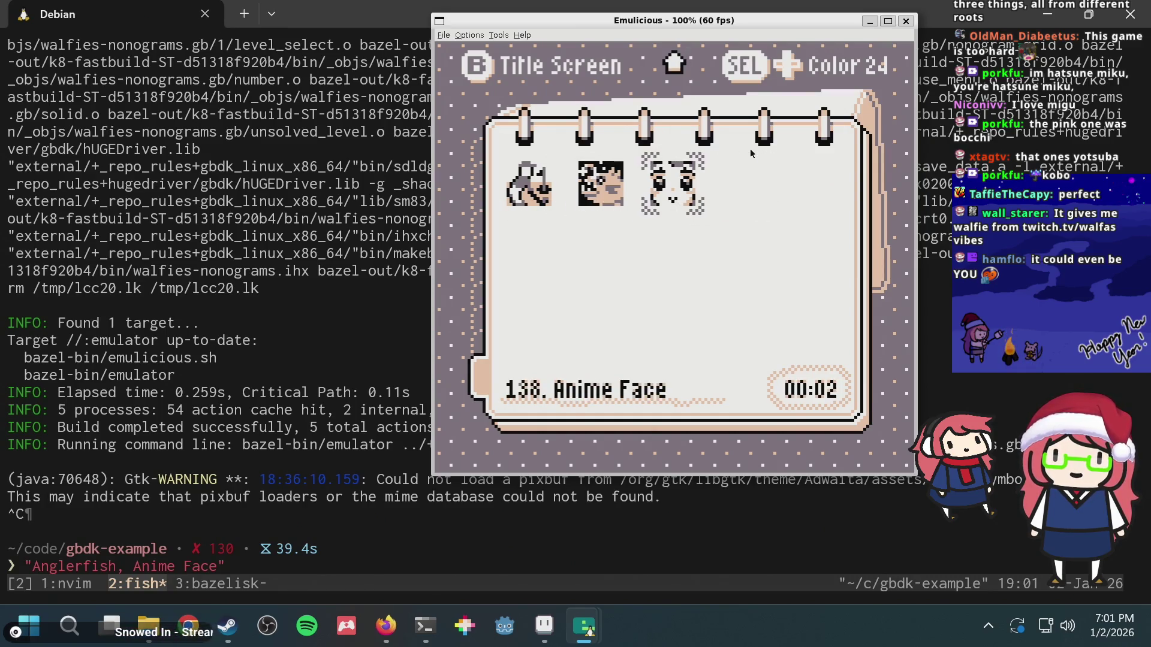
key(Up)
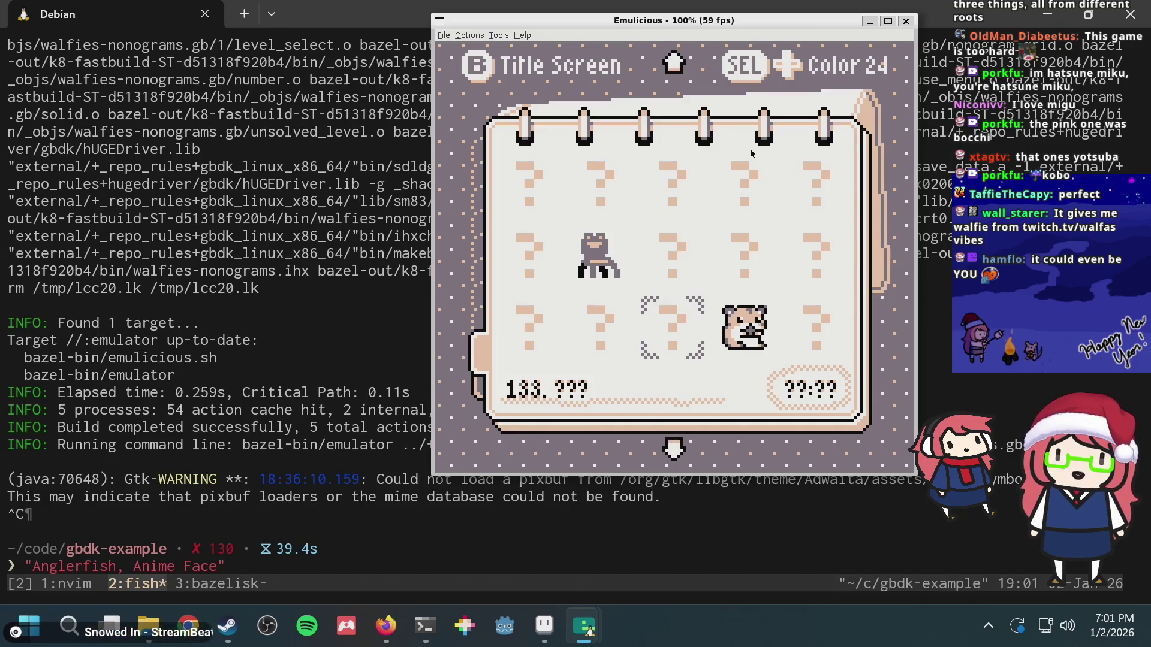
key(Down)
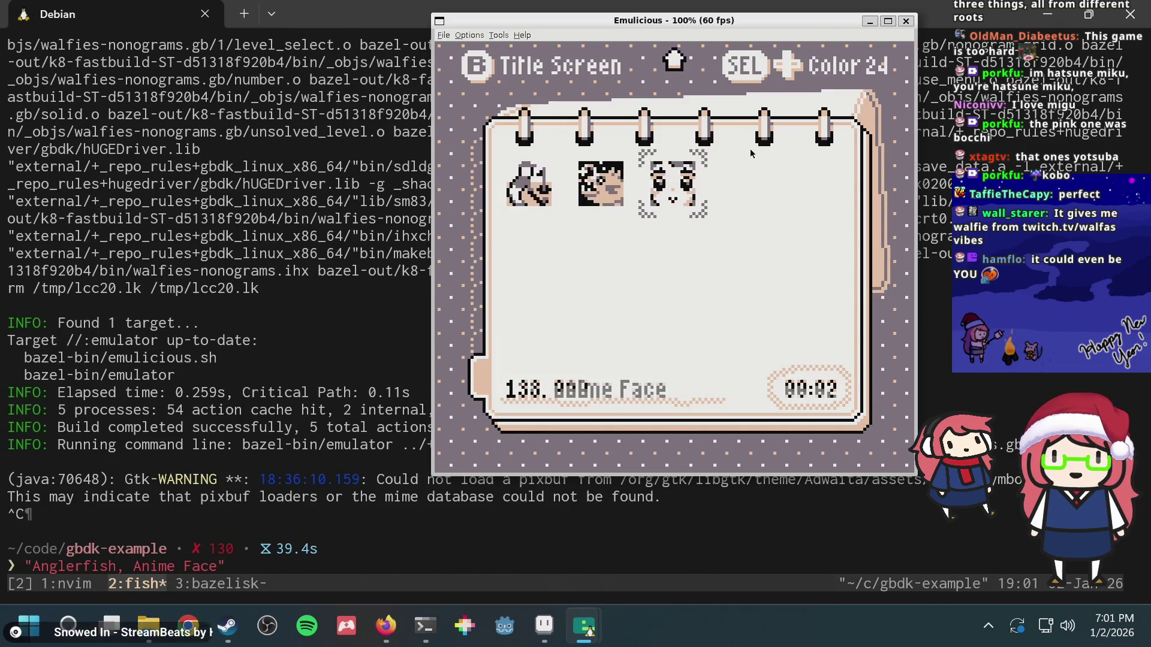
key(Left)
key(Left)
key(Right)
key(Right)
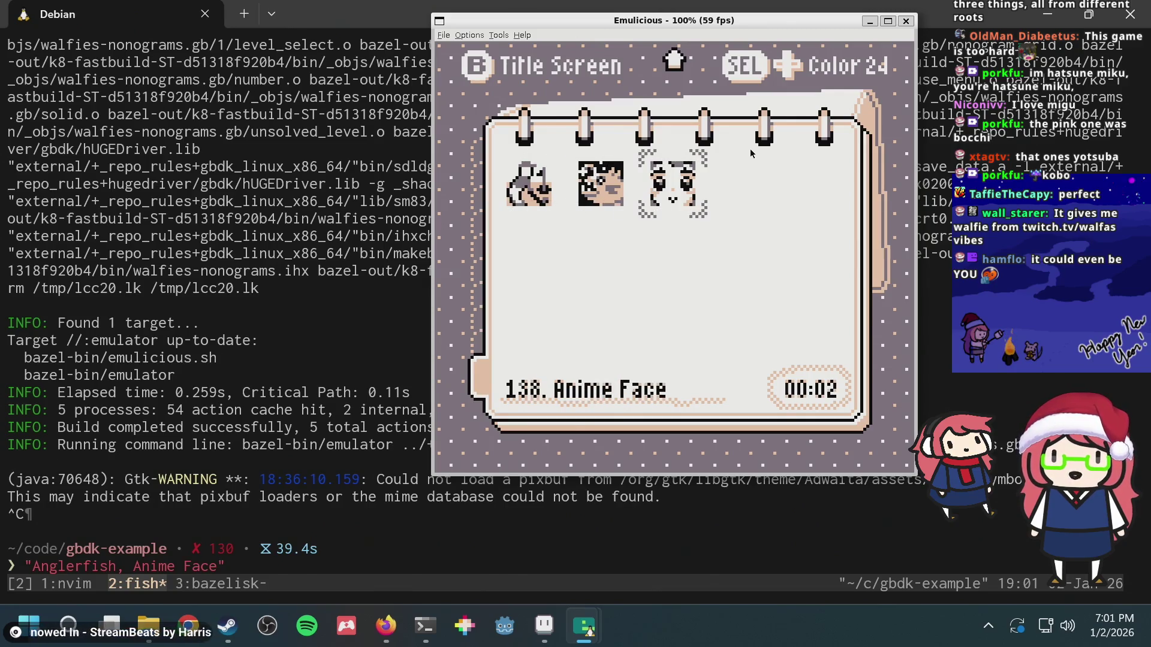
key(Up)
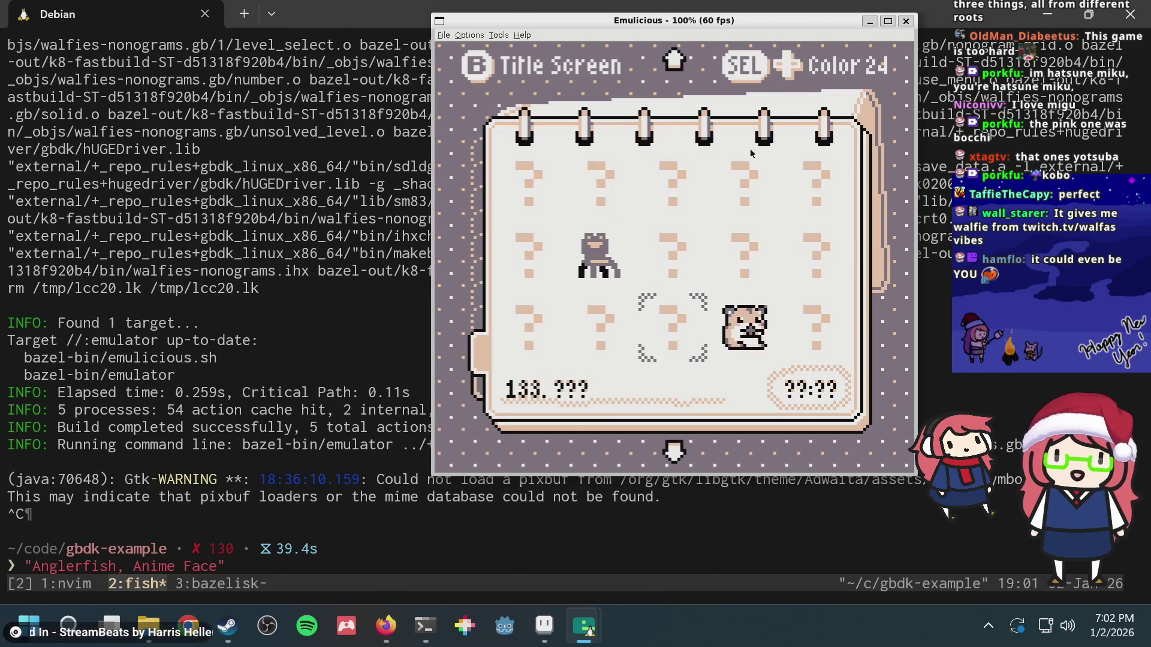
key(Down)
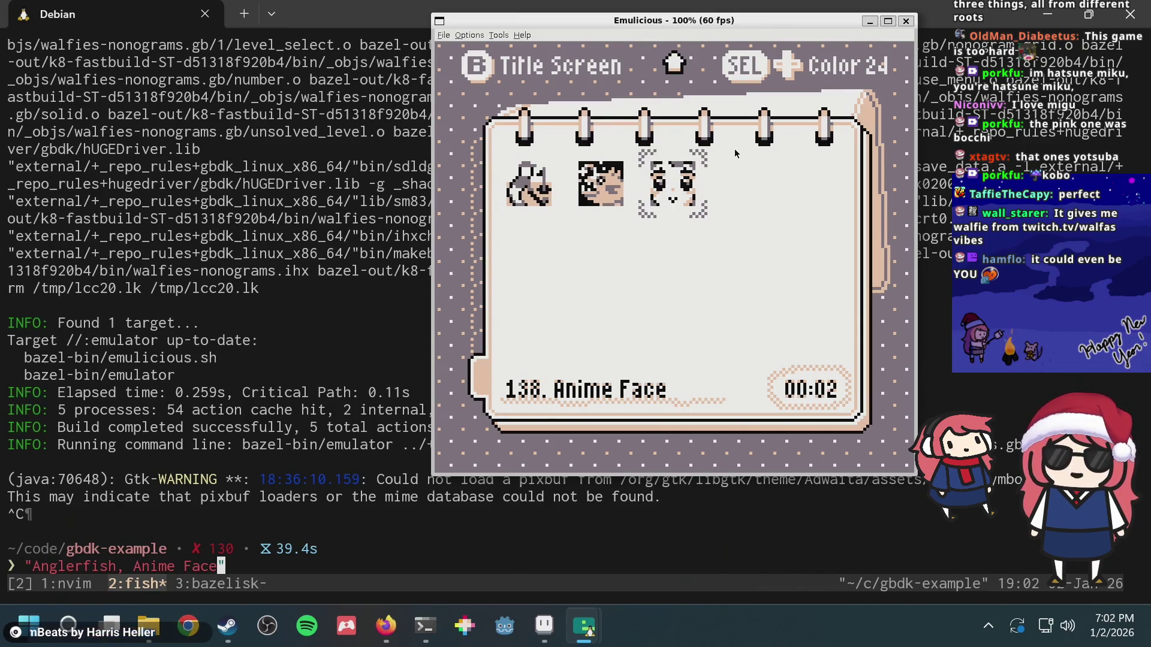
key(Down)
key(Up)
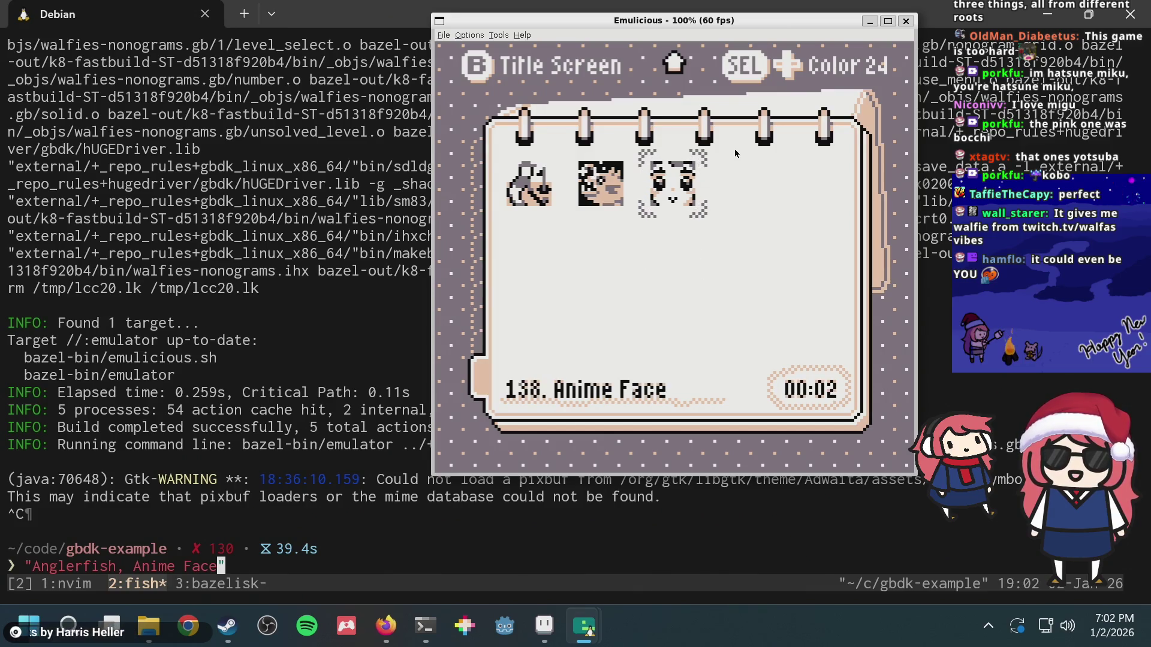
key(Left)
key(Right)
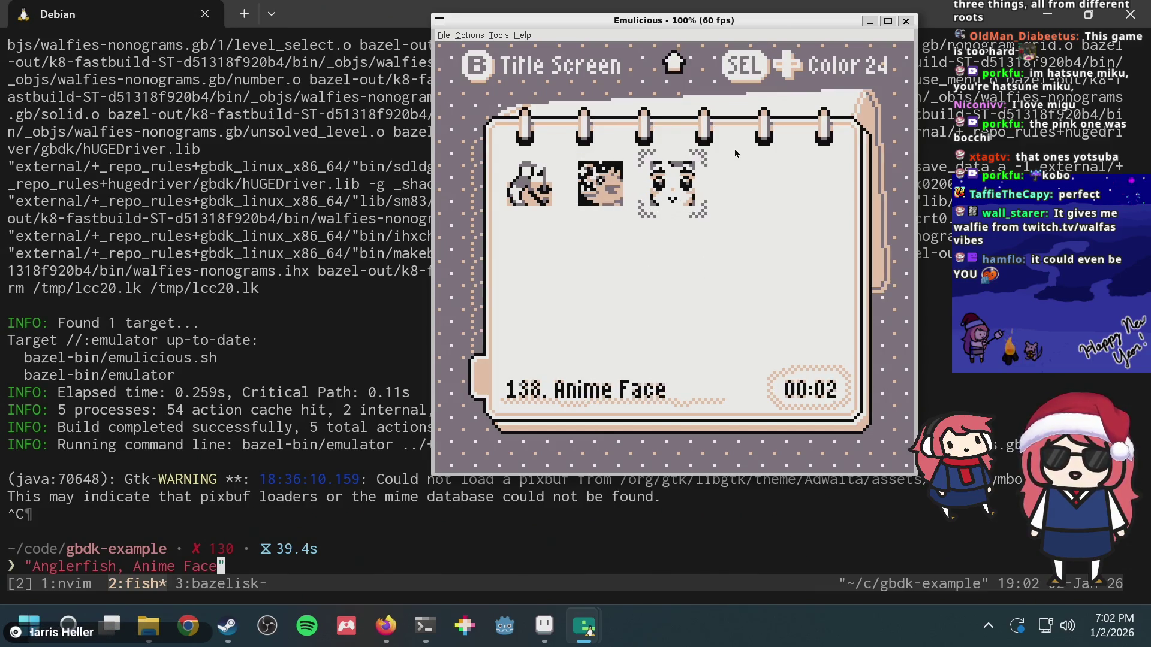
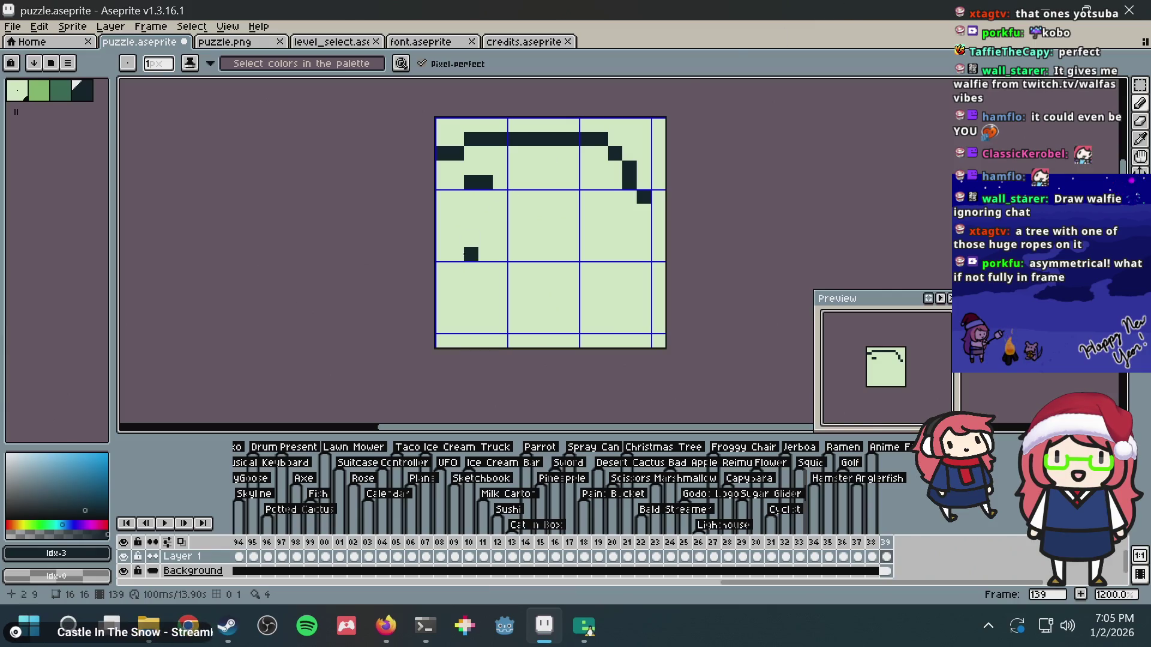
- Sketch and erase a few dark pixels, adding a hook shape and wavy line to the tile
right_click(470, 196)
click(456, 197)
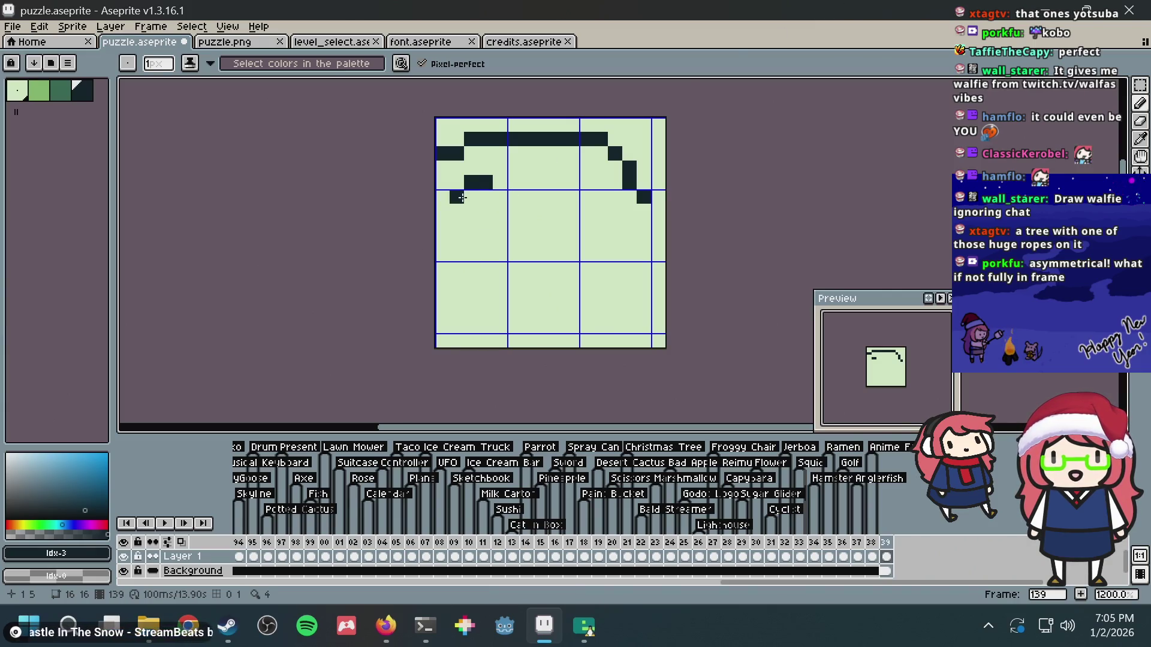
click(485, 196)
right_click(488, 196)
mouse_move(485, 225)
mouse_down()
mouse_move(457, 211)
mouse_move(557, 169)
mouse_move(529, 183)
mouse_up()
mouse_move(600, 197)
mouse_down()
mouse_move(600, 168)
mouse_move(575, 198)
mouse_move(598, 198)
mouse_up()
- Clear the entire canvas and return to the bento image results in Firefox
key(ctrl+a)
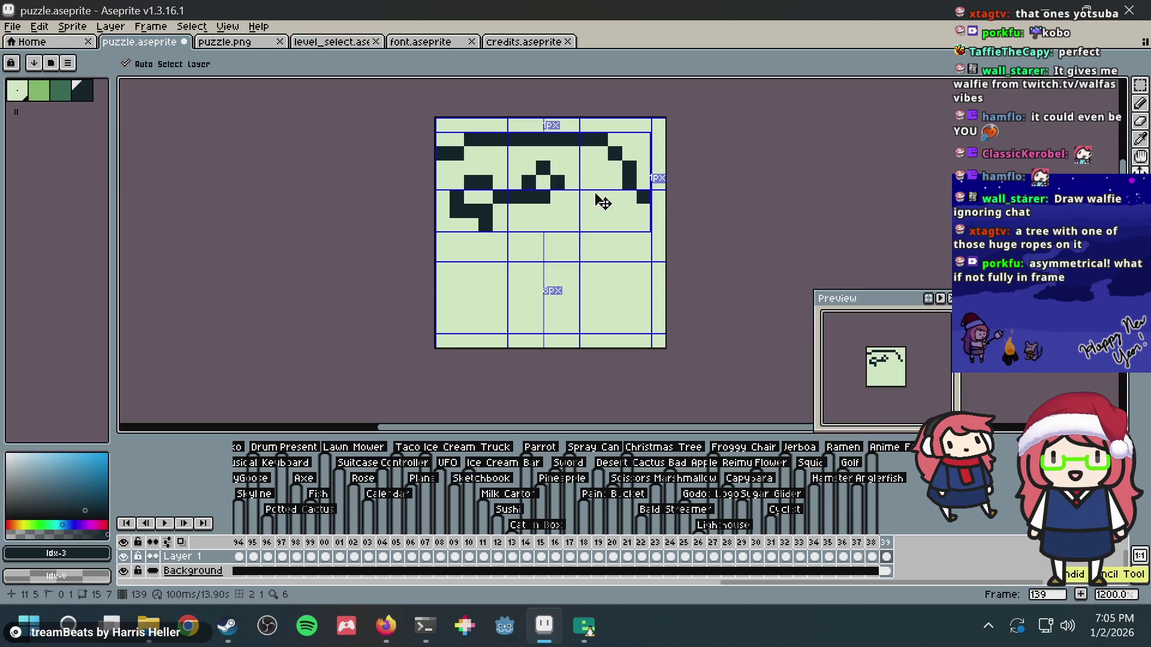
key(Delete)
key(alt+Tab)
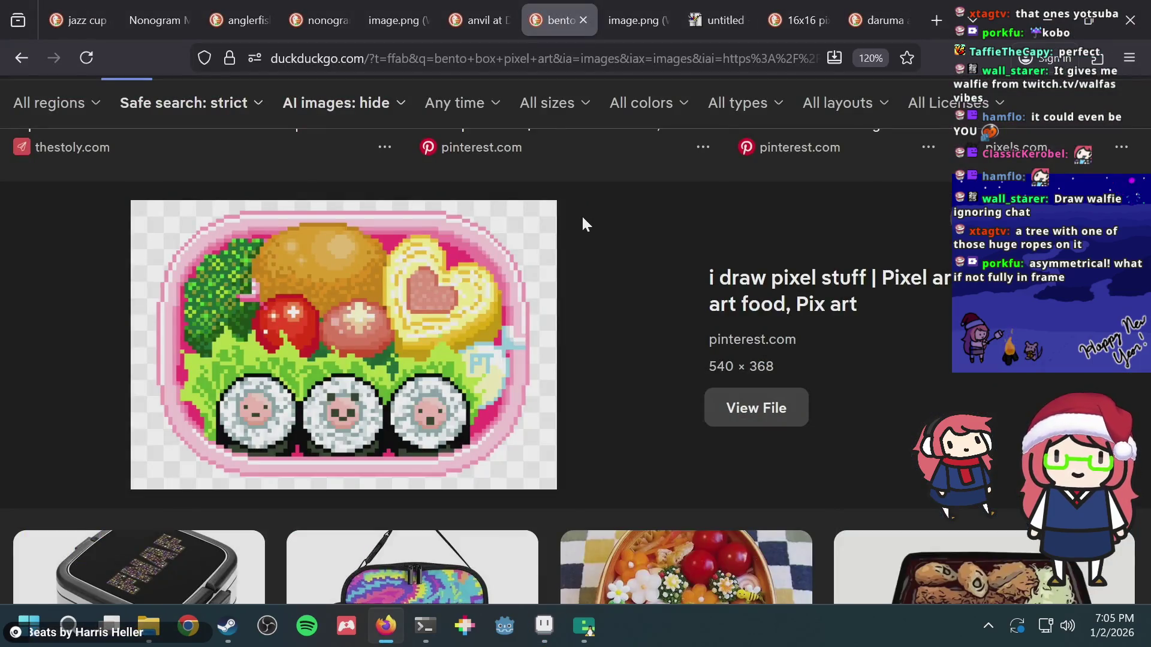
- Browse the bento box pixel-art image results and open one image's details
scroll(582, 215, down, 5)
scroll(580, 244, down, 10)
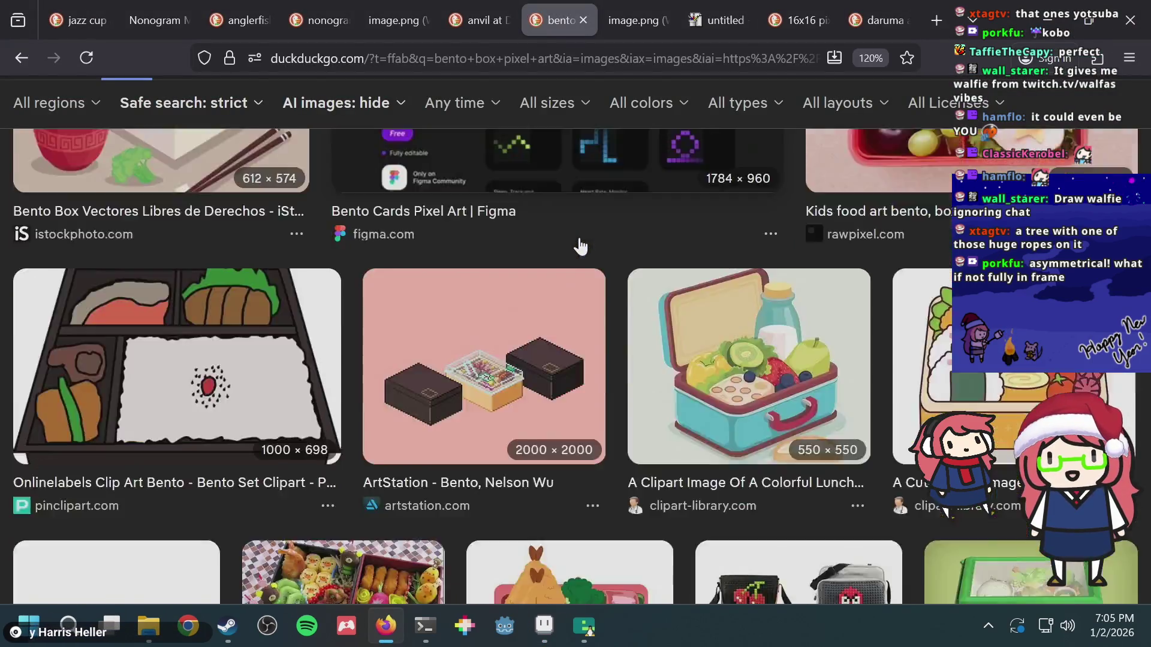
scroll(580, 244, down, 3)
scroll(579, 245, up, 1)
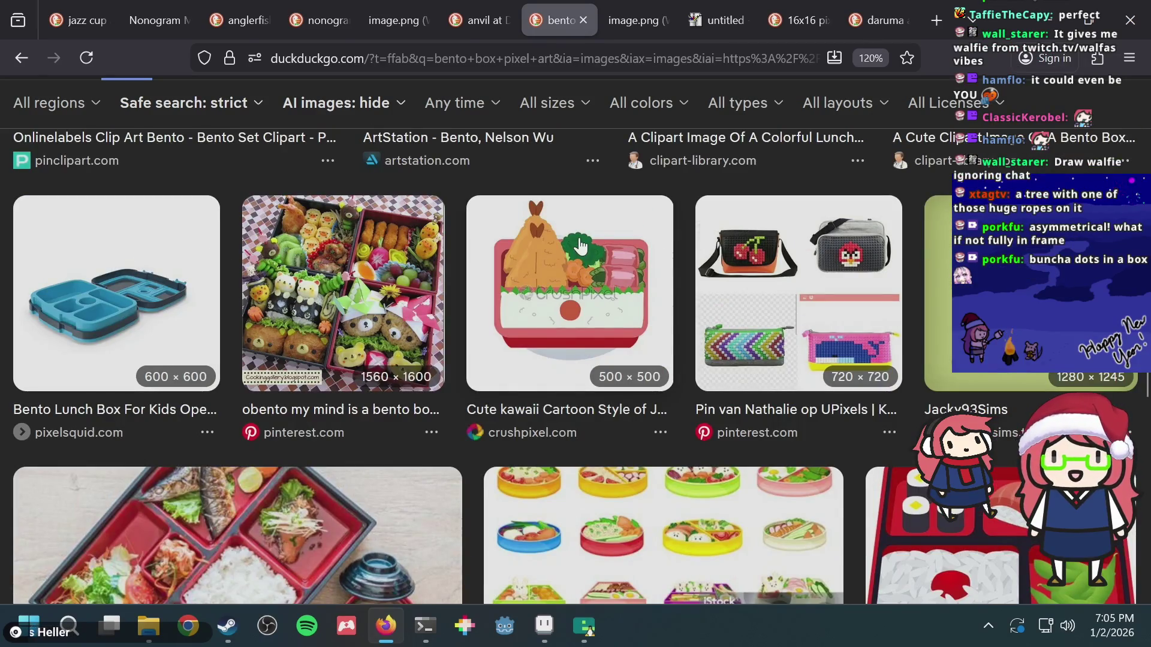
scroll(579, 246, down, 6)
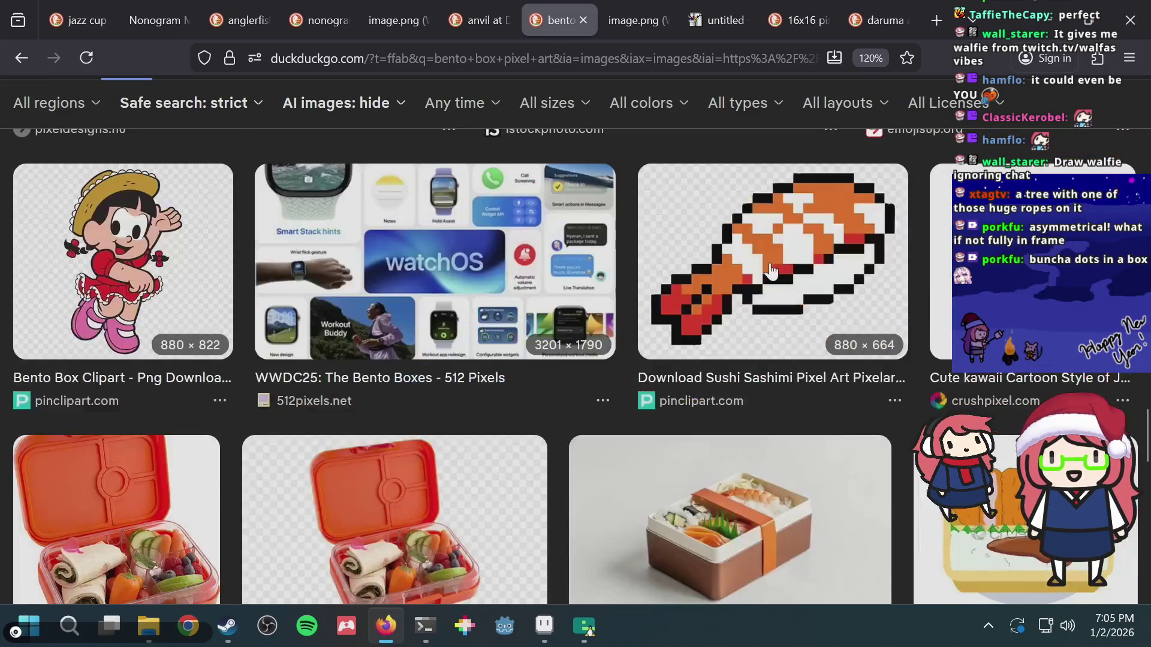
scroll(770, 271, down, 3)
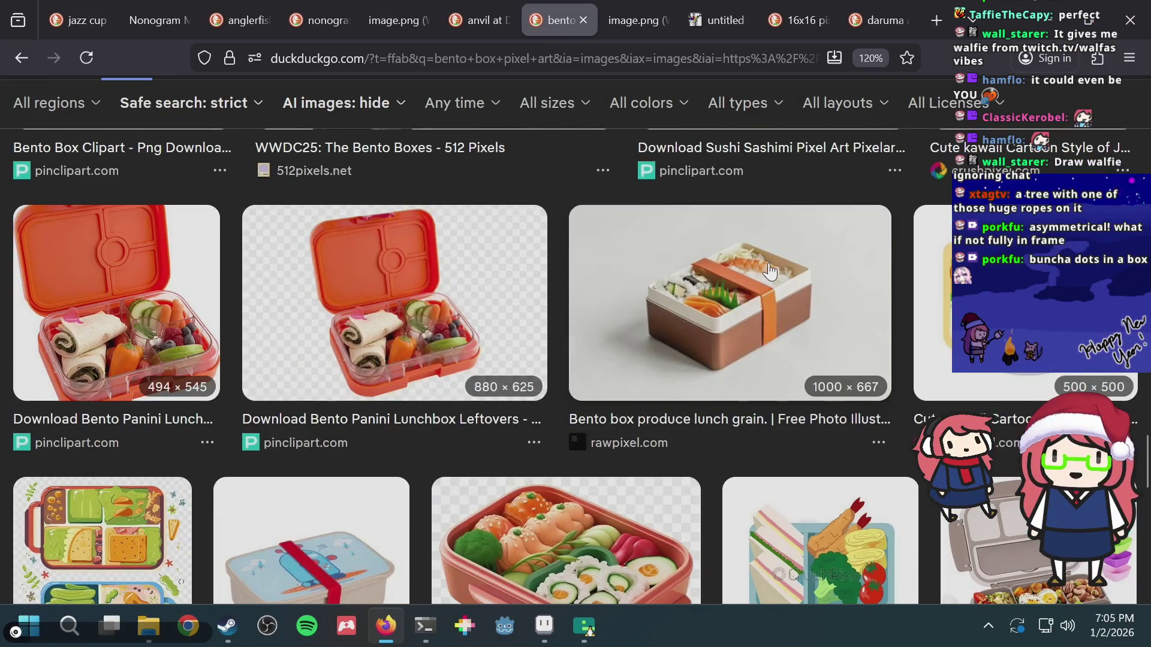
scroll(770, 270, down, 7)
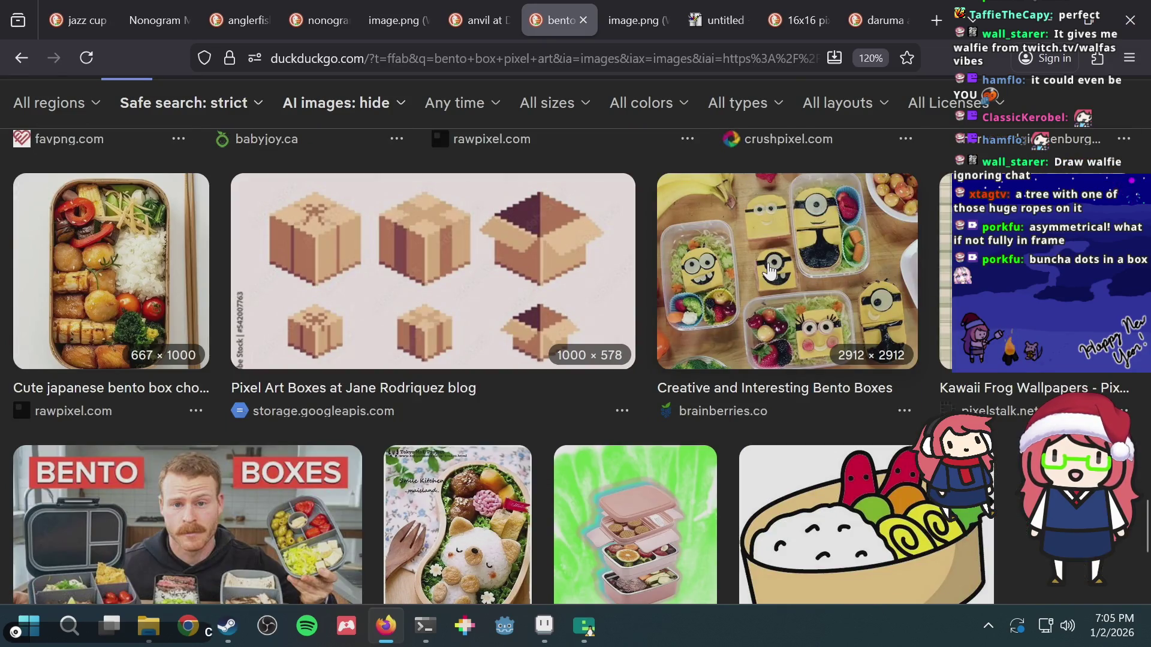
scroll(770, 271, down, 3)
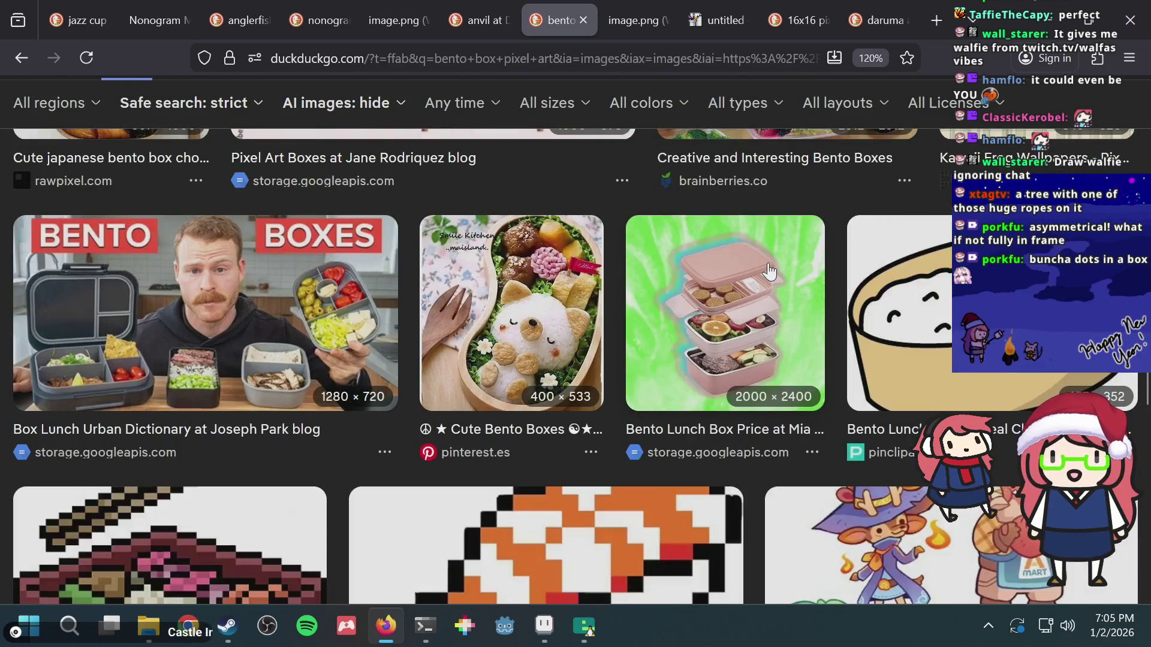
scroll(770, 271, down, 3)
scroll(769, 271, down, 10)
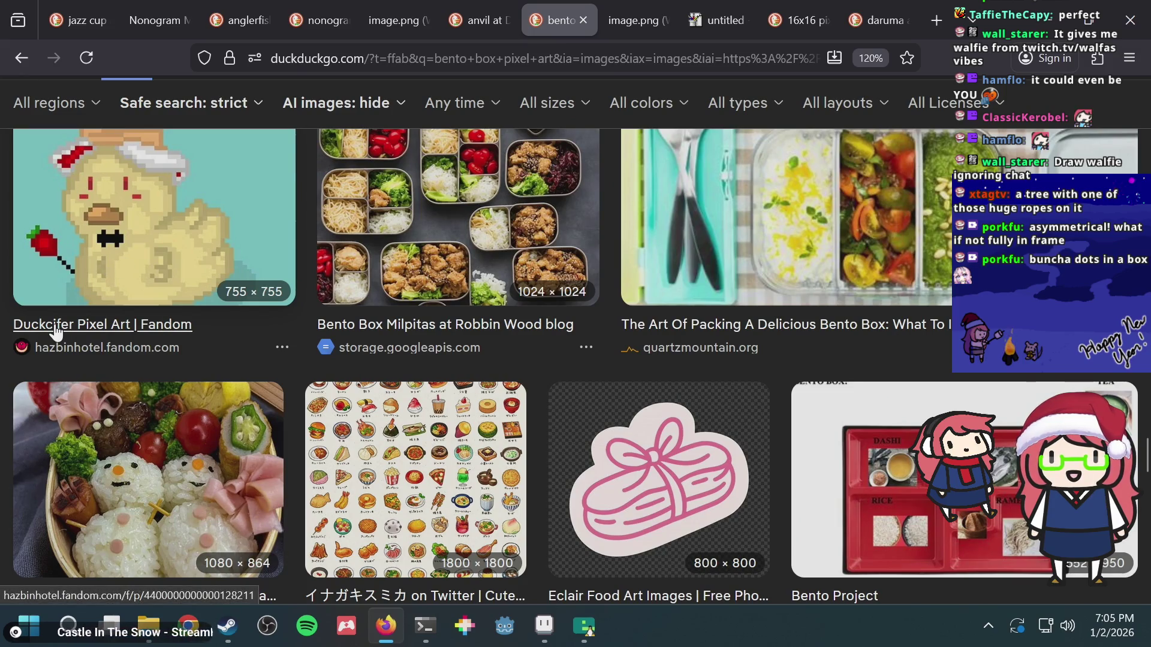
scroll(425, 302, down, 2)
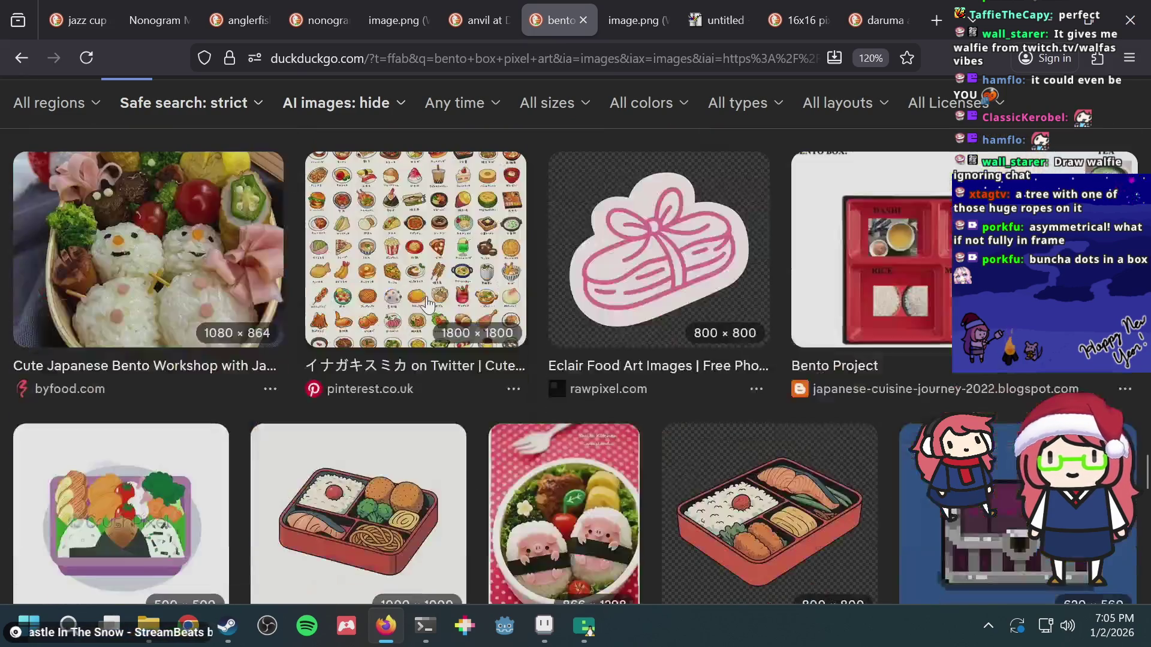
scroll(428, 307, down, 6)
scroll(427, 307, down, 5)
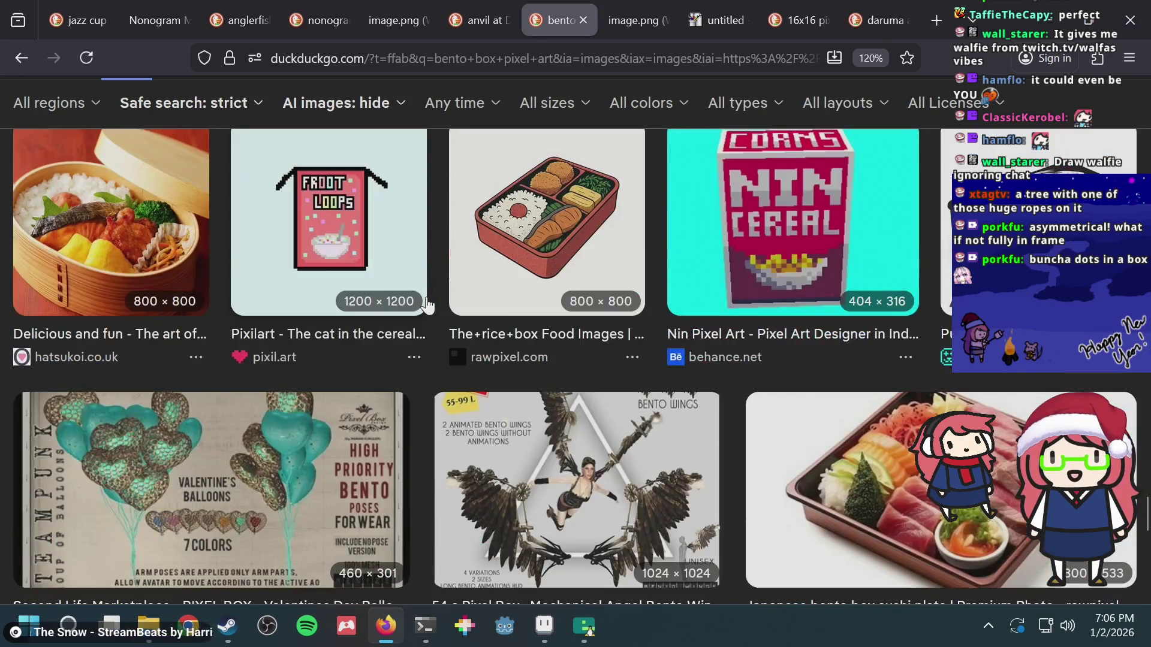
scroll(428, 304, up, 5)
scroll(426, 300, down, 10)
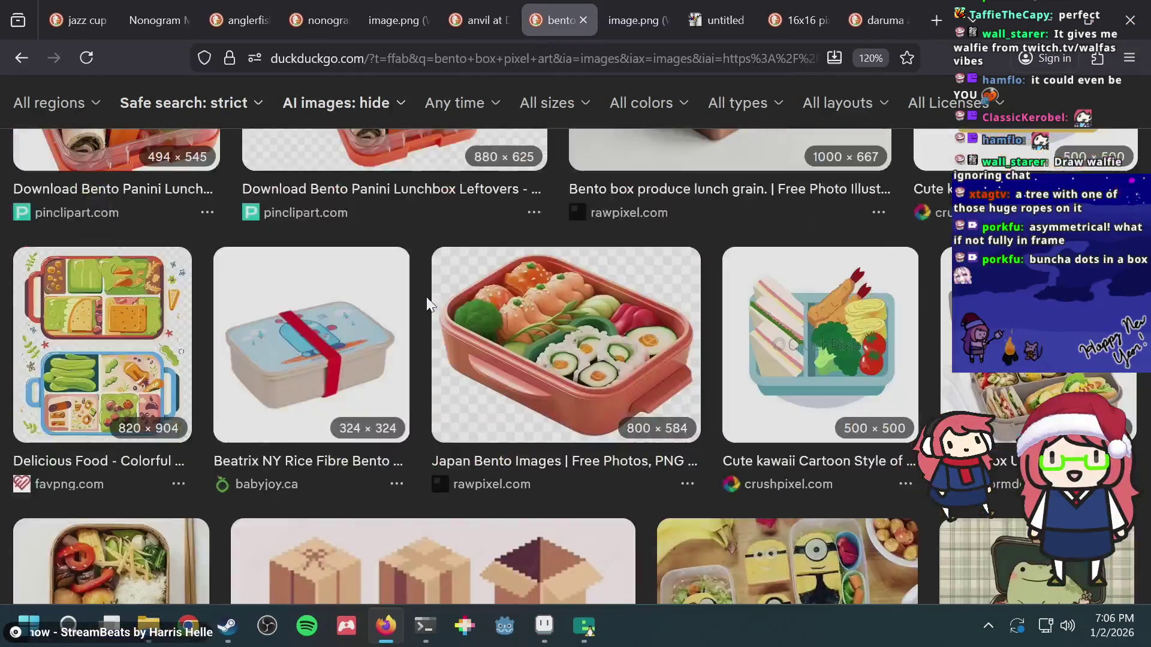
click(426, 297)
scroll(426, 296, up, 15)
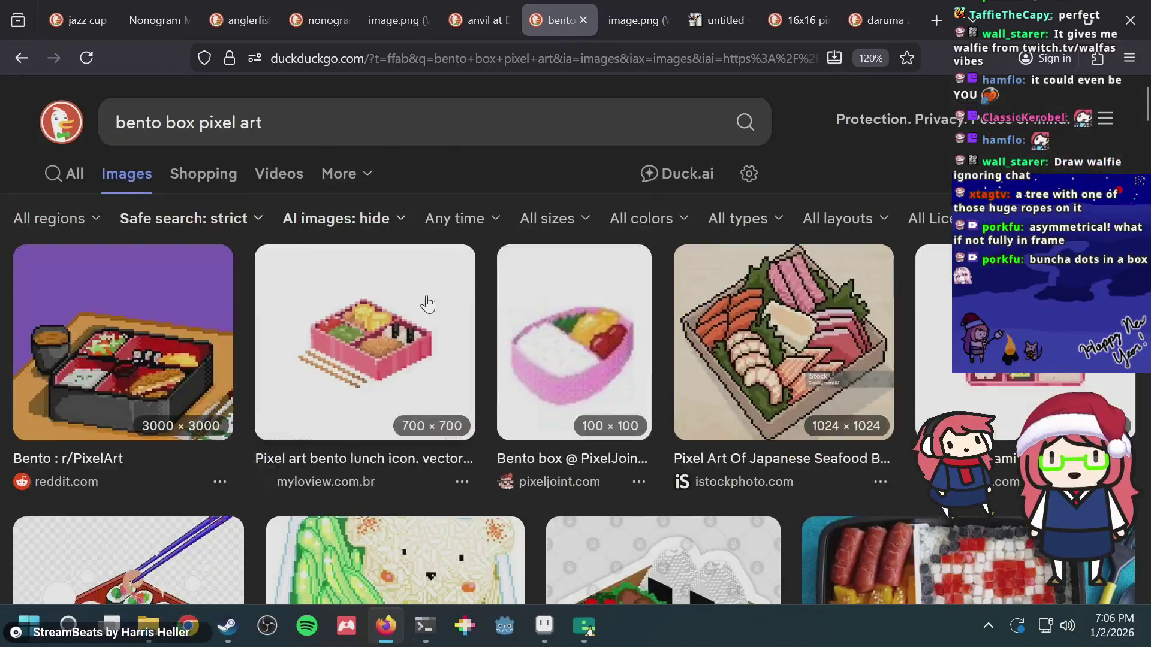
- Delete the 'bento box pixel art' search query and close the bento tab
click(352, 107)
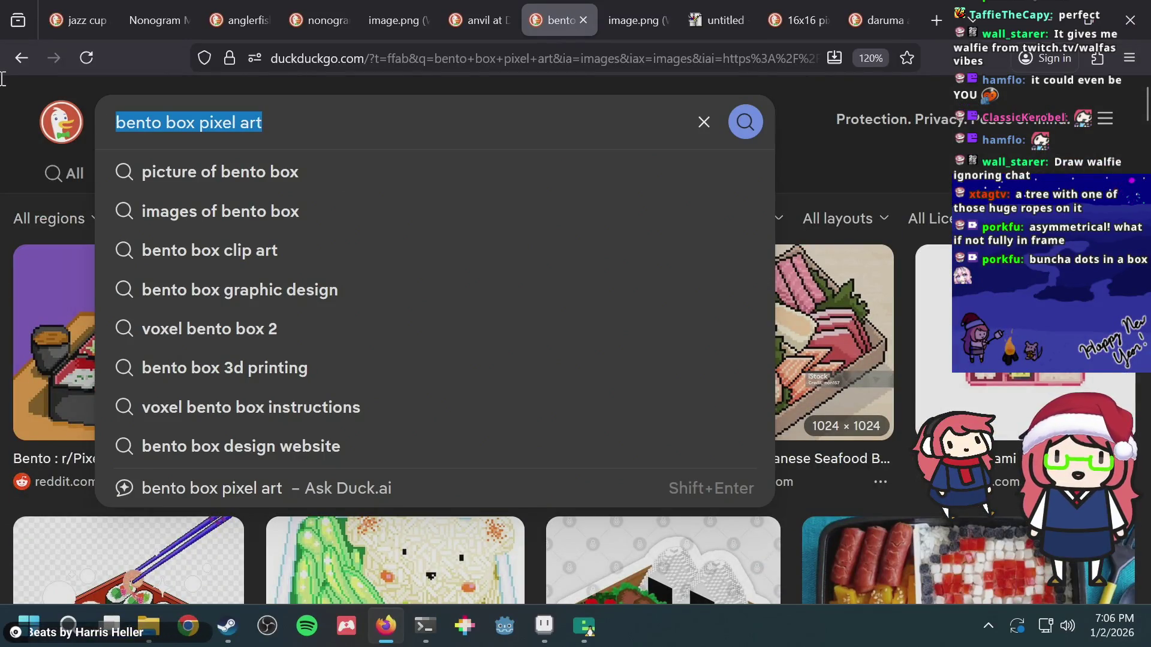
key(BackSpace)
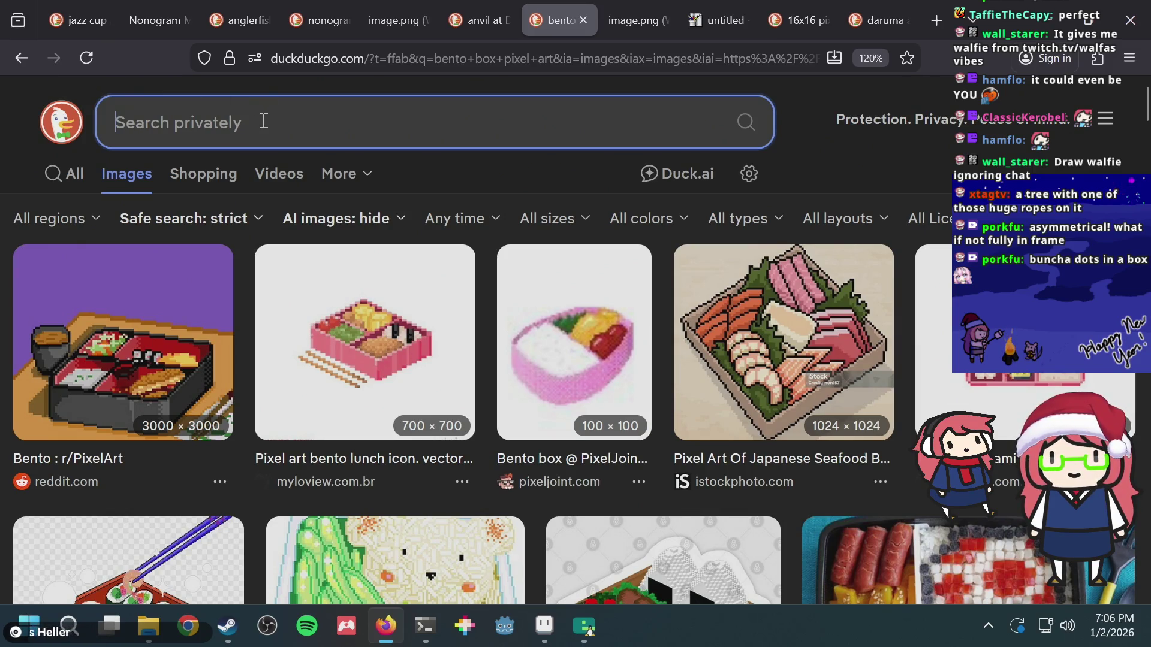
middle_click(567, 12)
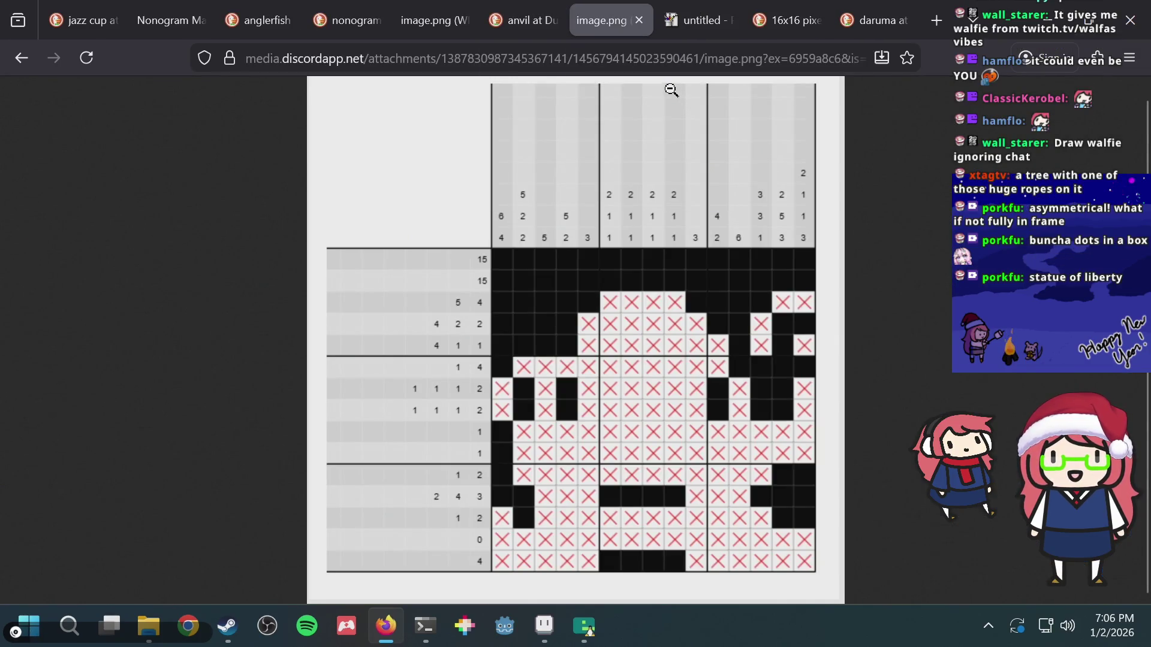
- Check the 16x16 pixel art anime face results, then open a new blank tab
click(702, 19)
click(784, 8)
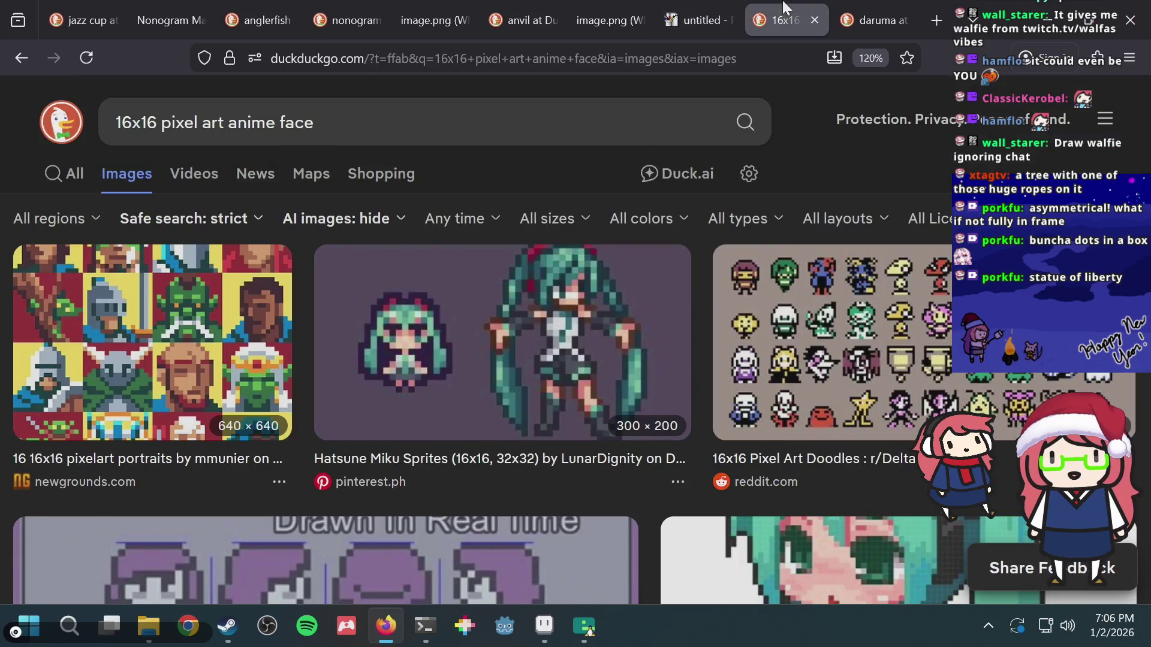
mouse_move(625, 35)
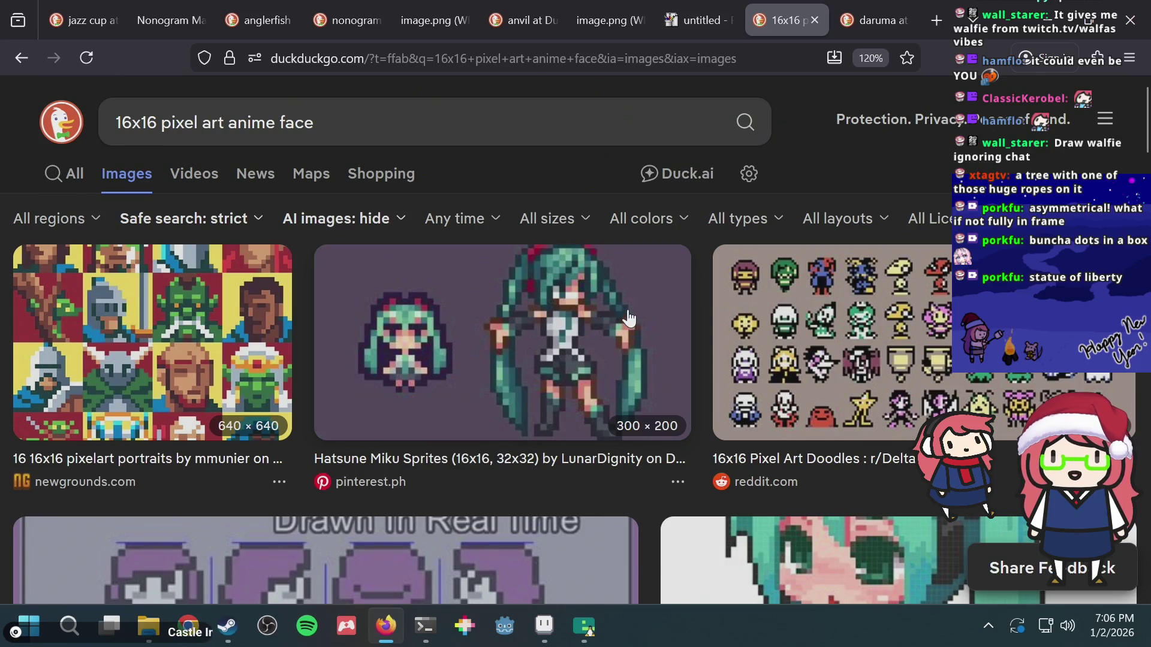
key(ctrl+t)
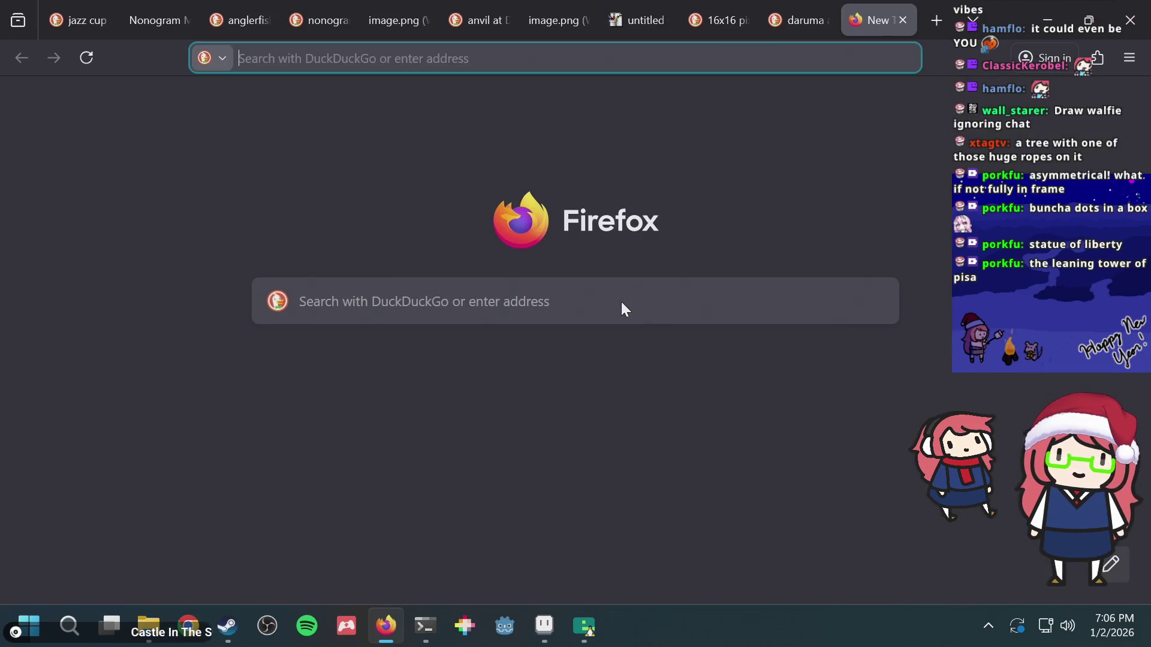
- Search images for 'statue of liberty pixel art', scroll them, then return to Aseprite
text(statue of l)
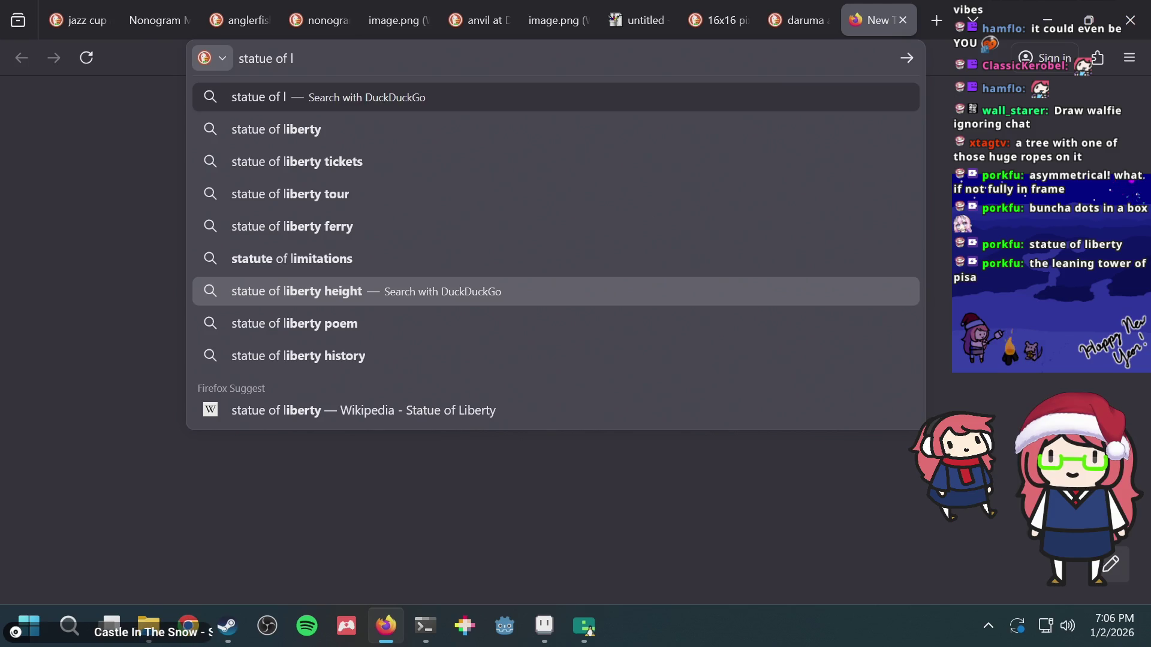
text(iberty pixel art)
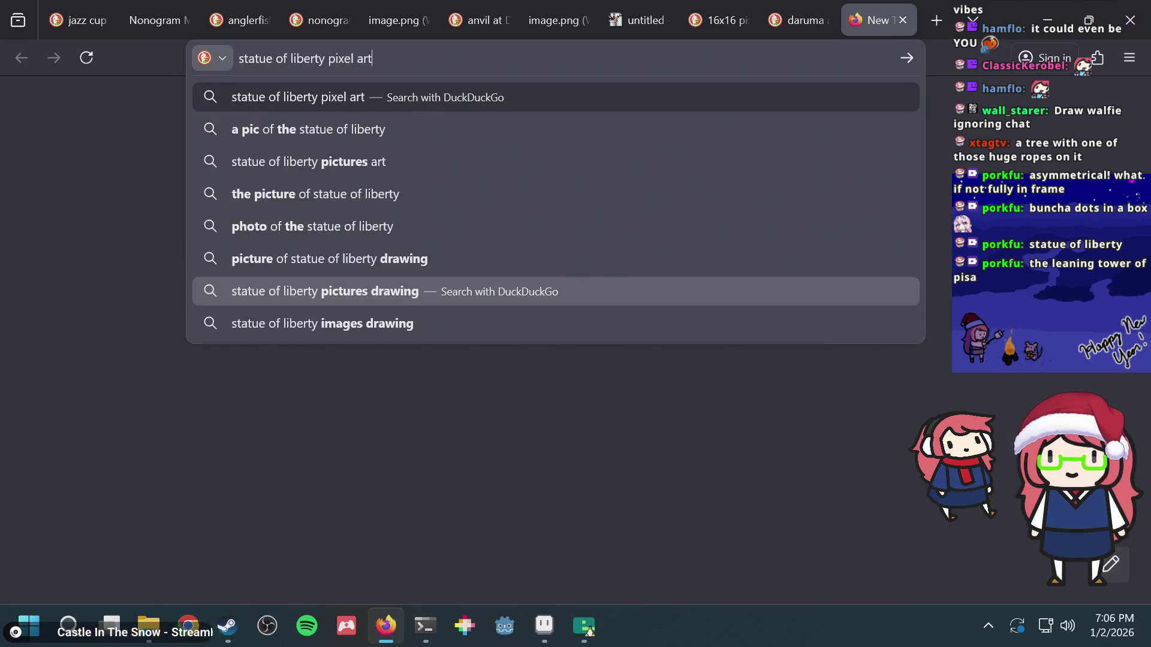
key(Return)
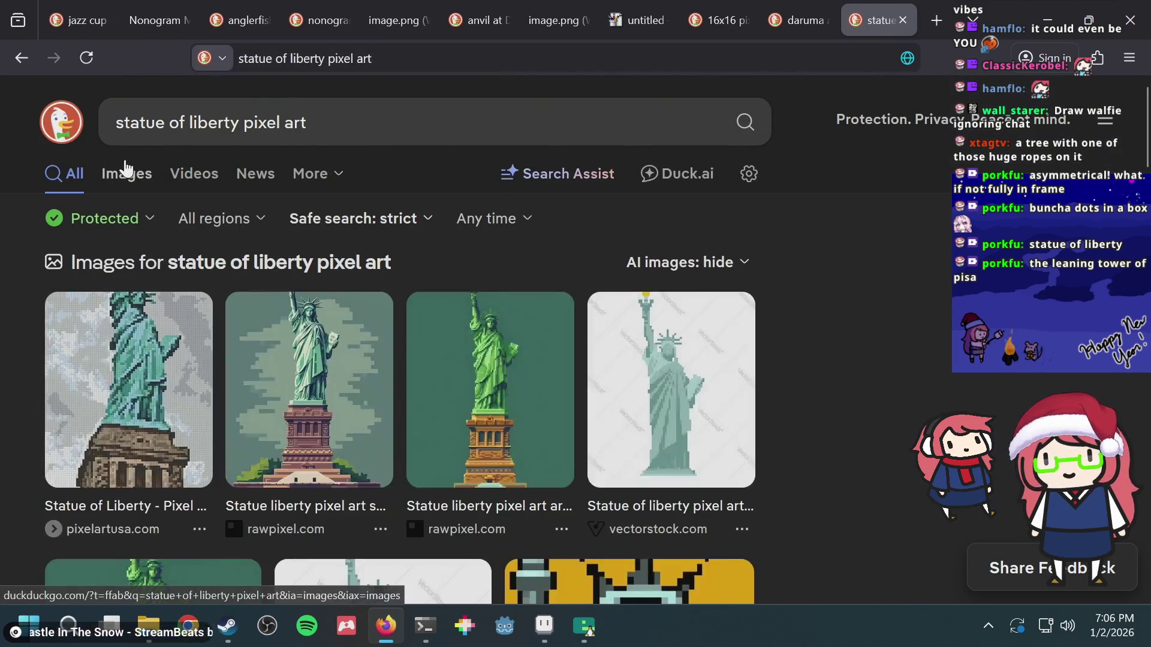
click(126, 172)
scroll(429, 348, down, 3)
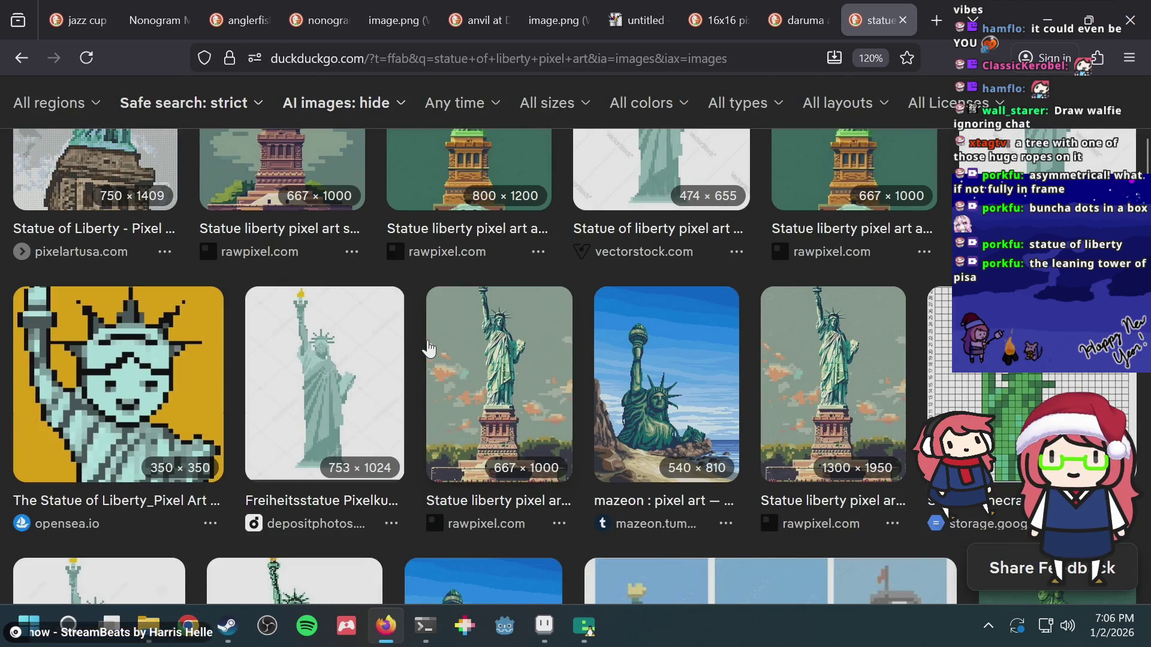
key(alt+Tab)
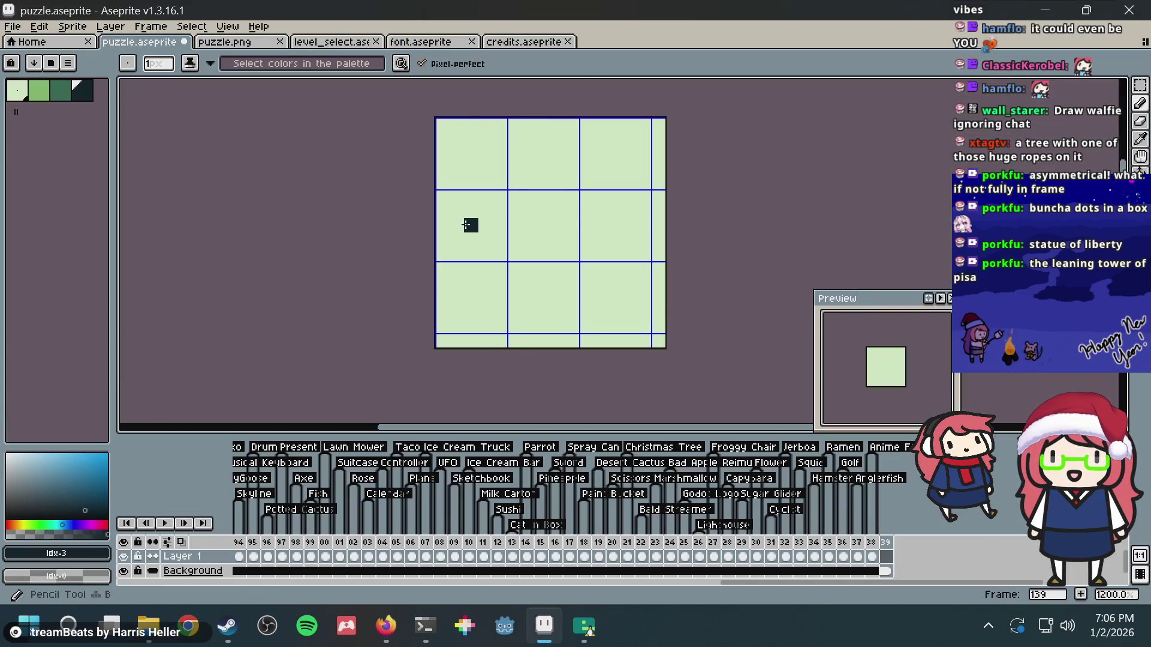
- Save puzzle.aseprite and glance at the Statue of Liberty references
key(ctrl+s)
scroll(496, 229, up, 2)
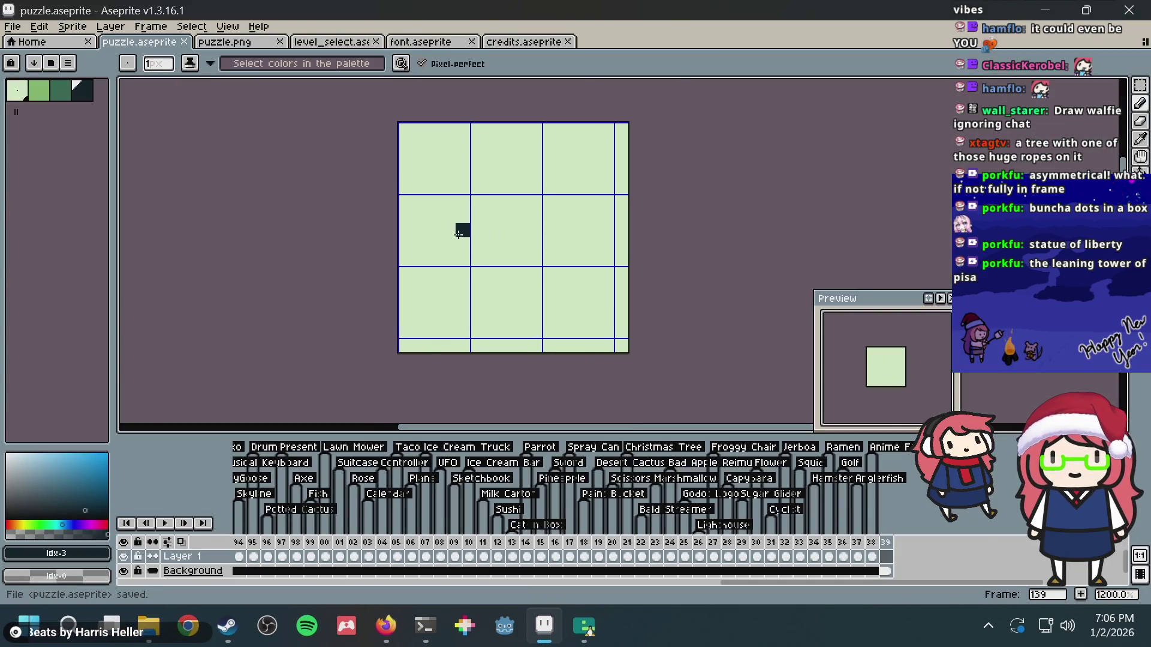
key(alt+Tab)
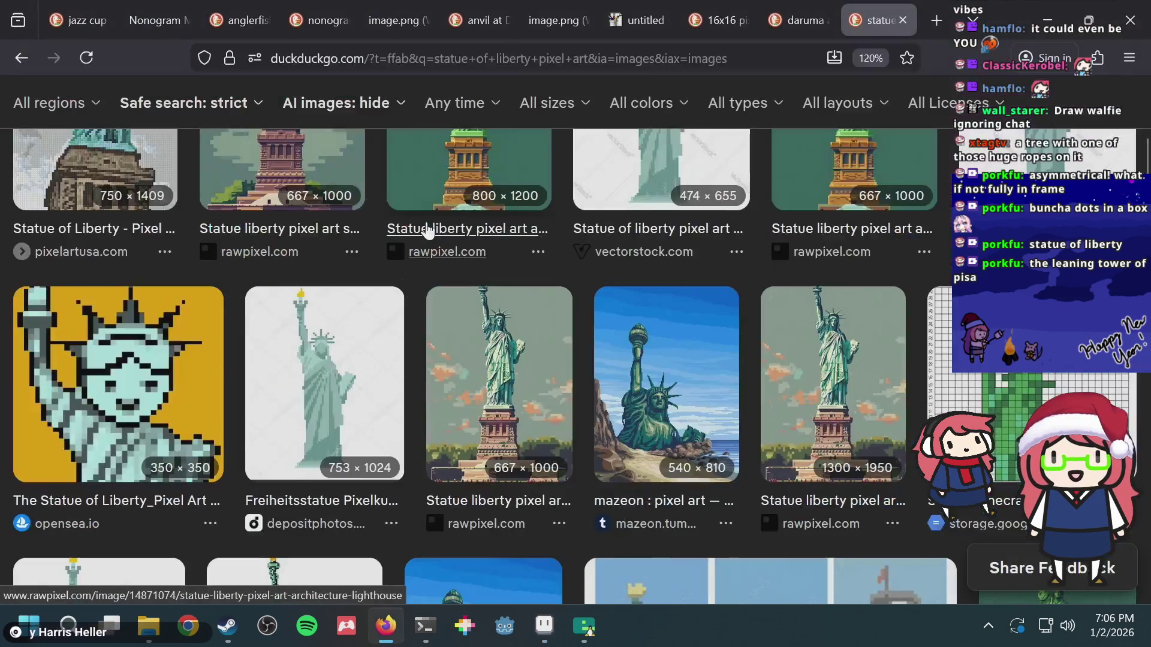
key(alt+Tab)
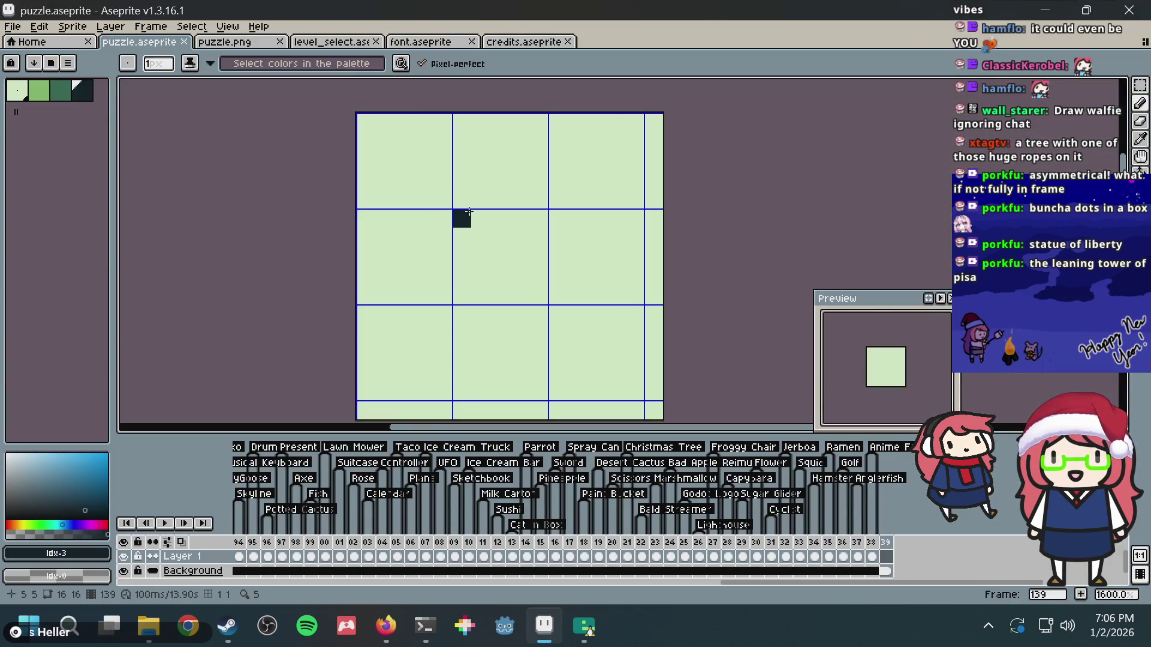
- Draw a short vertical line and a dark bar across the top of the head
mouse_move(459, 180)
mouse_down()
mouse_move(462, 218)
mouse_move(525, 233)
mouse_up()
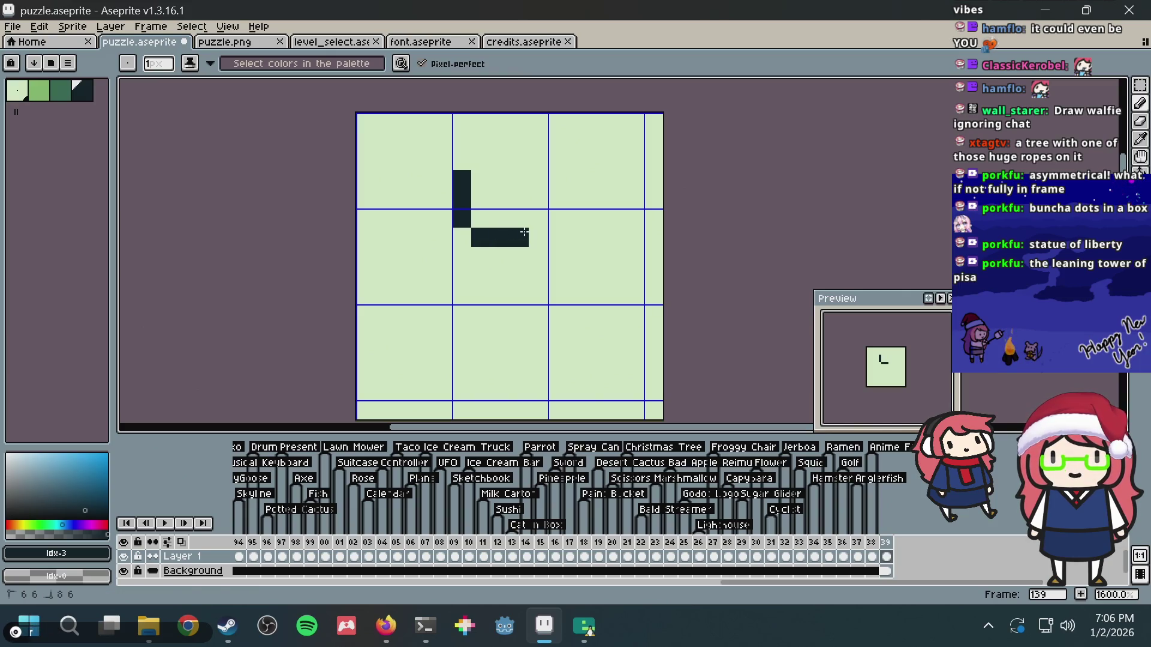
click(462, 141)
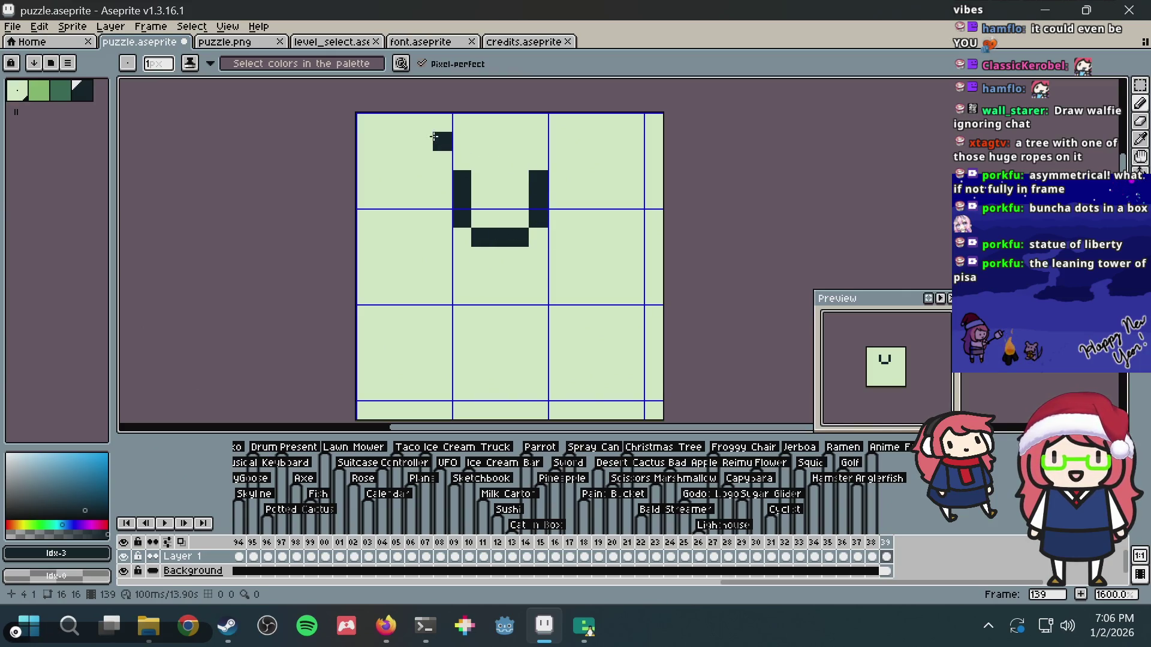
click(481, 141)
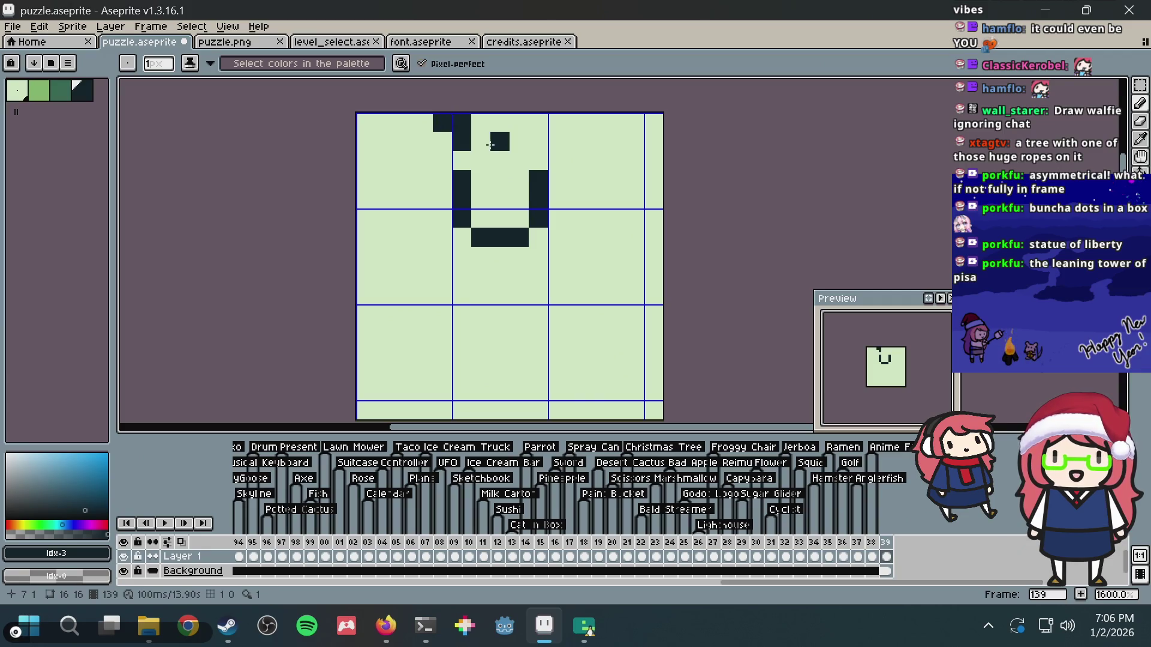
key(ctrl+z)
key(ctrl+z)
click(462, 141)
click(443, 122)
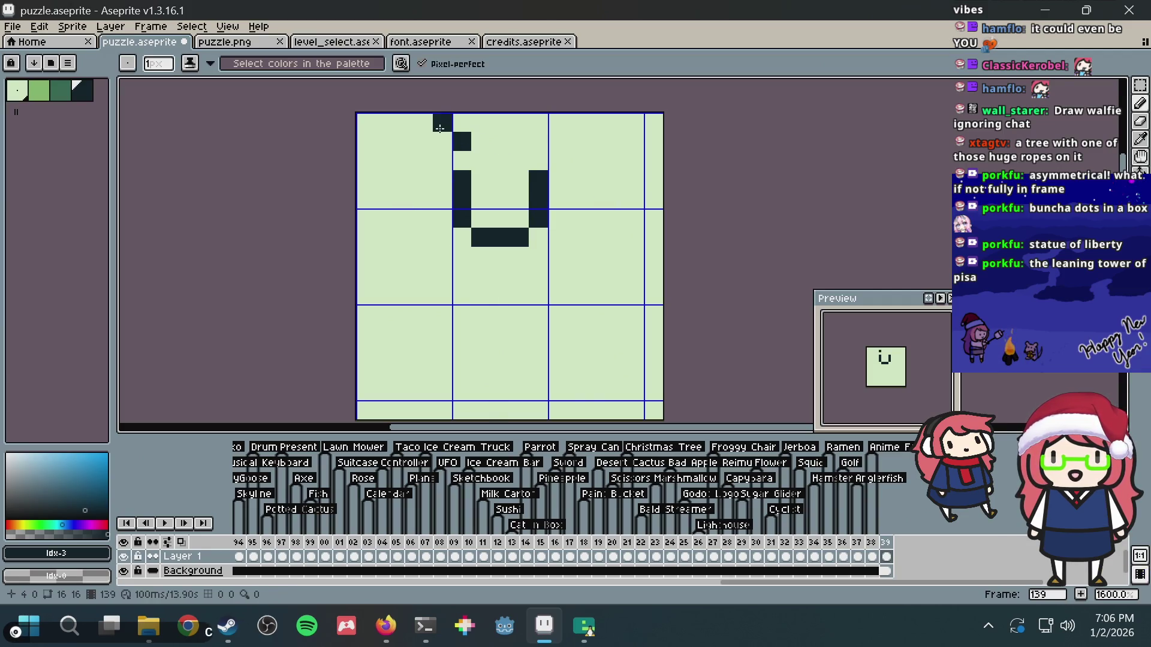
drag(462, 141, 497, 143)
- Add the crown spikes above the head bar and a dark pixel below the crown
click(519, 141)
click(480, 123)
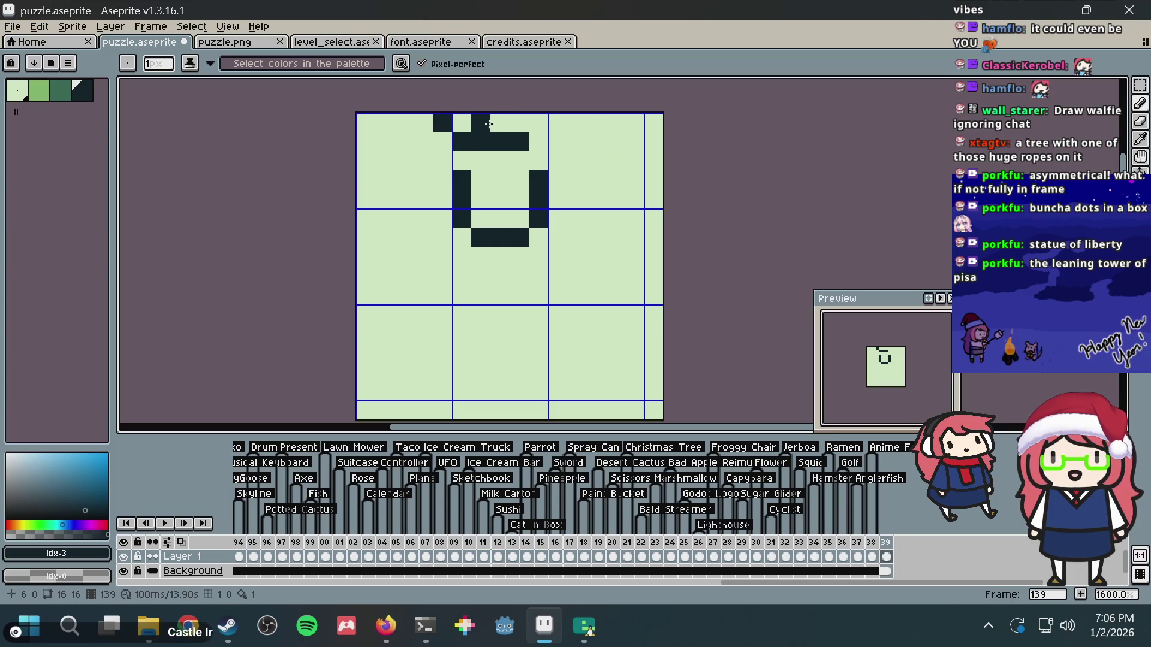
click(520, 122)
click(538, 142)
click(557, 122)
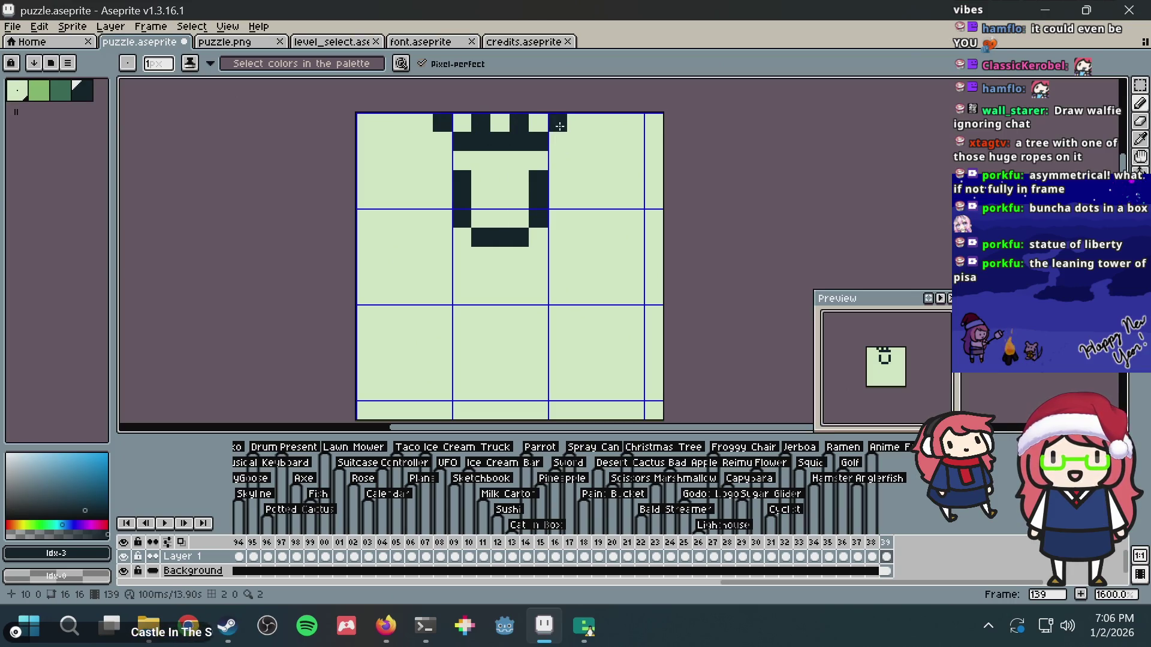
click(462, 160)
drag(462, 162, 540, 162)
key(ctrl+z)
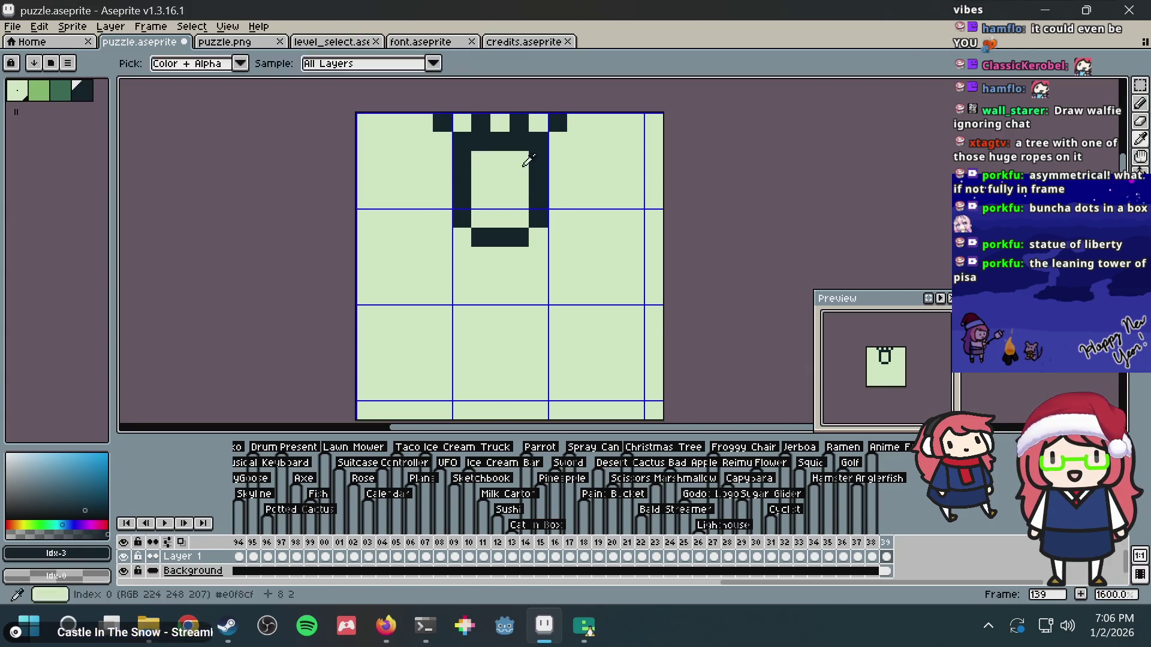
key(alt+Tab)
key(alt+Tab)
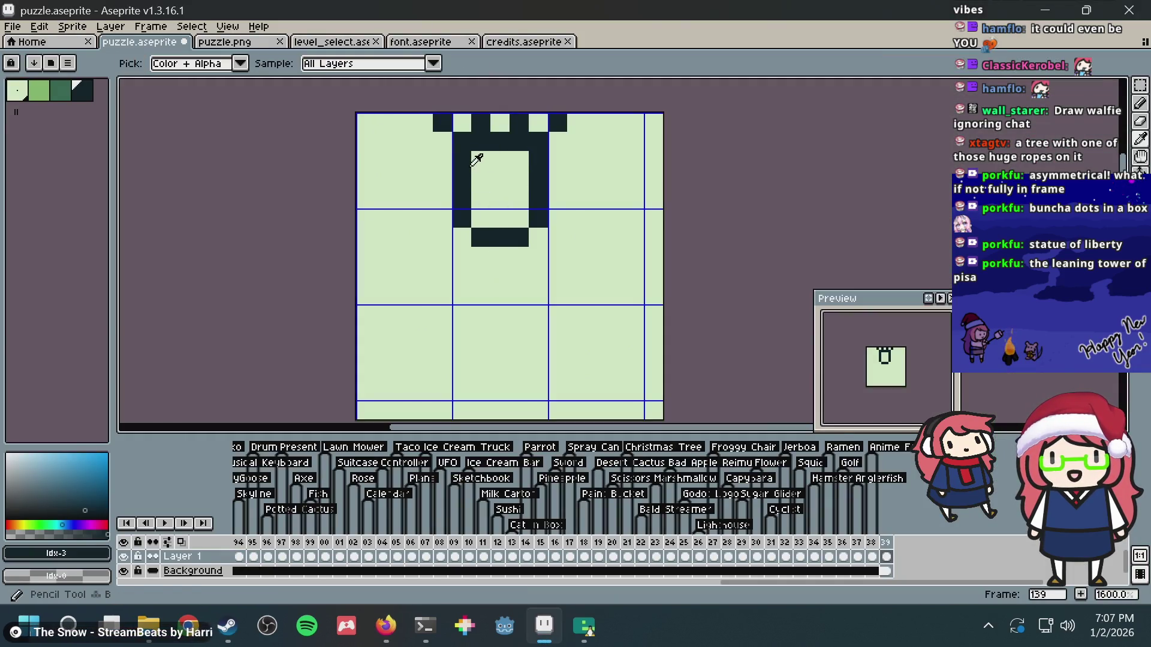
click(480, 161)
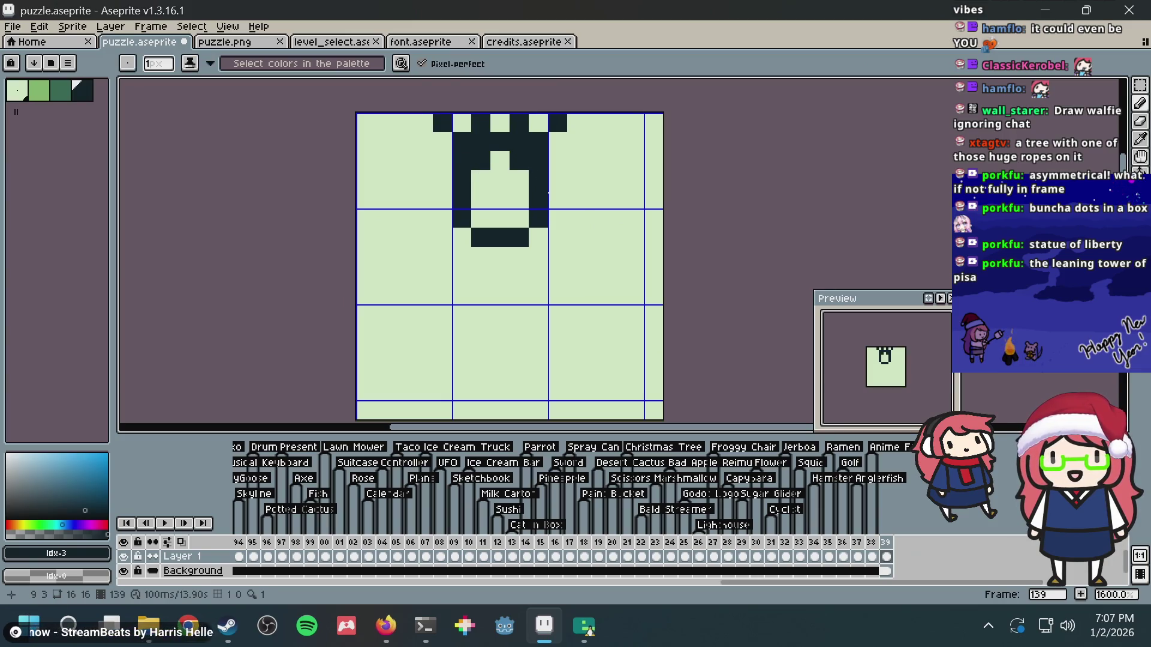
- Shift the head's right side one pixel right, then touch up the head and crown gaps
key(m)
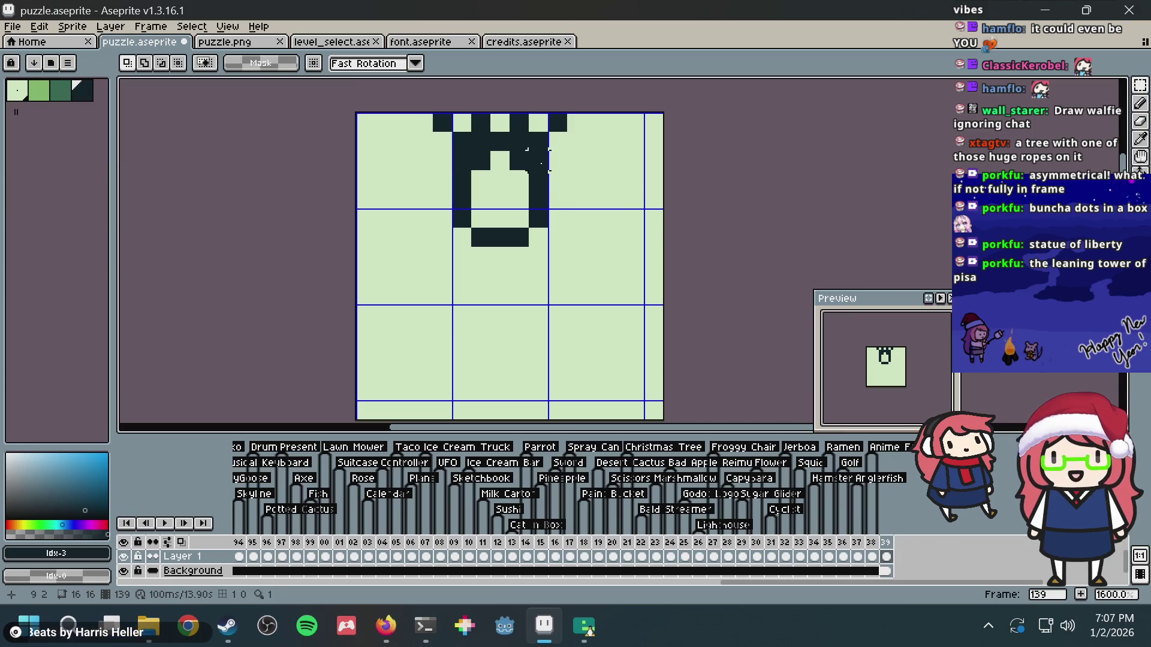
key(alt+Tab)
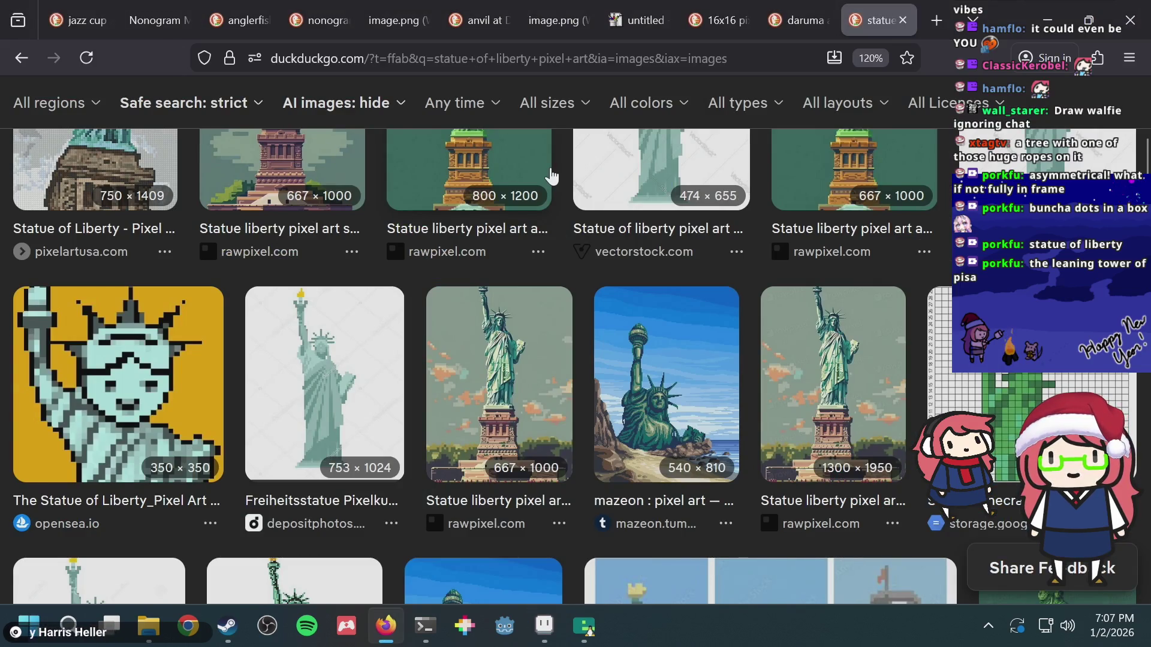
key(alt+Tab)
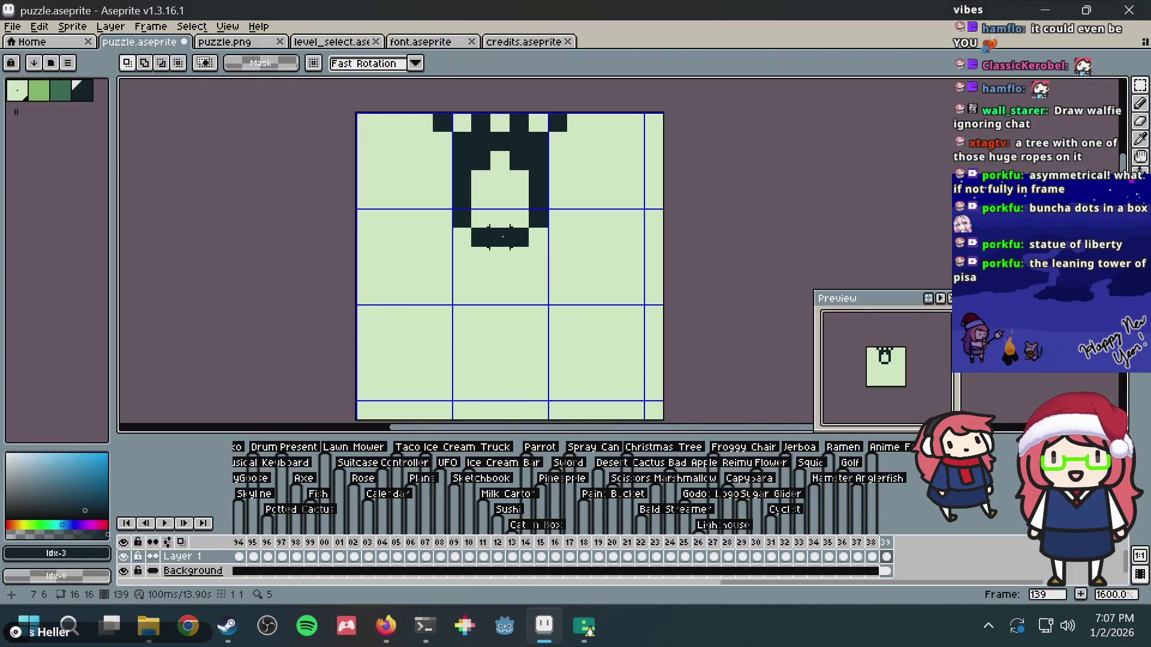
drag(491, 112, 606, 246)
drag(552, 180, 571, 179)
key(ctrl+d)
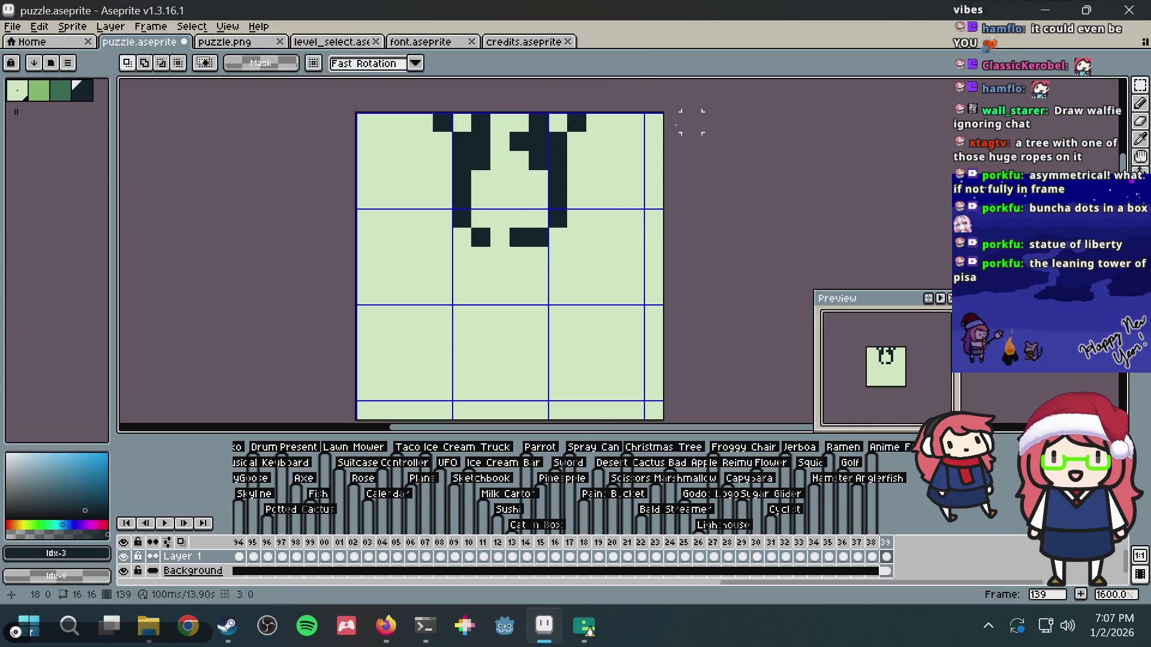
key(b)
click(501, 140)
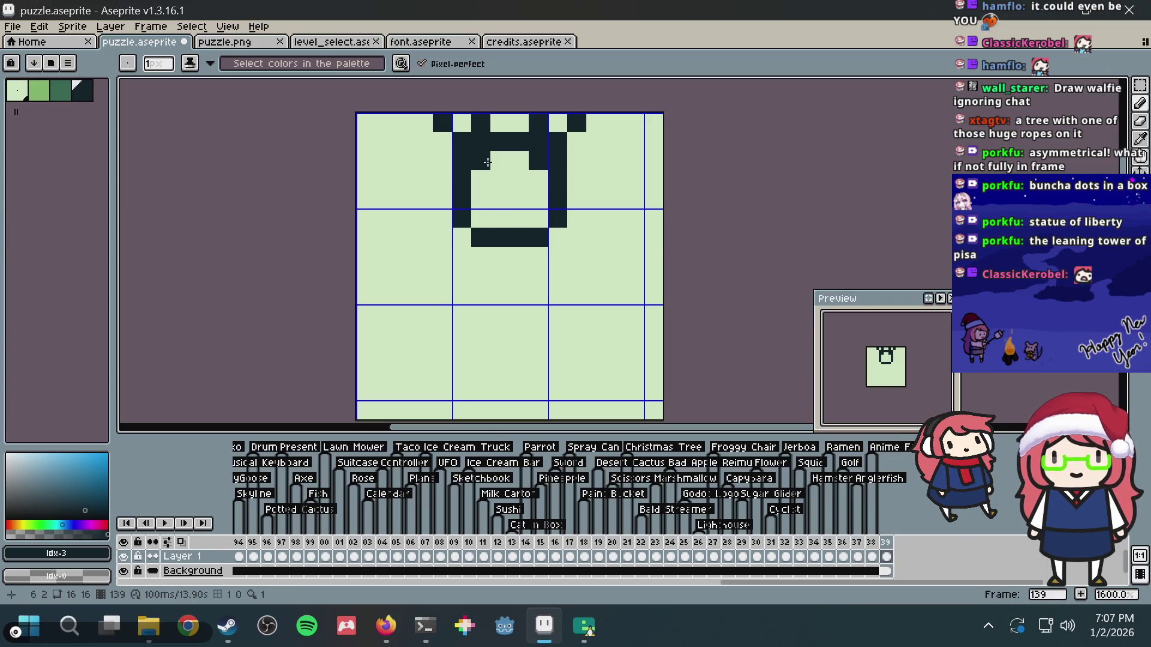
drag(484, 162, 481, 180)
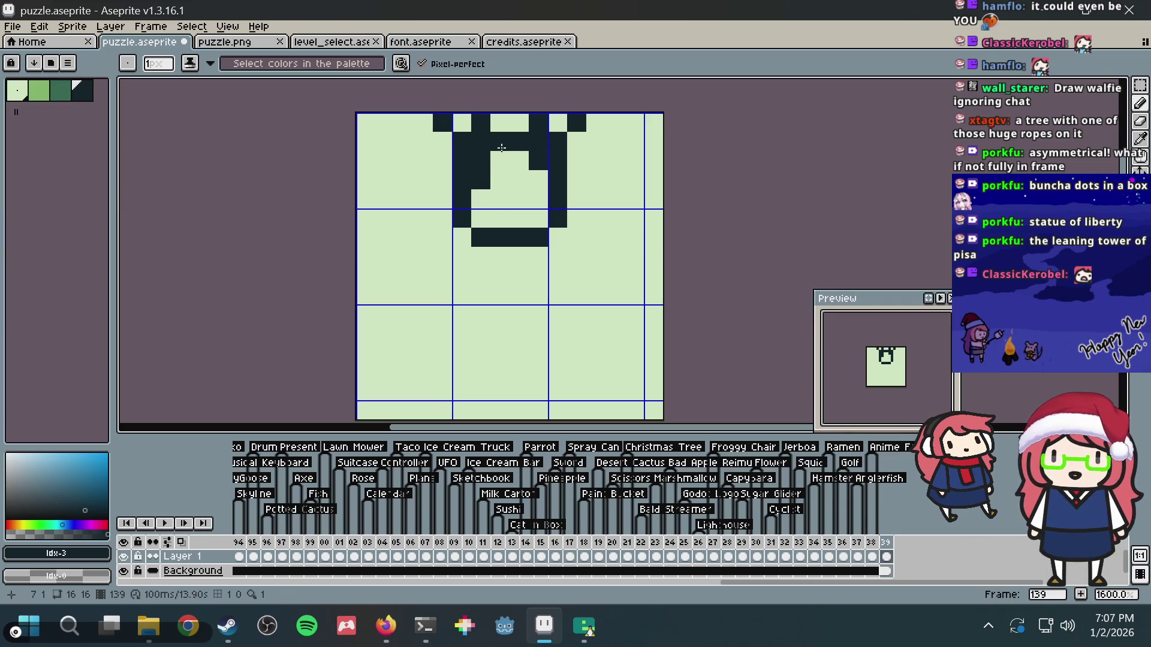
click(500, 161)
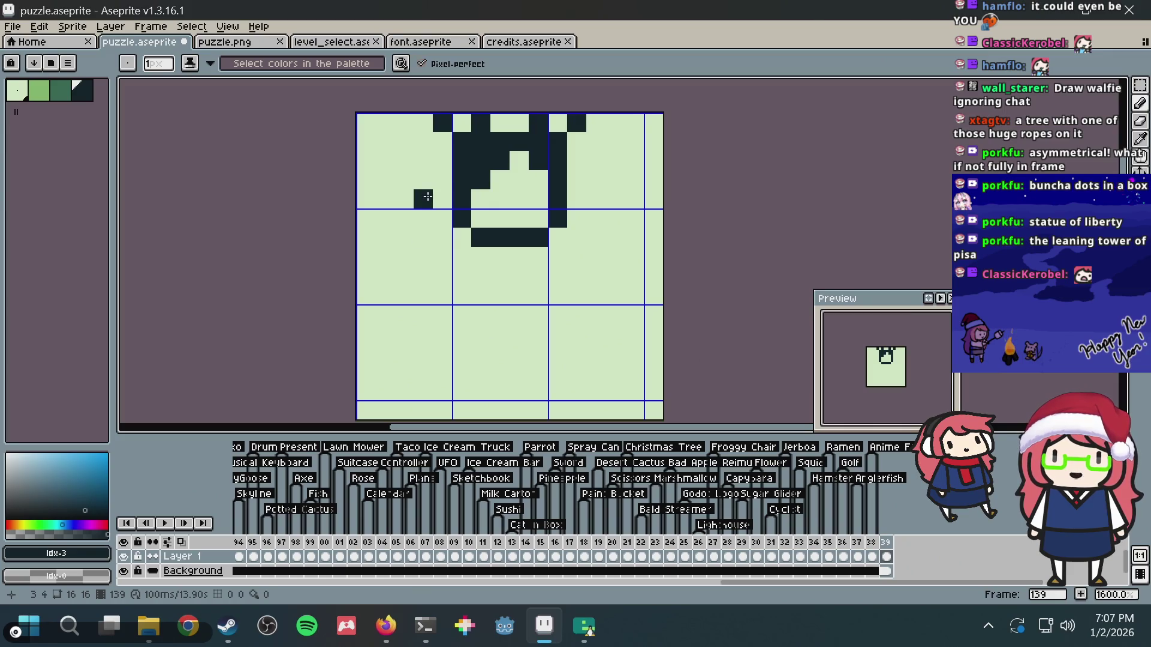
- Draw the raised torch arm block at the upper left of the tile
key(alt+Tab)
key(alt+Tab)
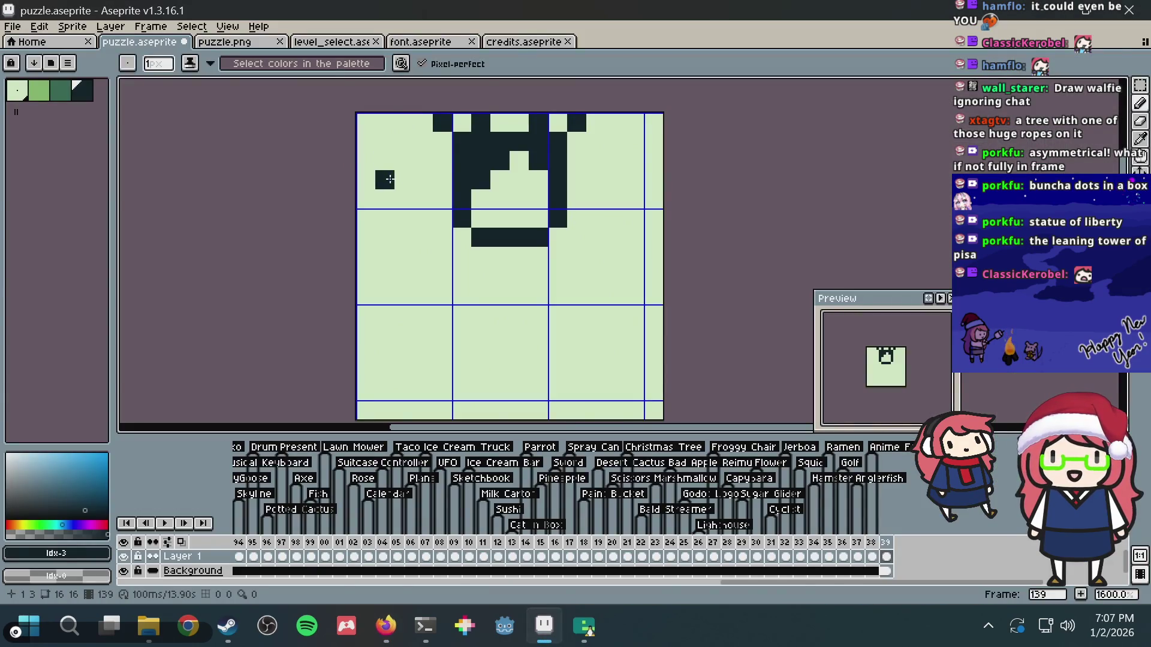
mouse_move(385, 161)
mouse_down()
mouse_move(423, 180)
mouse_move(384, 123)
mouse_up()
click(404, 123)
click(404, 142)
click(386, 195)
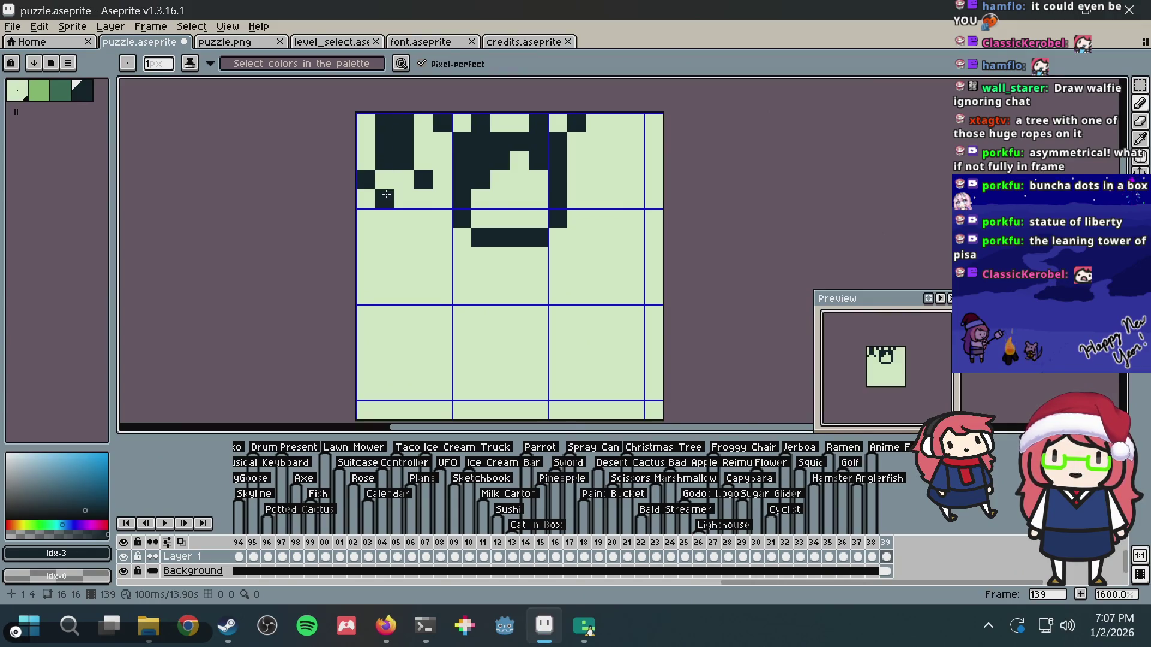
key(alt+Tab)
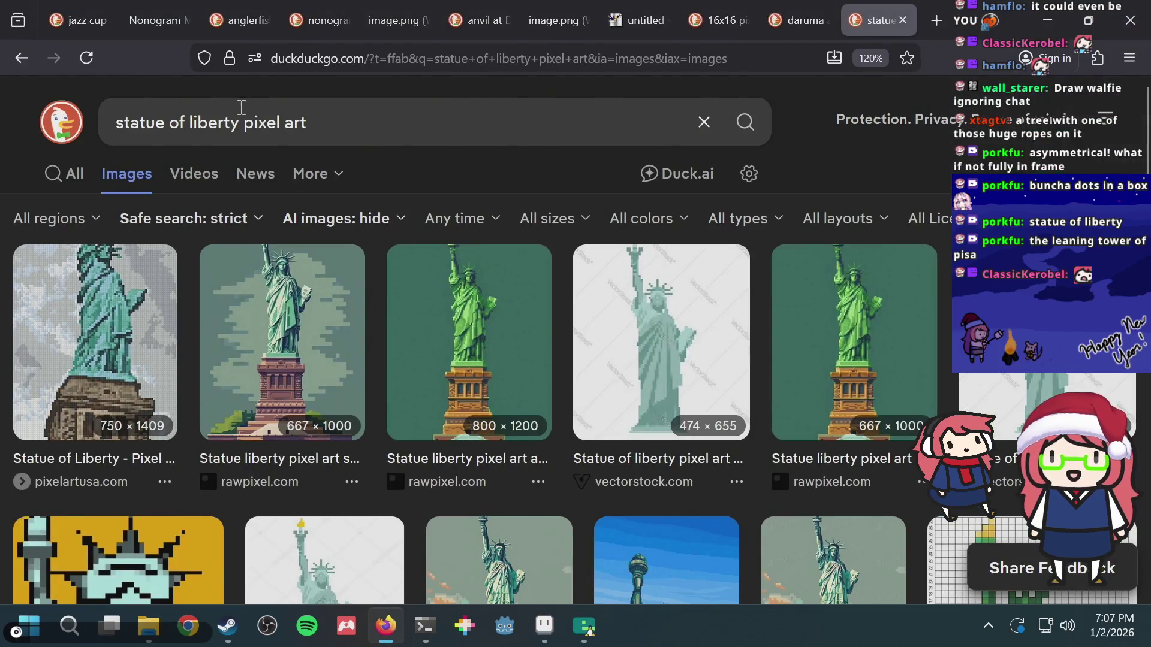
- Search images for 'statue of liberty nonogram' and scroll through the results
drag(241, 107, 460, 121)
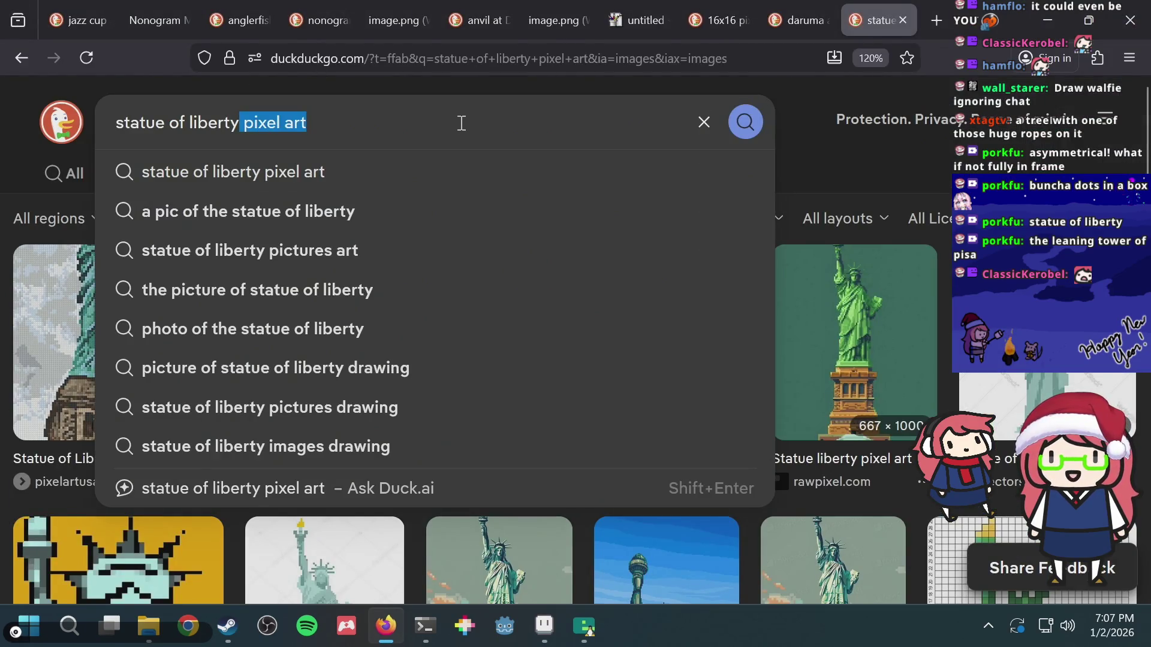
text(nogram)
key(Return)
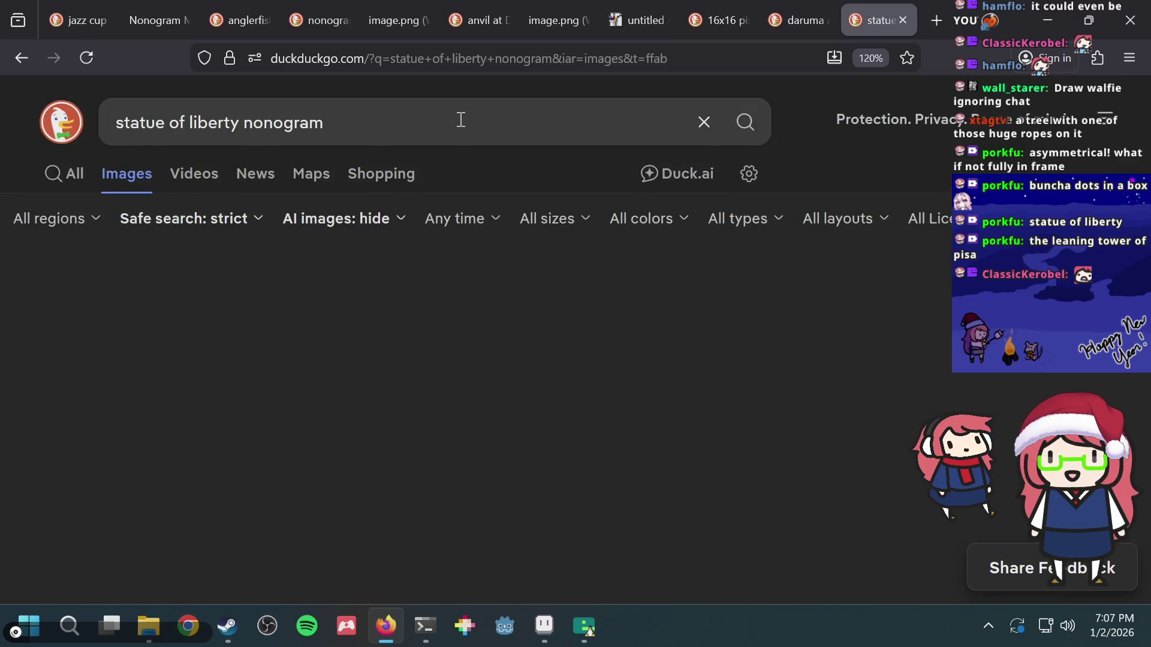
scroll(427, 232, down, 5)
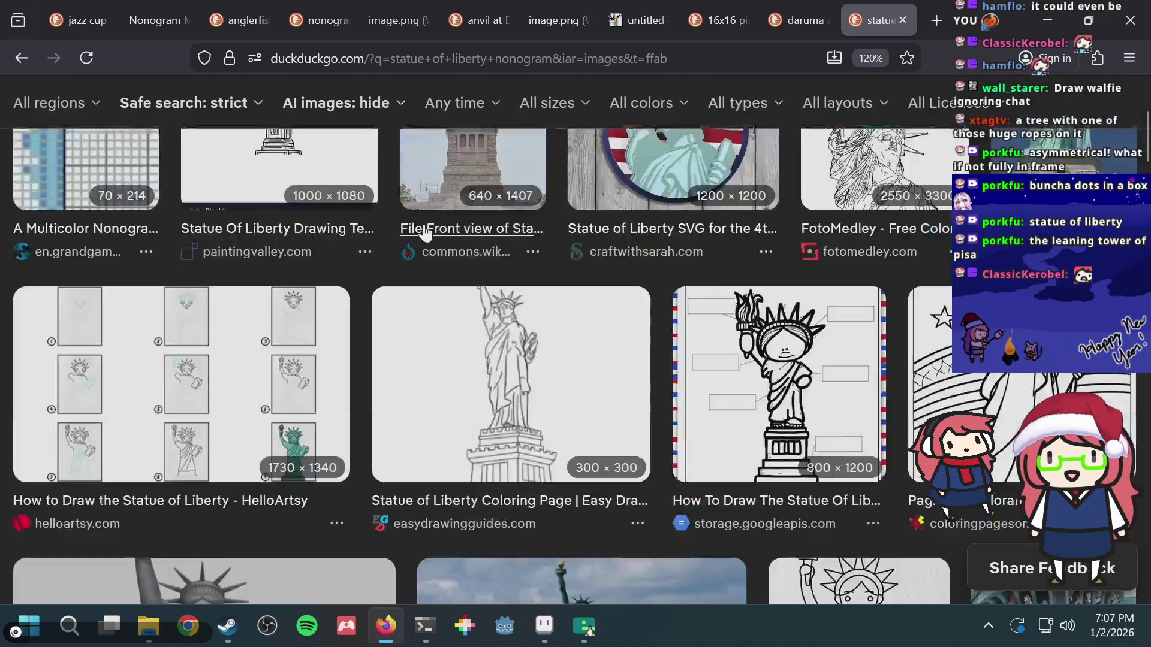
scroll(427, 233, down, 5)
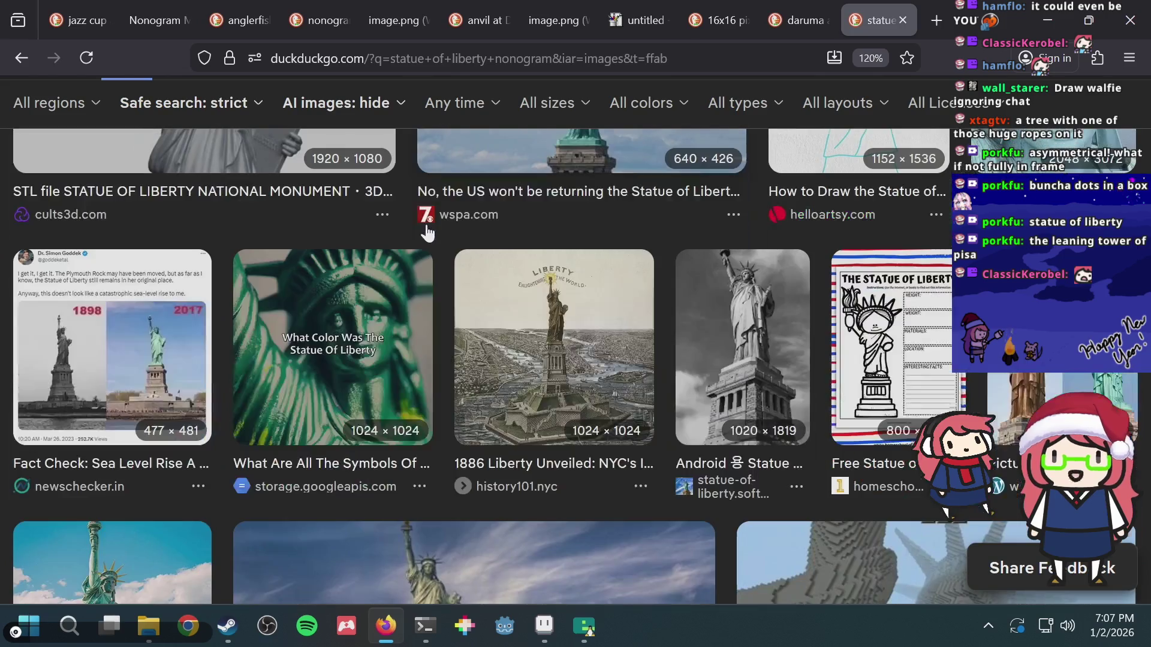
scroll(428, 232, down, 3)
scroll(427, 232, down, 3)
scroll(427, 232, down, 8)
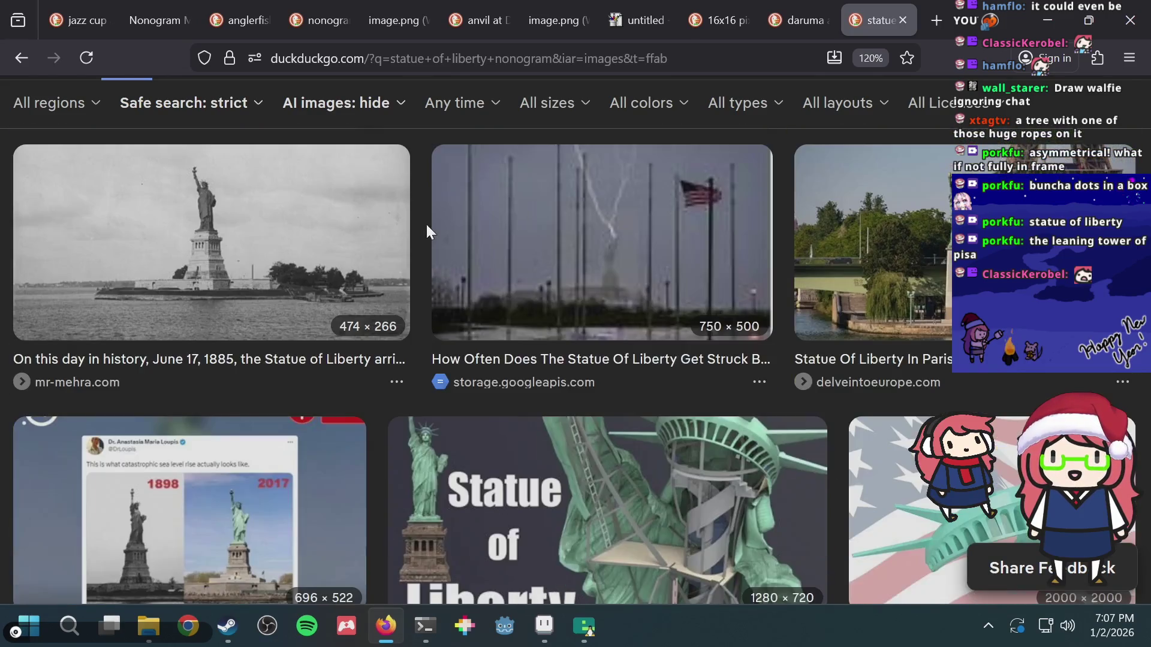
scroll(428, 232, up, 3)
scroll(428, 233, up, 5)
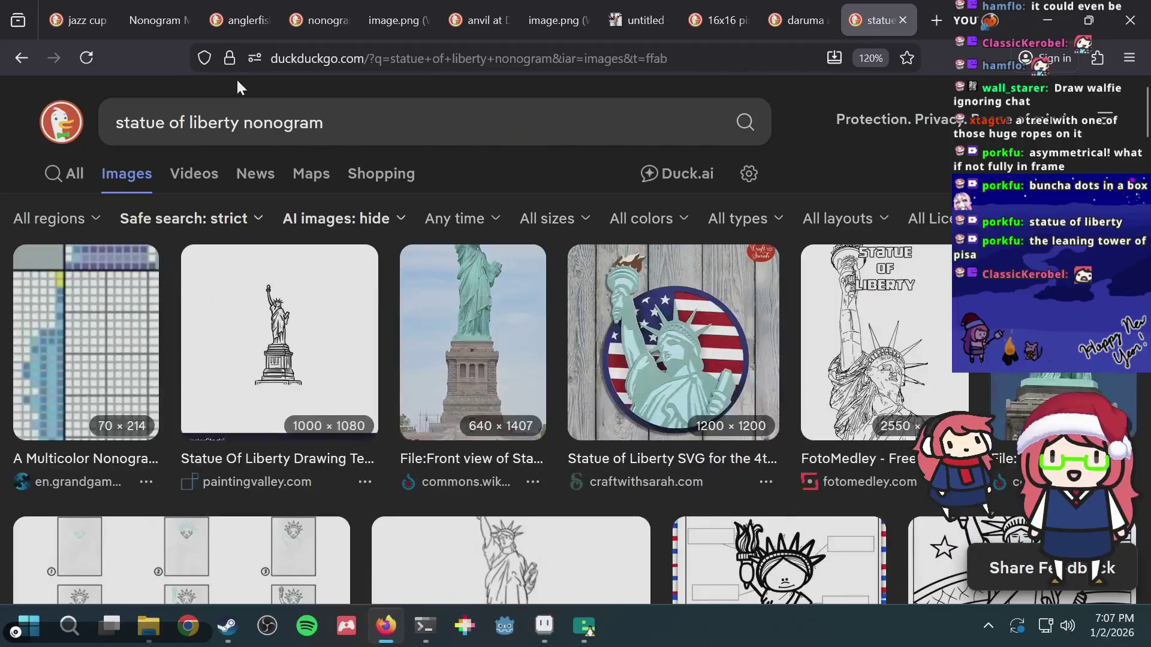
- Change the search to 'statue of liberty picross' and scroll the results
double_click(277, 120)
text(picross)
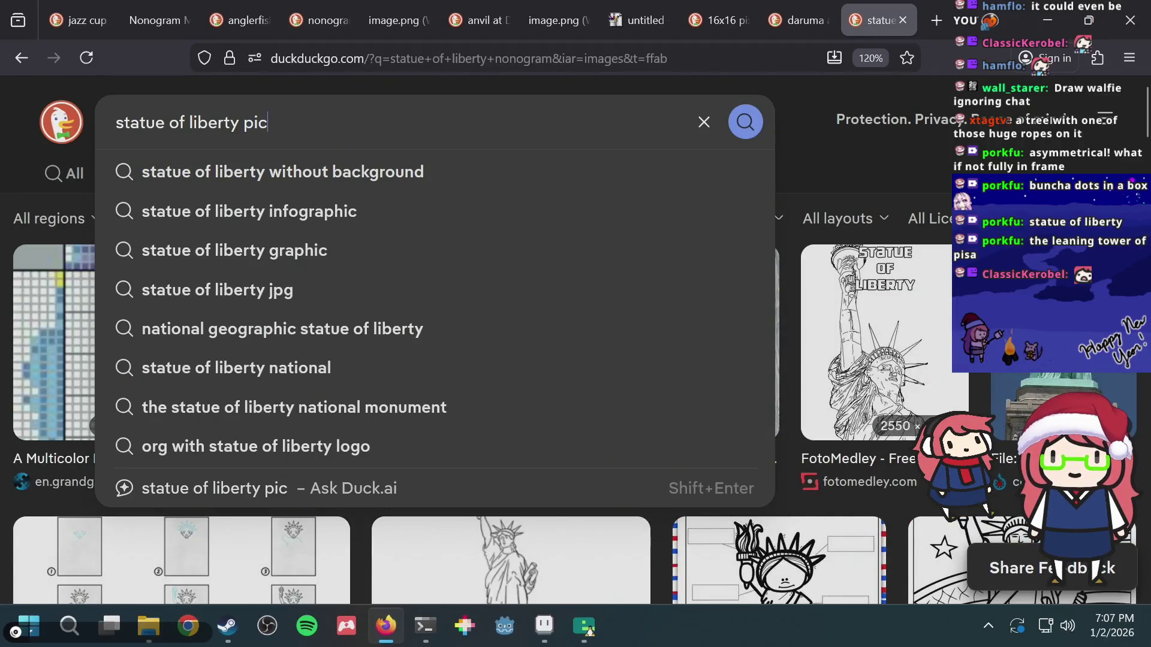
key(Return)
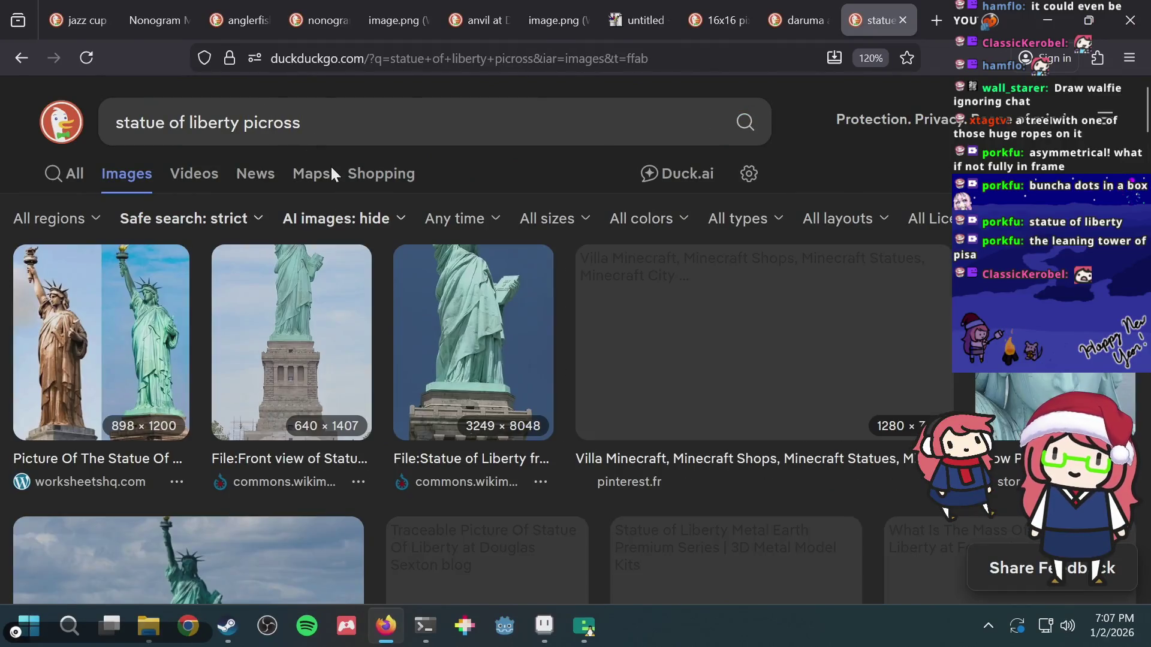
scroll(543, 240, down, 2)
scroll(544, 240, down, 8)
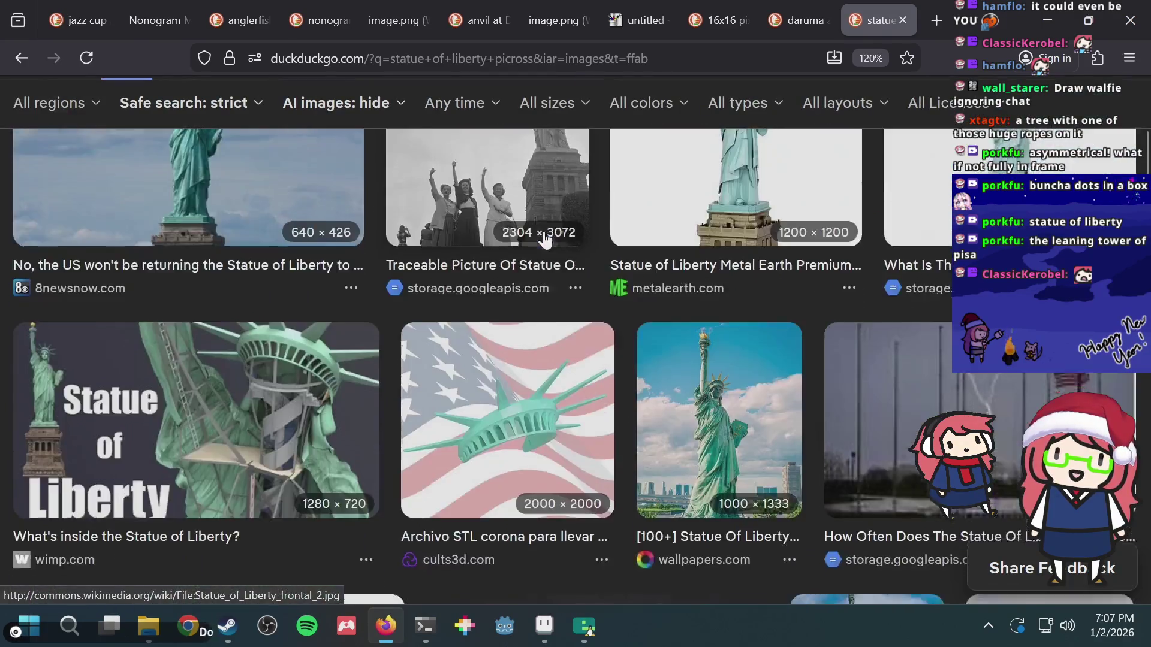
scroll(544, 240, up, 10)
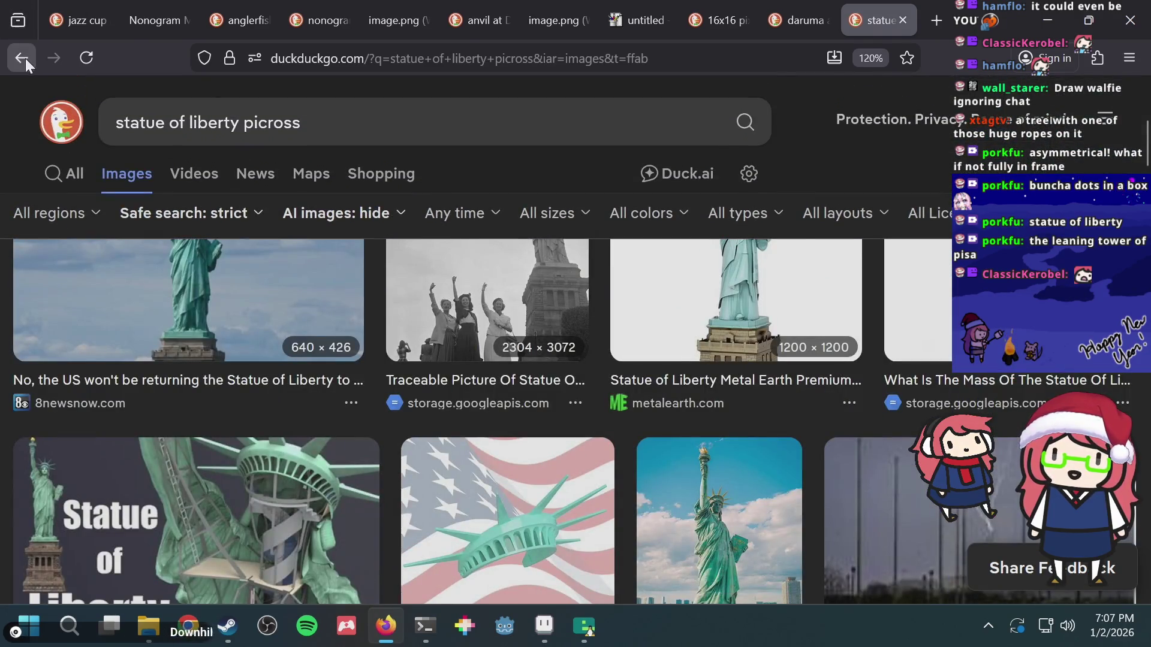
- Go back to the pixel art results, then return to the puzzle tile
click(25, 59)
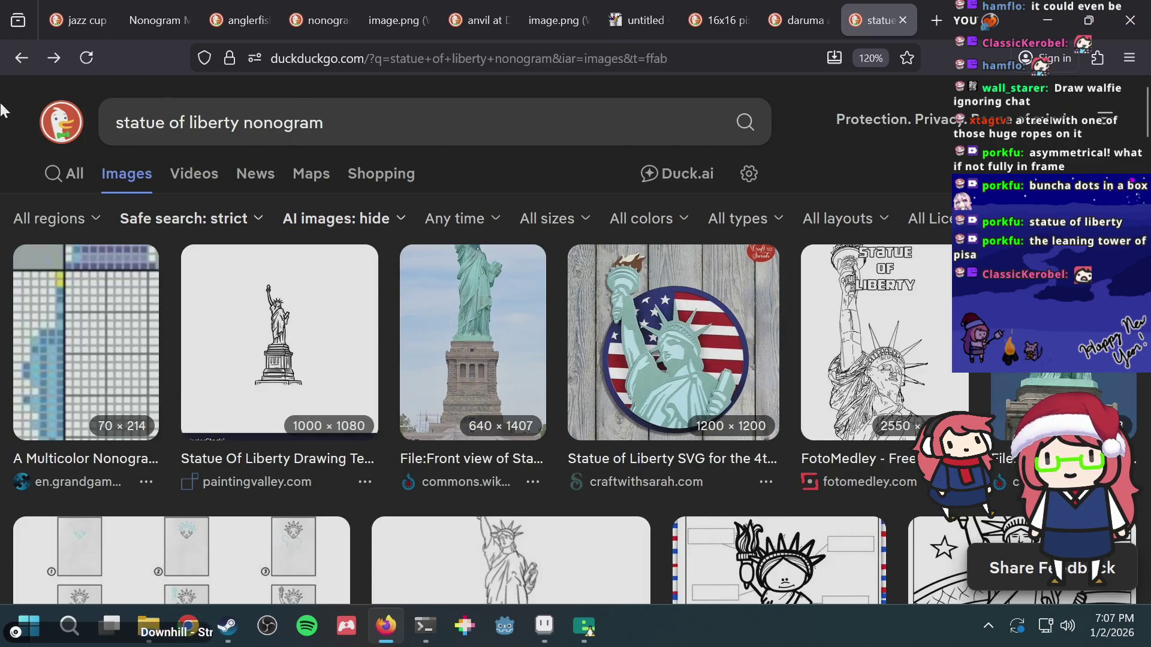
click(16, 61)
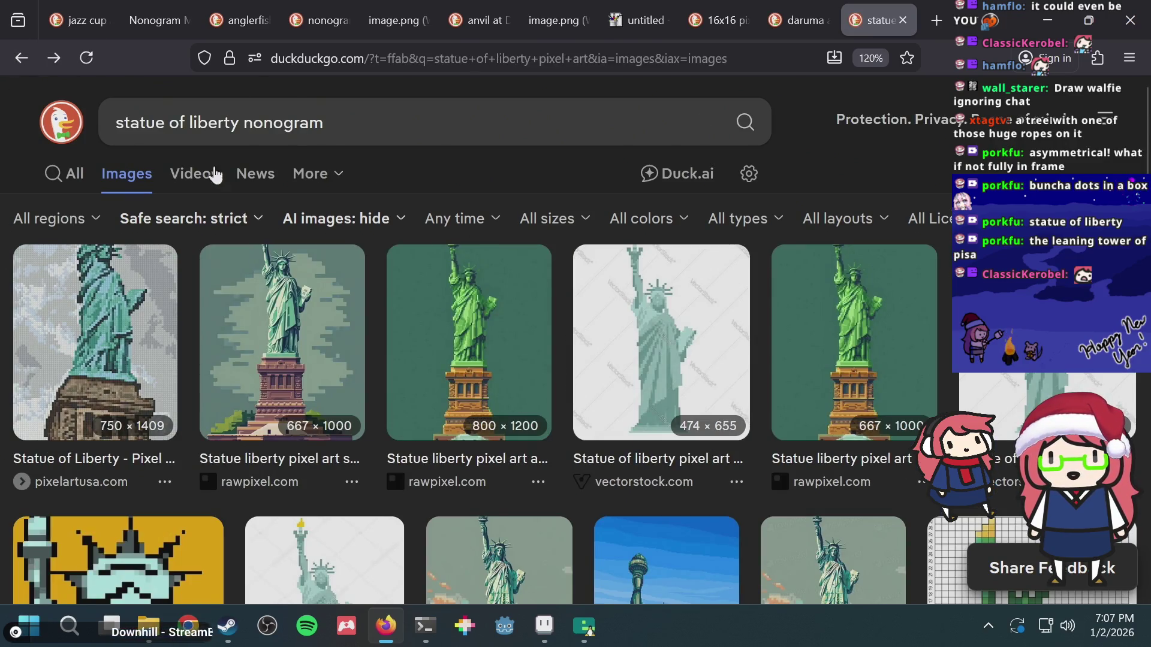
scroll(258, 249, down, 2)
scroll(258, 249, down, 5)
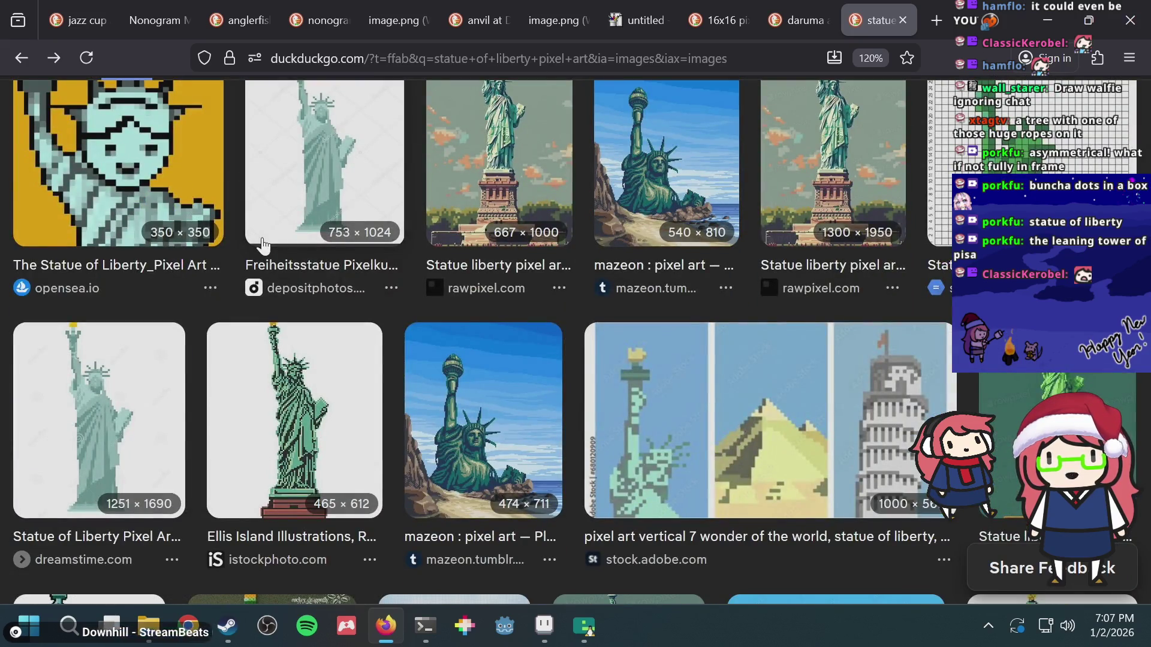
key(alt+Tab)
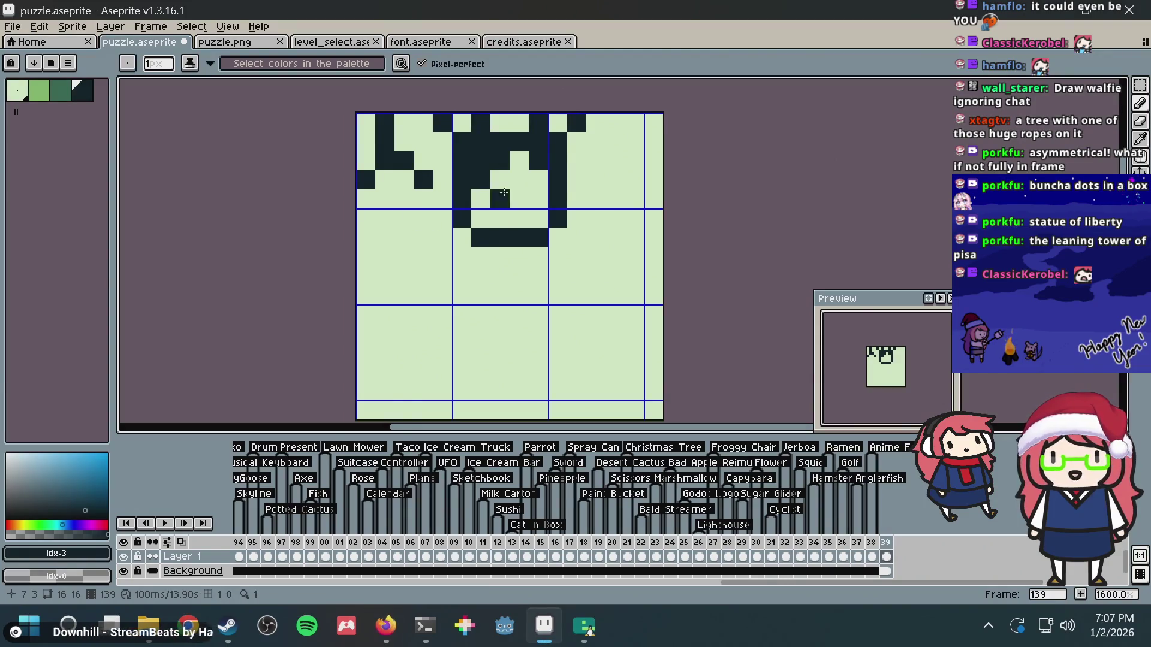
- Undo the last arm pixels and shift the whole drawing down one pixel
key(ctrl+z)
key(ctrl+z)
key(b)
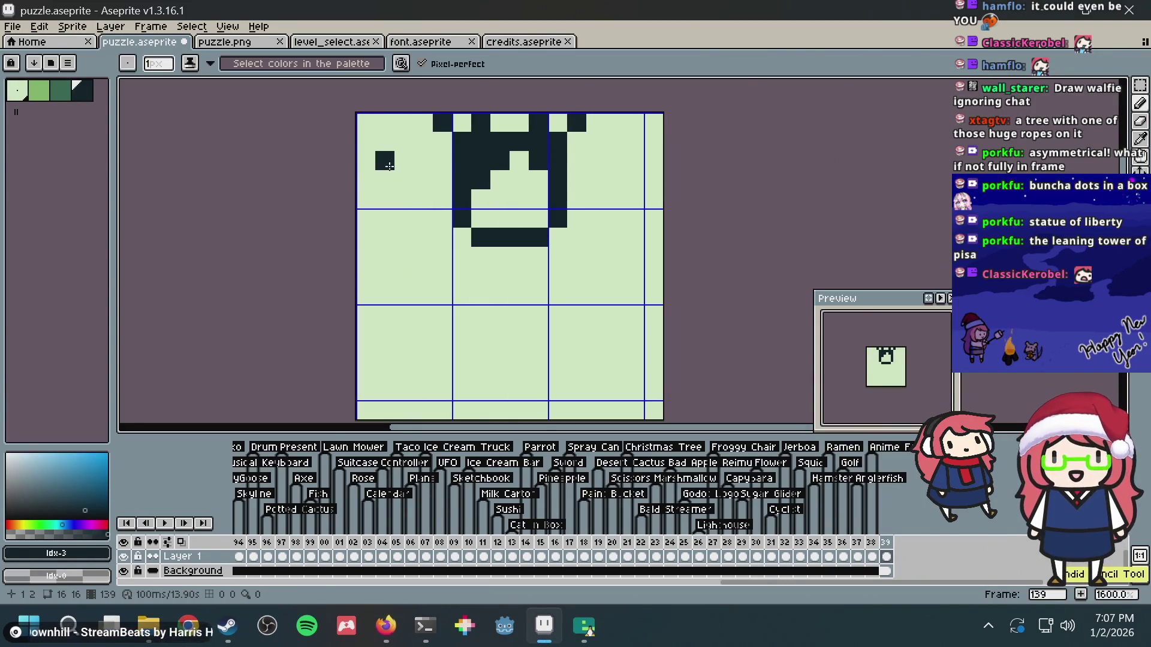
key(ctrl+z)
key(ctrl+a)
key(Down)
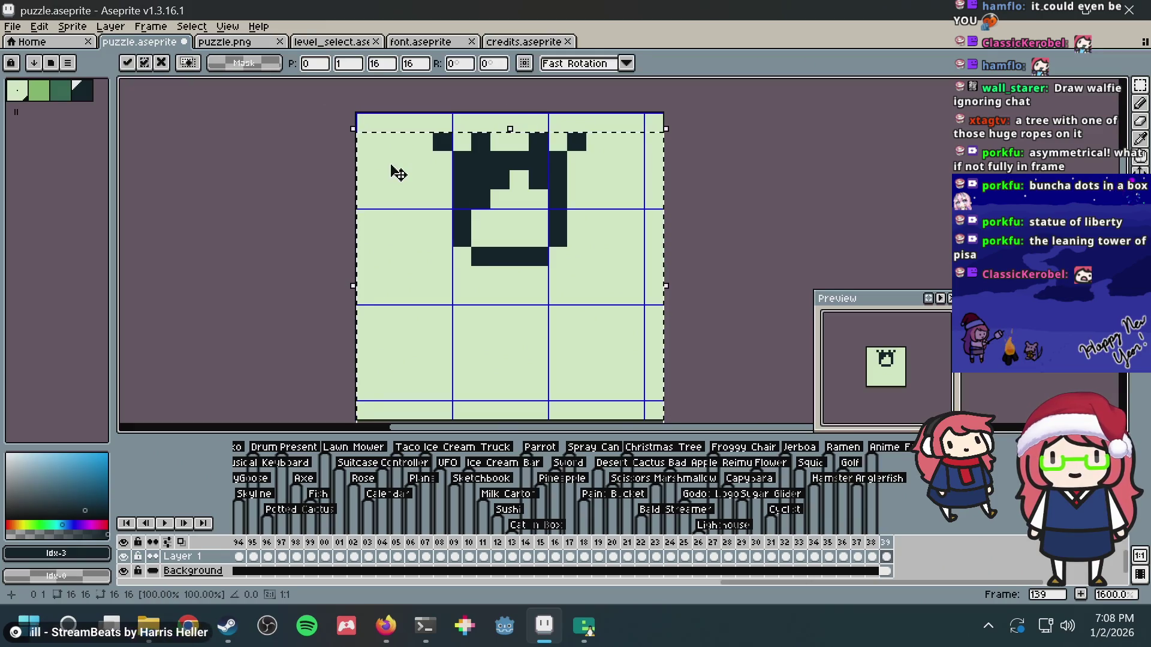
key(Return)
key(alt+Tab)
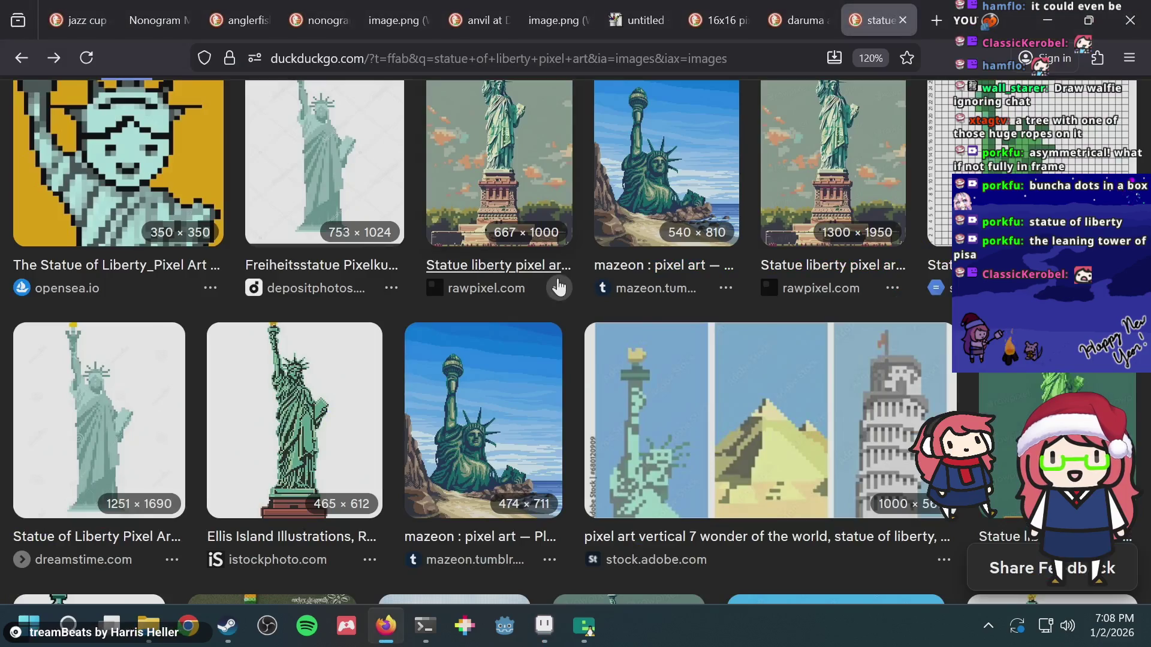
key(alt+Tab)
- Draw a dark diagonal line up to the right below the loop
click(555, 303)
mouse_move(558, 314)
mouse_down()
mouse_move(590, 257)
mouse_move(633, 294)
mouse_move(559, 334)
mouse_move(585, 337)
mouse_up()
click(616, 252)
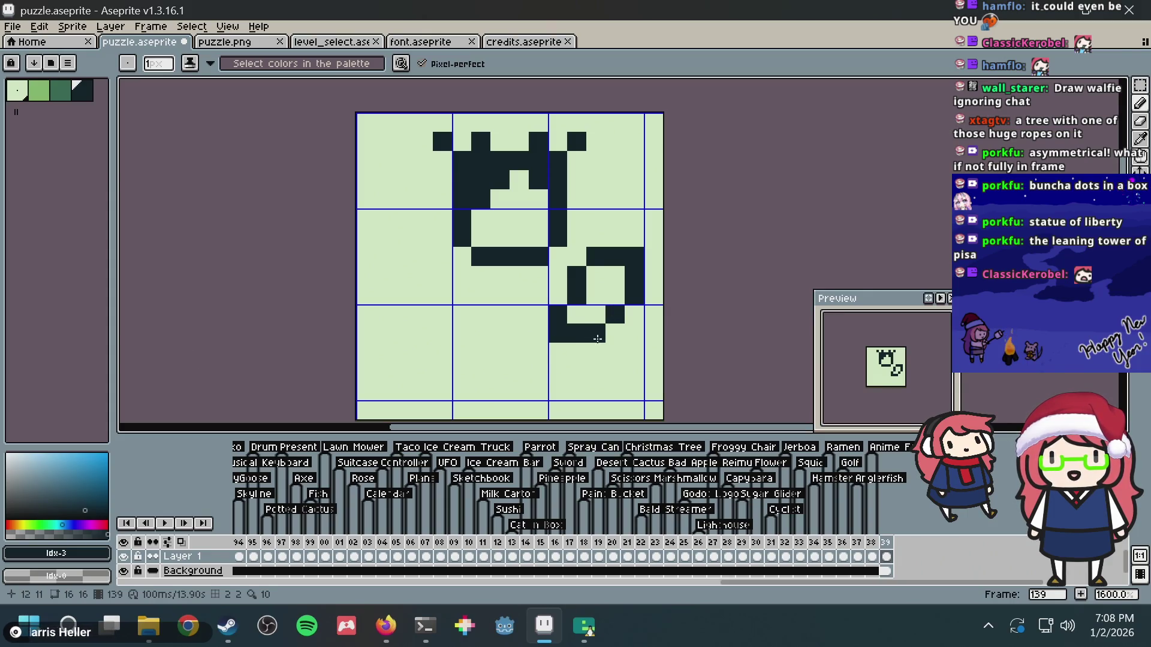
key(alt+Tab)
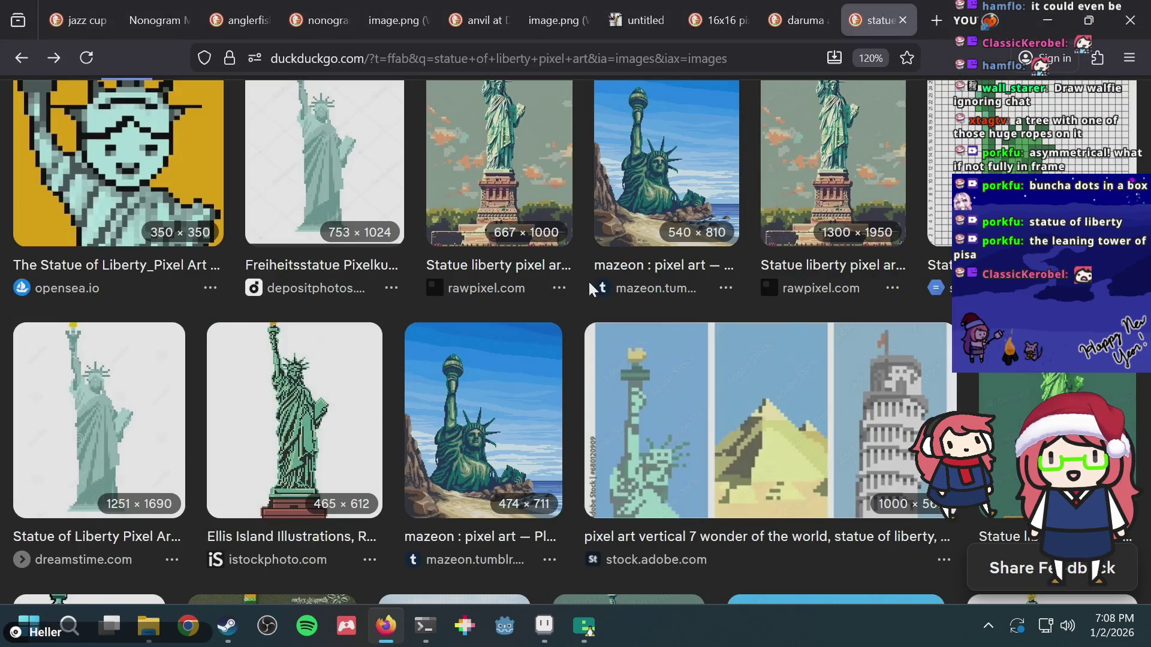
key(alt+Tab)
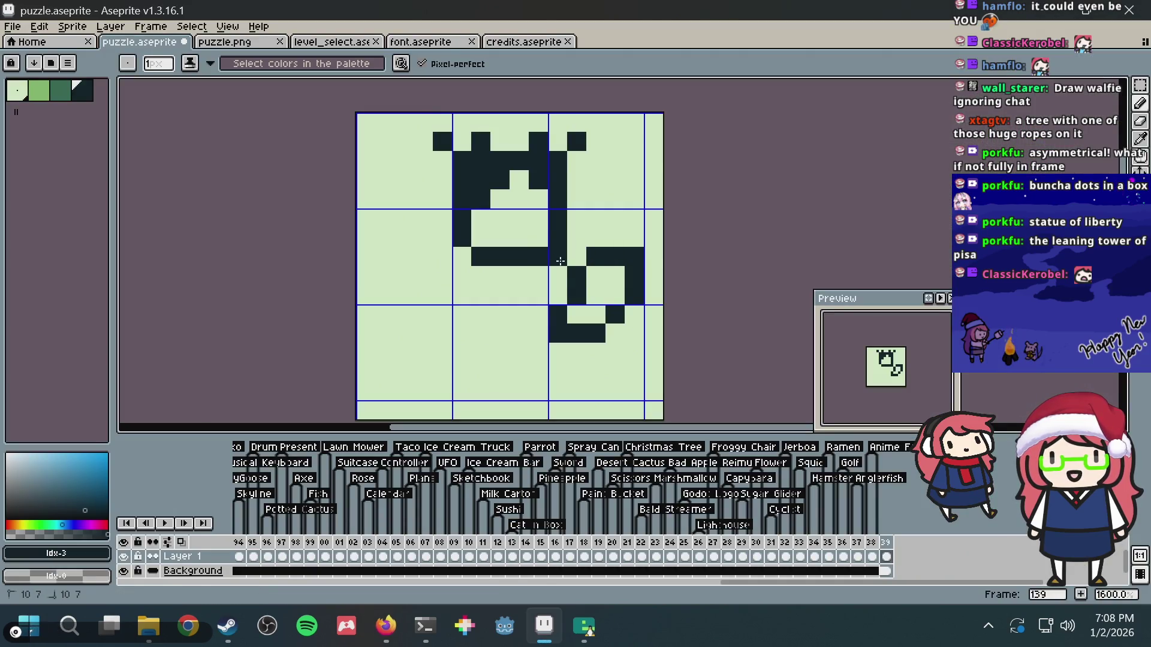
- Try the left-side diagonal stroke, undo it, and add dark pixels at the upper left
mouse_move(462, 256)
mouse_down()
mouse_move(462, 295)
mouse_move(443, 295)
mouse_move(387, 203)
mouse_up()
key(ctrl+z)
key(ctrl+z)
mouse_move(462, 294)
mouse_down()
mouse_move(394, 229)
mouse_move(405, 198)
mouse_move(405, 240)
mouse_move(463, 293)
mouse_up()
key(ctrl+z)
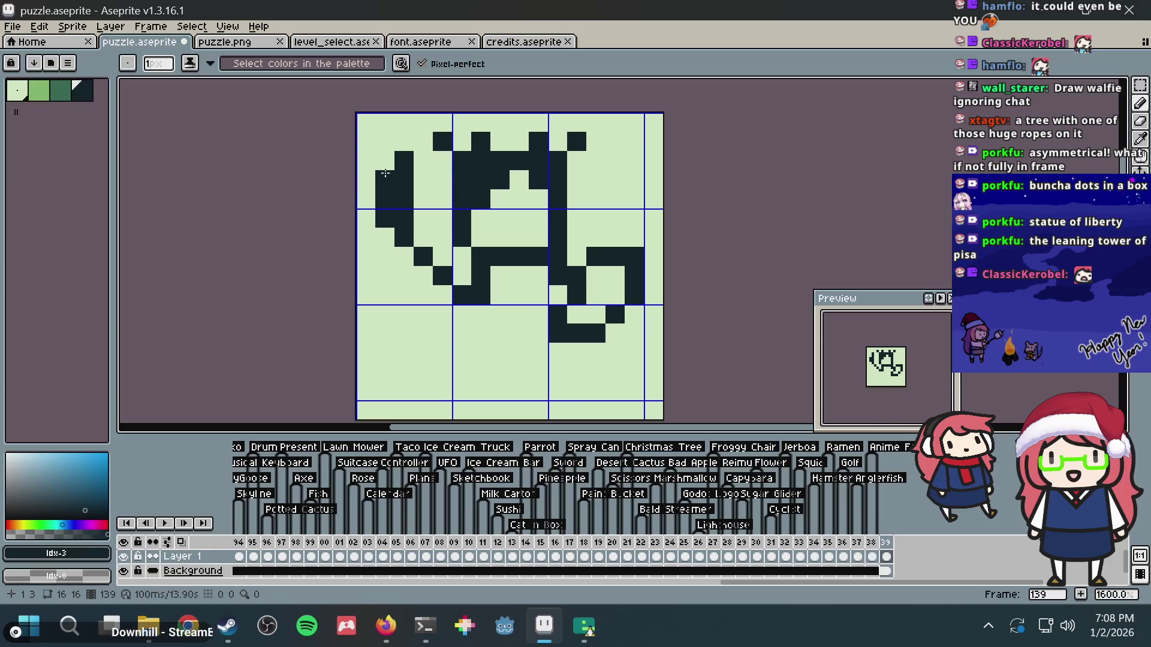
click(385, 160)
click(404, 141)
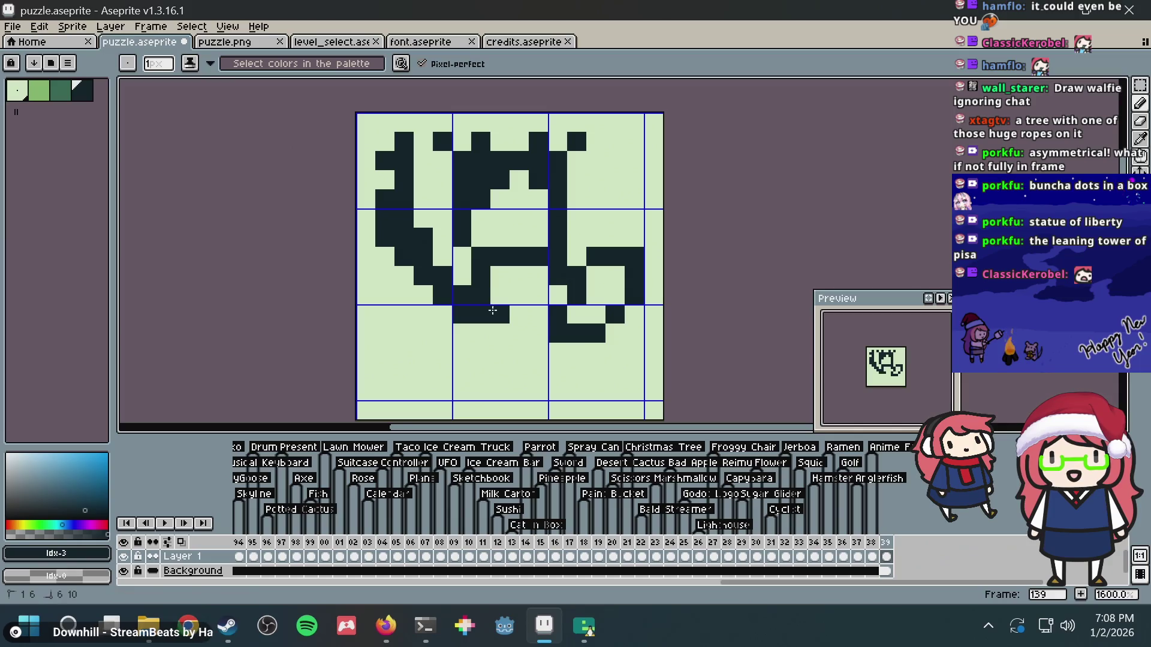
scroll(491, 270, down, 1)
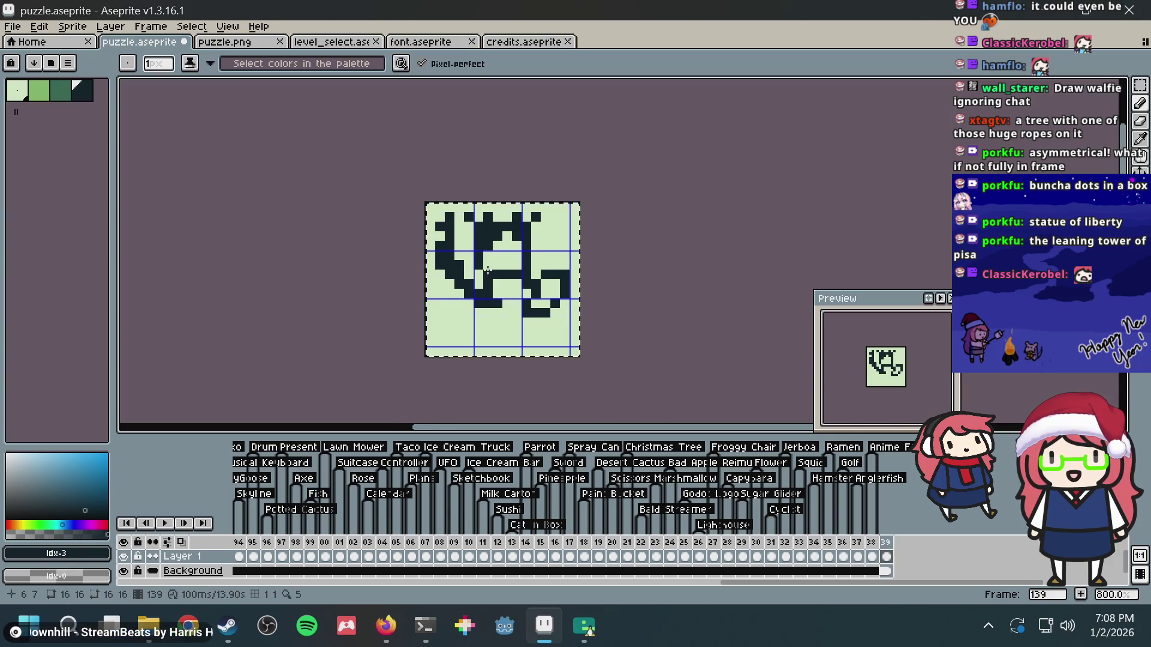
key(alt+Tab)
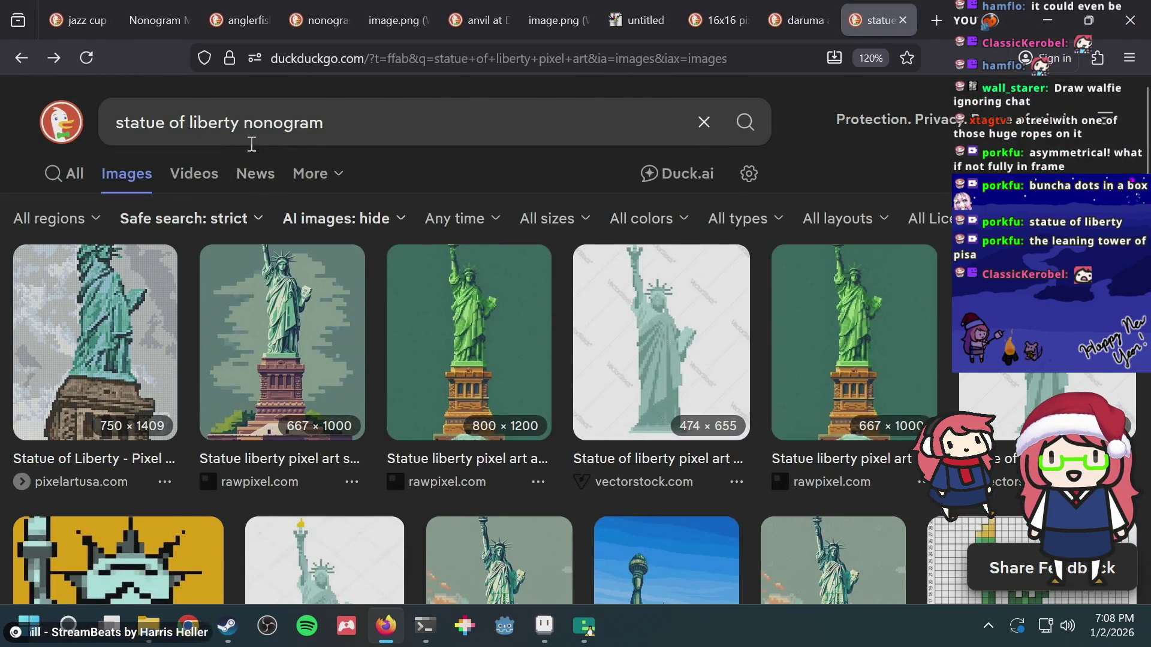
- Change the image search to 'statue of liberty 16x16 pixel art' and run it
double_click(249, 122)
text(1)
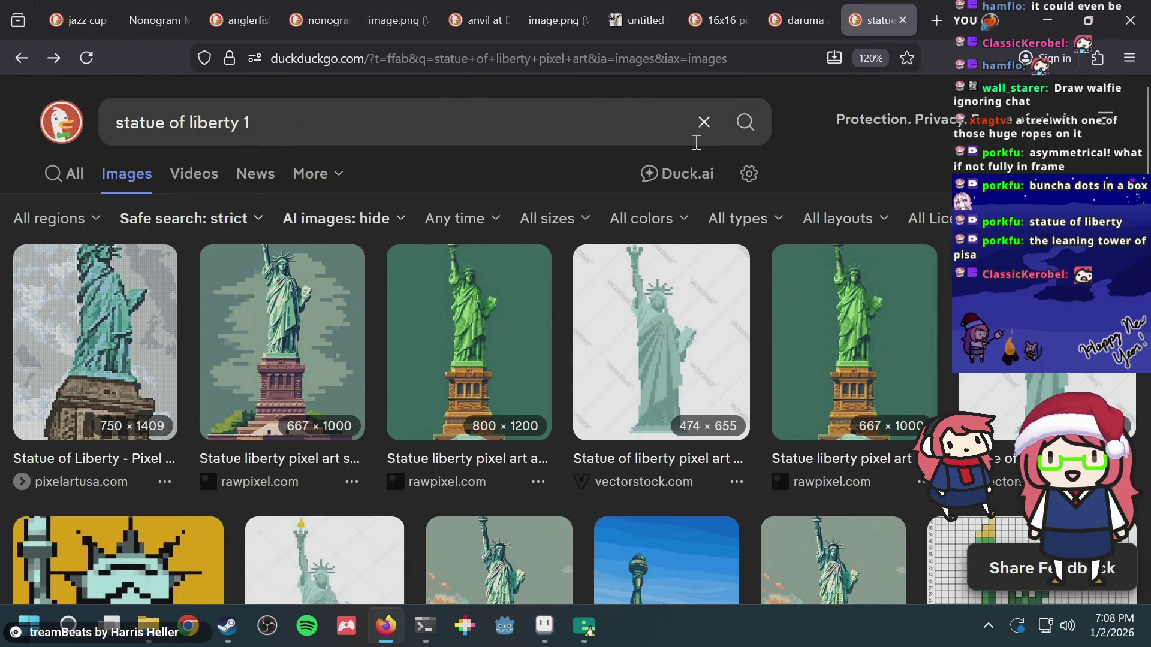
text(6 pix)
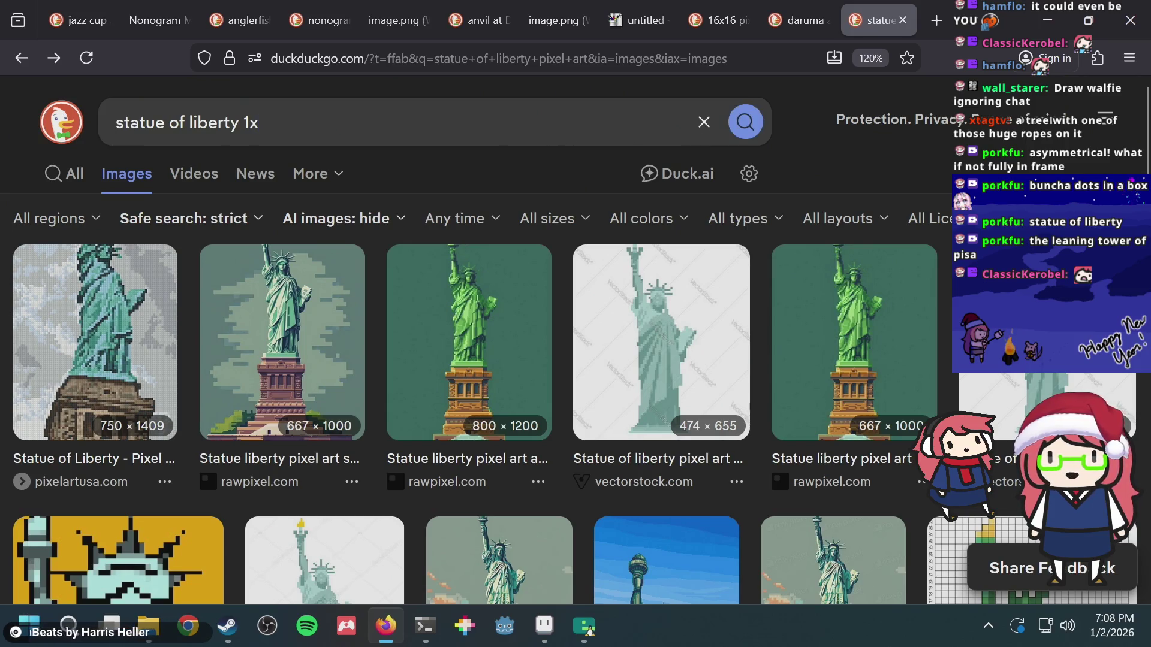
text(el art)
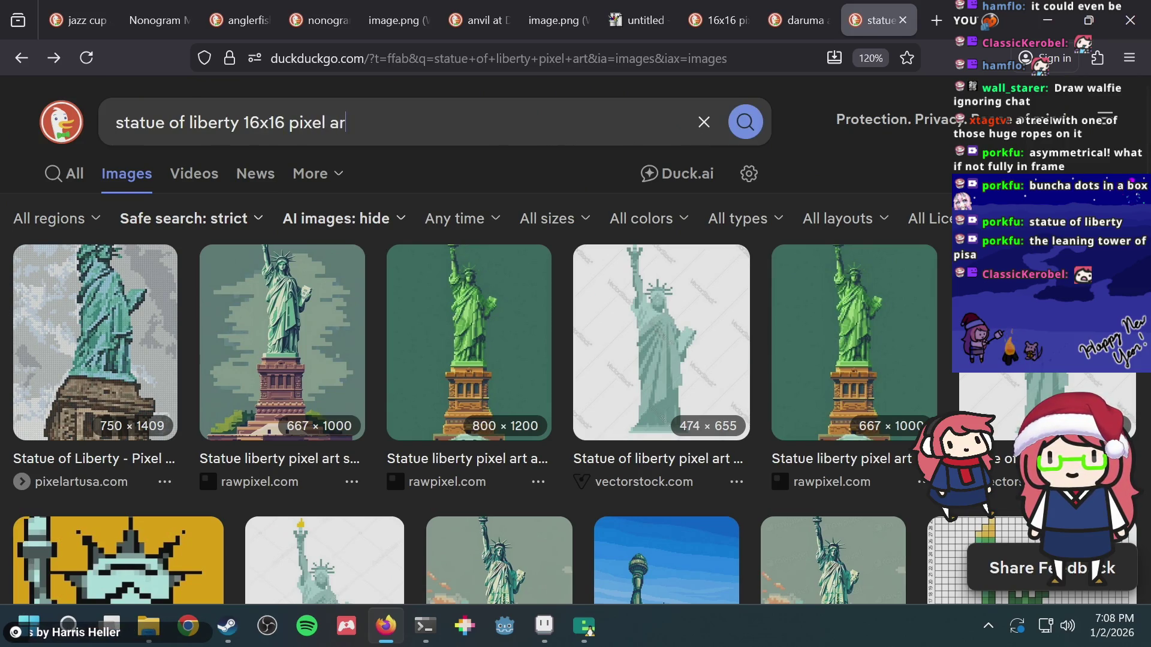
key(Return)
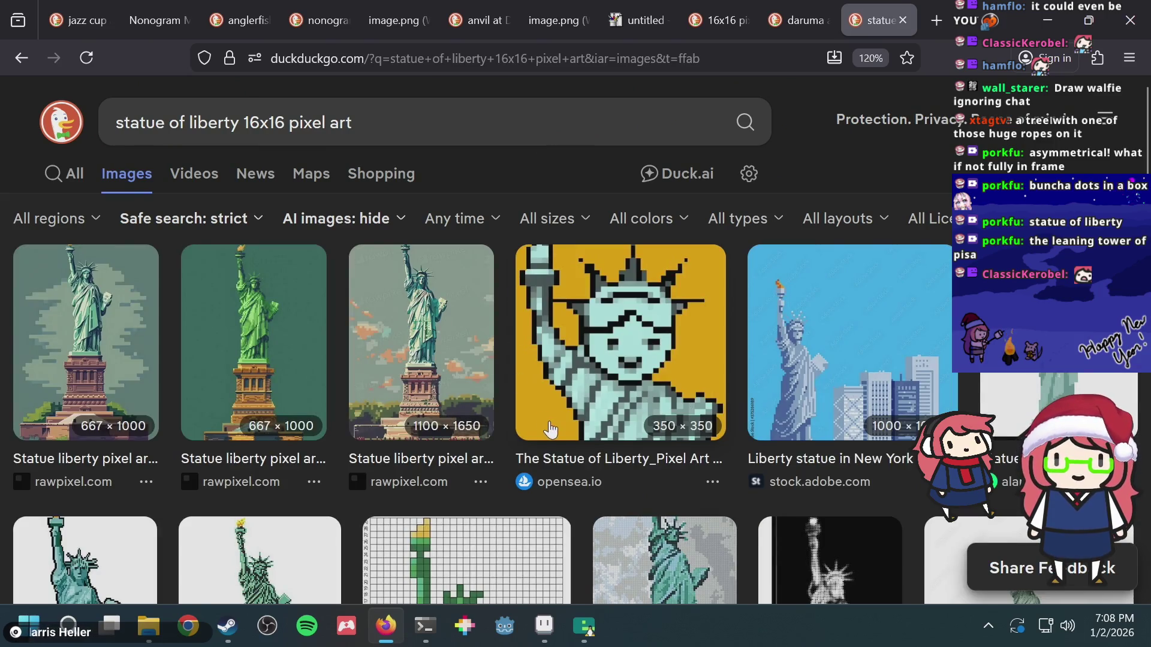
- Scroll the image results and preview the Wplace Elmo statue and Sans statue images
scroll(674, 320, down, 5)
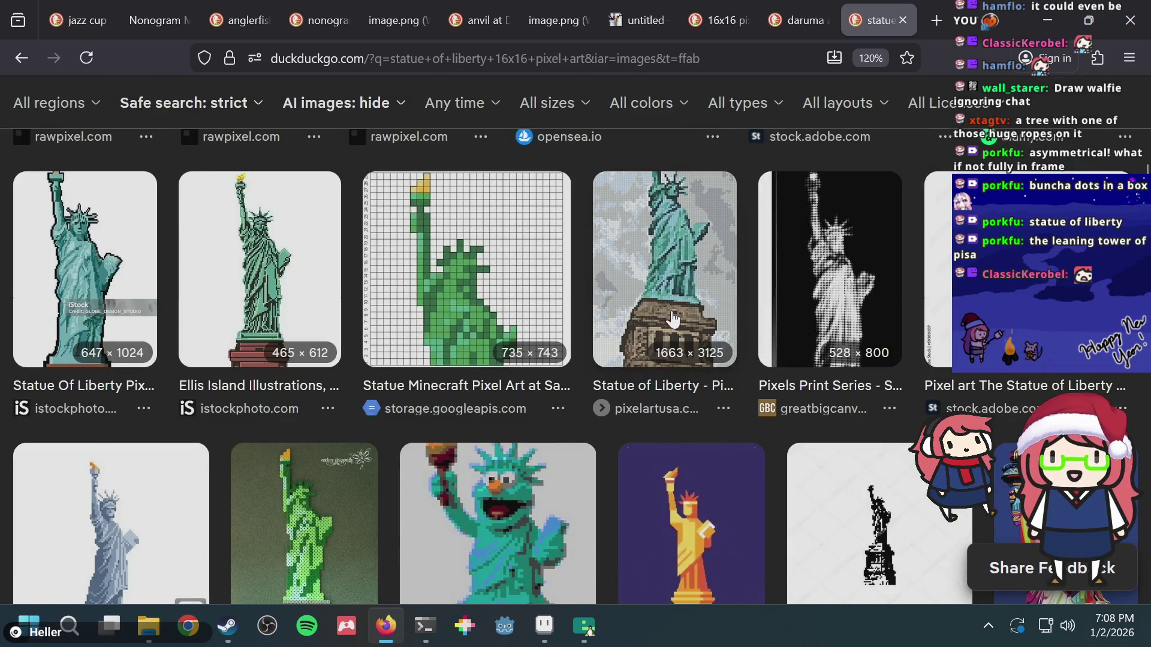
scroll(673, 320, down, 3)
click(507, 300)
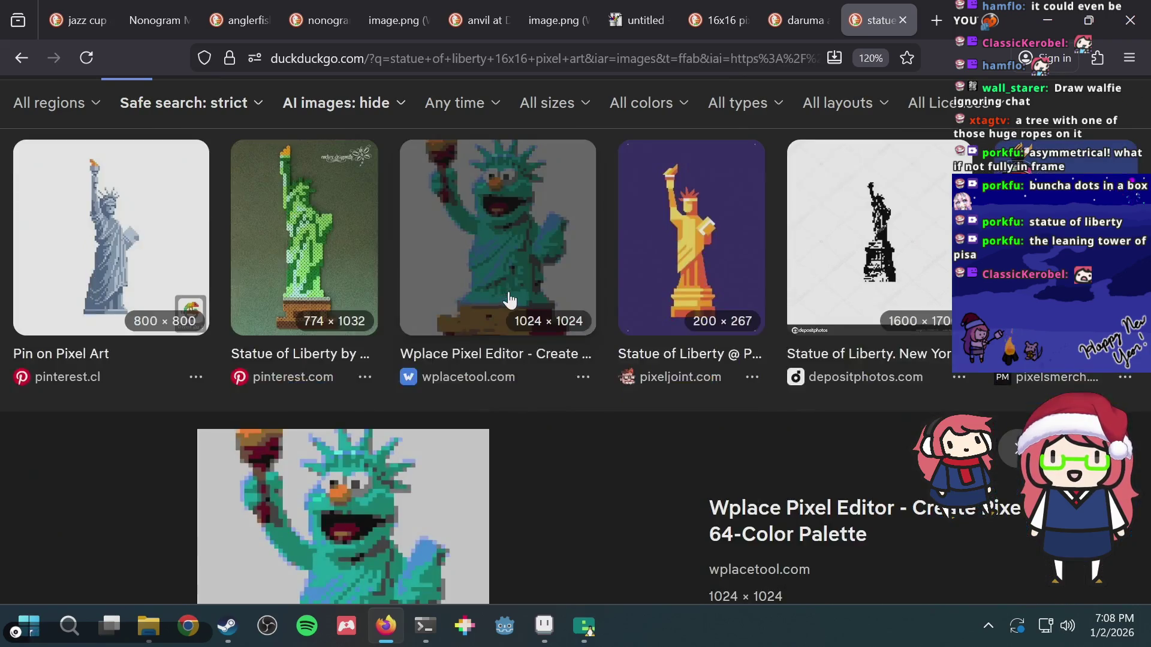
scroll(630, 328, down, 10)
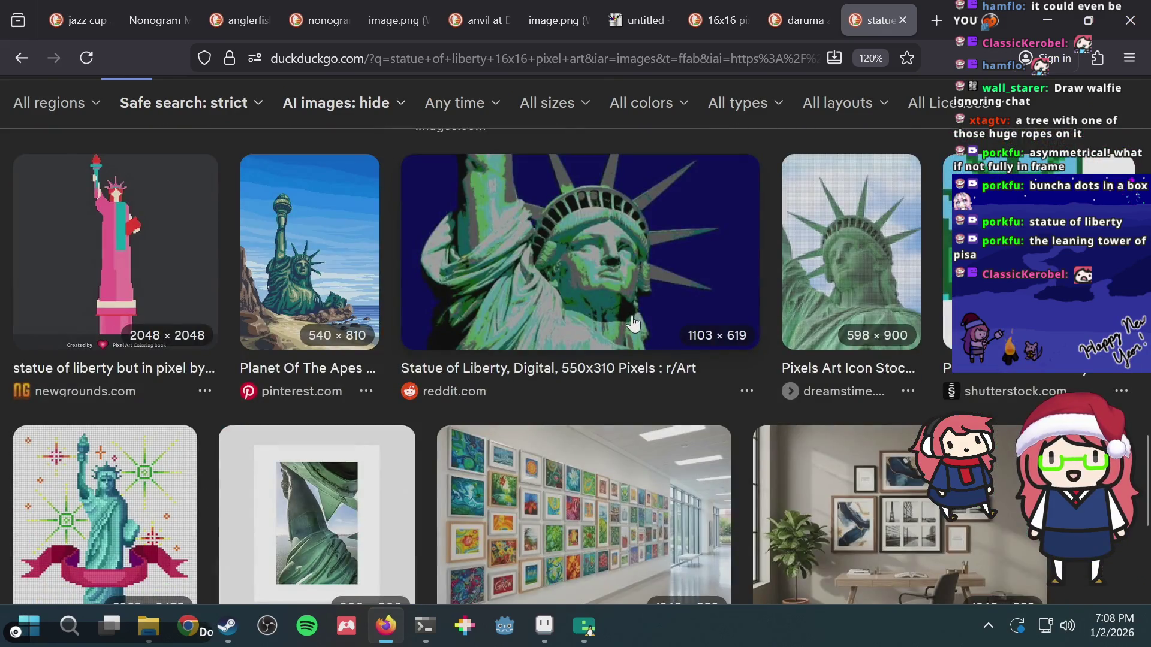
scroll(632, 321, down, 5)
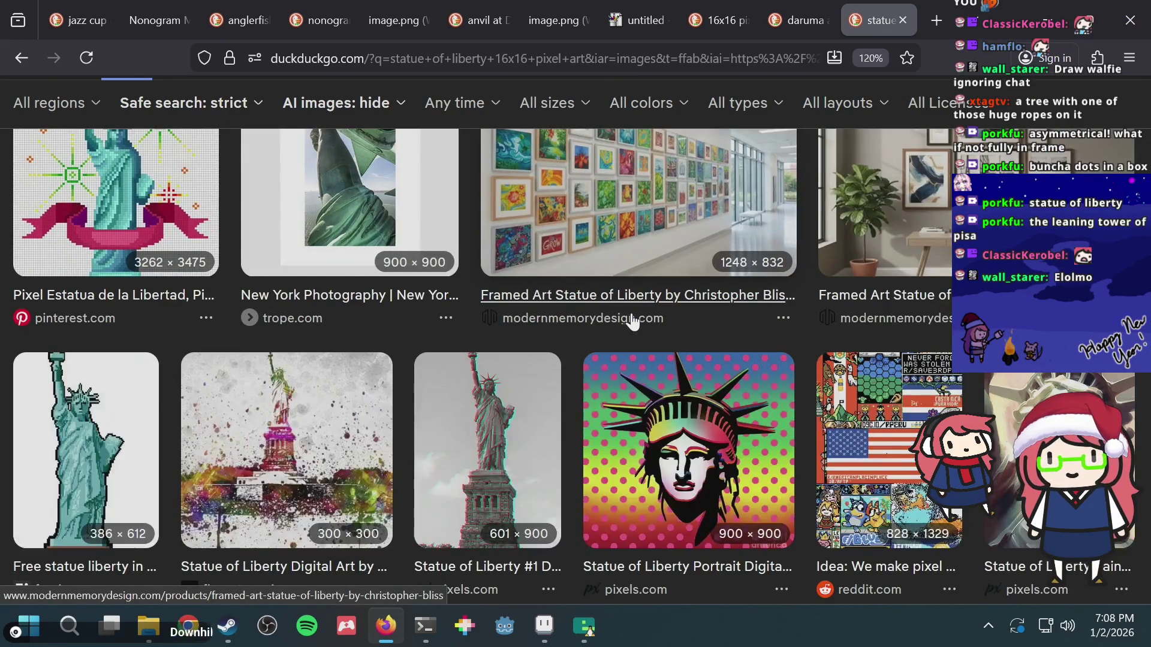
scroll(637, 324, down, 7)
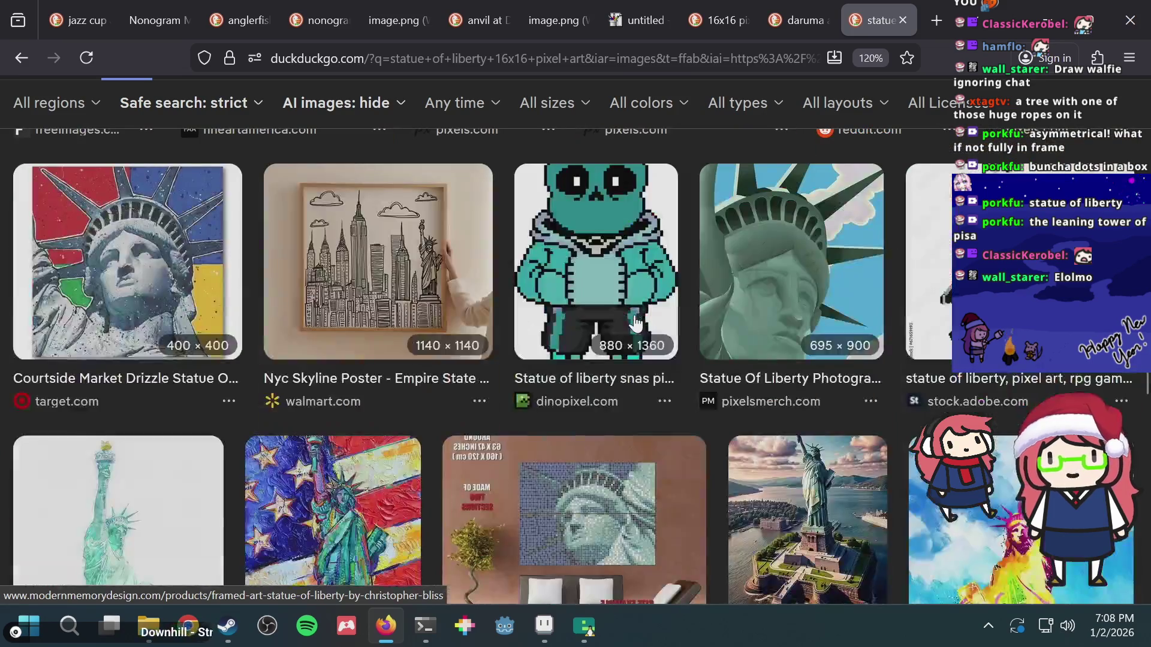
click(578, 249)
- Browse further down the results and open the Minecraft statue pixel art preview
scroll(618, 277, down, 4)
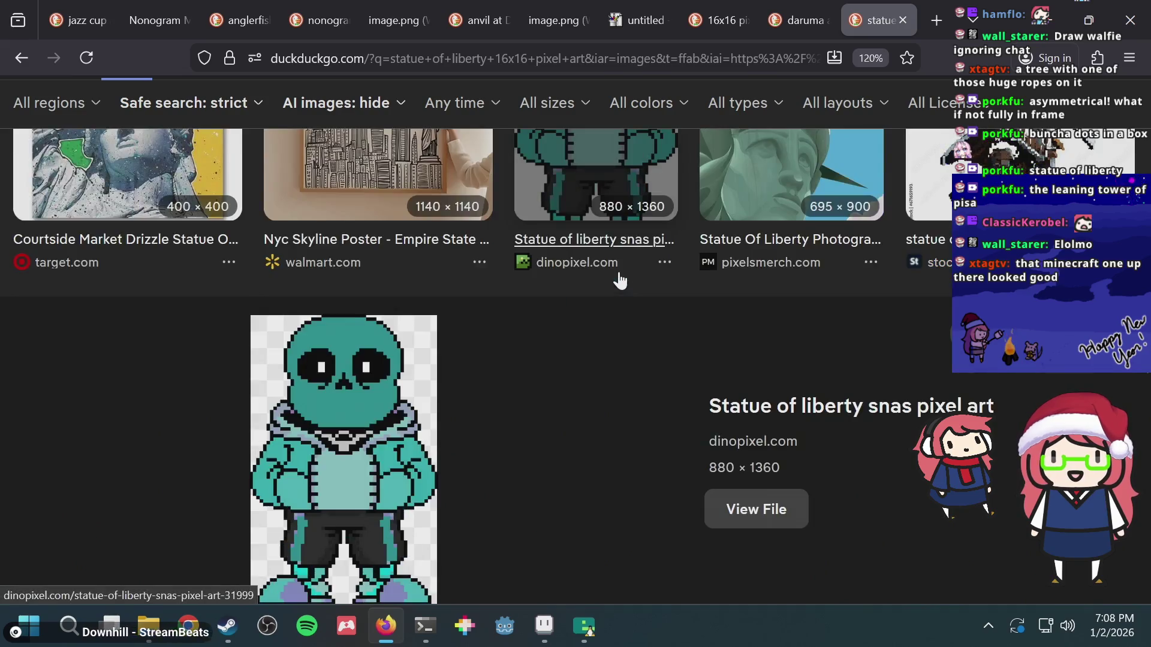
scroll(620, 280, up, 2)
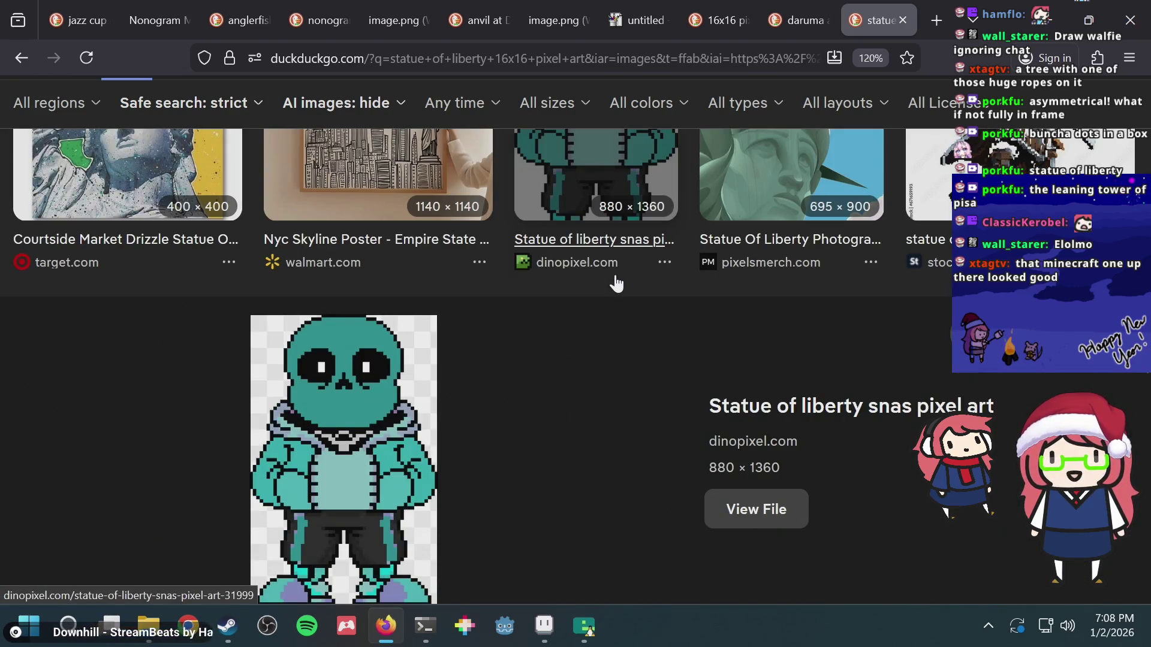
scroll(633, 316, down, 2)
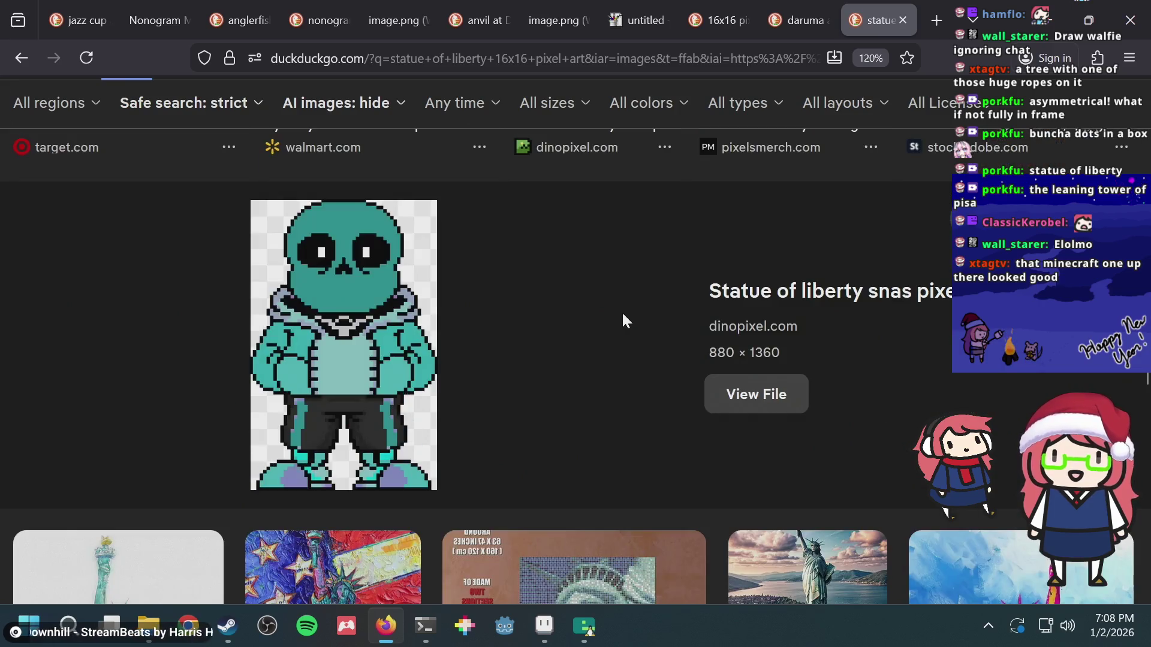
scroll(623, 315, down, 4)
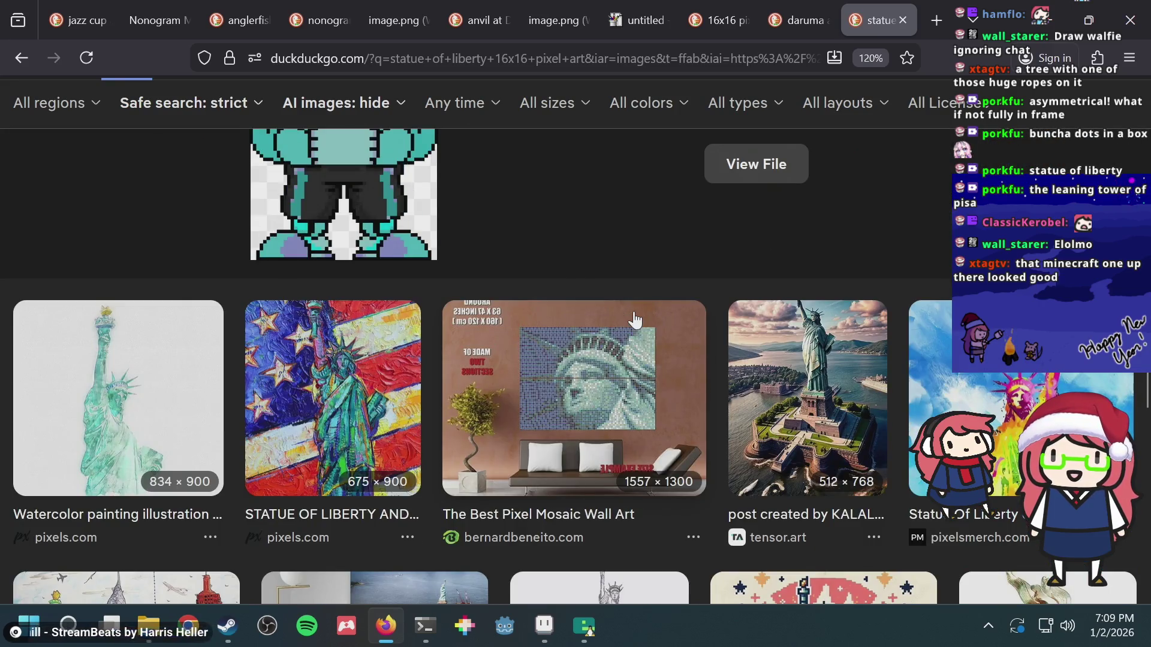
scroll(618, 315, down, 4)
scroll(597, 304, down, 2)
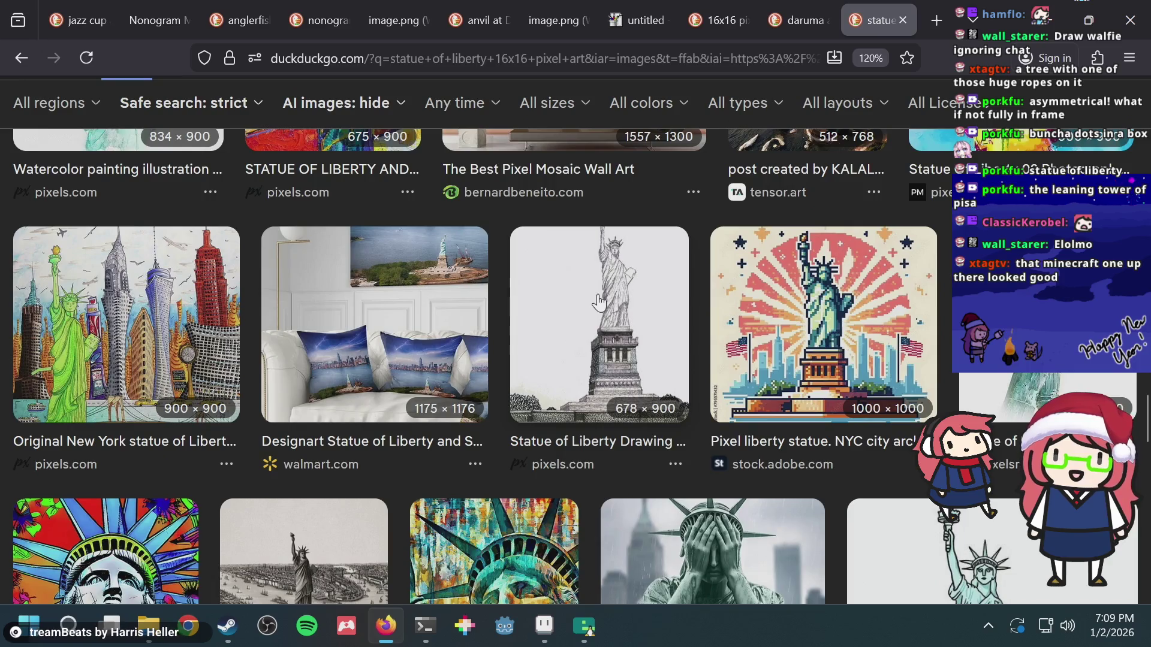
scroll(597, 291, down, 3)
scroll(596, 289, up, 10)
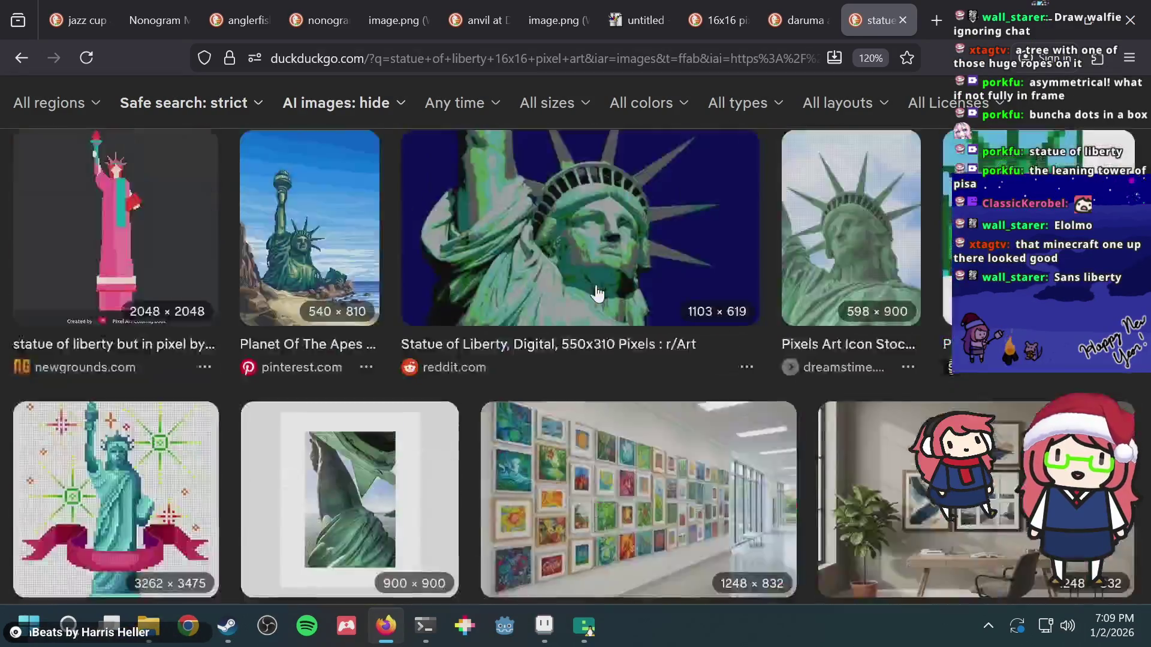
scroll(597, 294, up, 10)
scroll(597, 293, down, 1)
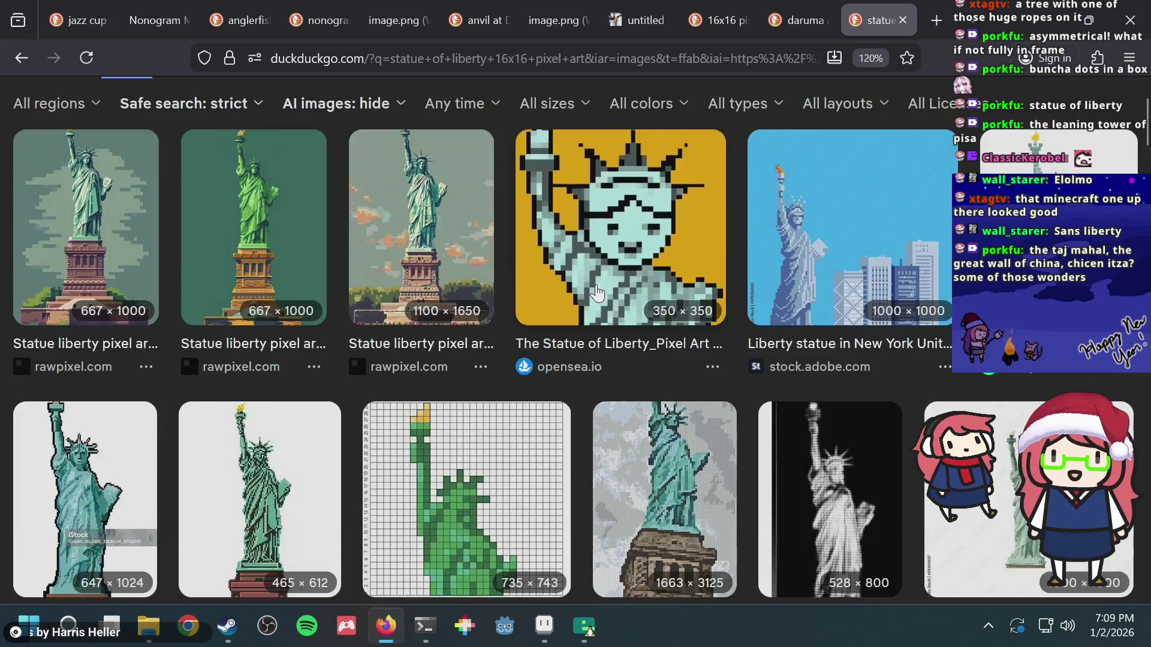
scroll(596, 293, down, 2)
scroll(596, 293, up, 4)
scroll(595, 294, down, 10)
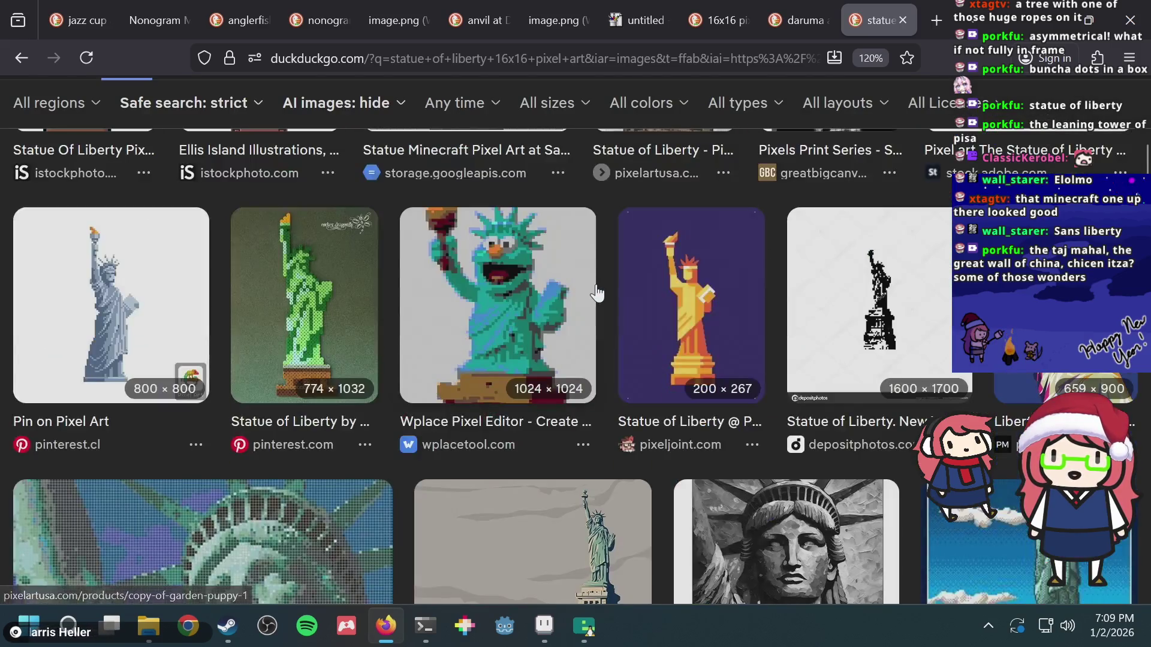
scroll(597, 294, up, 5)
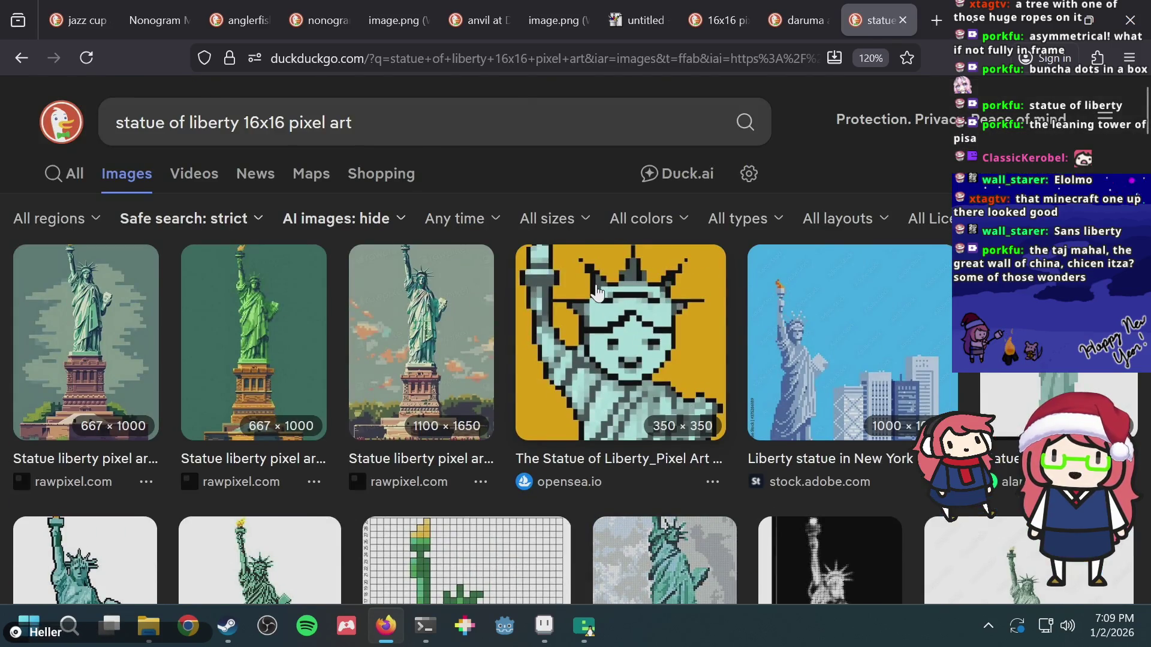
scroll(597, 292, down, 15)
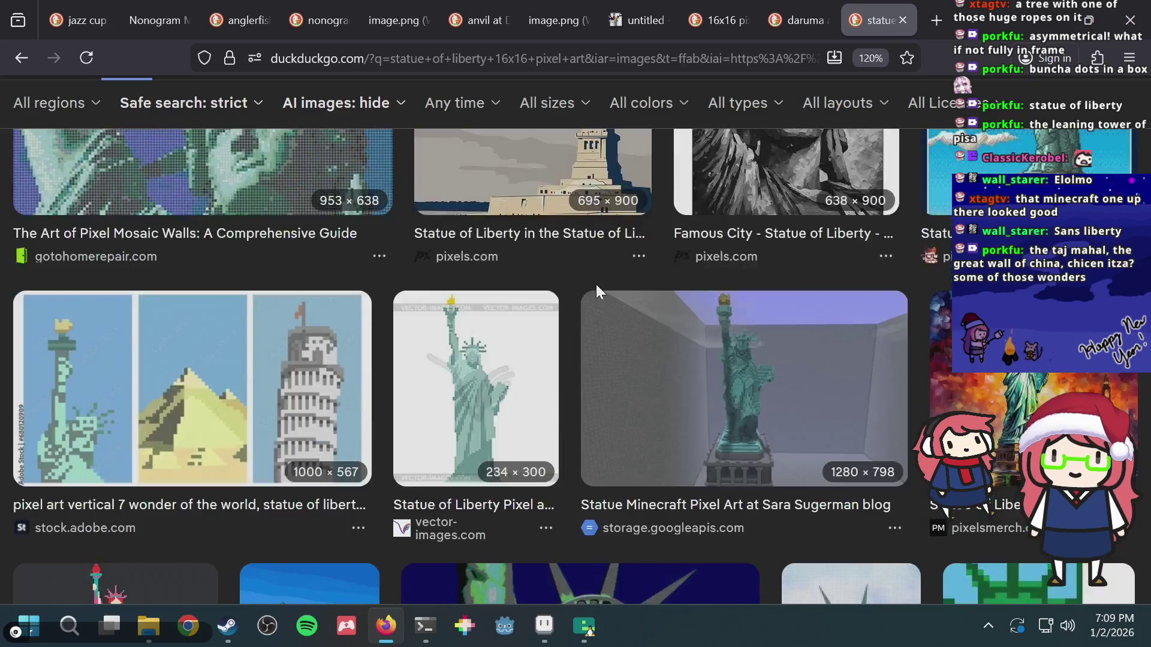
scroll(596, 286, down, 2)
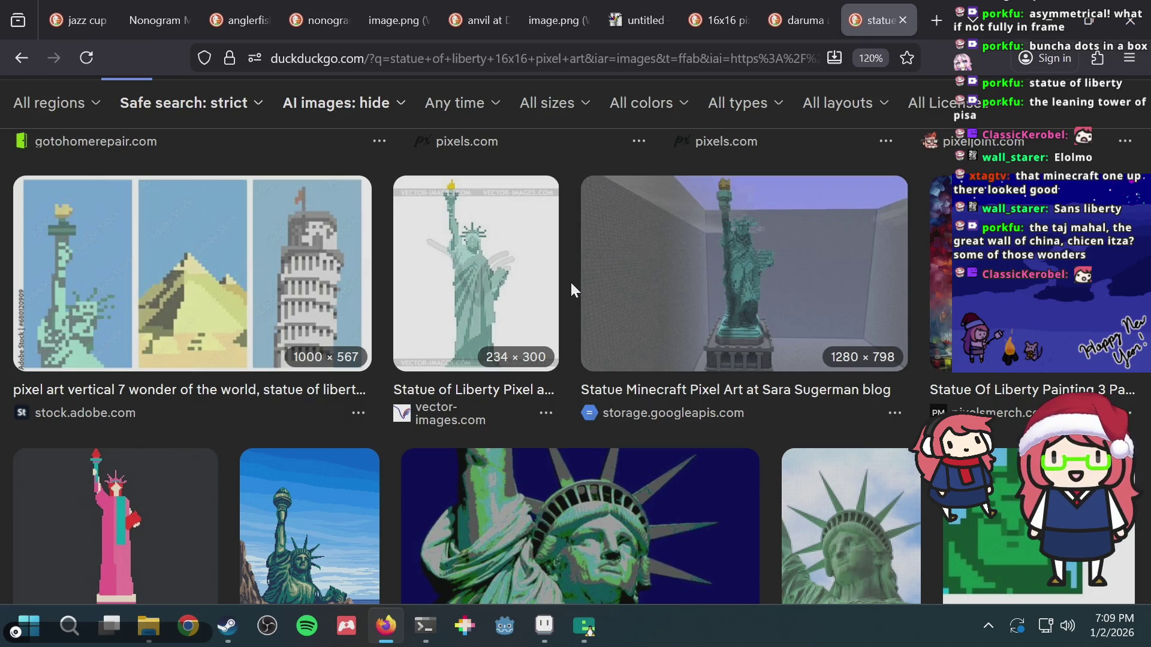
scroll(570, 289, down, 6)
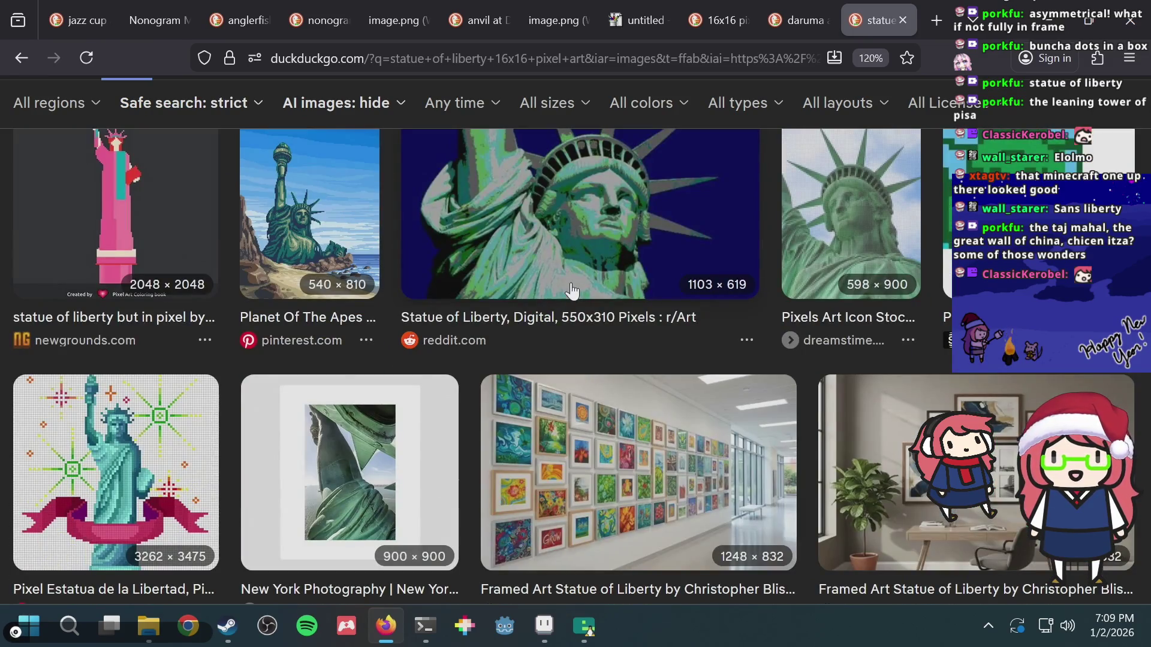
scroll(571, 291, down, 7)
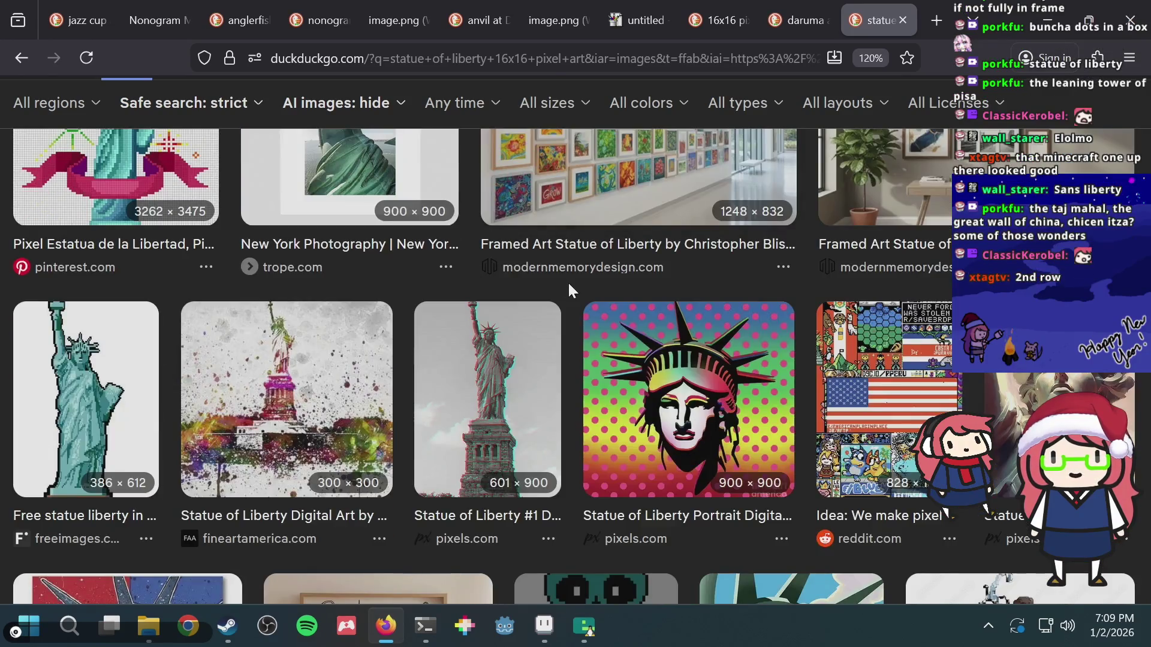
scroll(567, 282, up, 10)
scroll(567, 282, up, 10)
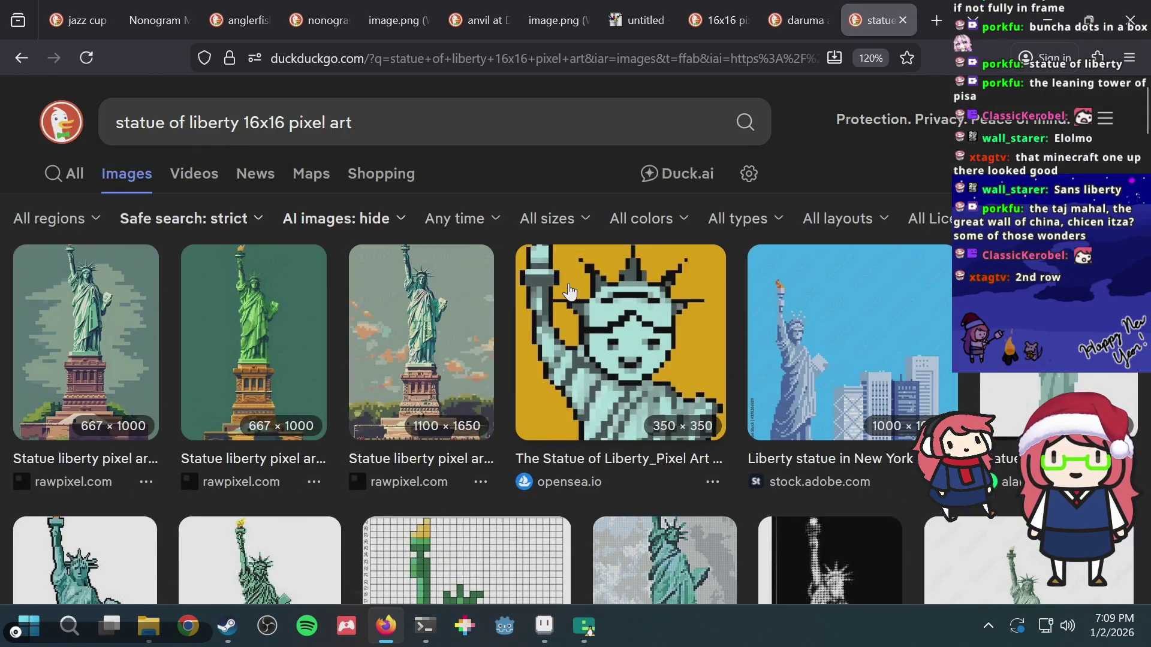
scroll(570, 292, down, 4)
scroll(569, 292, down, 2)
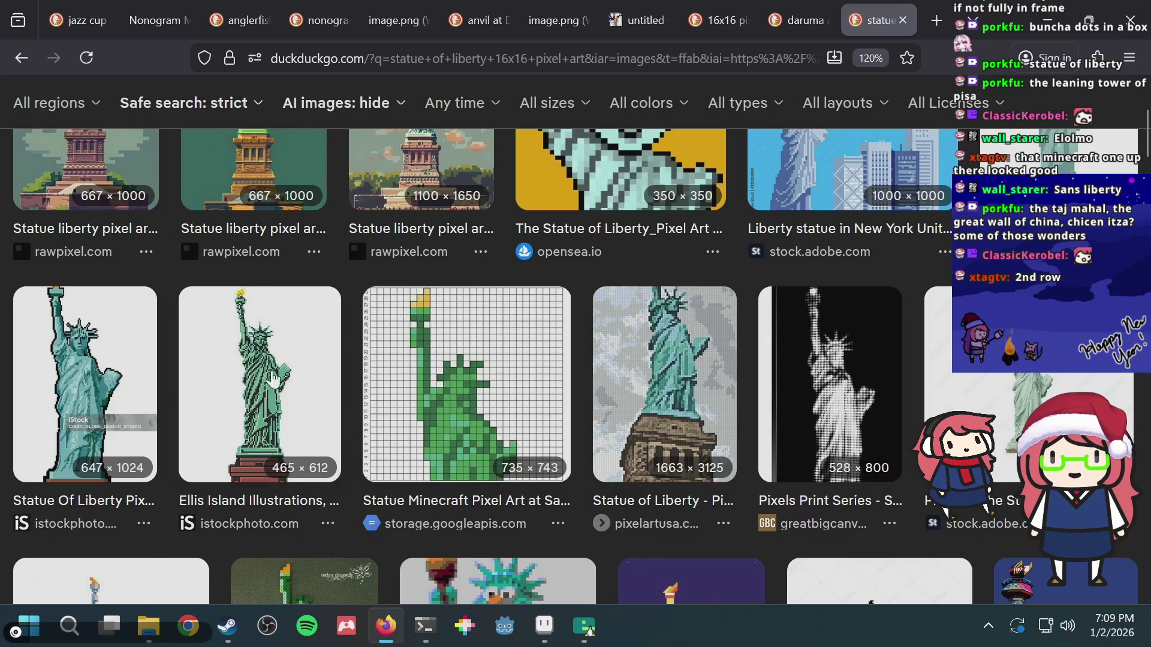
click(427, 366)
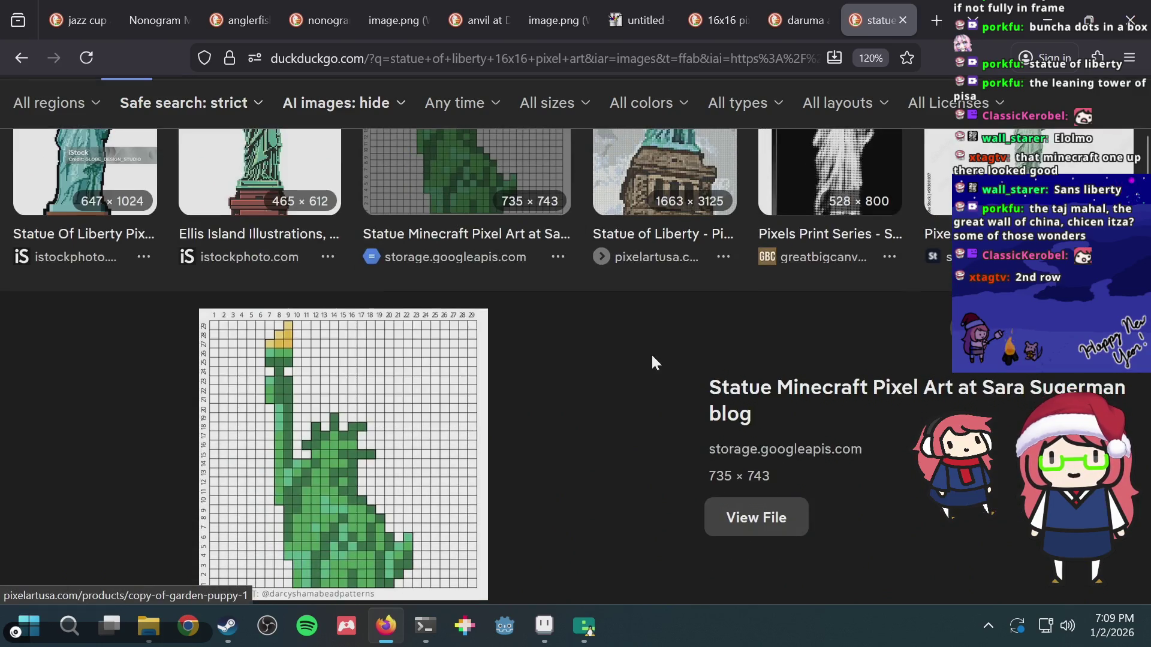
- Sketch two trial dark strokes on the puzzle tile, then undo them
scroll(651, 353, down, 2)
scroll(652, 359, down, 2)
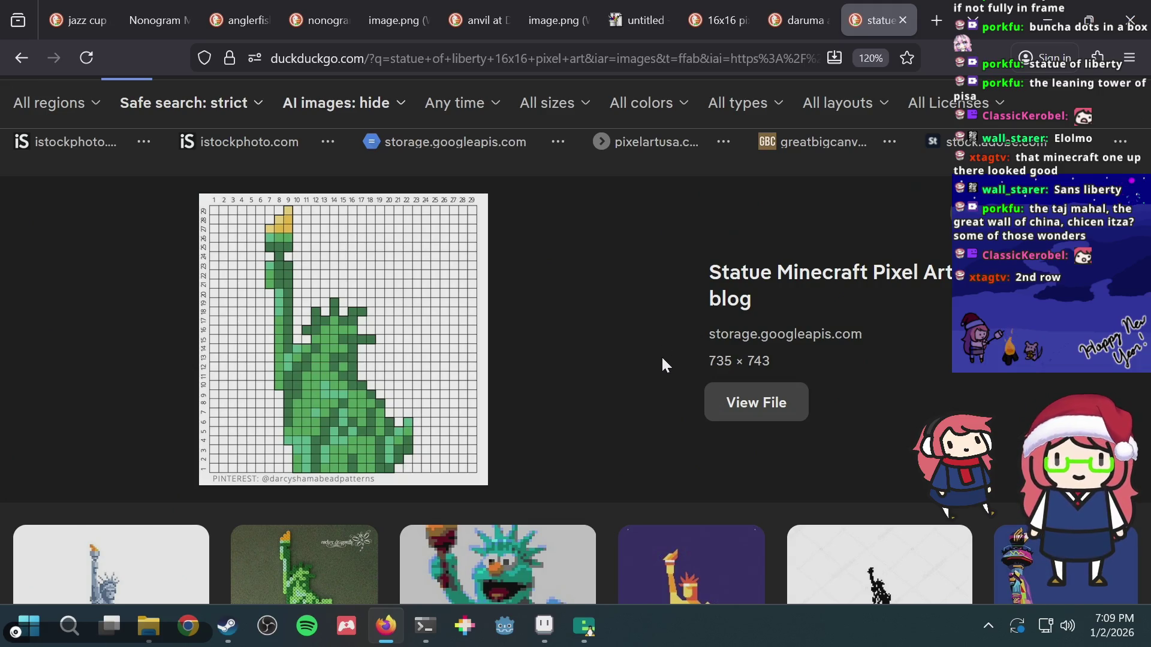
key(alt+Tab)
scroll(458, 264, up, 1)
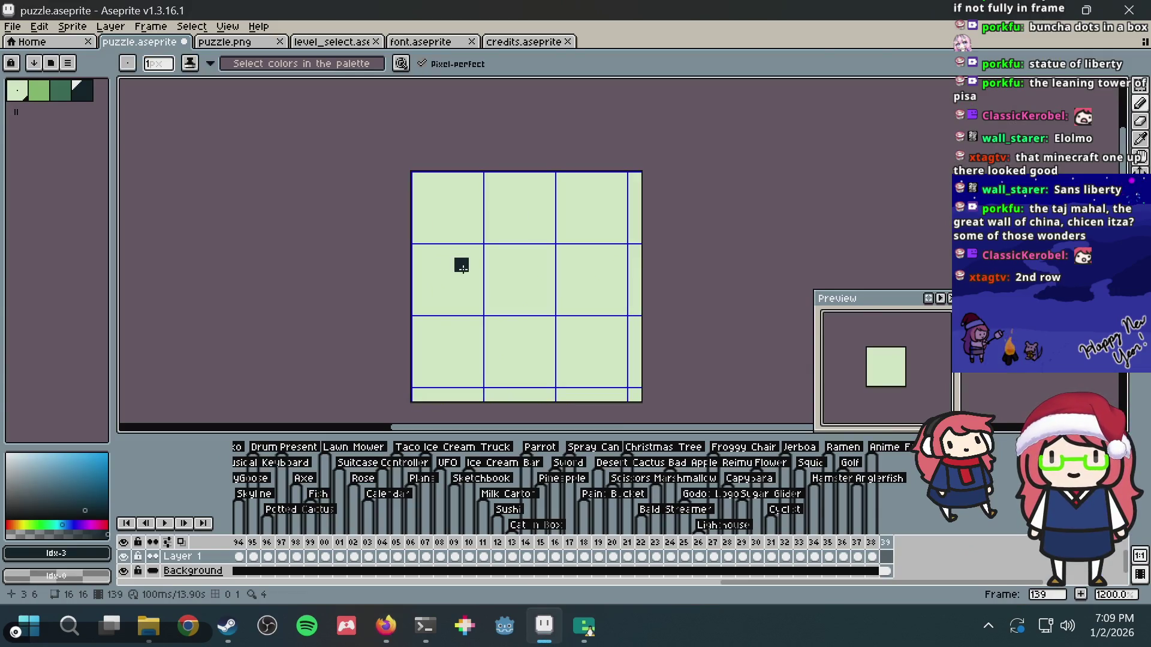
drag(460, 157, 463, 270)
key(ctrl+z)
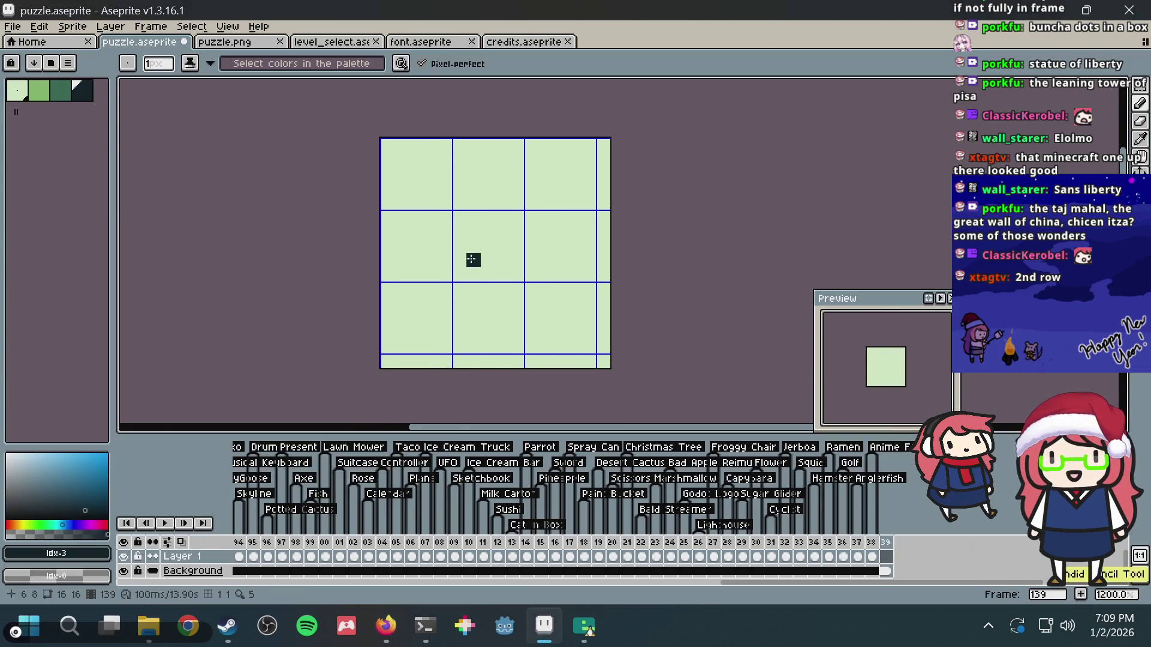
mouse_move(401, 173)
mouse_down()
mouse_move(422, 276)
mouse_move(445, 289)
mouse_move(490, 199)
mouse_move(561, 252)
mouse_up()
key(ctrl+z)
key(ctrl+z)
key(ctrl+z)
- Close the Minecraft statue image detail and return to the puzzle tile
key(alt+Tab)
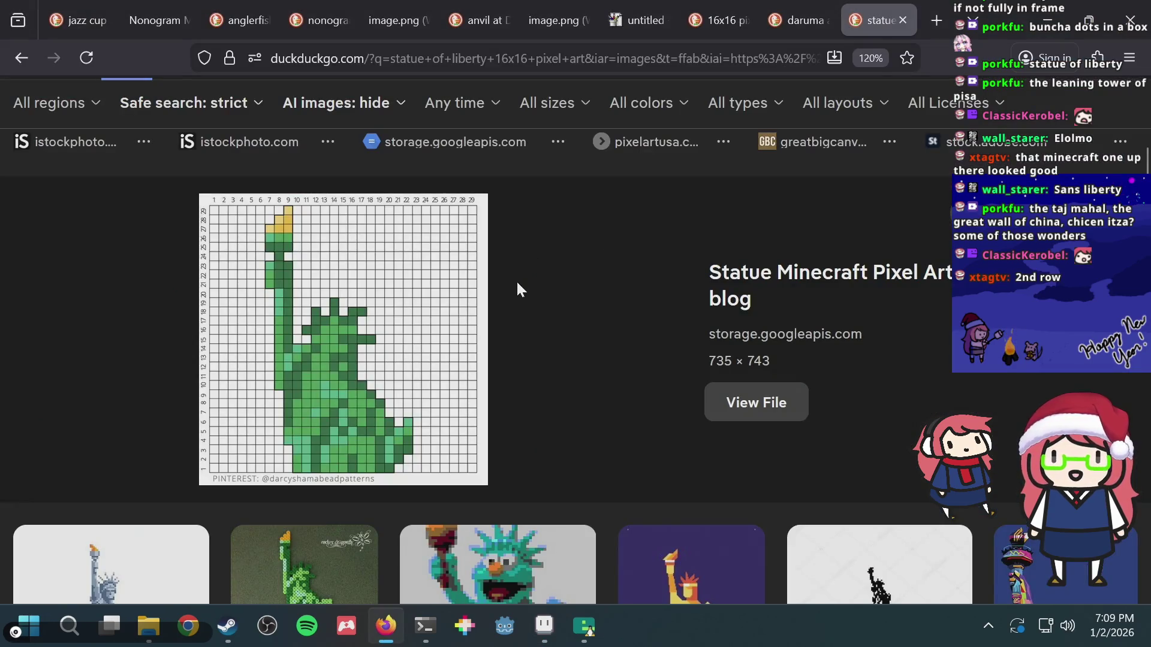
key(alt+Tab)
key(alt+Tab)
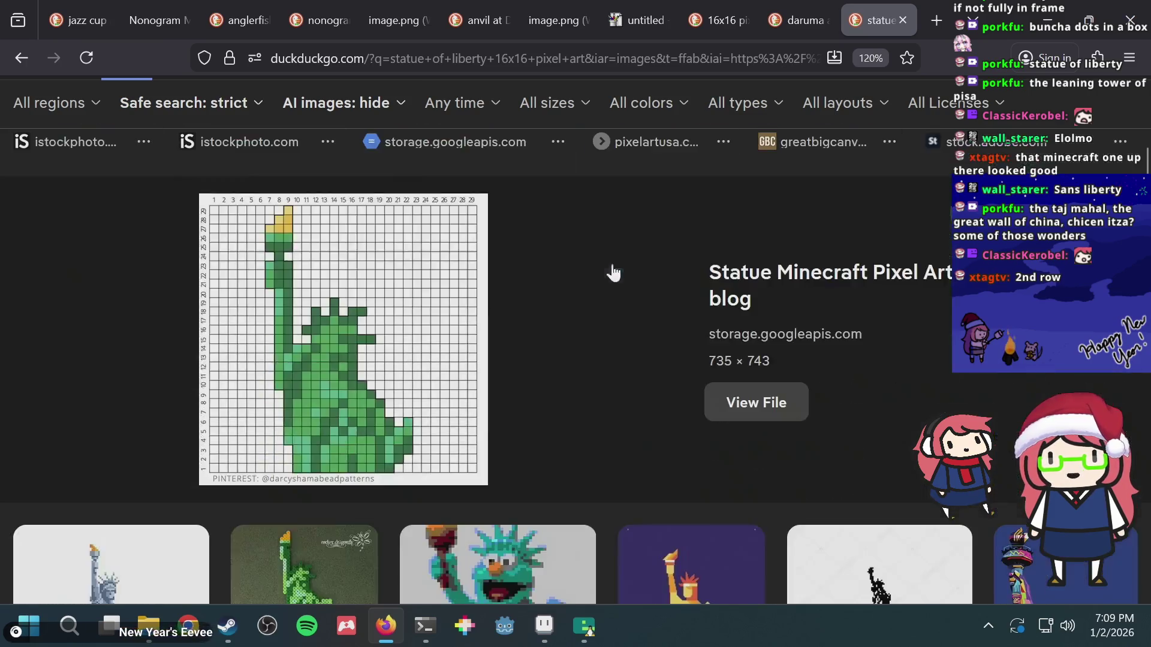
click(611, 269)
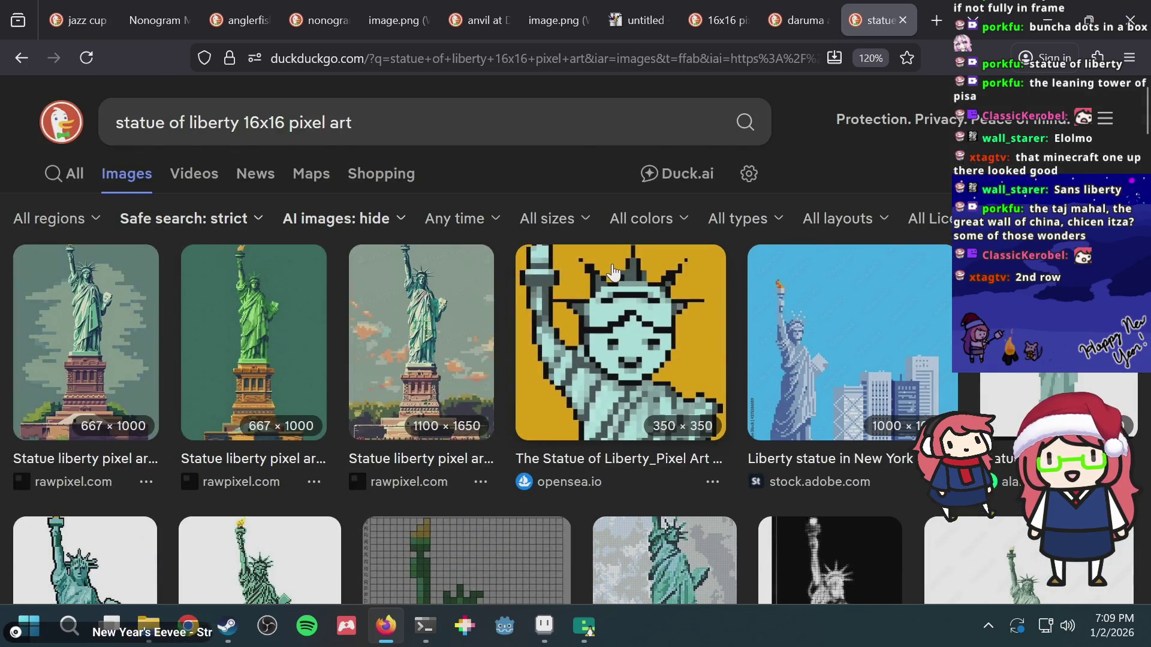
key(alt+Tab)
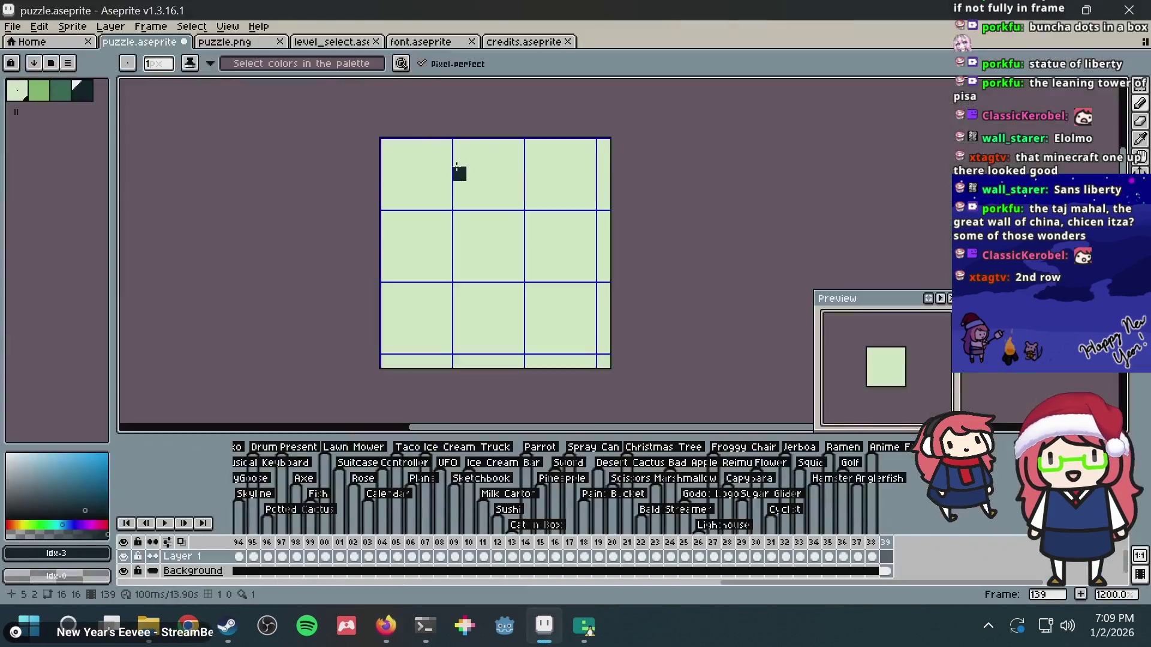
- Redraw the dark torch block one row higher at the tile's top-left
key(alt+Tab)
key(alt+Tab)
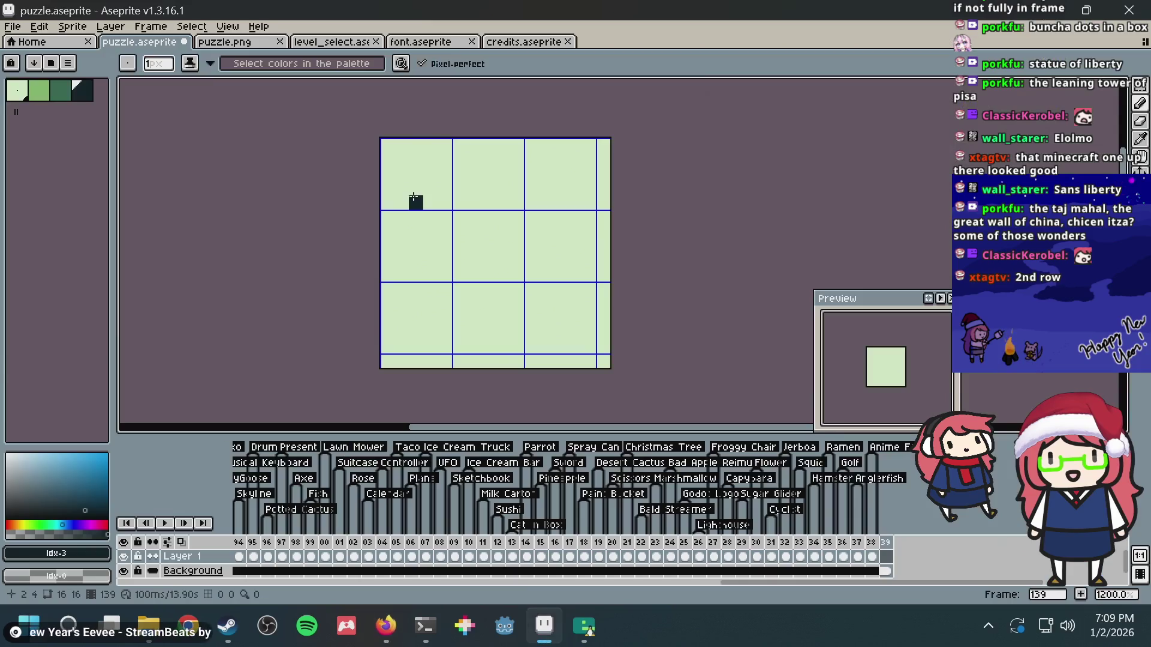
key(ctrl+z)
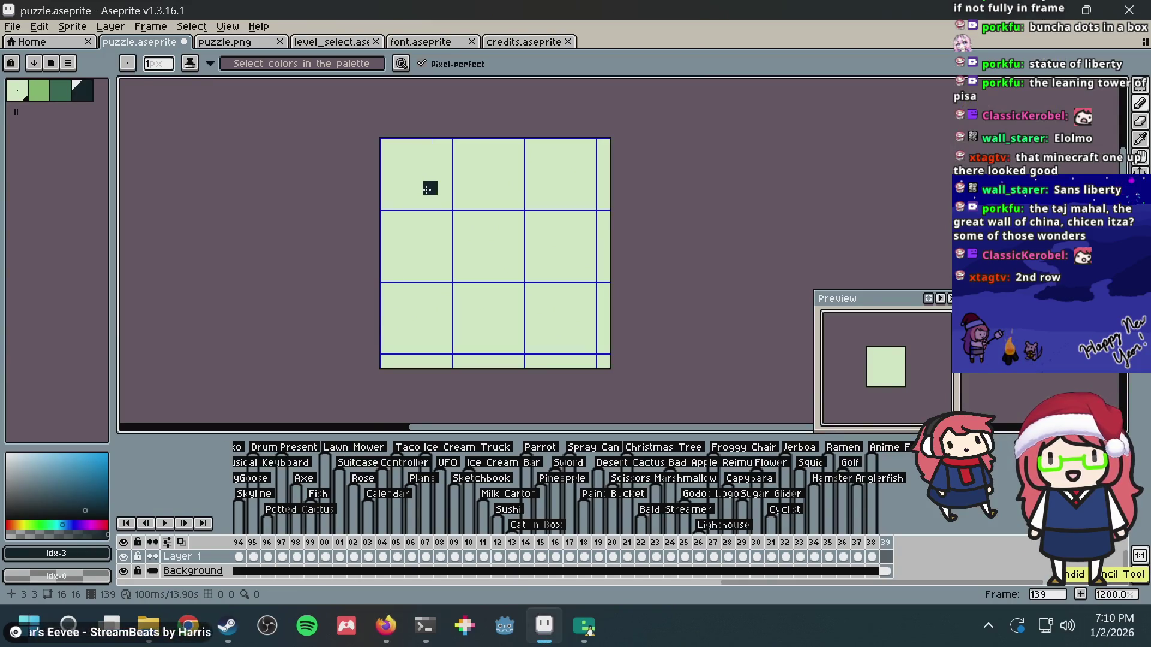
mouse_move(429, 188)
mouse_down()
mouse_move(410, 190)
mouse_move(430, 203)
mouse_up()
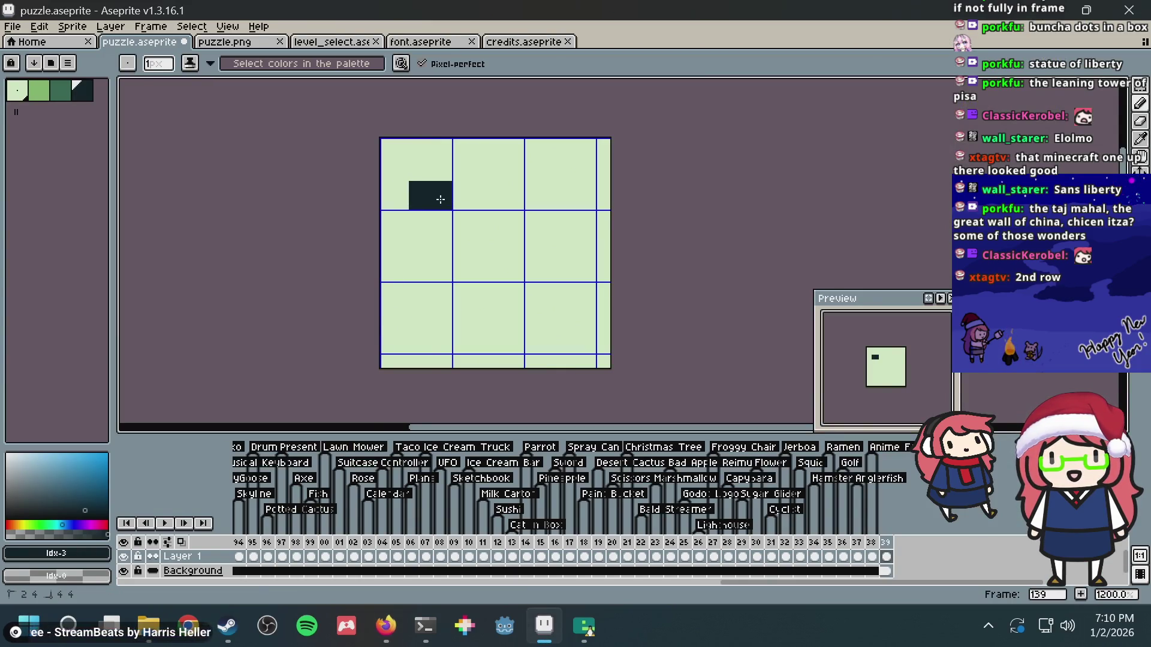
key(ctrl+z)
click(442, 205)
key(alt+Tab)
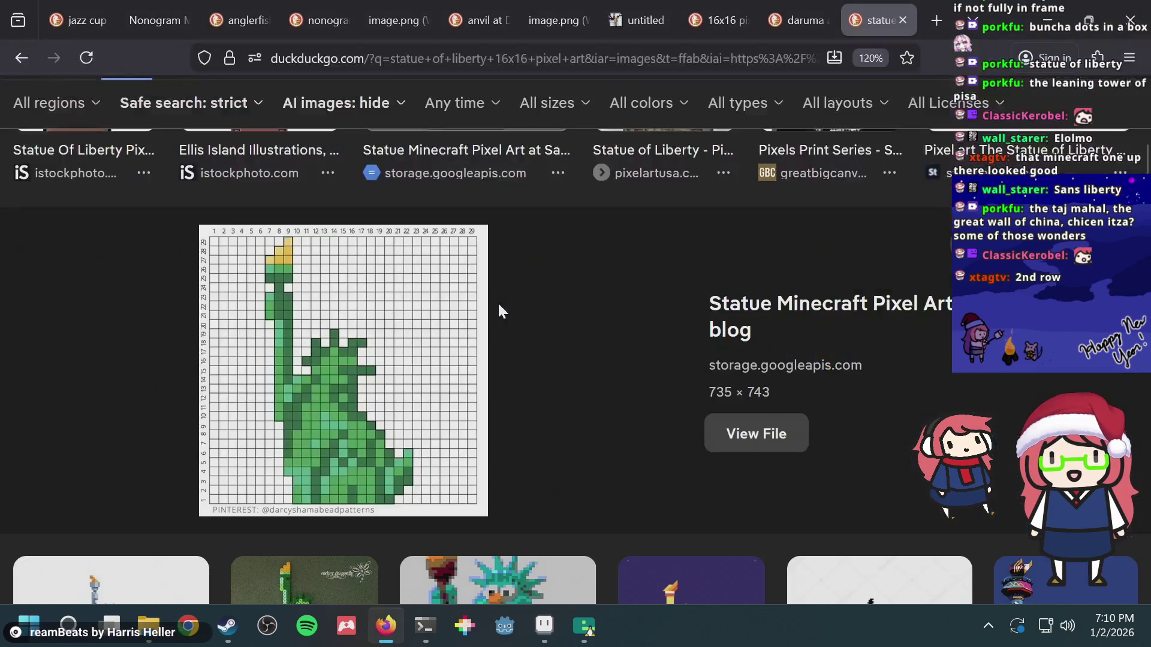
key(alt+Tab)
key(alt+Tab)
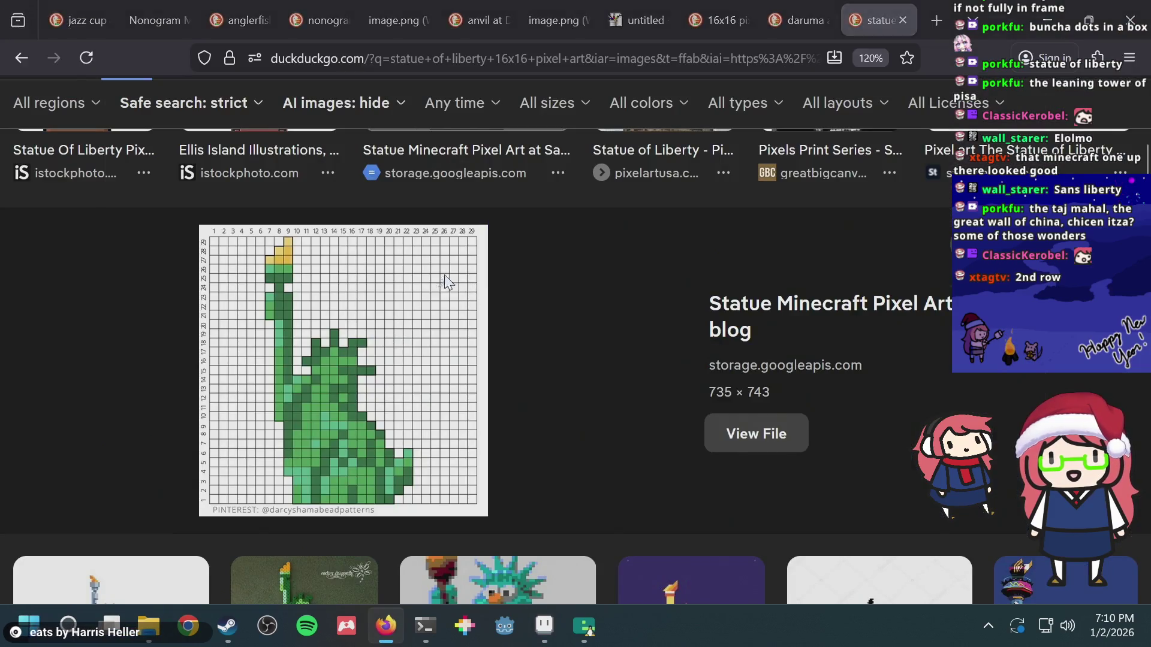
key(alt+Tab)
key(alt+Tab)
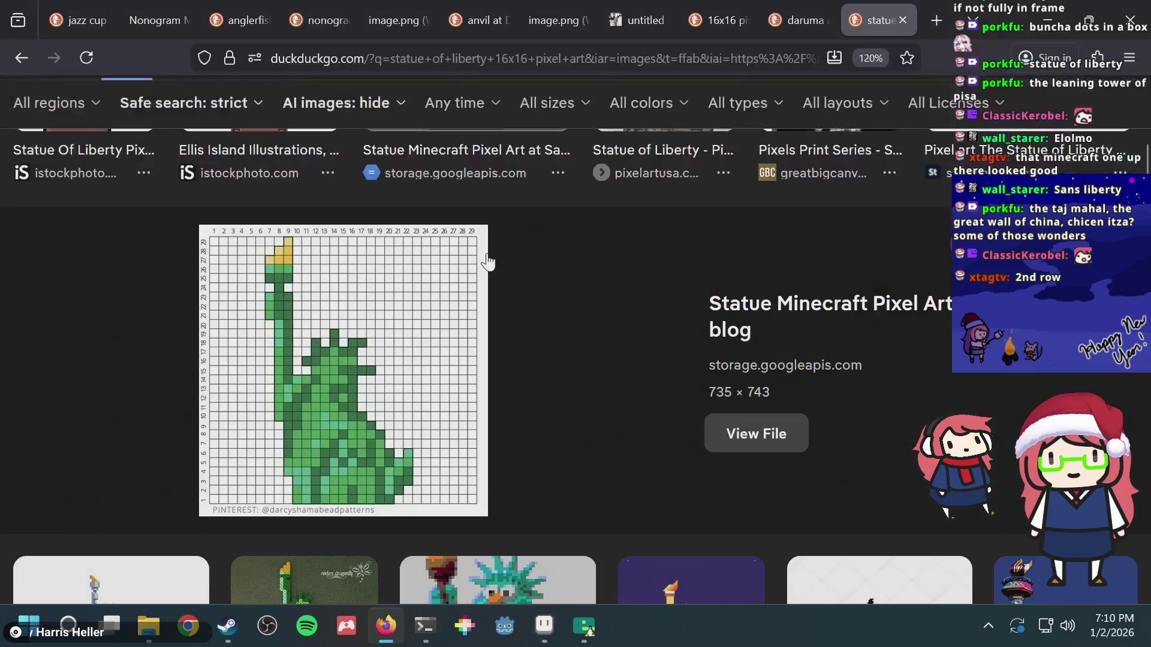
key(alt+Tab)
- Add dark pixels building out the statue's raised arm and widening its body
click(488, 231)
click(503, 245)
drag(504, 241, 512, 243)
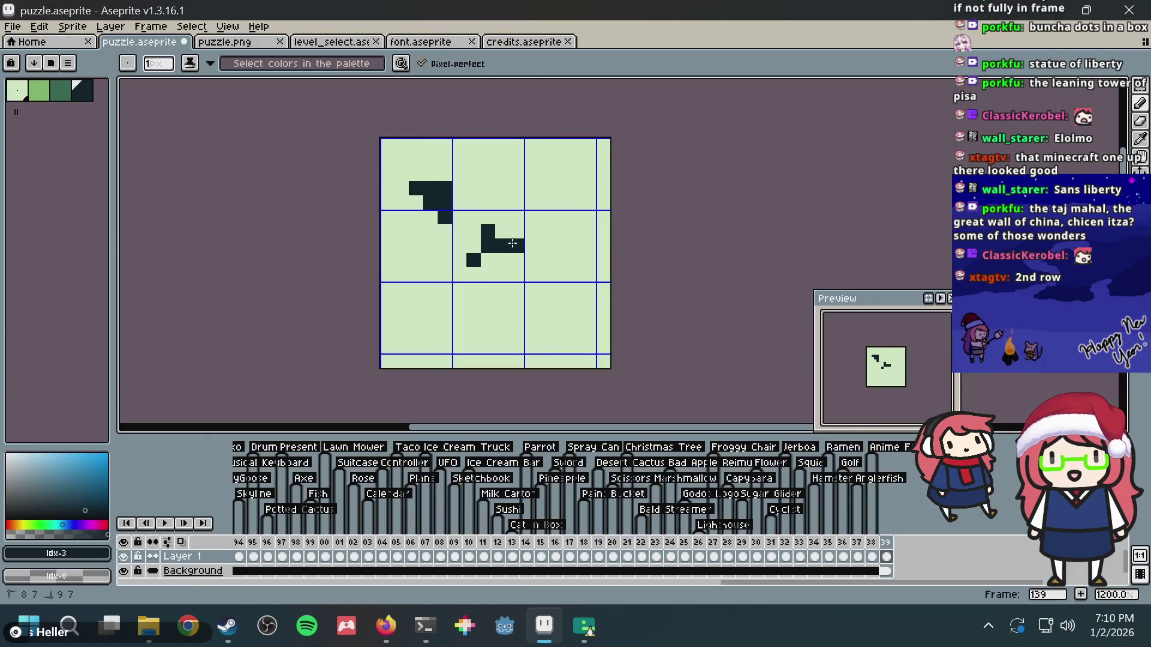
click(517, 218)
key(alt+Tab)
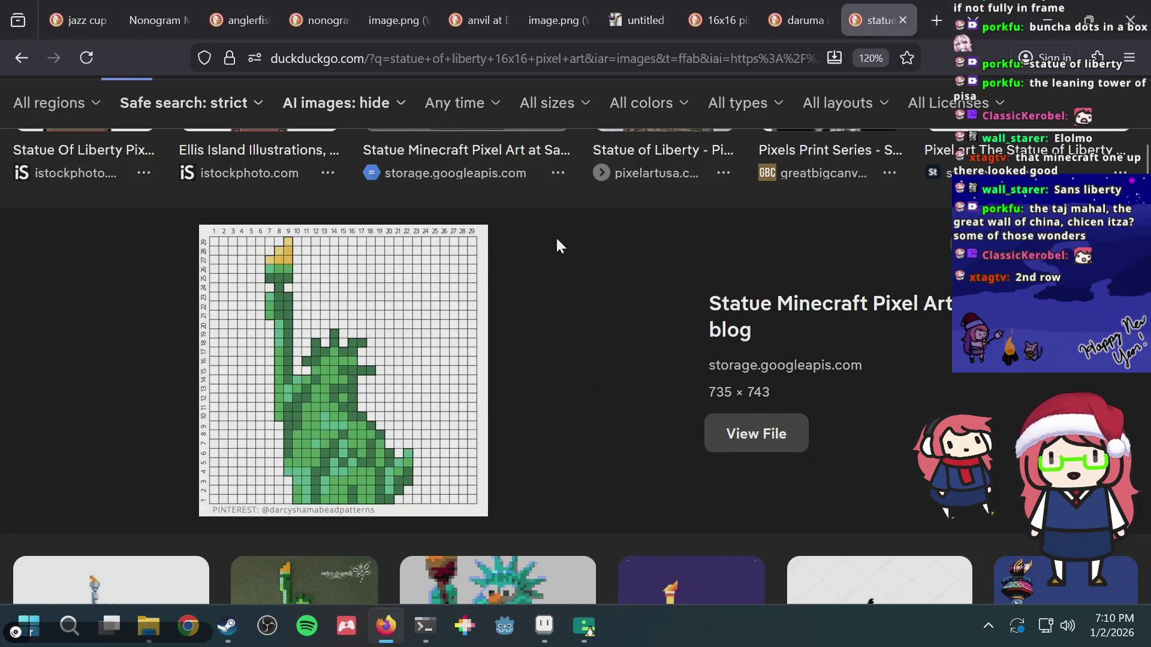
key(alt+Tab)
click(531, 246)
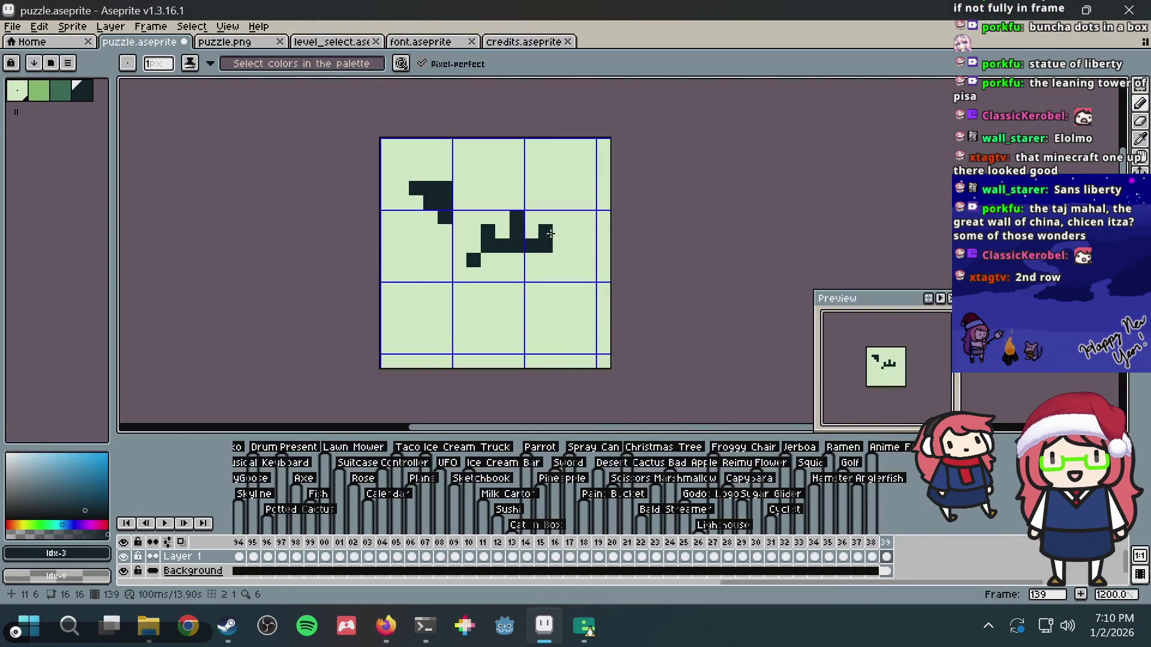
key(alt+Tab)
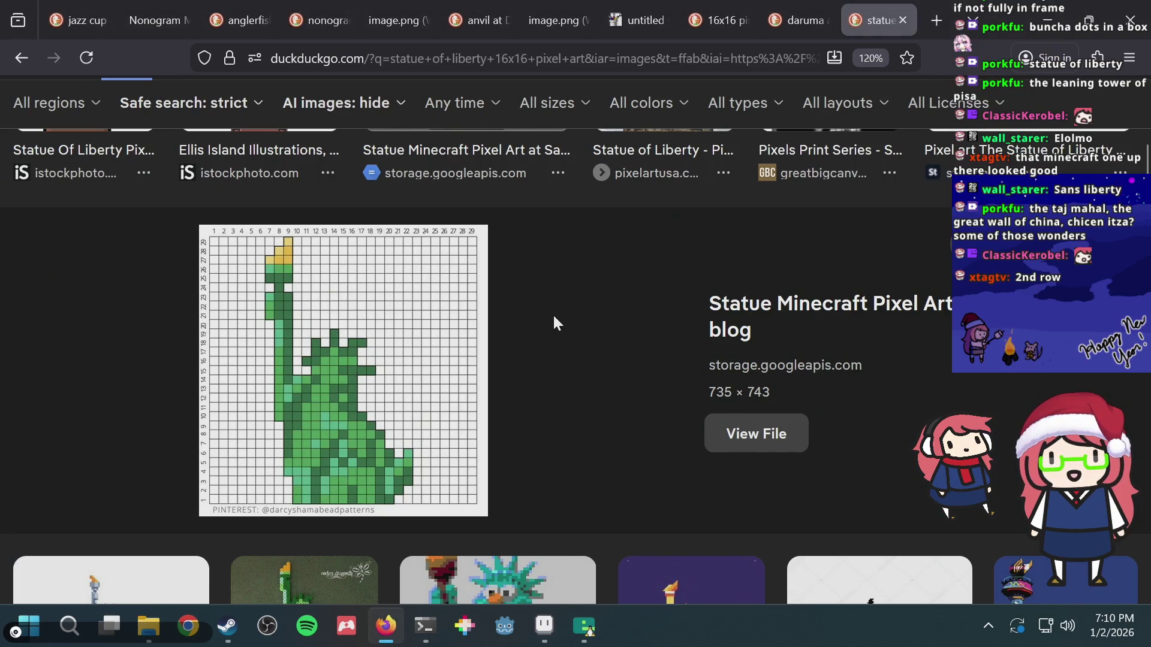
key(alt+Tab)
click(546, 273)
click(545, 260)
click(554, 274)
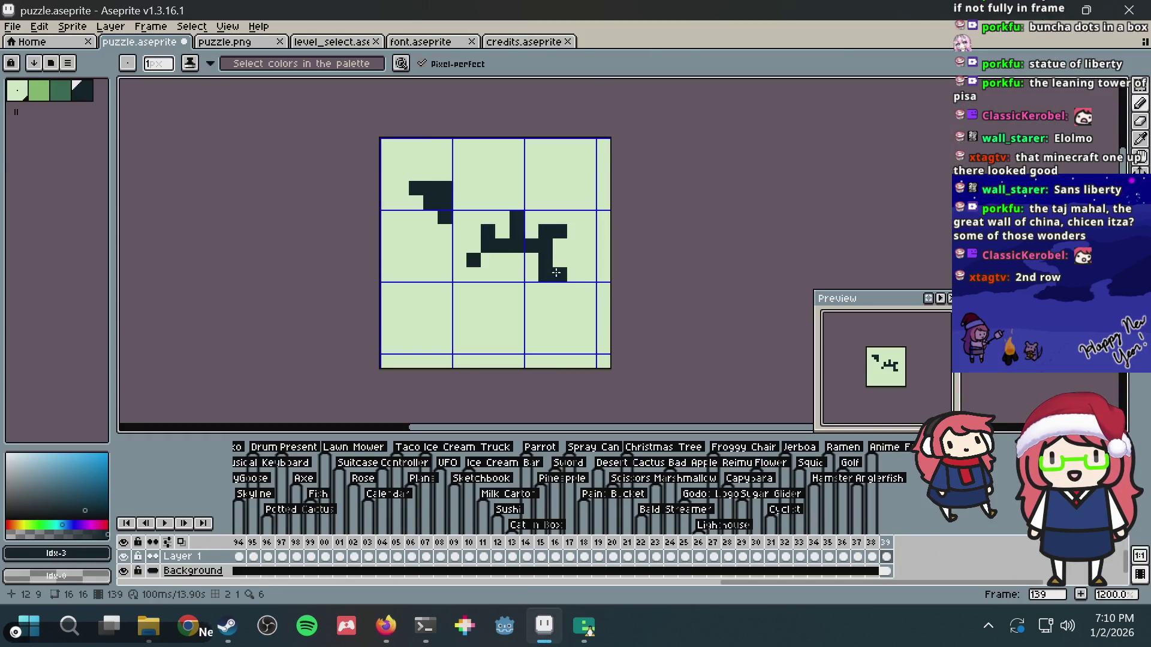
click(517, 261)
click(503, 265)
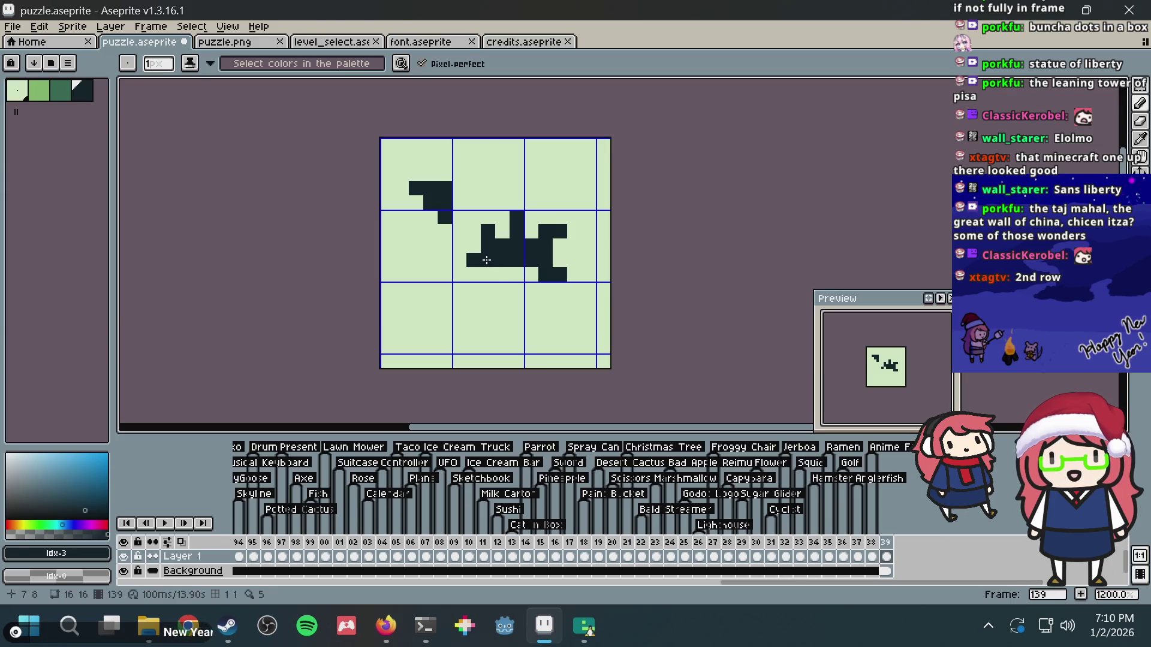
- Draw dark columns down from the body to form the statue's base
drag(486, 259, 488, 306)
key(alt+Tab)
key(alt+Tab)
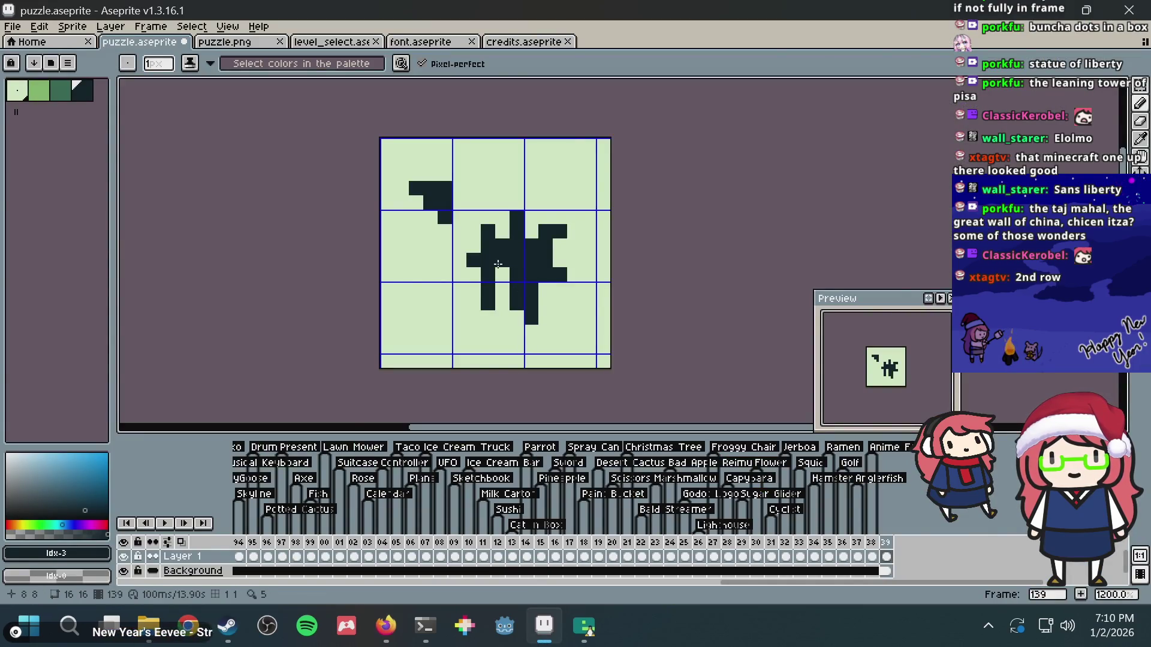
drag(498, 264, 500, 324)
key(alt+Tab)
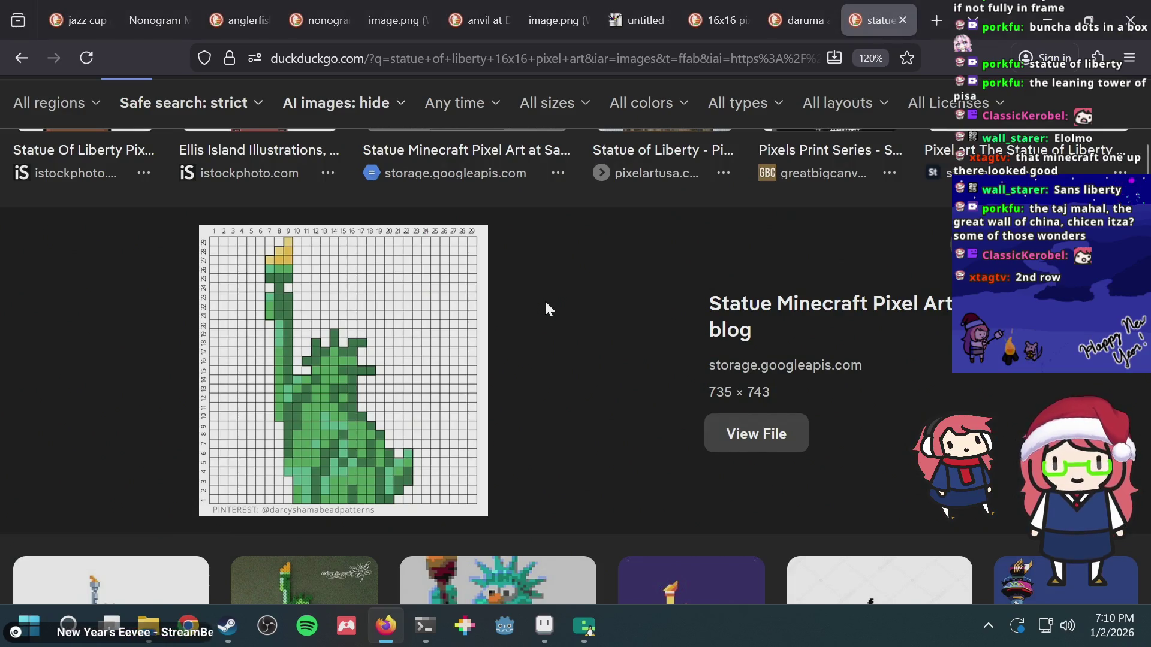
key(alt+Tab)
key(alt+Tab)
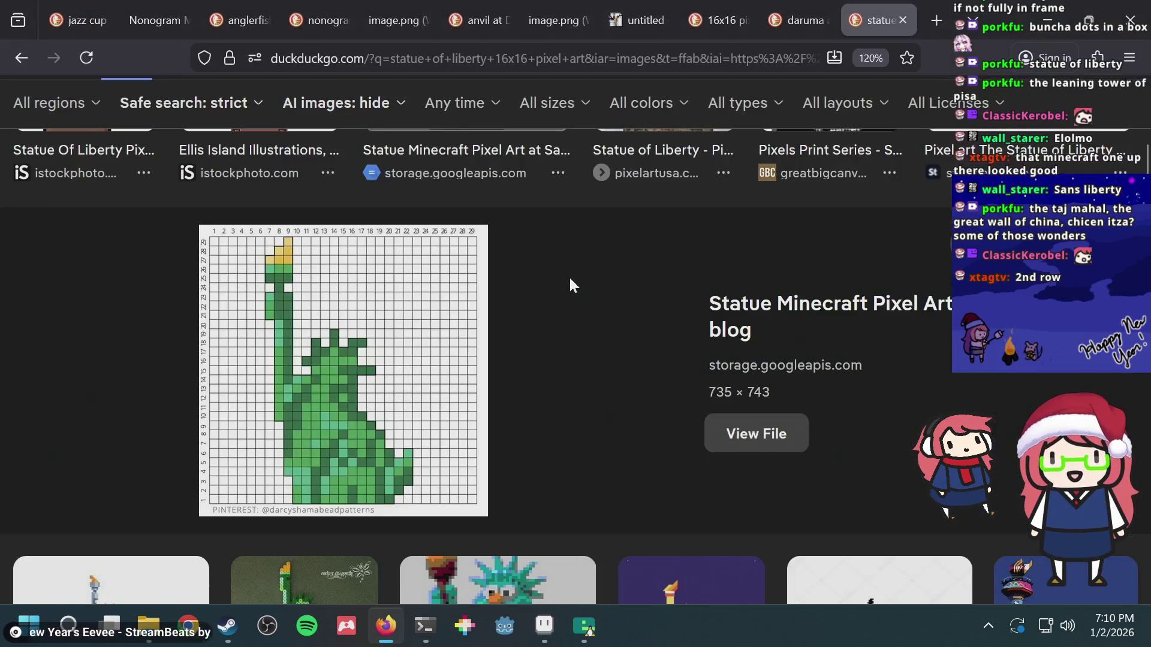
key(alt+Tab)
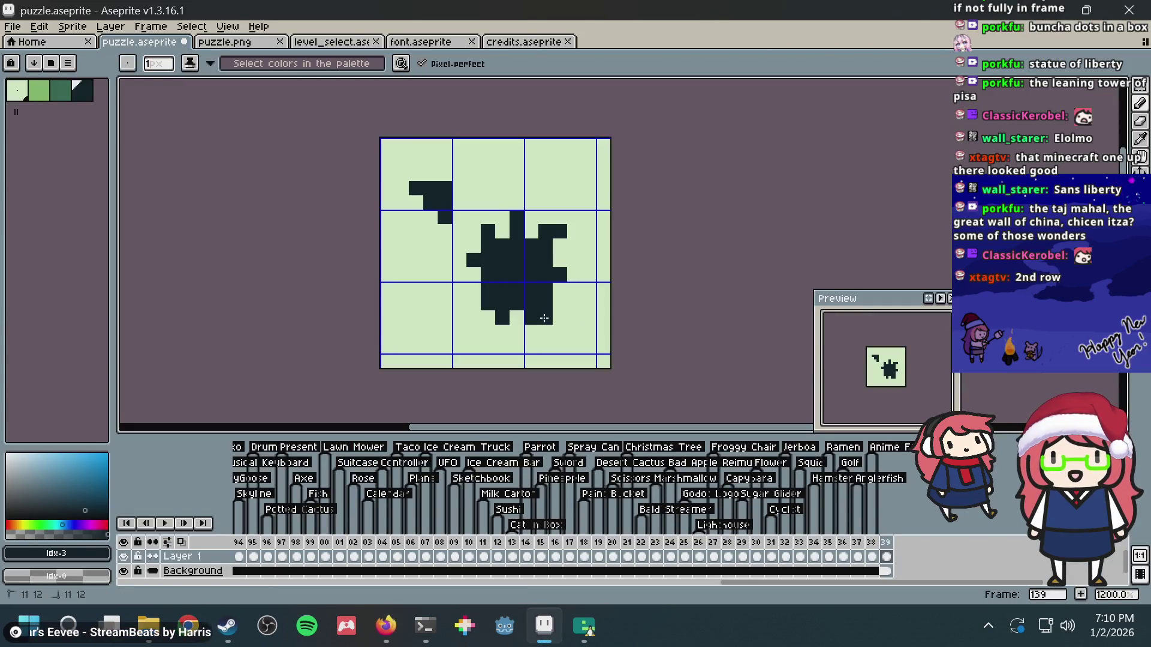
- Select the whole canvas and nudge the silhouette up one pixel, comparing with the reference
key(ctrl+a)
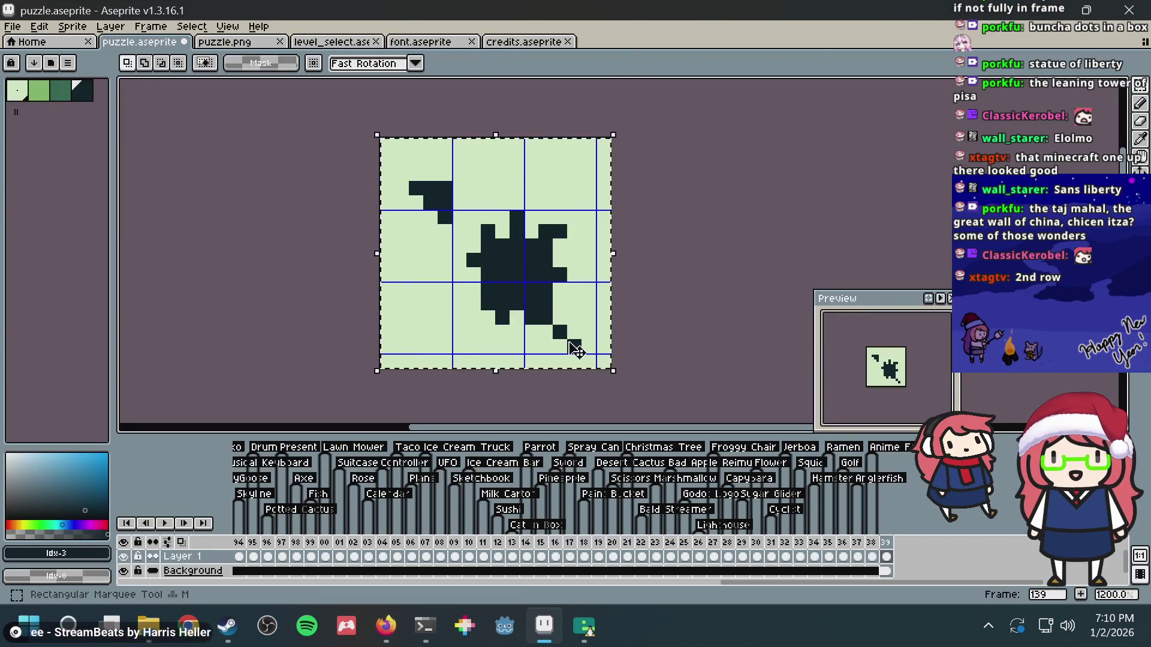
key(Up)
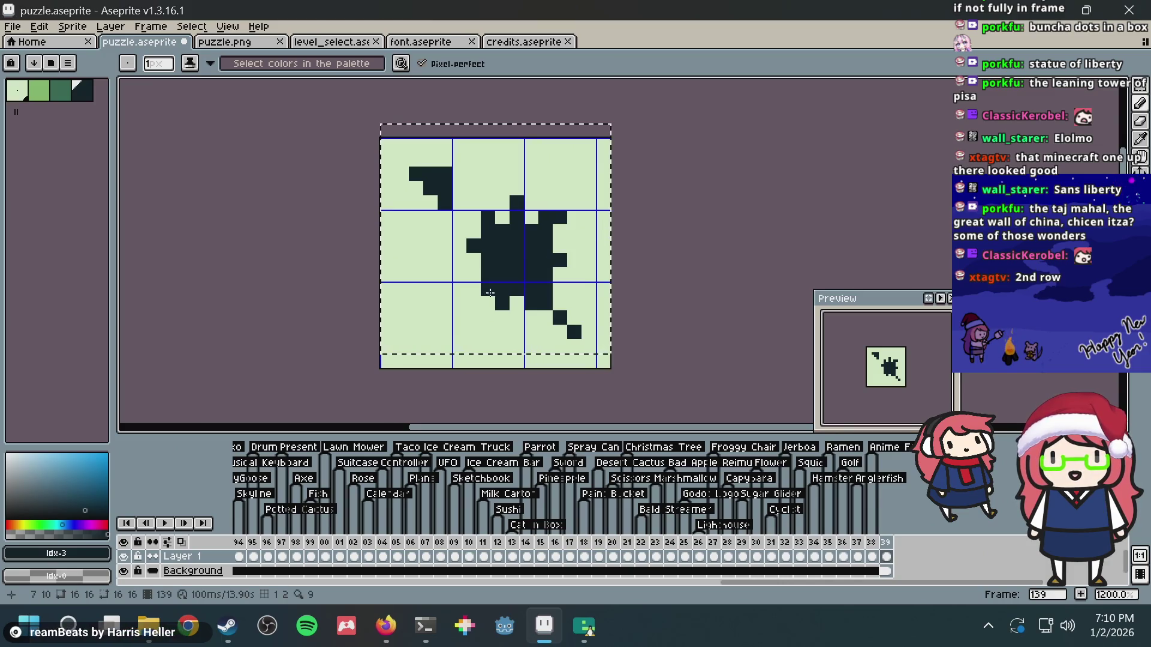
key(alt+Tab)
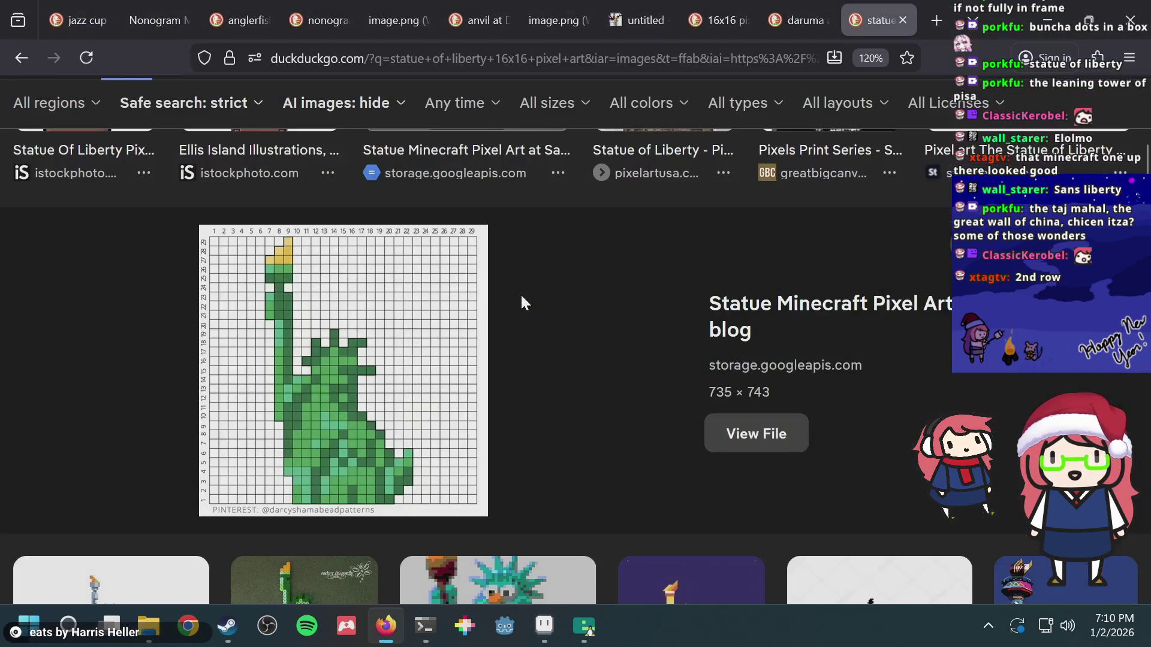
key(alt+Tab)
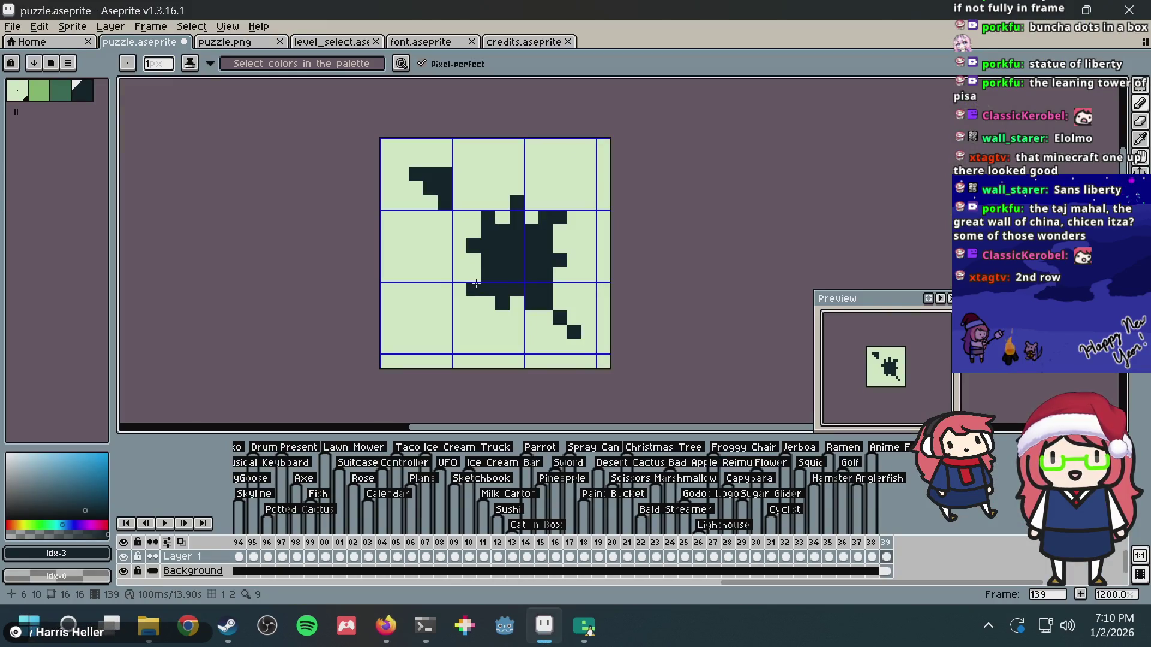
key(alt+Tab)
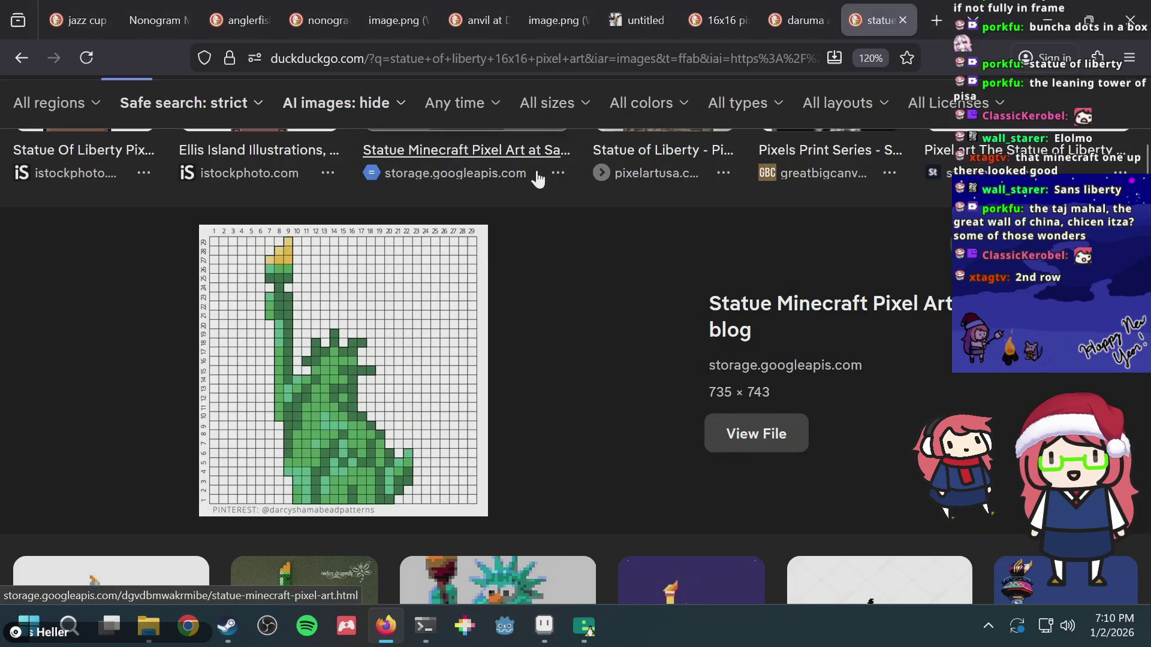
key(alt+Tab)
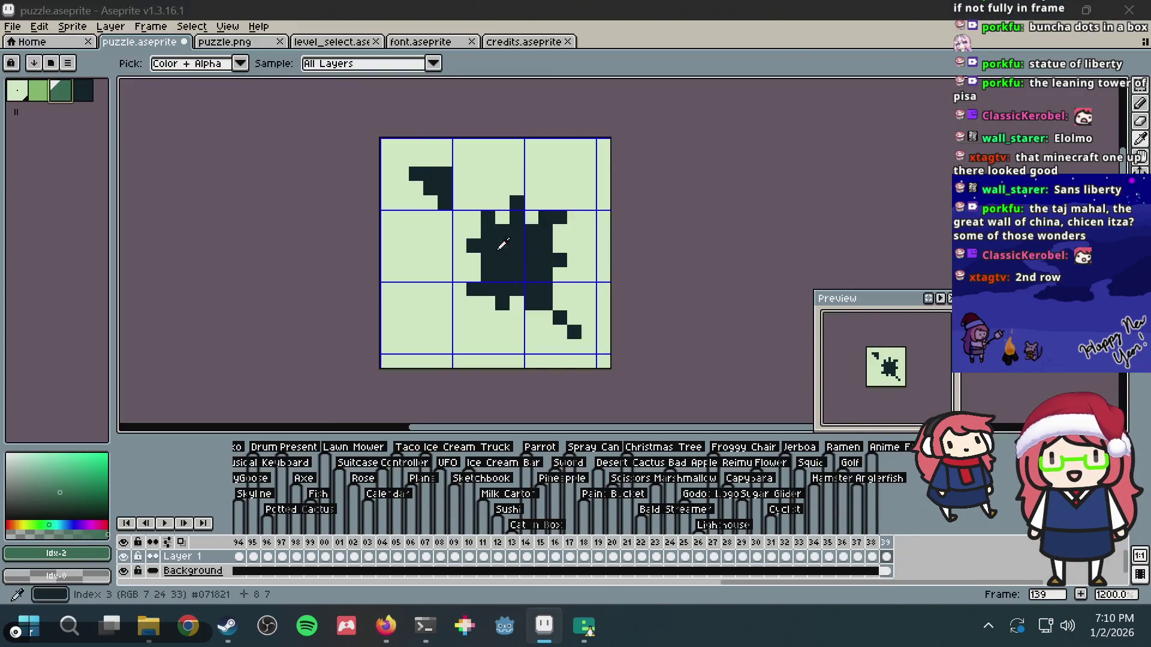
key(alt+Tab)
key(alt+Tab)
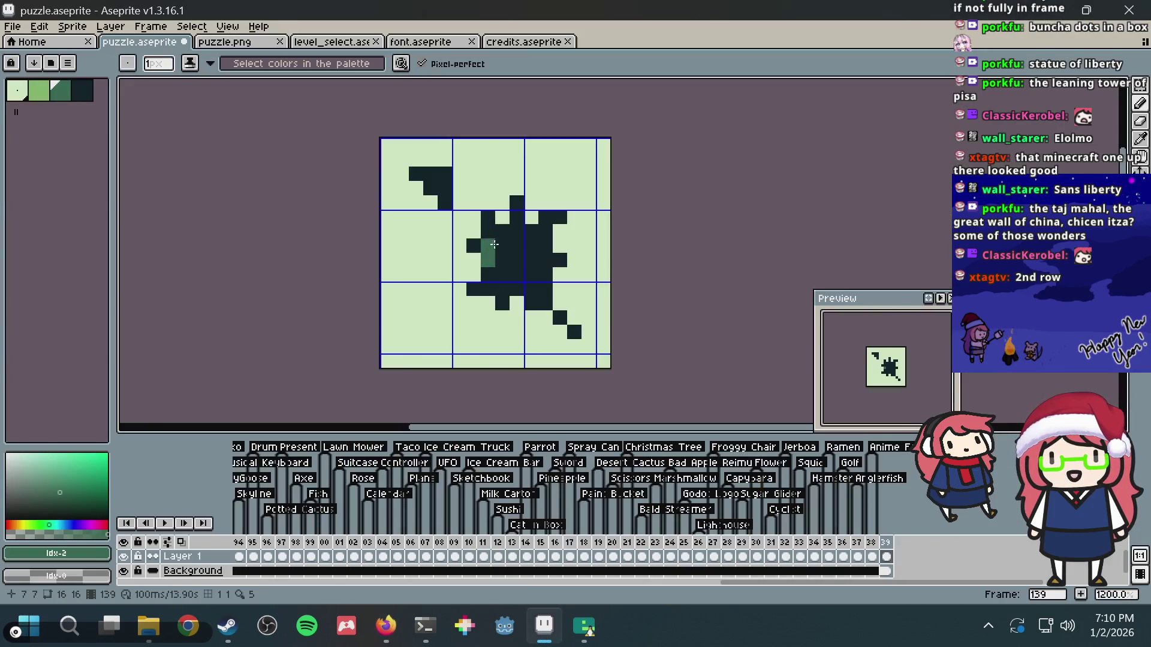
- Turn several dark statue body pixels mid-green while checking the reference
key(alt+Tab)
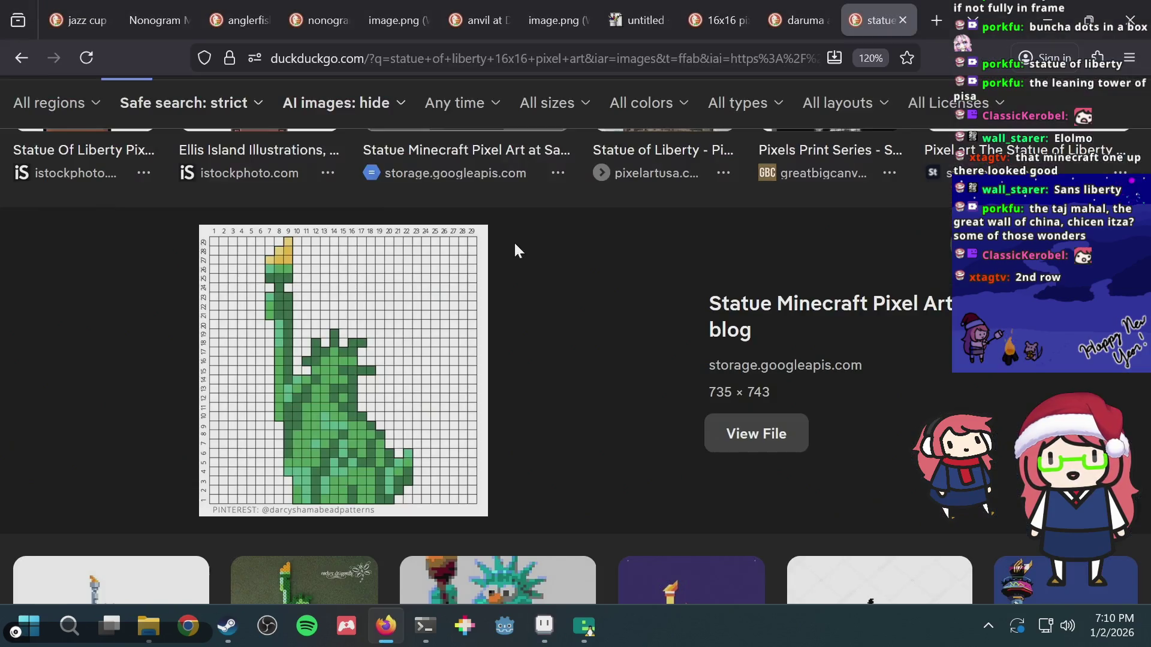
key(alt+Tab)
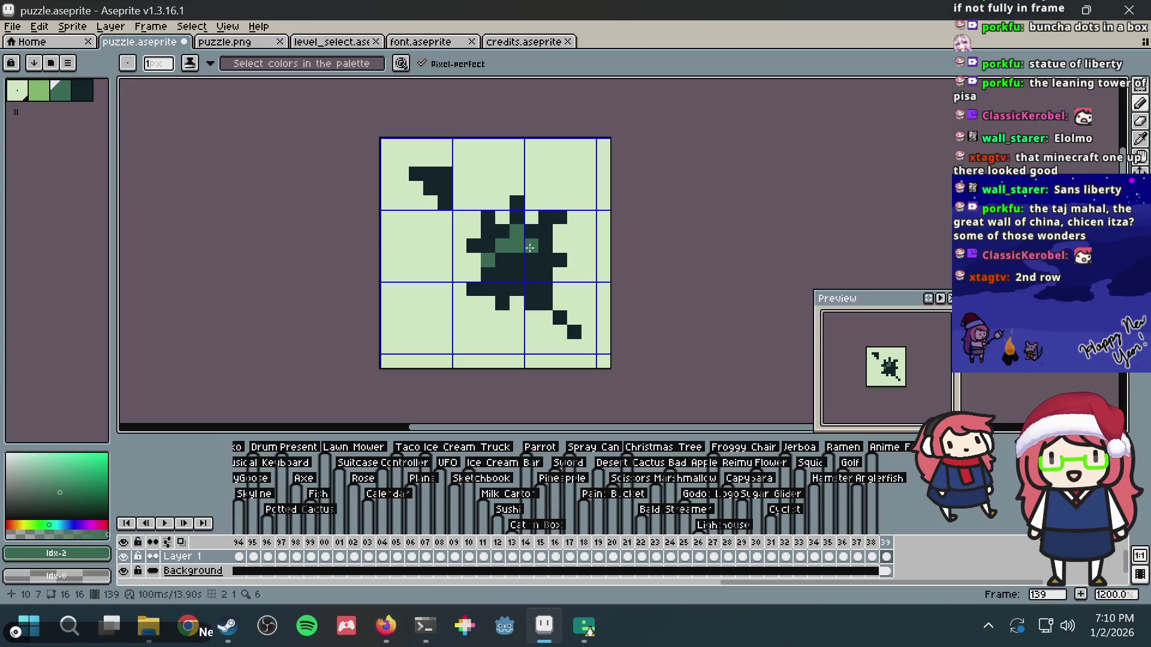
key(alt+Tab)
key(alt+Tab)
click(546, 260)
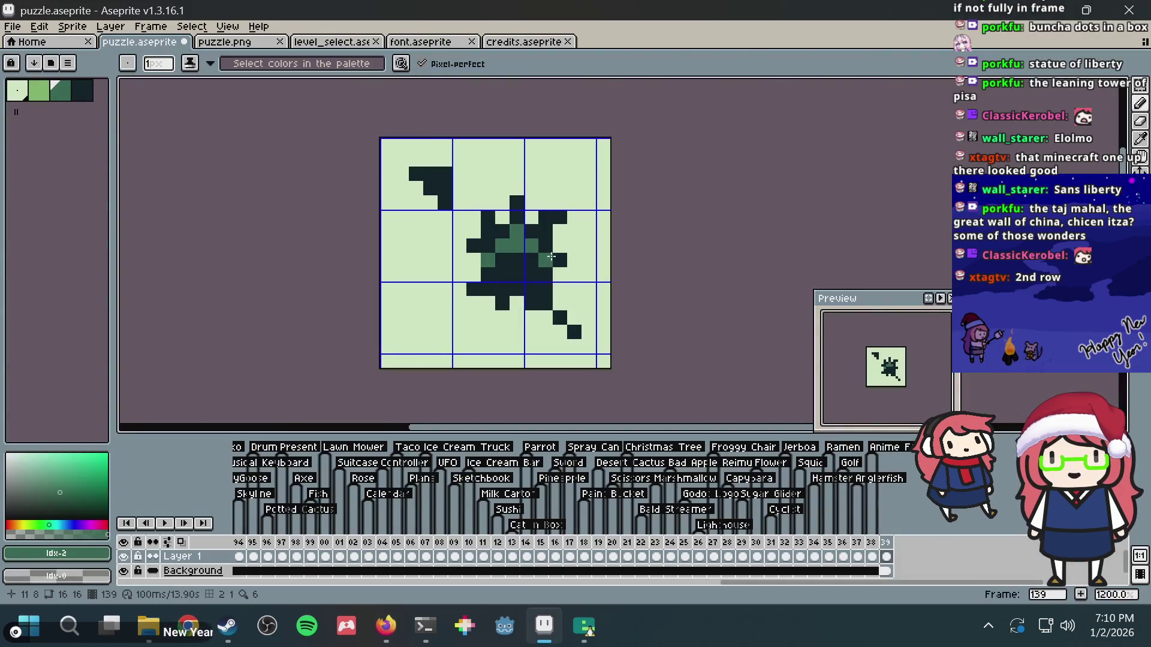
key(alt+Tab)
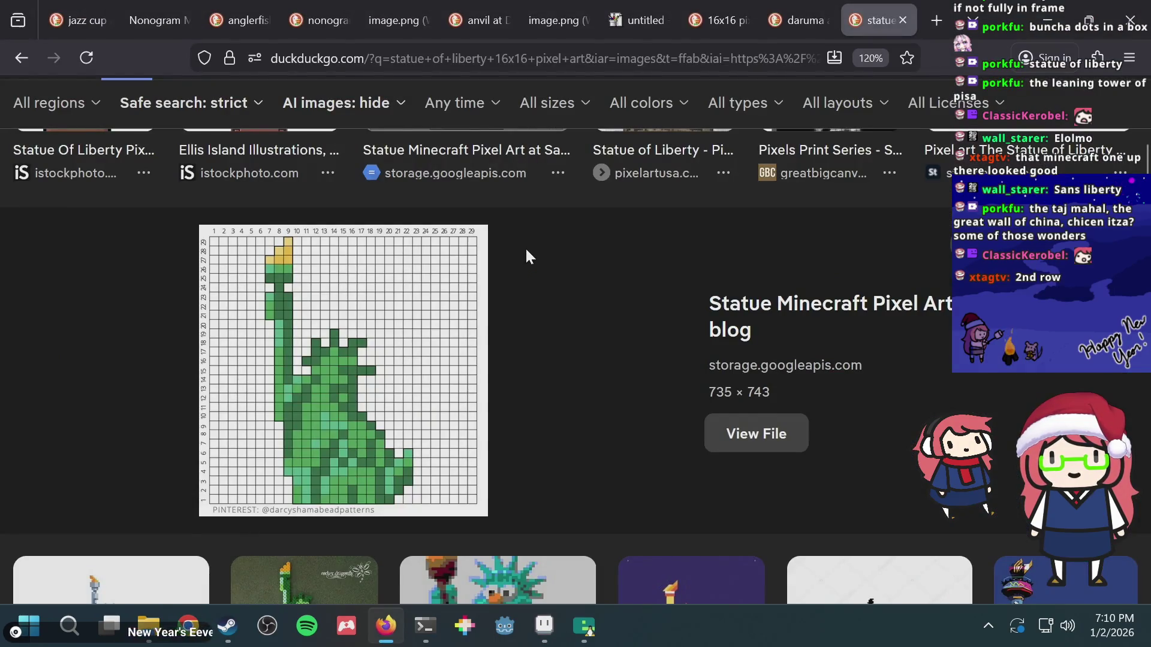
key(alt+Tab)
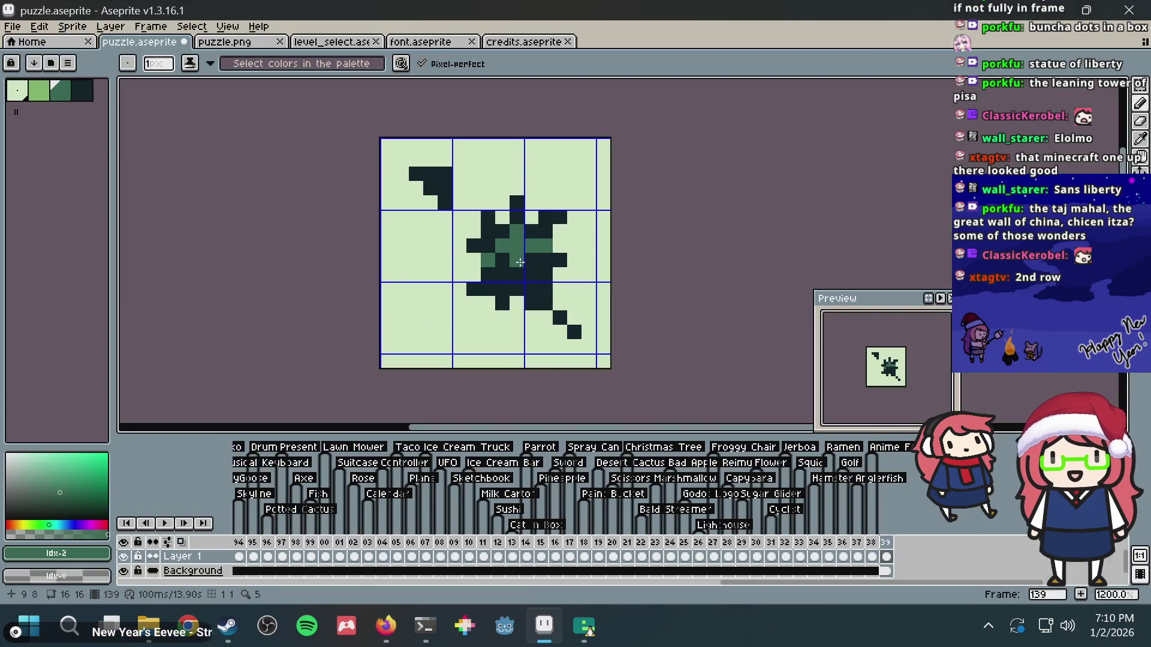
key(alt+Tab)
key(alt+Tab)
click(520, 277)
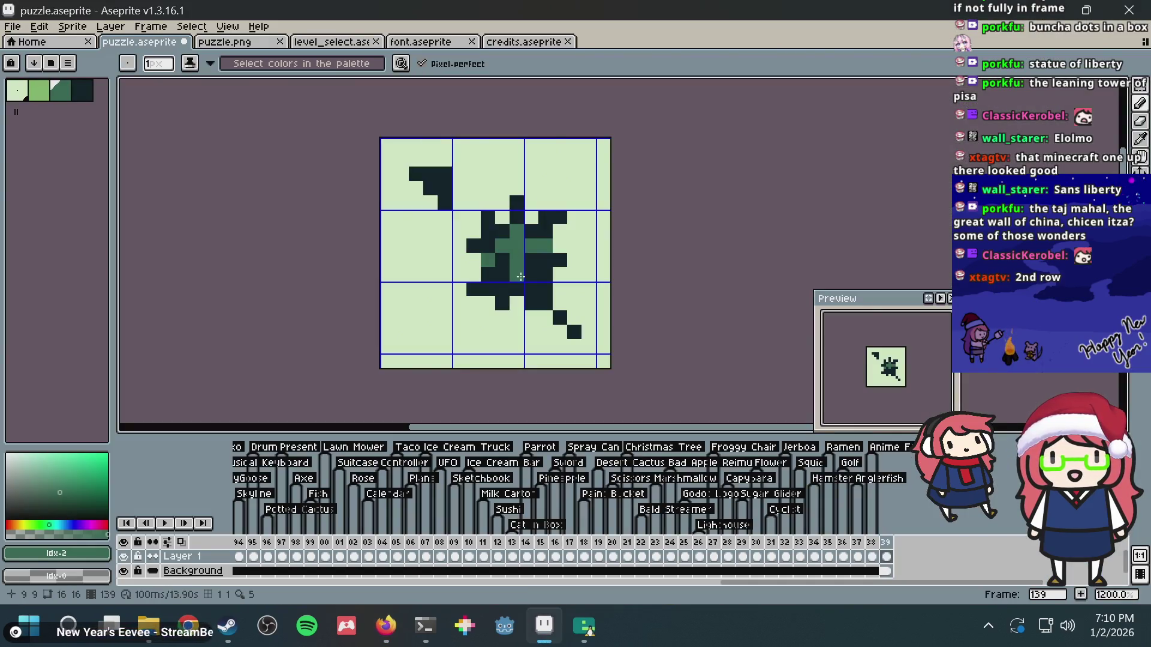
key(alt+Tab)
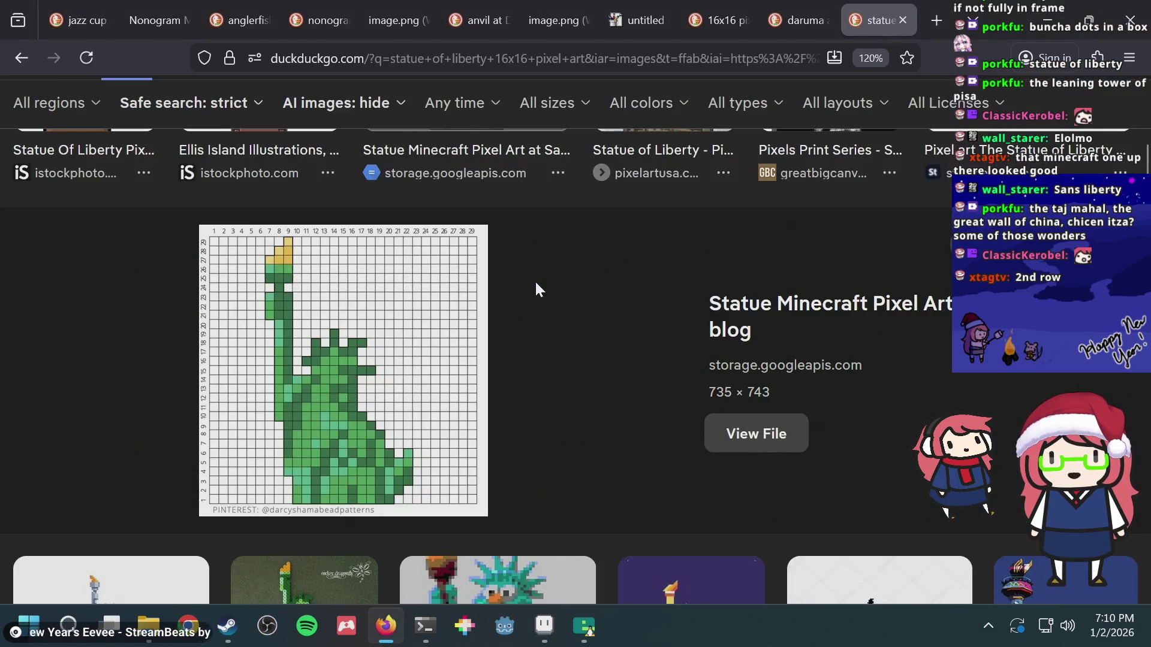
key(alt+Tab)
click(503, 261)
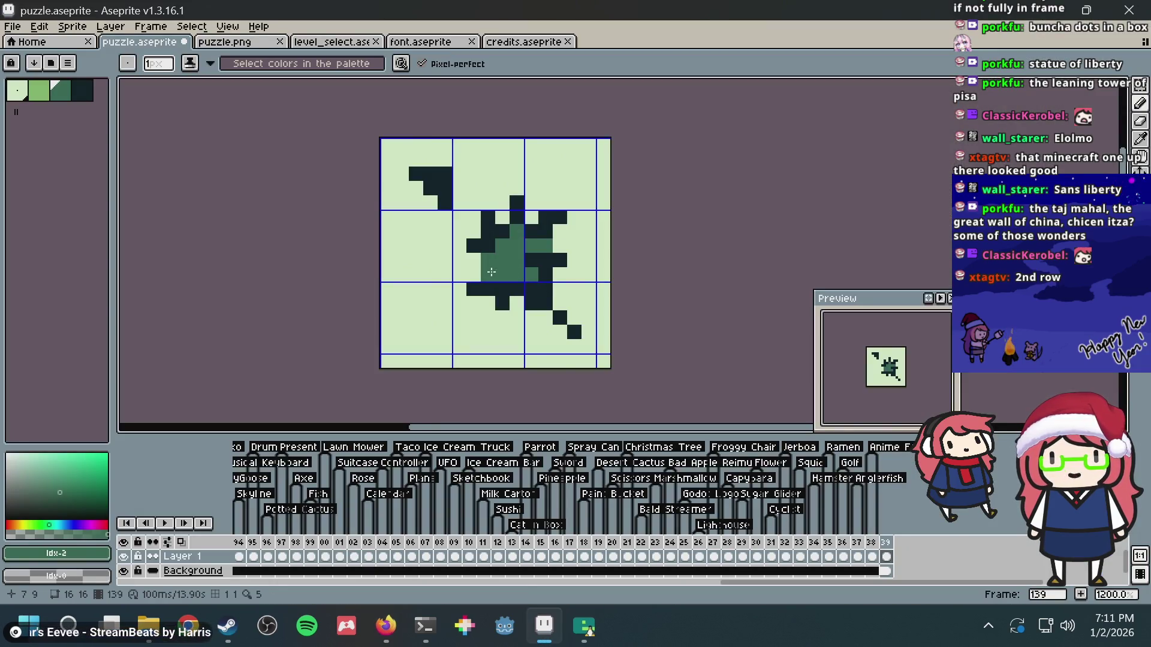
key(alt+Tab)
key(alt+Tab)
click(510, 286)
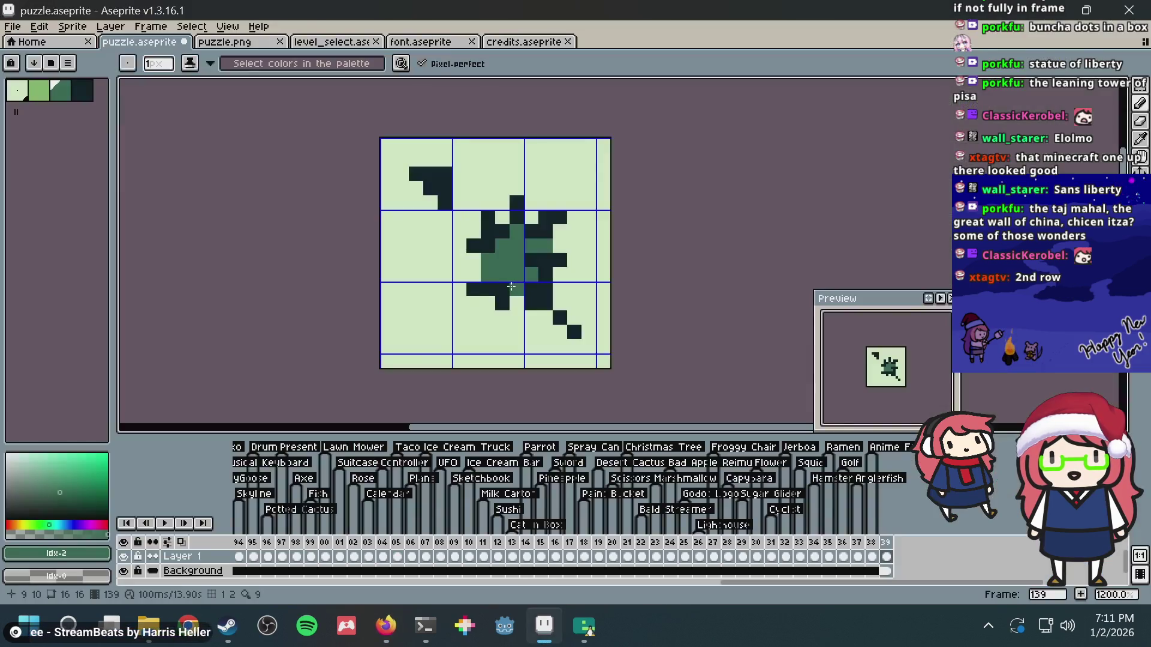
- Paint mid-green robe pixels to widen the base and a mid-green column down the lower body
alt+click(511, 286)
click(489, 274)
alt+click(515, 264)
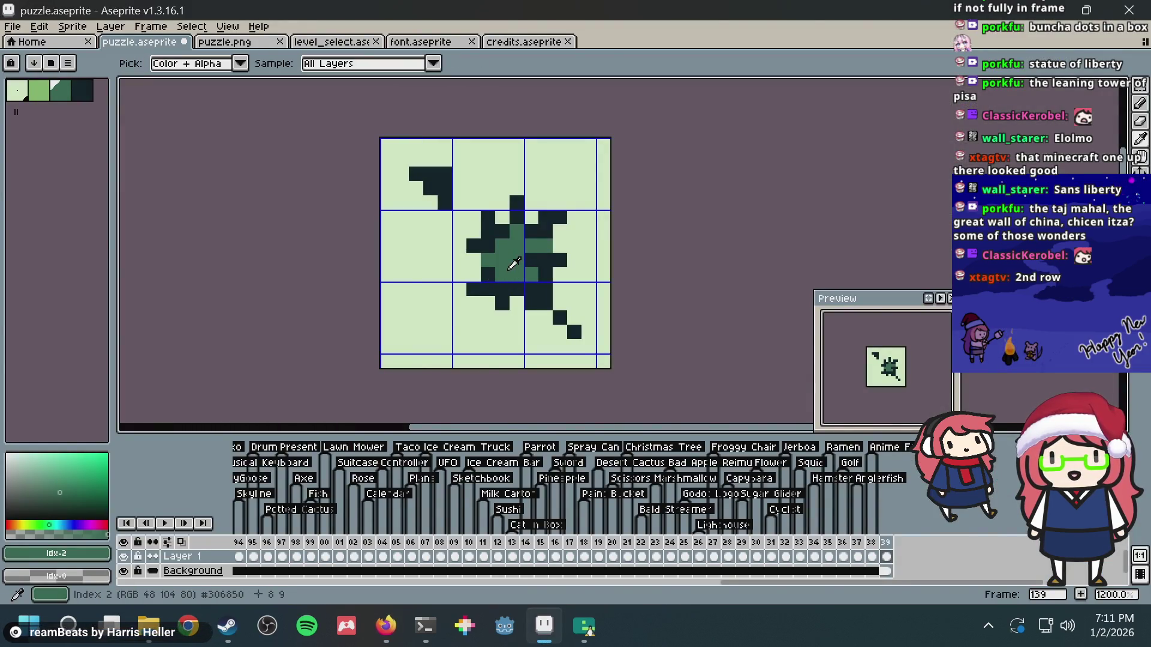
key(alt+Tab)
key(alt+Tab)
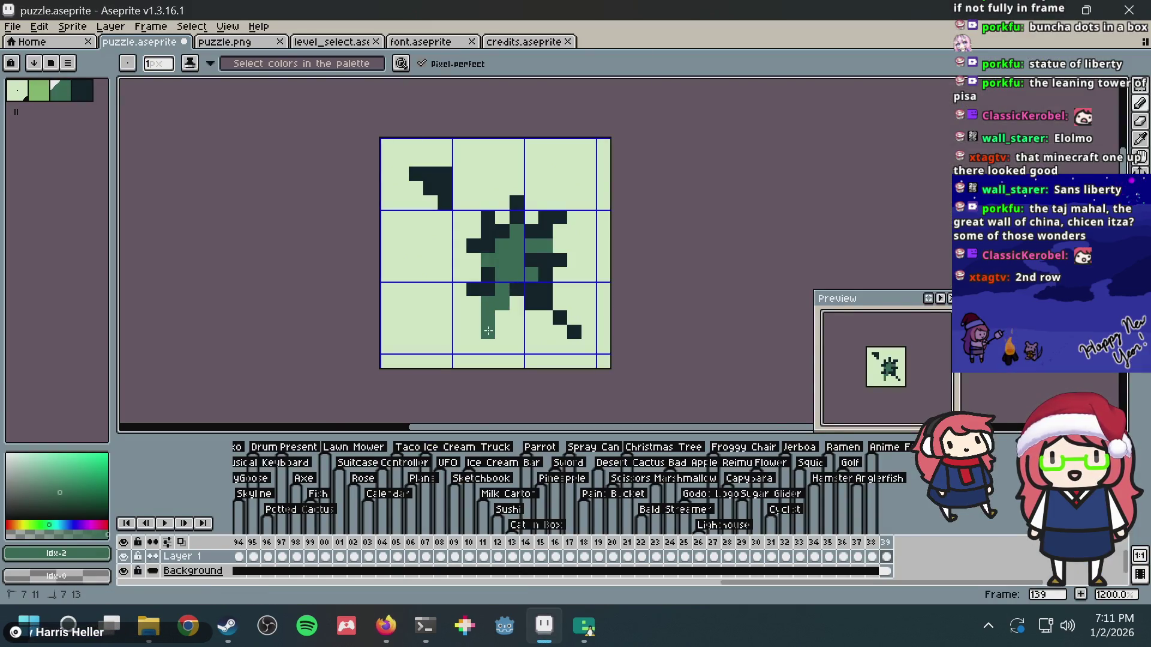
drag(490, 316, 468, 329)
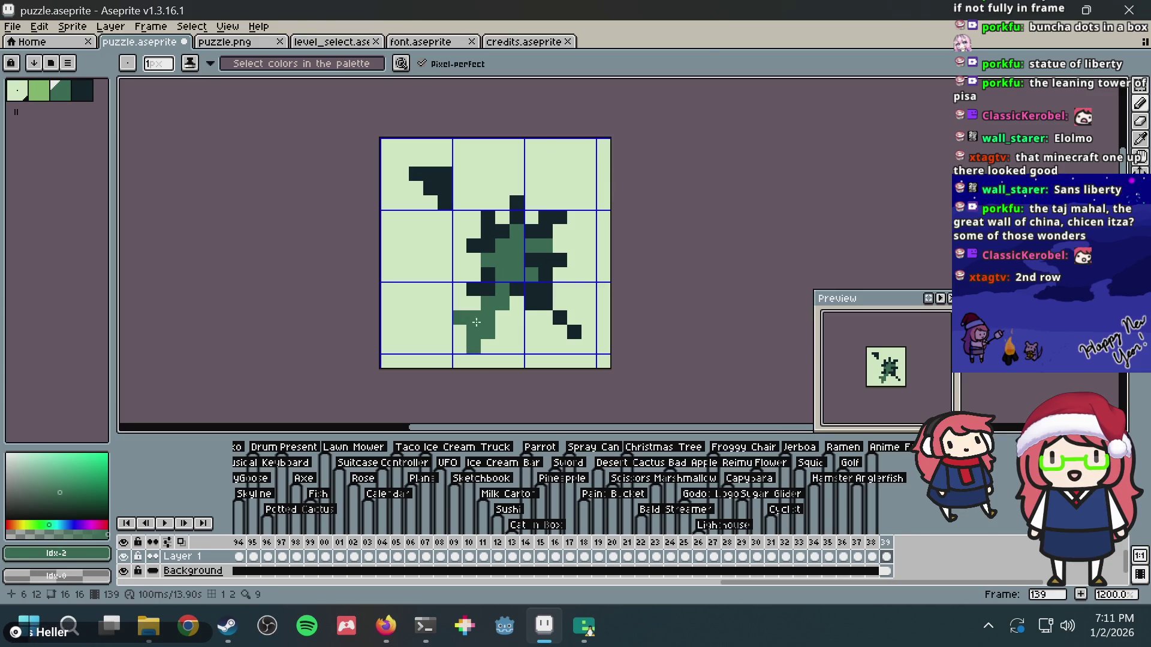
mouse_move(535, 319)
mouse_down()
mouse_move(543, 350)
mouse_move(525, 347)
mouse_move(538, 346)
mouse_move(534, 290)
mouse_up()
click(551, 283)
key(alt+Tab)
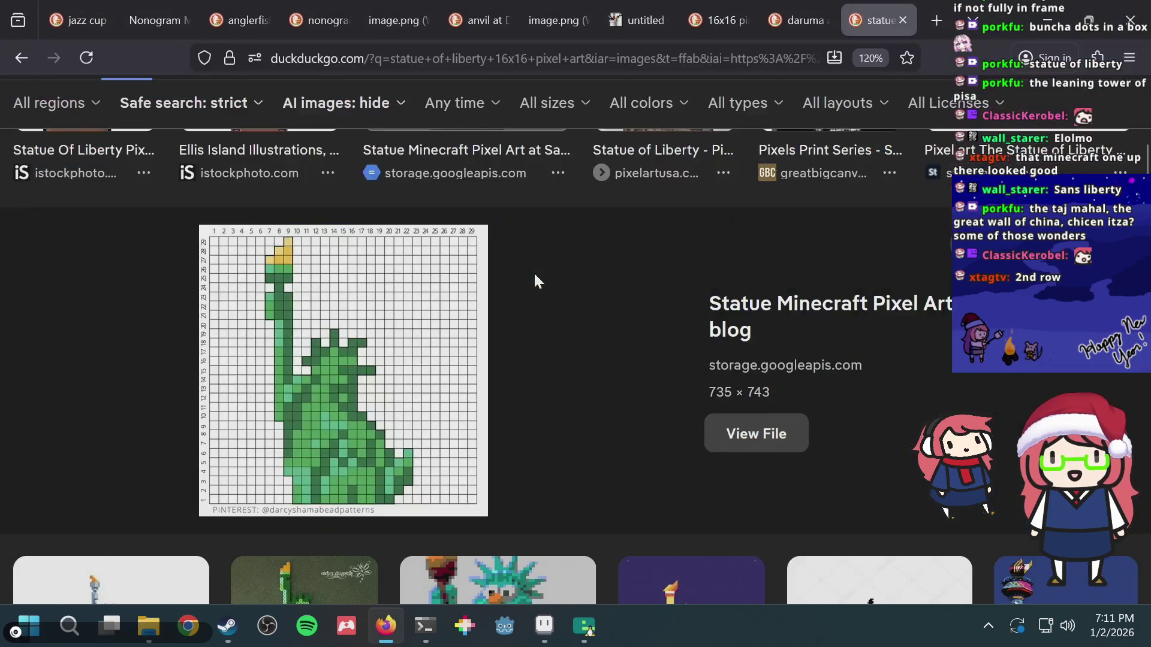
key(alt+Tab)
alt+click(536, 297)
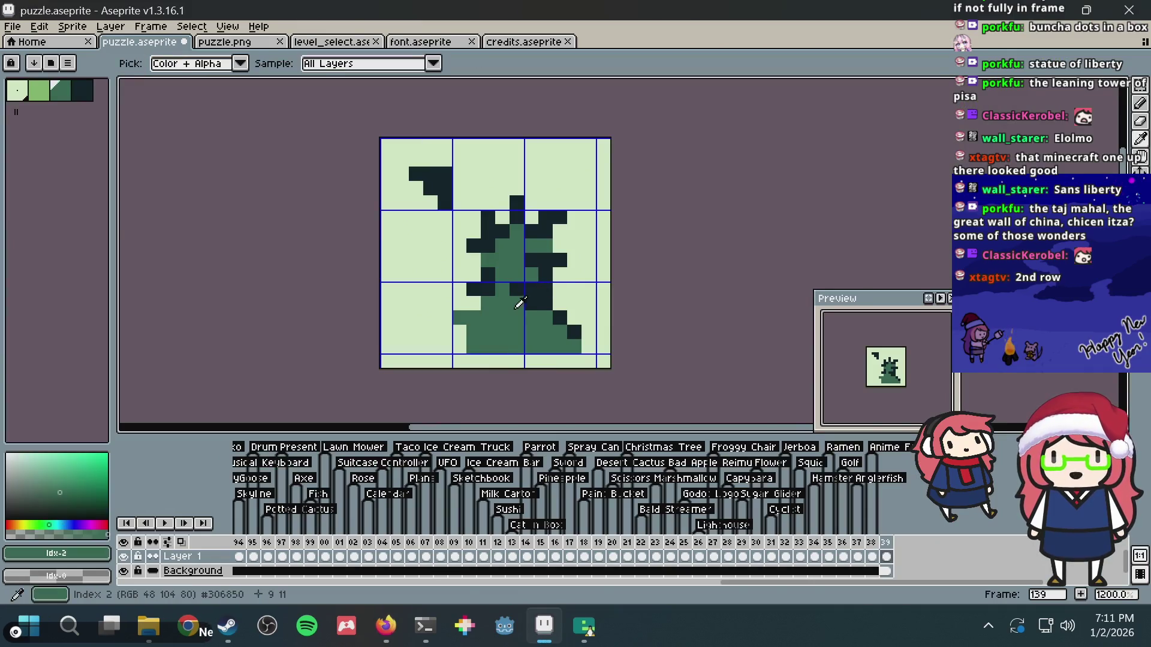
alt+click(530, 302)
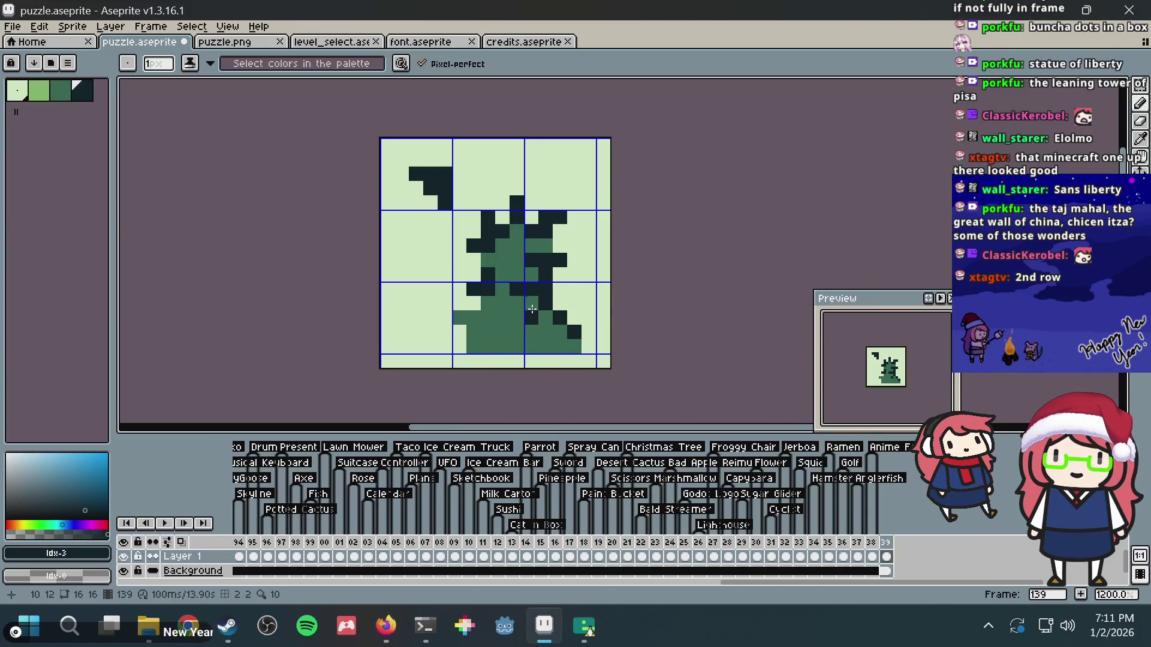
- Repaint the torch's top dark row mid-green to form its cup
key(alt+Tab)
key(alt+Tab)
click(441, 174)
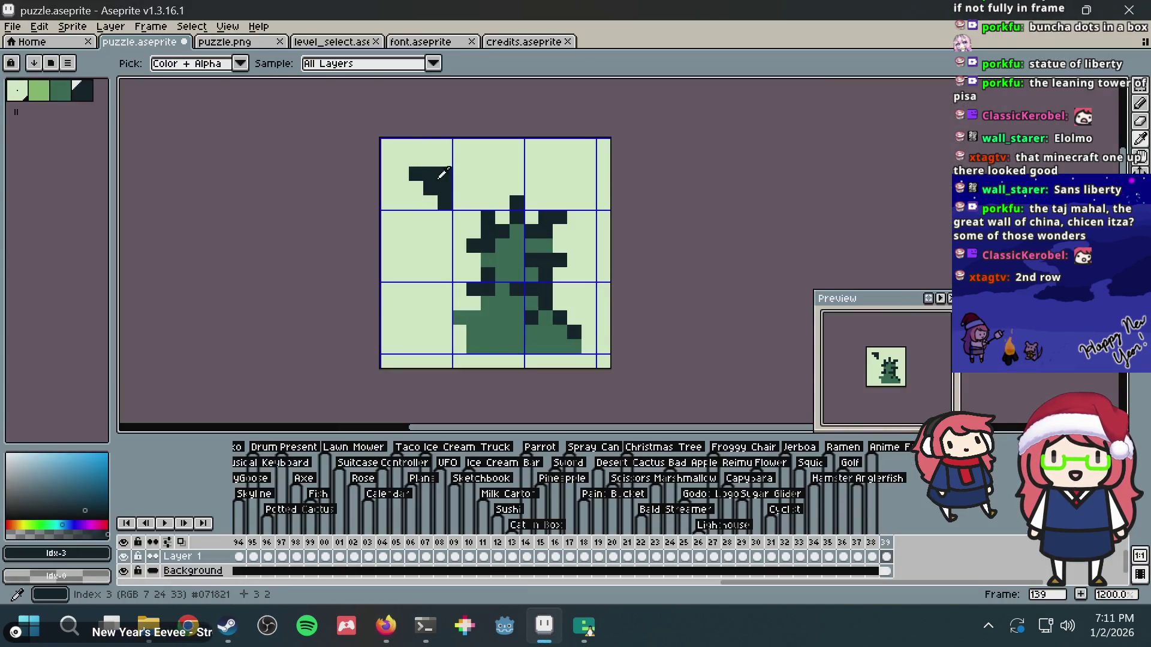
alt+click(506, 248)
key(alt+Tab)
key(alt+Tab)
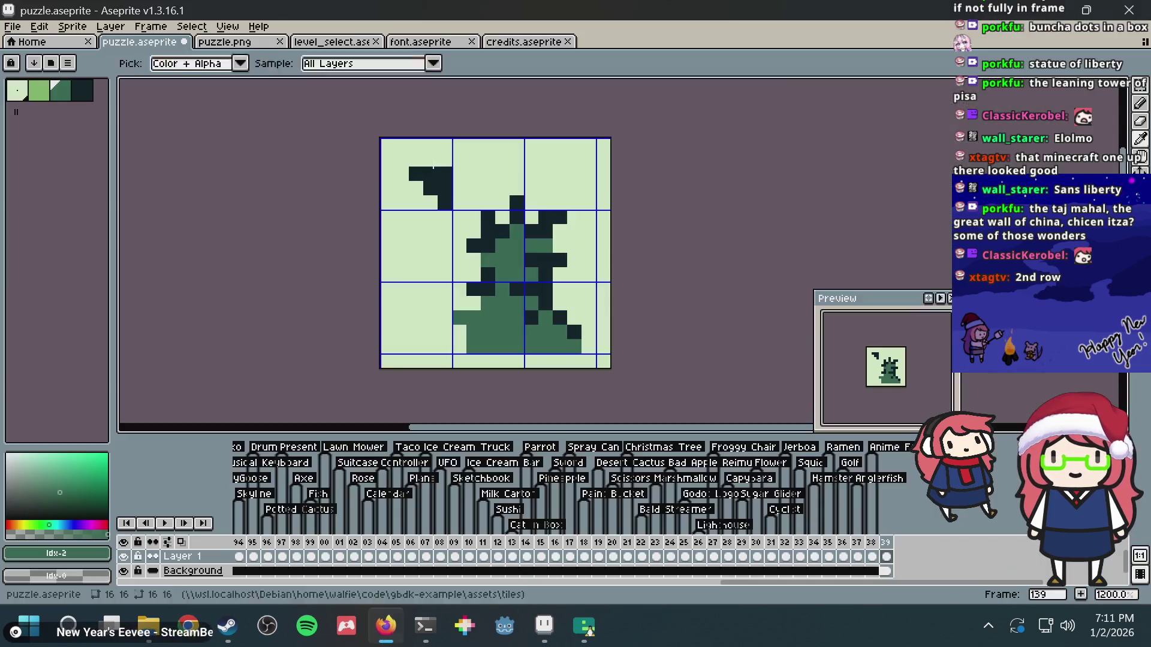
click(425, 163)
mouse_move(415, 174)
mouse_down()
mouse_move(447, 174)
mouse_move(449, 151)
mouse_up()
click(42, 96)
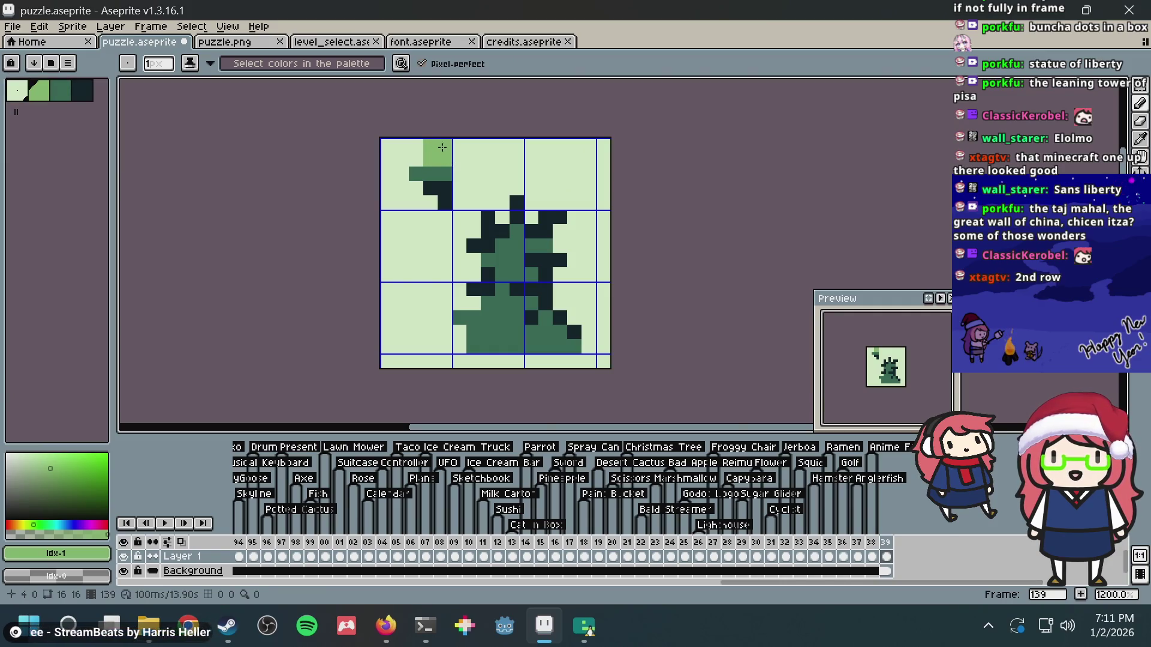
- Erase stray light-green torch pixels and repaint flame pixels dark, lightest and light green
right_click(417, 161)
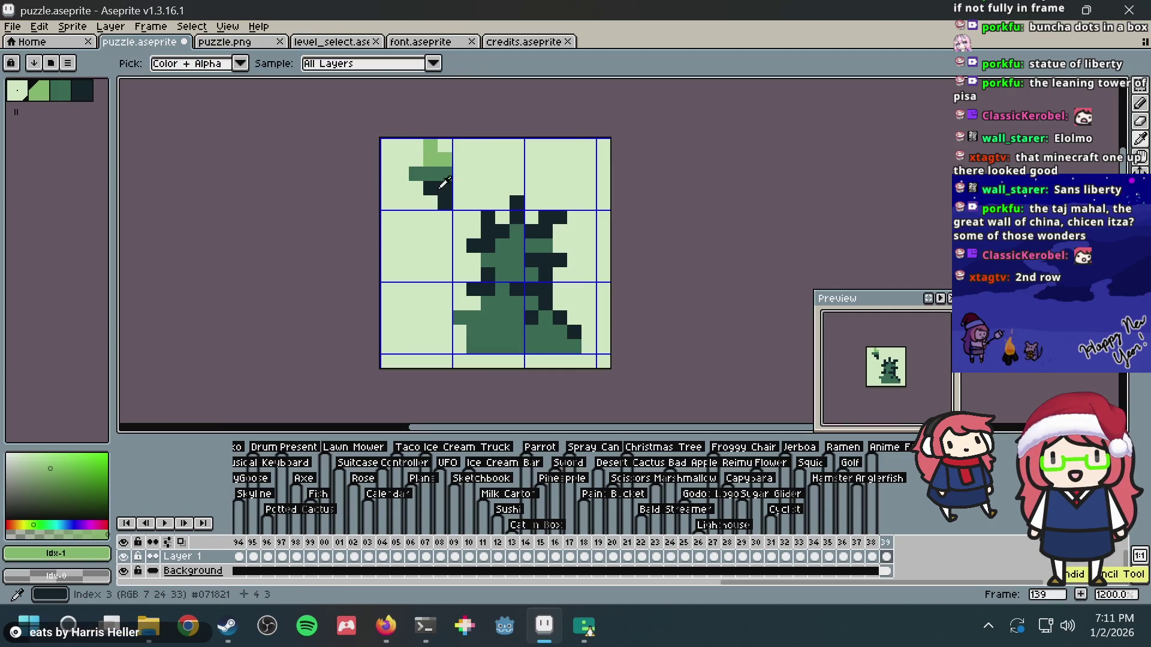
alt+click(445, 201)
right_click(445, 145)
click(433, 201)
key(alt+Tab)
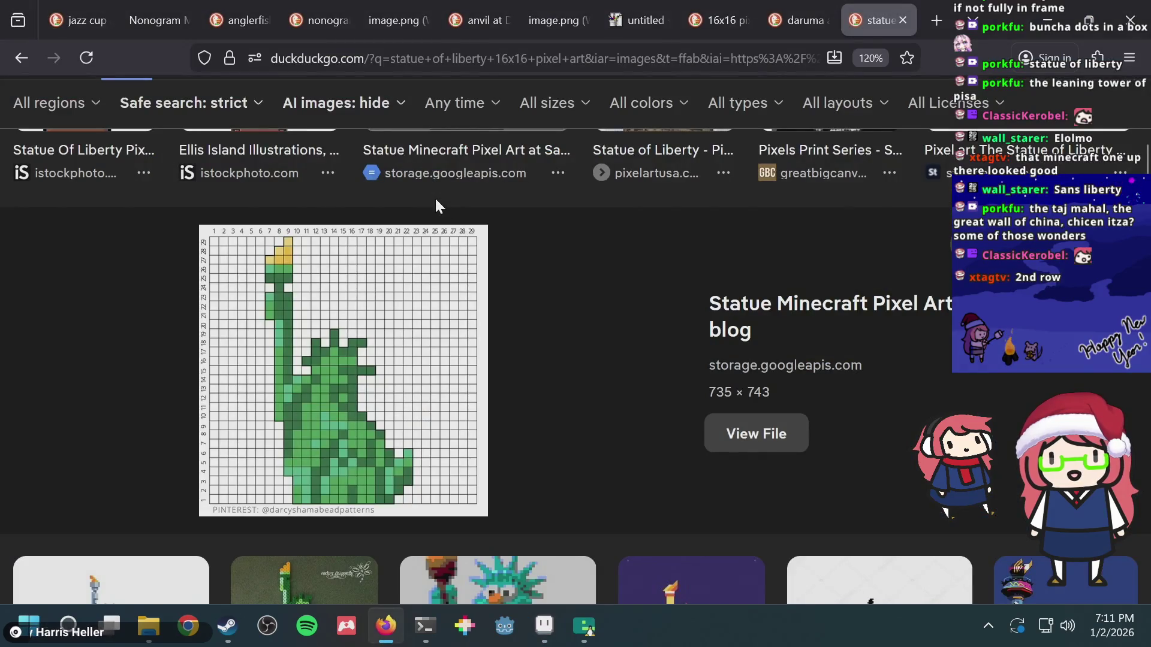
key(alt+Tab)
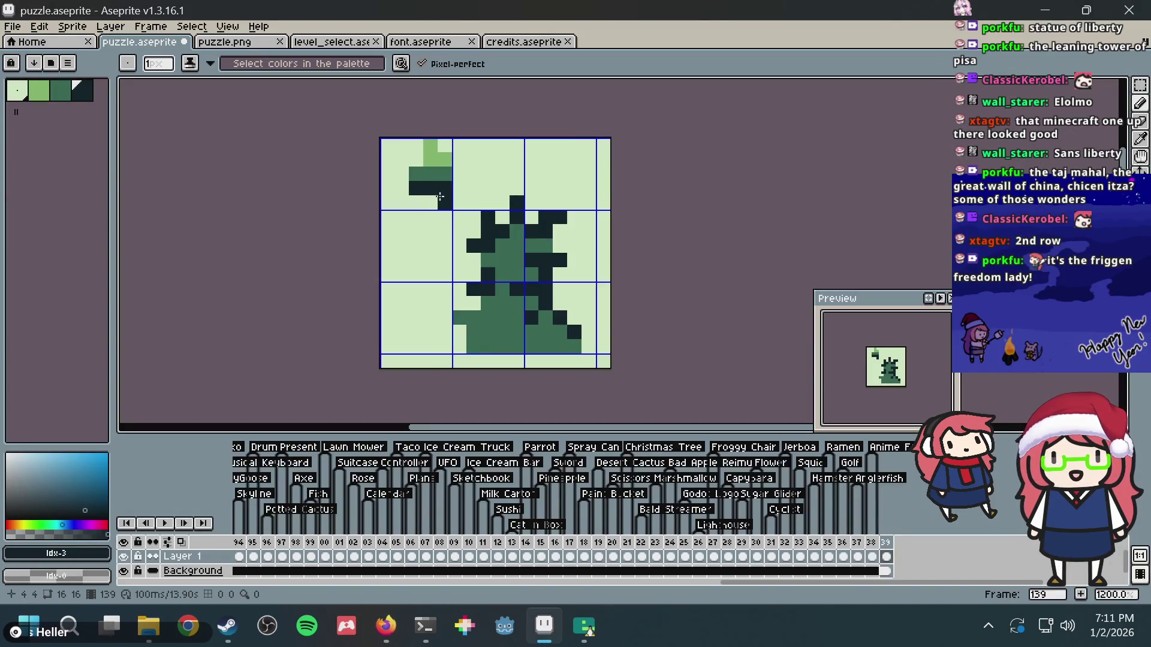
alt+click(475, 192)
click(440, 199)
key(alt+Tab)
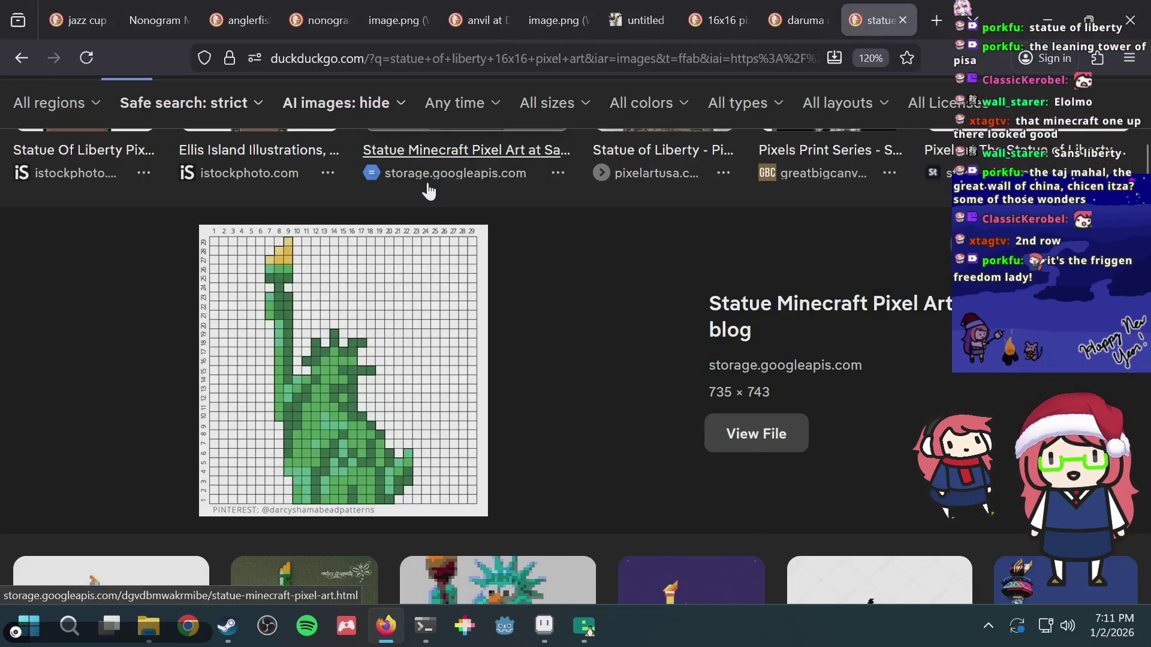
key(alt+Tab)
alt+click(433, 150)
click(445, 147)
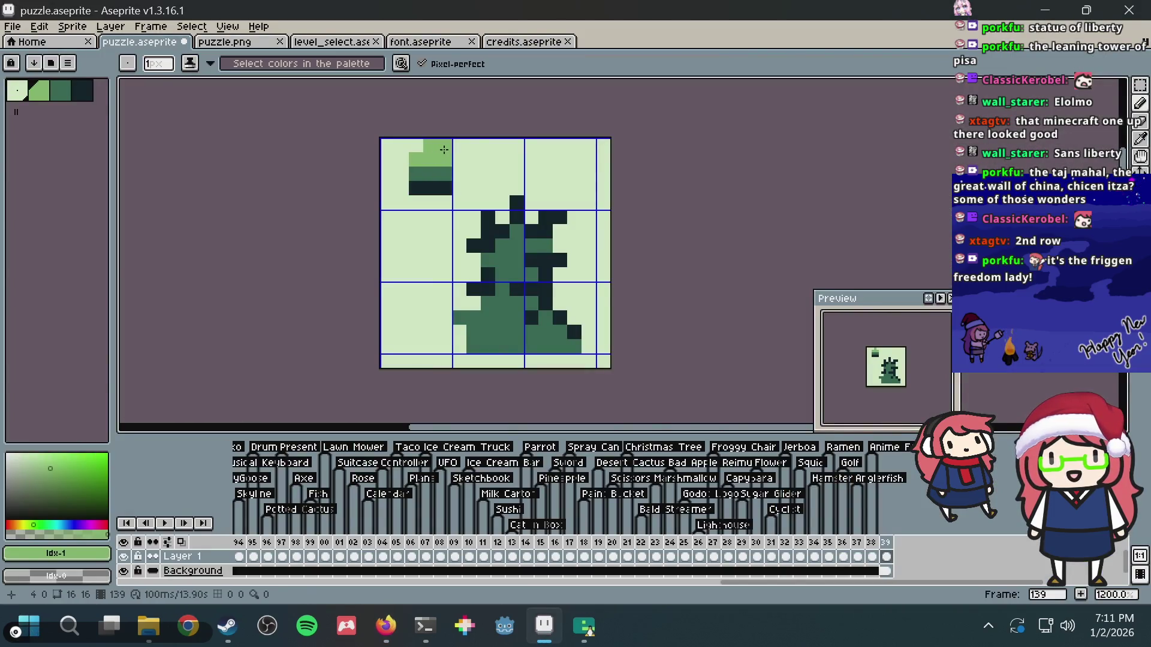
- Move the torch block down one pixel with the Rectangular Marquee
key(m)
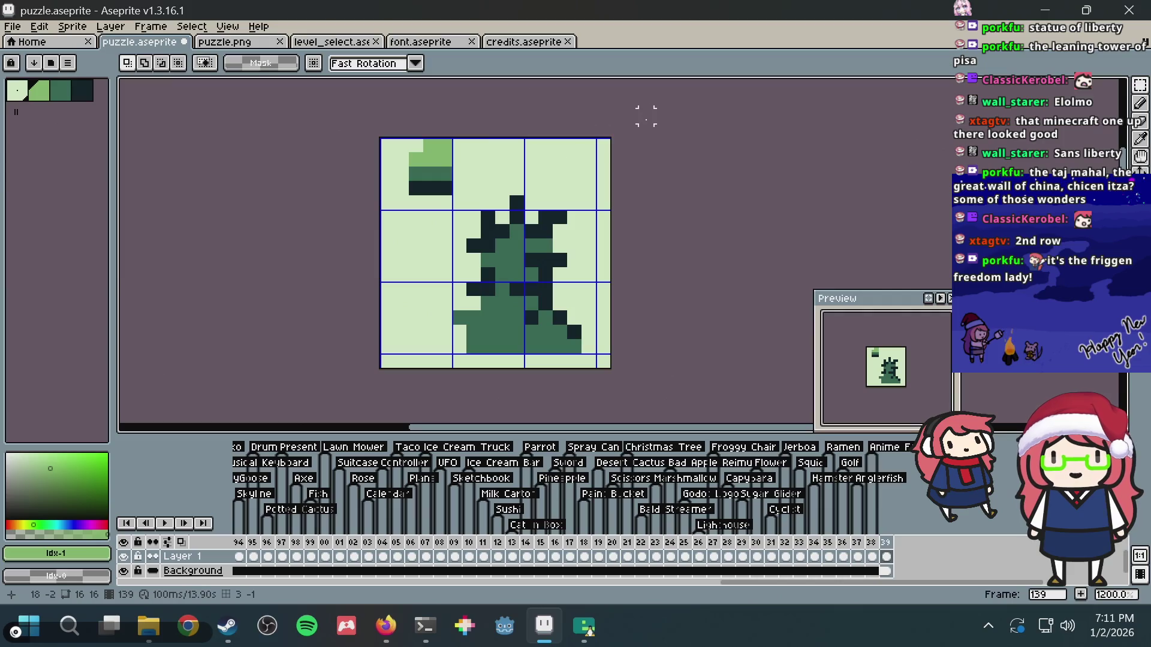
drag(455, 199, 401, 131)
key(Down)
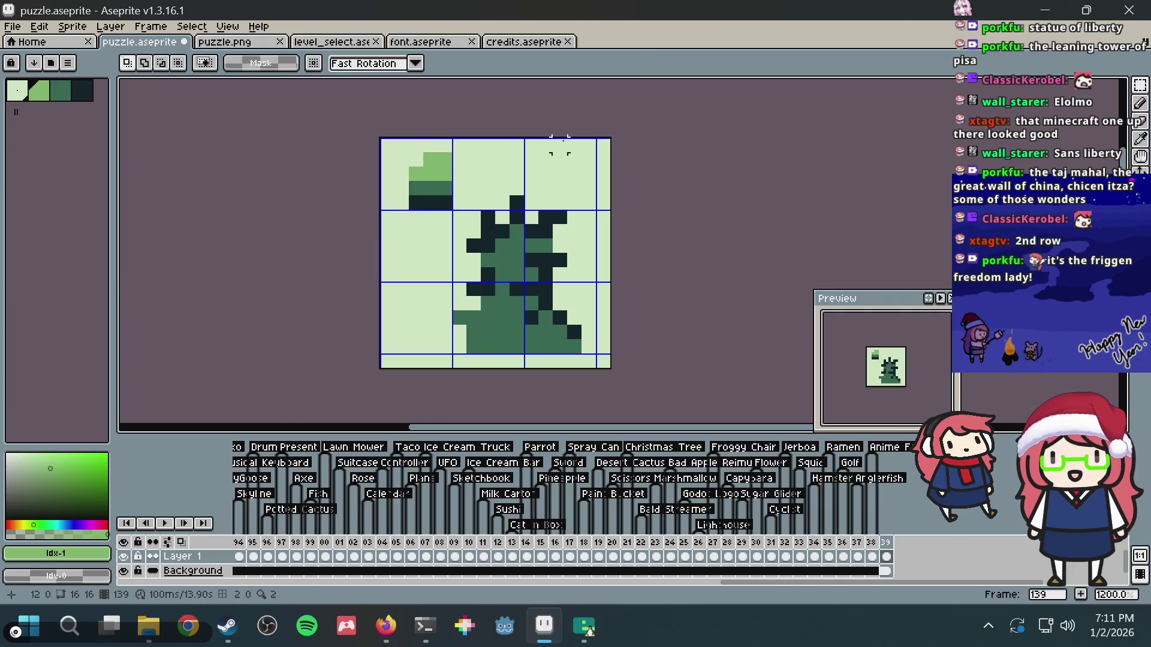
key(b)
click(443, 149)
click(609, 142)
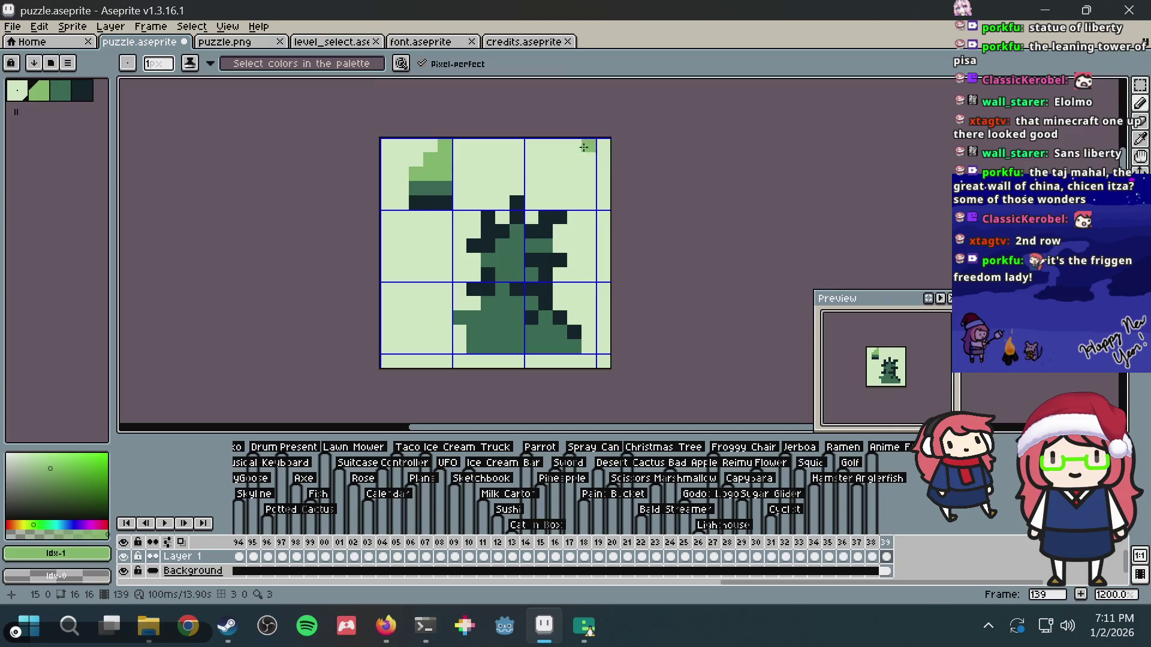
right_click(583, 147)
- Shade the torch with mid-green and dark pixels, darkening its top tip
alt+click(430, 187)
drag(445, 174, 434, 173)
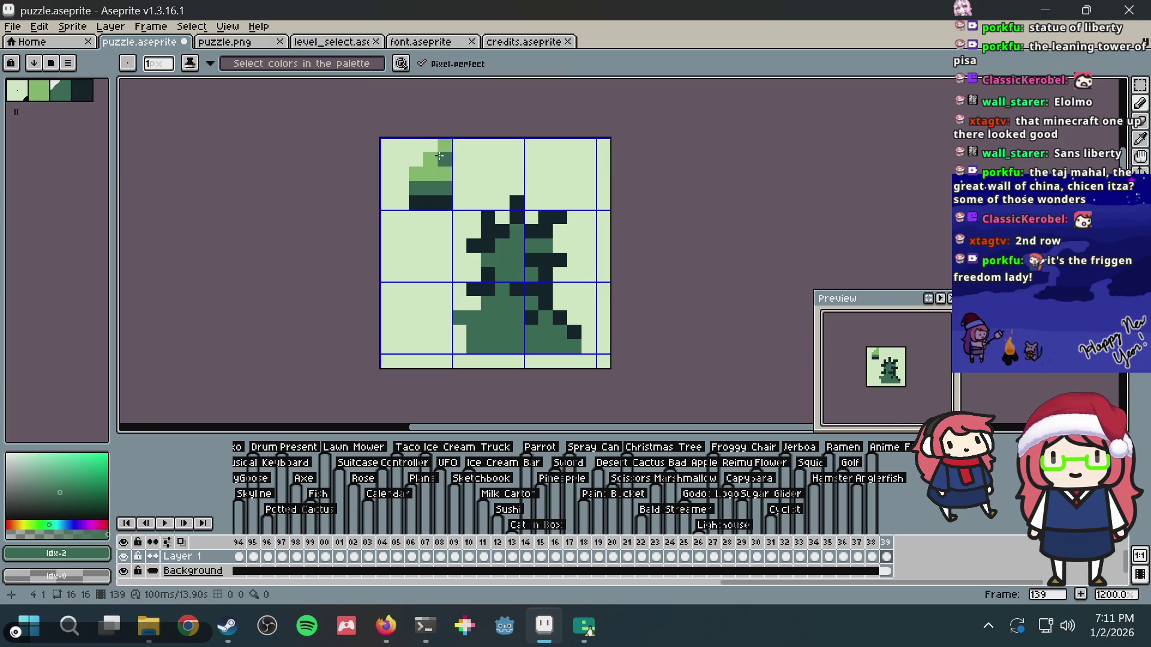
click(445, 146)
click(445, 159)
click(445, 174)
click(430, 160)
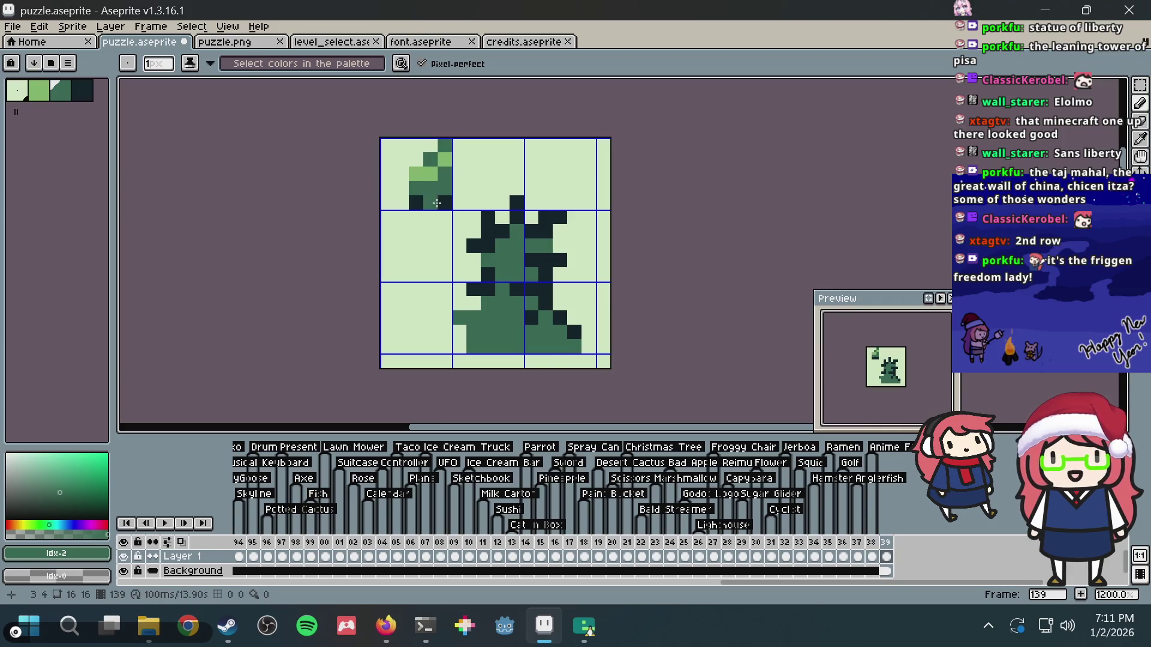
alt+click(435, 205)
- Draw dark green arm pixels extending down below the torch
key(alt+Tab)
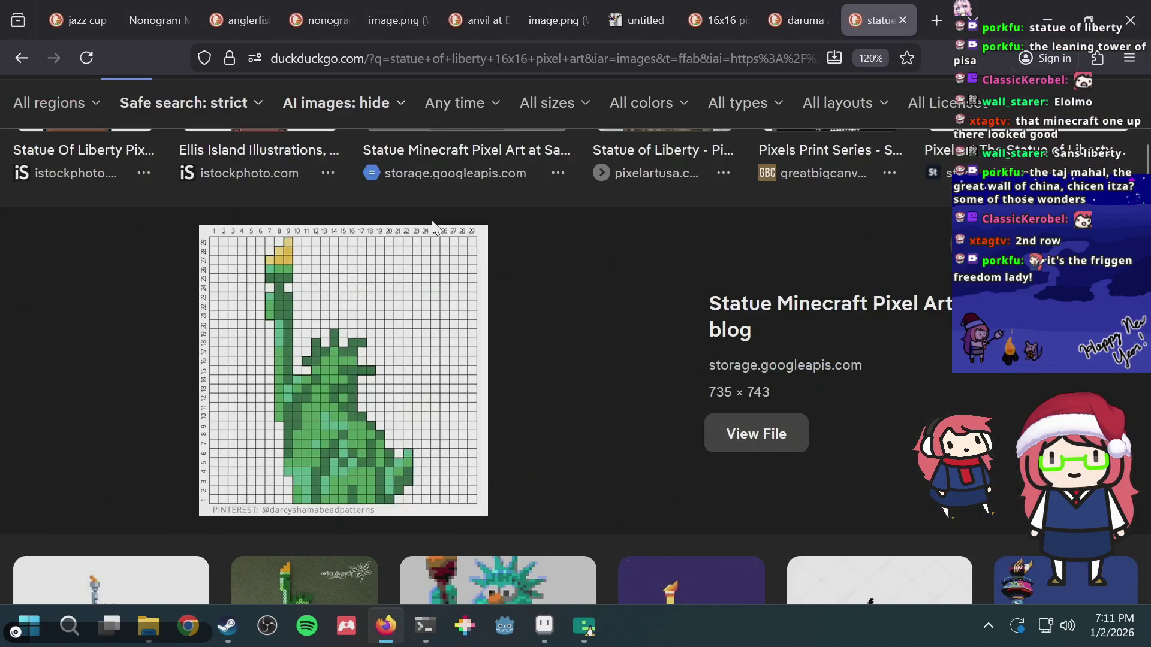
key(alt+Tab)
drag(430, 217, 431, 229)
click(444, 230)
click(444, 244)
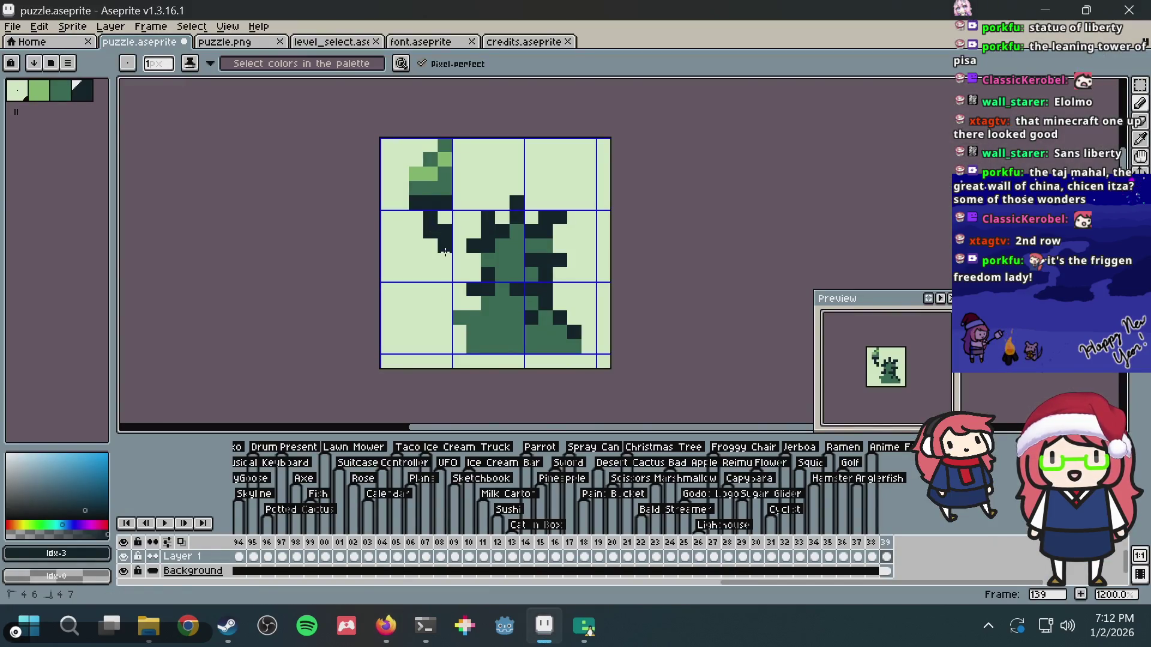
click(430, 245)
key(alt+Tab)
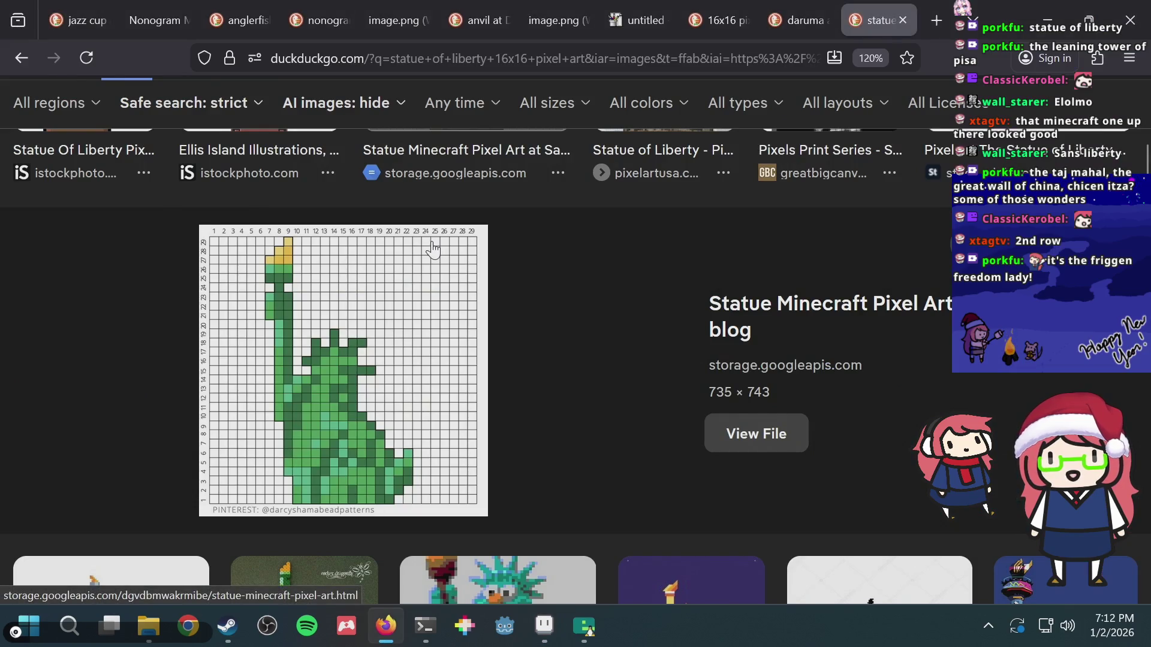
key(alt+Tab)
- Add a pixel beside the arm, a dark arm pixel, and mid-green pixels below the arm
click(416, 232)
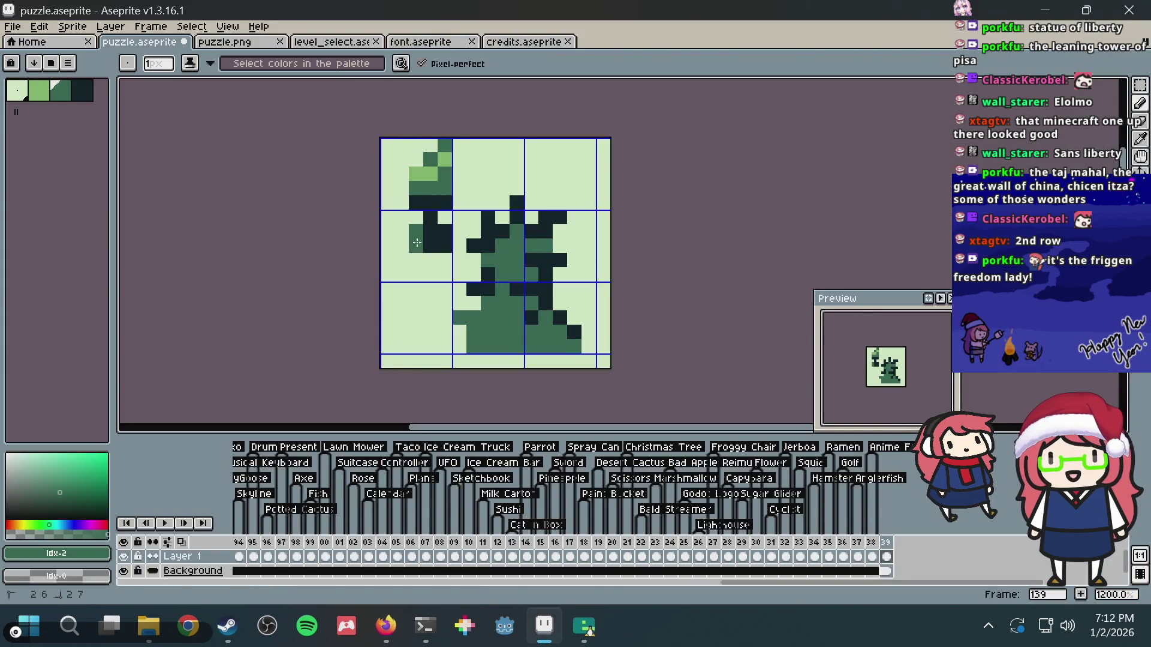
key(alt+Tab)
key(alt+Tab)
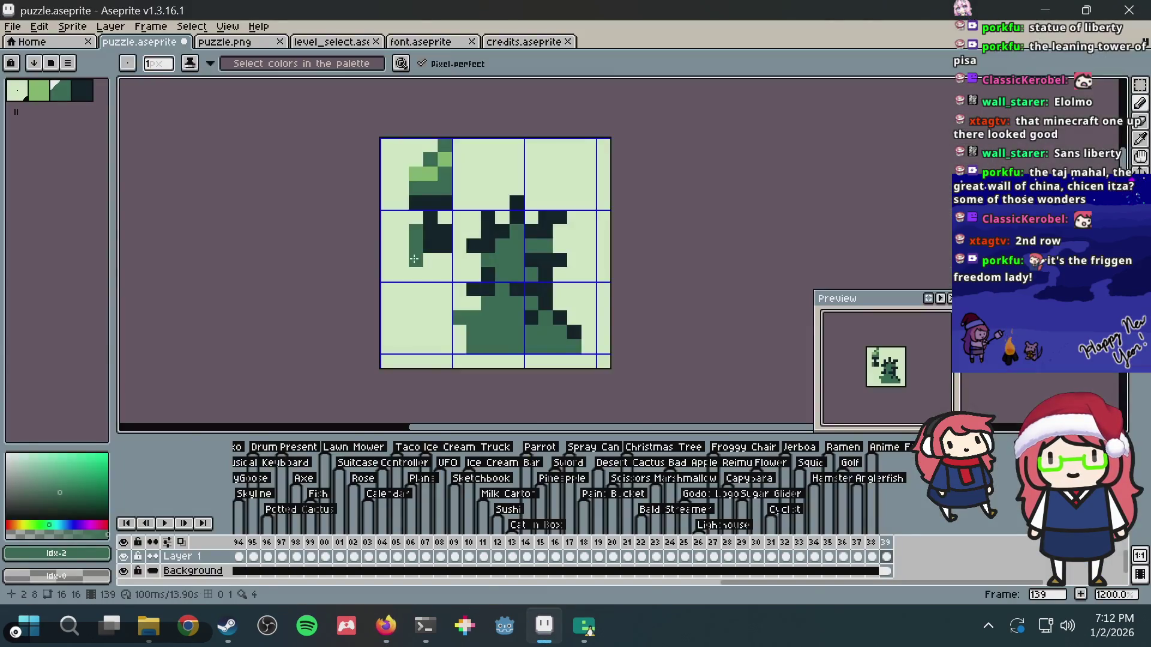
alt+click(441, 252)
click(447, 258)
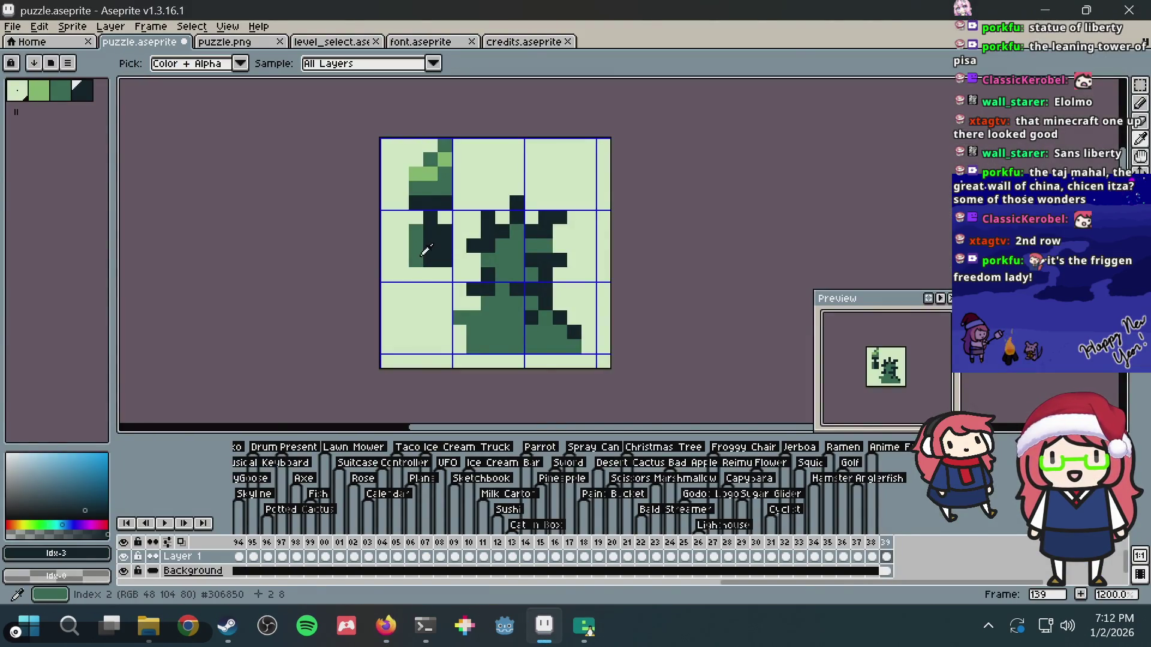
alt+click(421, 251)
key(alt+Tab)
key(alt+Tab)
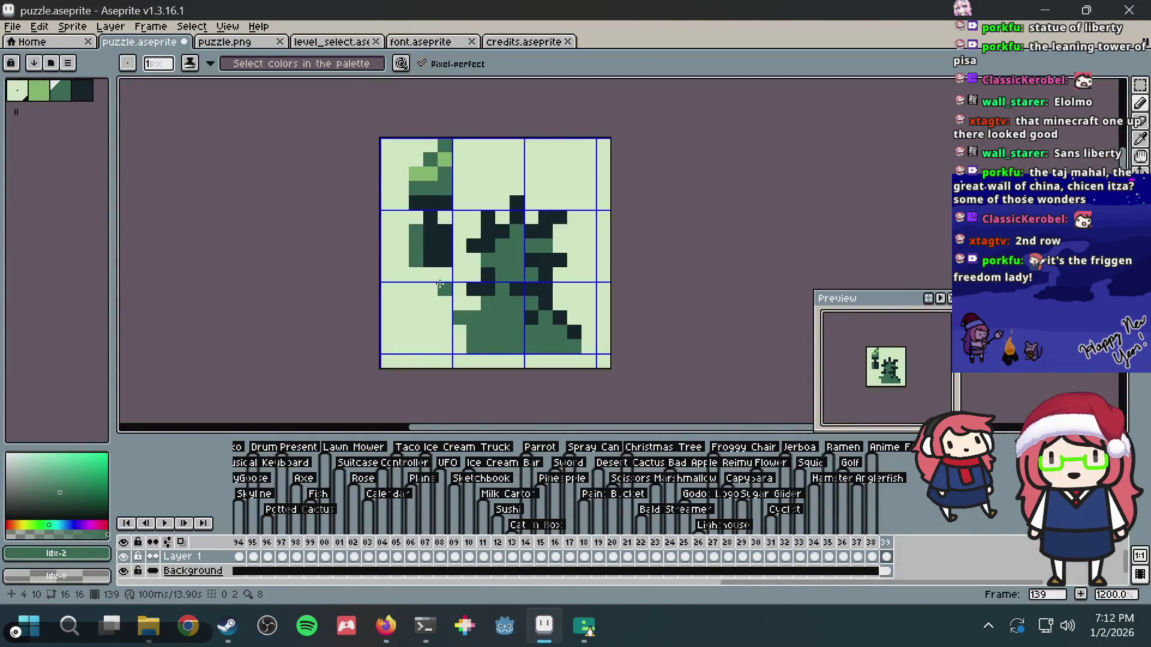
click(431, 275)
click(436, 296)
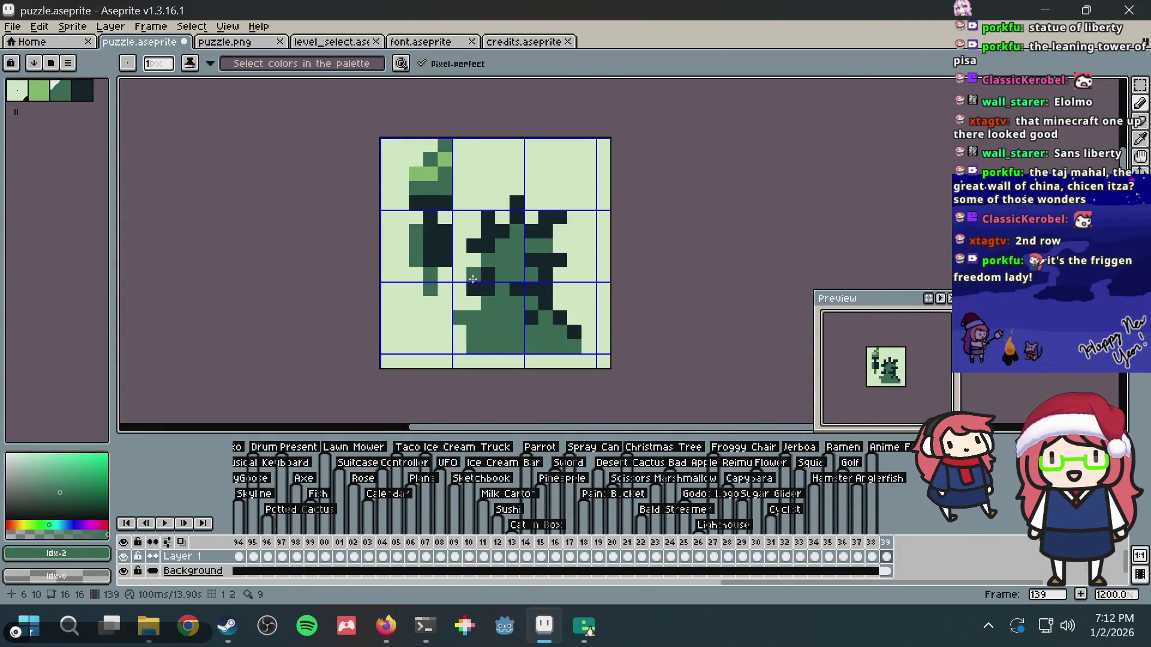
- Draw the darkest-green arm outline down to the statue's body
key(m)
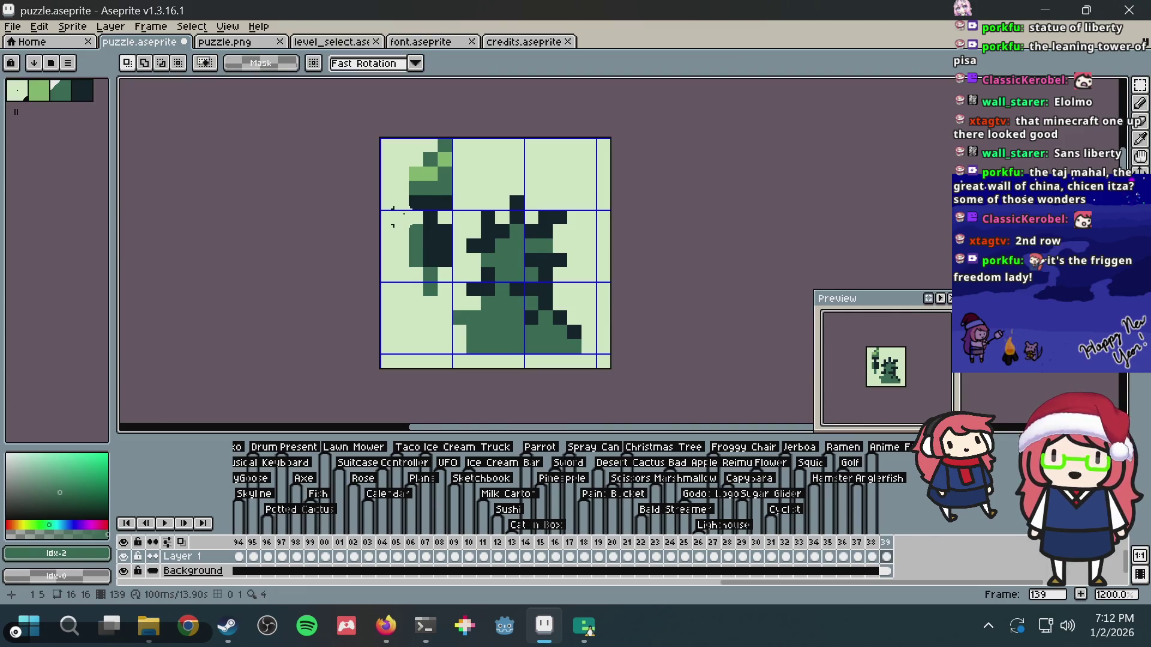
key(alt+Tab)
key(alt+Tab)
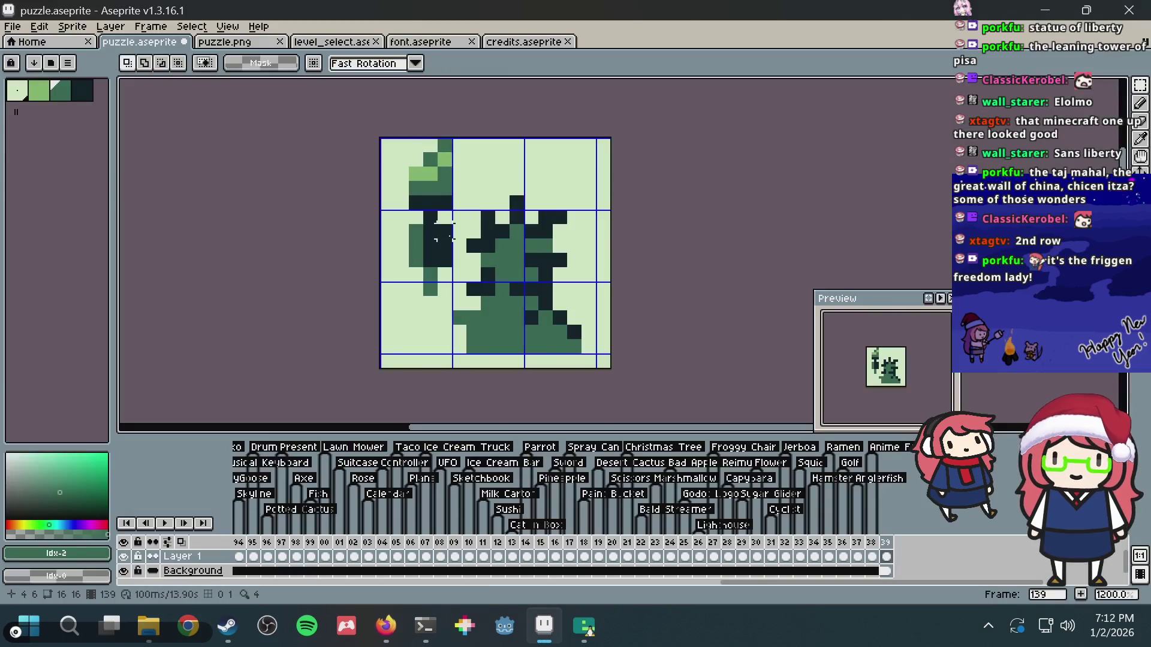
key(b)
alt+click(441, 255)
mouse_move(445, 264)
mouse_down()
mouse_move(444, 304)
mouse_move(474, 303)
mouse_move(454, 313)
mouse_up()
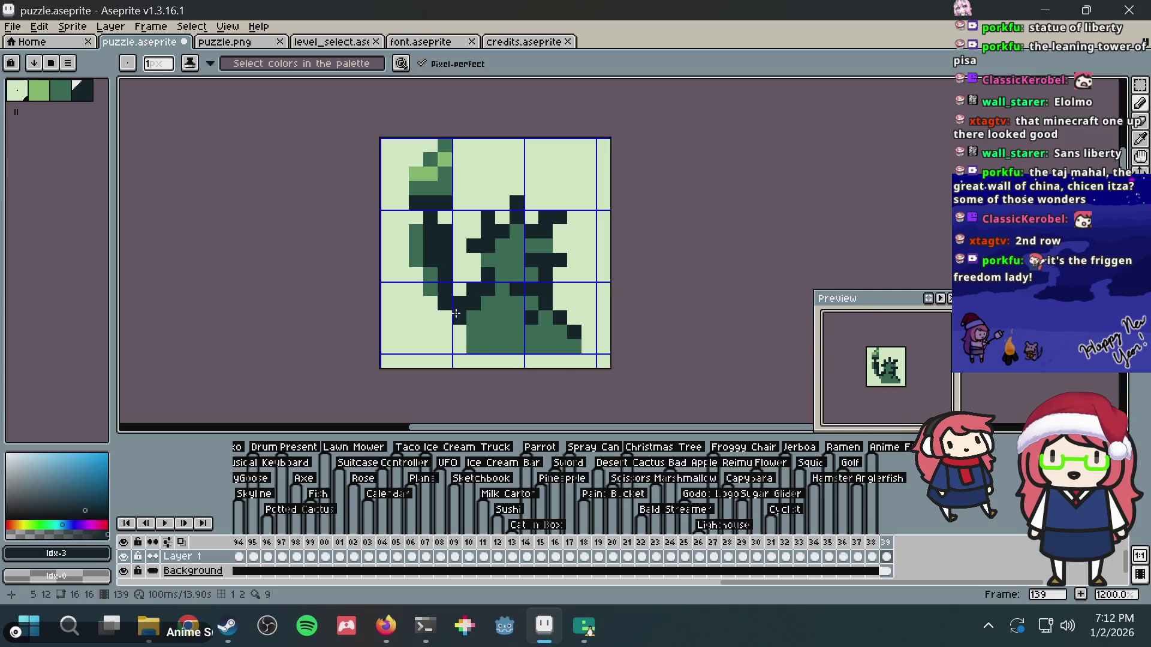
key(alt+Tab)
key(alt+Tab)
- Shift the torch and upper arm into place, save puzzle.aseprite, and switch to Emulicious
key(m)
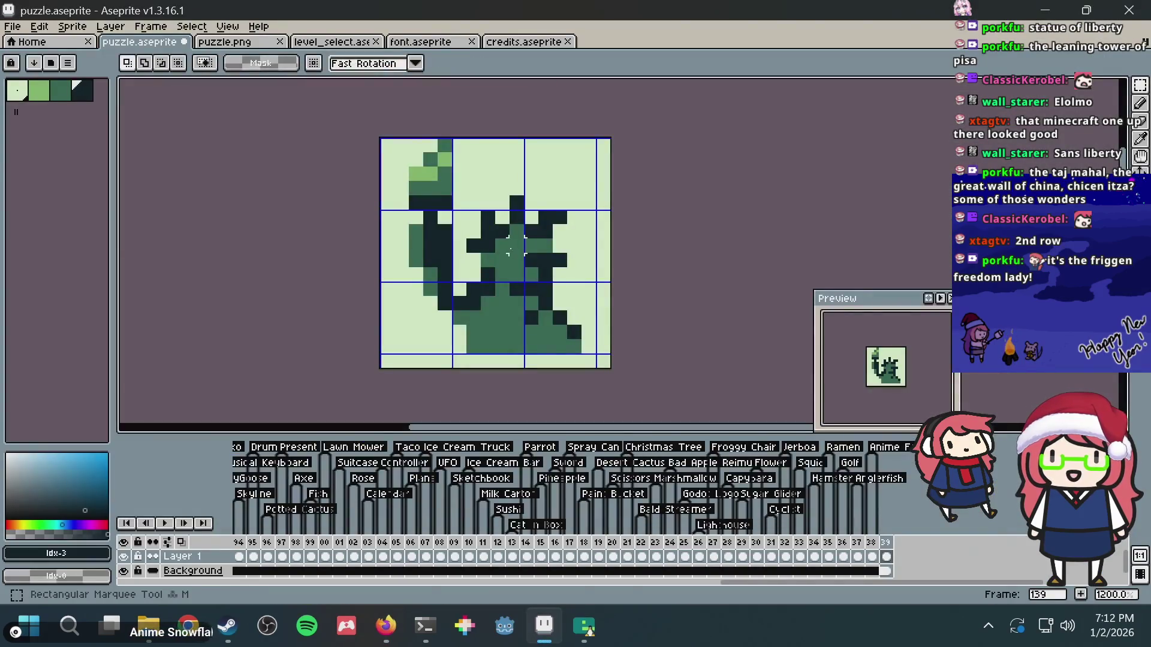
mouse_move(400, 157)
mouse_down()
mouse_move(436, 193)
mouse_move(436, 243)
mouse_up()
drag(409, 155, 424, 155)
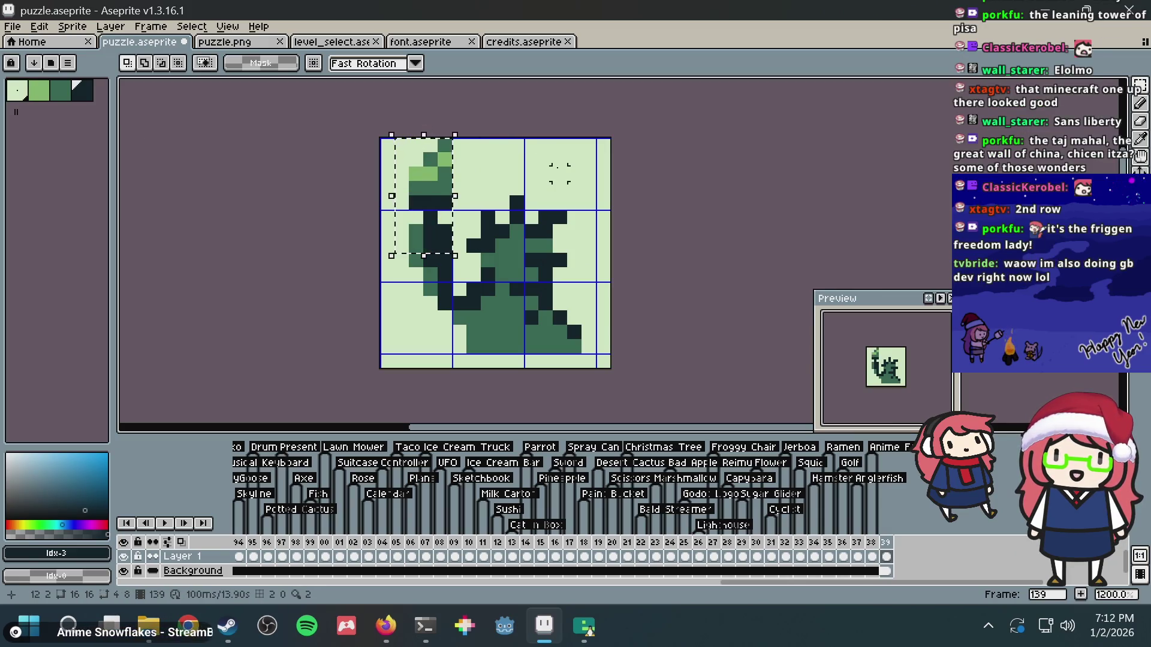
key(ctrl+d)
key(ctrl+s)
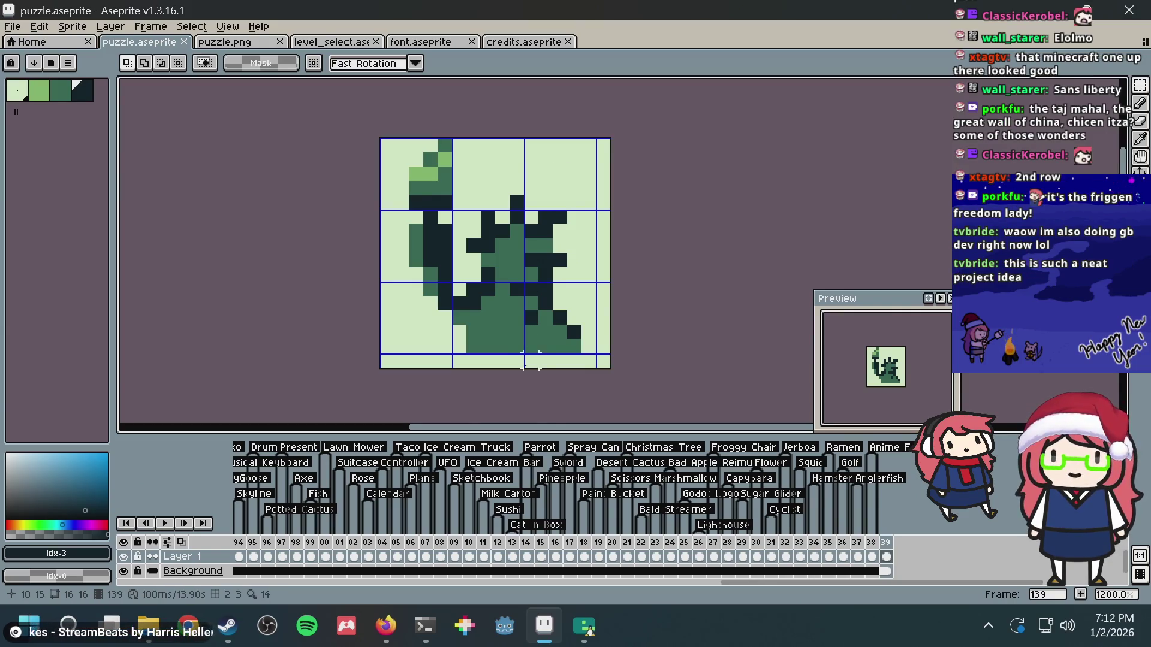
click(585, 626)
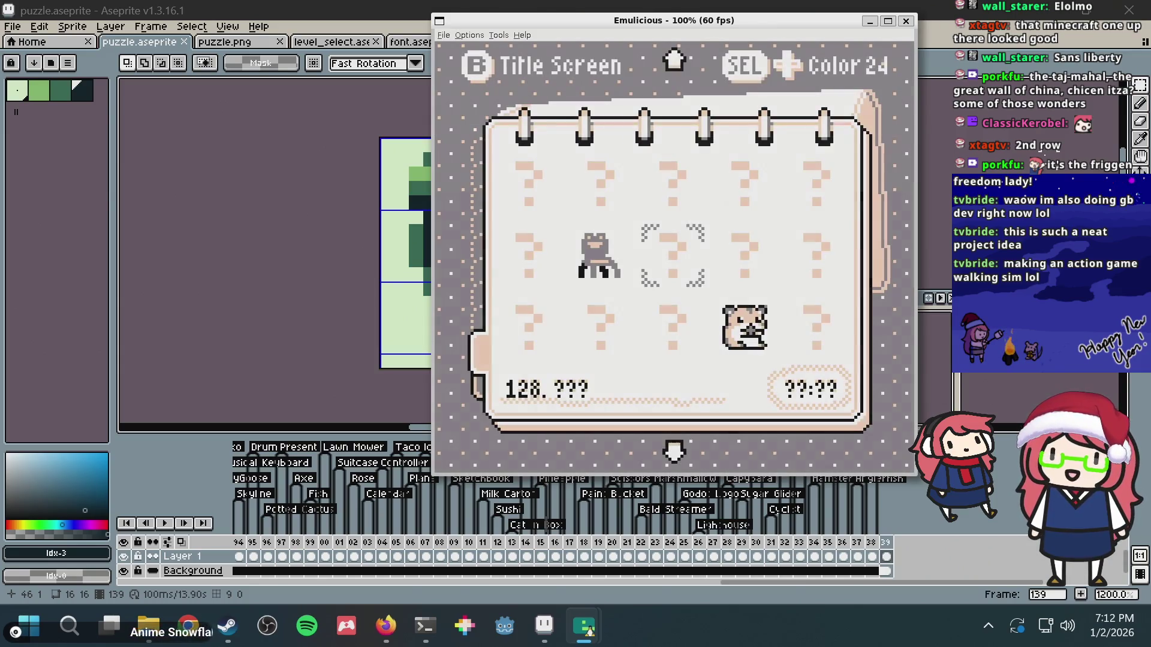
- Page back and forth through the Emulicious puzzle level-select list
key(Down)
key(Down)
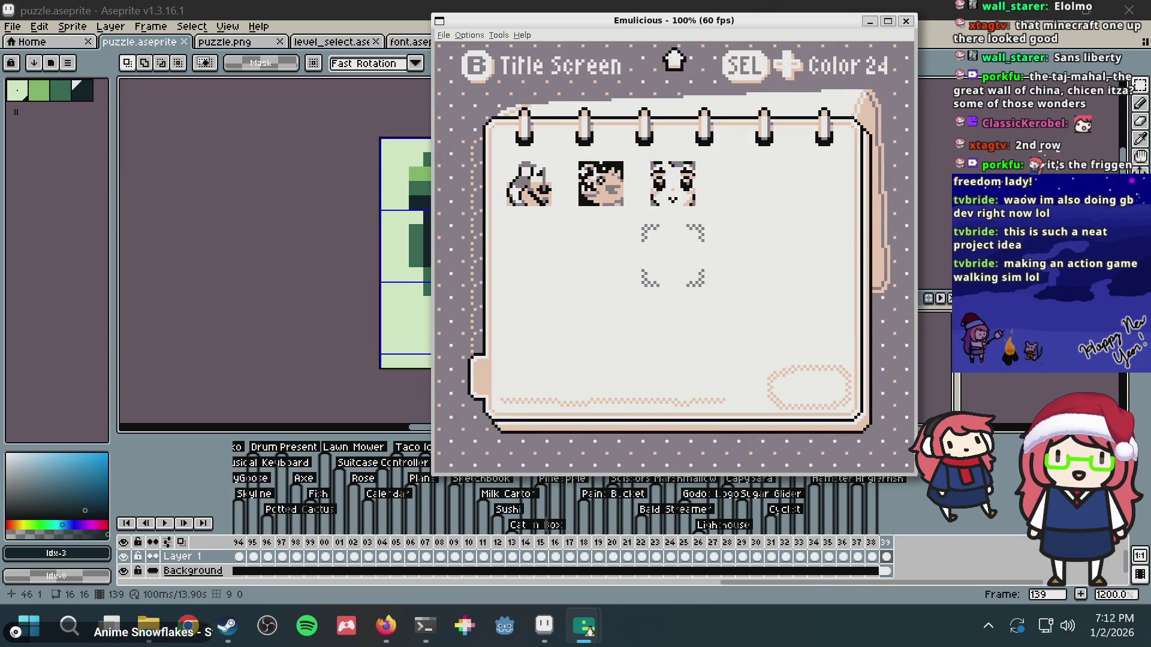
key(Left)
key(Up)
key(Left)
key(Up)
key(Up)
key(Up)
key(Left)
key(Left)
key(Up)
key(Up)
key(Up)
key(Left)
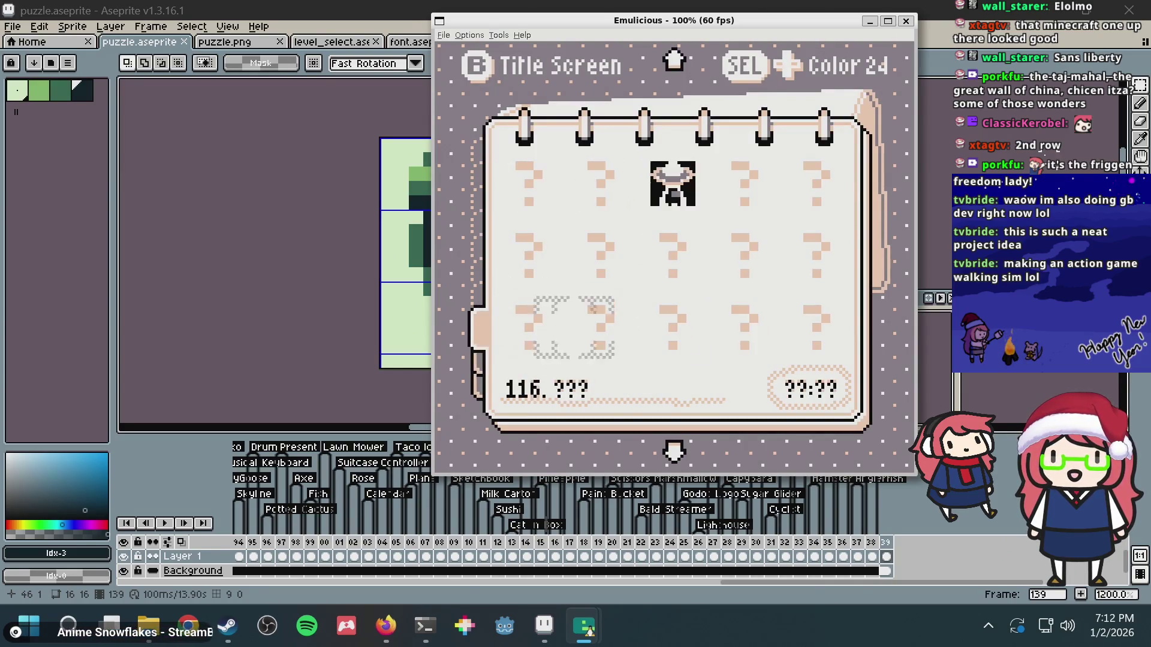
key(Up)
key(Left)
key(Left)
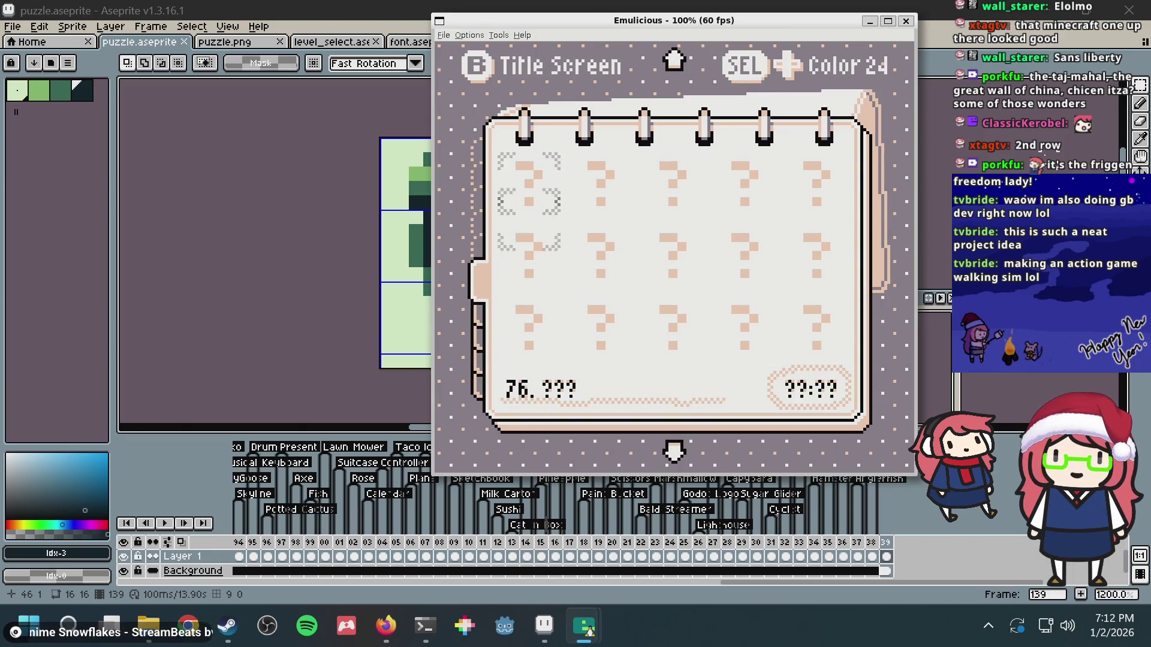
key(Down)
key(Down)
key(Down)
key(Down)
key(Down)
key(Right)
key(Right)
key(Right)
key(Up)
key(Left)
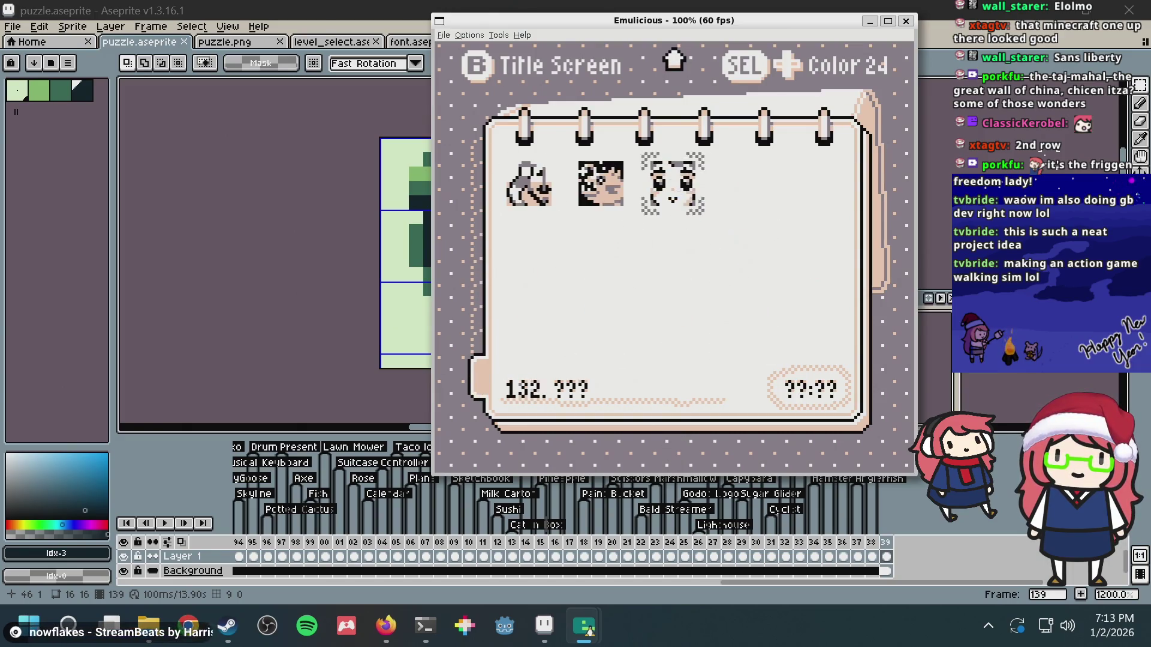
- Back in Aseprite, remove the misplaced dark pixel and redraw a dark pixel on the arm
key(alt+Tab)
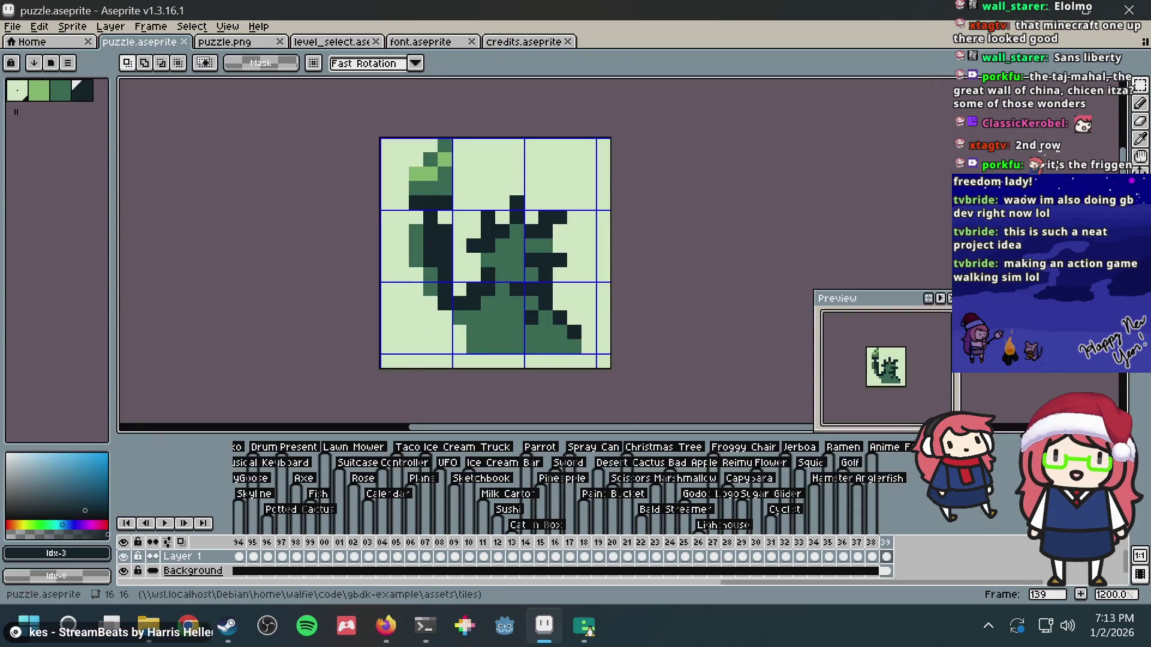
key(b)
scroll(498, 225, up, 1)
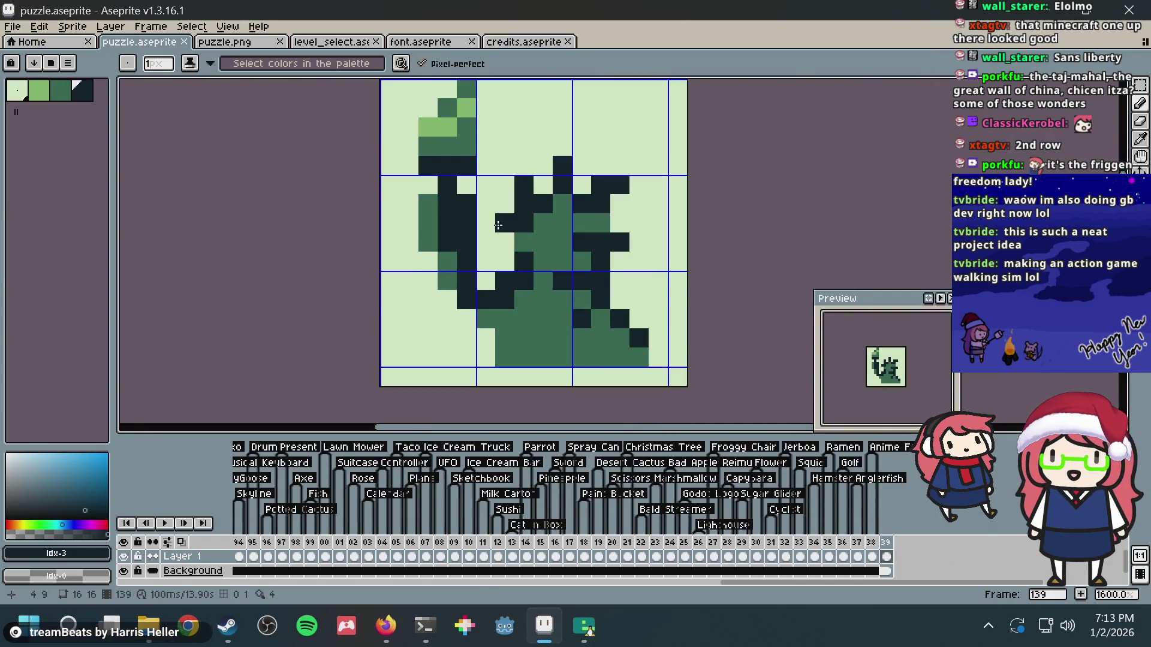
key(ctrl+z)
key(alt+Tab)
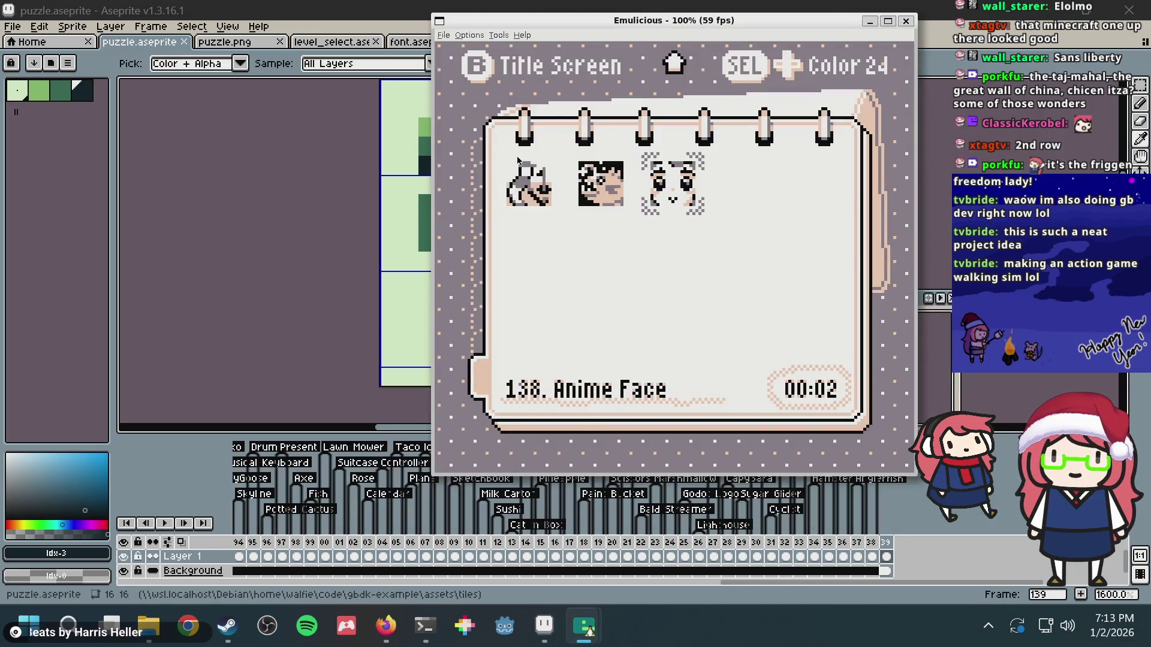
key(alt+Tab)
click(505, 166)
key(ctrl+z)
drag(490, 183, 475, 230)
click(471, 251)
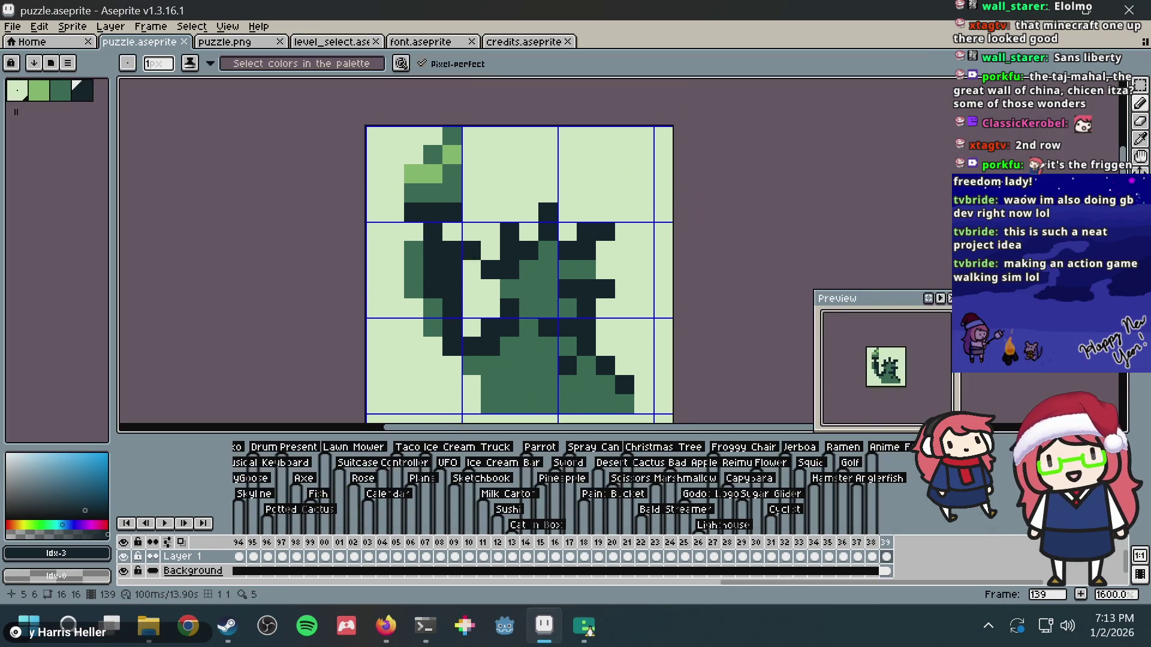
- Erase the raised arm's leftmost pixel column
key(m)
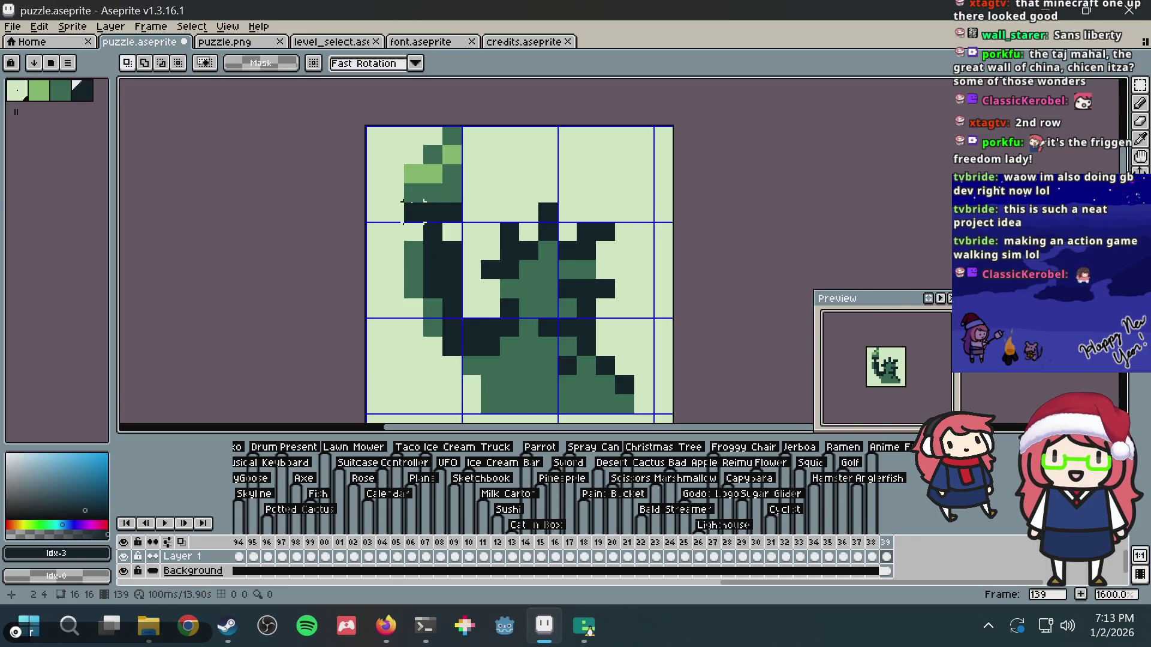
click(386, 626)
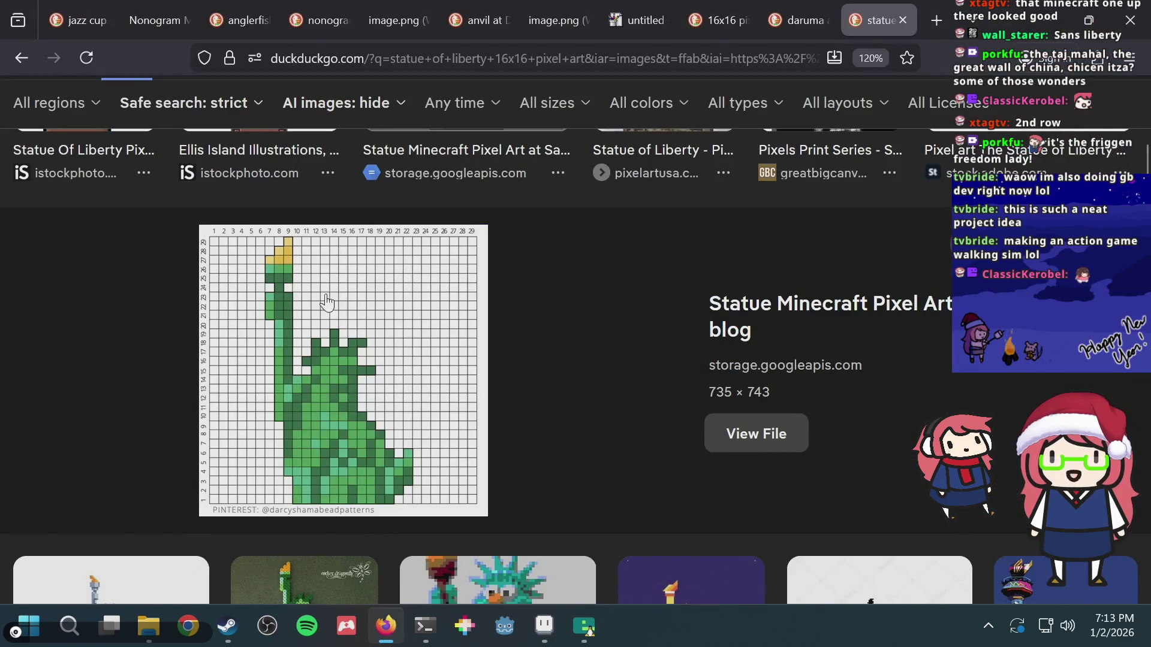
key(alt+Tab)
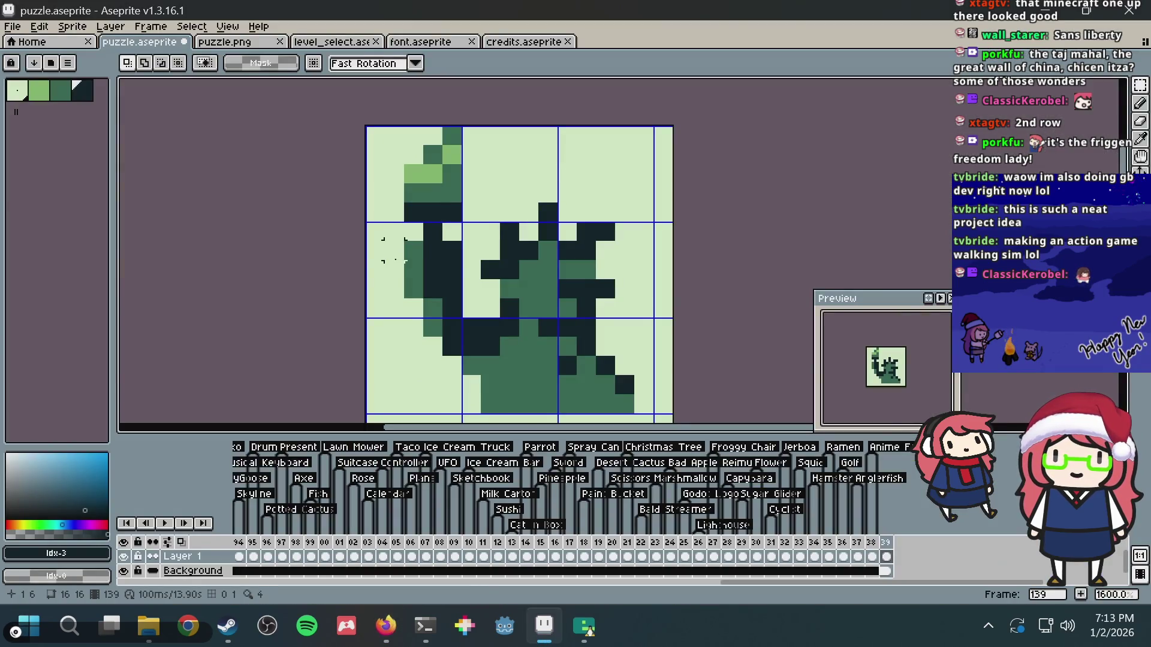
drag(386, 318, 427, 142)
key(Delete)
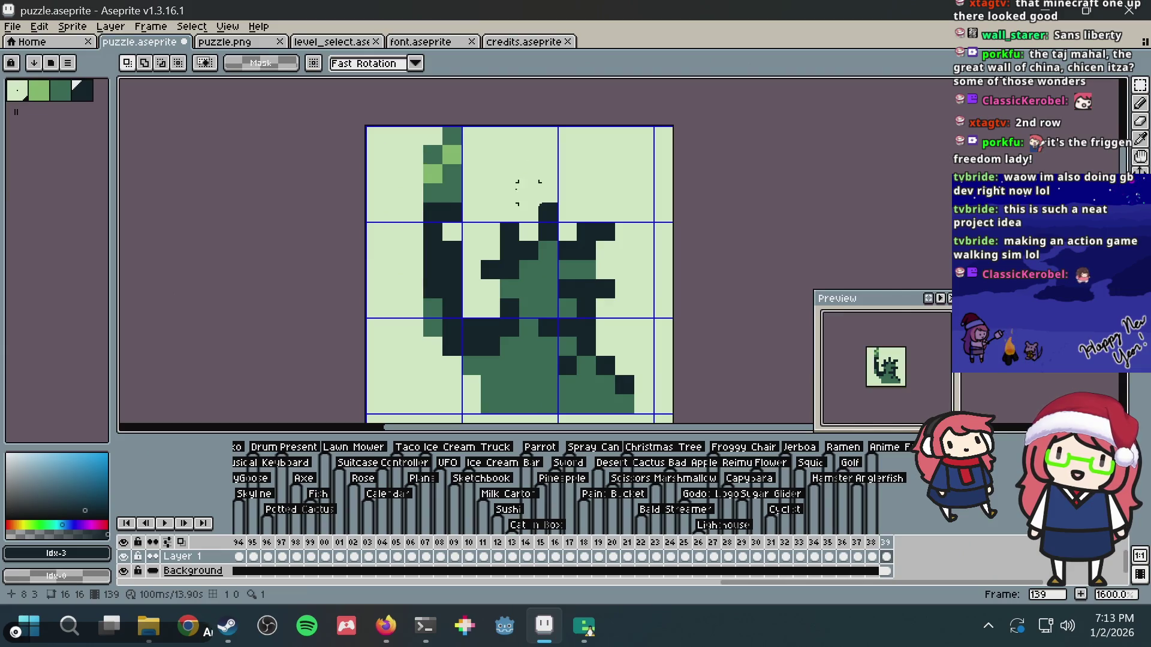
- Move the lower-right body down one pixel and deselect
mouse_move(471, 174)
mouse_down()
mouse_move(655, 117)
mouse_move(740, 116)
mouse_up()
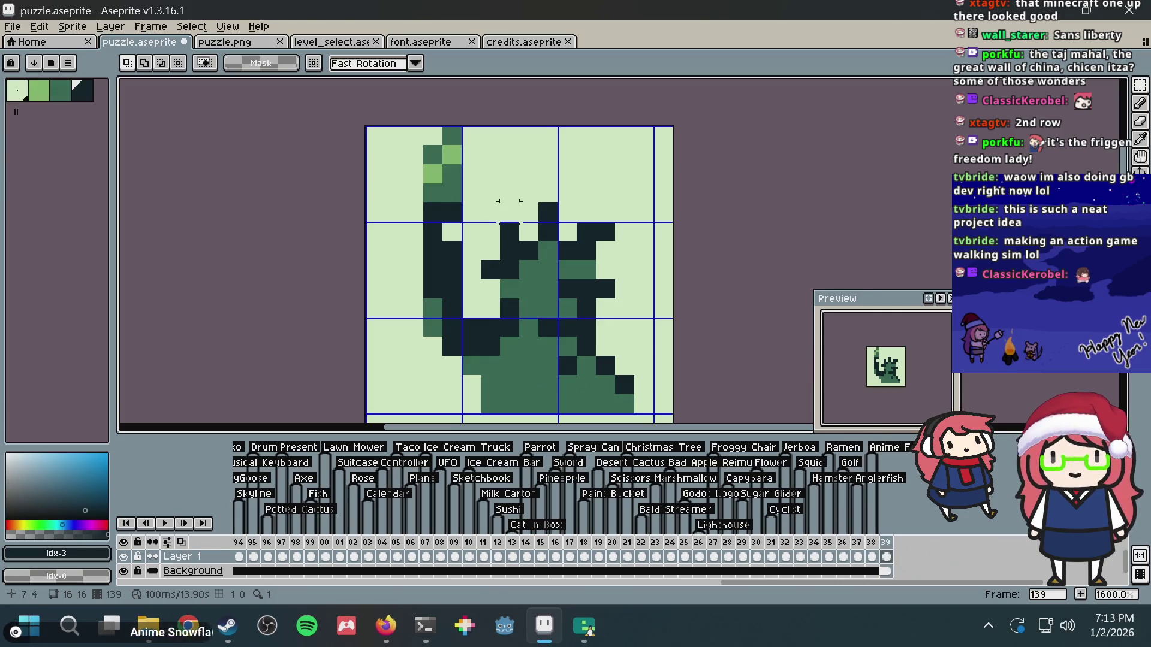
mouse_move(490, 193)
mouse_down()
mouse_move(629, 384)
mouse_move(659, 414)
mouse_move(693, 419)
mouse_up()
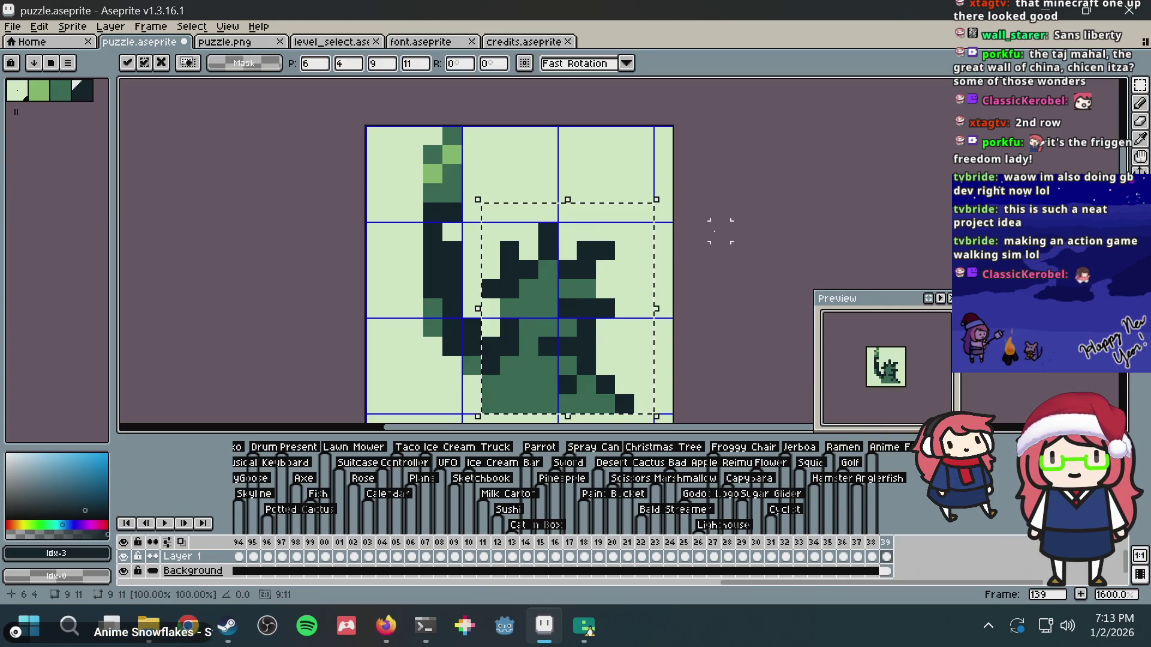
key(Down)
key(ctrl+d)
- Sample the mid-green from the body and save puzzle.aseprite
key(b)
key(alt)
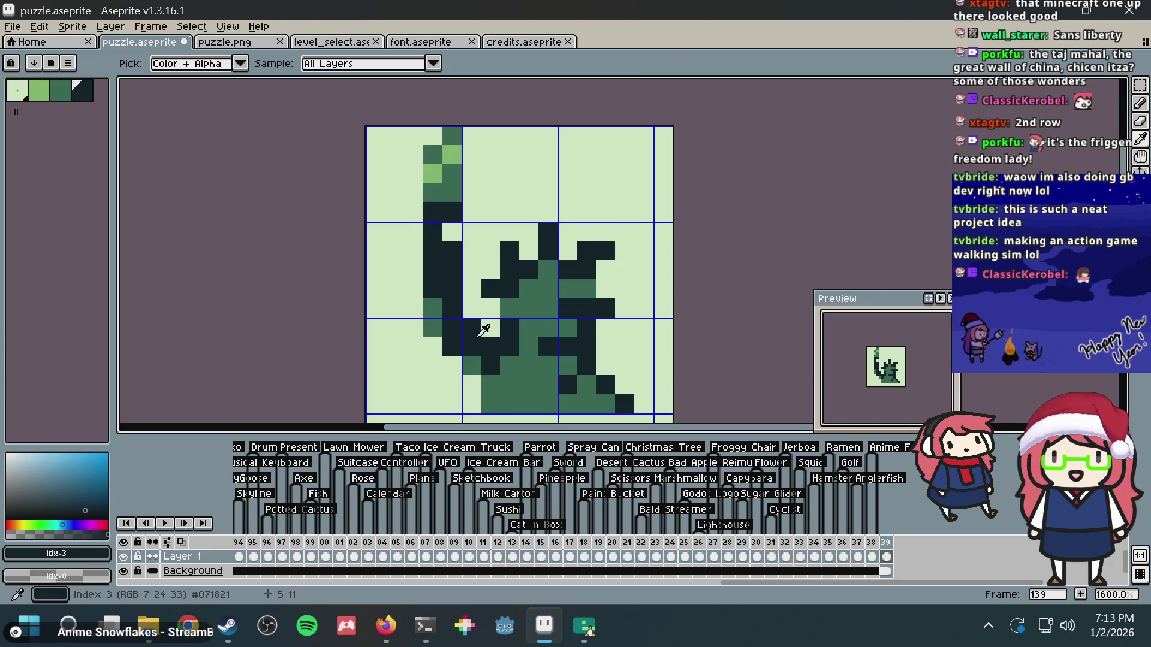
alt+click(479, 350)
key(alt+Tab)
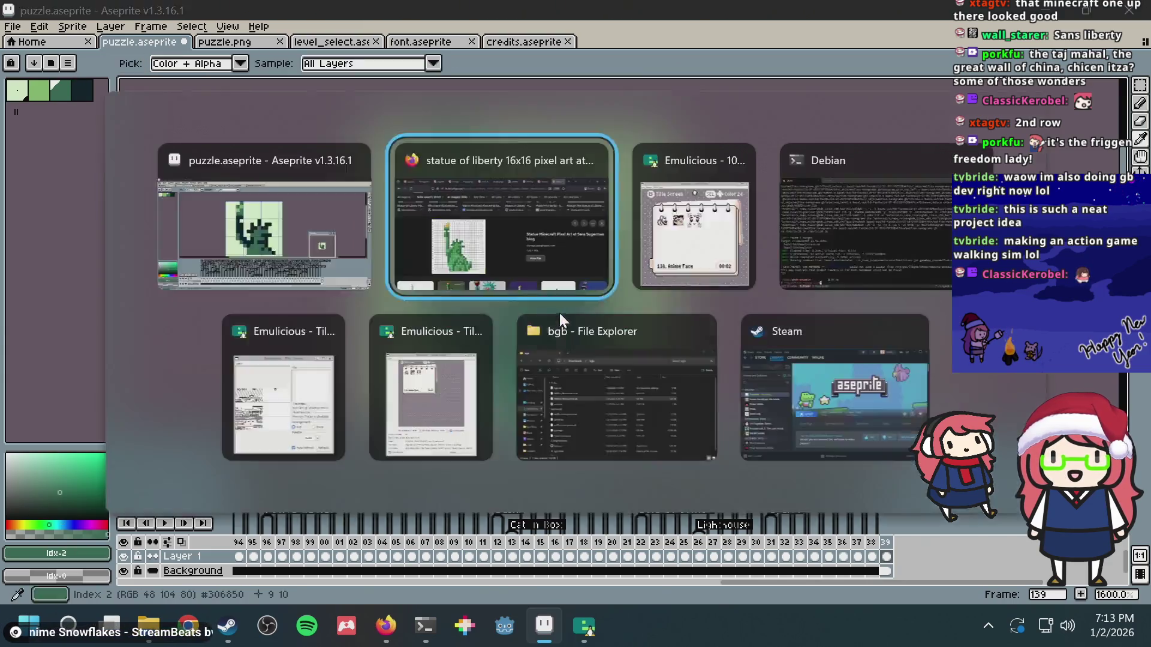
key(alt+Tab)
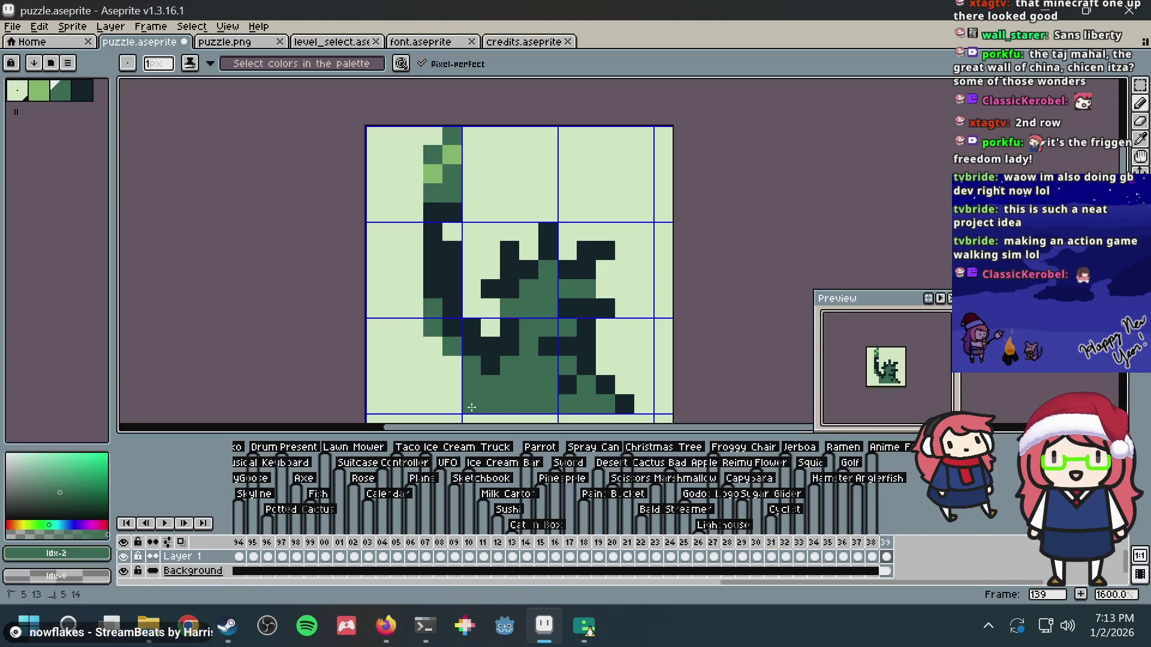
scroll(562, 253, down, 5)
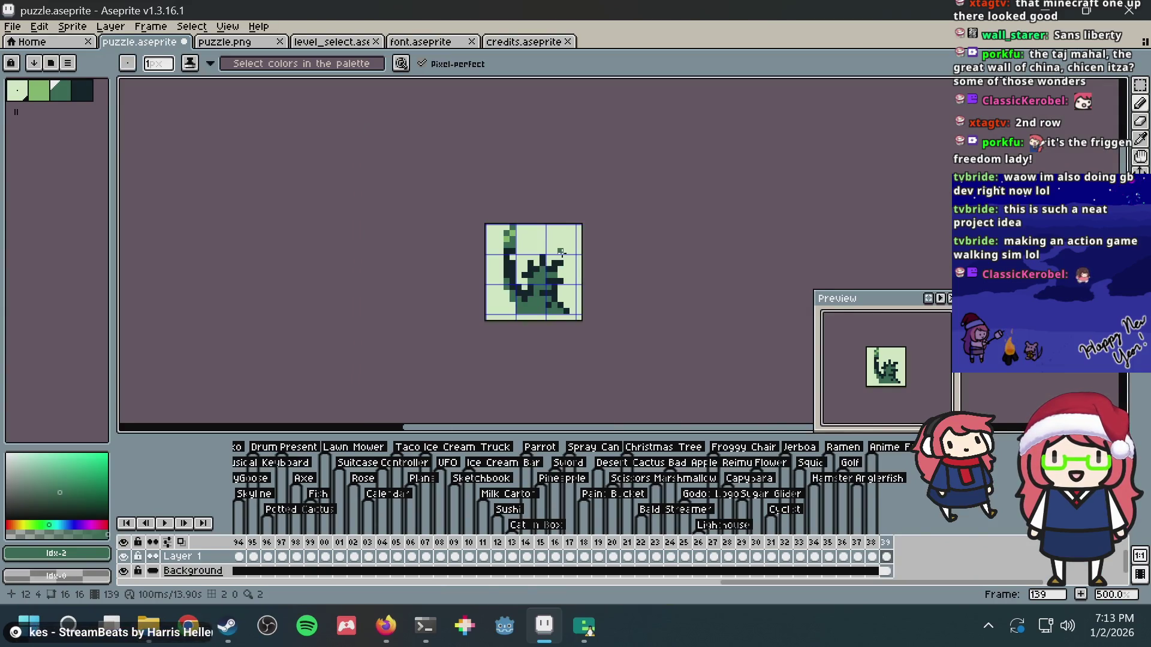
scroll(562, 252, up, 4)
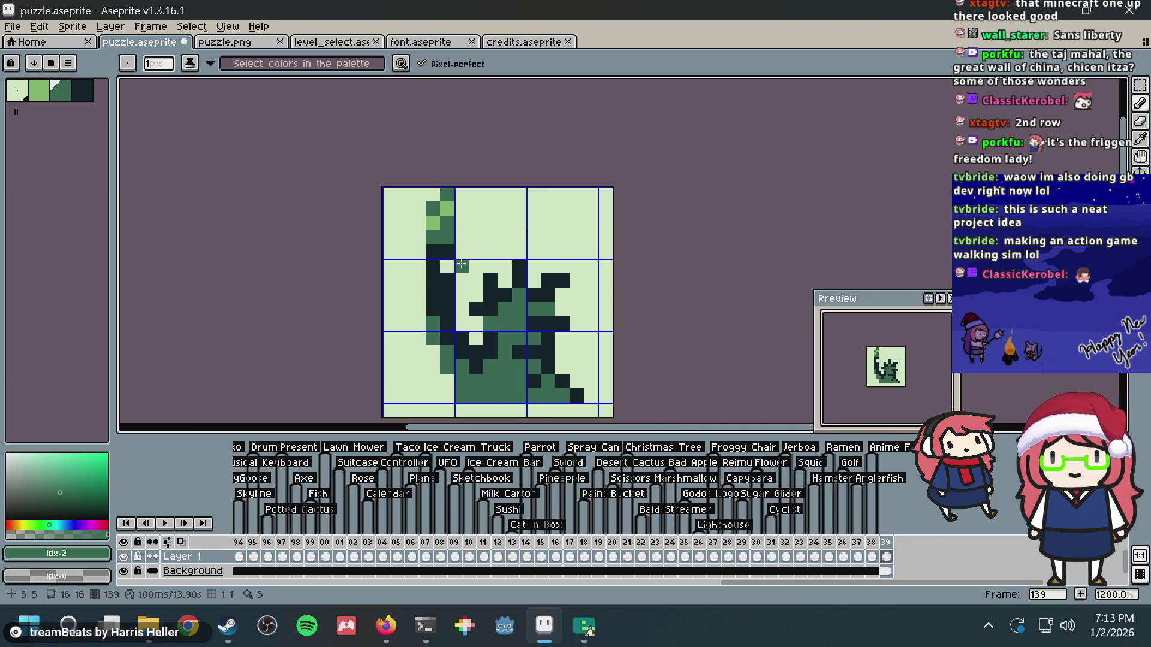
scroll(530, 252, down, 4)
scroll(579, 239, up, 2)
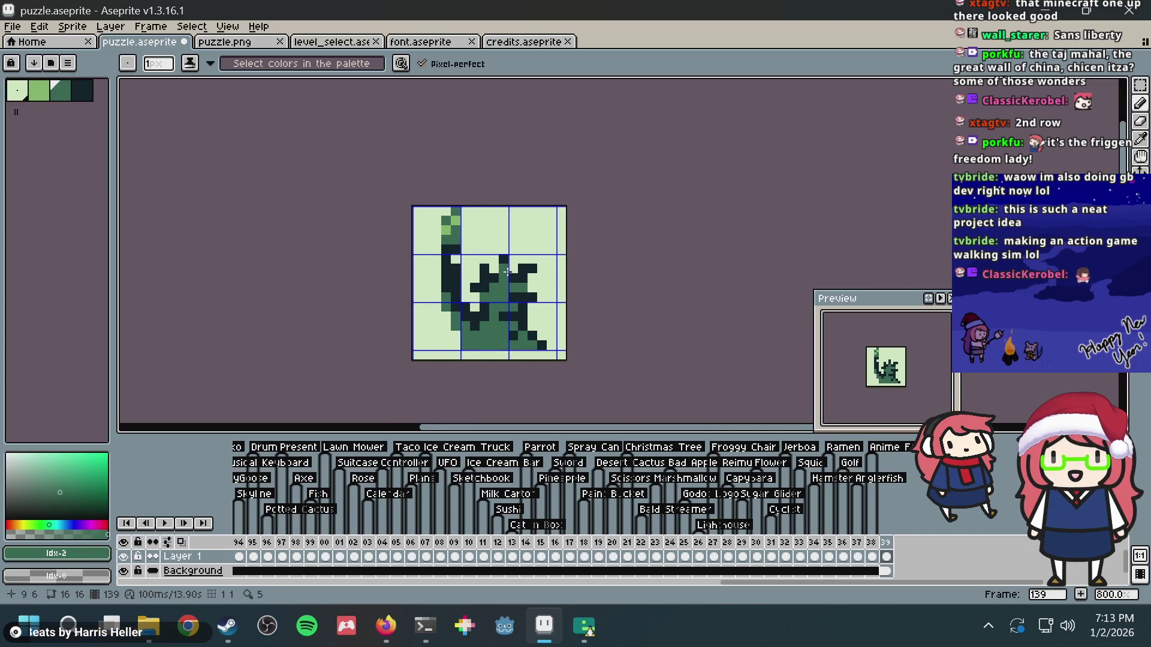
scroll(508, 272, down, 1)
scroll(527, 251, up, 2)
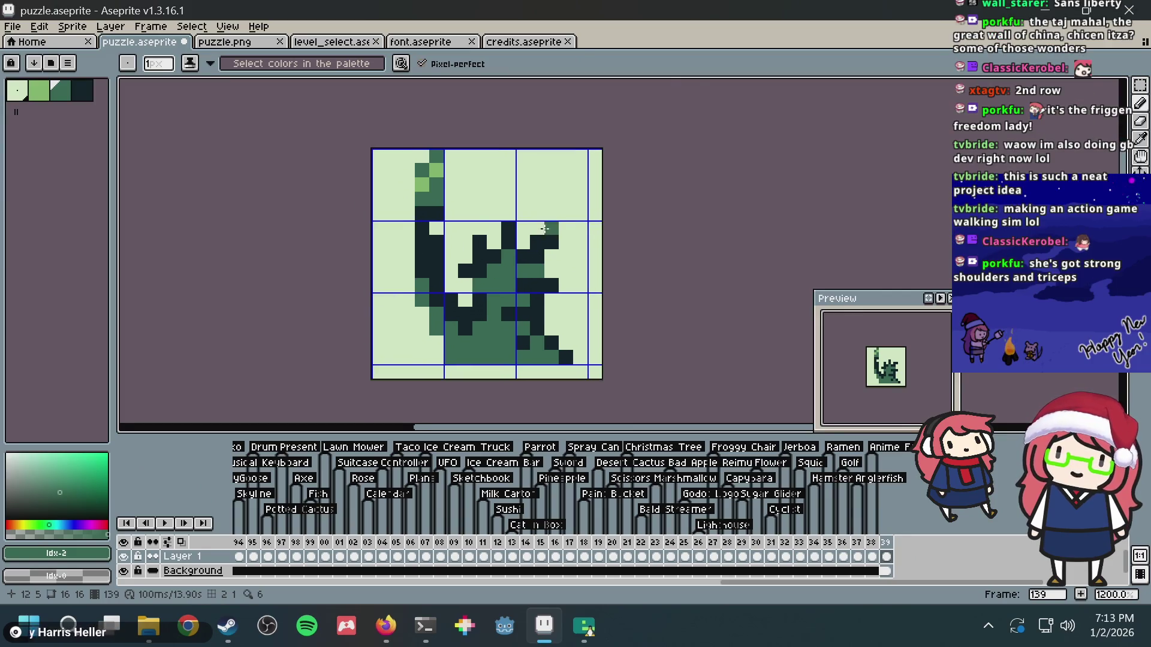
scroll(527, 252, up, 2)
scroll(509, 270, down, 4)
scroll(474, 288, up, 1)
key(ctrl+s)
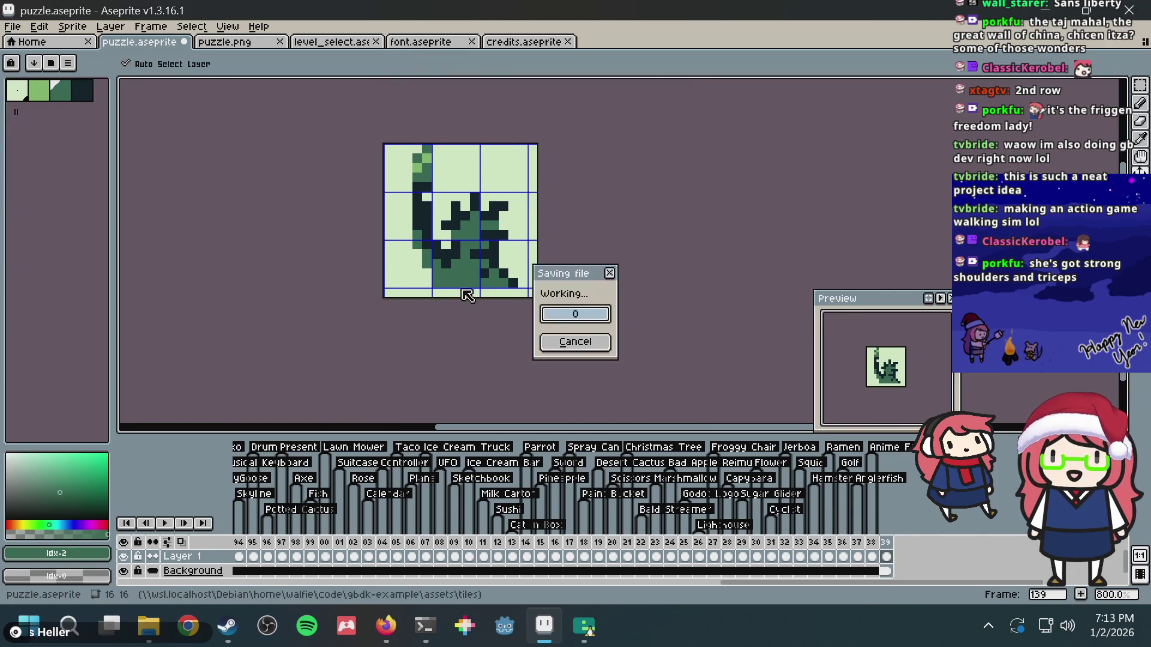
- With the darkest green, undo a stray outline stroke and place a dark pixel on the statue
scroll(451, 273, up, 2)
alt+click(501, 257)
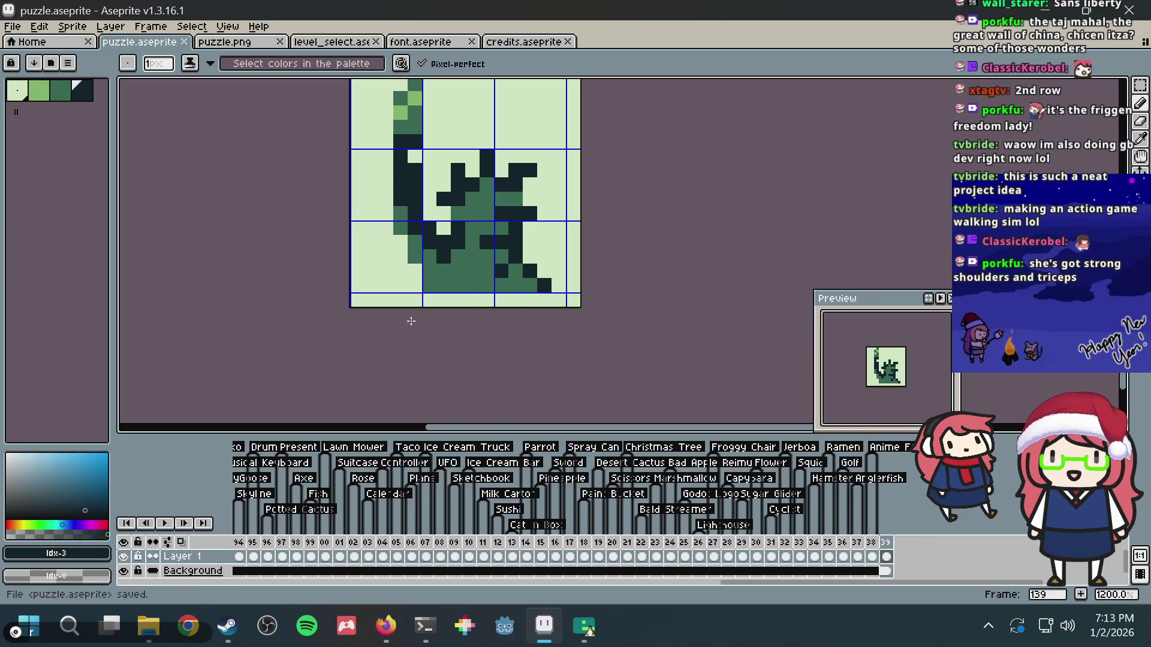
mouse_move(424, 283)
mouse_down()
mouse_move(531, 286)
mouse_move(486, 270)
mouse_move(489, 178)
mouse_up()
key(ctrl+z)
key(alt+Tab)
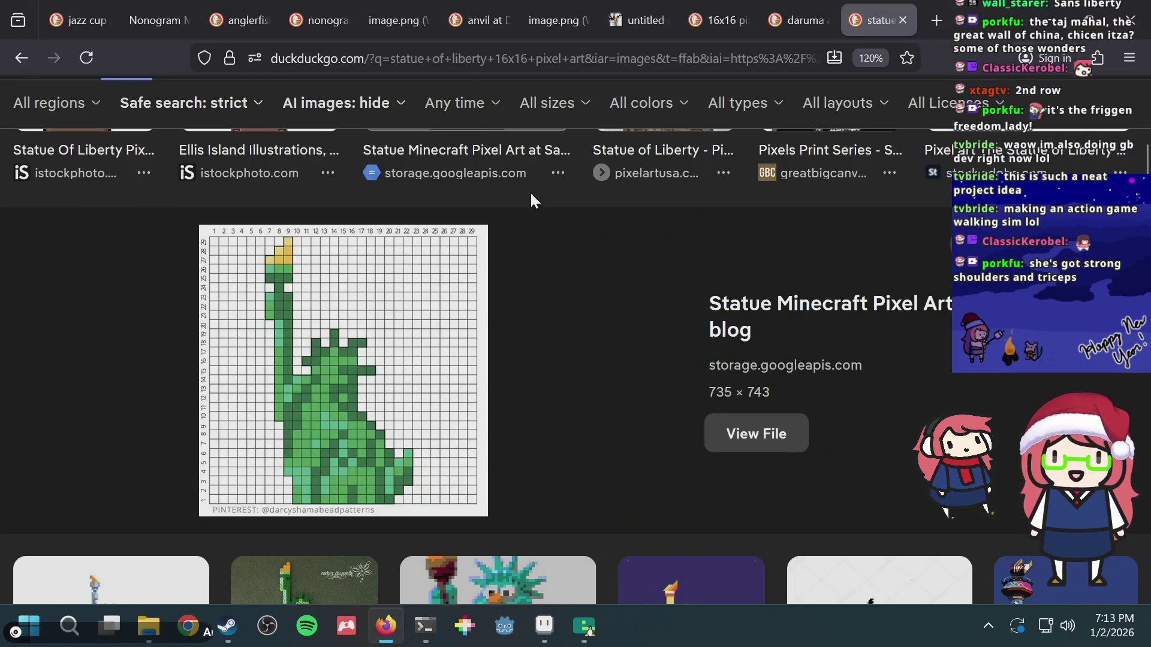
key(alt+Tab)
click(539, 199)
- Paint two left-edge pixels mid green and save puzzle.aseprite
key(alt+Tab)
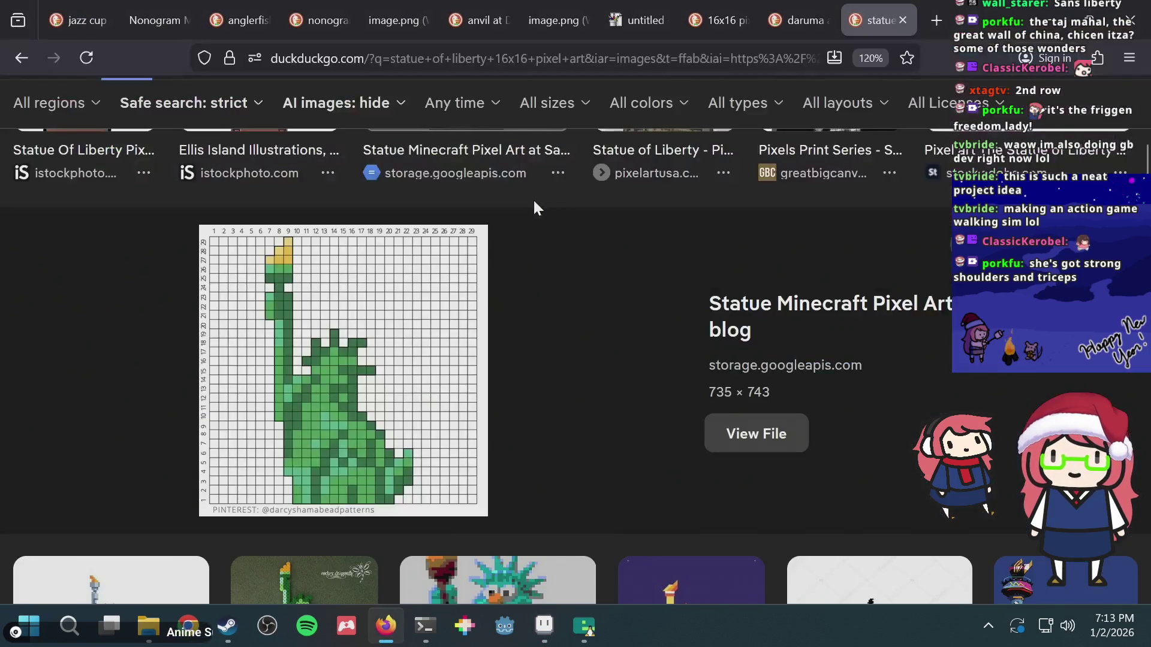
key(alt+Tab)
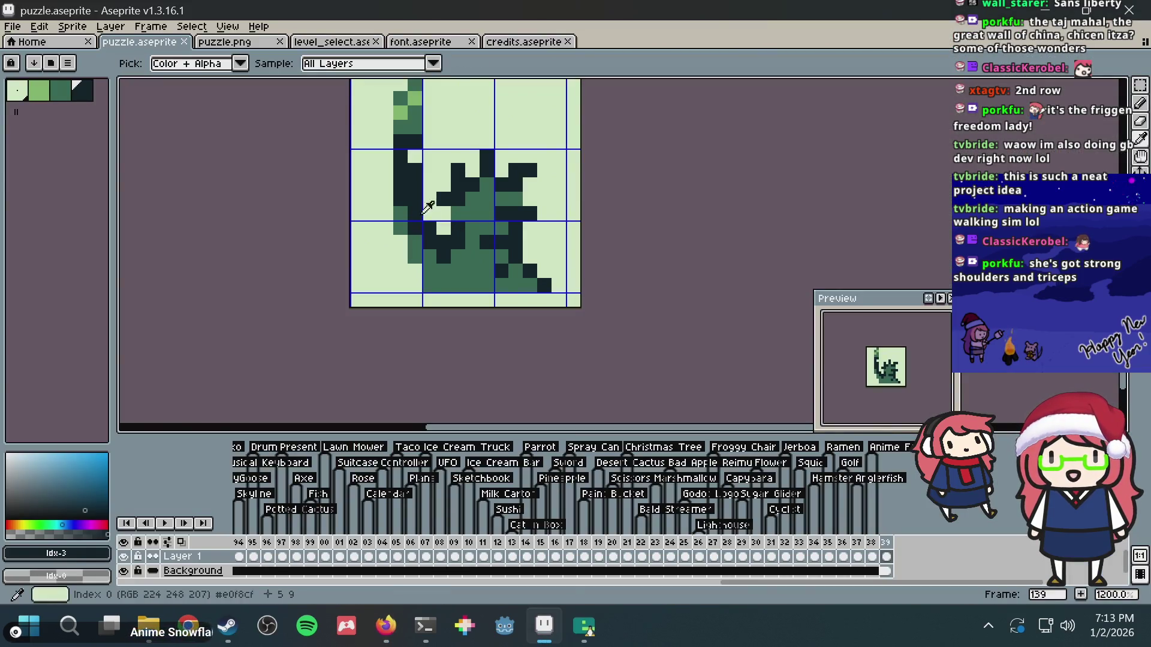
alt+click(406, 201)
key(alt+Tab)
key(alt+Tab)
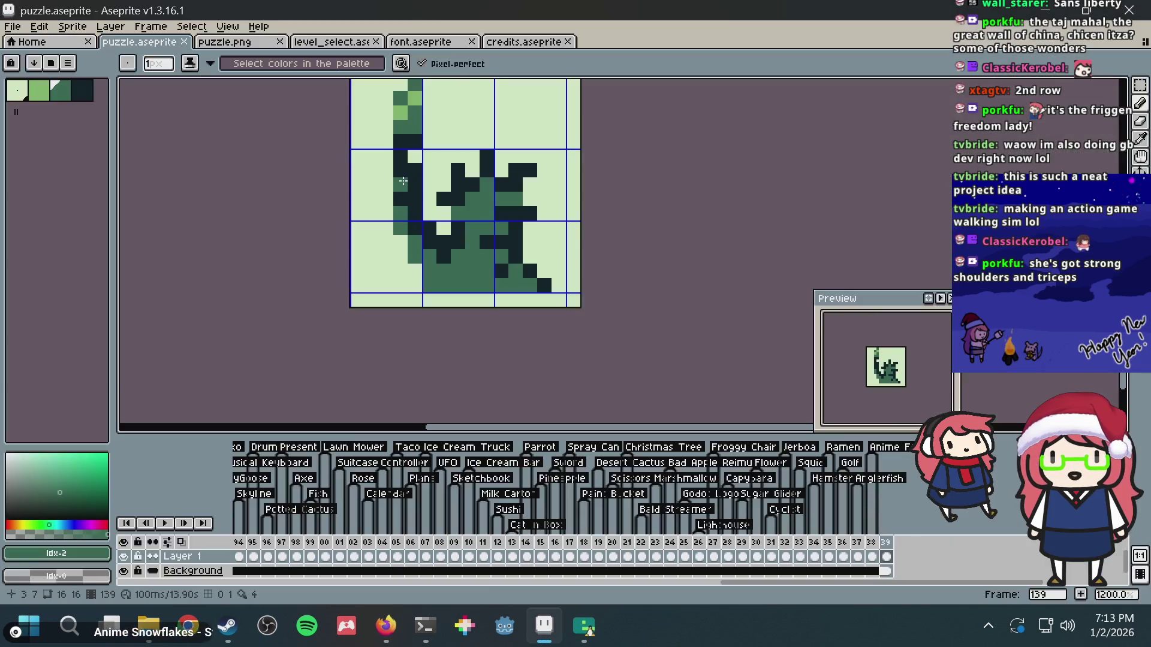
drag(403, 178, 400, 183)
key(ctrl+s)
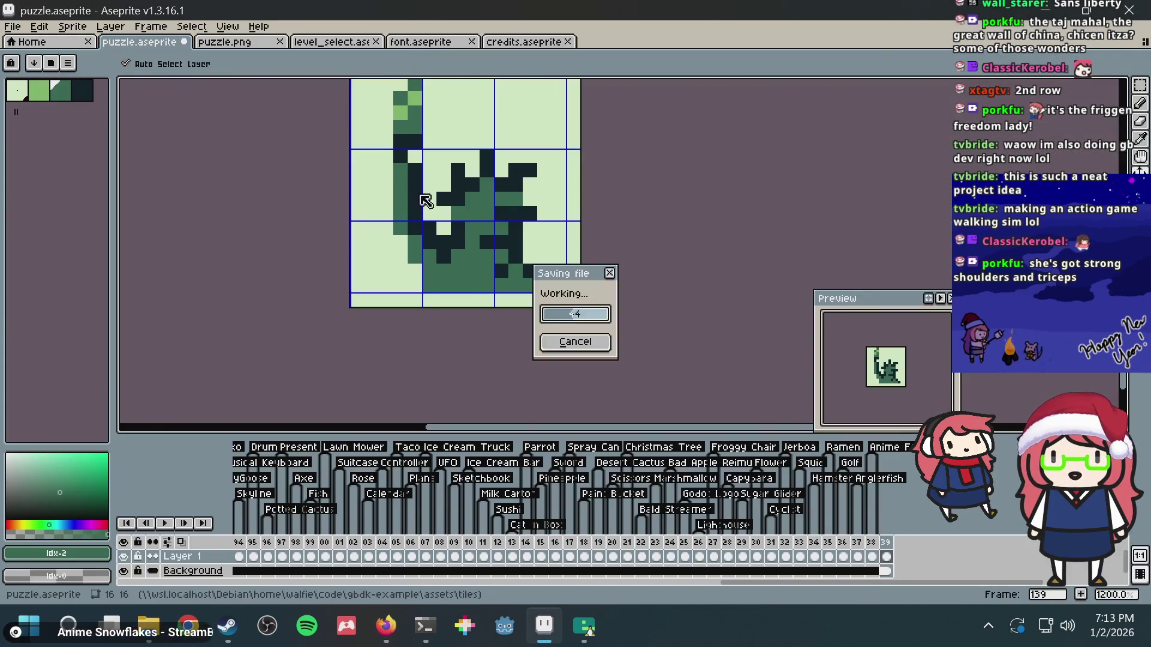
scroll(422, 193, up, 1)
alt+click(412, 159)
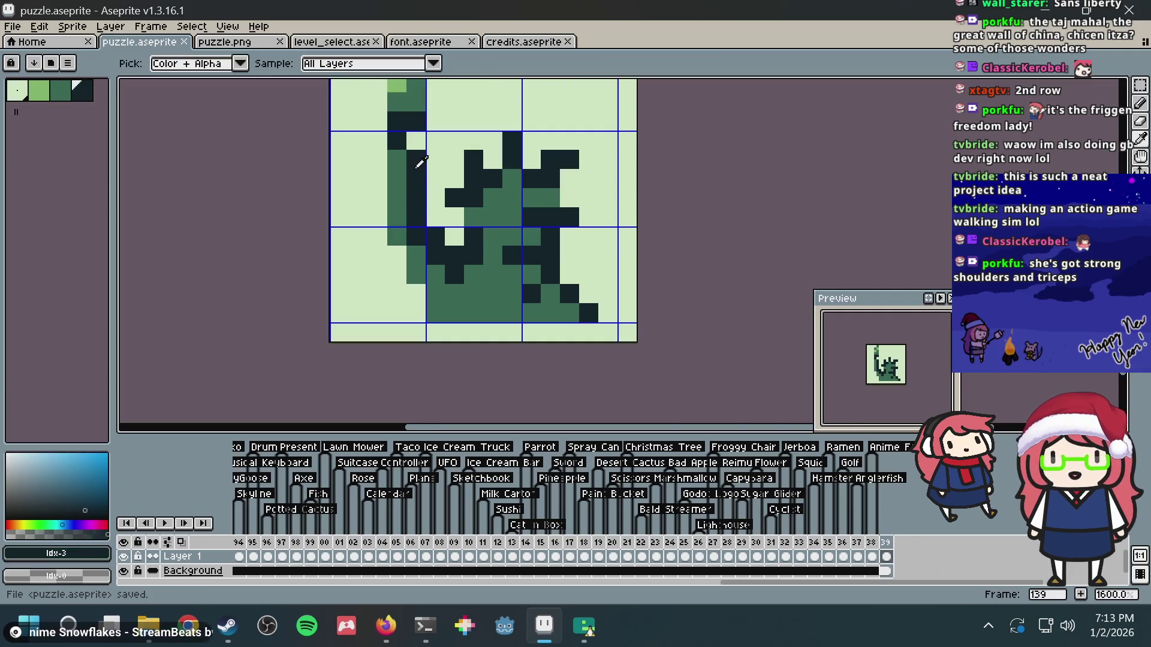
- Clear a pixel to background near the torch, try arm pixel edits, undo two, and save
key(alt+Tab)
key(alt+Tab)
drag(424, 142, 416, 229)
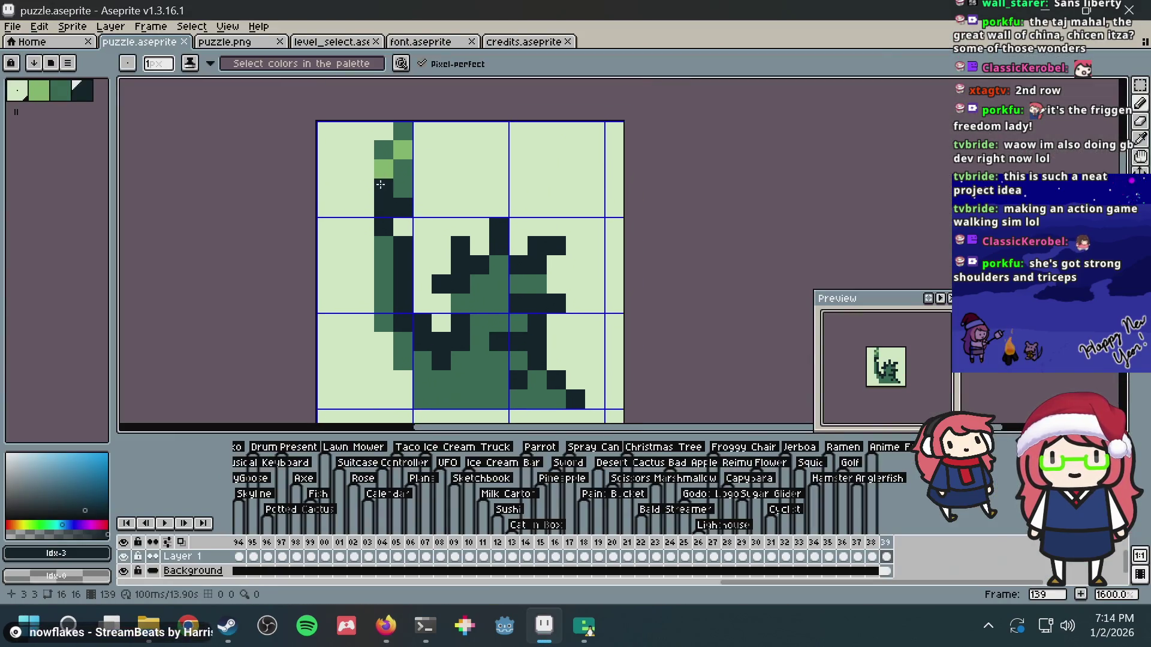
key(alt+Tab)
key(alt+Tab)
right_click(422, 207)
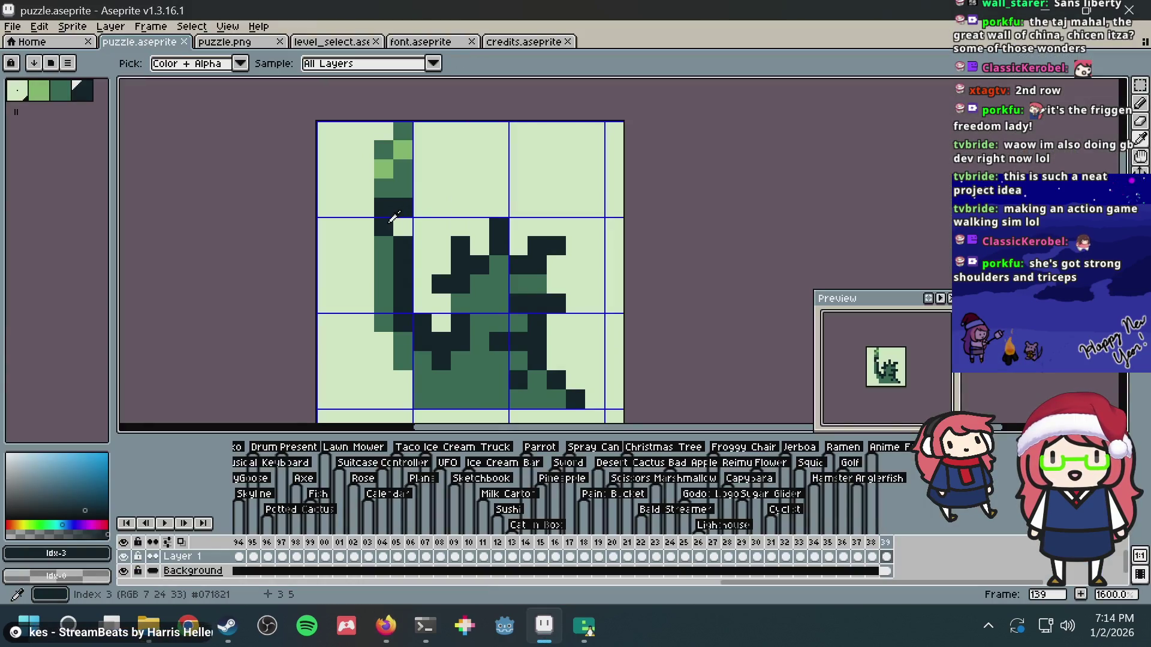
click(403, 227)
alt+click(366, 228)
click(378, 227)
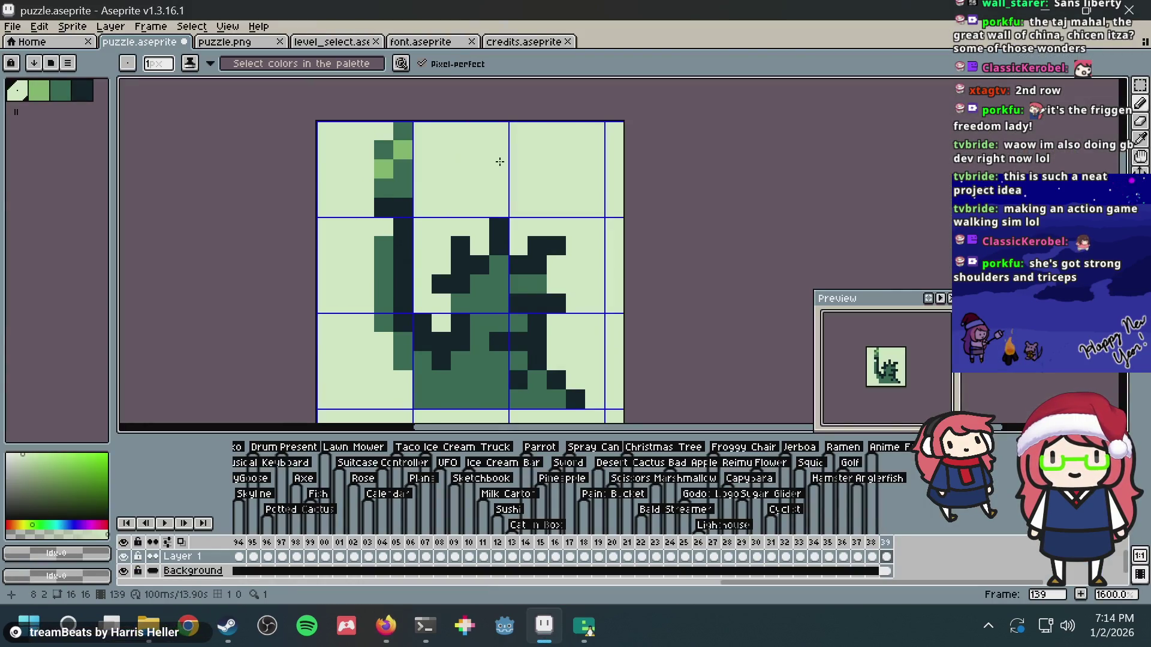
key(ctrl+z)
key(ctrl+z)
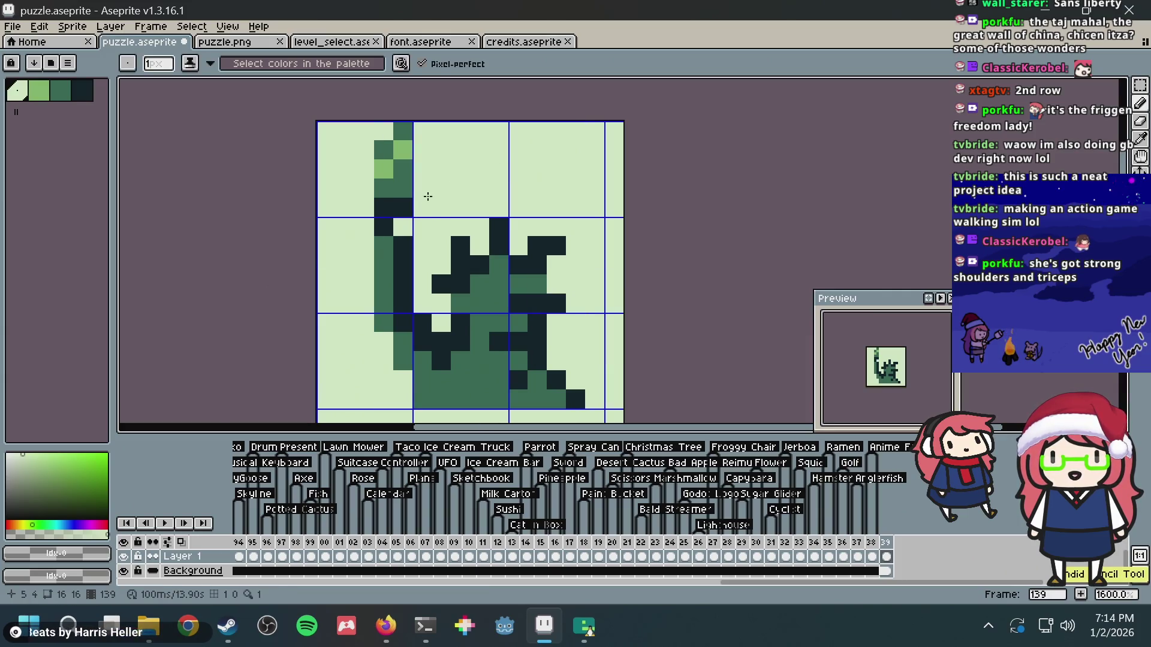
key(ctrl+s)
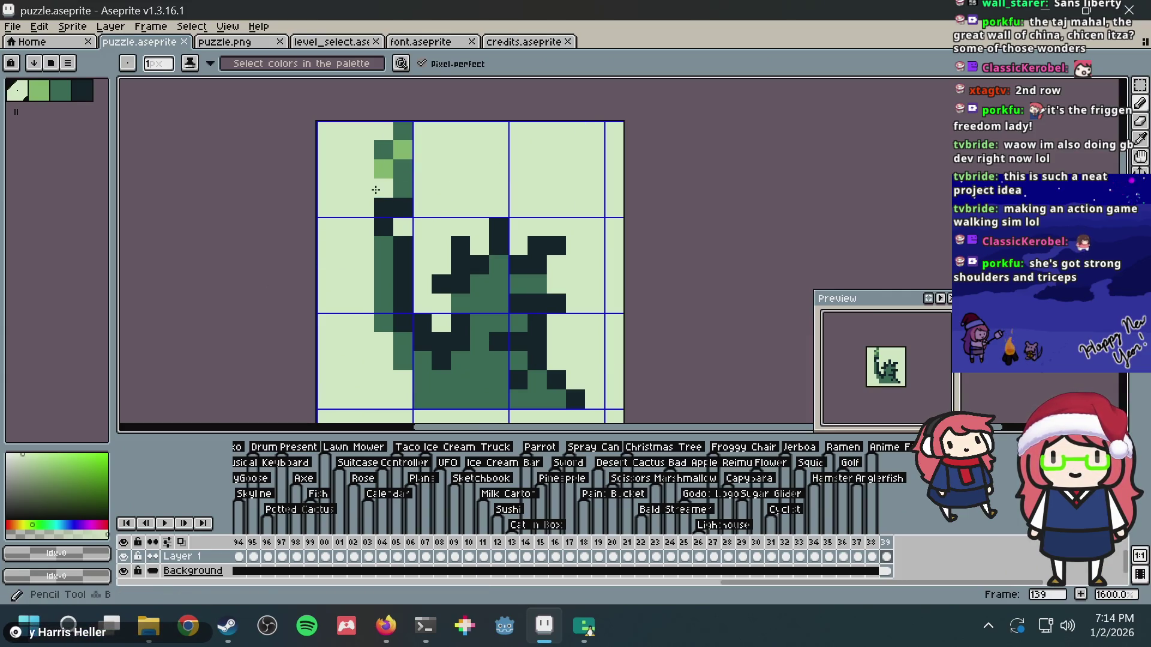
- Paint light green highlights on the torch plus a mid-green pixel below it, then save
click(375, 190)
alt+click(386, 205)
mouse_move(364, 207)
mouse_down()
mouse_move(386, 167)
mouse_move(364, 166)
mouse_move(382, 130)
mouse_up()
alt+click(396, 180)
click(364, 187)
alt+click(403, 149)
key(ctrl+s)
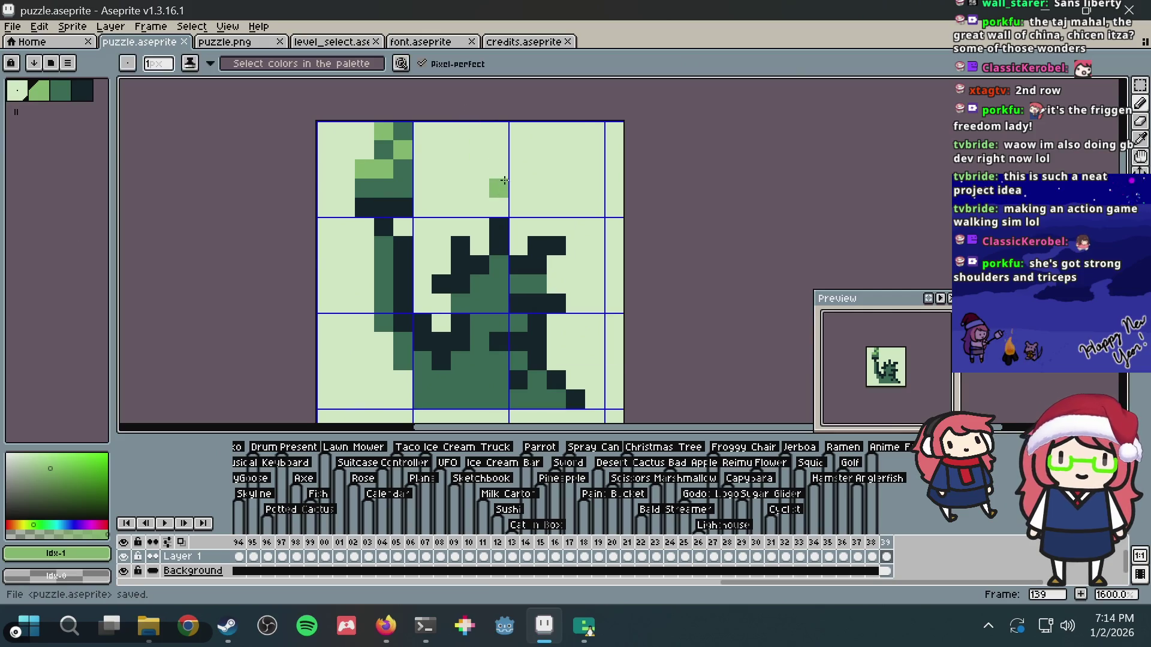
- Use the pale background colour to lighten the arm's left end and clear a stray torch pixel, then save
scroll(465, 112, down, 1)
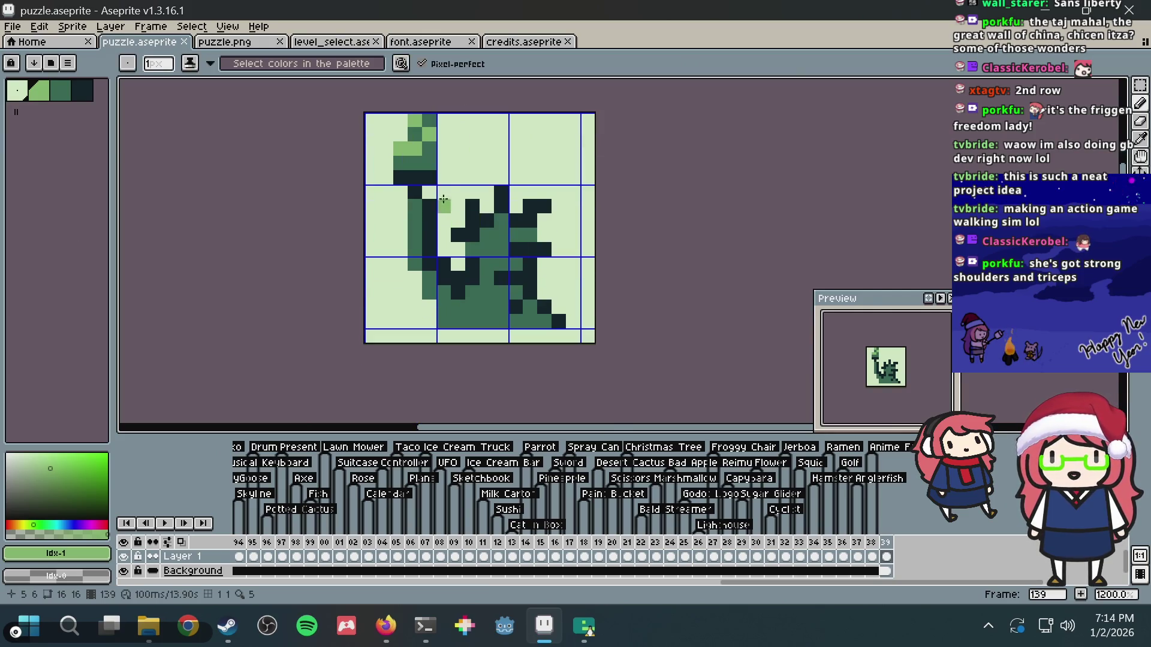
scroll(446, 194, up, 2)
scroll(469, 181, down, 3)
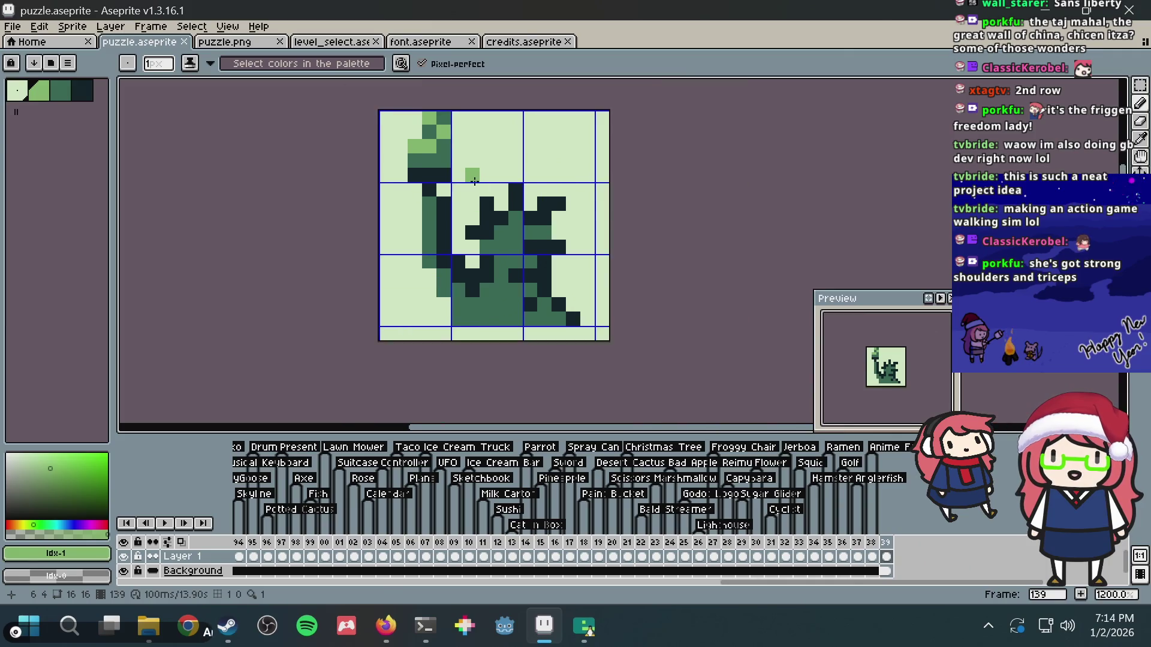
scroll(419, 173, up, 1)
alt+click(381, 172)
click(389, 173)
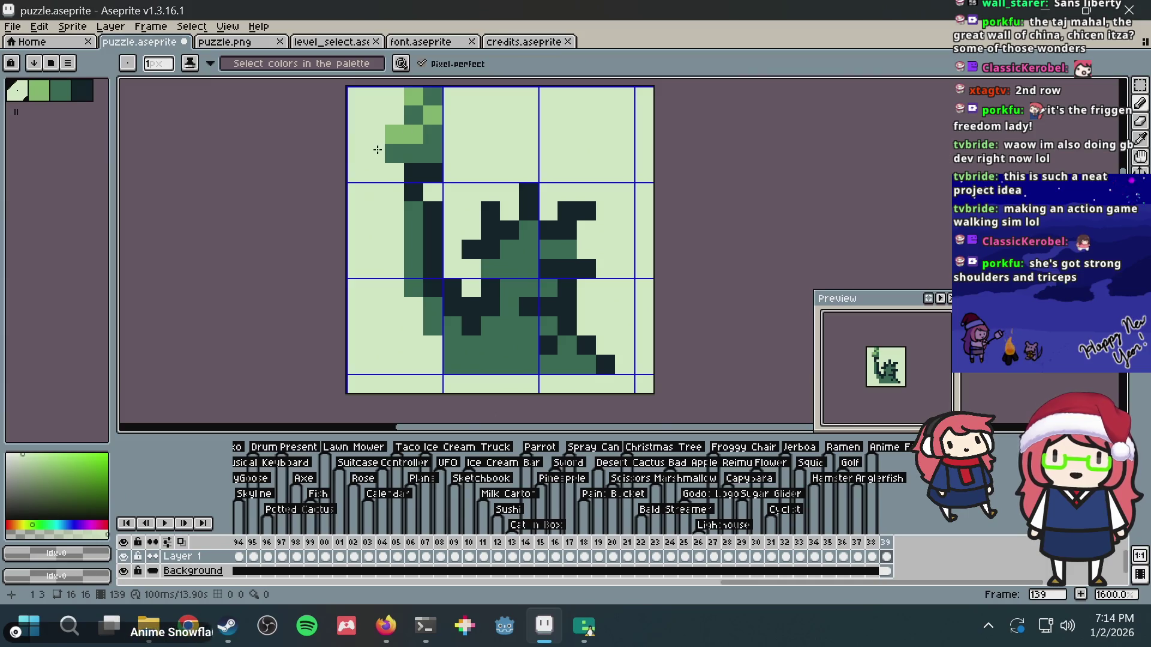
click(388, 157)
key(ctrl+s)
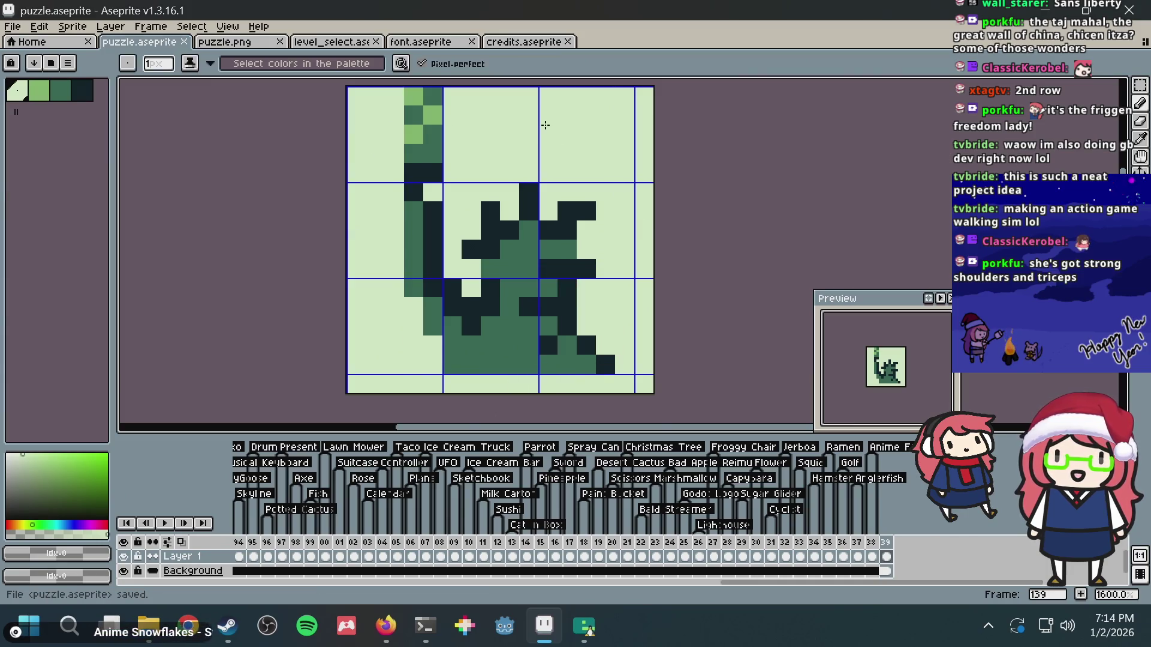
- Try mid-green pixels in the empty top-right area, then undo them
scroll(545, 150, down, 1)
drag(586, 217, 572, 220)
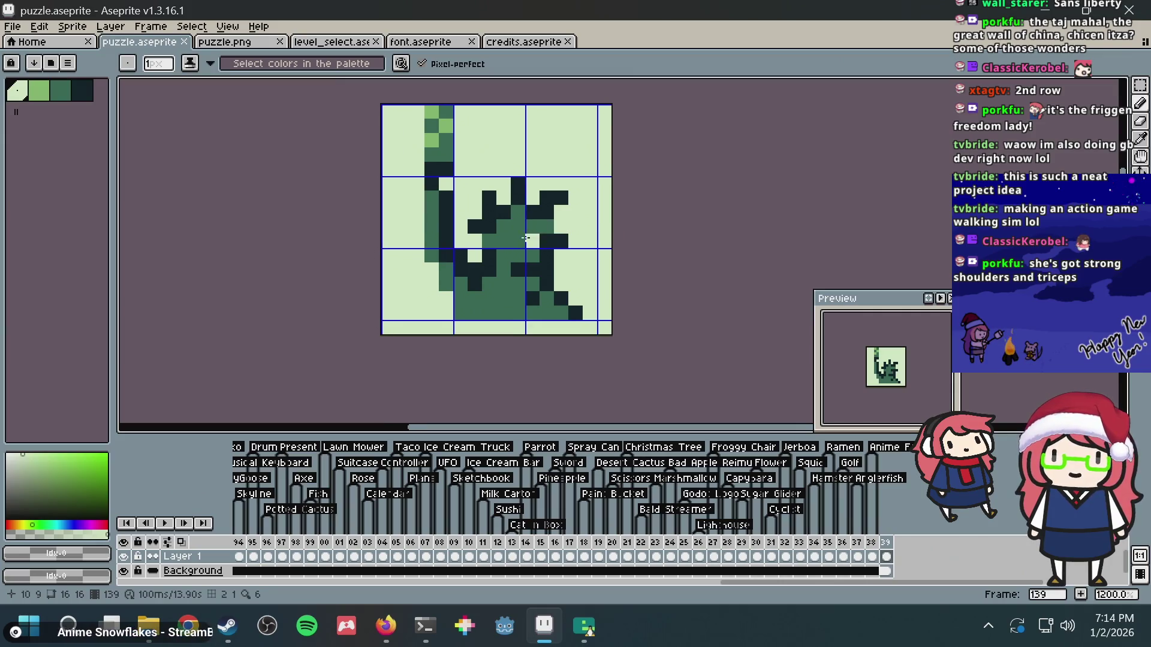
key(alt)
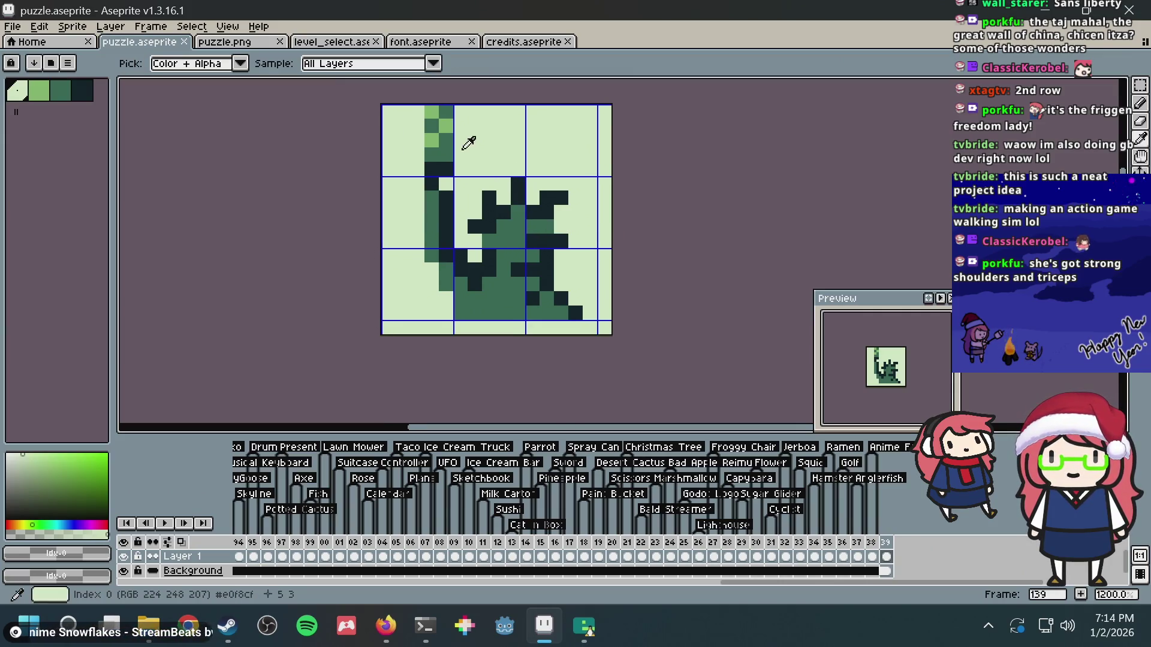
alt+click(449, 141)
click(546, 141)
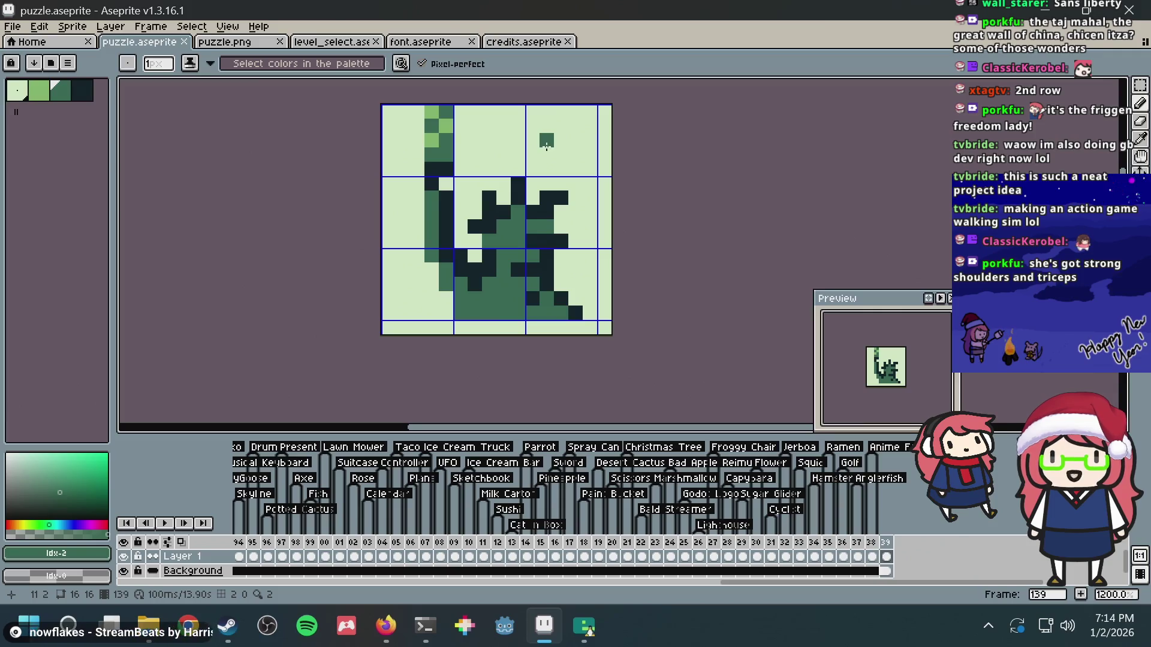
key(ctrl+z)
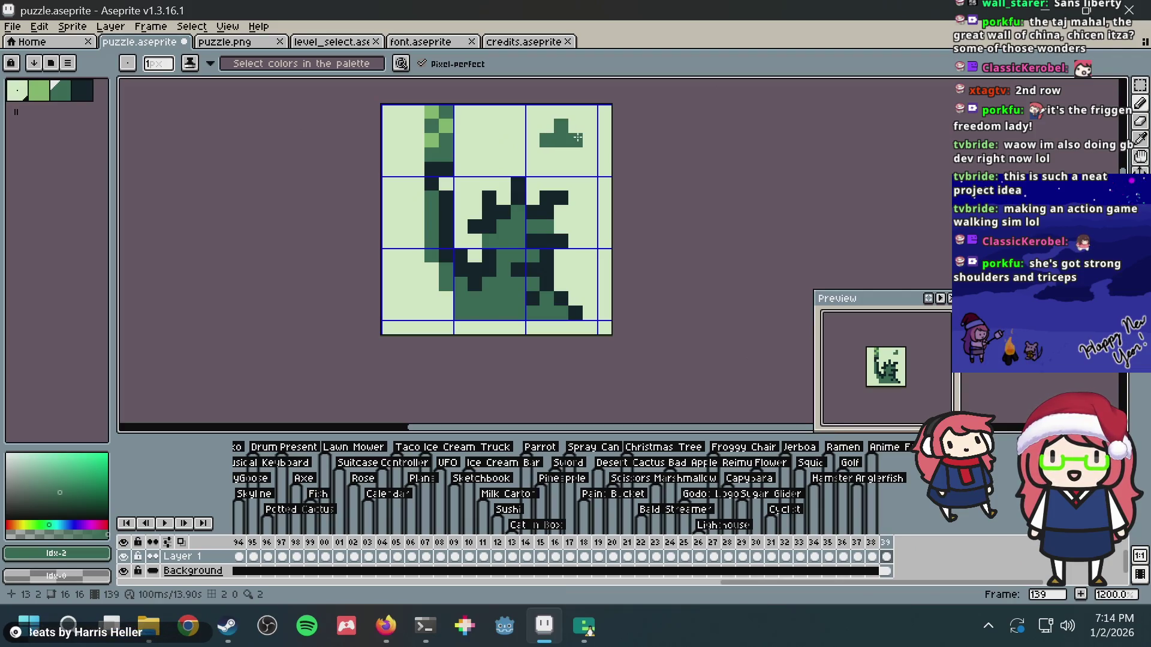
key(ctrl+z)
- Choose the light green from the palette for highlights
key(alt+Tab)
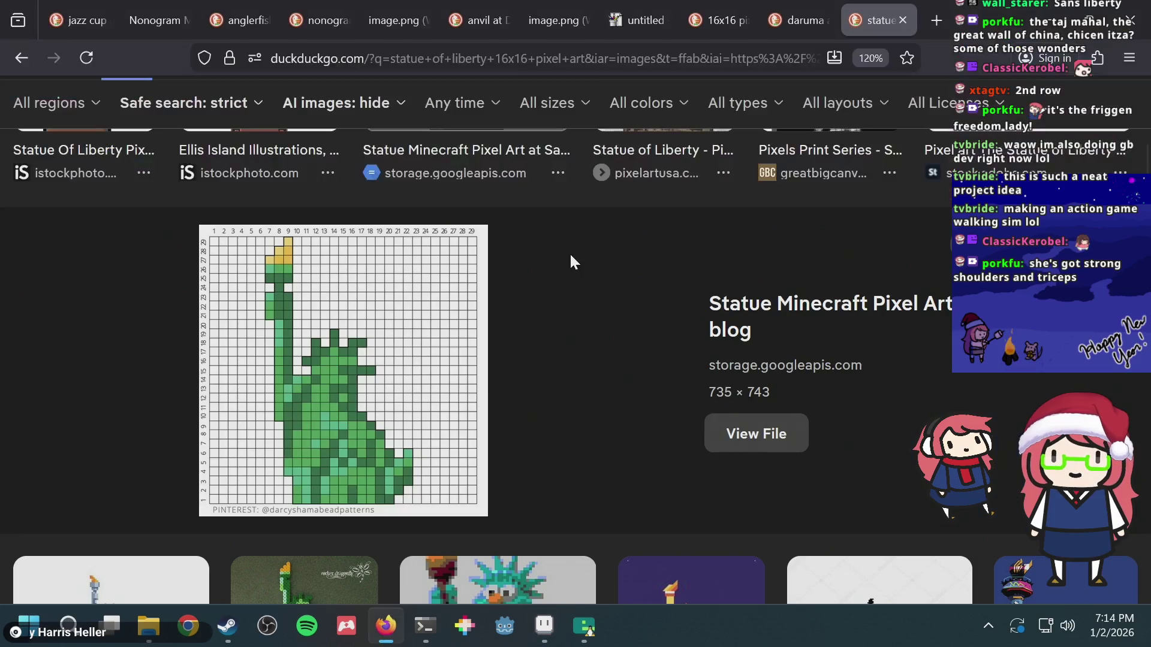
key(alt+Tab)
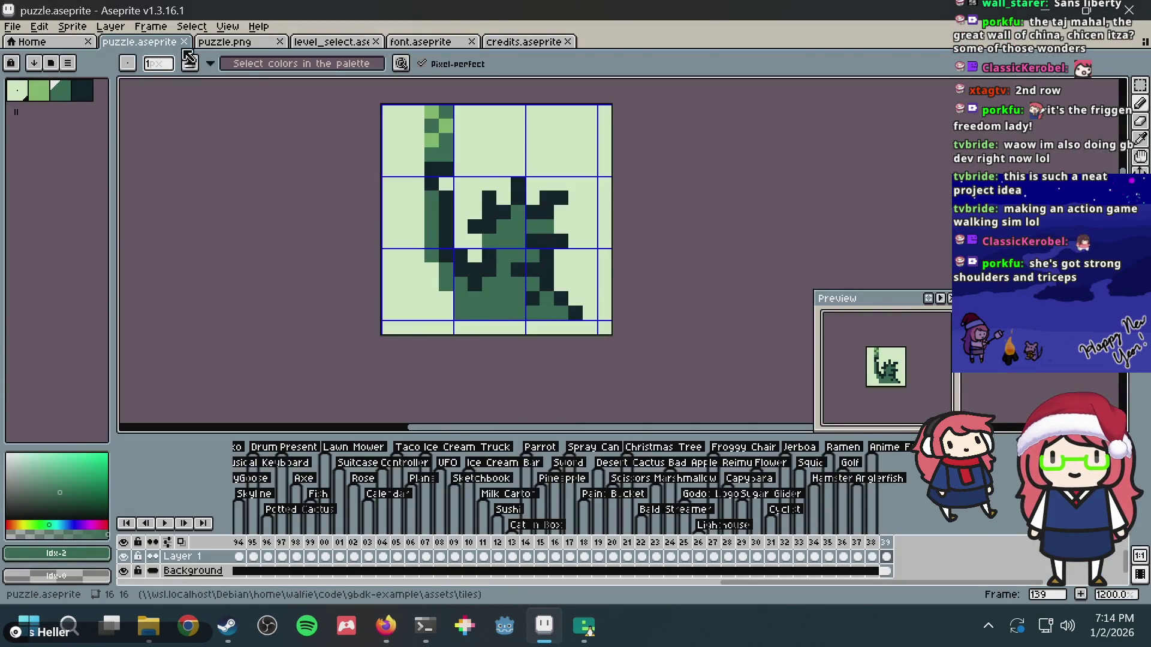
click(38, 90)
key(alt+Tab)
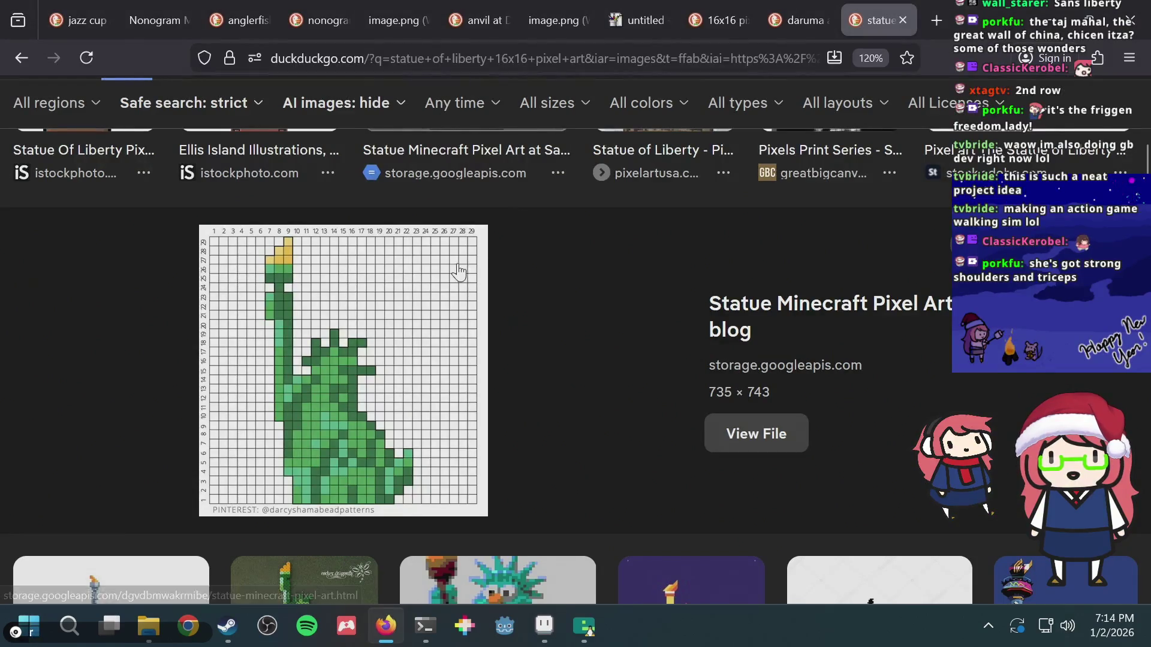
key(alt+Tab)
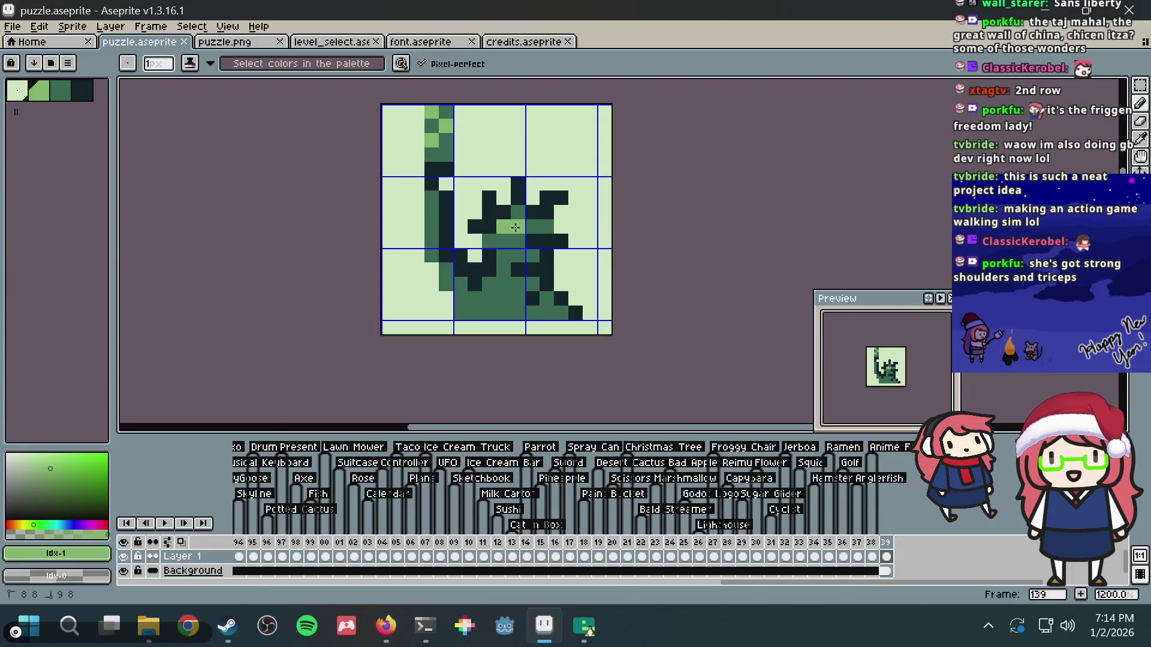
- Add light green highlights at pixel 11,7 and down the statue's left column
key(v)
key(b)
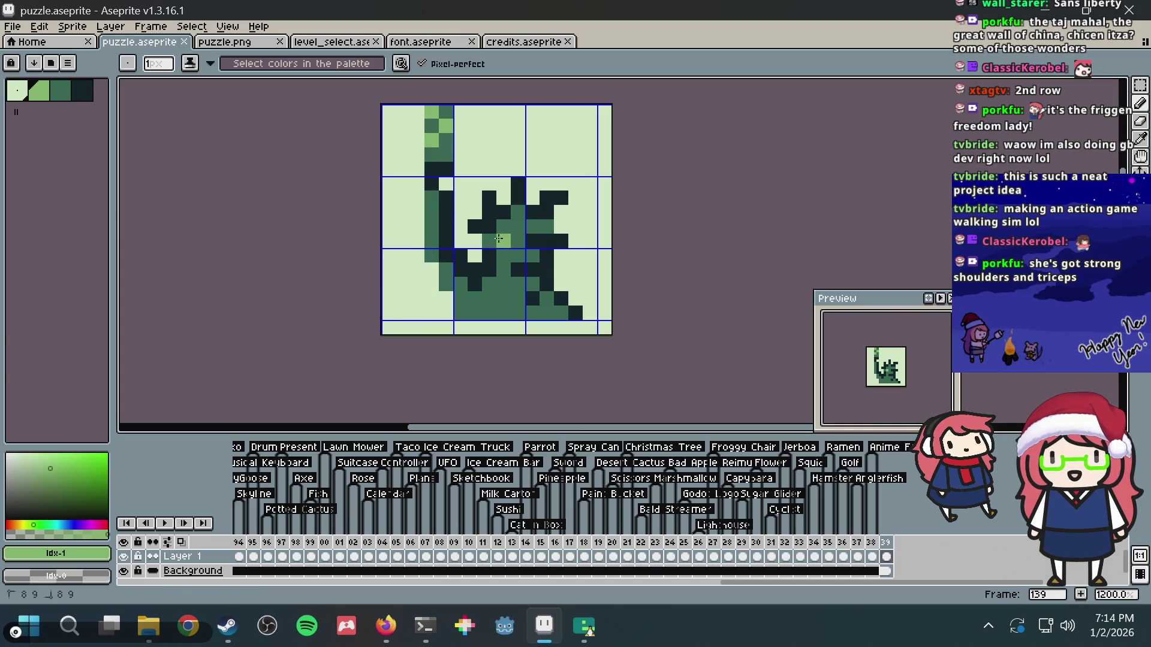
drag(503, 240, 511, 223)
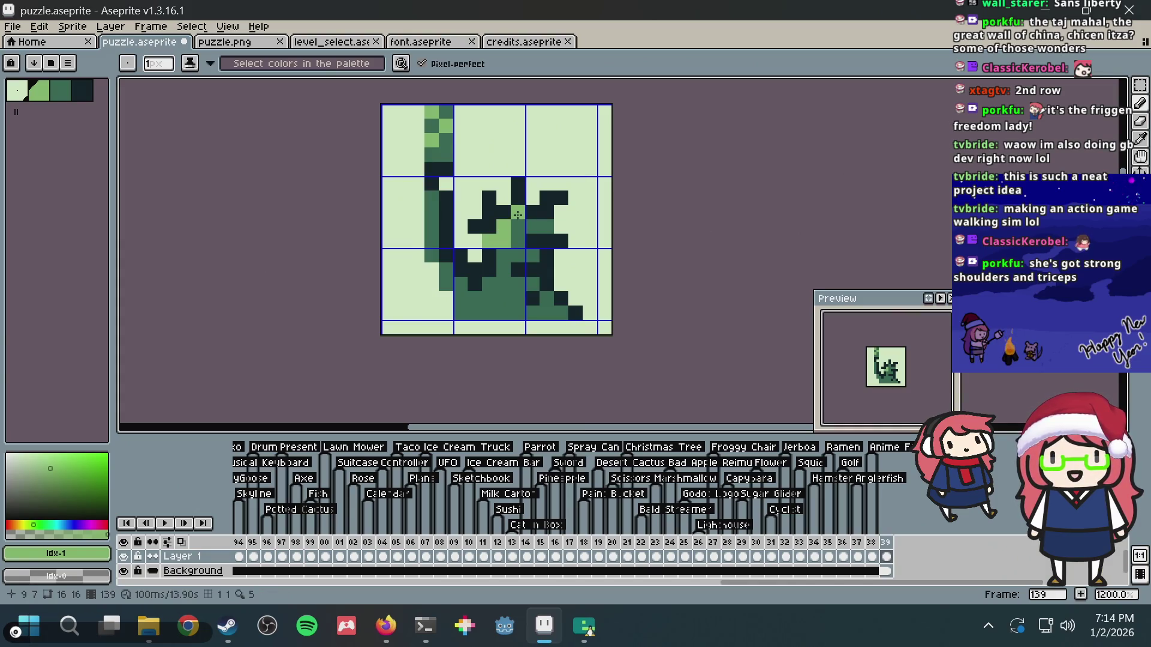
key(ctrl+z)
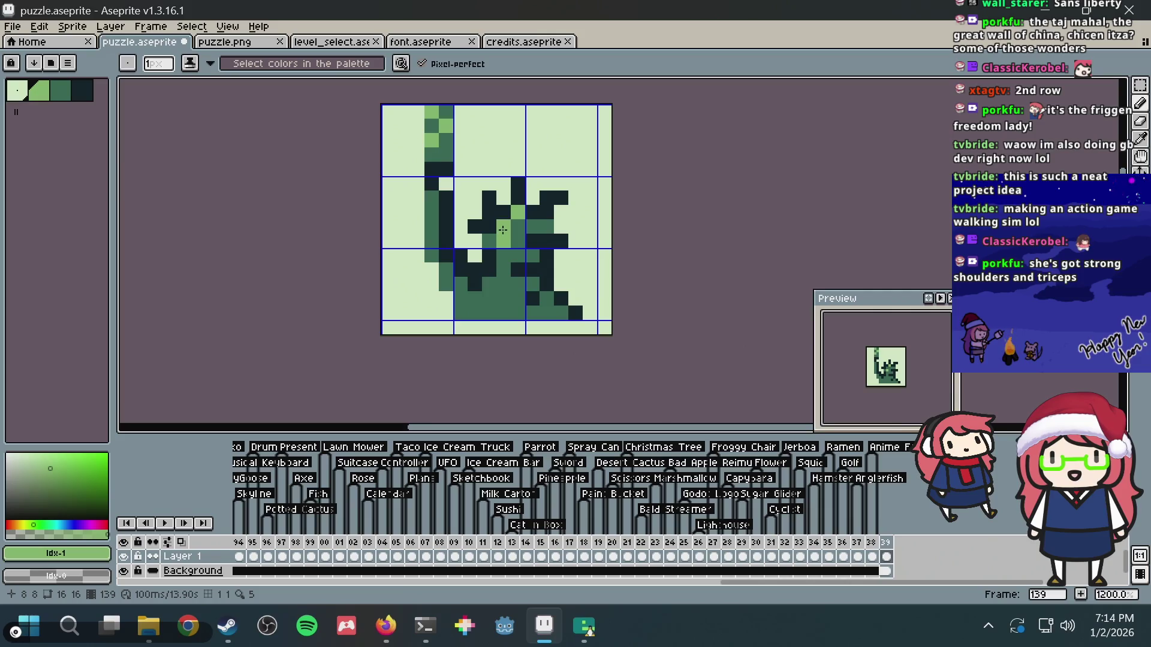
click(547, 213)
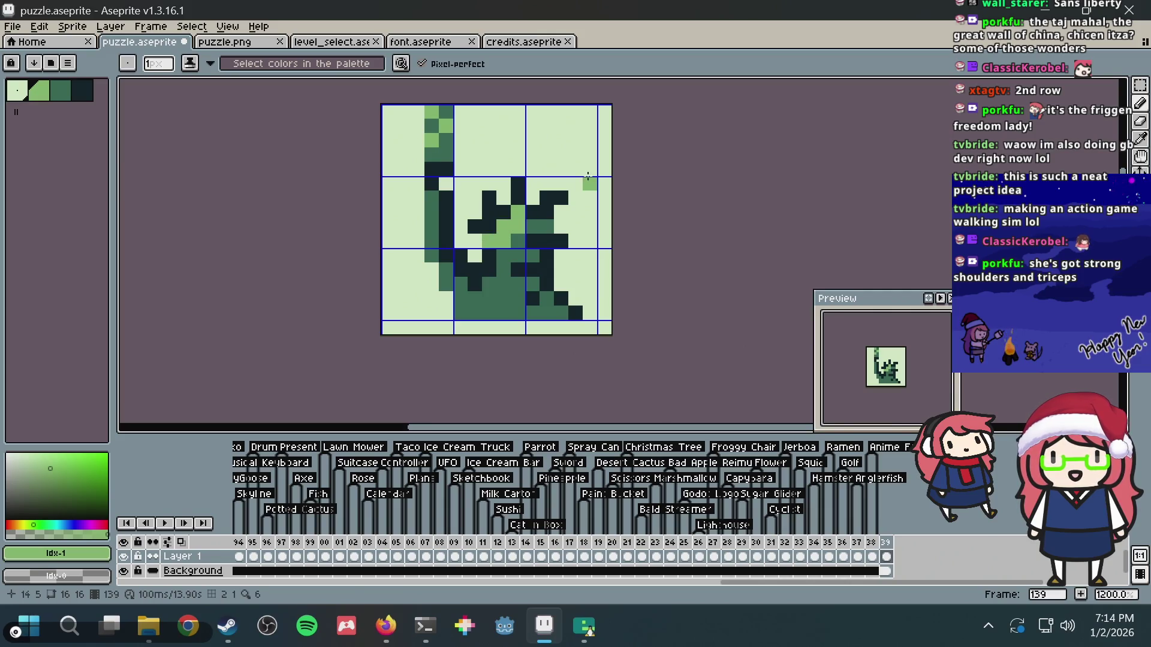
click(433, 212)
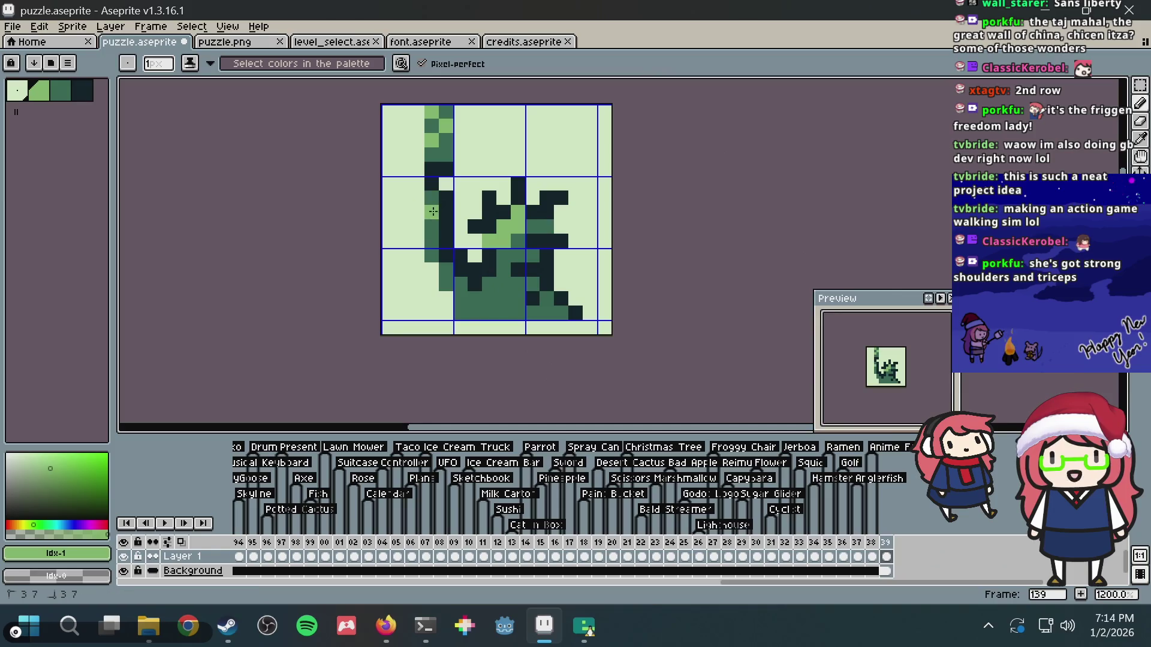
drag(433, 212, 431, 227)
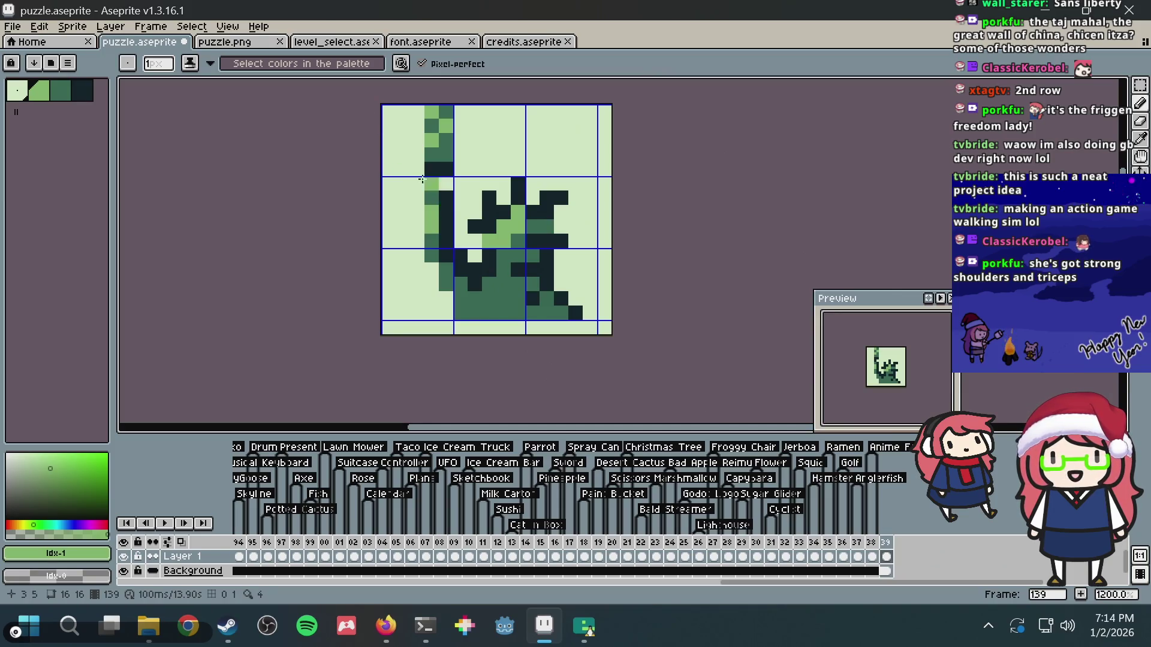
- Fill the dark arm pixels with mid green and paint darkest-green shadow on the base's bottom right
alt+click(501, 263)
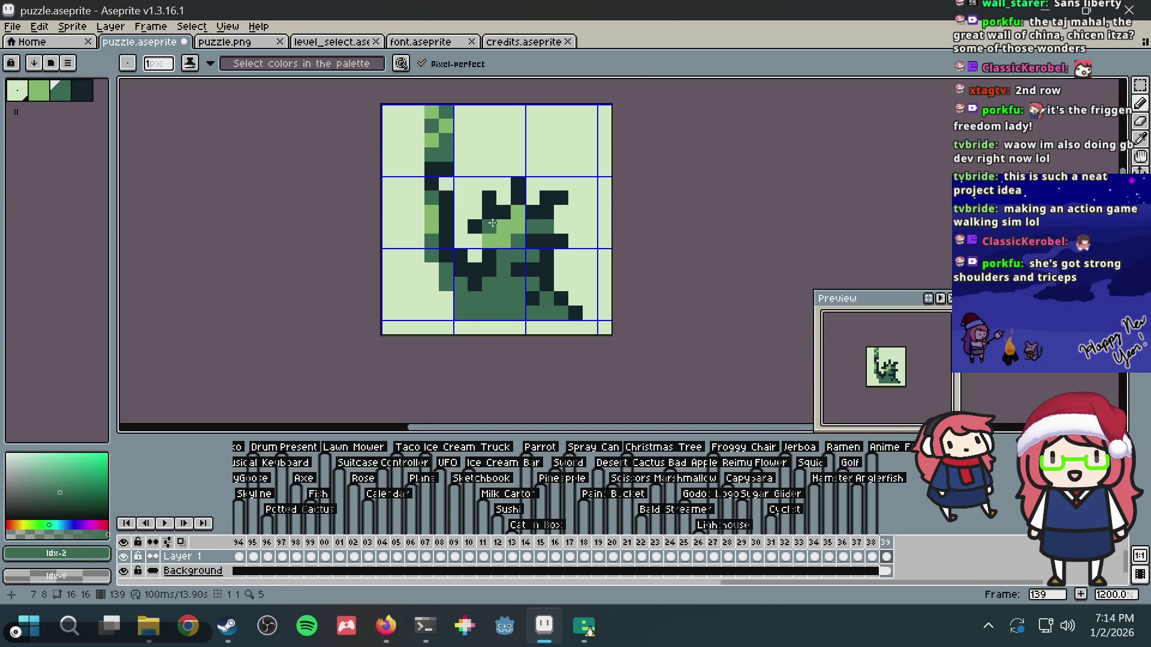
key(g)
click(491, 222)
key(b)
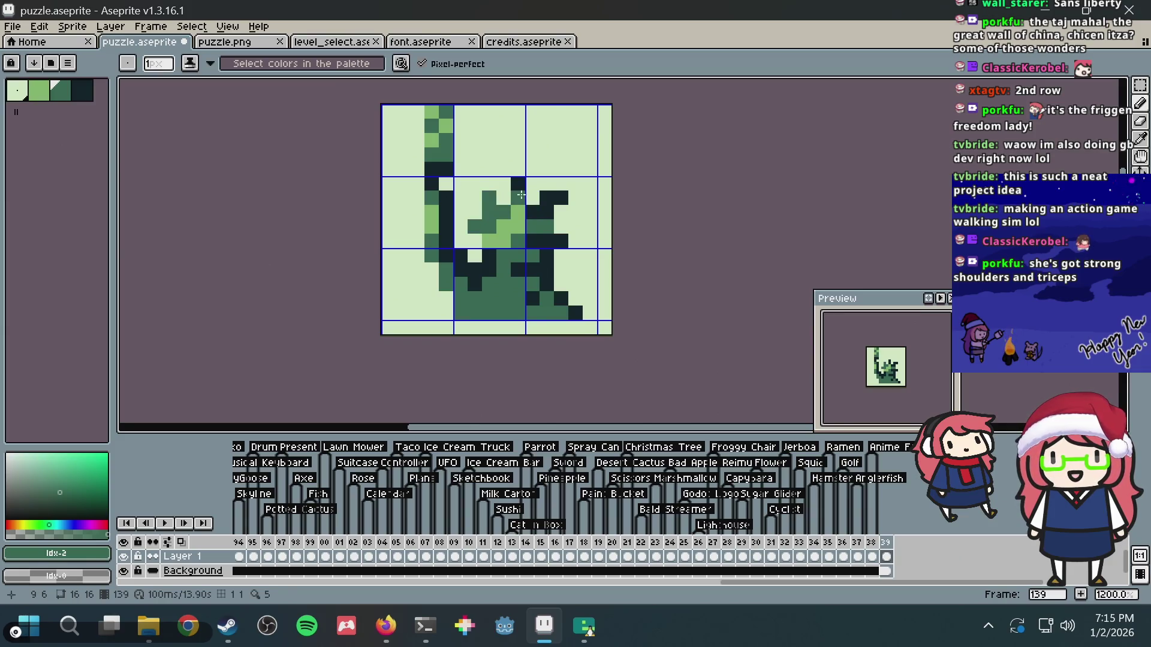
alt+click(516, 214)
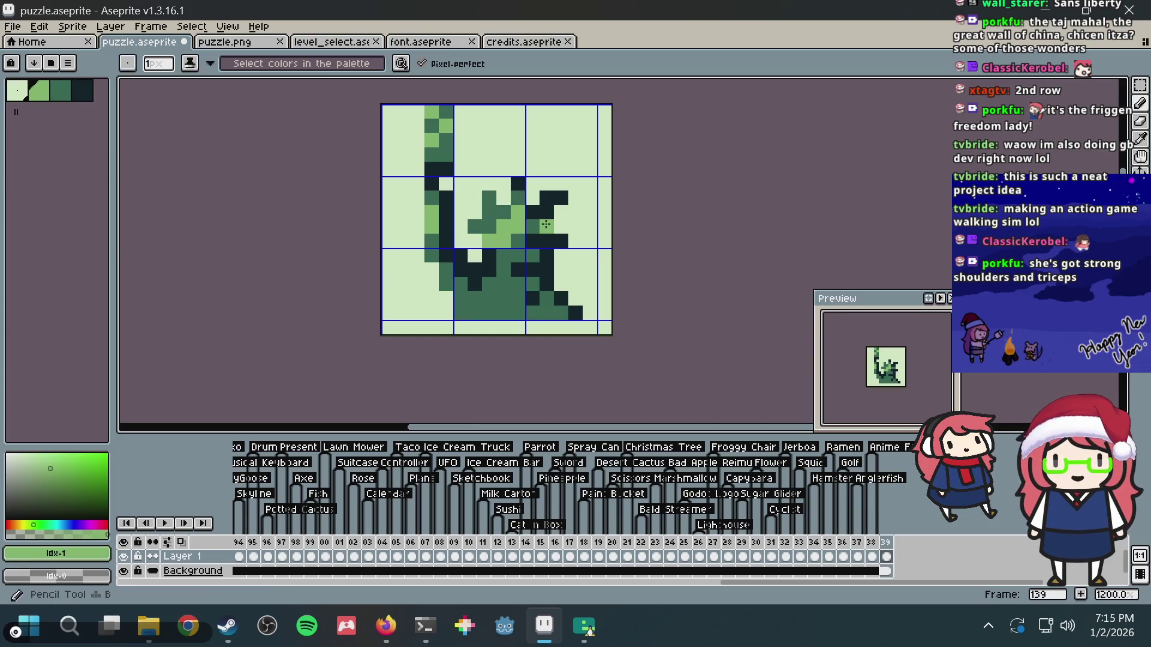
alt+click(550, 233)
mouse_move(553, 310)
mouse_down()
mouse_move(563, 312)
mouse_move(546, 302)
mouse_up()
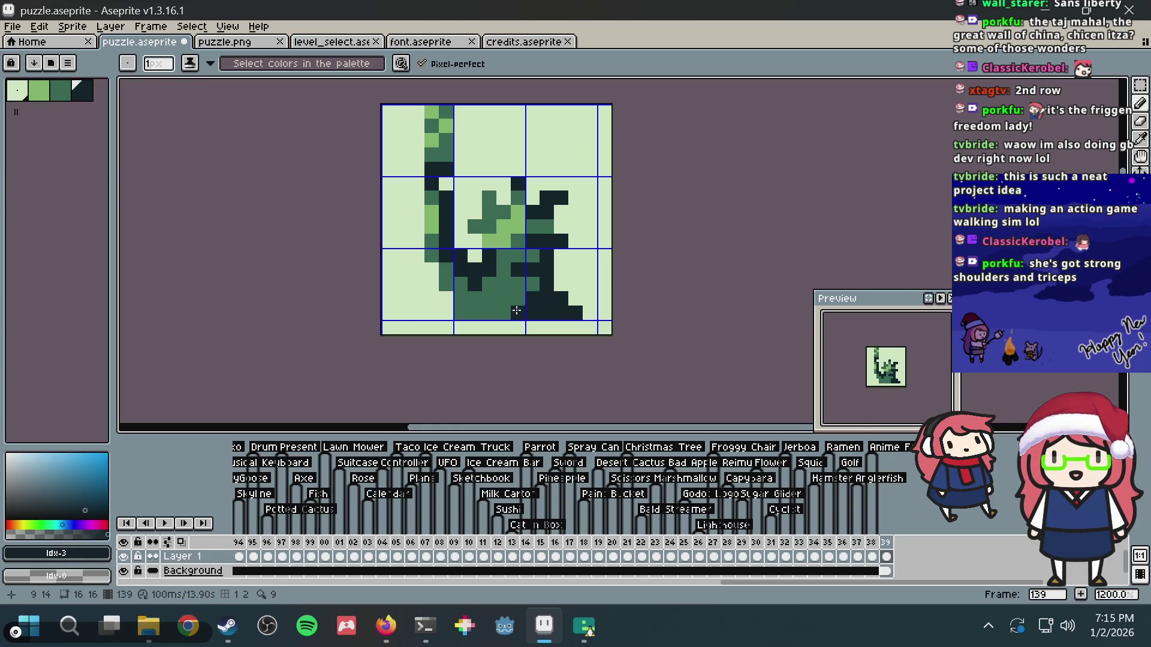
- Add dark shadow pixels on the statue's right side and light-green highlights on the torso
click(517, 310)
click(566, 215)
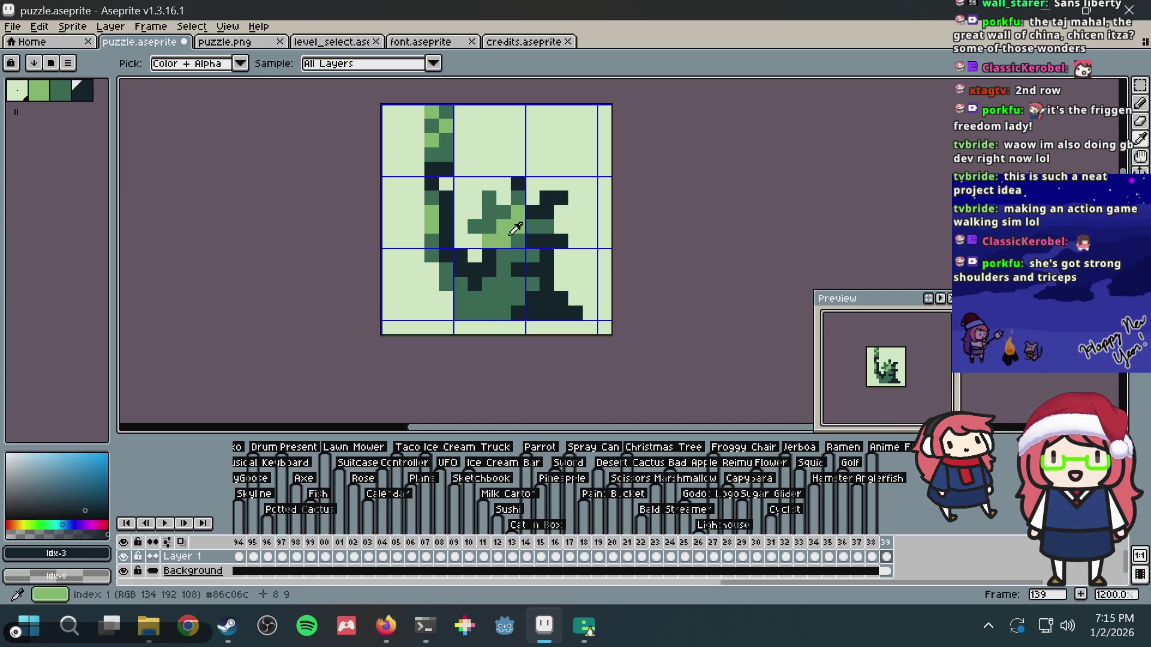
alt+click(502, 255)
drag(511, 255, 538, 274)
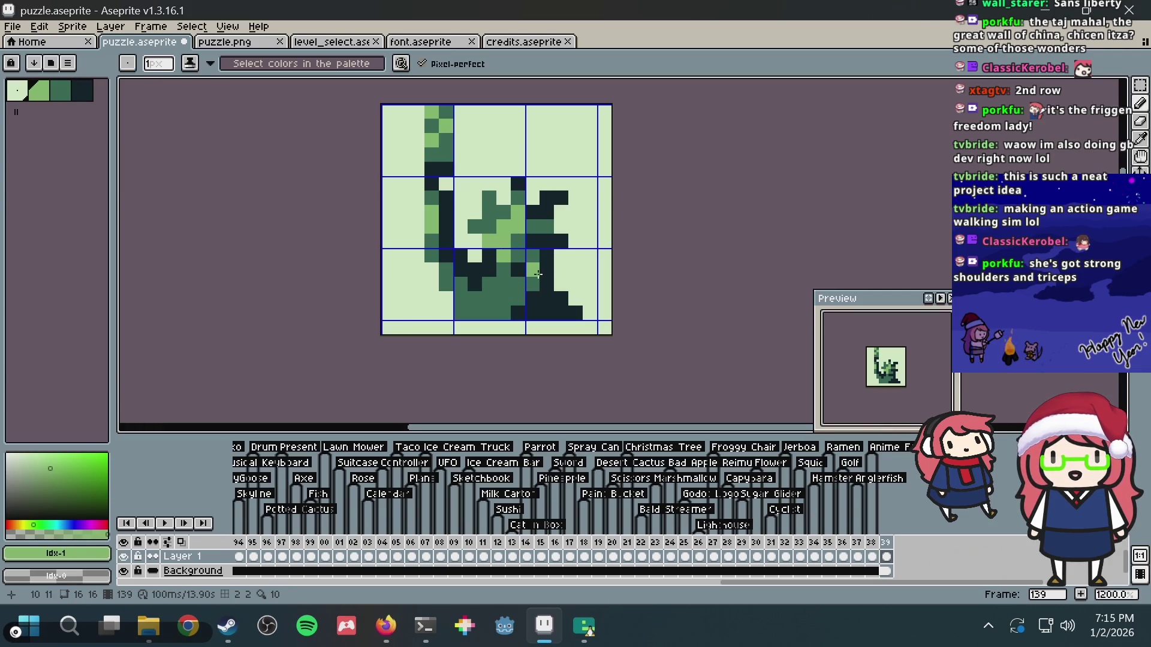
alt+click(526, 257)
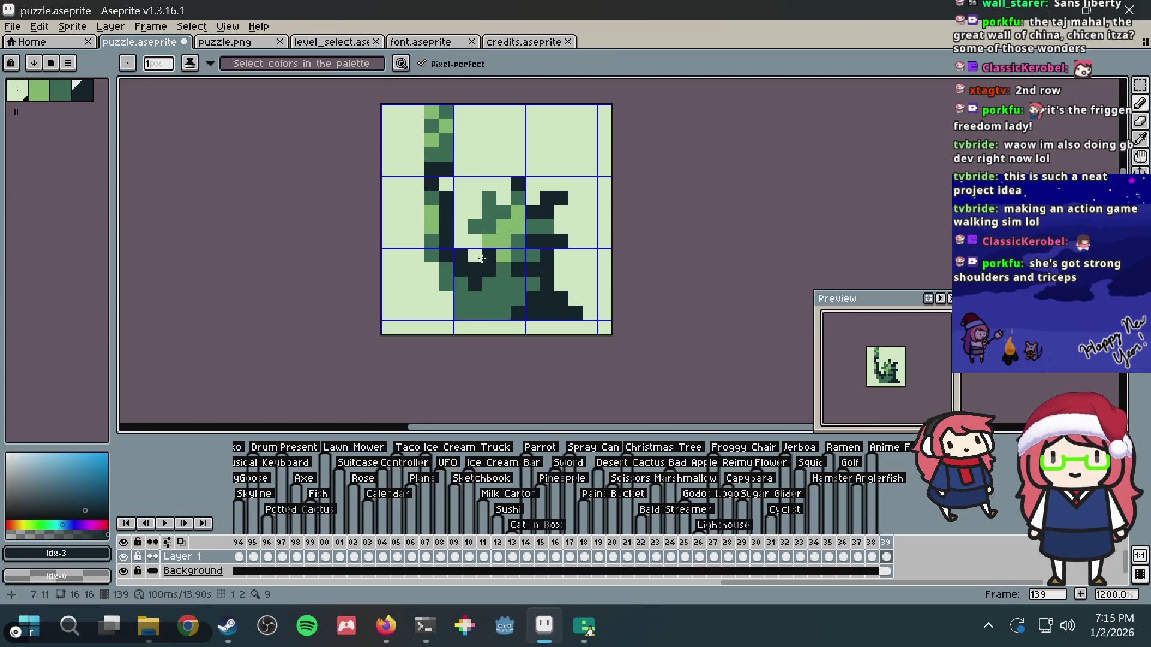
alt+click(503, 226)
click(438, 191)
- Pick the statue's mid green and run it down the left arm
click(434, 198)
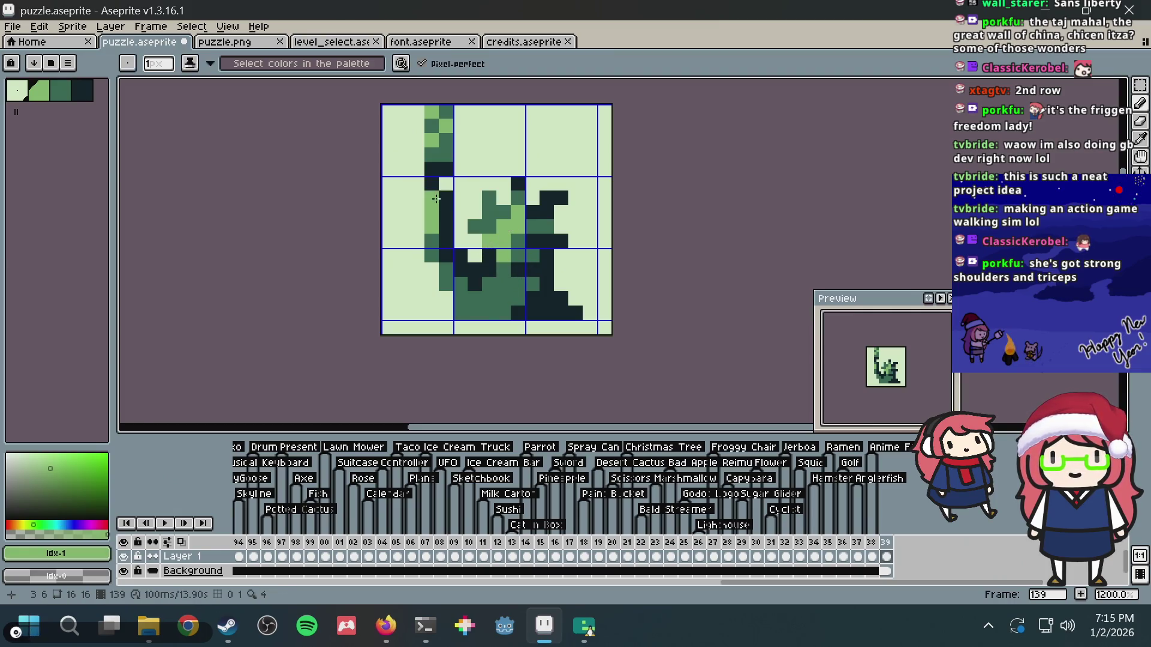
alt+click(475, 213)
click(448, 196)
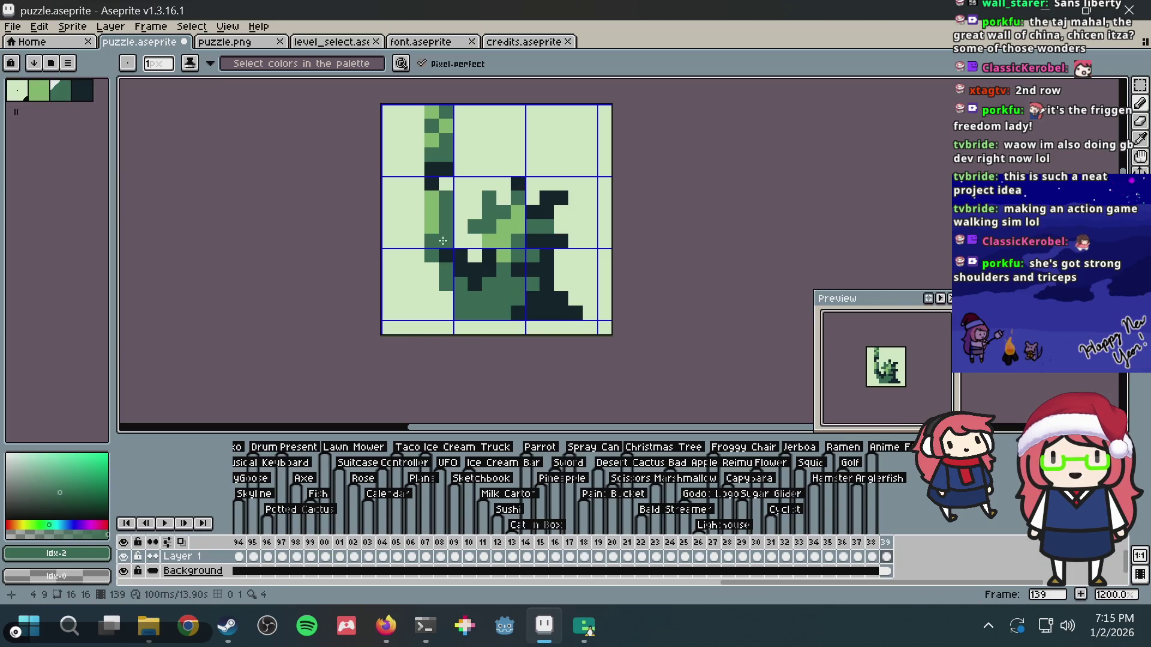
alt+click(449, 198)
drag(449, 195, 449, 214)
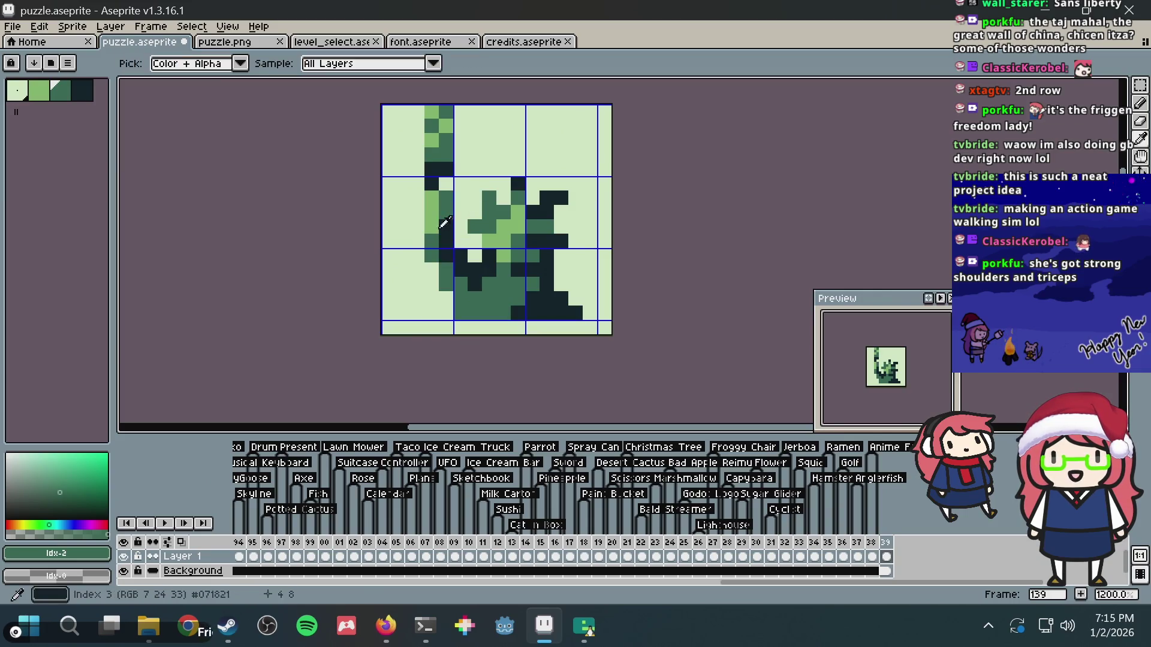
alt+click(442, 254)
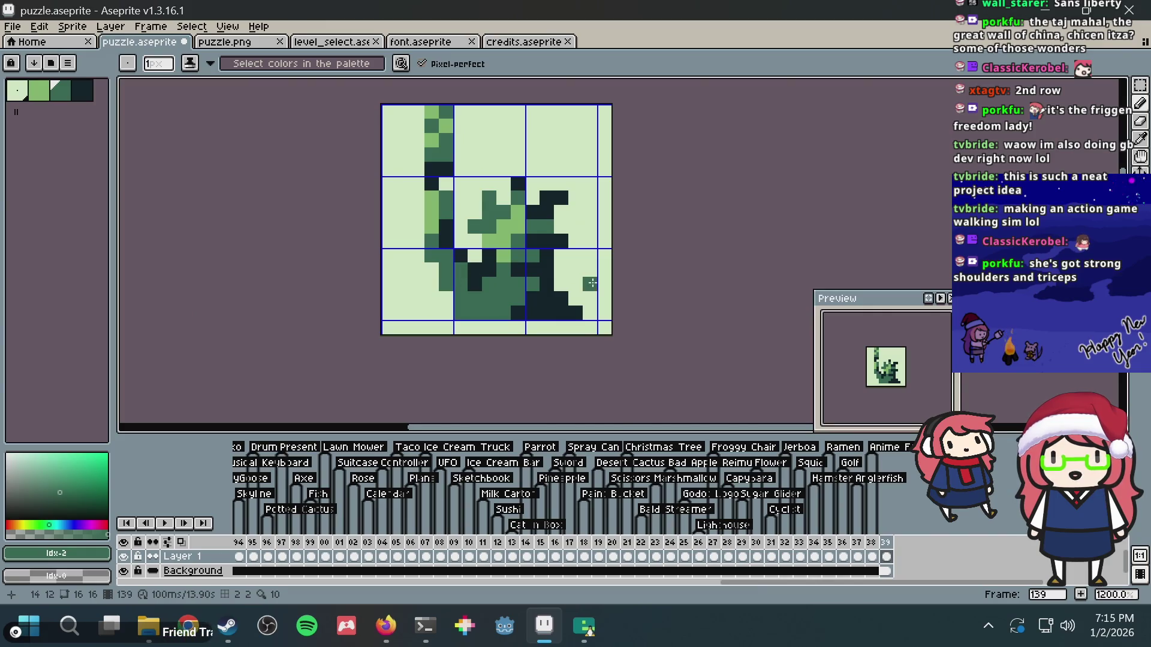
- Save puzzle.aseprite and return to the Statue of Liberty image results in Firefox
key(ctrl+s)
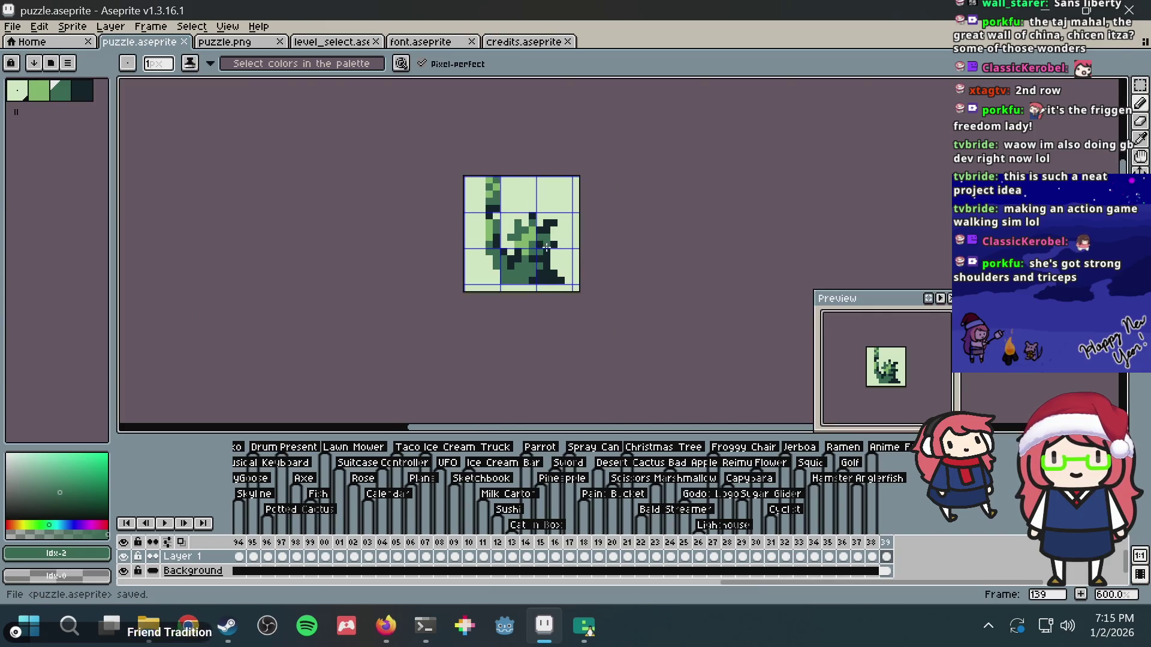
alt+click(442, 231)
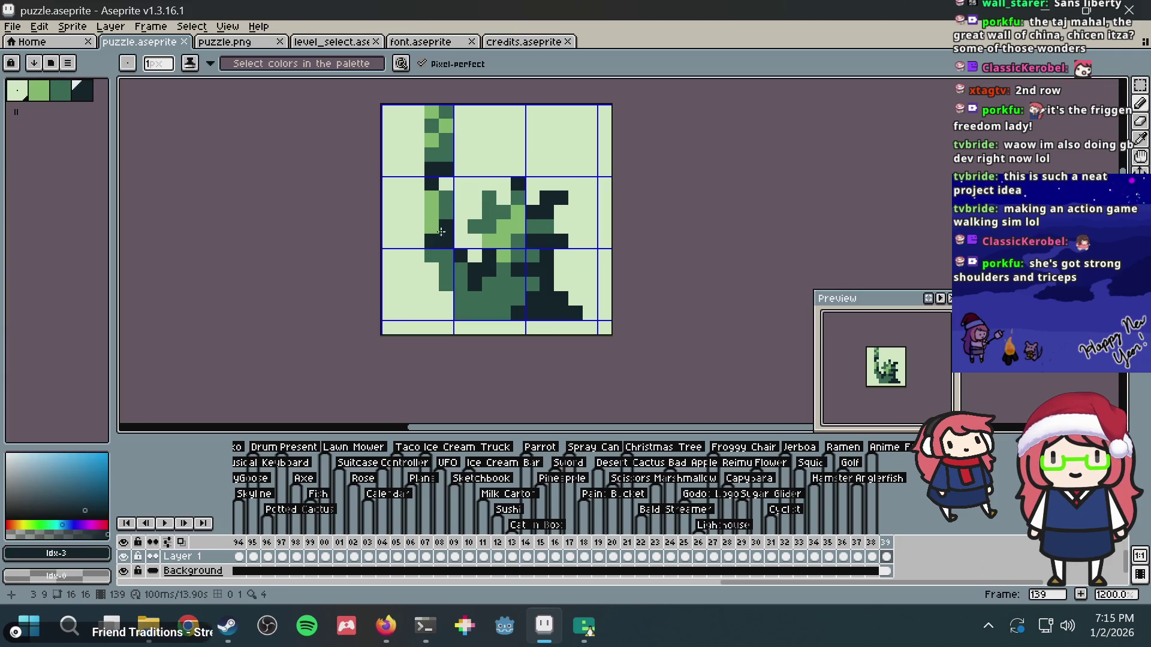
alt+click(435, 181)
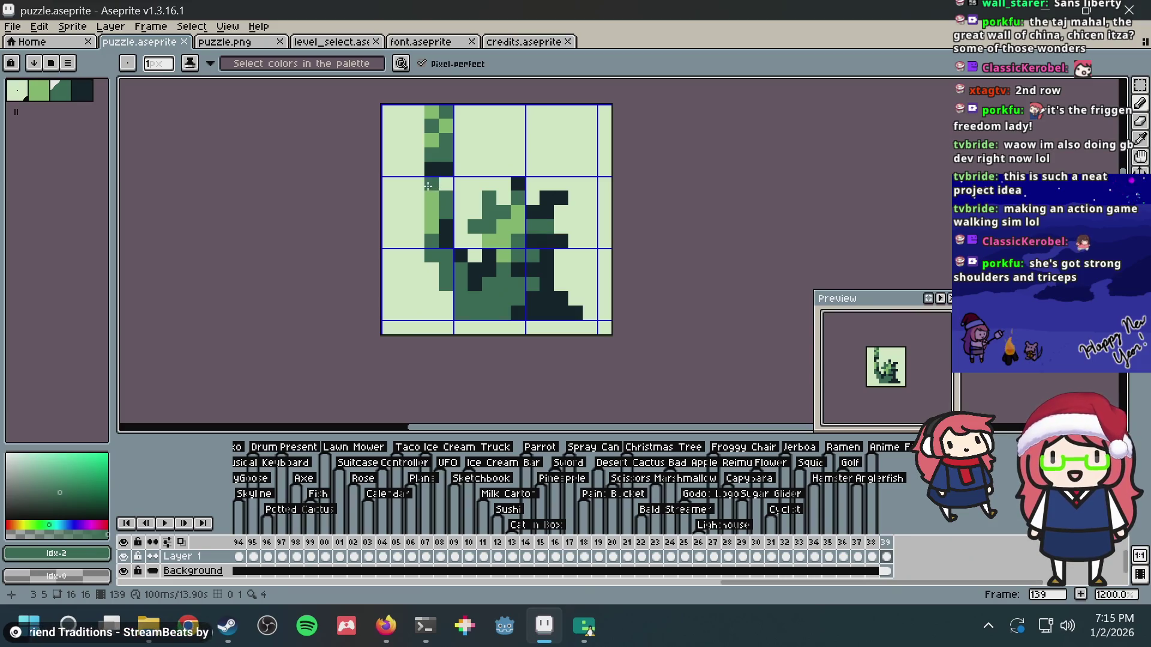
key(alt+Tab)
click(430, 229)
scroll(427, 237, up, 4)
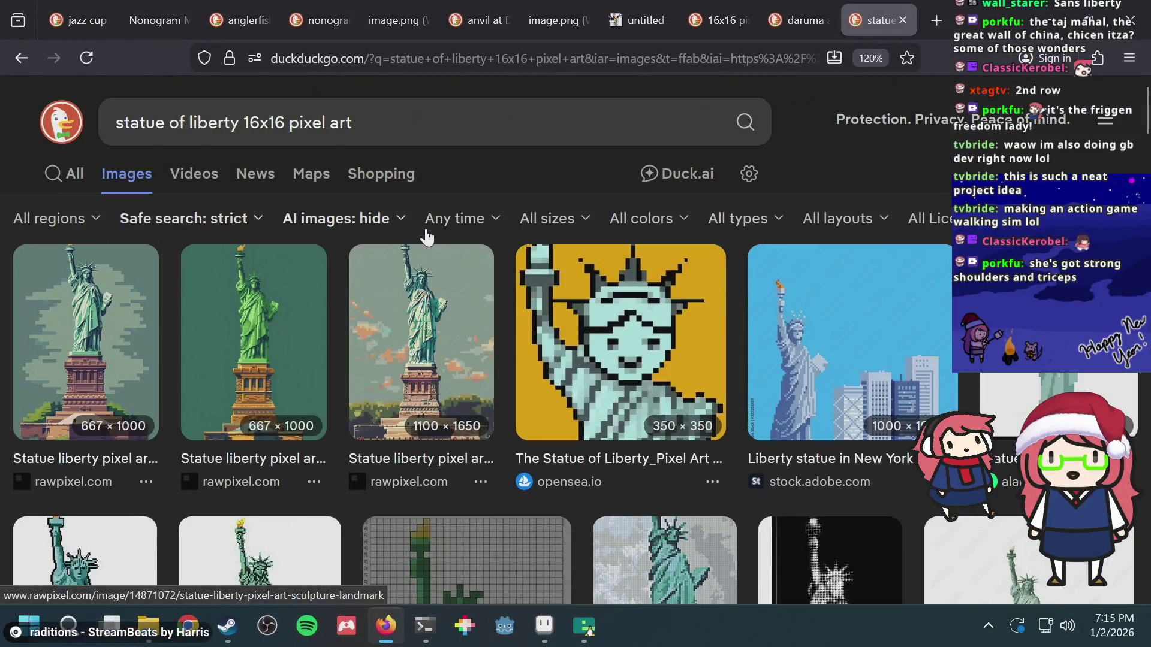
- Back in Aseprite, erase the stray green pixels above the statue and save puzzle.aseprite
scroll(426, 238, down, 2)
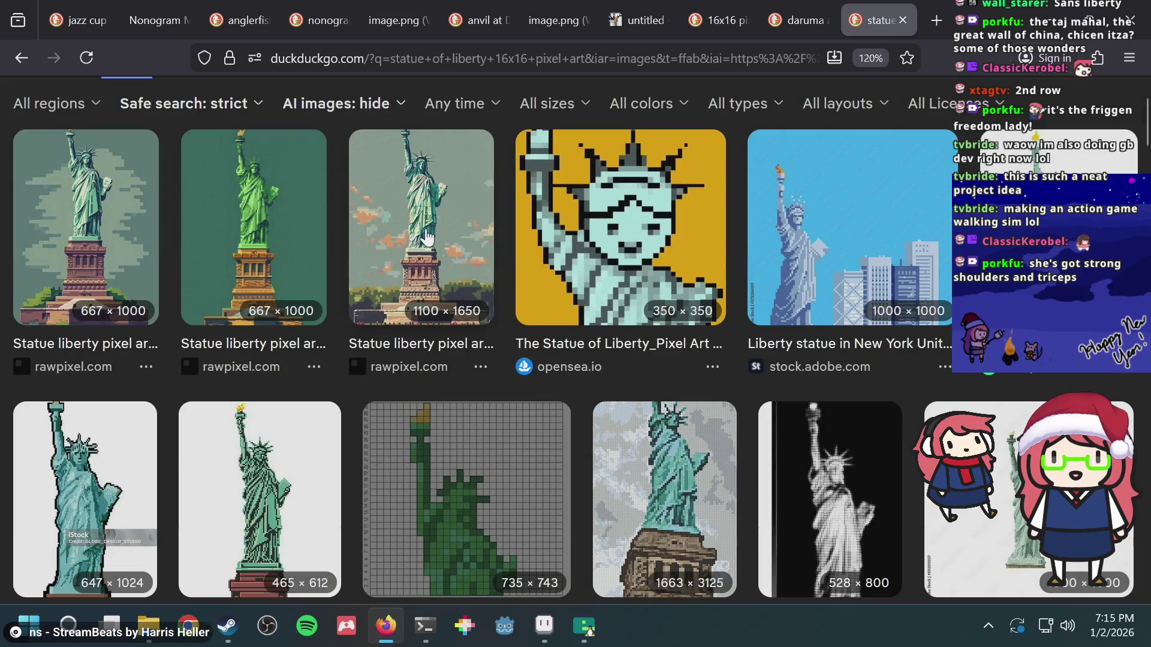
key(alt+Tab)
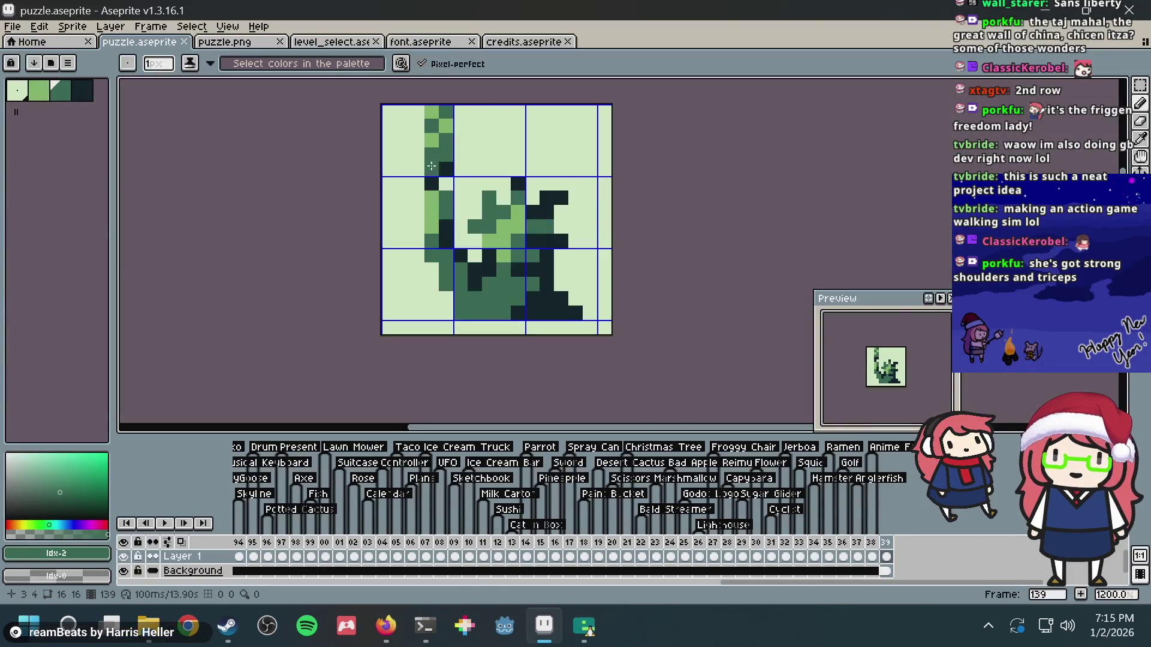
right_click(417, 140)
alt+click(420, 113)
click(446, 111)
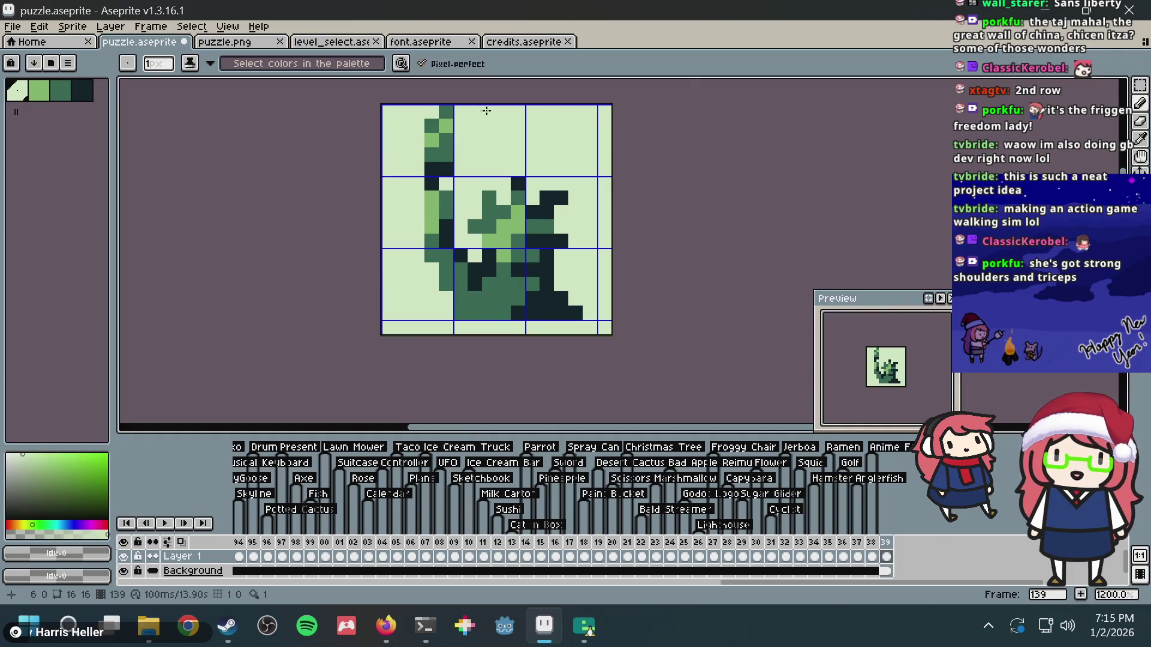
key(ctrl+s)
- Add mid-green shading to the robe's lower left, save, and glance at the reference images
key(alt)
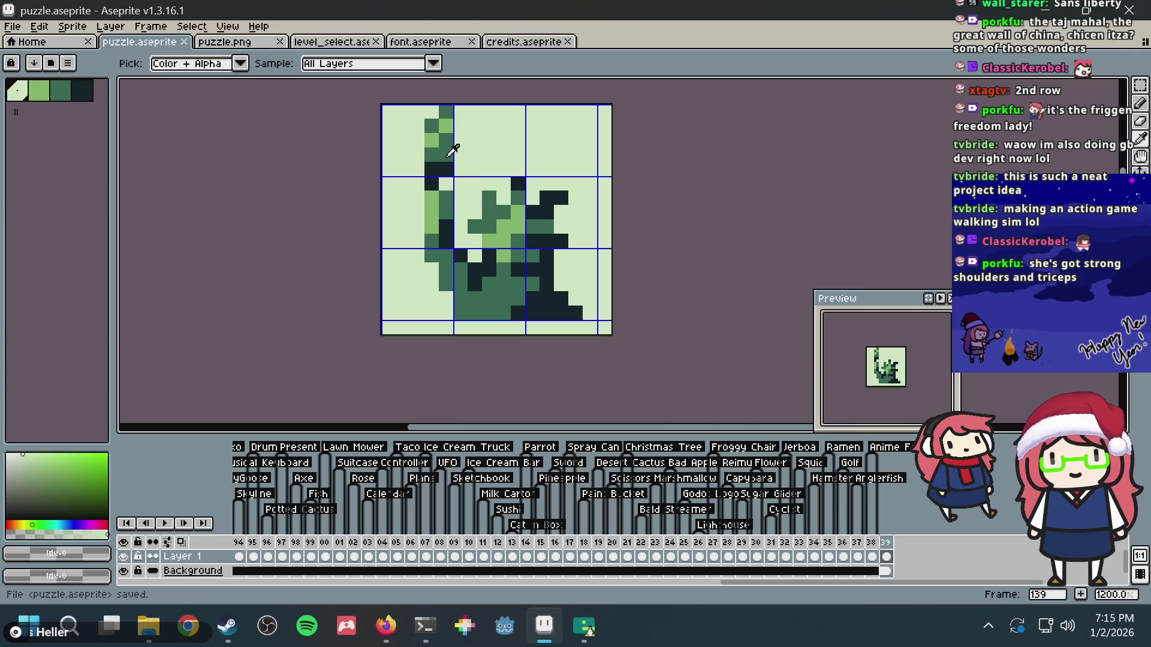
alt+click(440, 207)
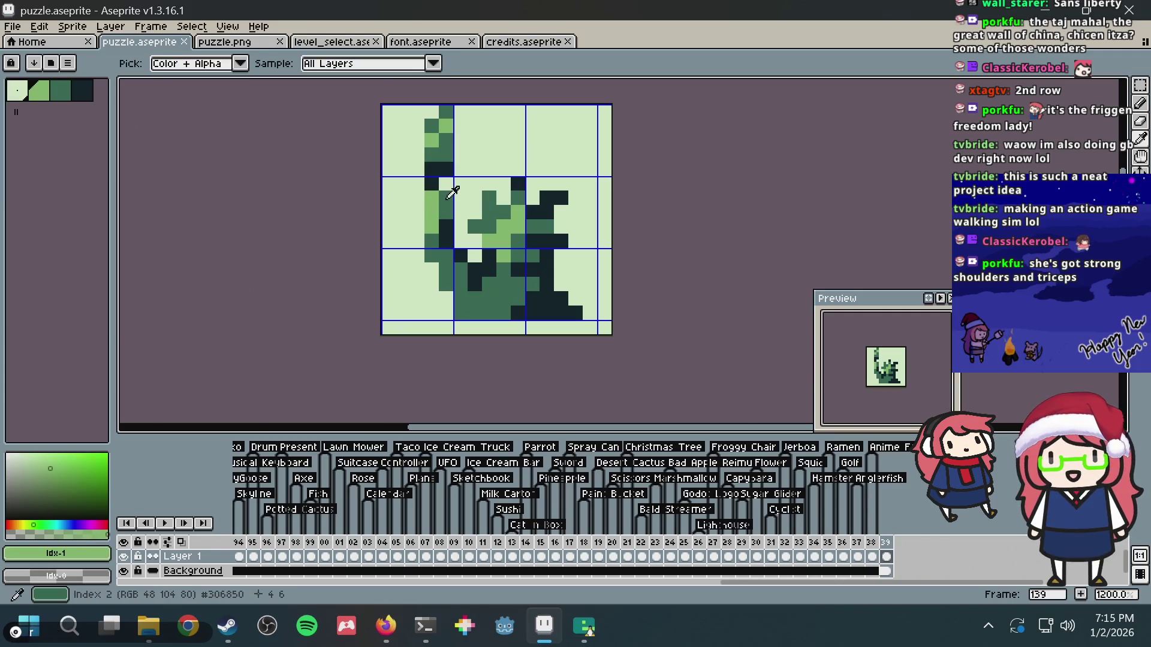
alt+click(443, 202)
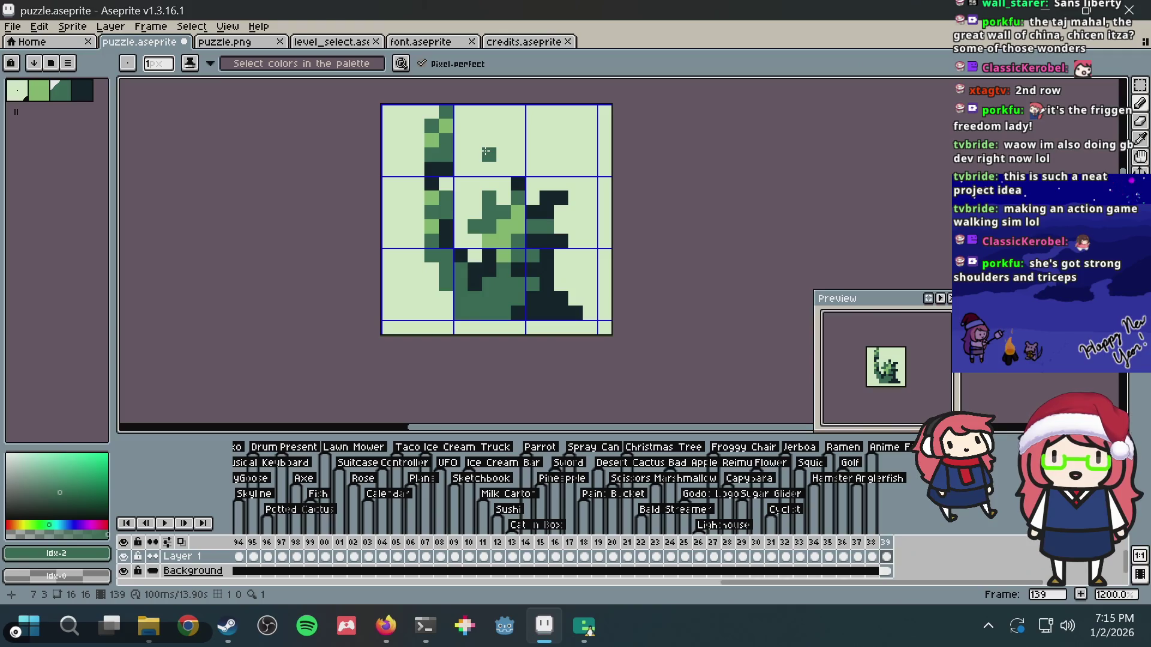
key(ctrl+s)
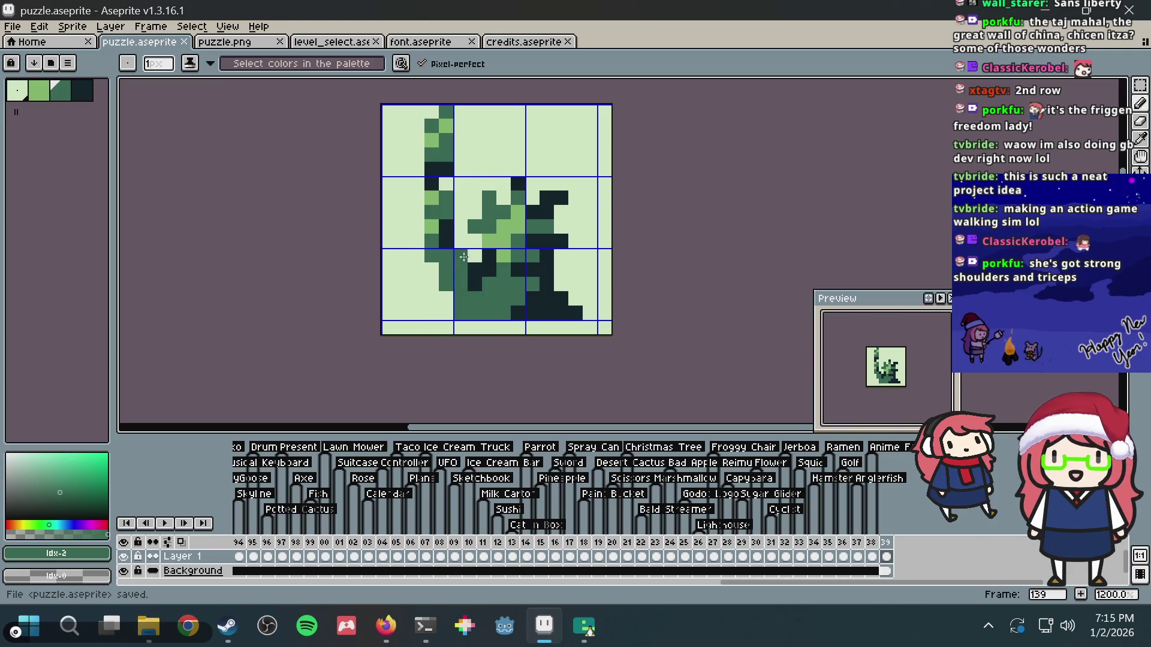
click(463, 257)
alt+click(434, 221)
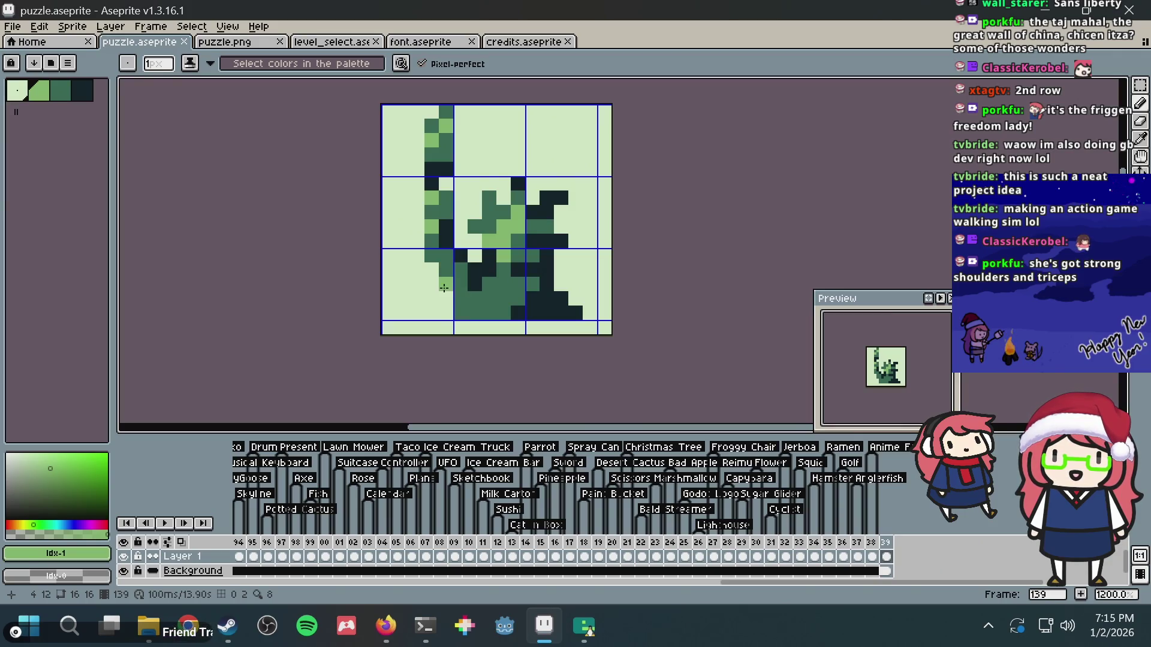
key(ctrl+s)
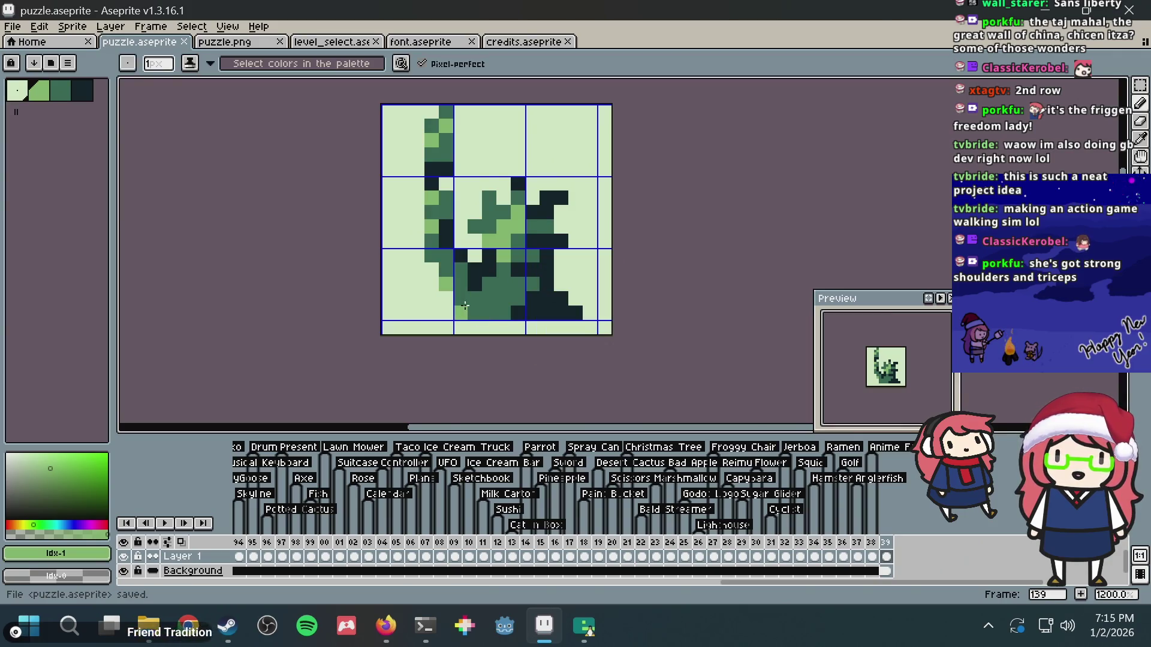
key(alt+Tab)
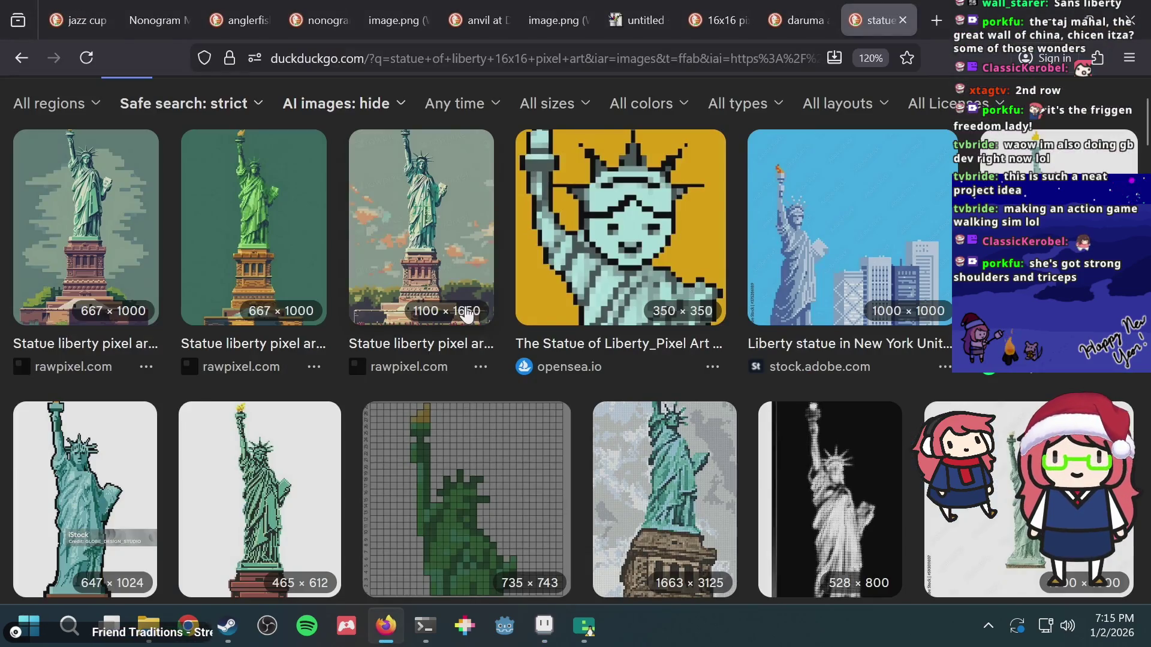
key(alt+Tab)
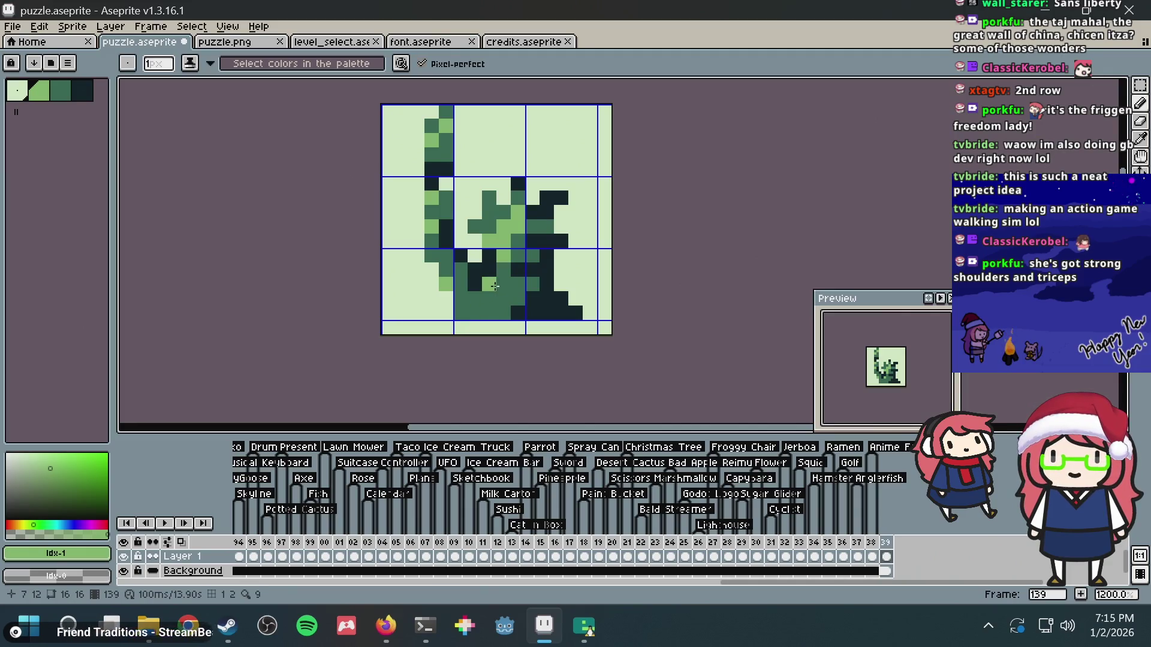
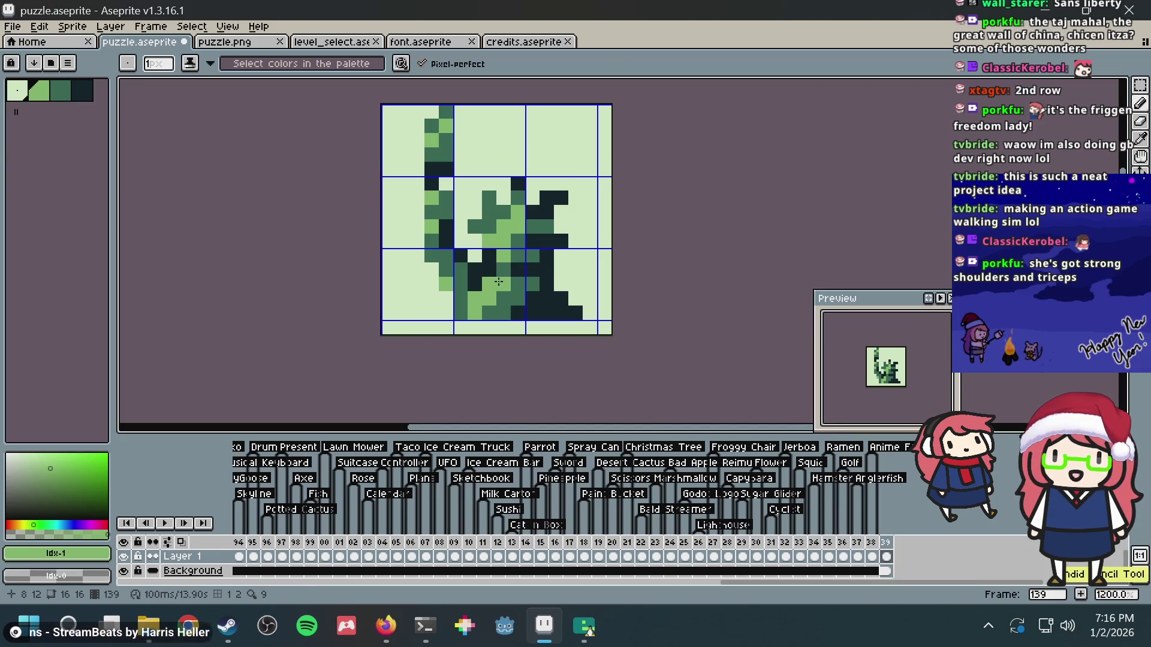
- Save puzzle.aseprite and pick the medium dark green swatch as the drawing colour
key(ctrl)
key(ctrl+s)
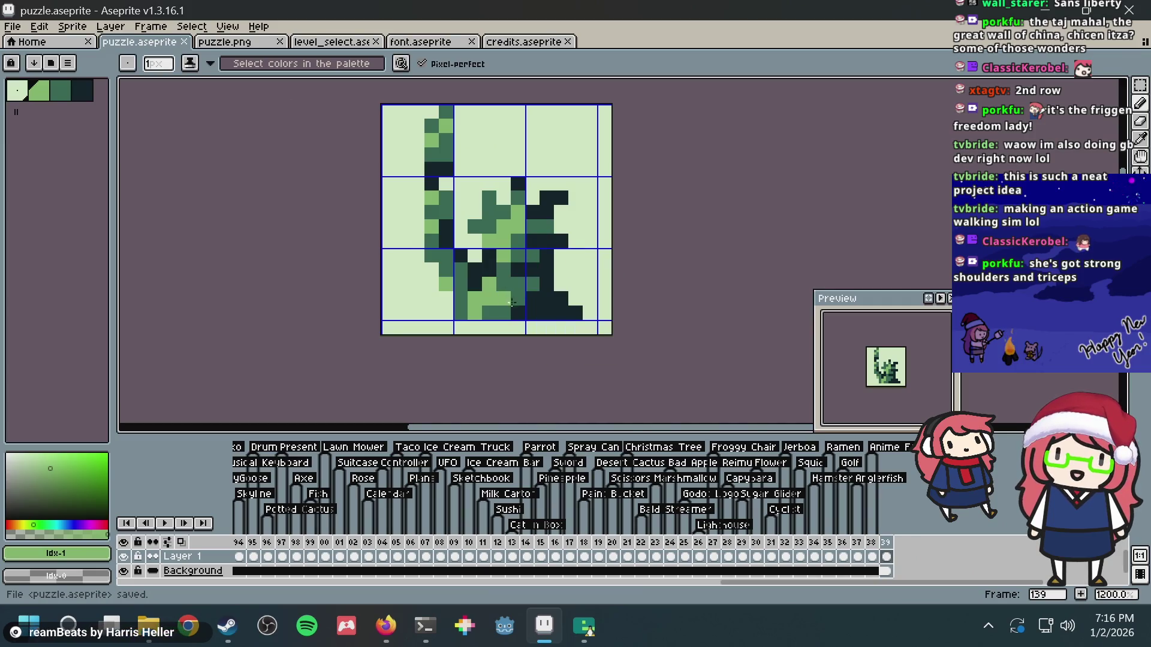
alt+click(515, 288)
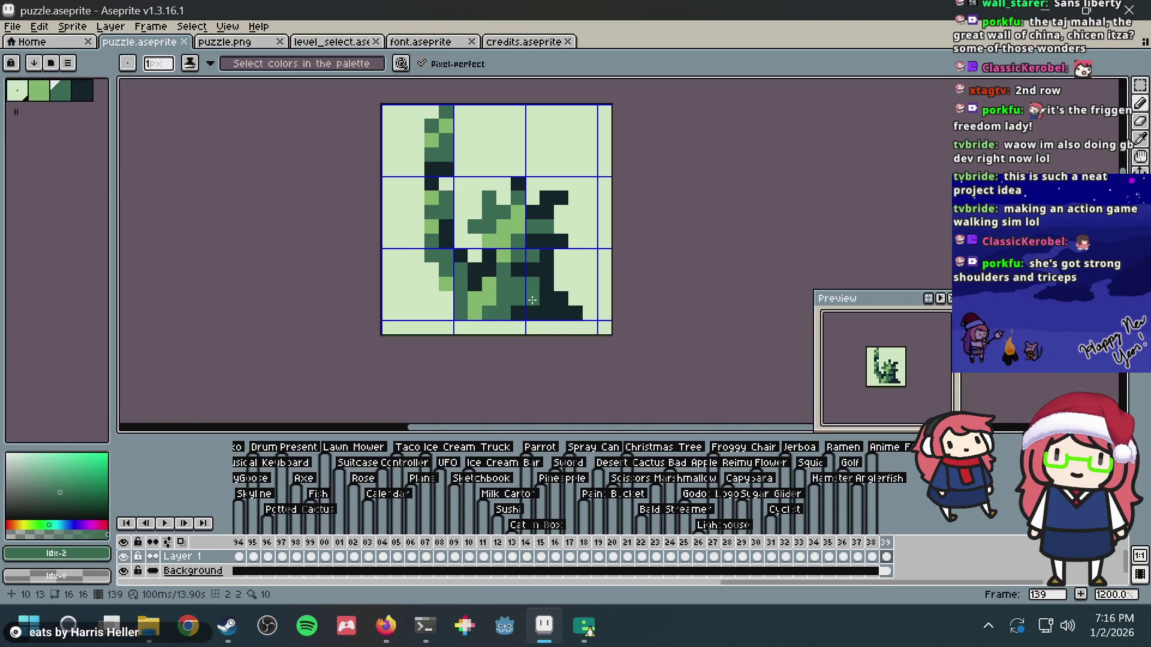
key(ctrl+s)
- Zoom out, then bring up the 'statue of liberty 16x16 pixel art' image results
scroll(594, 213, down, 5)
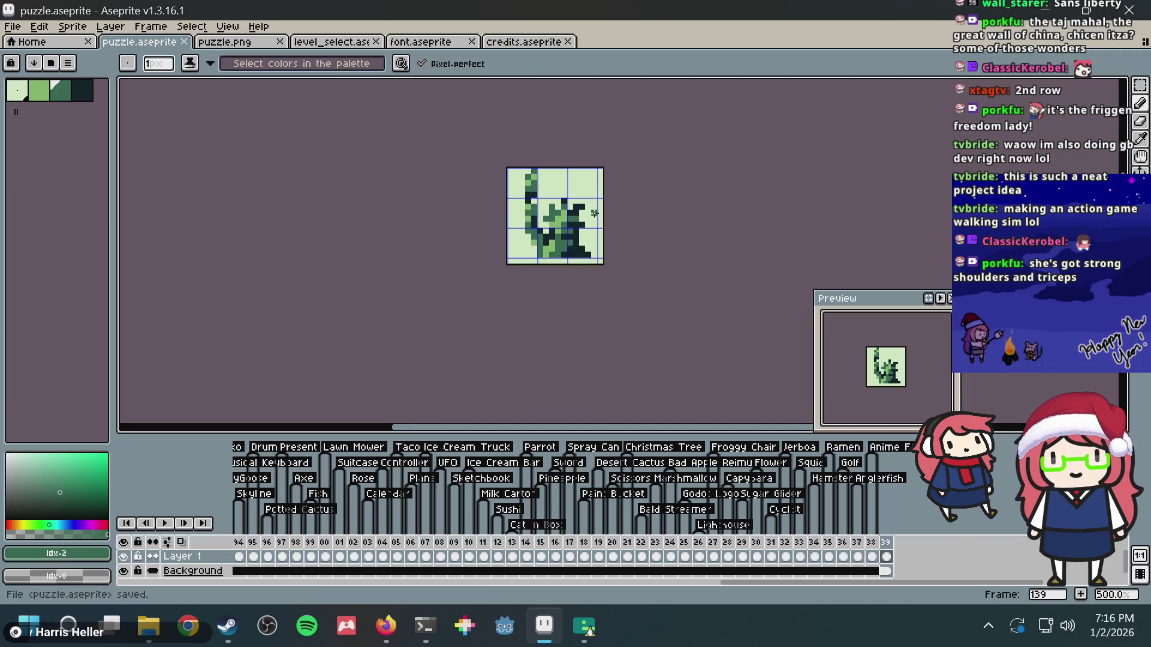
scroll(595, 214, down, 2)
scroll(595, 214, up, 4)
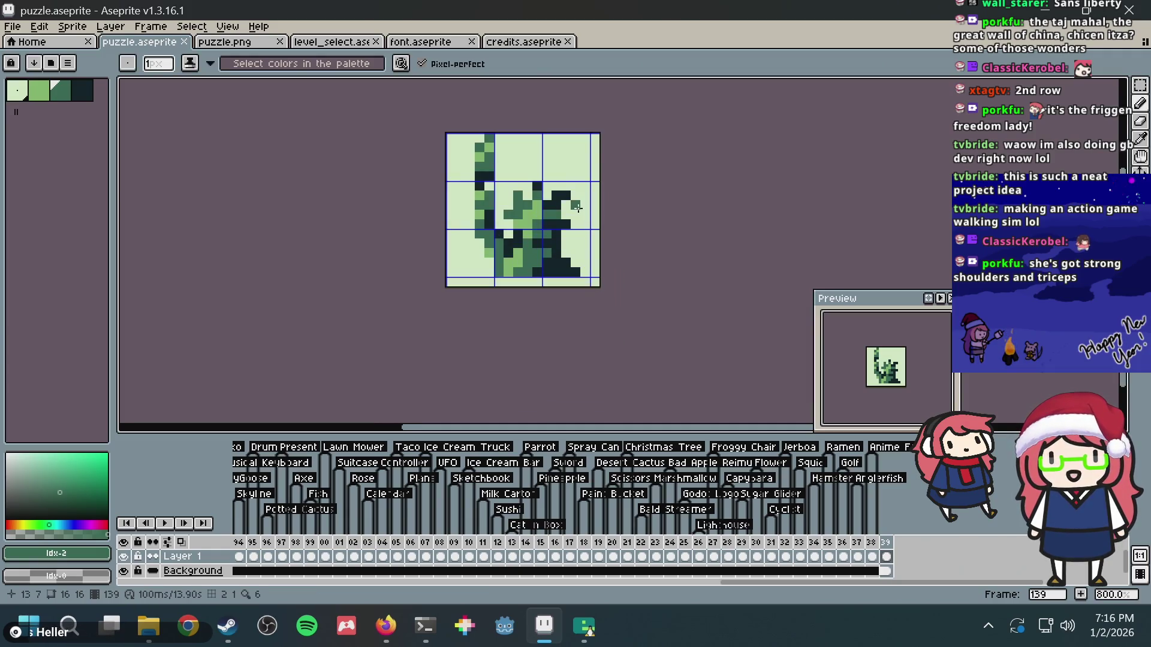
key(alt+Tab)
scroll(540, 232, up, 3)
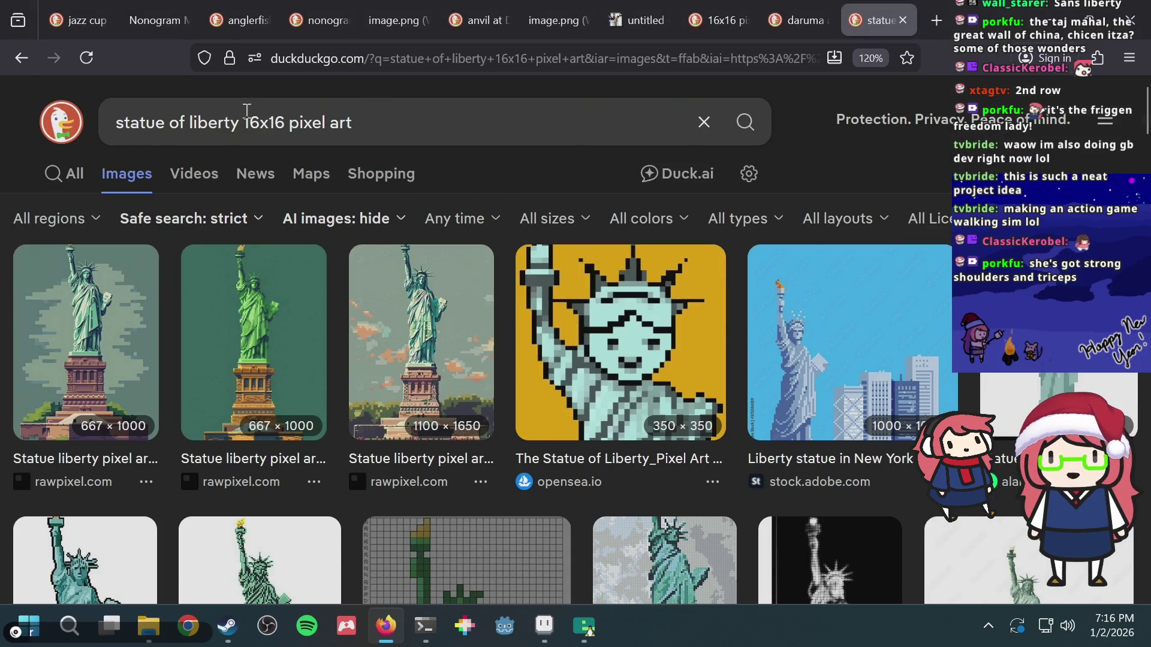
- Drop '16x16 pixel art' from the search, browse the plain 'statue of liberty' photos, and return to Aseprite
drag(246, 111, 384, 113)
key(BackSpace)
key(Return)
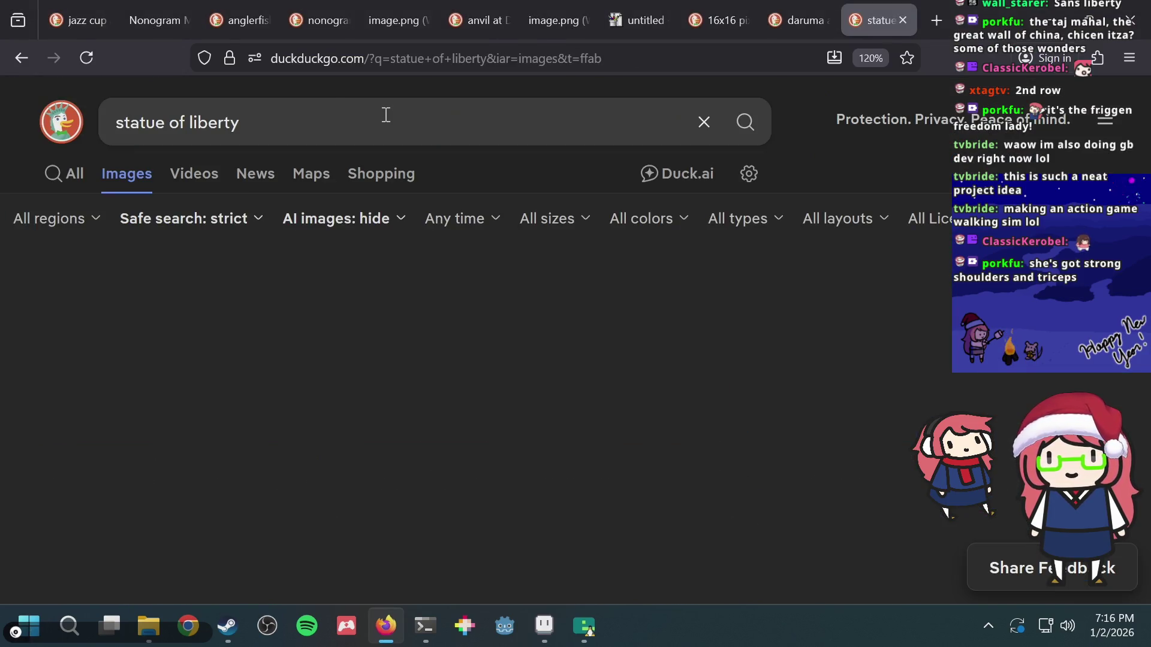
scroll(219, 285, down, 7)
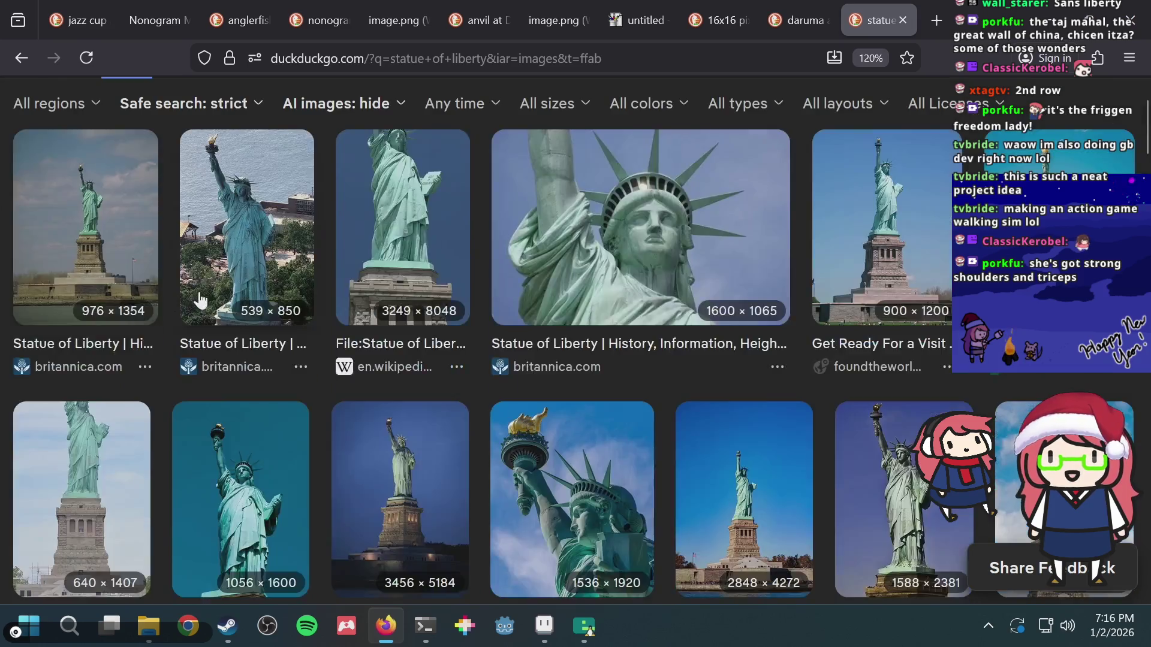
scroll(223, 285, down, 2)
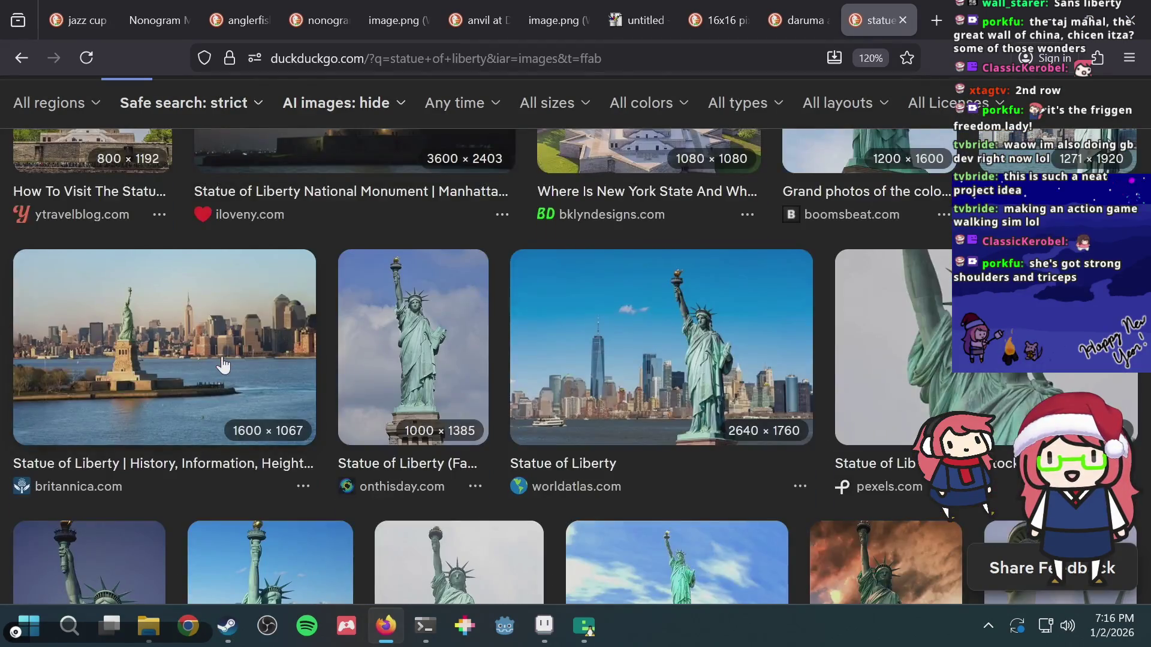
scroll(222, 359, down, 4)
key(alt+Tab)
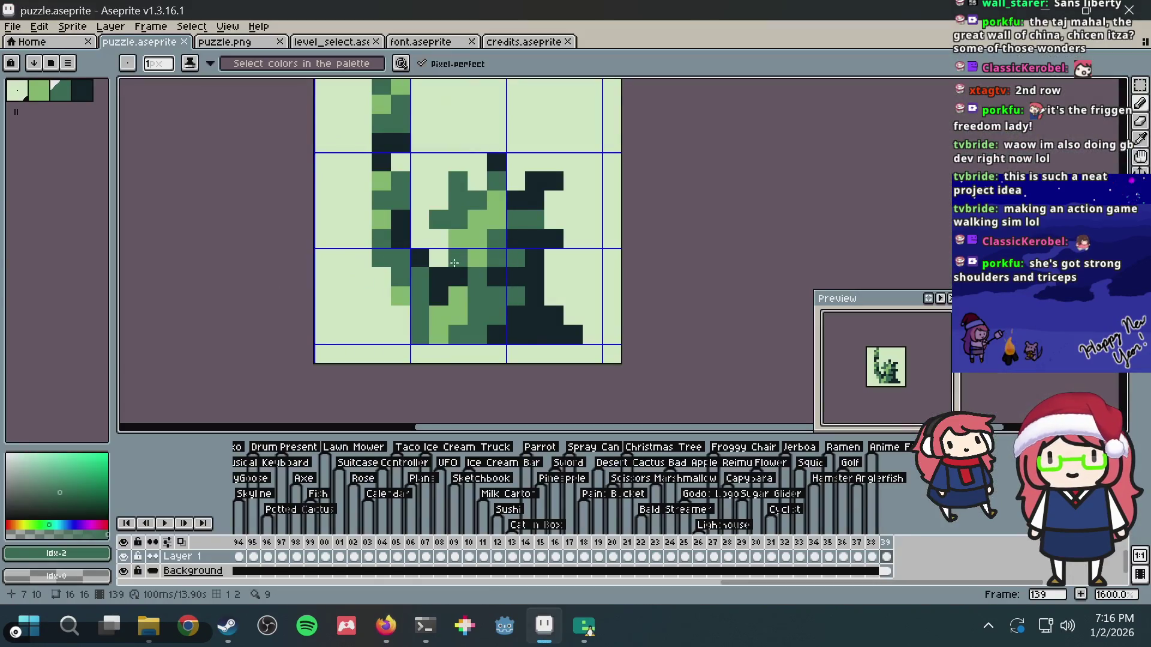
- Undo the trial sky pixel, save the puzzle, and recentre the sprite view
key(ctrl+s)
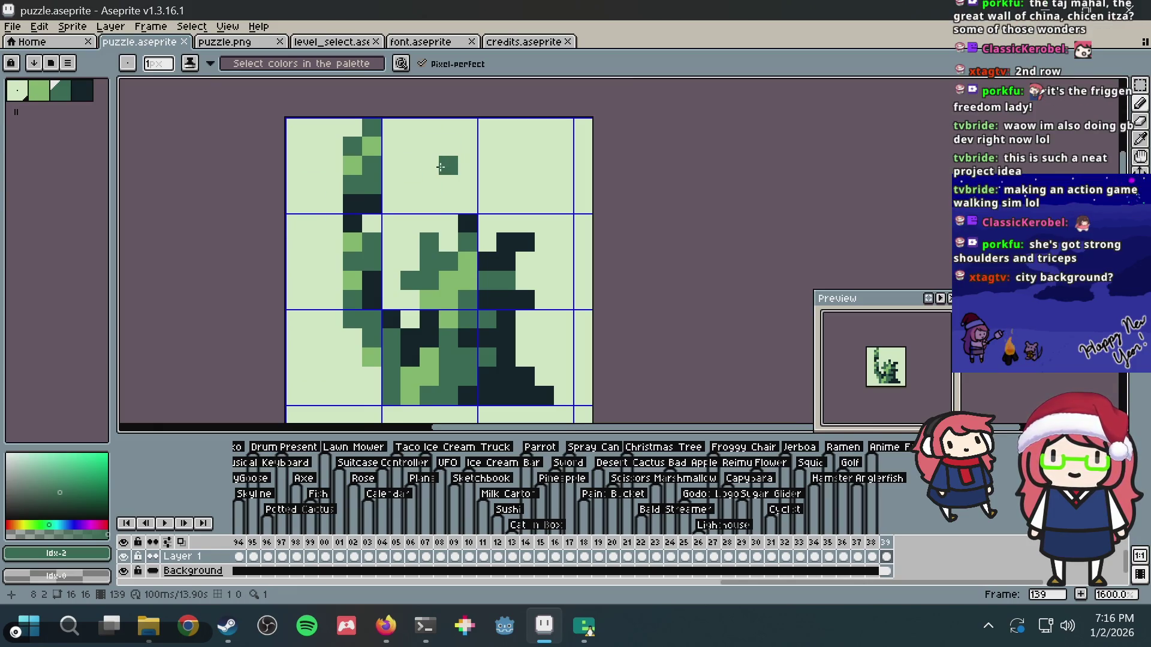
key(alt+Tab)
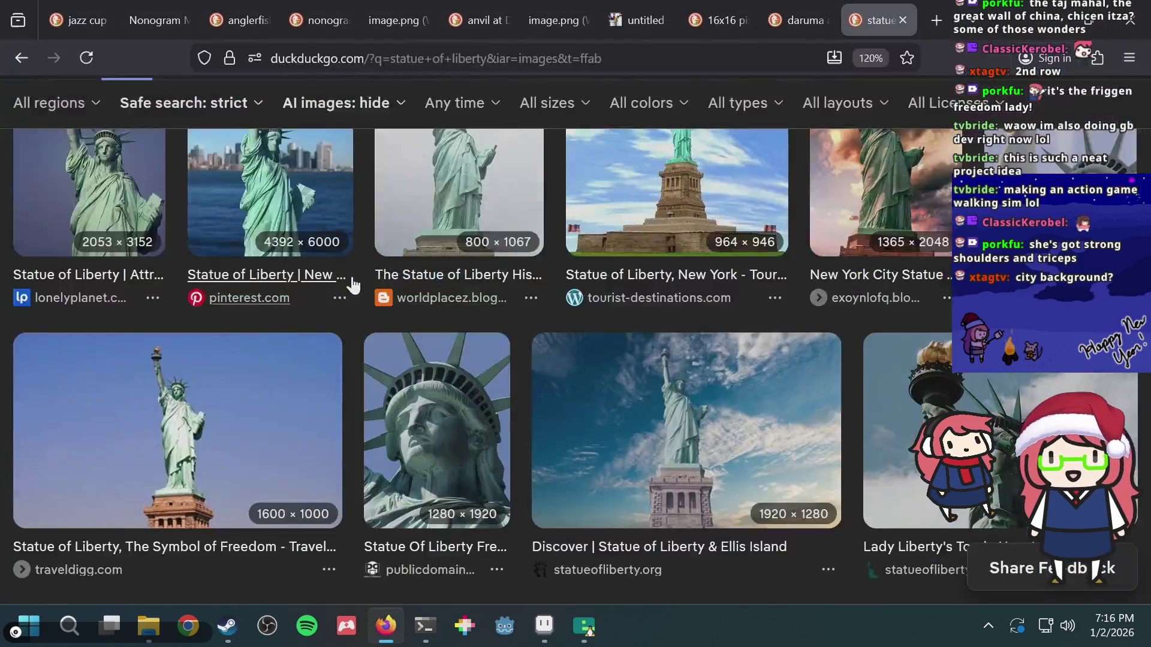
key(alt+Tab)
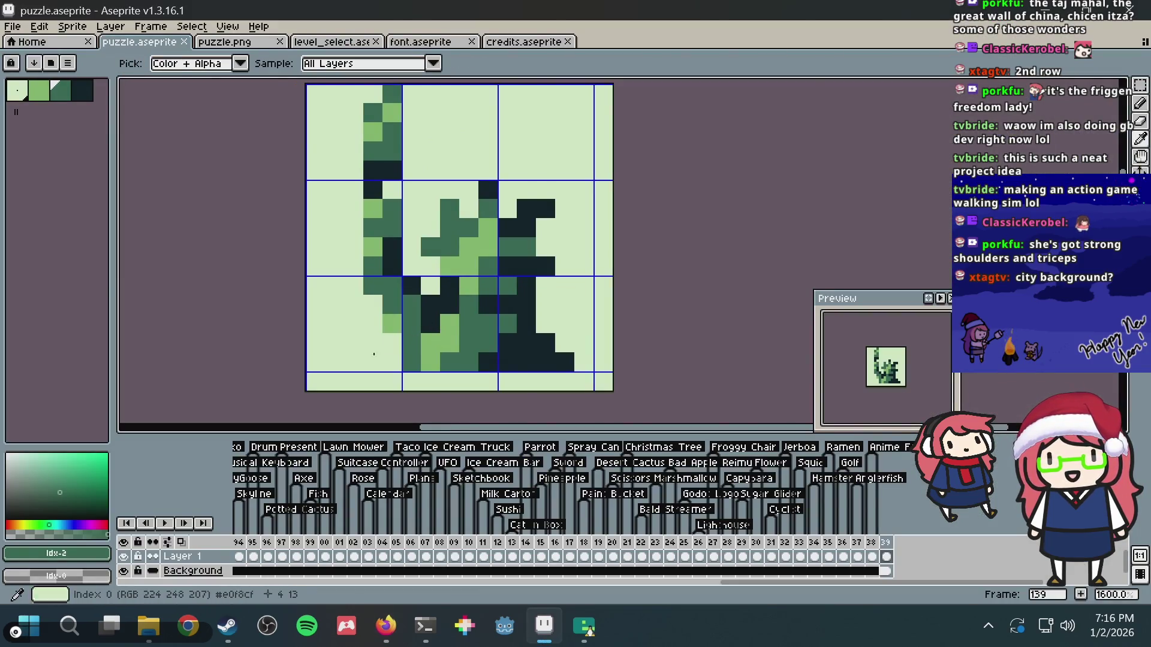
key(ctrl+z)
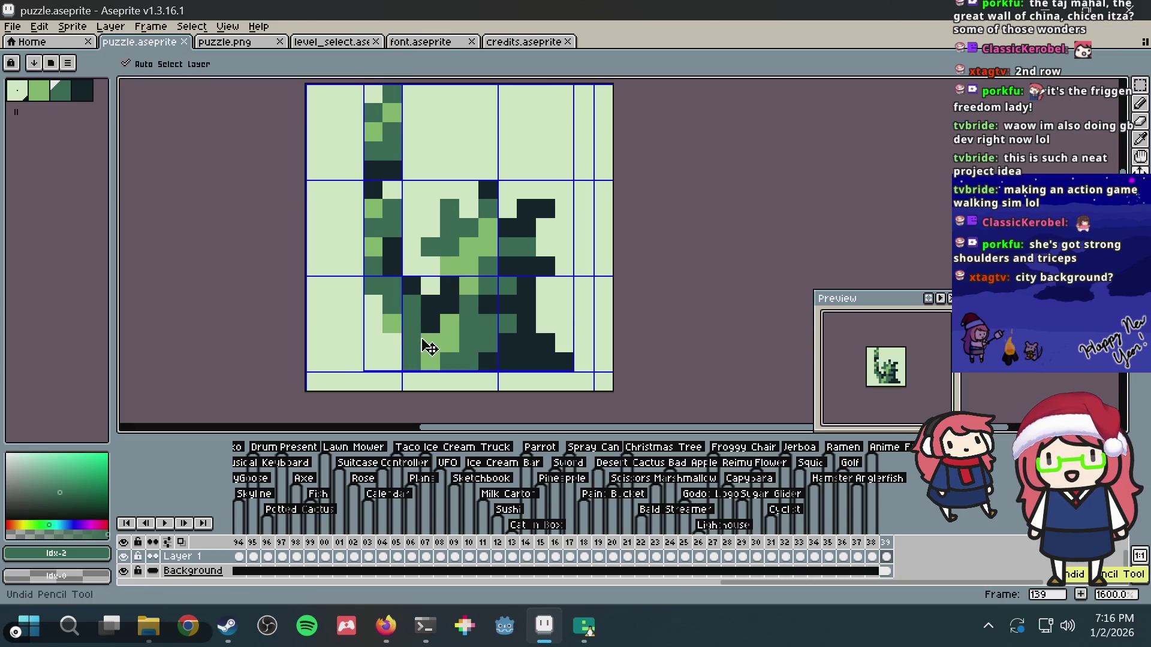
key(ctrl+s)
mouse_move(459, 142)
mouse_down()
mouse_move(418, 220)
mouse_move(460, 126)
mouse_up()
drag(340, 132, 336, 175)
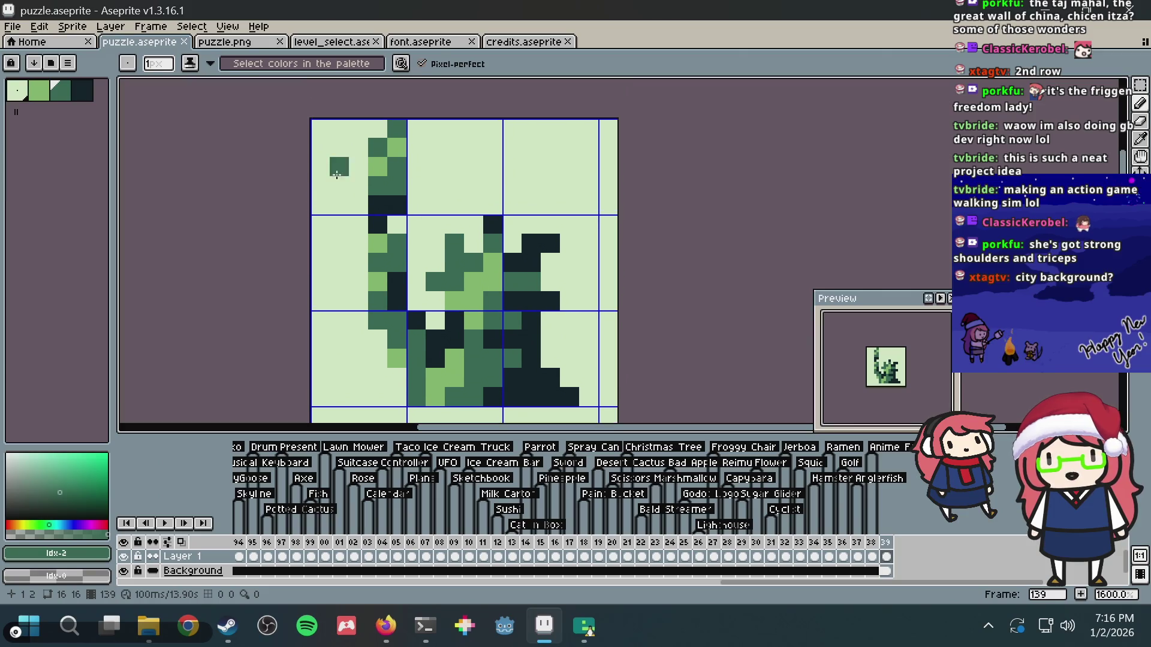
- Compare with the statue photos, then nudge the whole picture one pixel right
key(alt+Tab)
scroll(475, 189, down, 6)
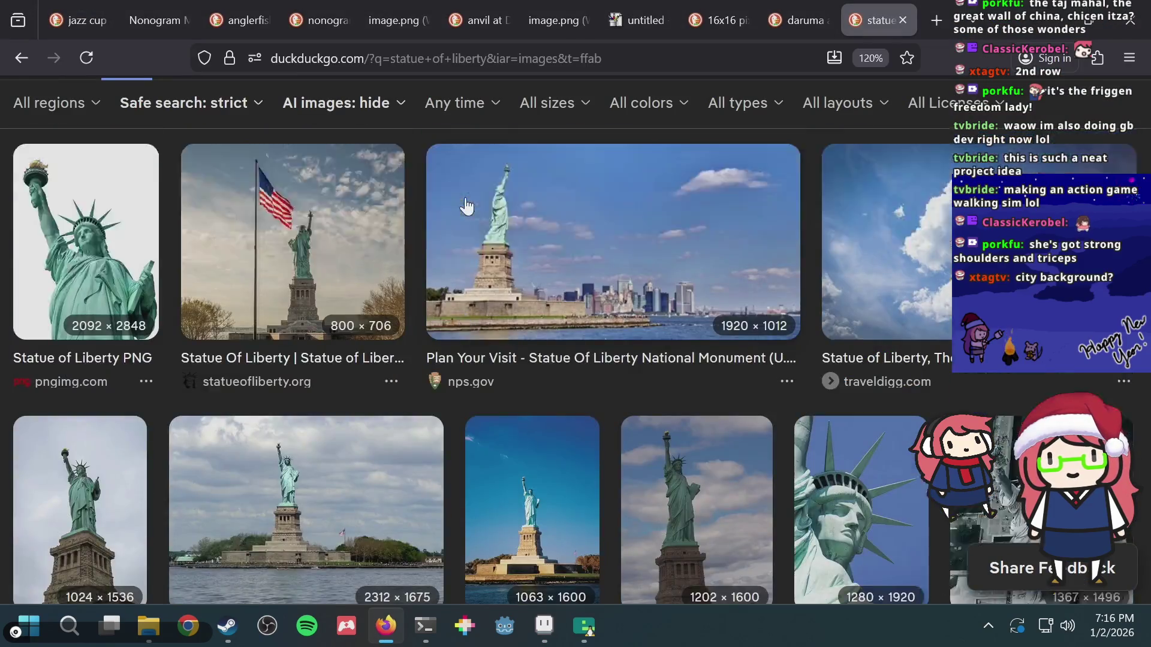
scroll(409, 277, up, 3)
key(alt+Tab)
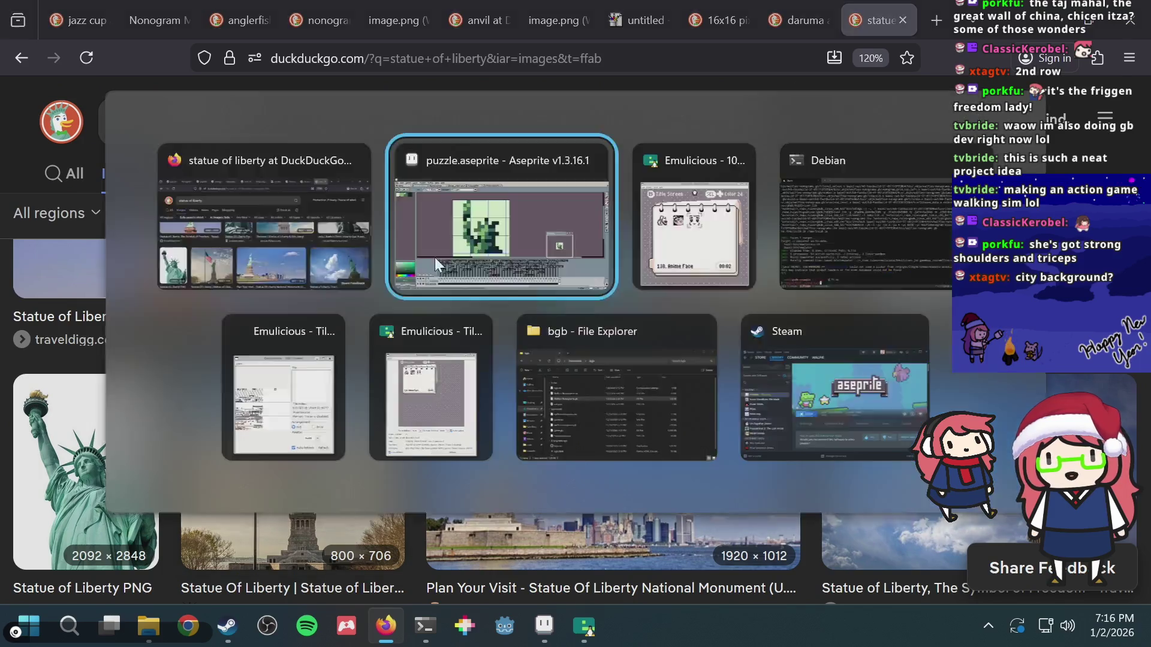
key(v)
key(Right)
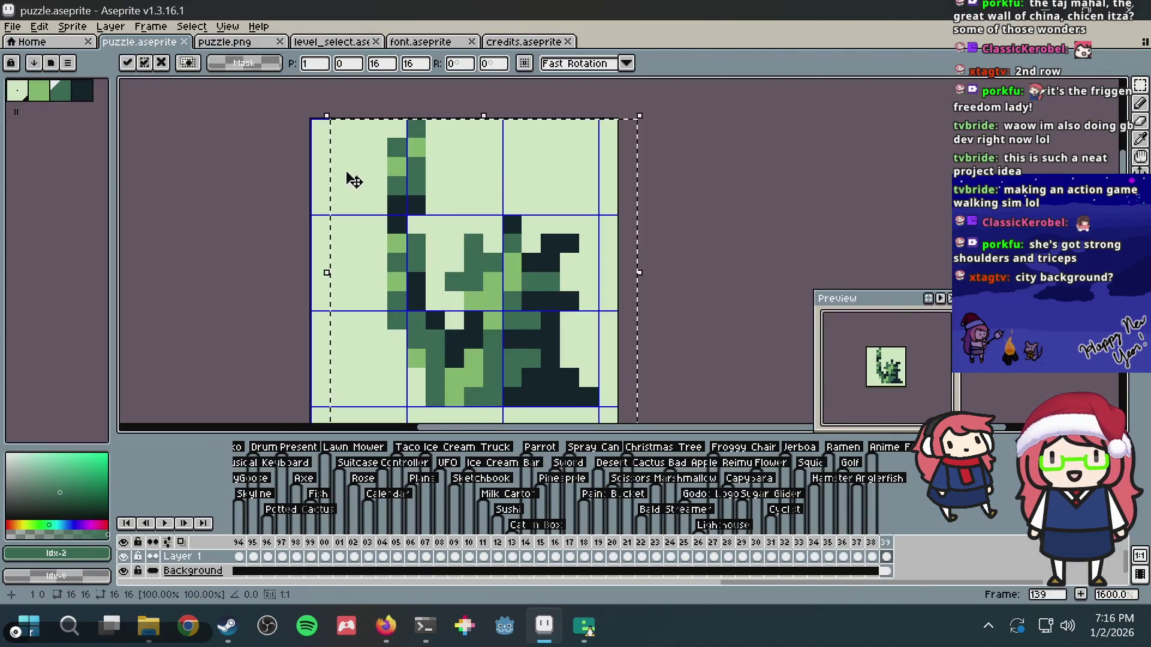
- Draw dark green pixels and a line down the left side of the canvas
key(b)
click(371, 154)
key(ctrl+z)
key(i)
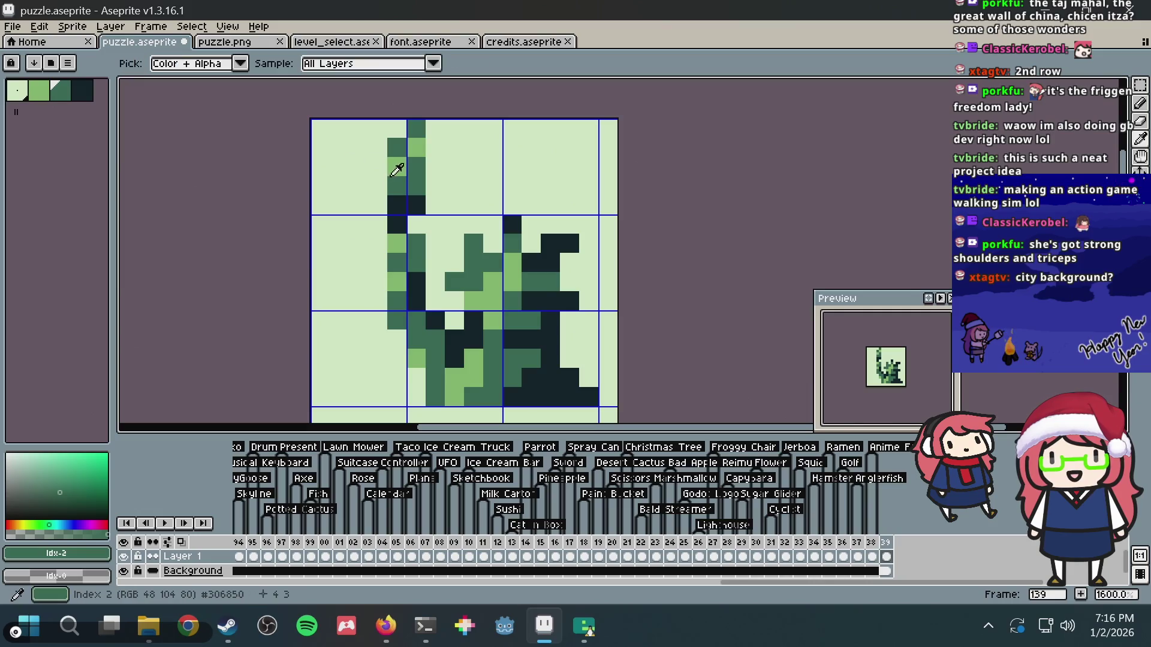
key(b)
click(321, 166)
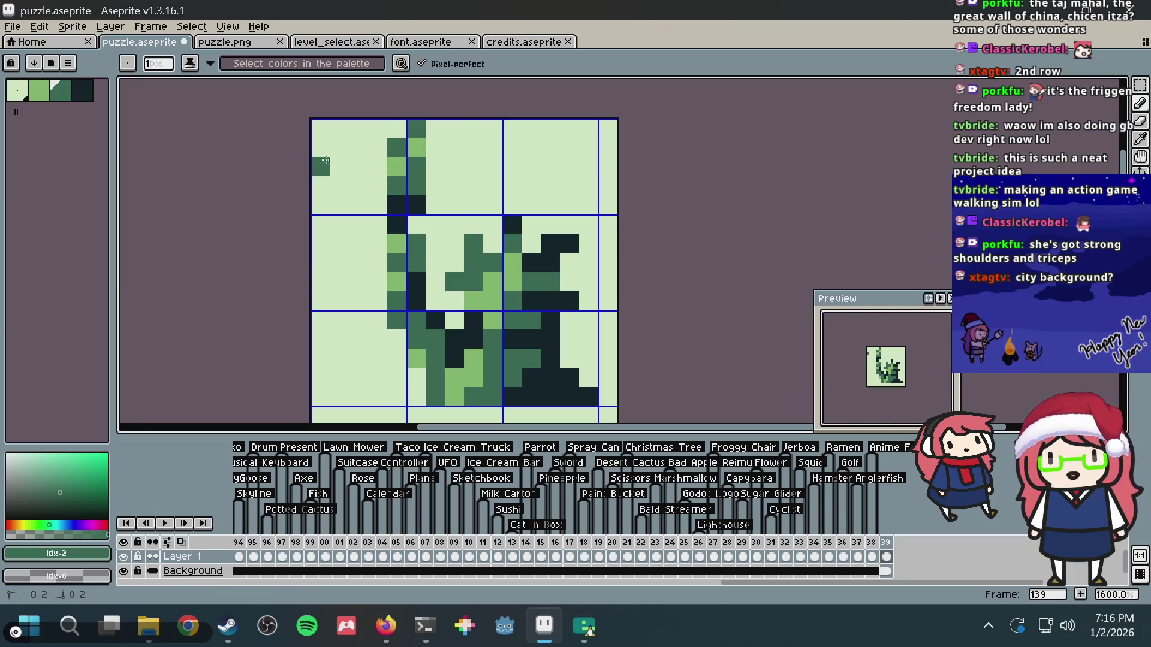
click(340, 147)
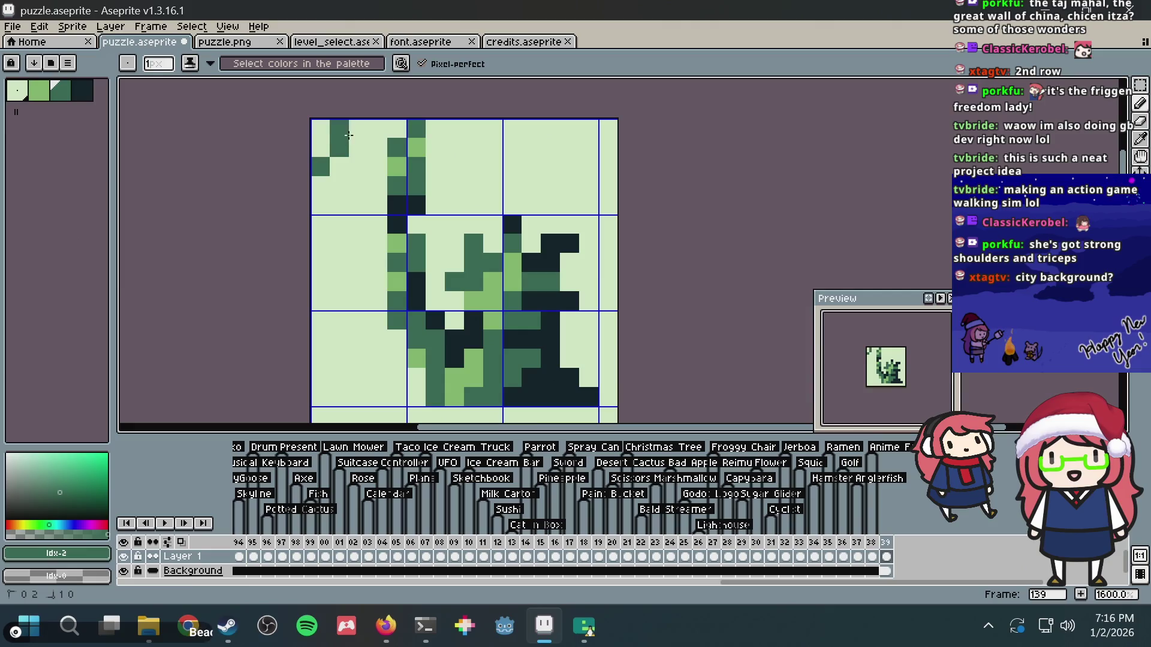
click(354, 137)
mouse_move(355, 137)
mouse_down()
mouse_move(359, 252)
mouse_move(320, 323)
mouse_up()
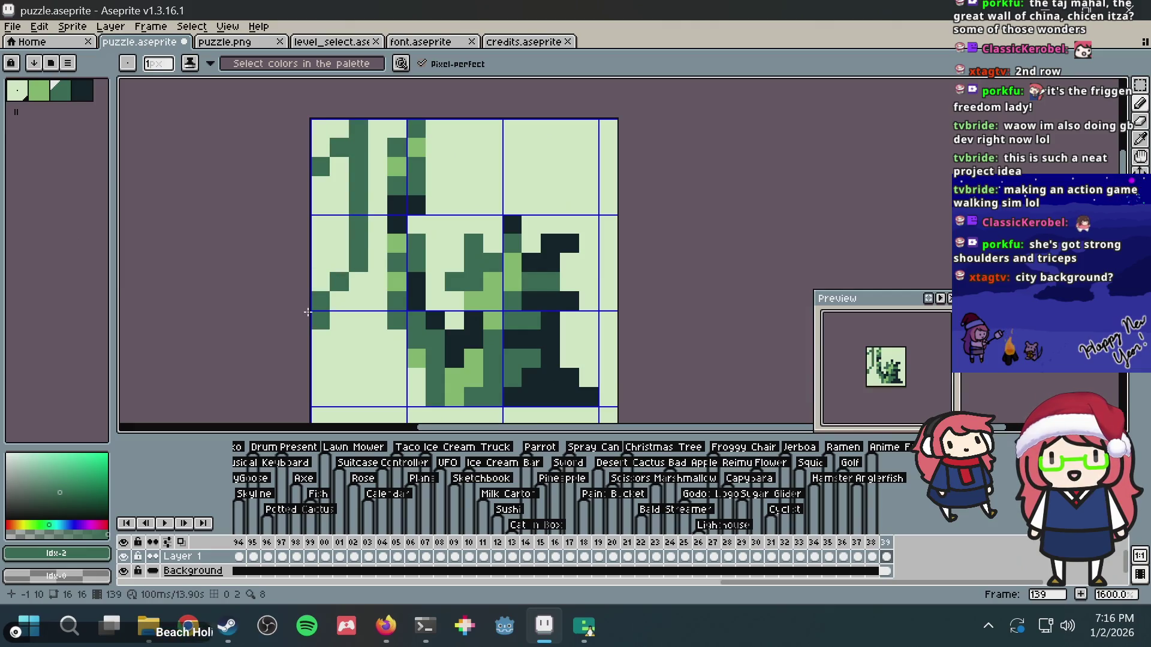
click(457, 182)
key(ctrl+z)
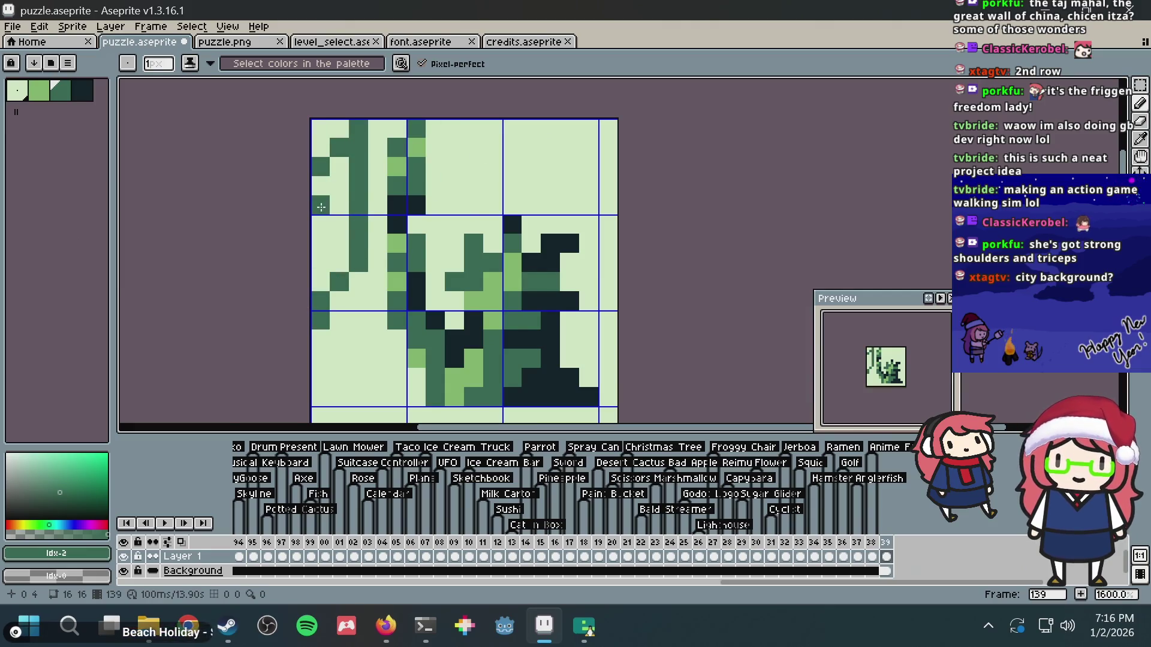
click(337, 206)
- Fill the left building shape dark green and try a light-green fill, then undo it
key(g)
click(337, 206)
alt+click(396, 157)
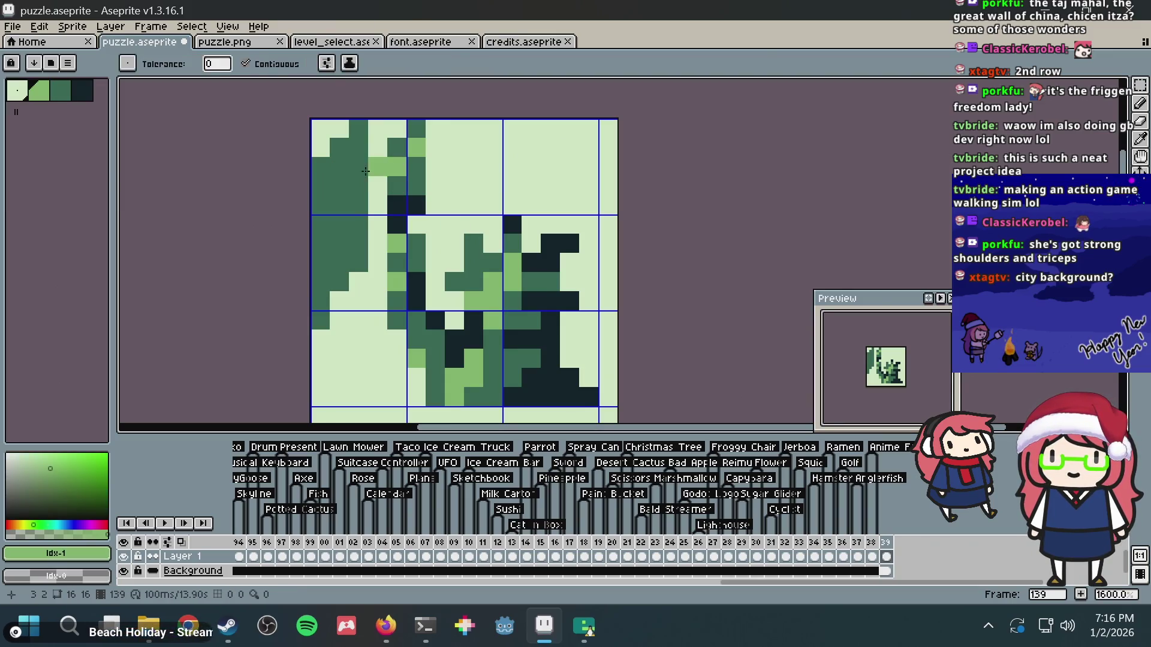
click(331, 179)
click(316, 169)
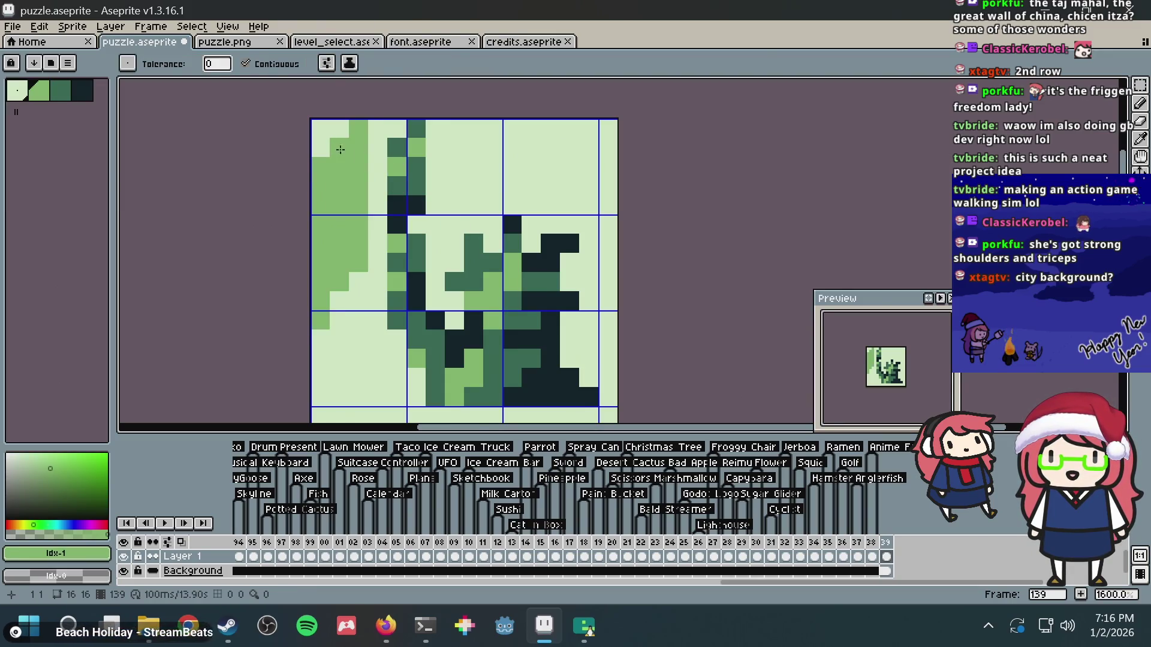
key(ctrl+z)
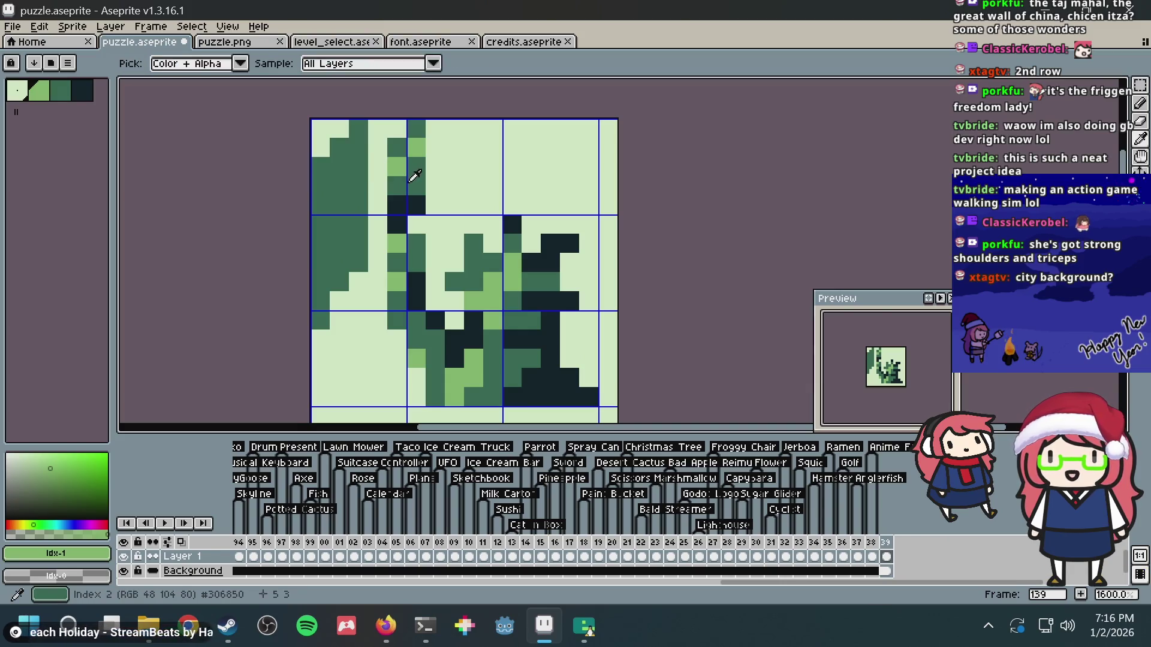
- Sketch darkest-green details on the left building, undo those strokes, and save
click(403, 201)
key(b)
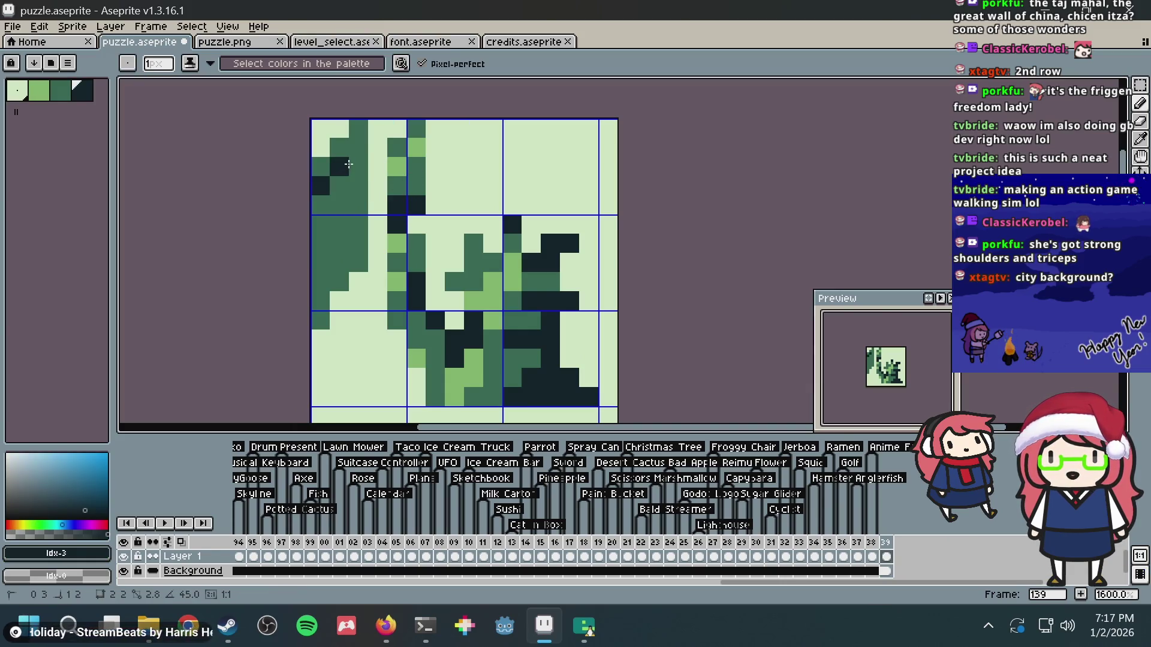
drag(348, 164, 358, 153)
click(358, 205)
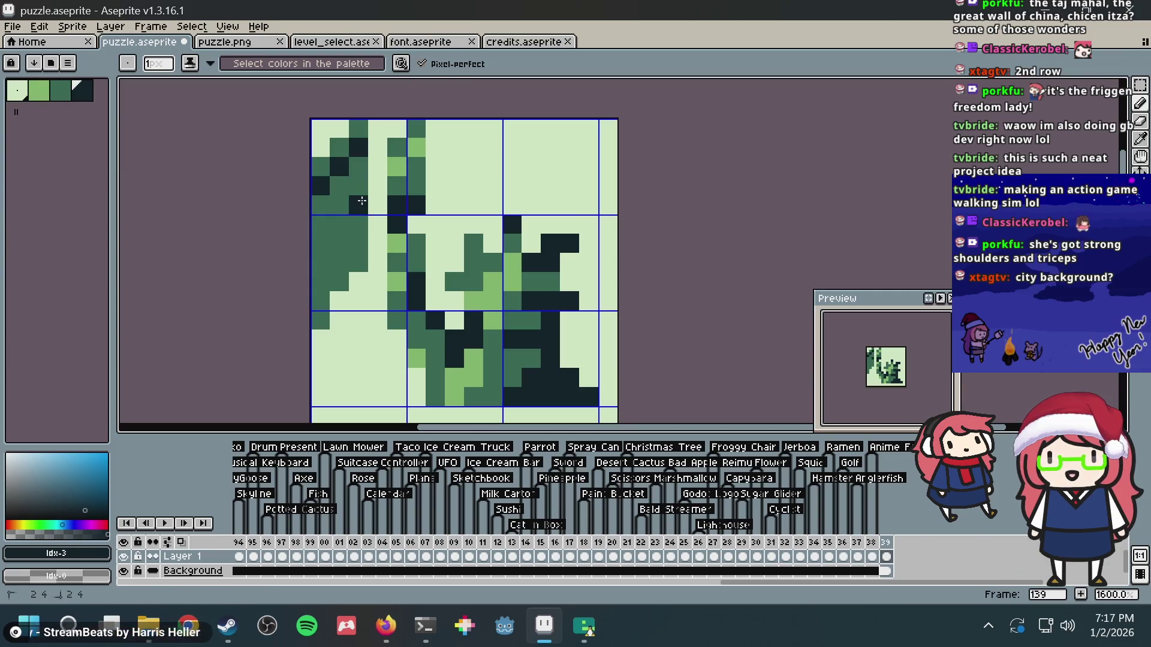
click(358, 262)
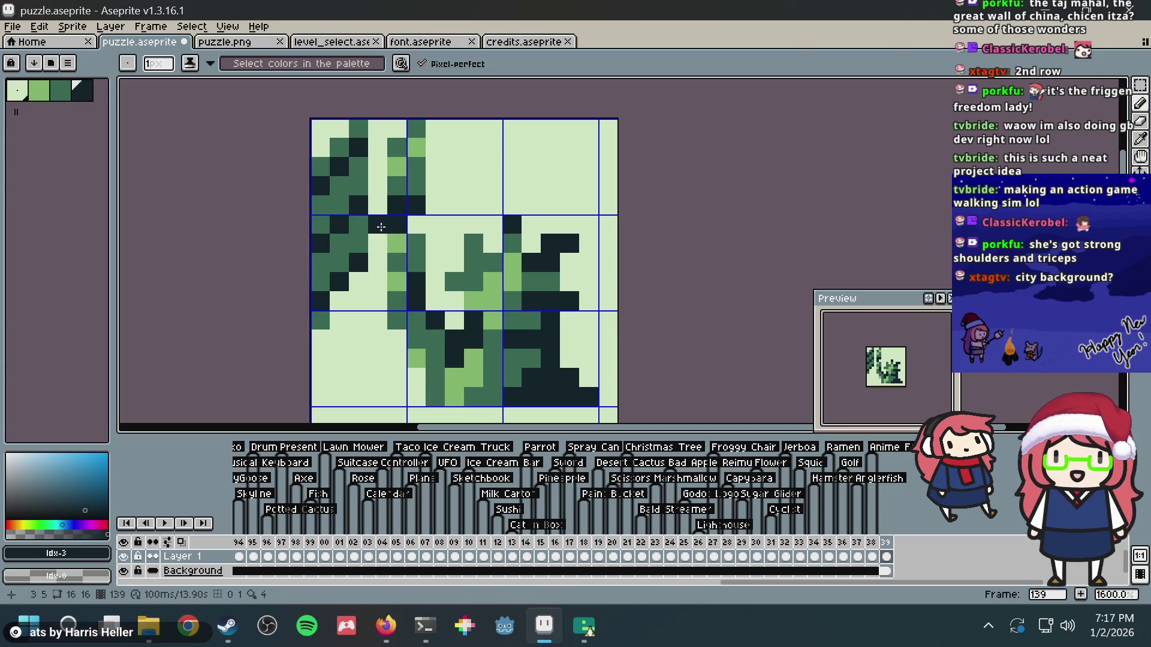
key(ctrl+z)
key(ctrl+z)
key(ctrl+z)
key(ctrl+z)
key(ctrl+z)
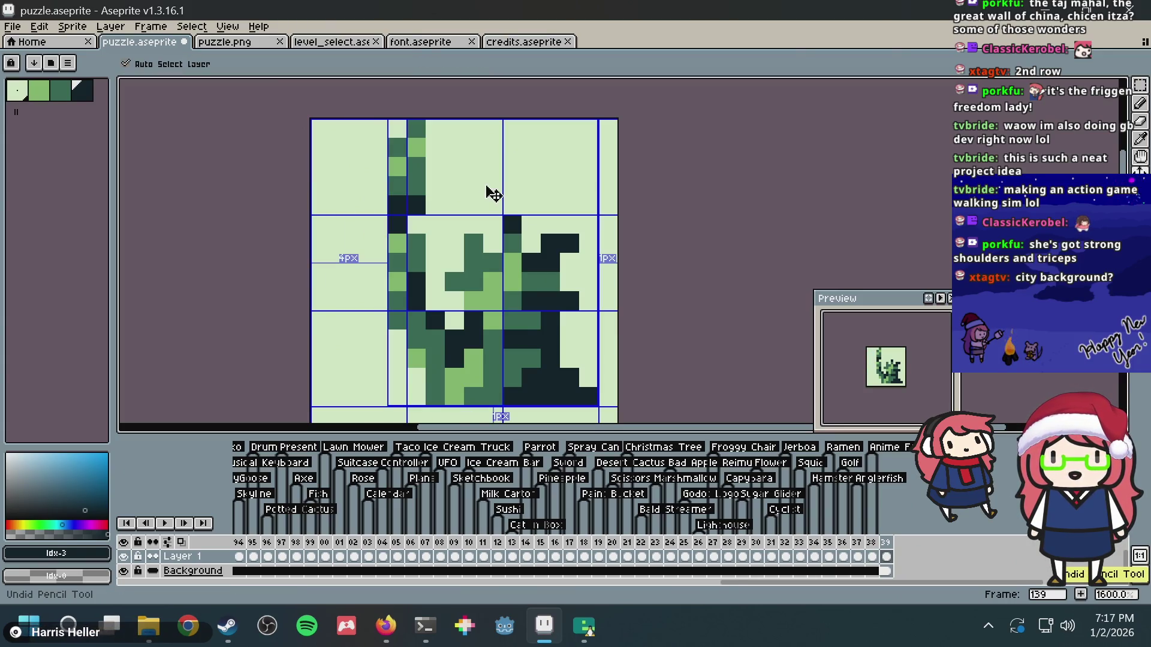
key(ctrl+s)
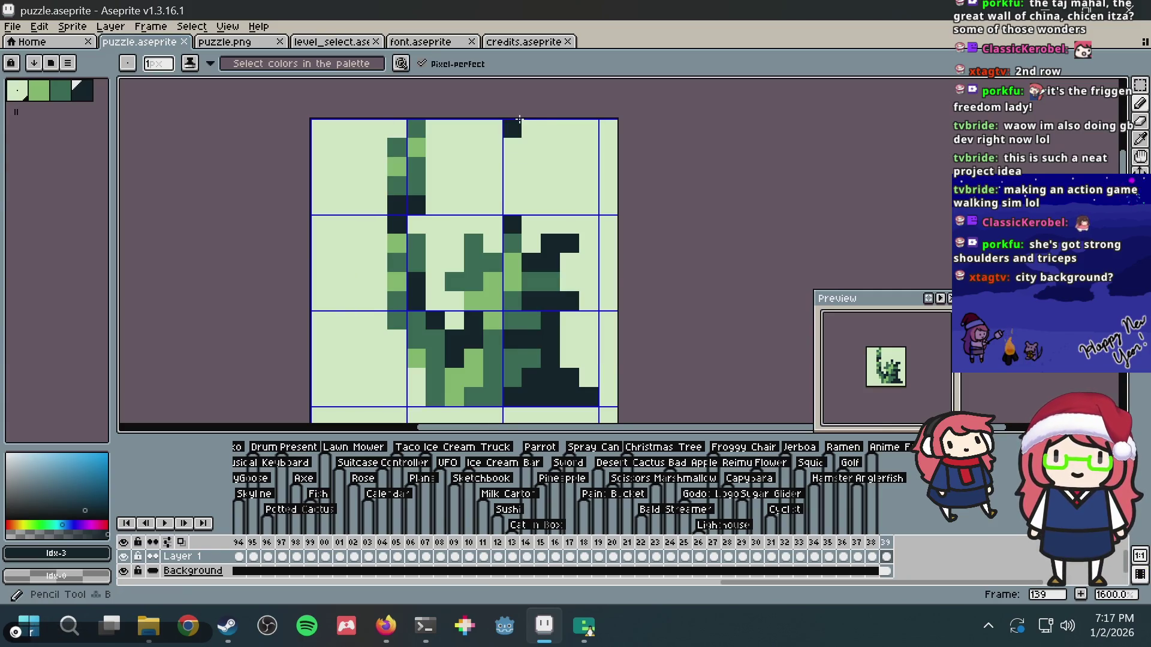
- Scroll through the Statue of Liberty photos in Firefox for reference
key(alt+Tab)
scroll(398, 299, down, 10)
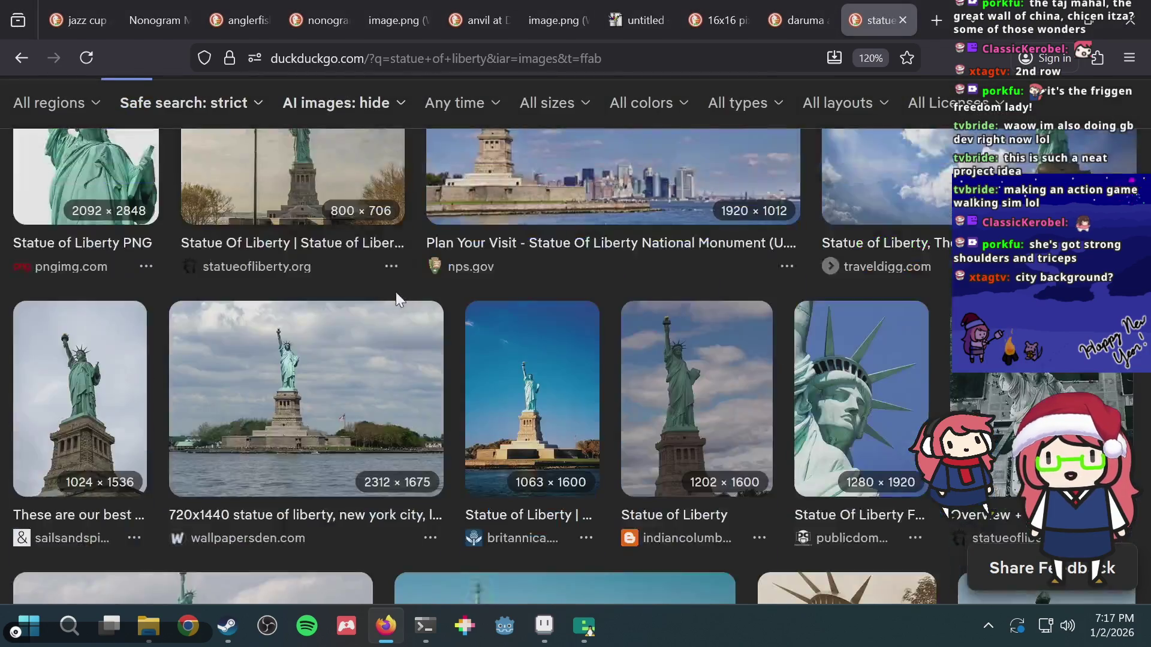
scroll(393, 288, down, 5)
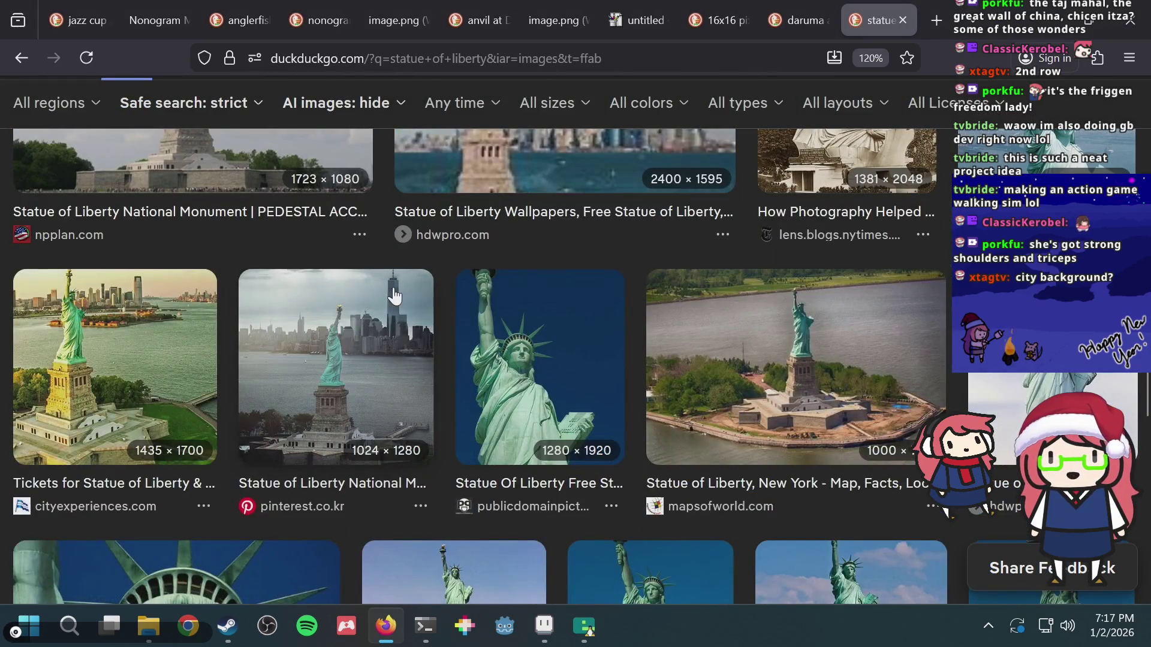
scroll(393, 293, down, 10)
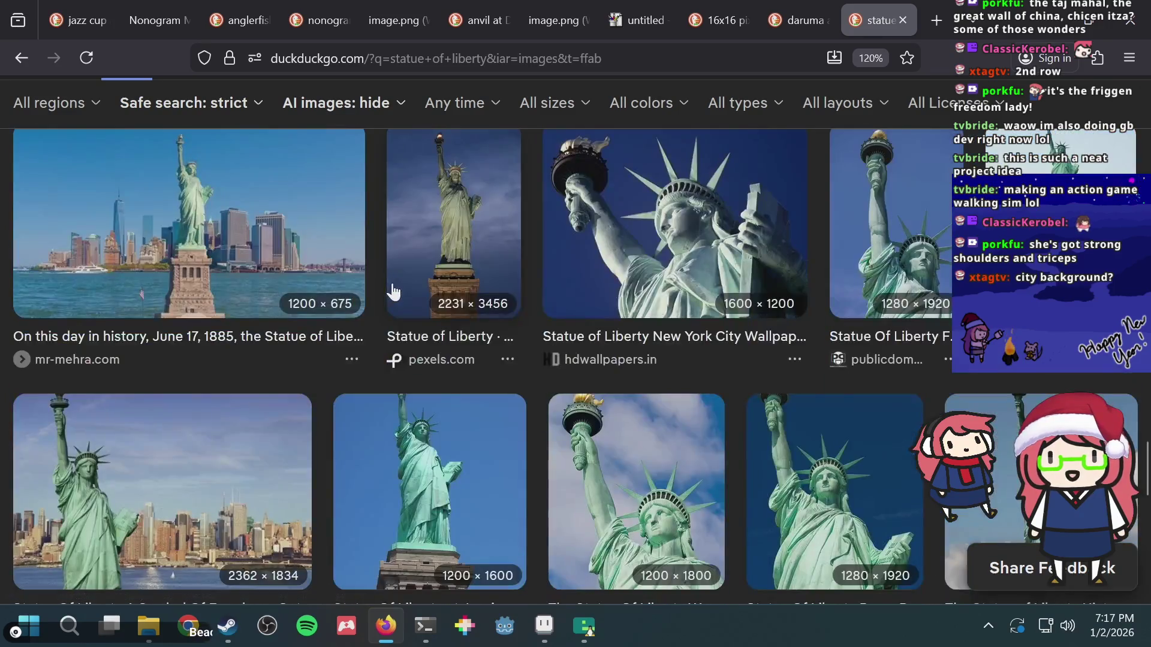
scroll(393, 292, down, 3)
key(alt+Tab)
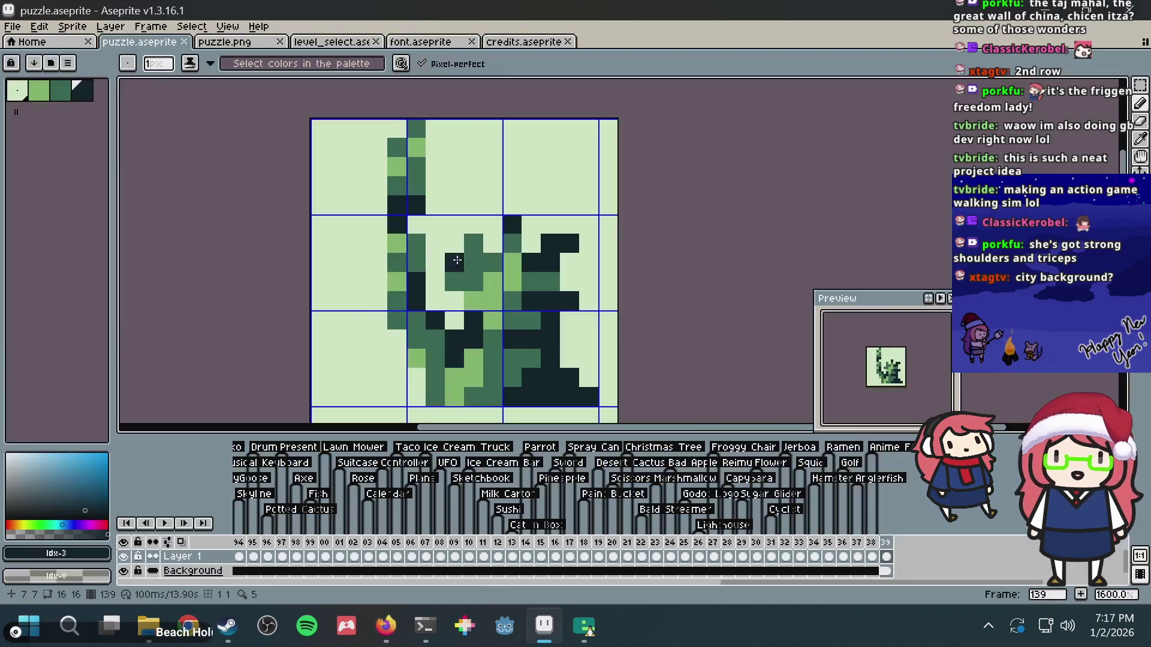
- Shift the statue one pixel left and save the puzzle file
key(ctrl+a)
key(Left)
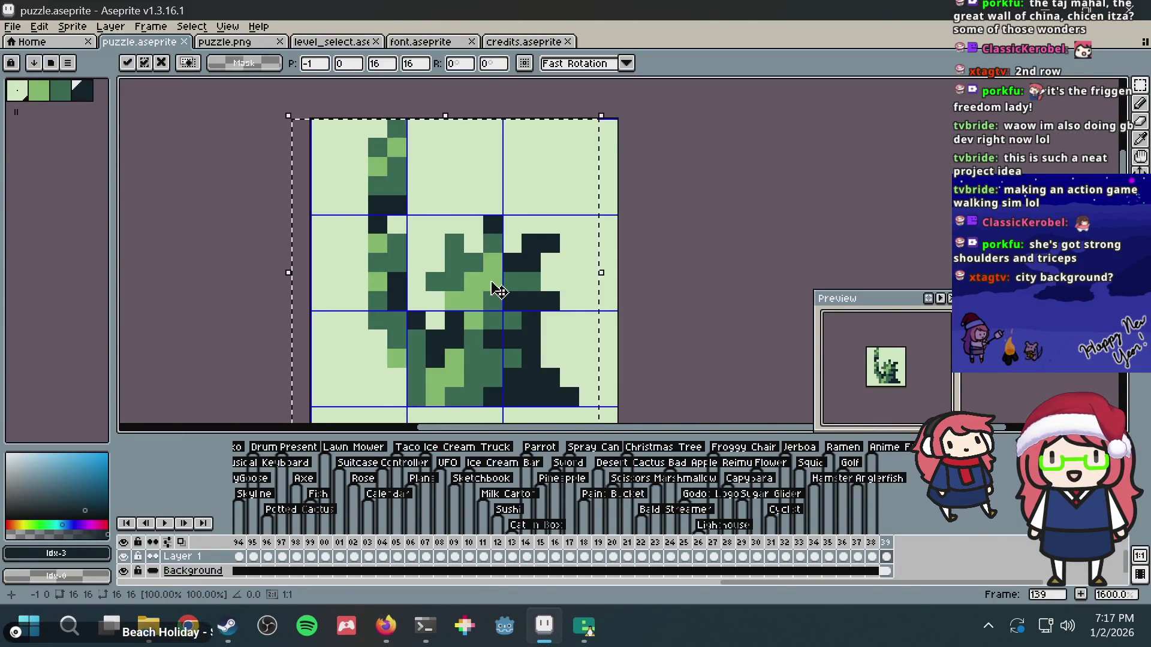
key(Left)
key(Right)
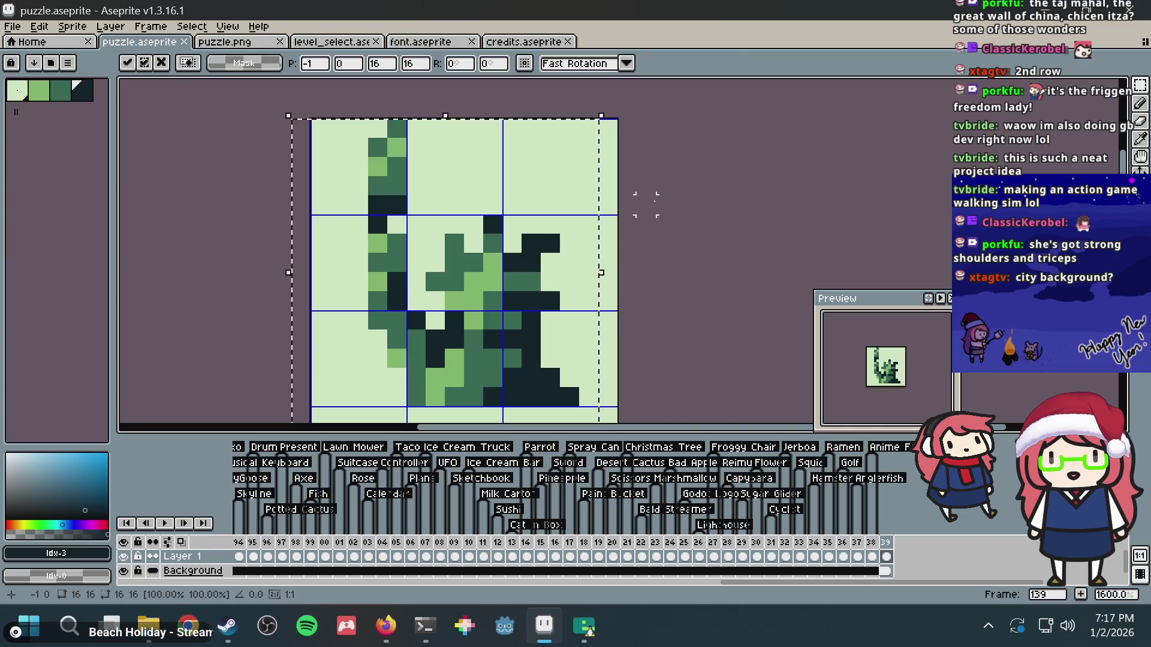
key(ctrl+d)
key(b)
key(ctrl+s)
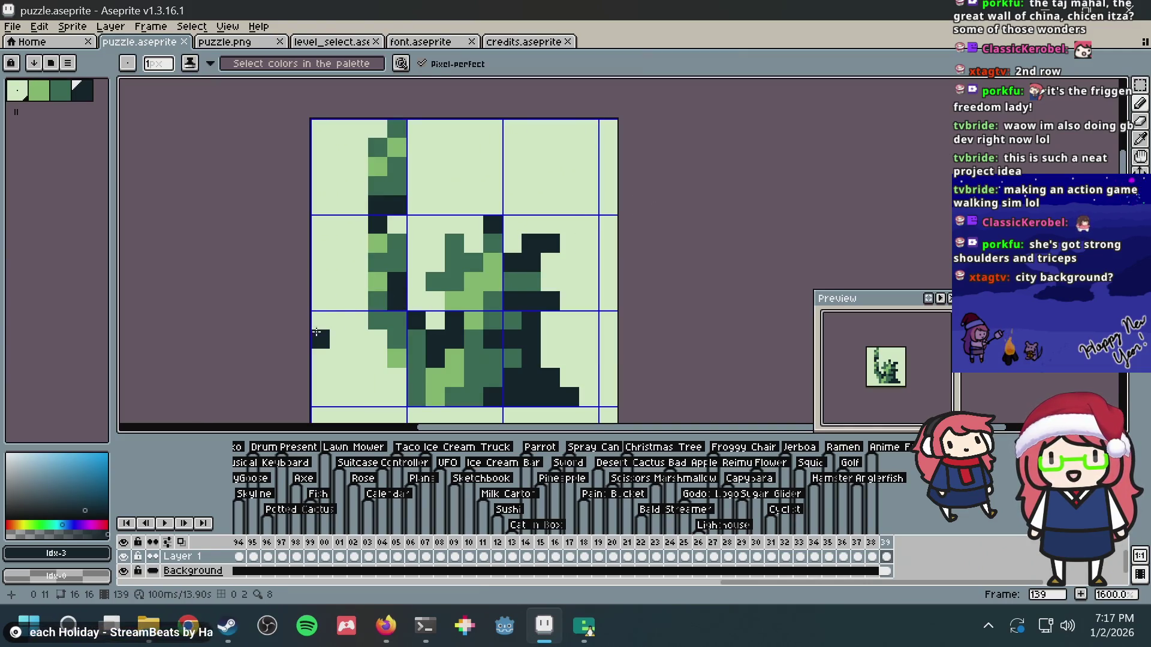
- Try dark columns at the left edge of the sky, then undo them
click(336, 301)
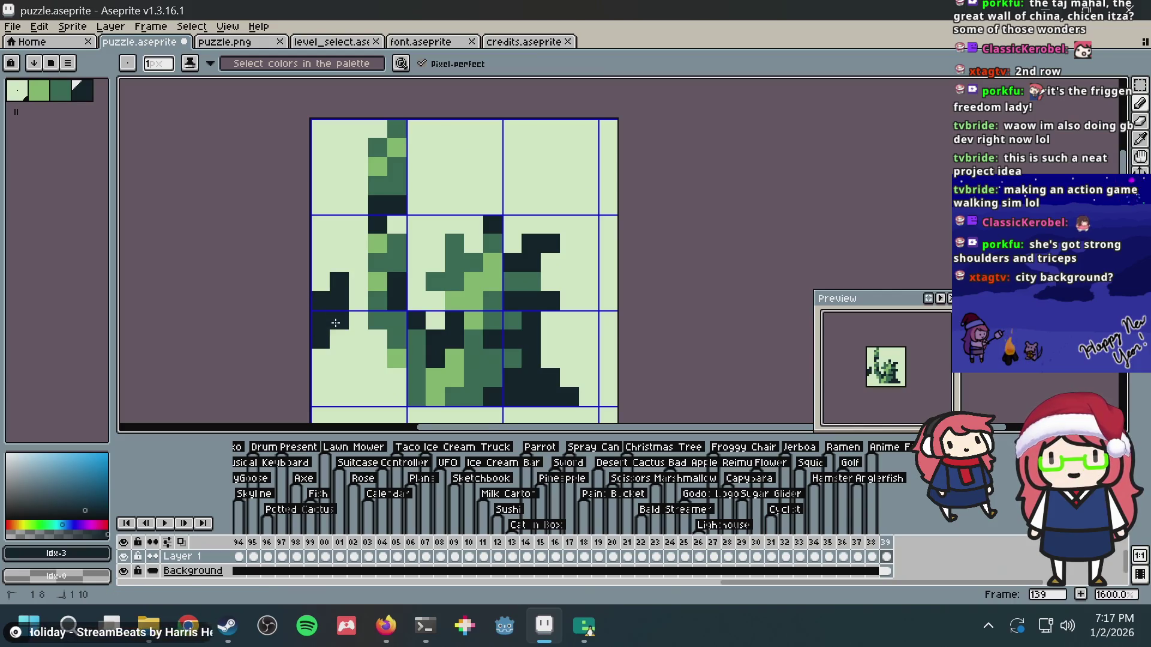
key(e)
mouse_move(334, 288)
mouse_down()
mouse_move(317, 263)
mouse_move(316, 296)
mouse_up()
key(b)
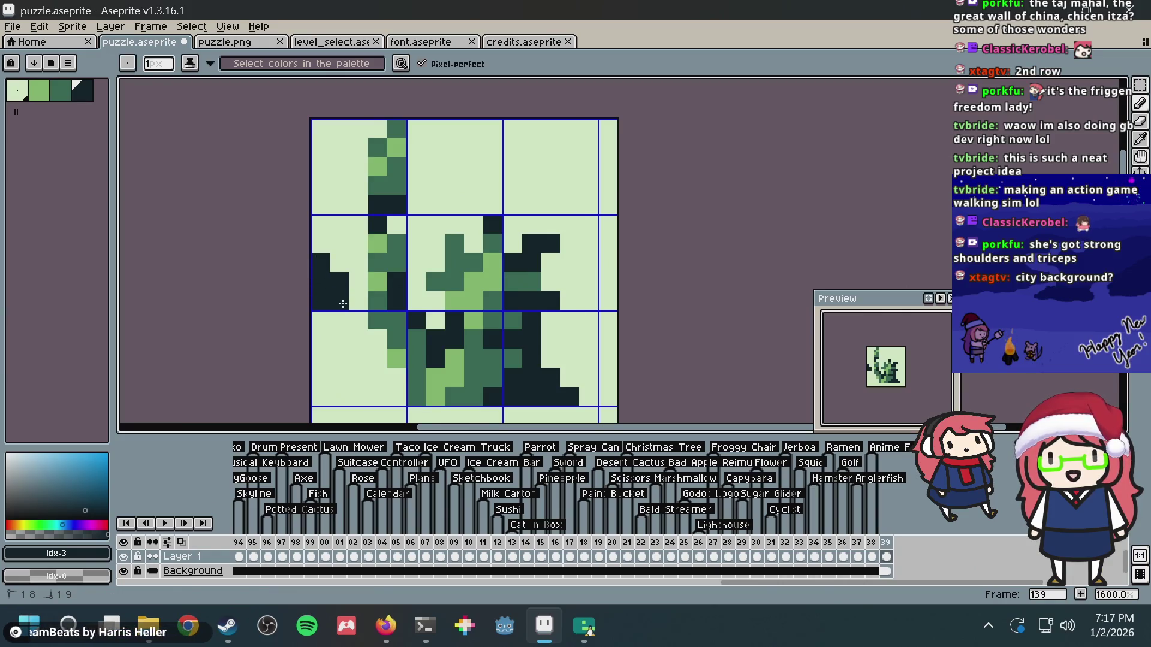
drag(353, 254, 351, 307)
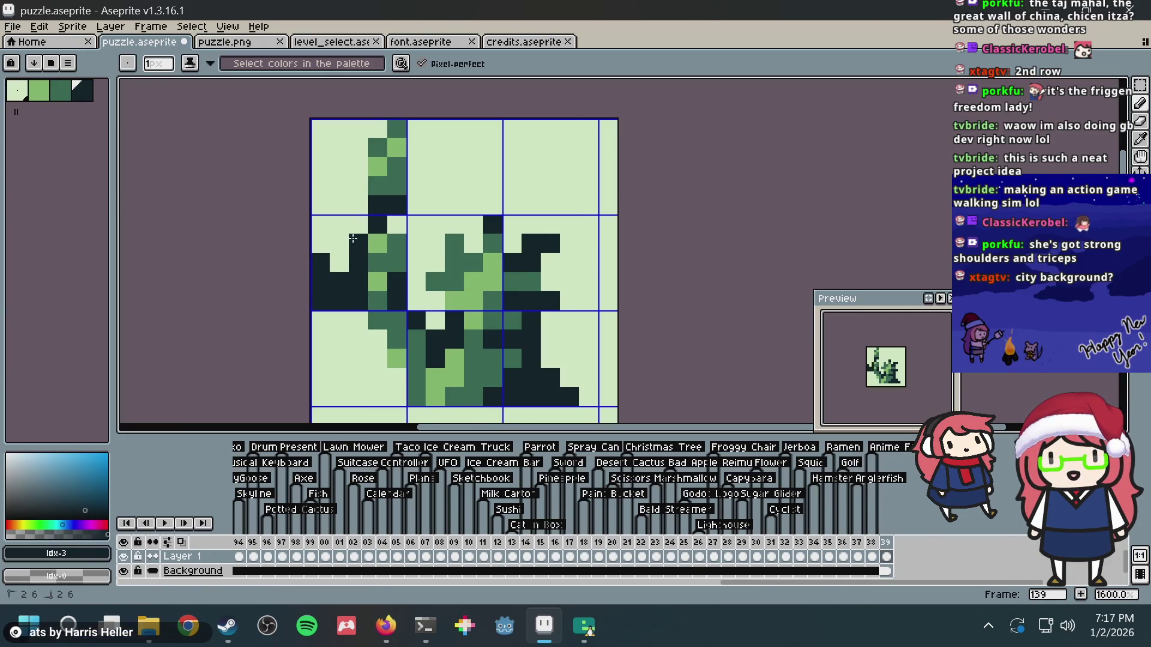
drag(447, 247, 414, 250)
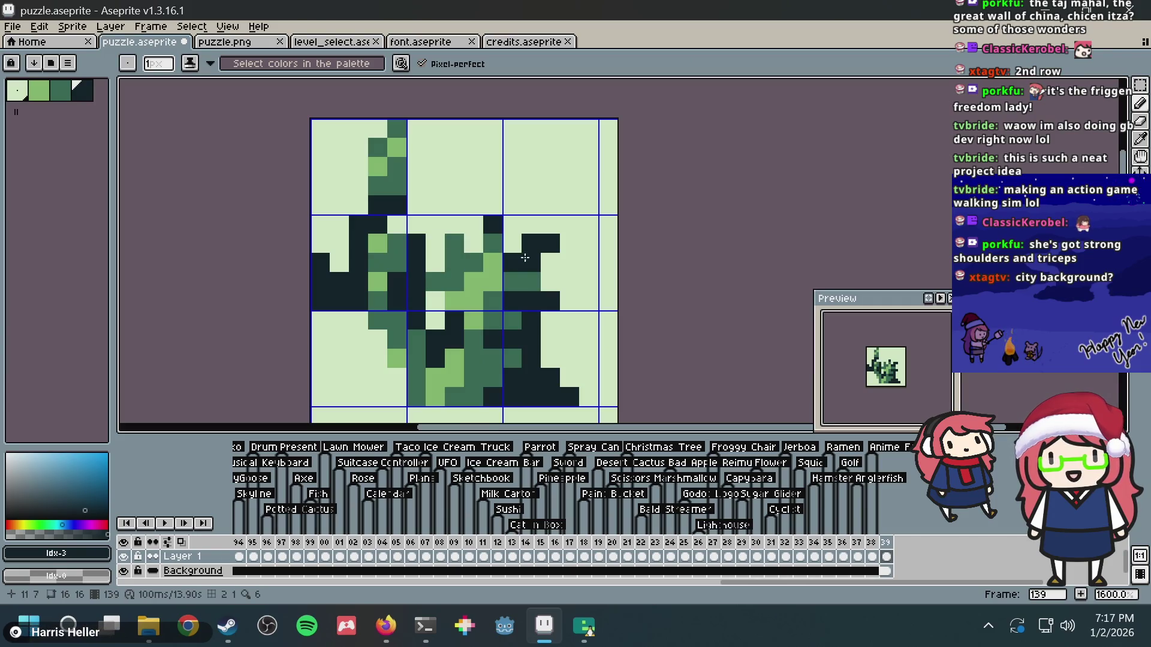
key(ctrl+z)
key(ctrl+z)
key(ctrl+z)
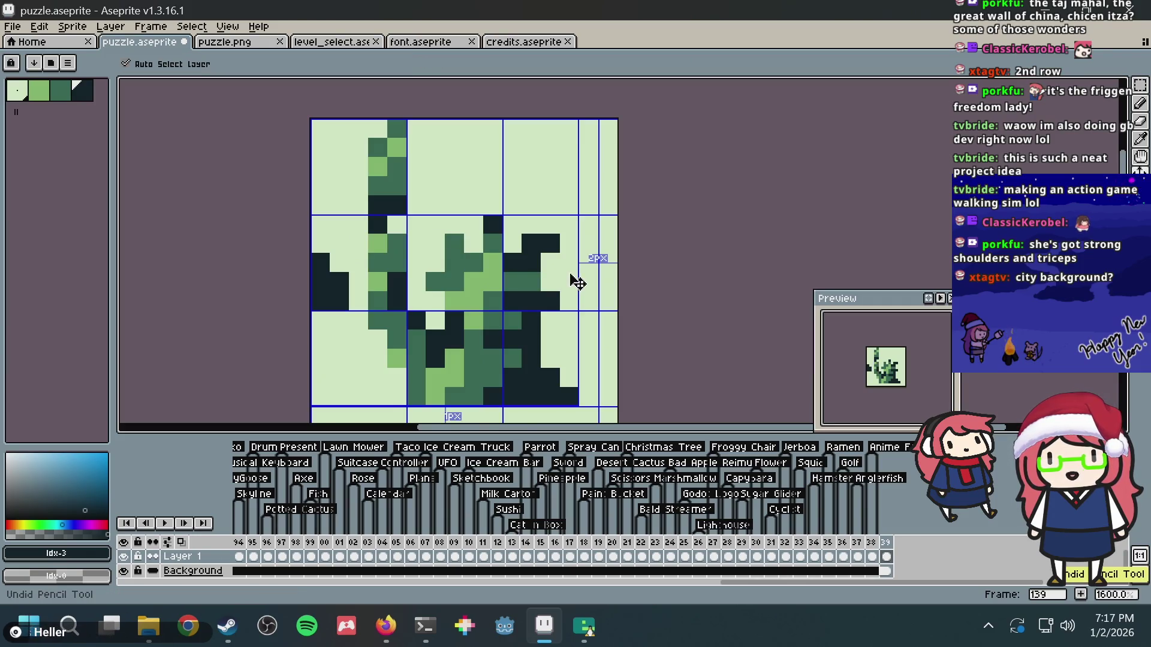
key(ctrl+z)
key(ctrl+z)
- Check the statue reference photos in the browser again
key(alt+Tab)
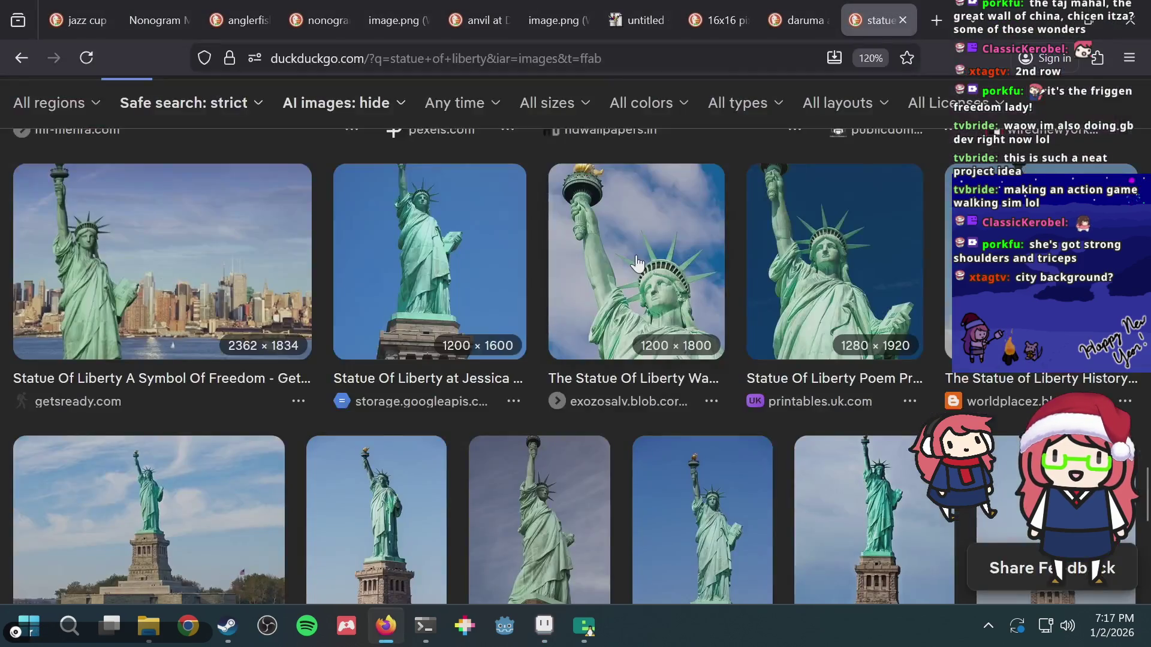
scroll(638, 263, down, 3)
scroll(635, 263, down, 15)
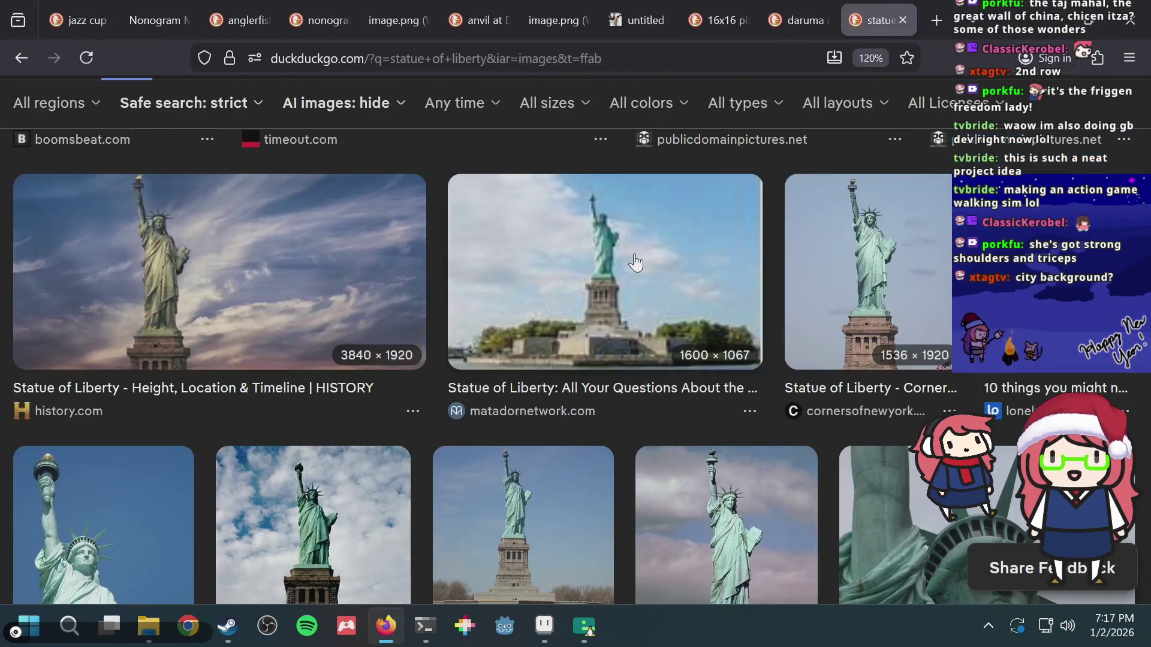
key(alt+Tab)
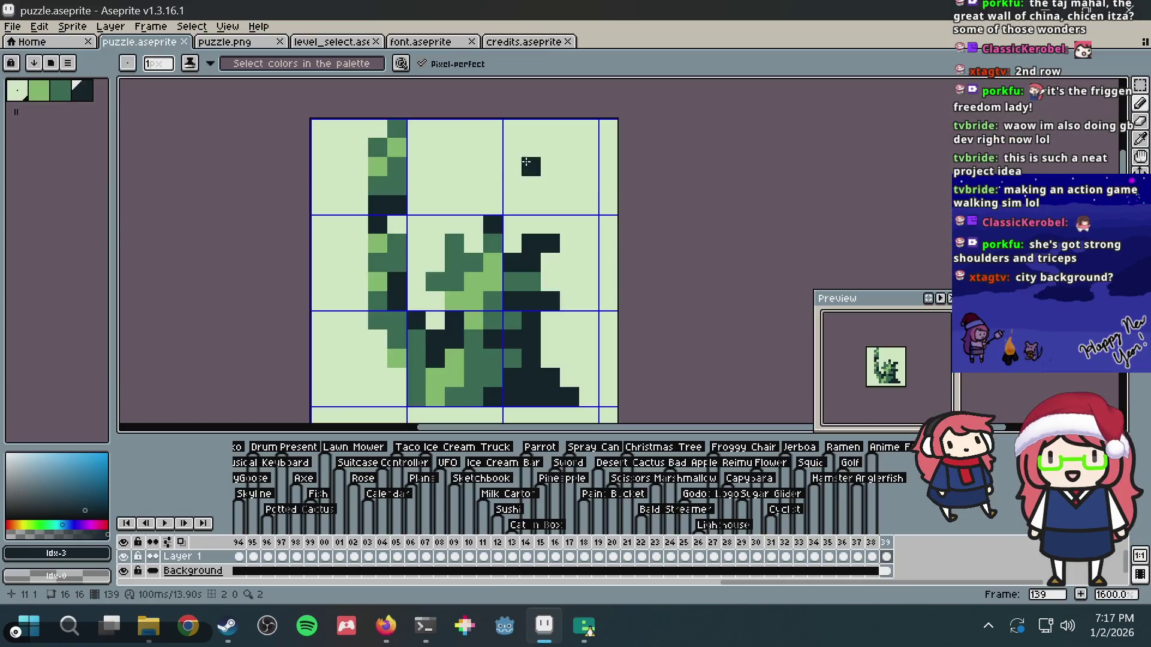
- Switch to dark green and draw a small cloud in the upper-right sky
alt+click(480, 277)
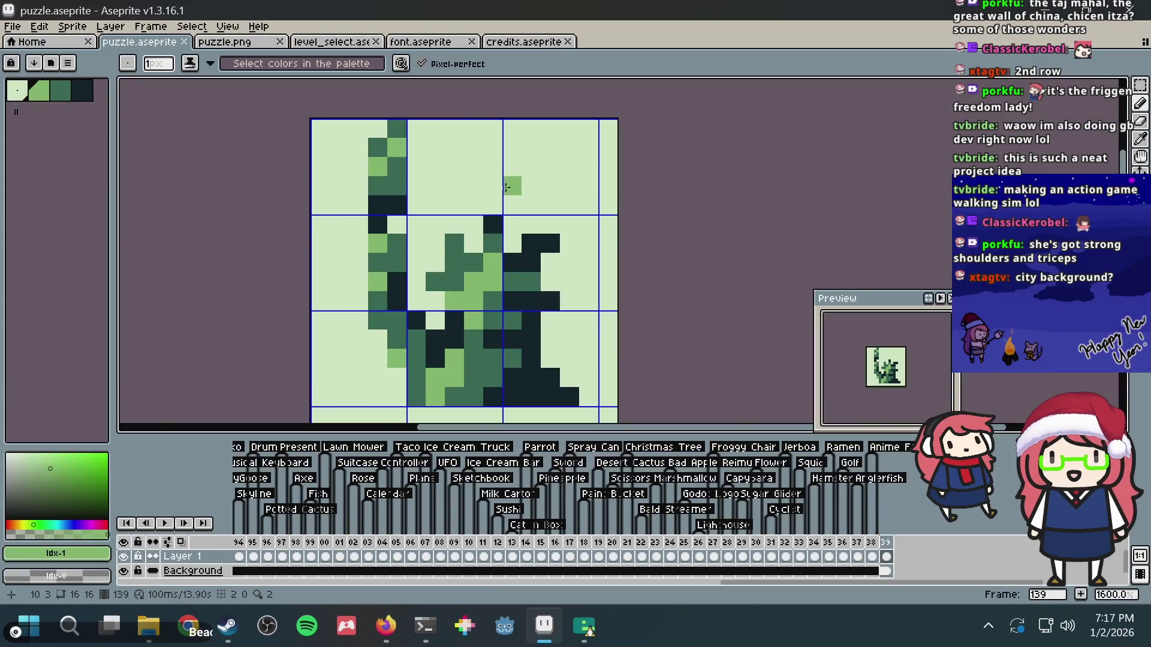
alt+click(462, 258)
click(530, 173)
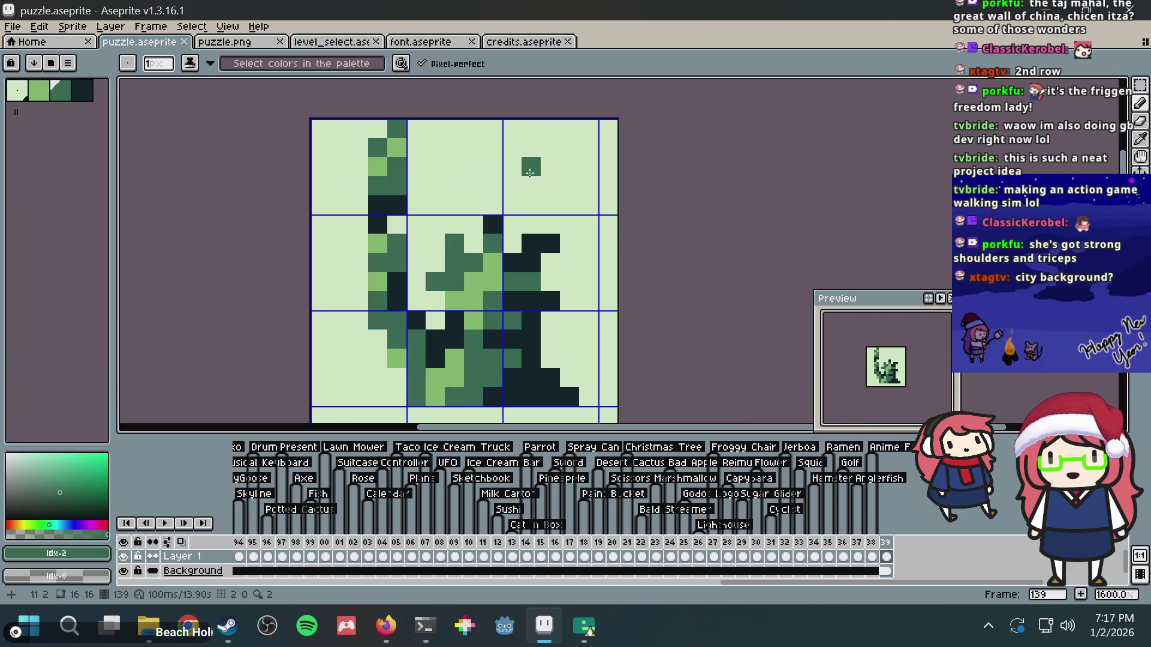
shift+click(583, 169)
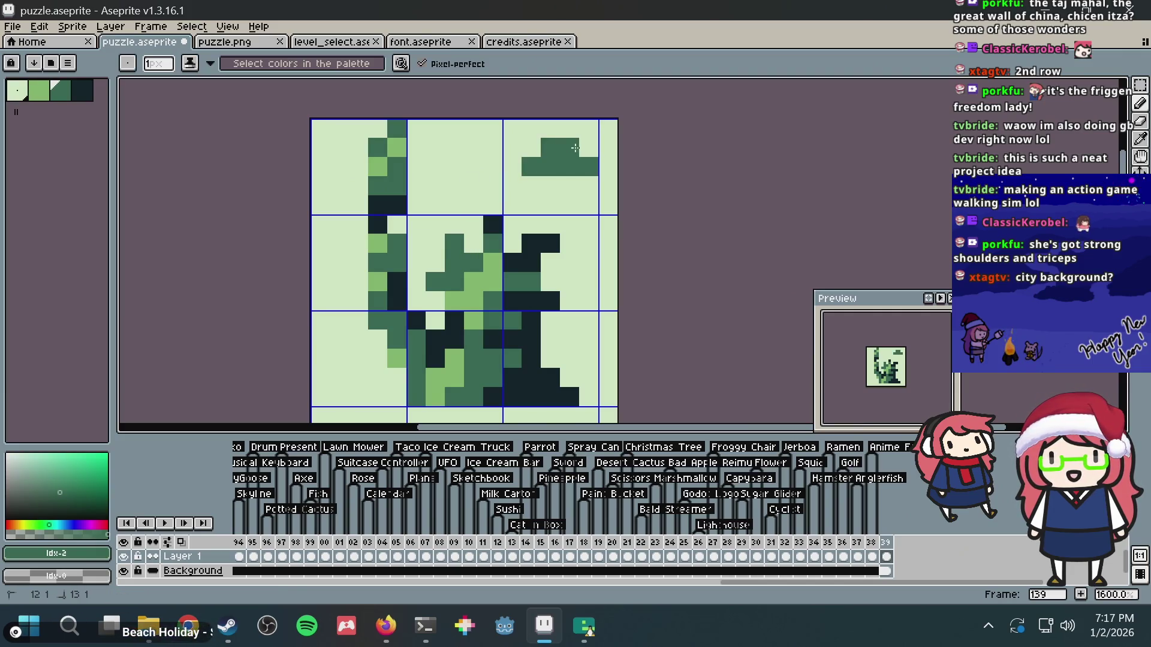
drag(574, 143, 584, 139)
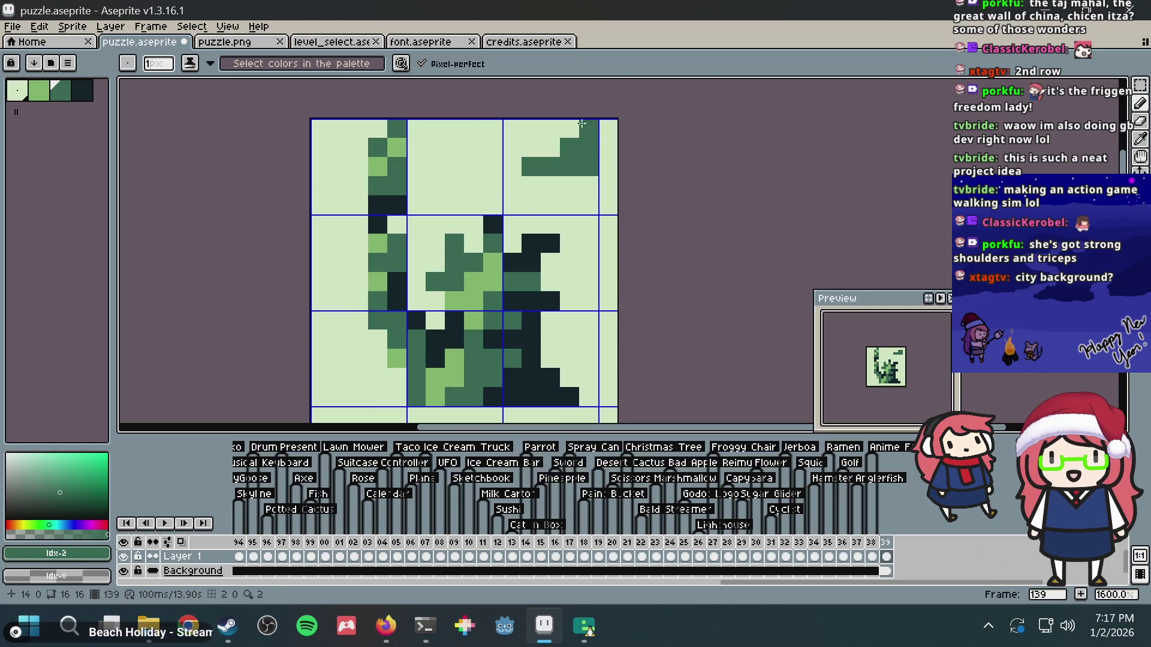
- Add a small dark-green cloud at the left edge one row lower, and save
drag(320, 241, 332, 235)
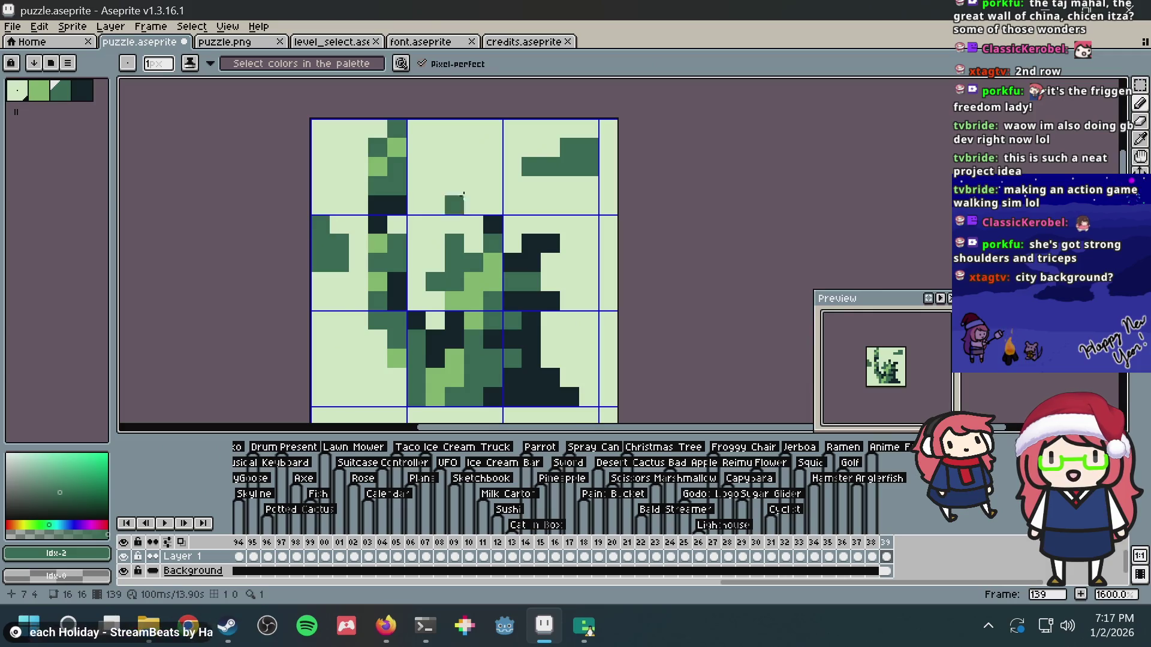
key(ctrl+z)
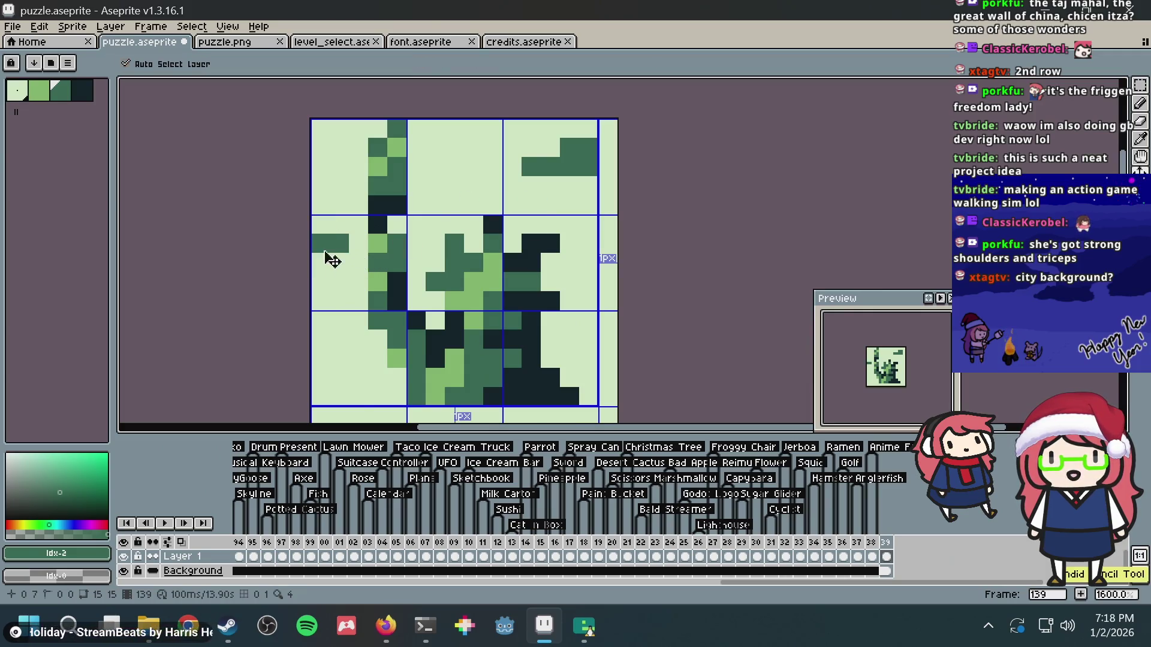
key(ctrl+z)
drag(342, 262, 331, 264)
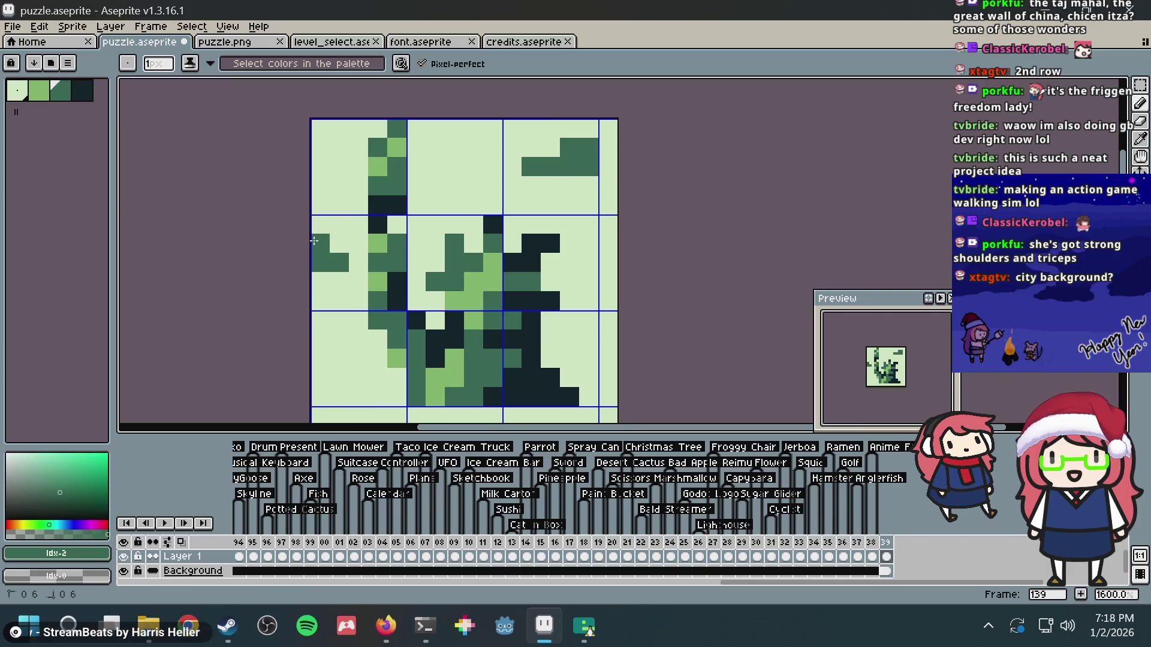
key(ctrl+s)
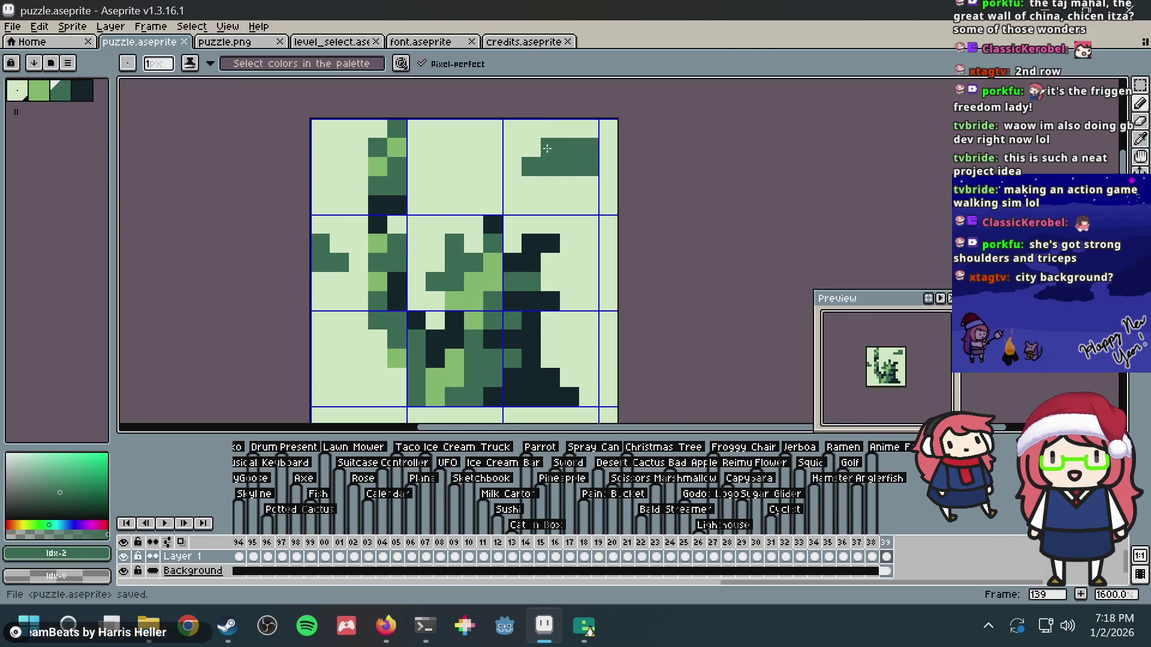
drag(575, 125, 598, 129)
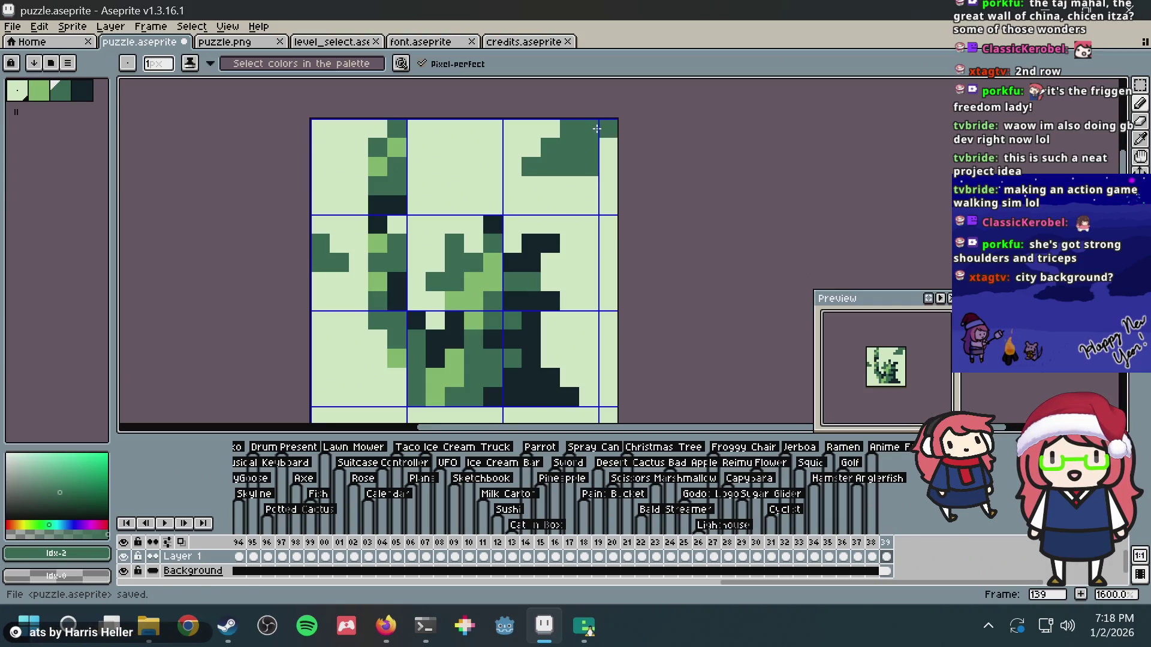
key(ctrl+z)
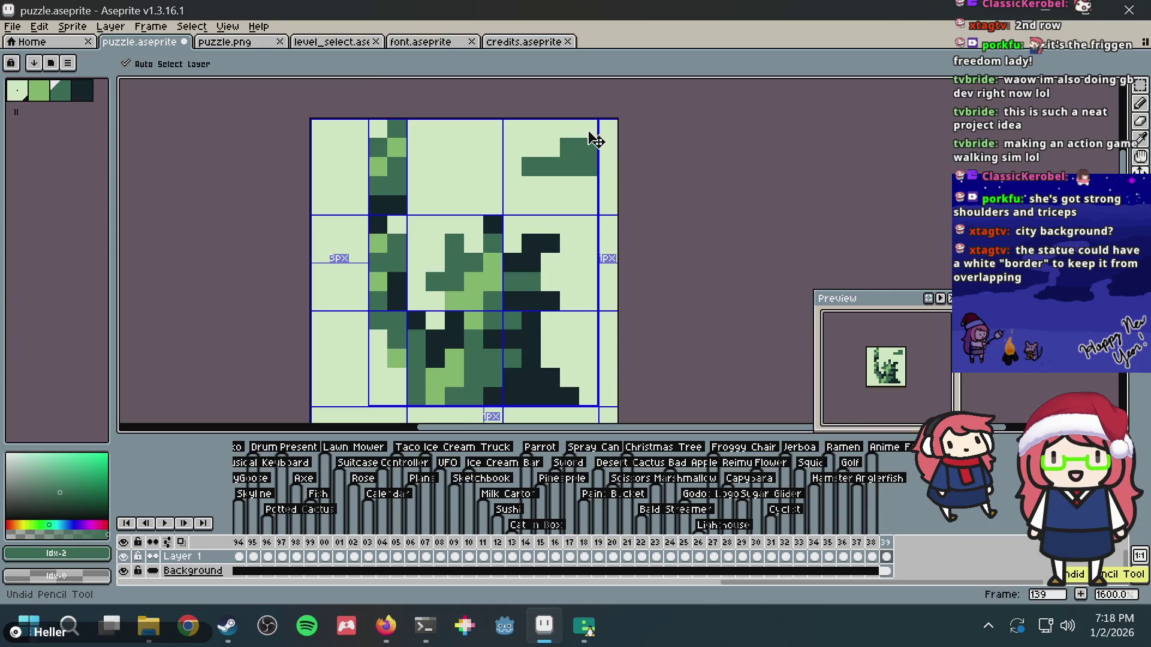
- Undo the top-right cloud past the last save, then repaint the left sky and right edge
key(ctrl+z)
key(ctrl+z)
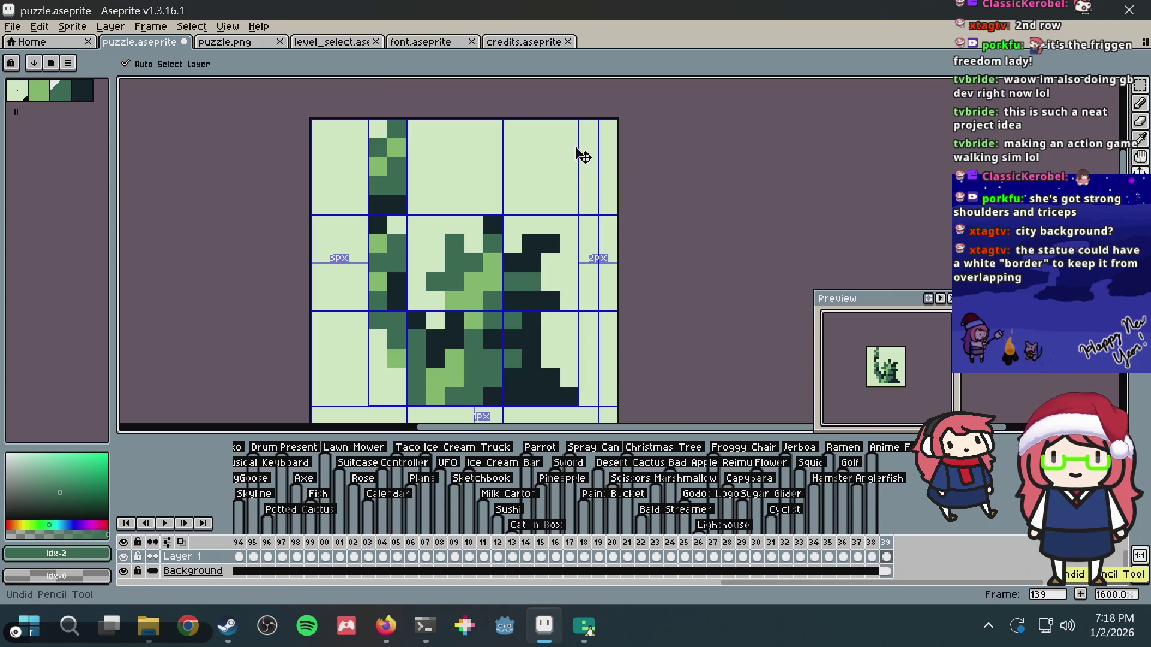
key(ctrl+s)
click(578, 312)
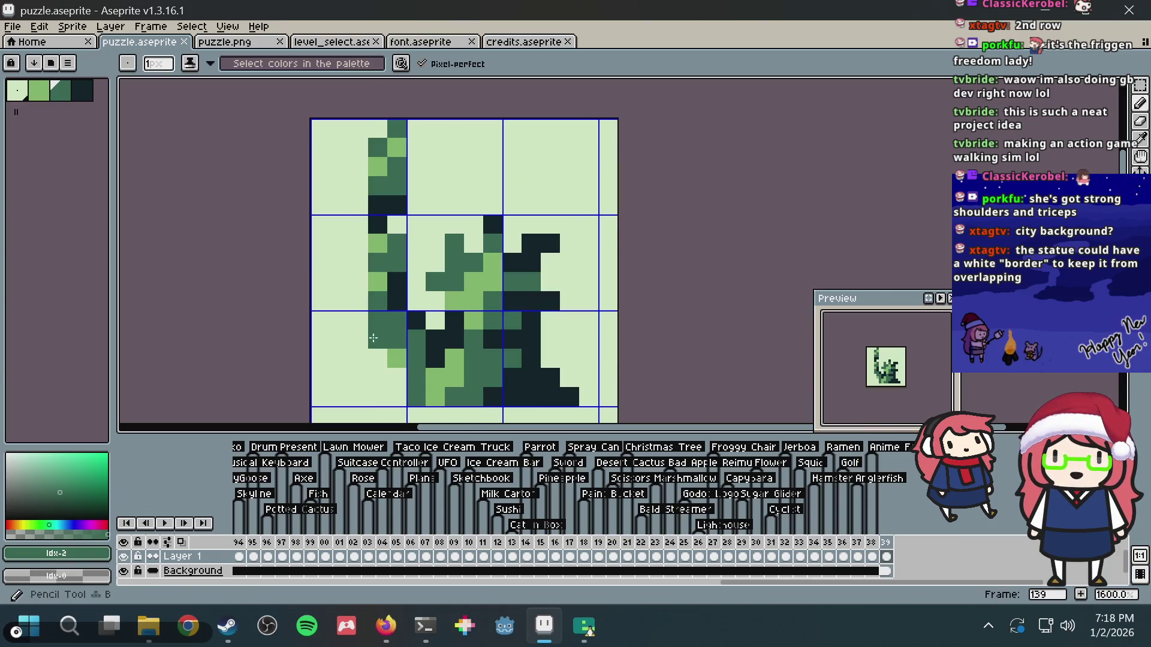
click(49, 84)
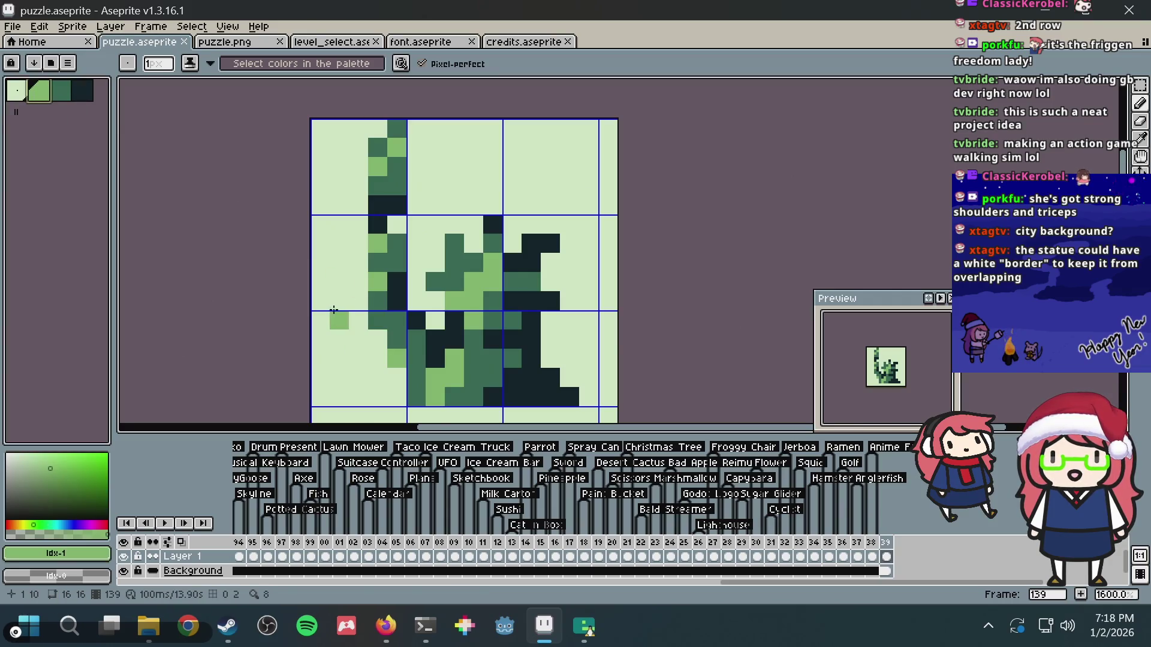
click(81, 90)
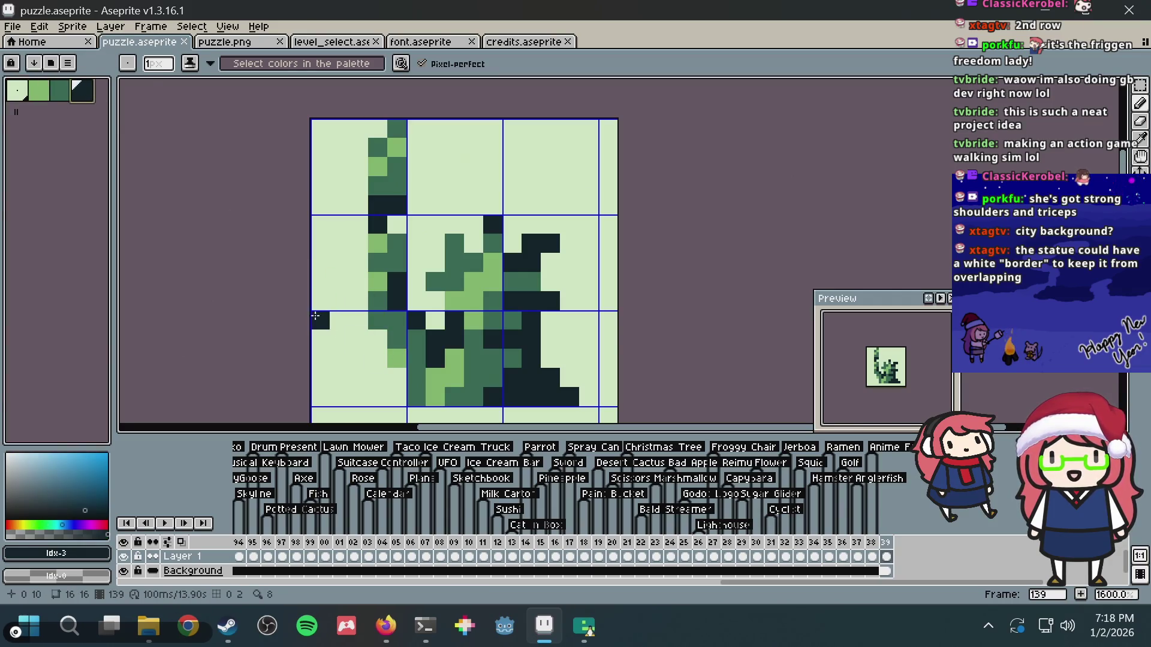
mouse_move(339, 321)
mouse_down()
mouse_move(339, 240)
mouse_move(320, 262)
mouse_move(323, 309)
mouse_move(325, 294)
mouse_up()
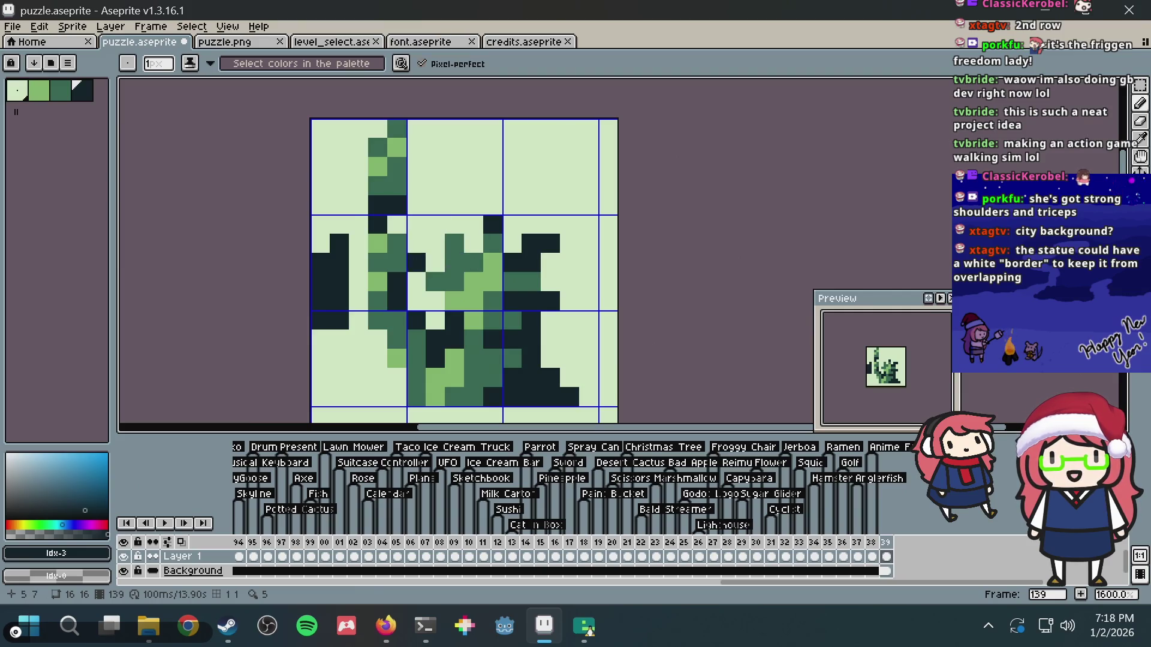
drag(589, 320, 589, 242)
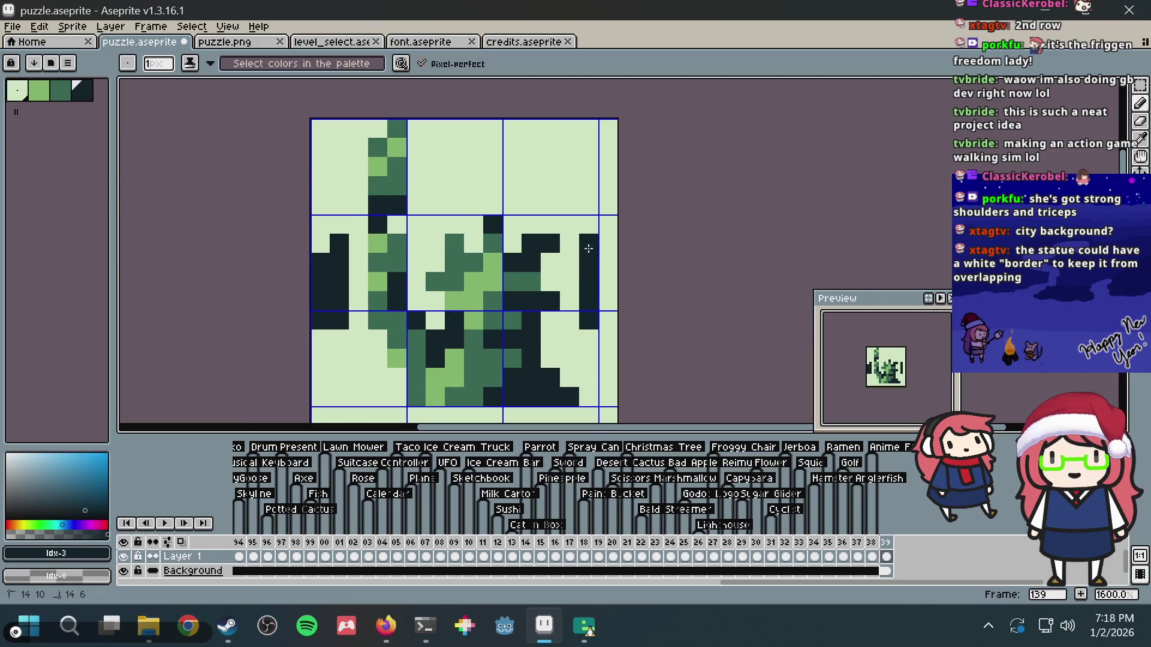
- Save, then sample medium green and add a pixel to the statue
key(alt)
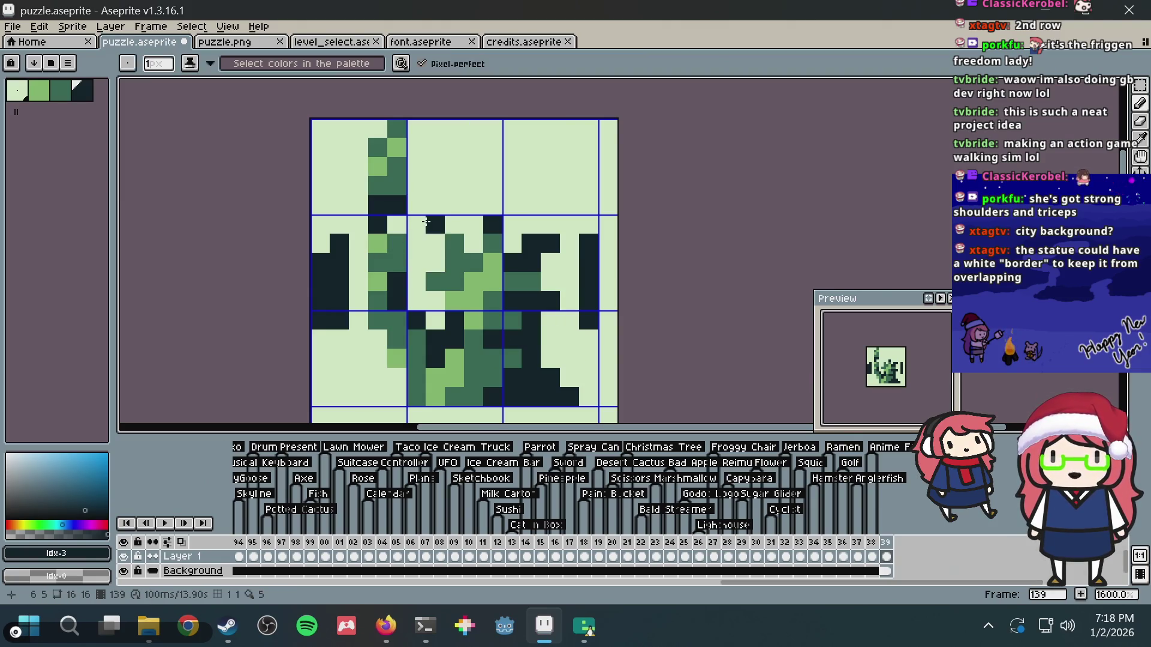
key(alt)
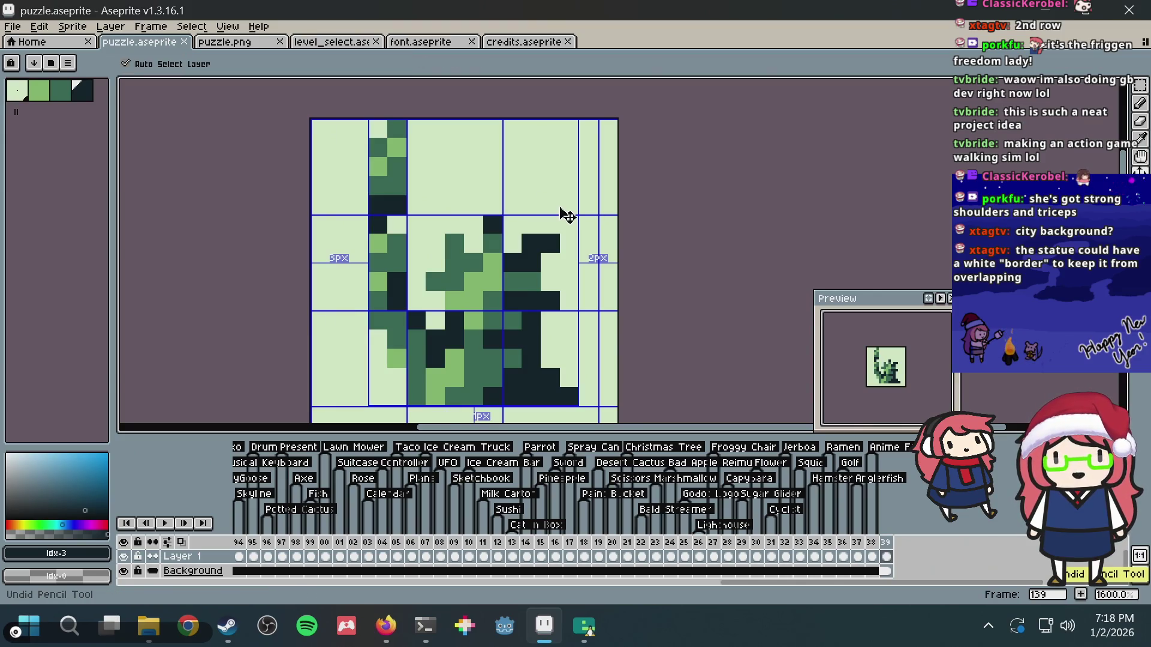
key(ctrl+s)
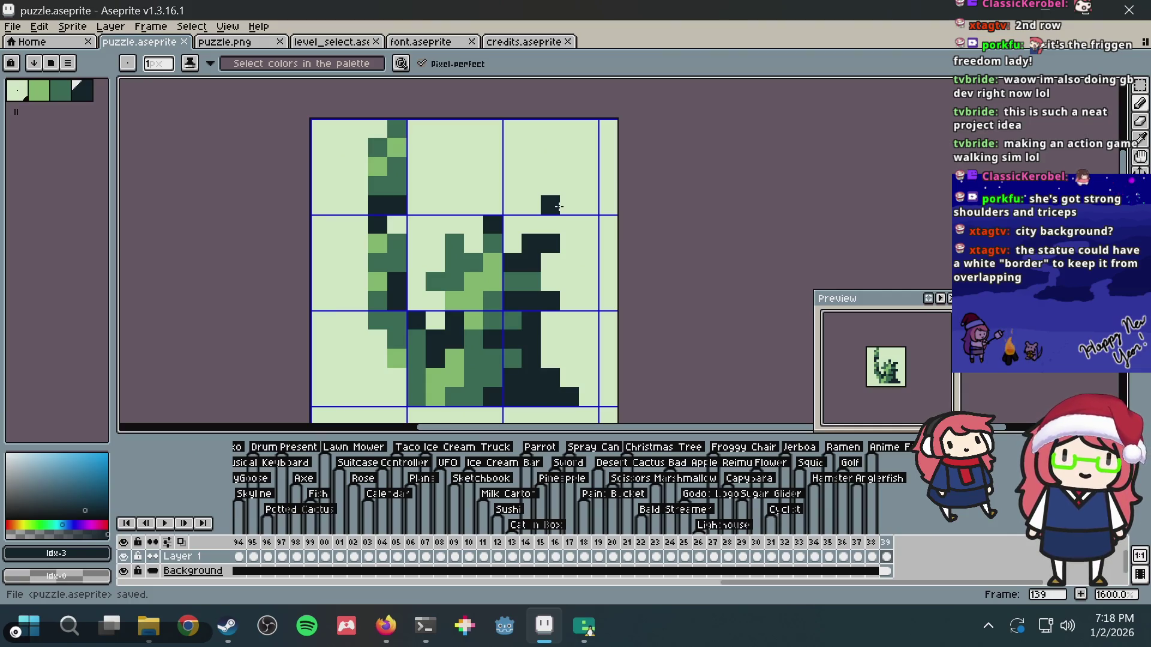
key(alt)
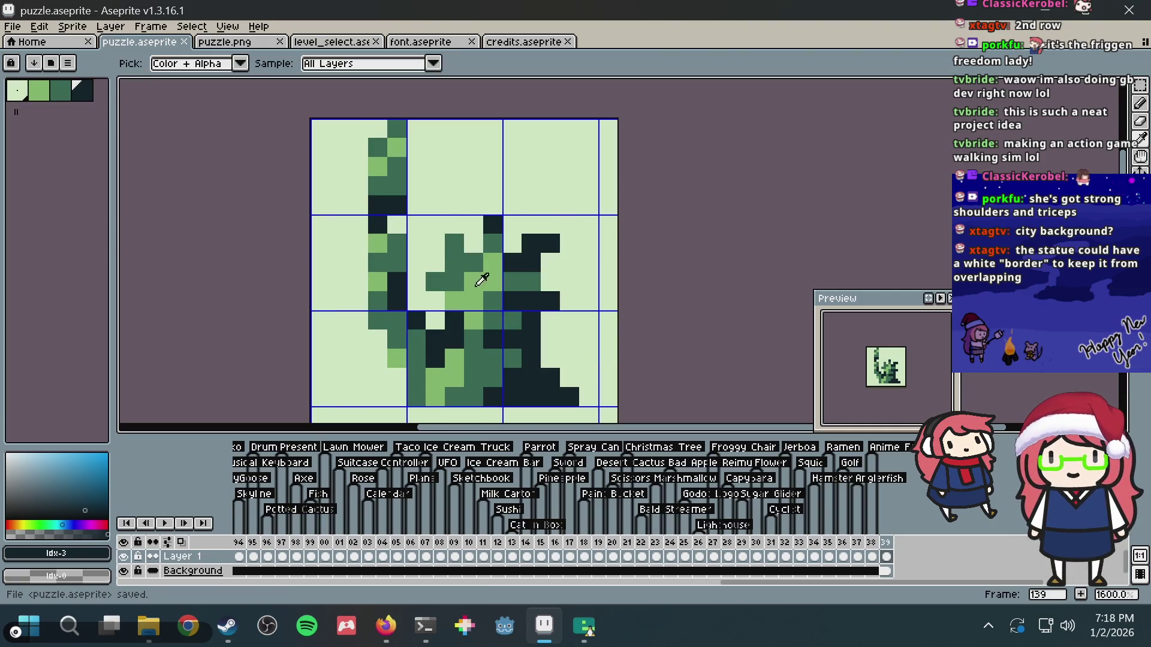
alt+click(473, 255)
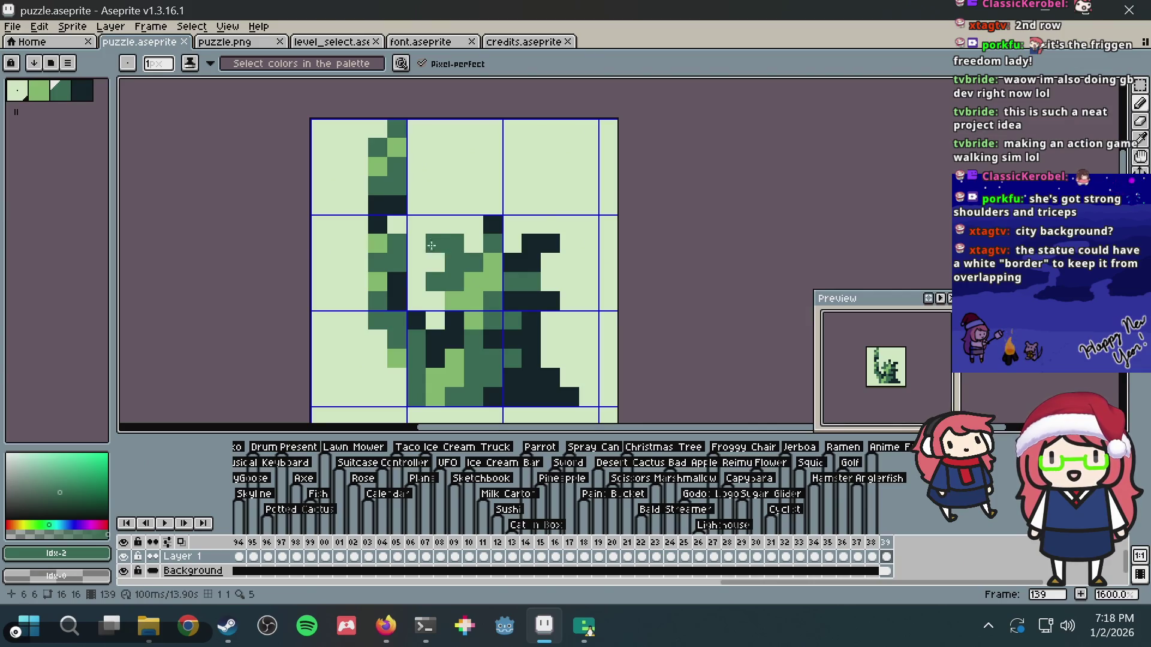
key(alt)
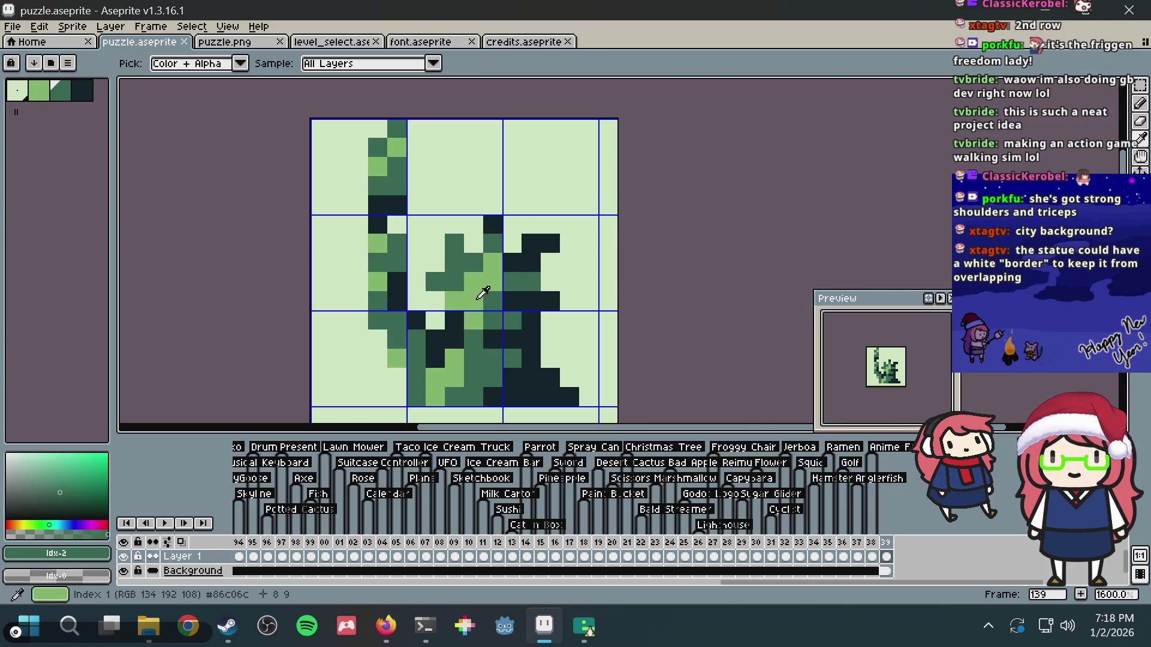
click(355, 228)
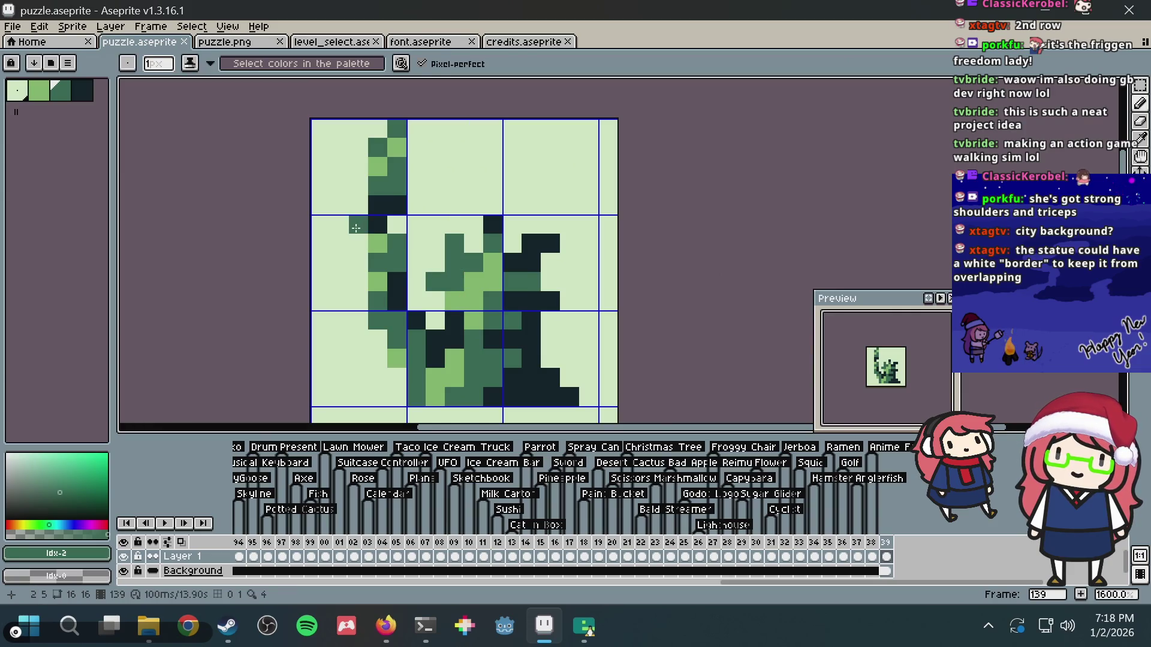
alt+click(378, 204)
scroll(369, 198, down, 2)
scroll(420, 202, up, 2)
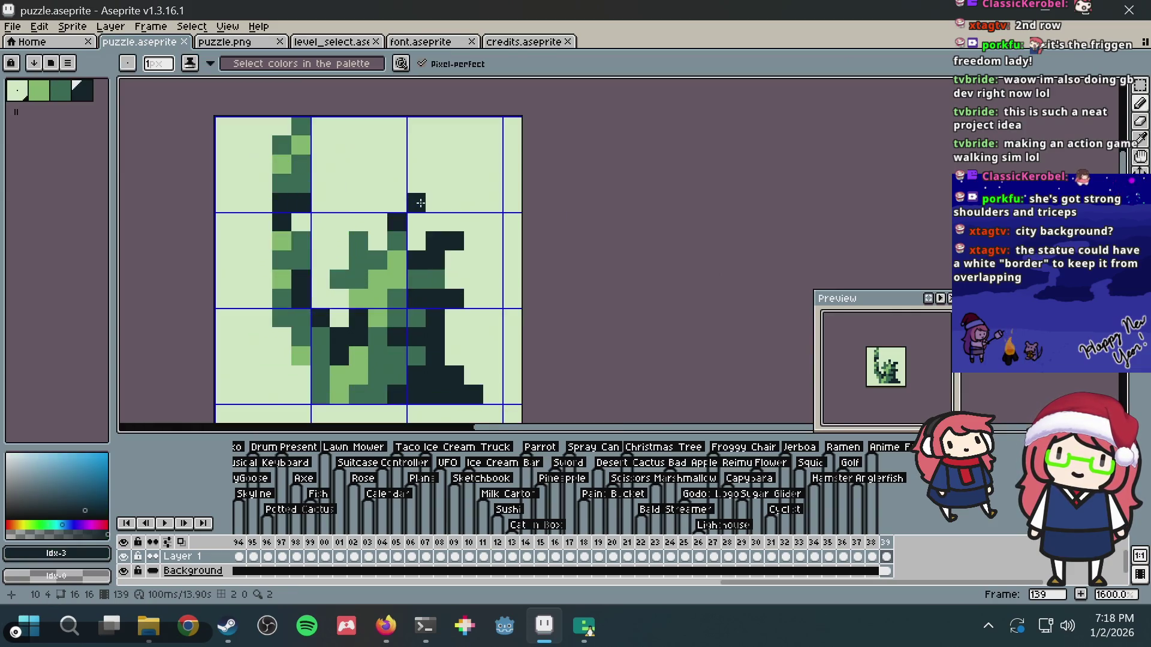
- Add a dark pixel above the statue's arm, try a dark-green strip on the left edge, and save
click(397, 221)
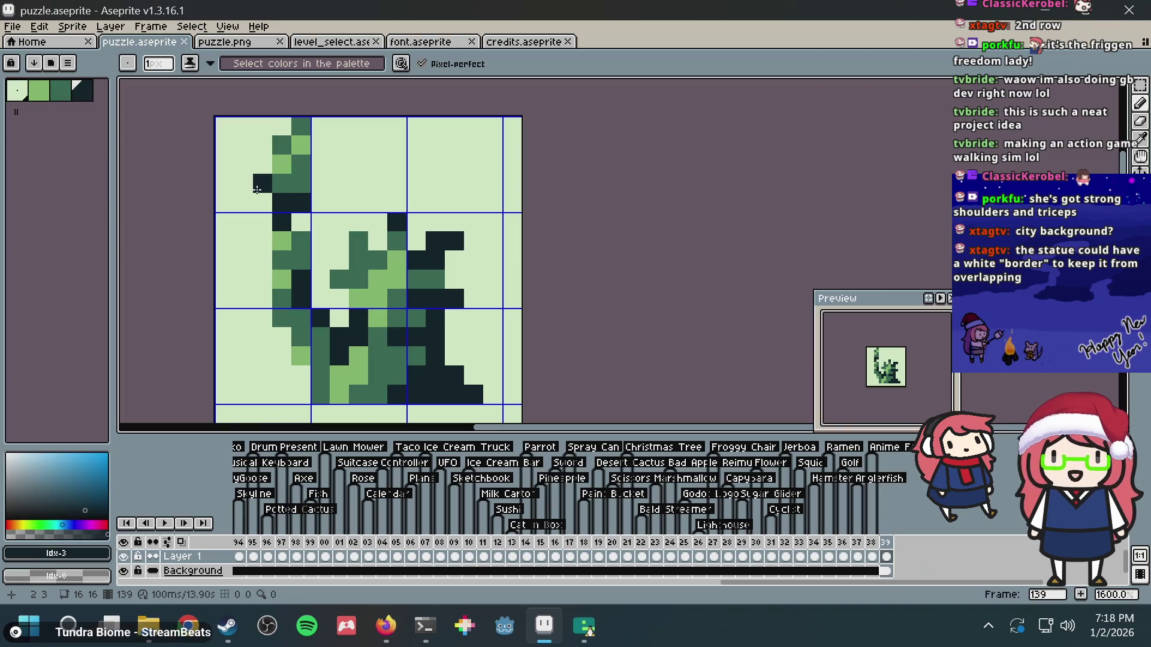
key(i)
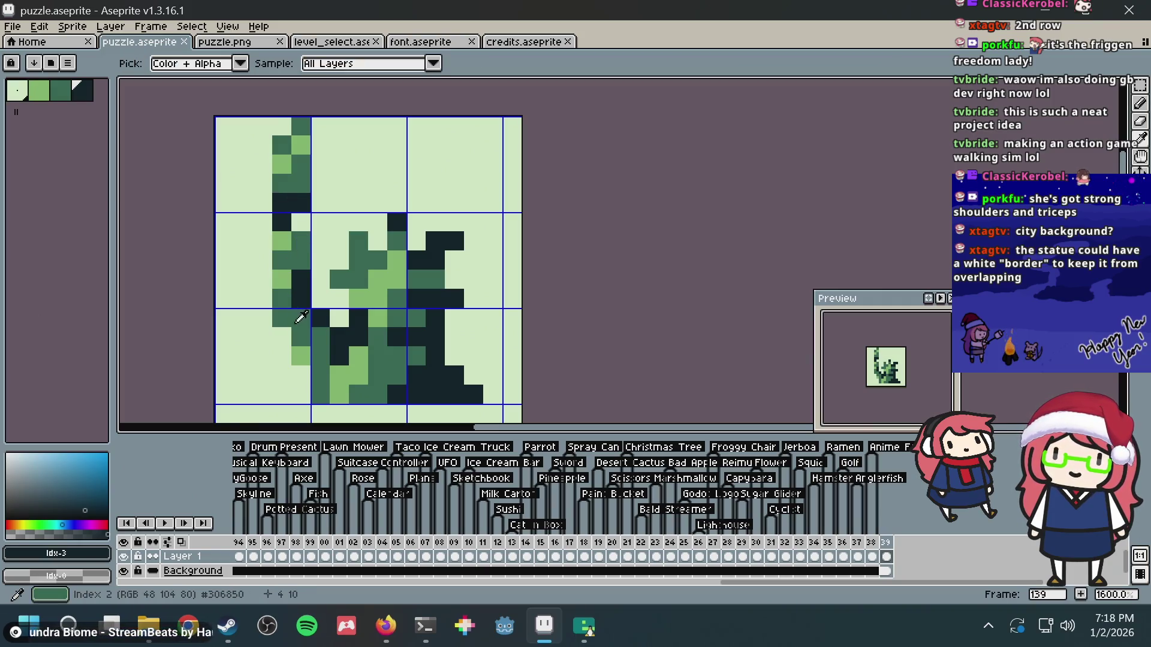
click(281, 292)
key(b)
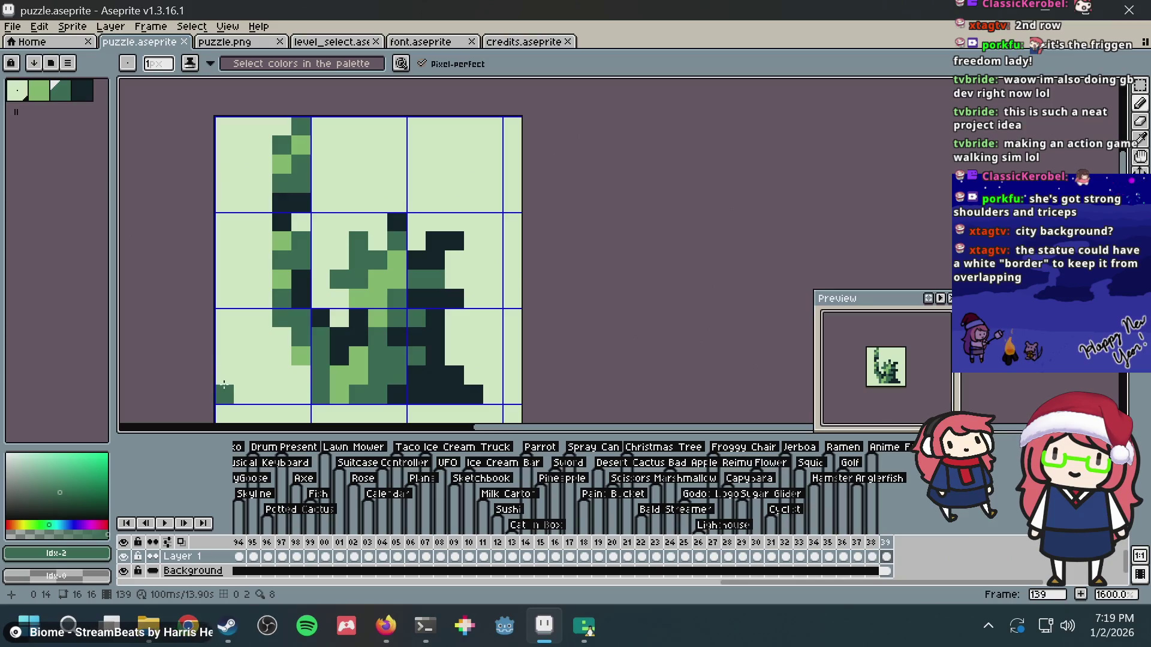
drag(225, 377, 225, 303)
drag(238, 343, 244, 390)
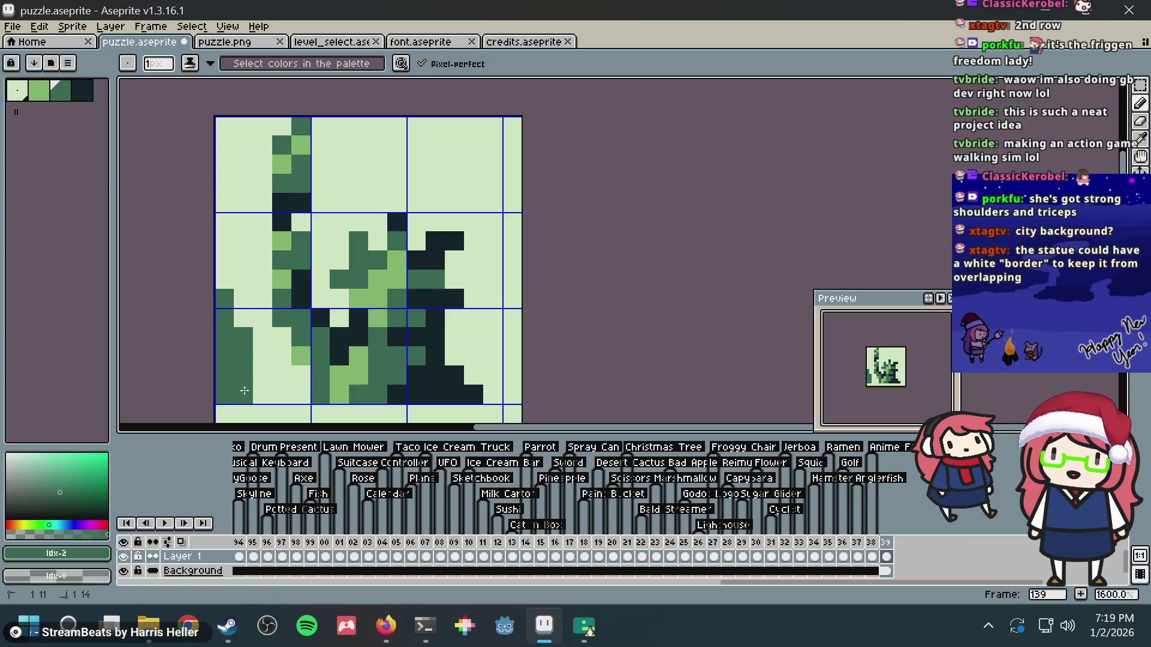
key(ctrl+z)
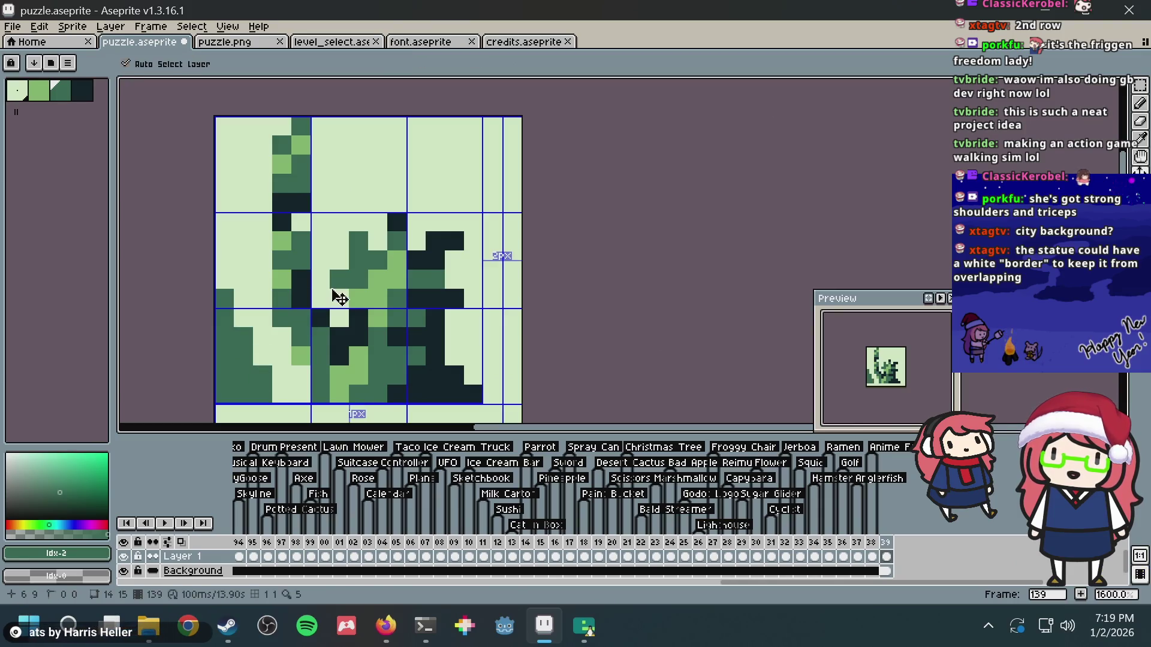
key(ctrl+s)
- Redraw two dark-green columns up the left side after undoing the first attempt
mouse_move(211, 283)
mouse_down()
mouse_move(243, 255)
mouse_move(255, 111)
mouse_up()
key(ctrl+z)
key(ctrl+z)
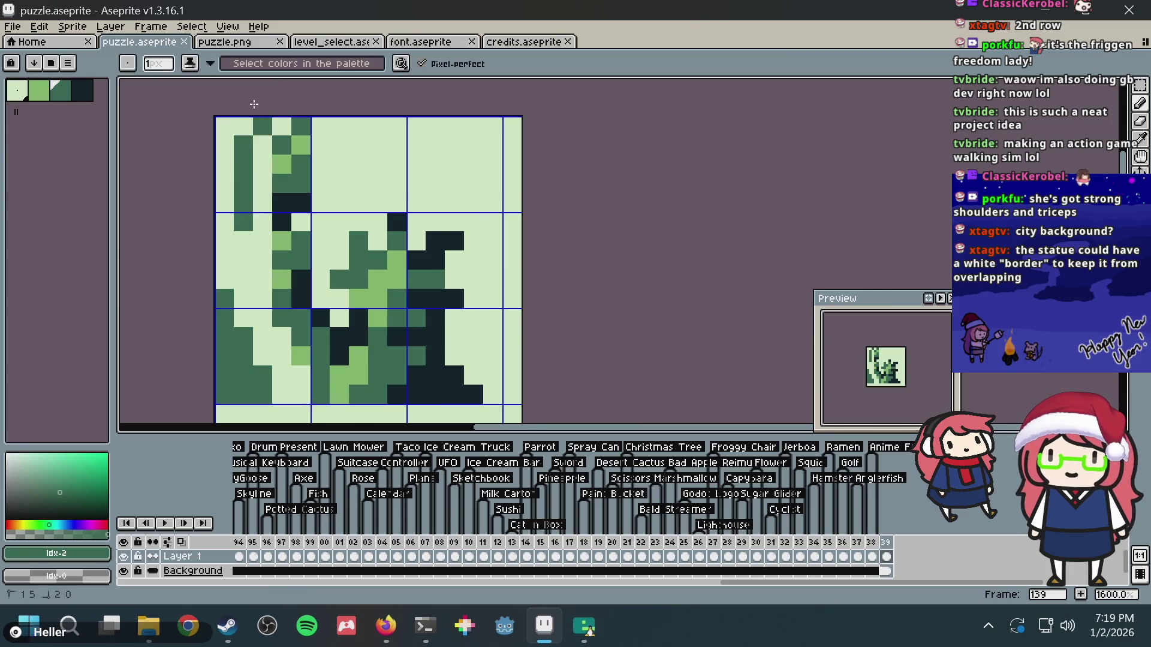
key(ctrl+z)
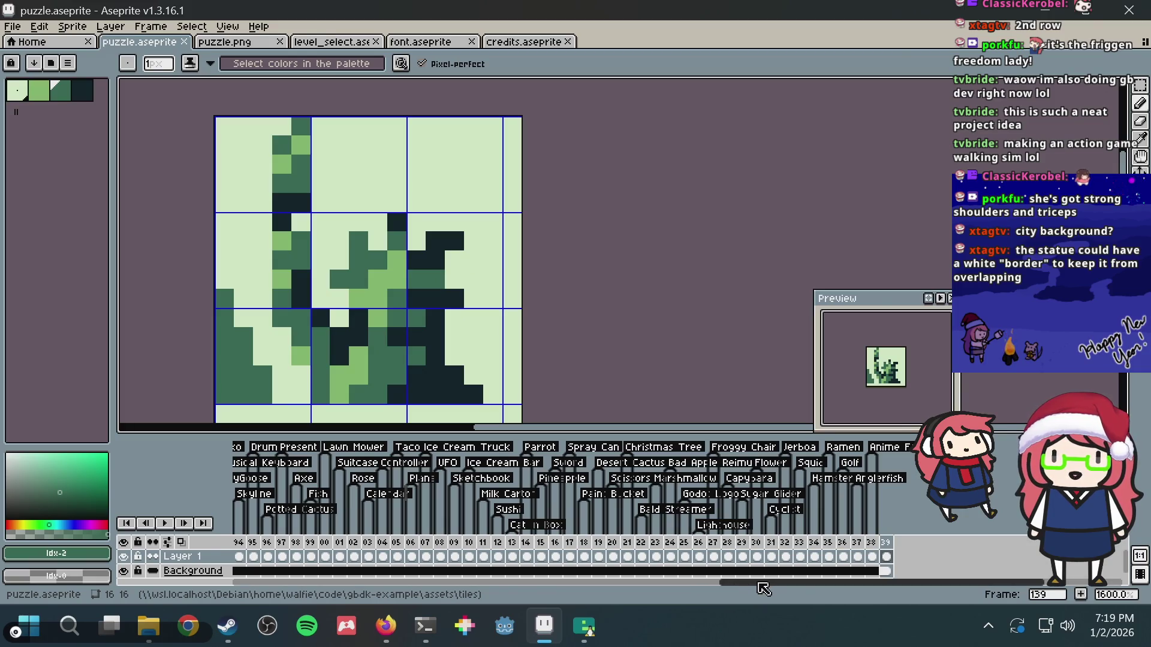
mouse_move(760, 585)
mouse_down()
mouse_move(268, 567)
mouse_move(306, 569)
mouse_up()
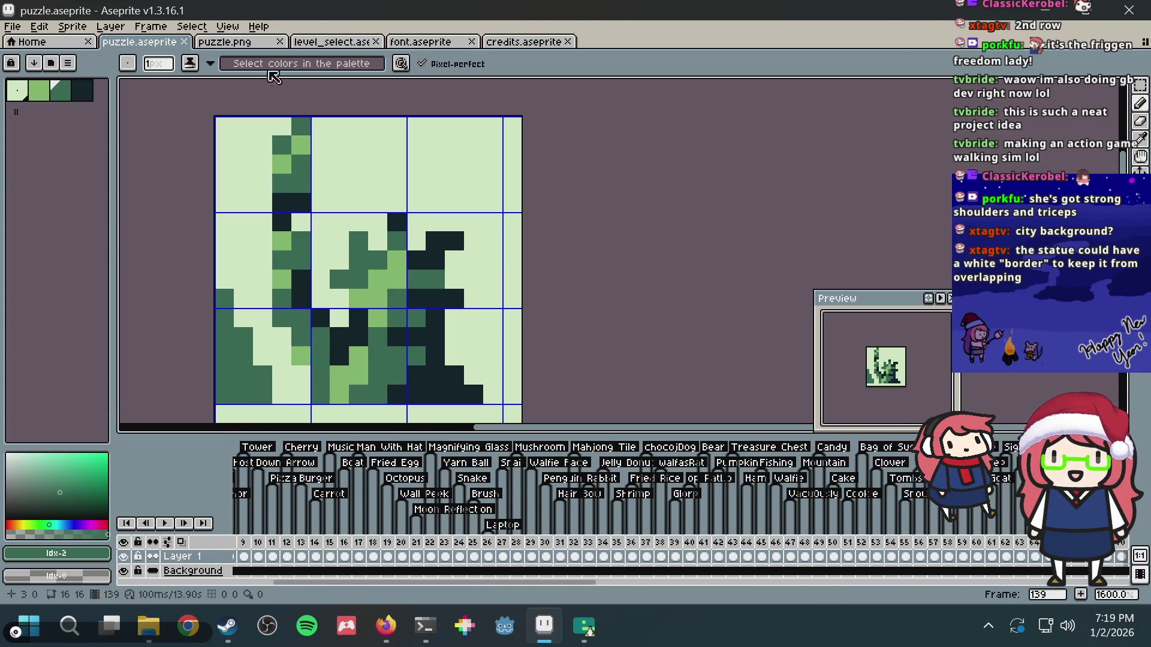
click(244, 241)
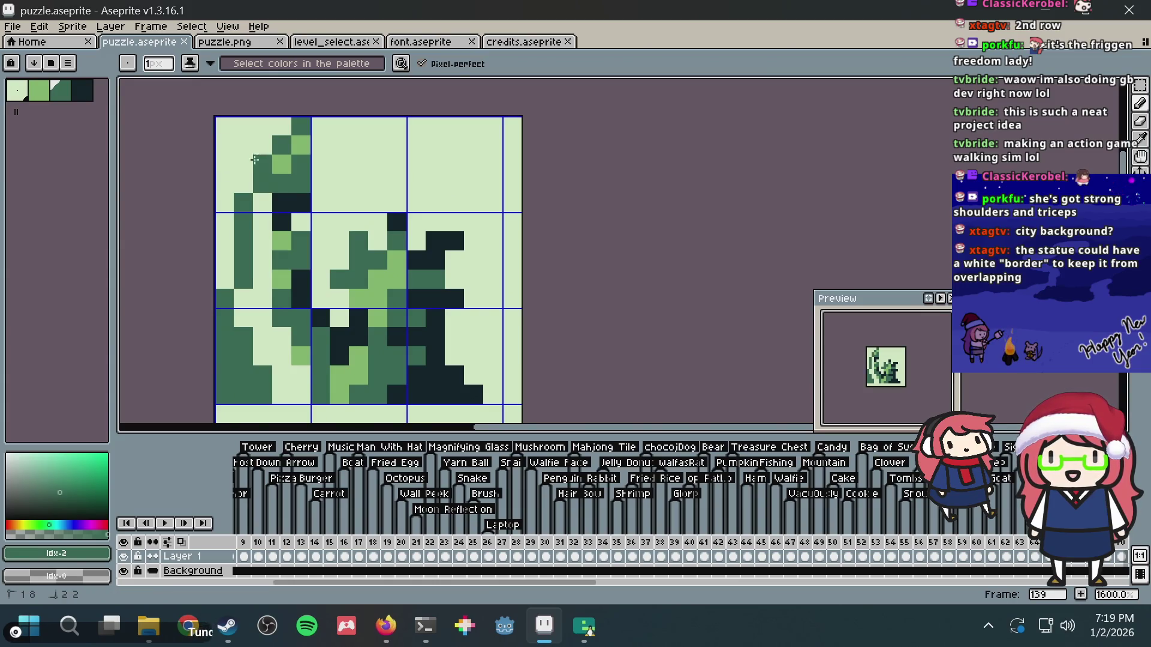
drag(241, 264, 242, 110)
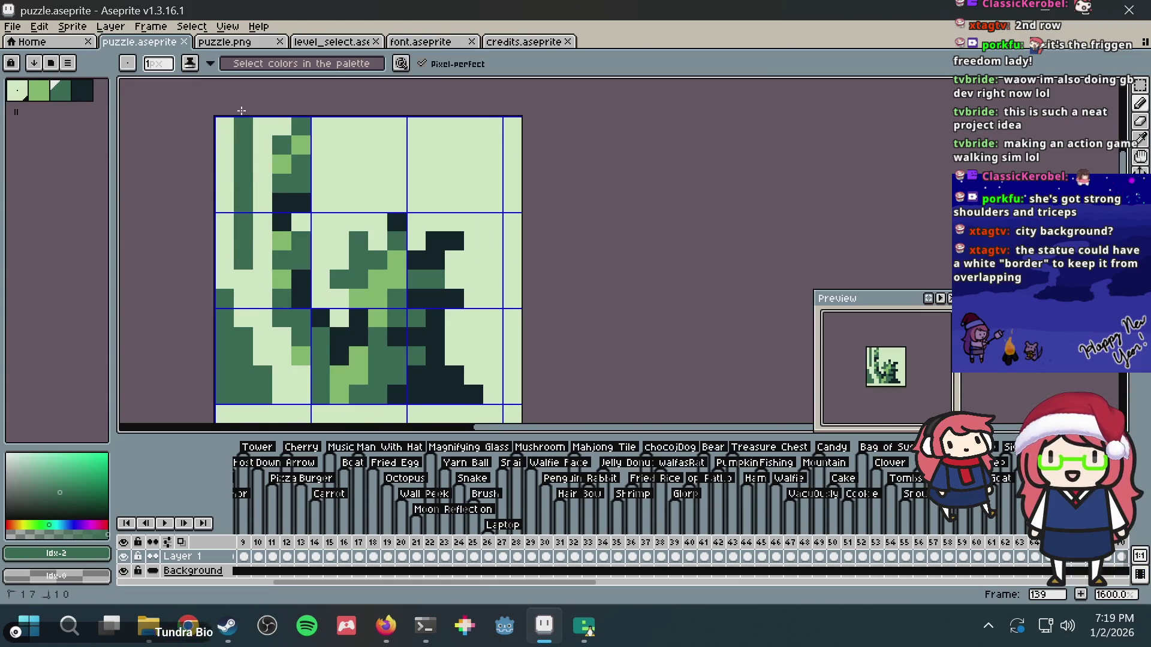
mouse_move(224, 228)
mouse_down()
mouse_move(225, 249)
mouse_move(224, 120)
mouse_up()
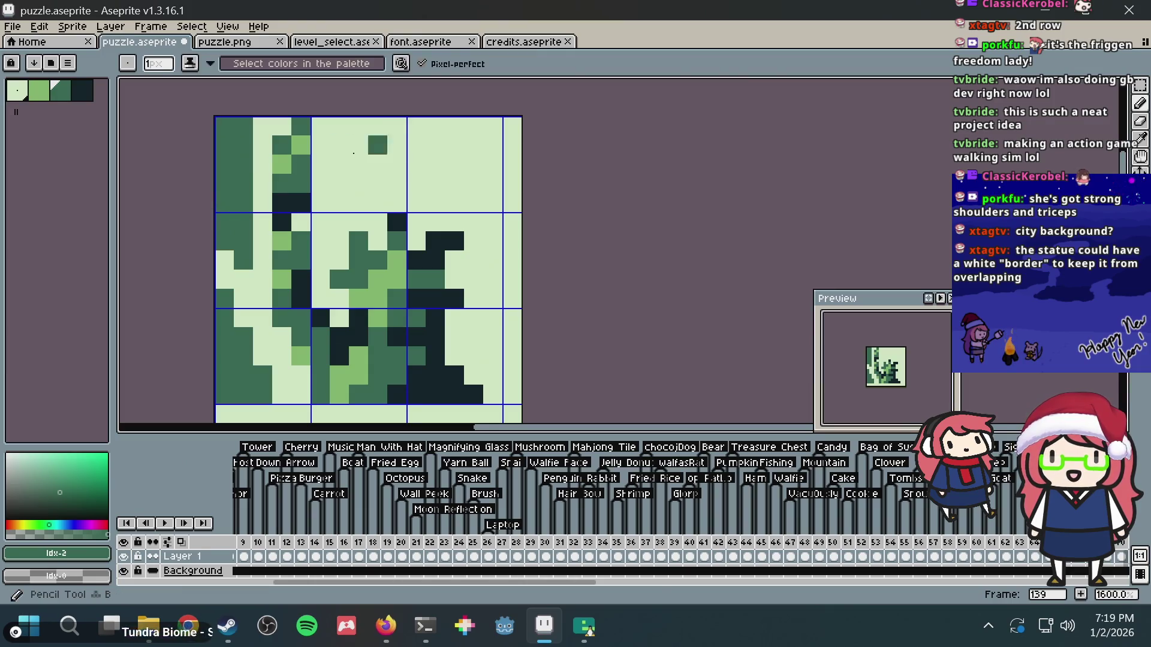
- Try dark-green strokes across the top area, then undo them
key(alt)
click(224, 260)
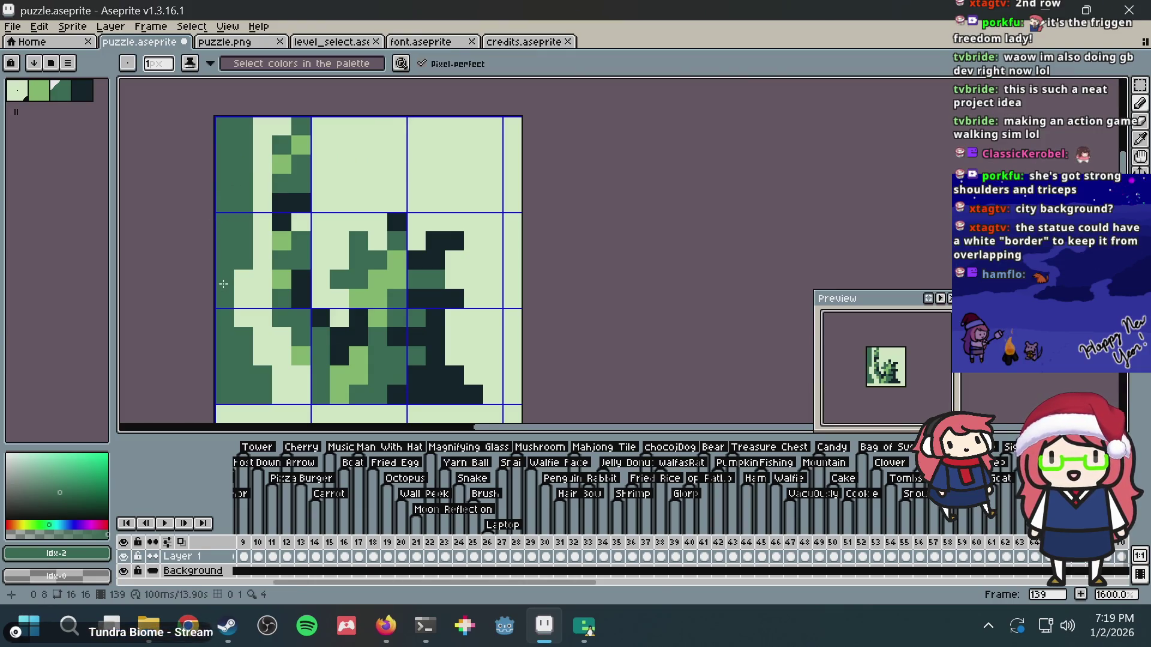
drag(344, 119, 359, 163)
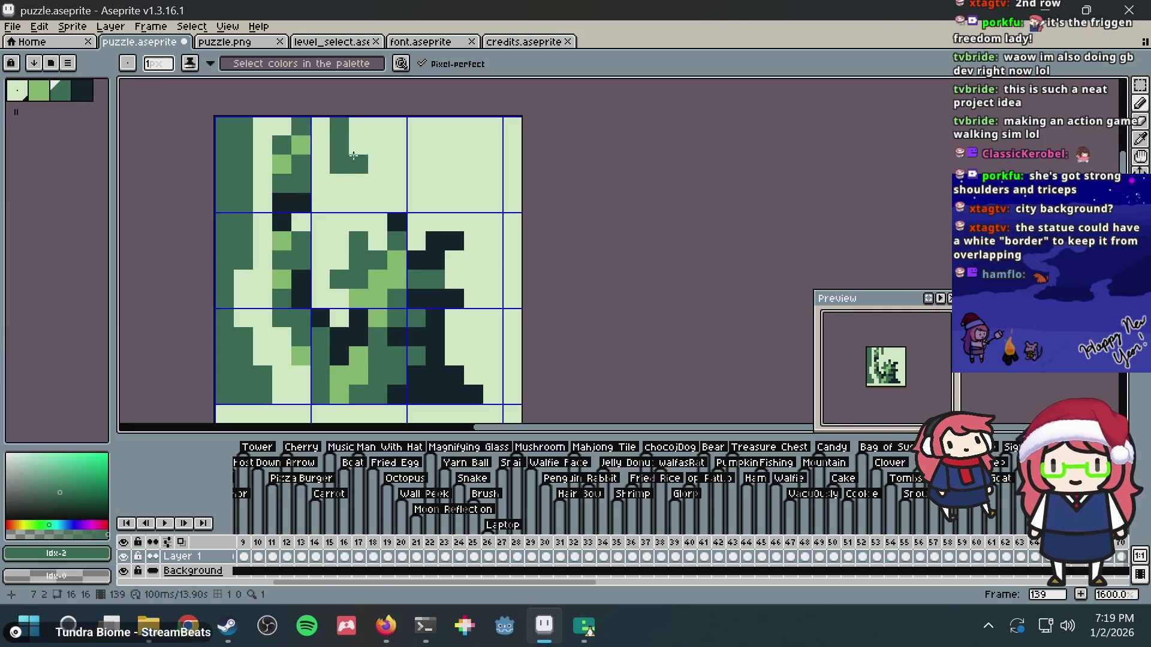
key(ctrl+z)
mouse_move(340, 125)
mouse_down()
mouse_move(420, 164)
mouse_move(458, 130)
mouse_move(391, 148)
mouse_up()
key(ctrl+z)
key(ctrl+z)
key(ctrl+z)
key(ctrl+z)
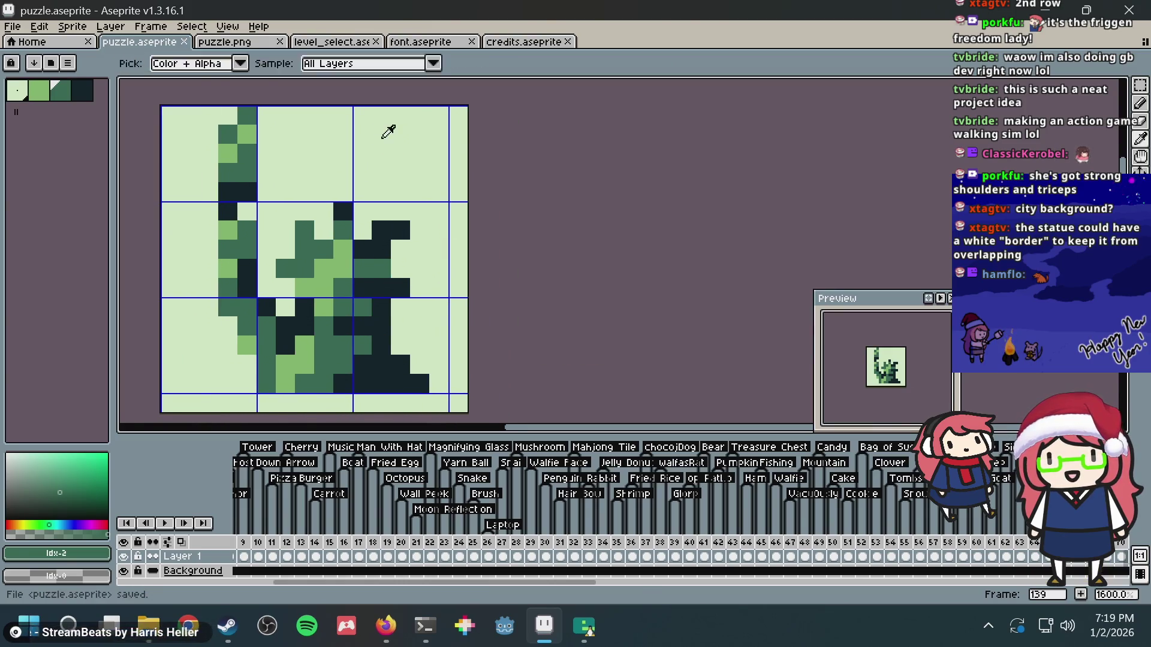
key(alt+Tab)
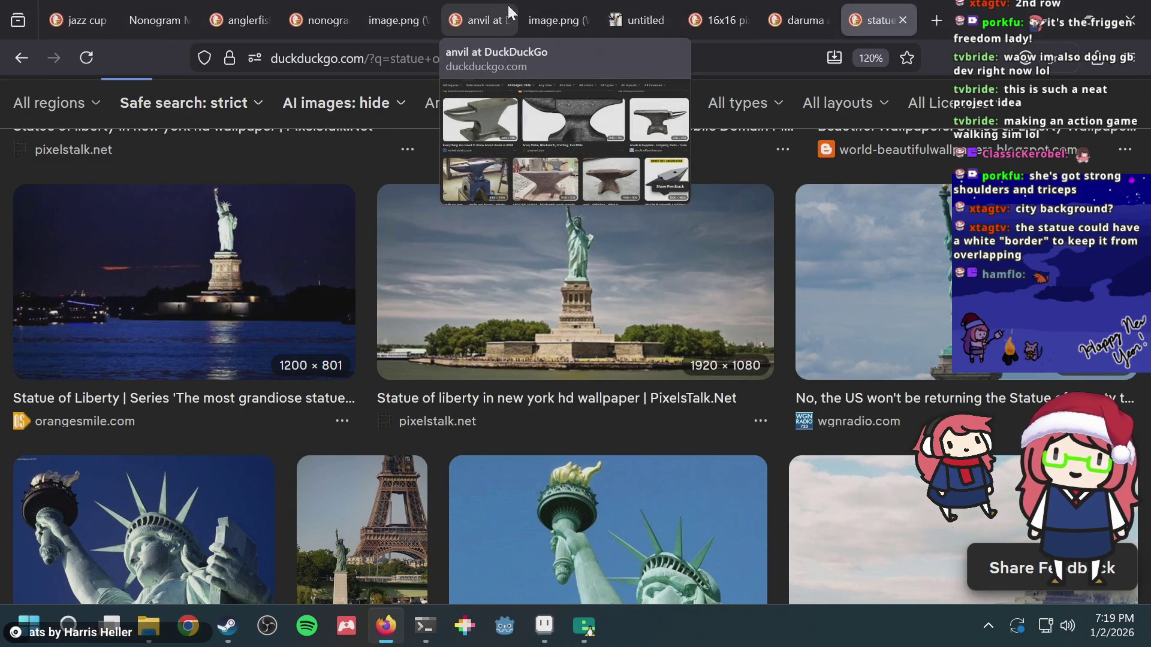
- Search DuckDuckGo images for 'dollar bill' in a new Firefox tab
key(ctrl+t)
text(dollar)
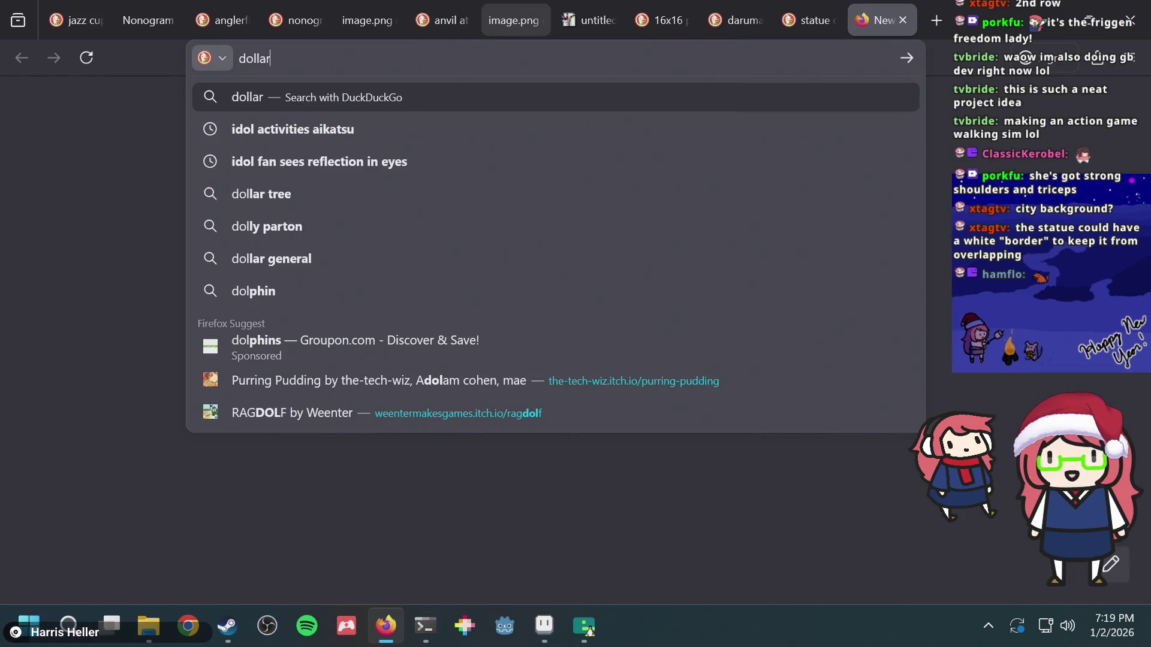
text( bill)
key(Return)
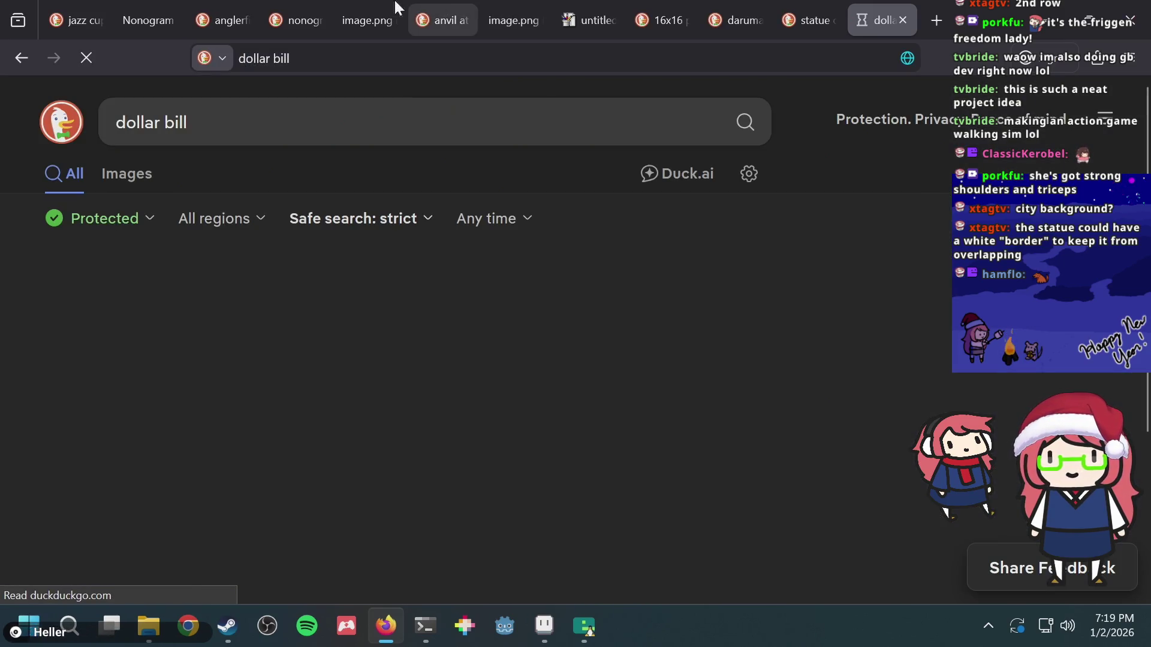
click(125, 174)
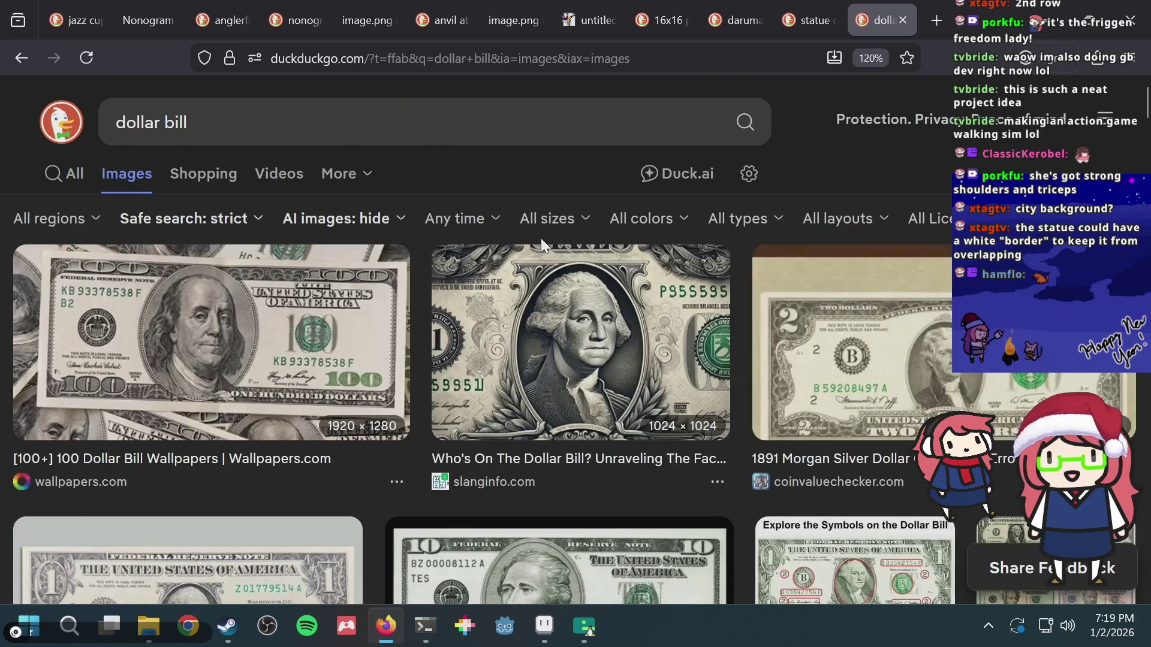
- Open the larger preview of the Business Insider dollar bill photo, then return to Aseprite
scroll(541, 238, down, 5)
scroll(542, 246, down, 2)
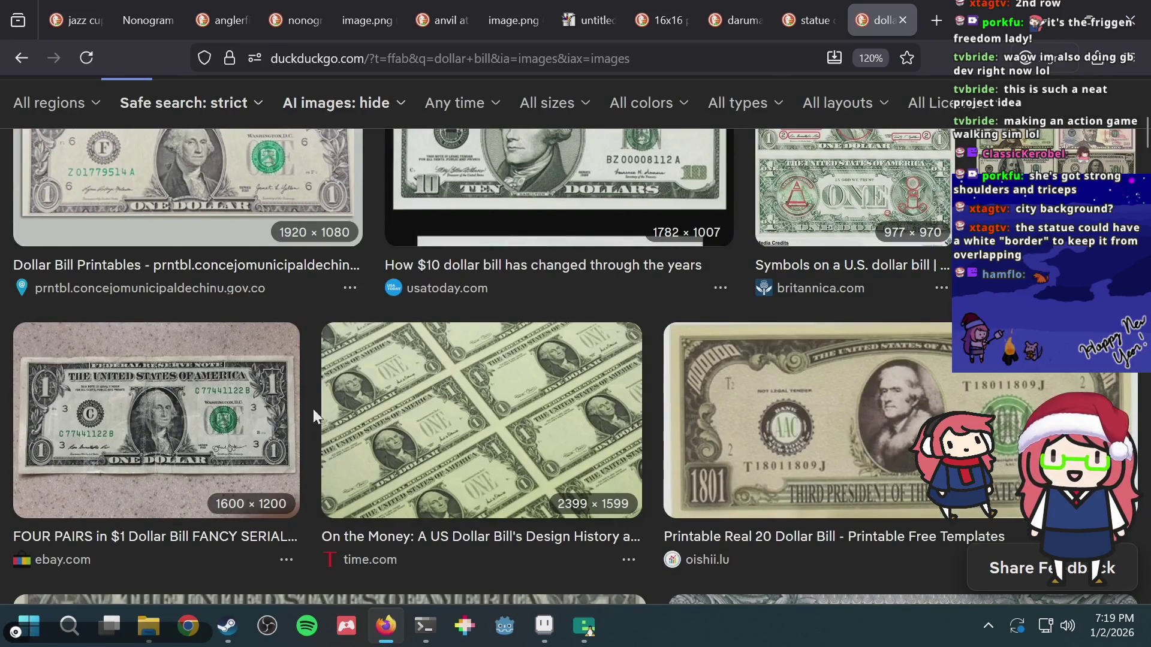
scroll(240, 423, down, 10)
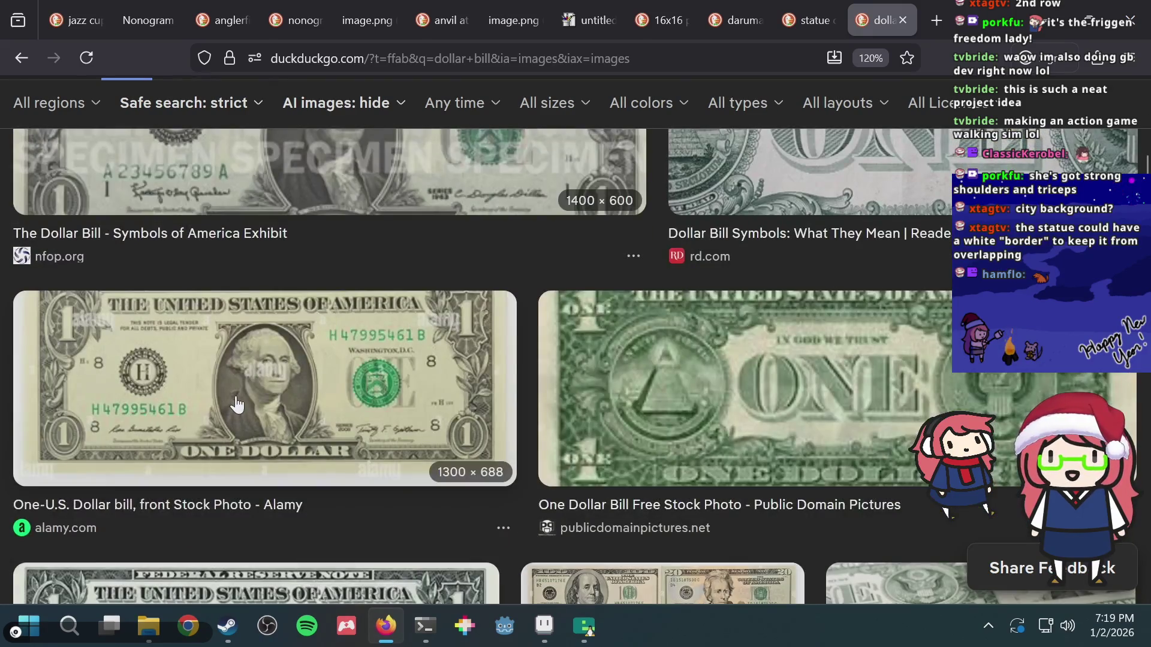
scroll(603, 323, down, 3)
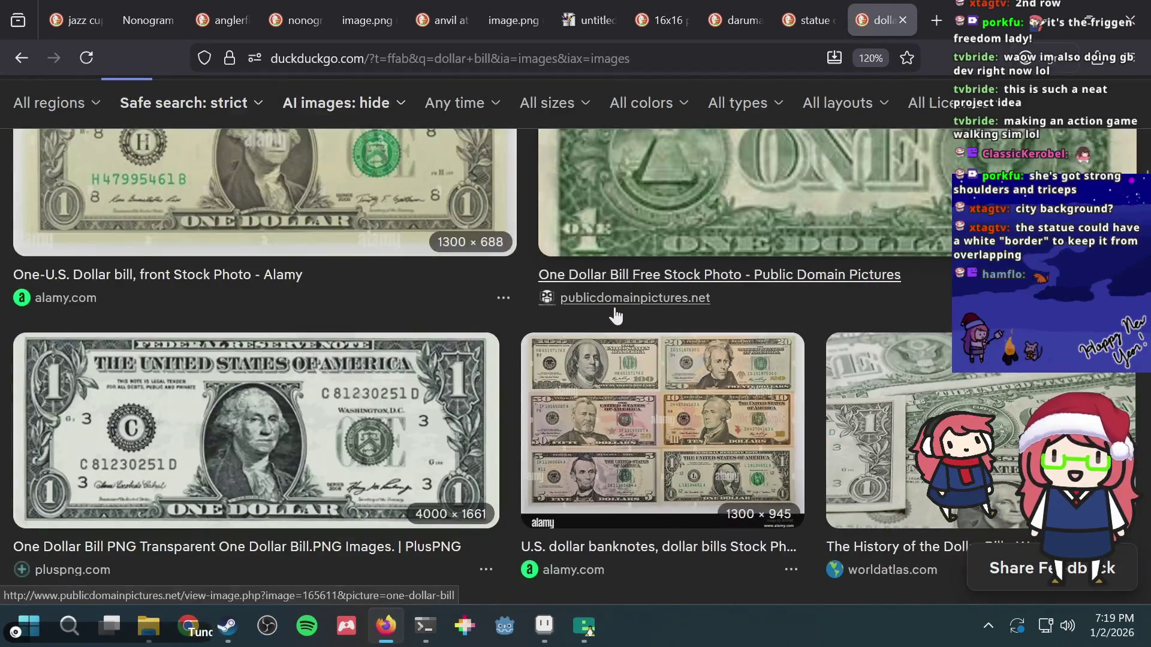
scroll(597, 323, down, 3)
scroll(597, 322, down, 2)
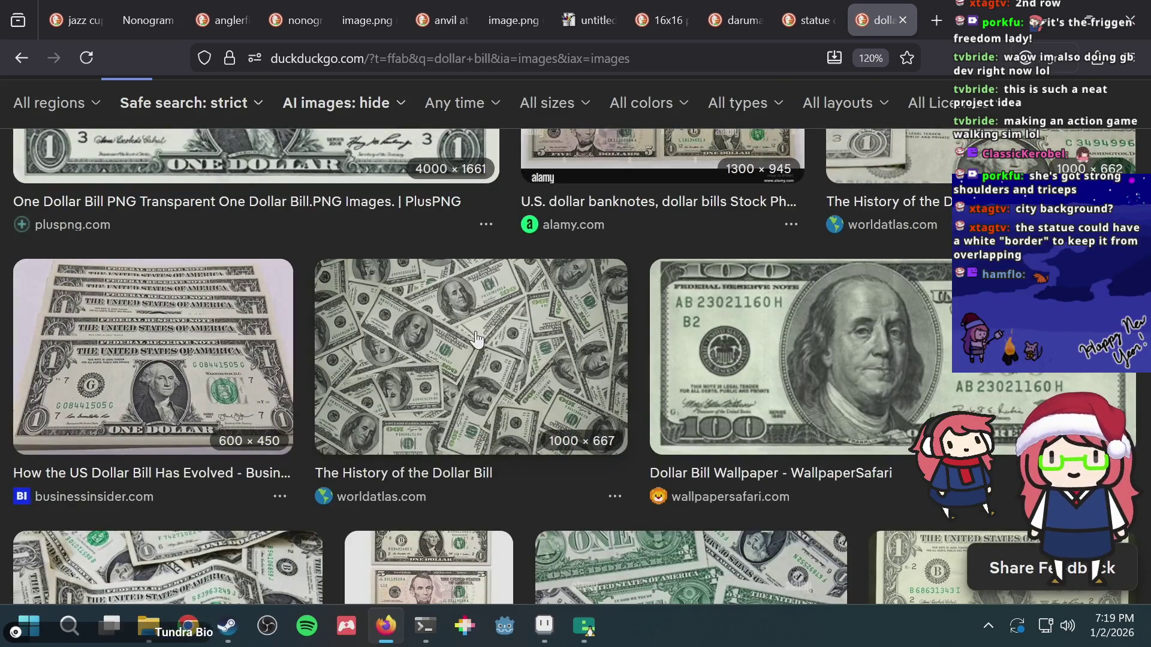
click(101, 395)
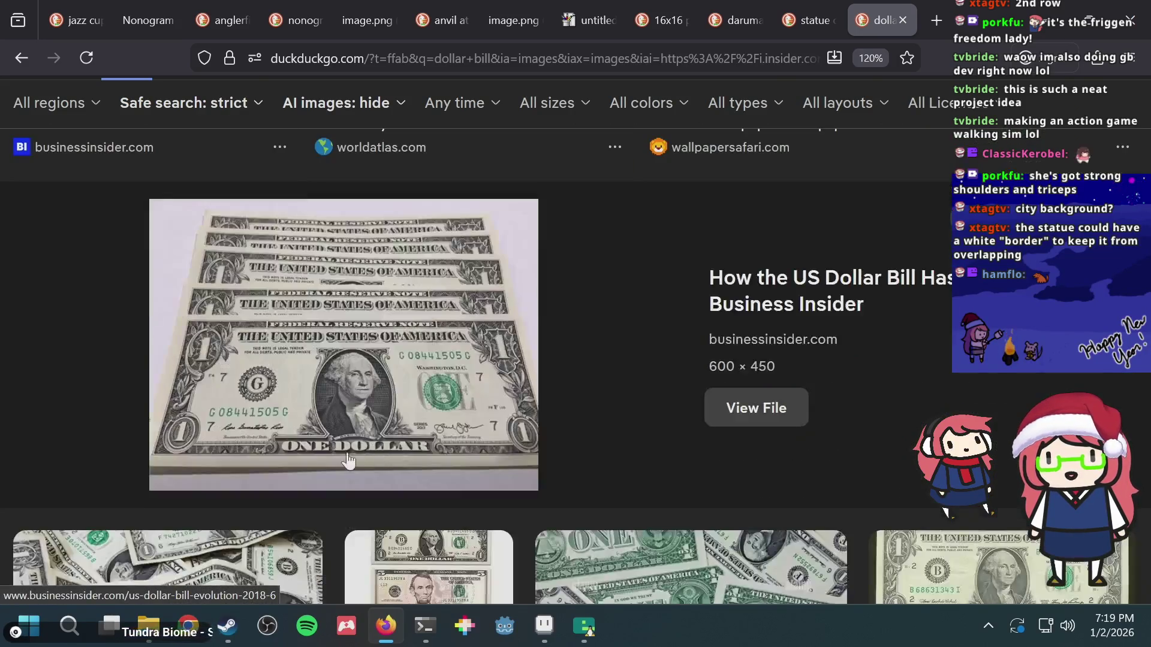
key(alt+Tab)
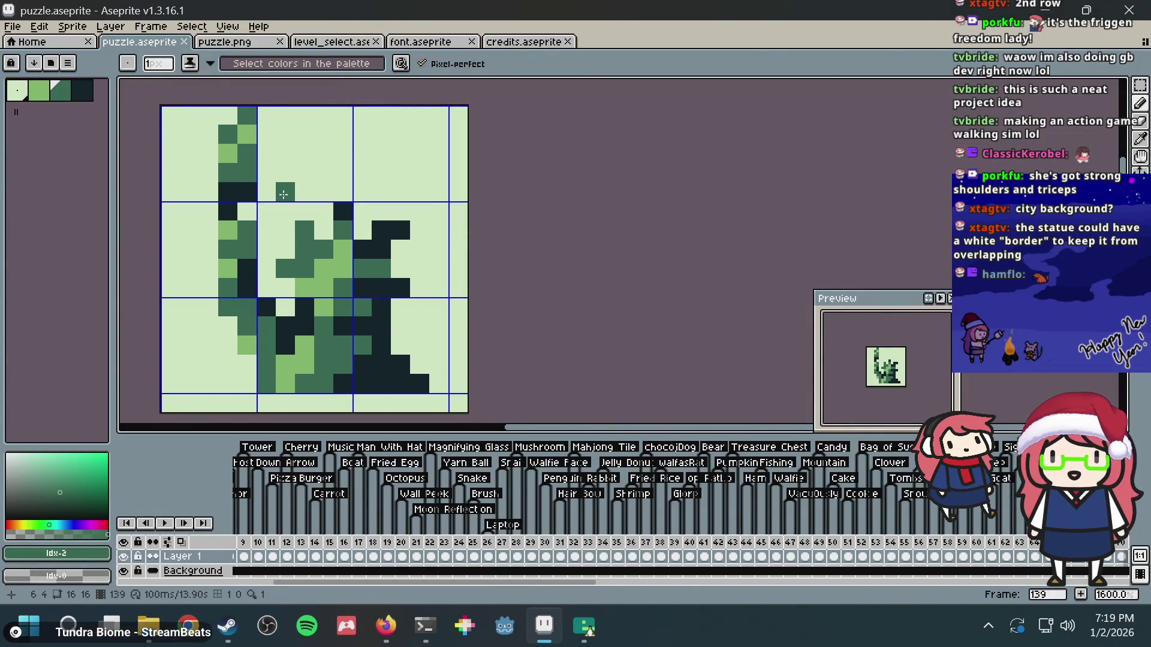
- Paint dark-green strokes across the top-middle and top-right tiles, redoing the right-column stroke
mouse_move(300, 139)
mouse_down()
mouse_move(305, 182)
mouse_move(343, 135)
mouse_move(363, 174)
mouse_move(372, 135)
mouse_up()
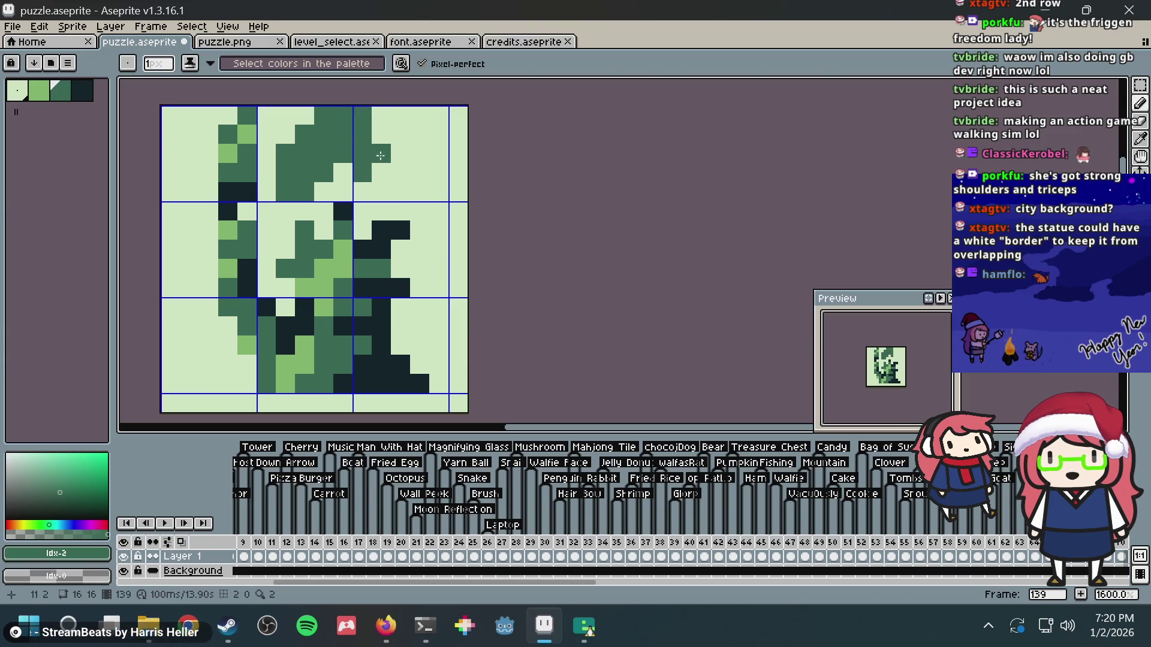
mouse_move(381, 190)
mouse_down()
mouse_move(379, 117)
mouse_move(404, 187)
mouse_move(412, 103)
mouse_up()
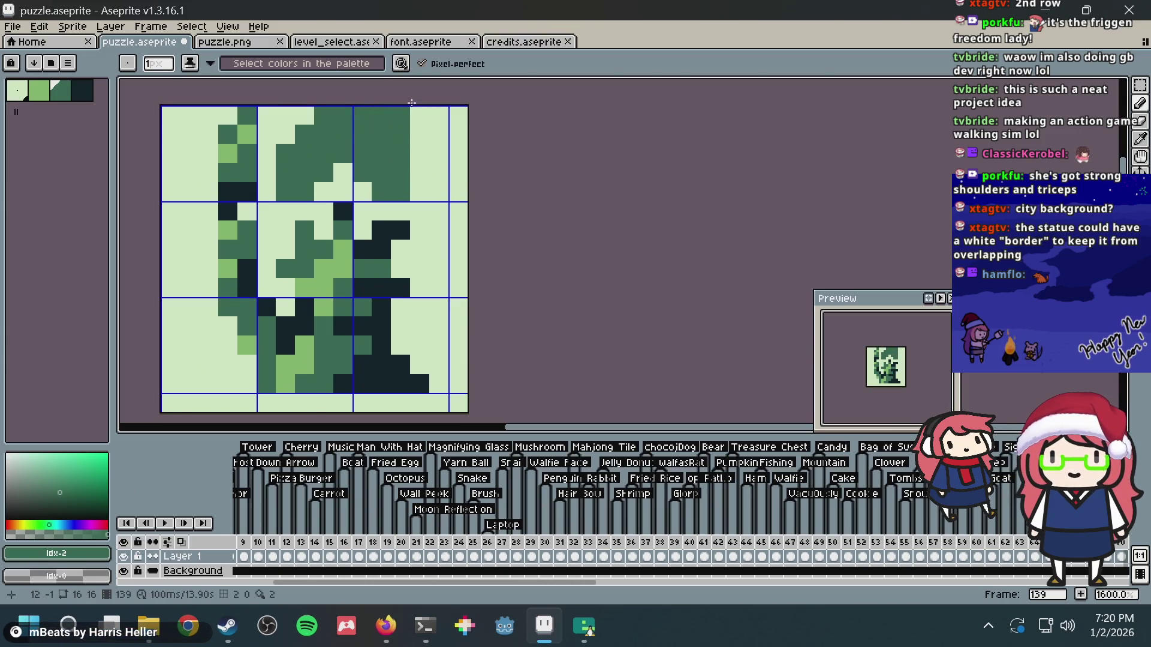
click(290, 127)
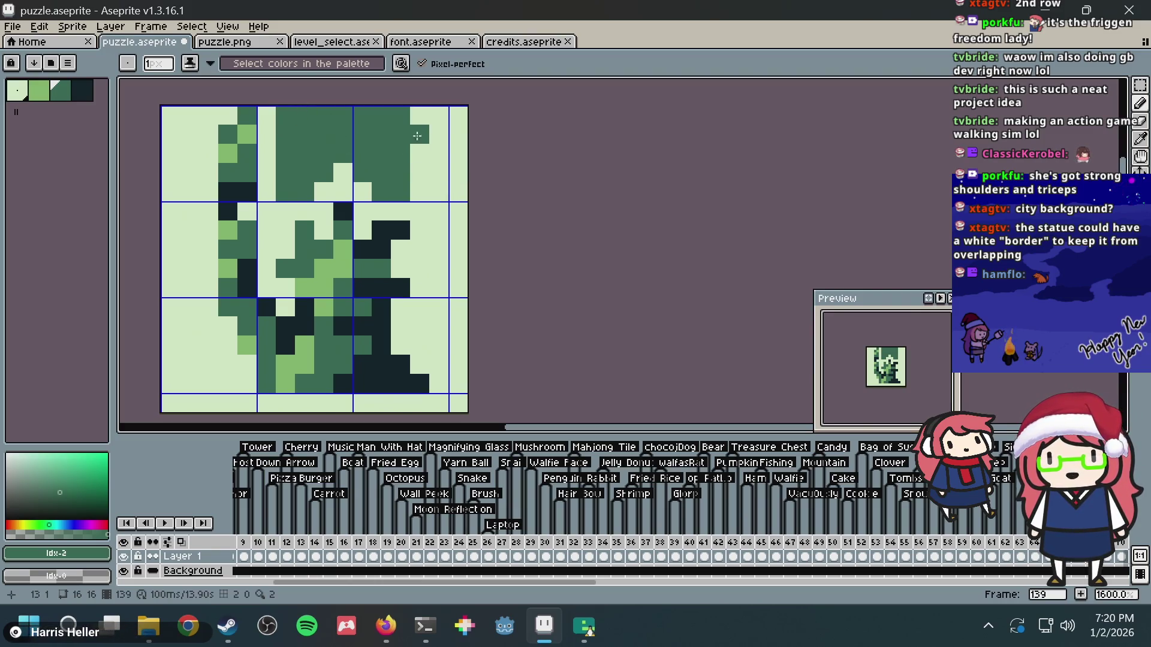
mouse_move(417, 136)
mouse_down()
mouse_move(438, 111)
mouse_move(422, 273)
mouse_up()
key(ctrl+z)
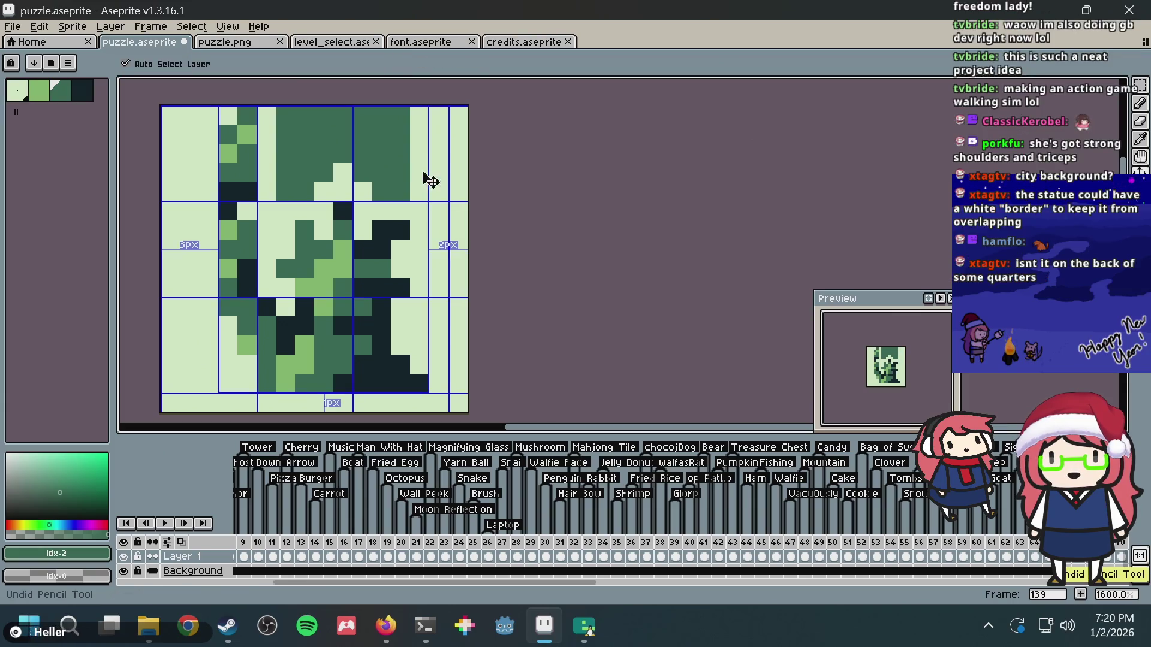
drag(424, 173, 421, 112)
key(alt+Tab)
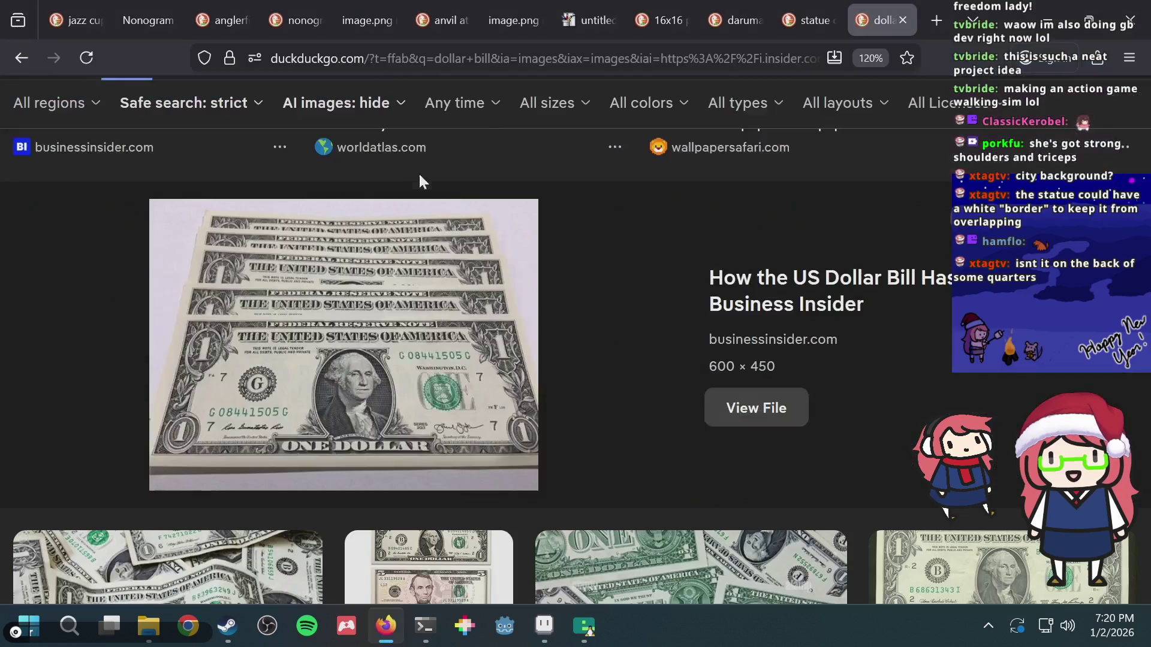
- Search images for 'statue of liberty on currency'
scroll(418, 171, down, 10)
scroll(343, 125, up, 10)
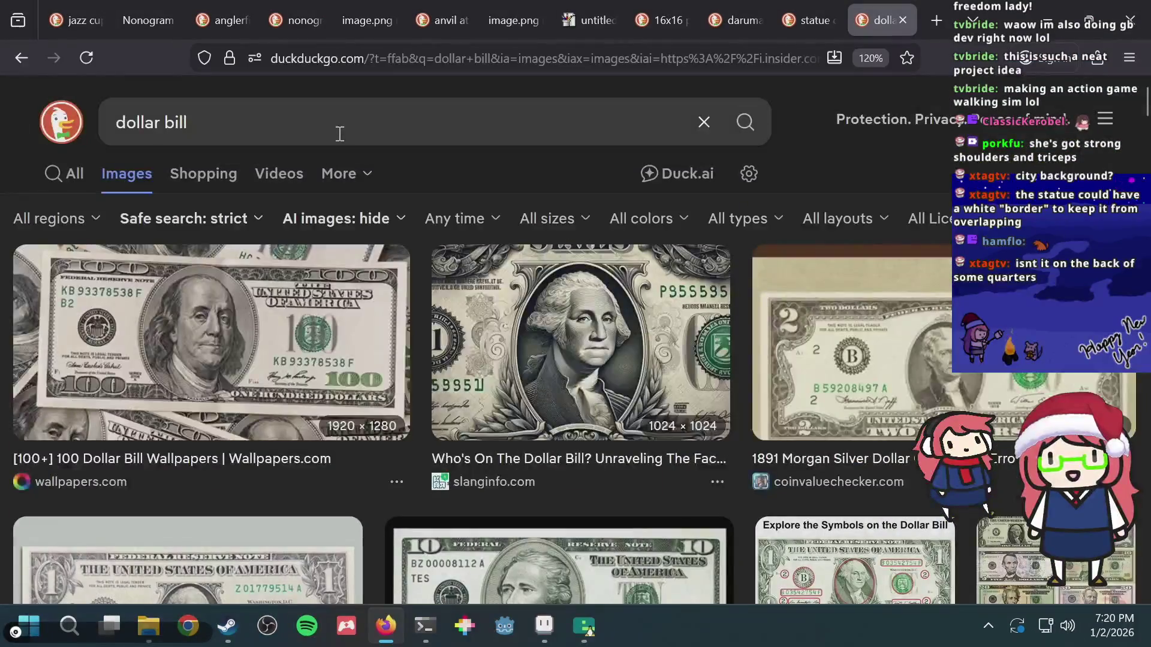
click(337, 127)
text(status)
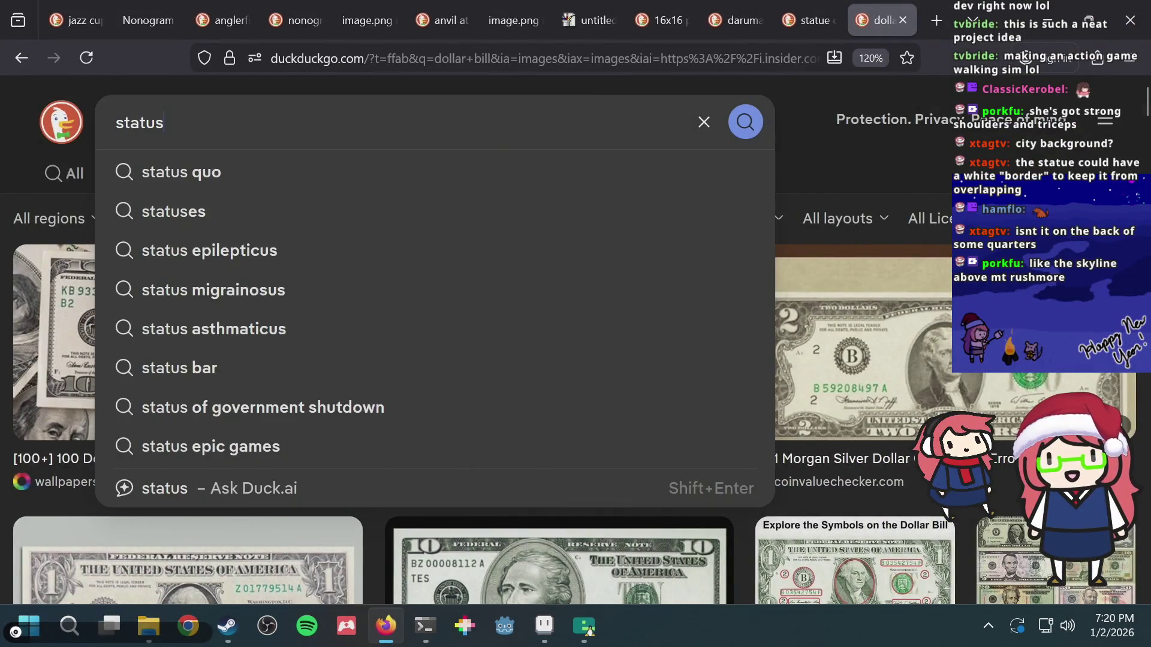
key(BackSpace)
text(e of libr)
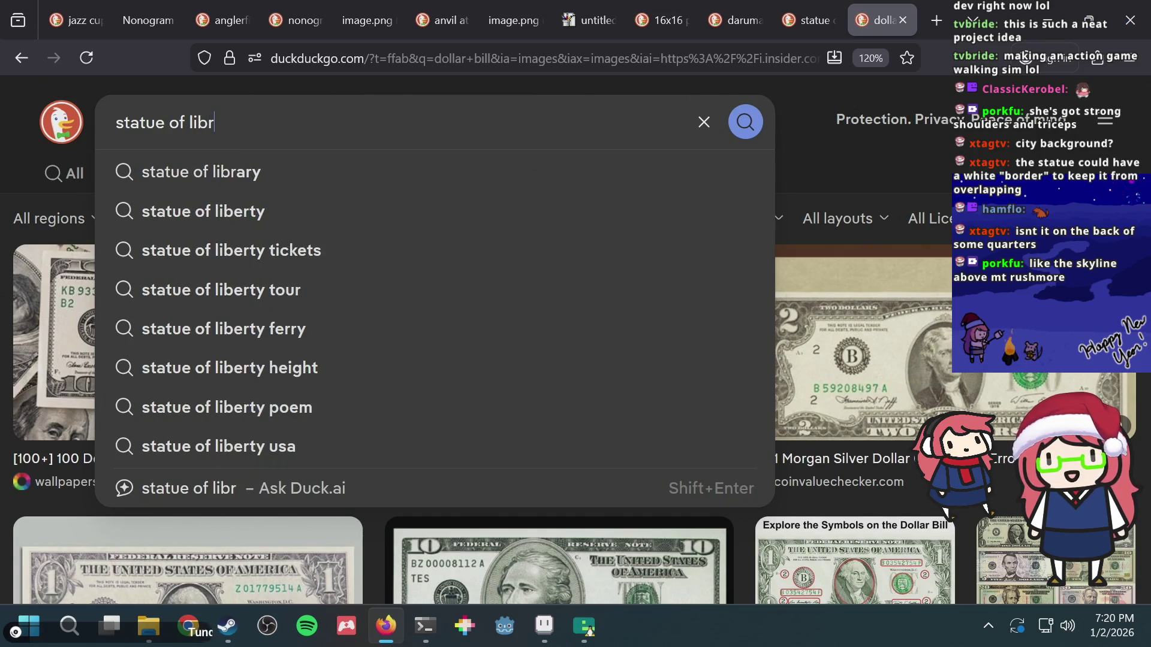
key(Down)
key(Down)
text(o)
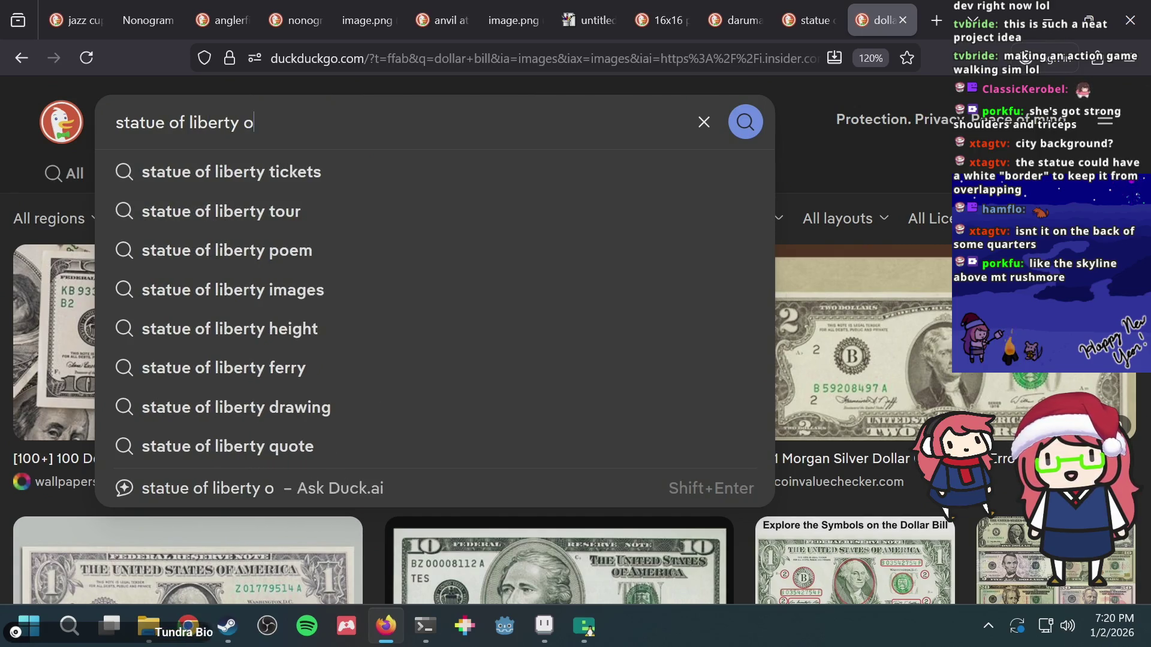
text(n currency)
key(Return)
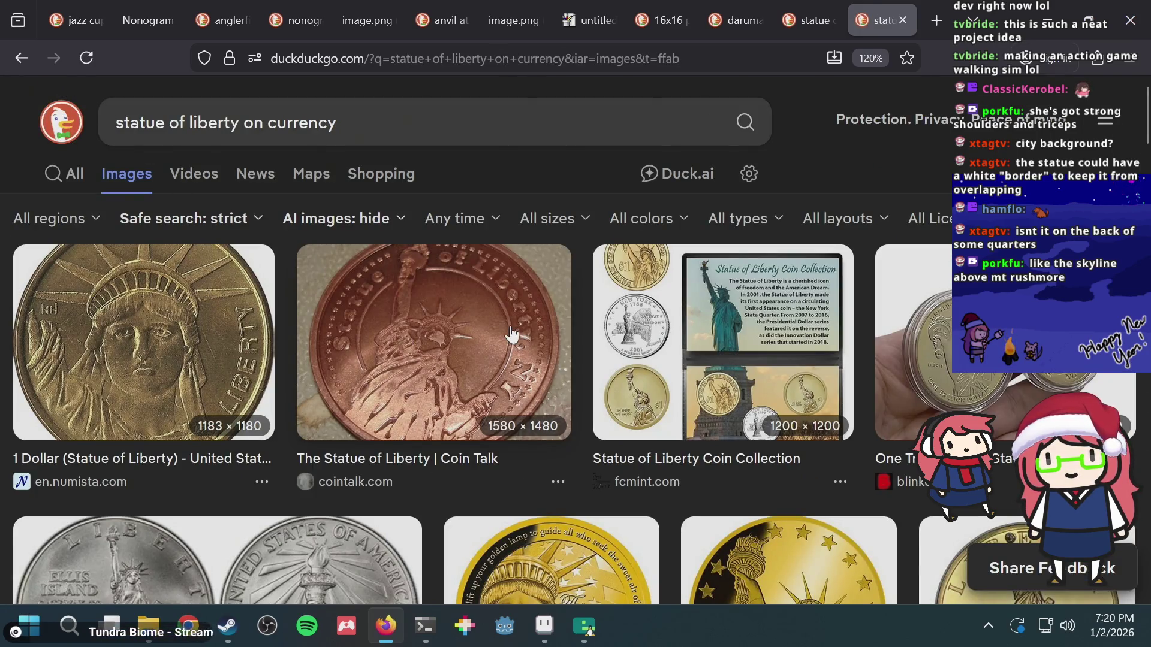
- Preview the 1986-P silver dollar coin, then undo the dark-green top strokes in Aseprite
scroll(514, 333, down, 3)
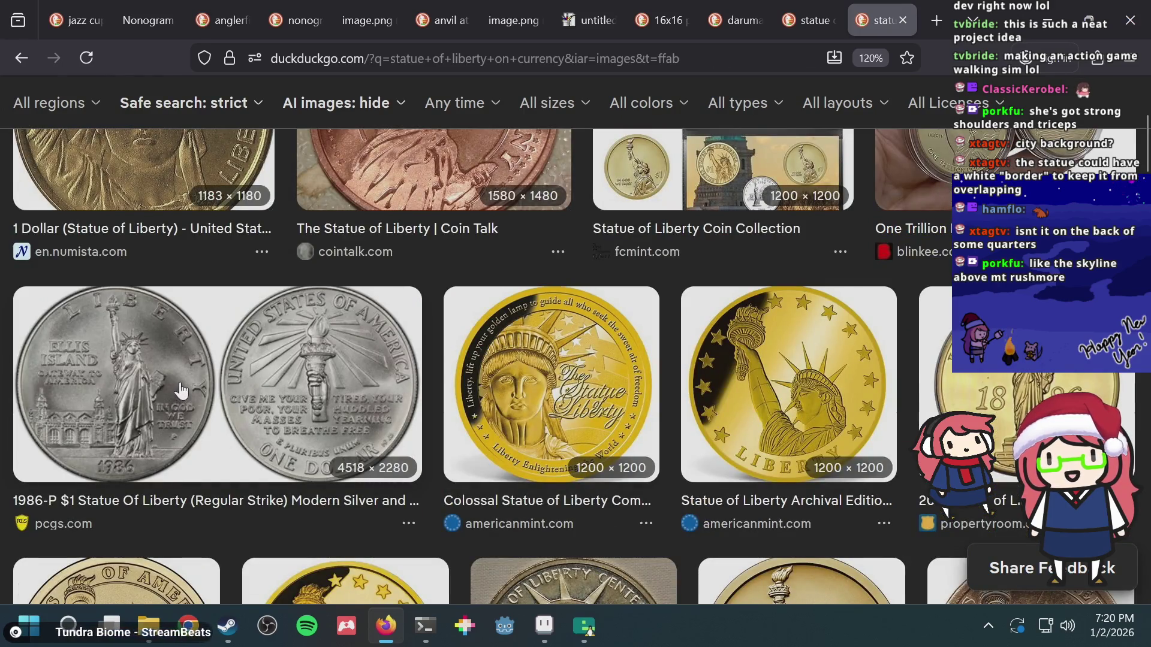
click(181, 391)
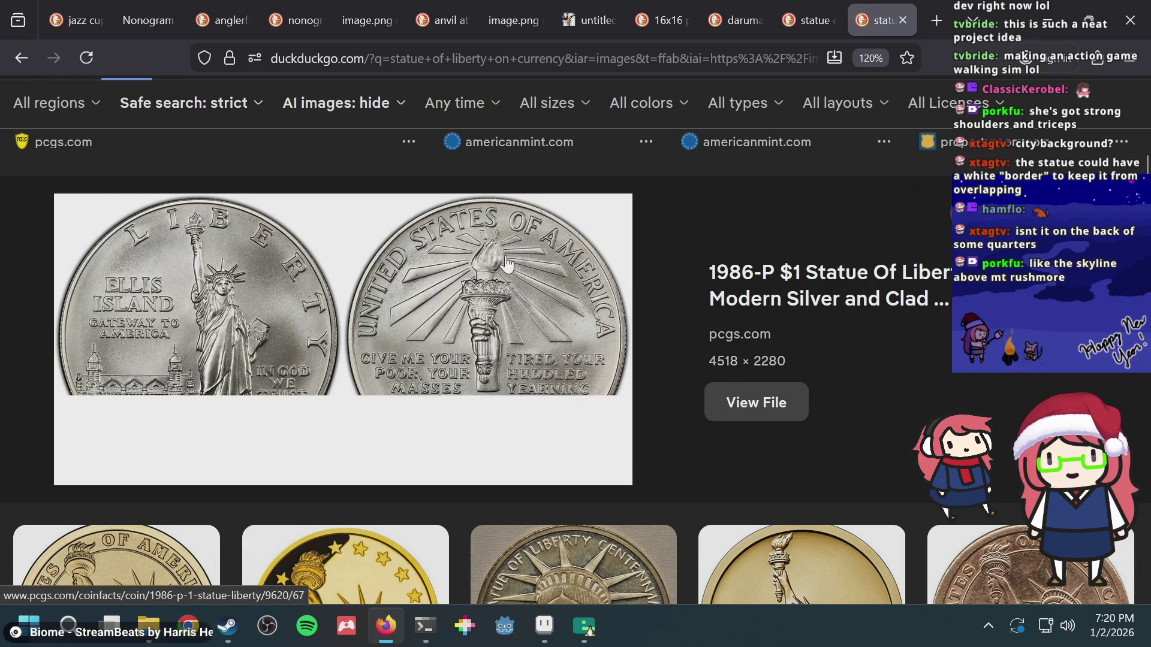
key(alt+Tab)
key(ctrl+z)
key(ctrl+z)
key(ctrl+z)
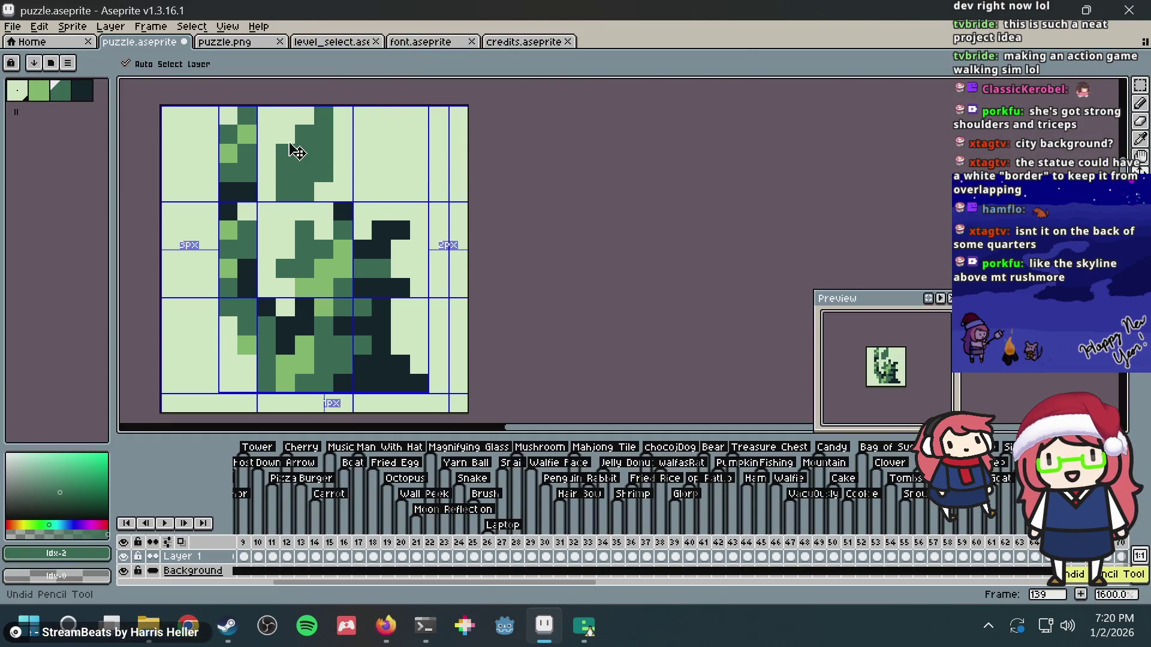
key(ctrl+z)
key(ctrl+z)
key(ctrl+z)
key(alt+Tab)
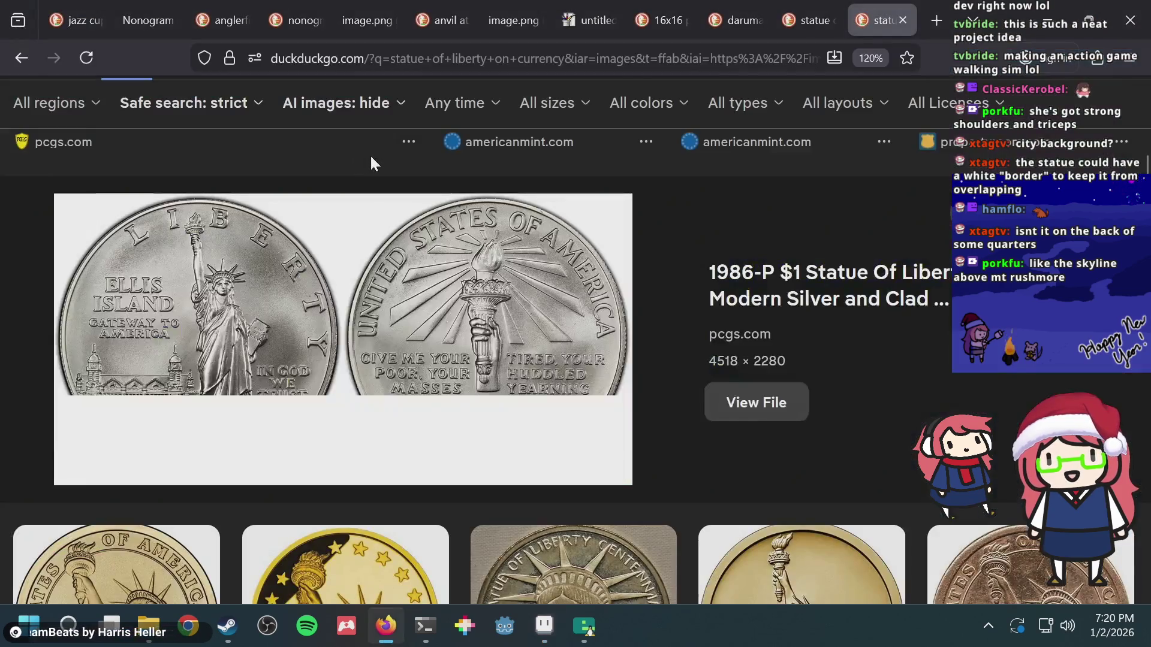
key(alt+Tab)
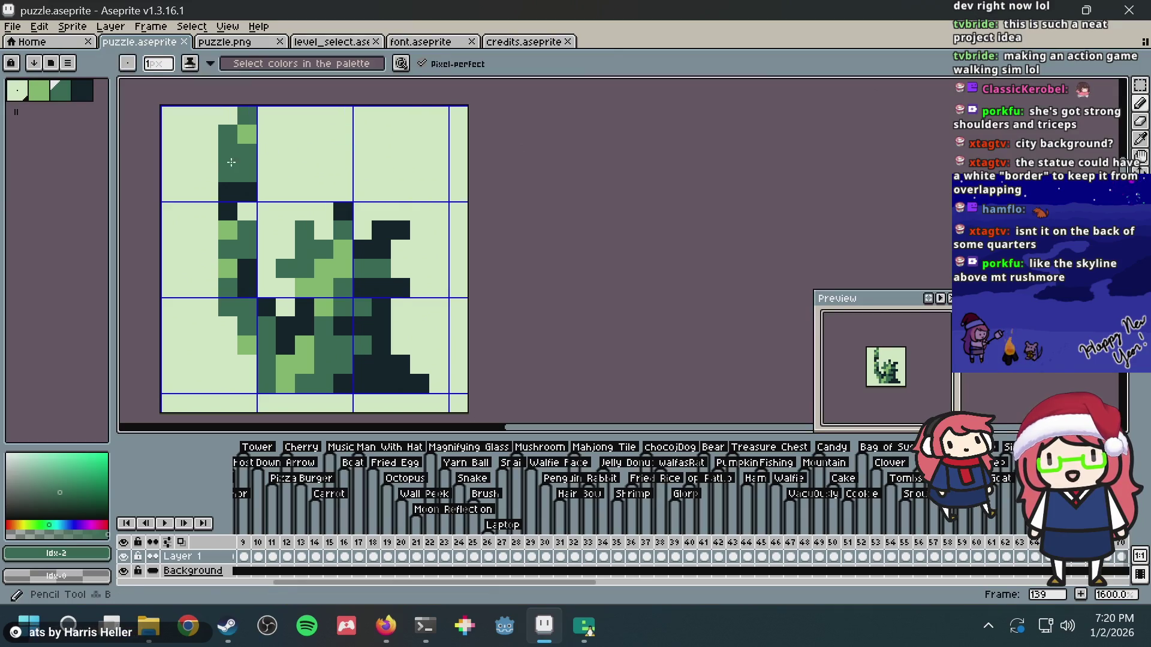
- Undo the last pixel, save the puzzle, and test then discard dark-green pixels in the top tile
key(ctrl+z)
key(ctrl+s)
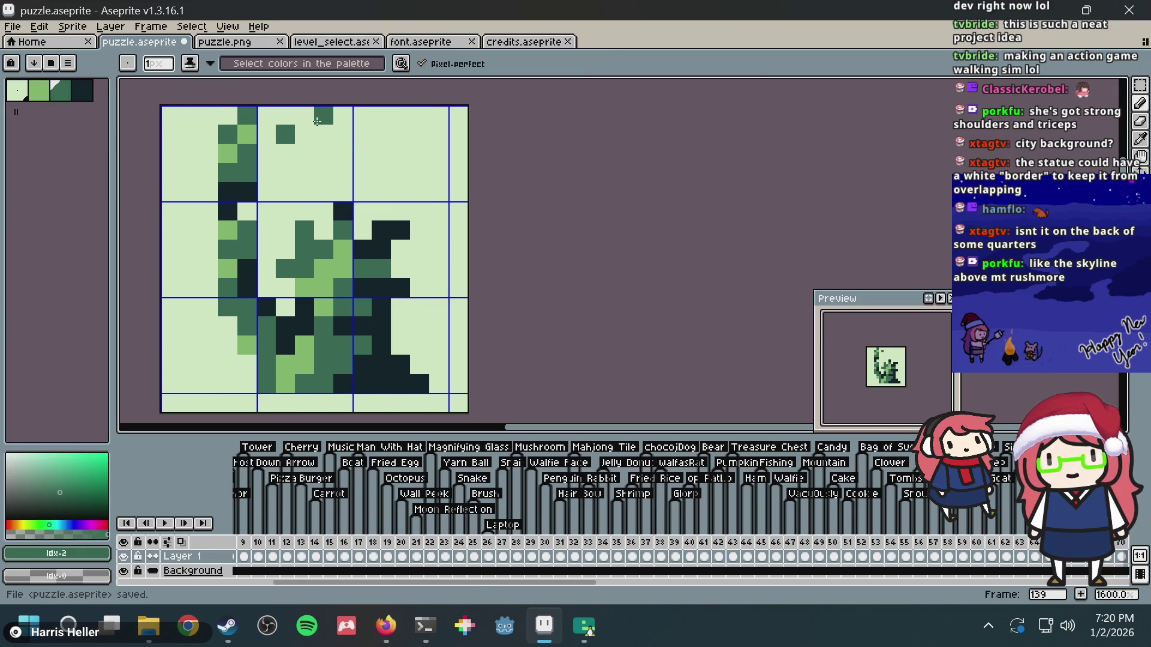
click(330, 133)
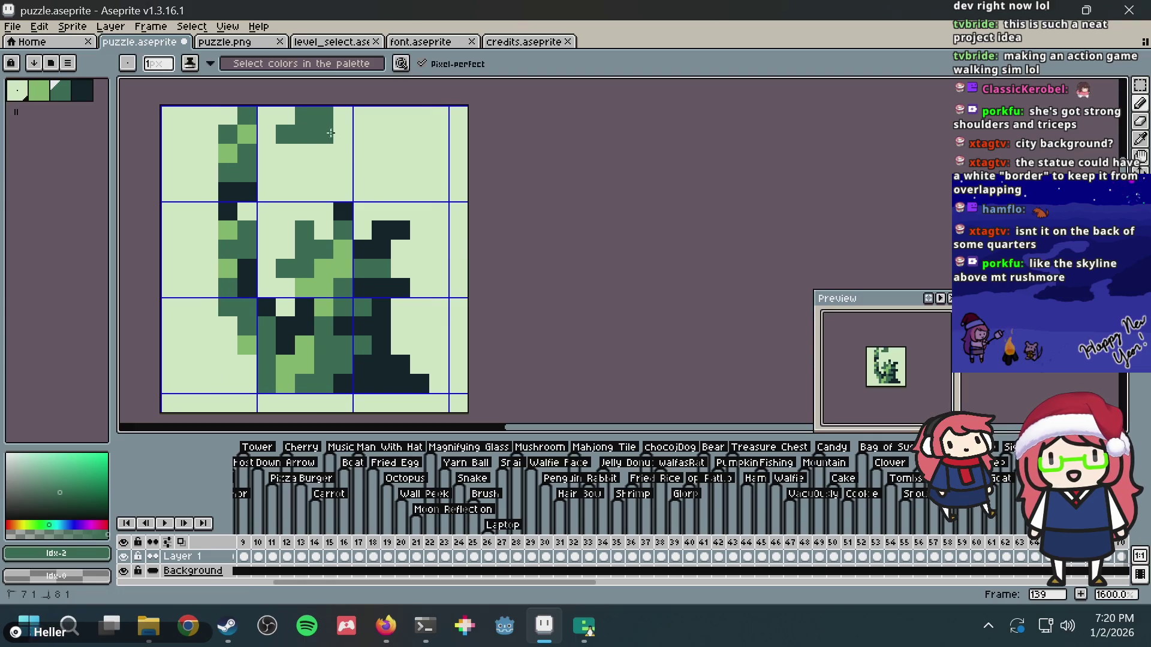
key(ctrl+z)
key(ctrl+z)
key(ctrl+z)
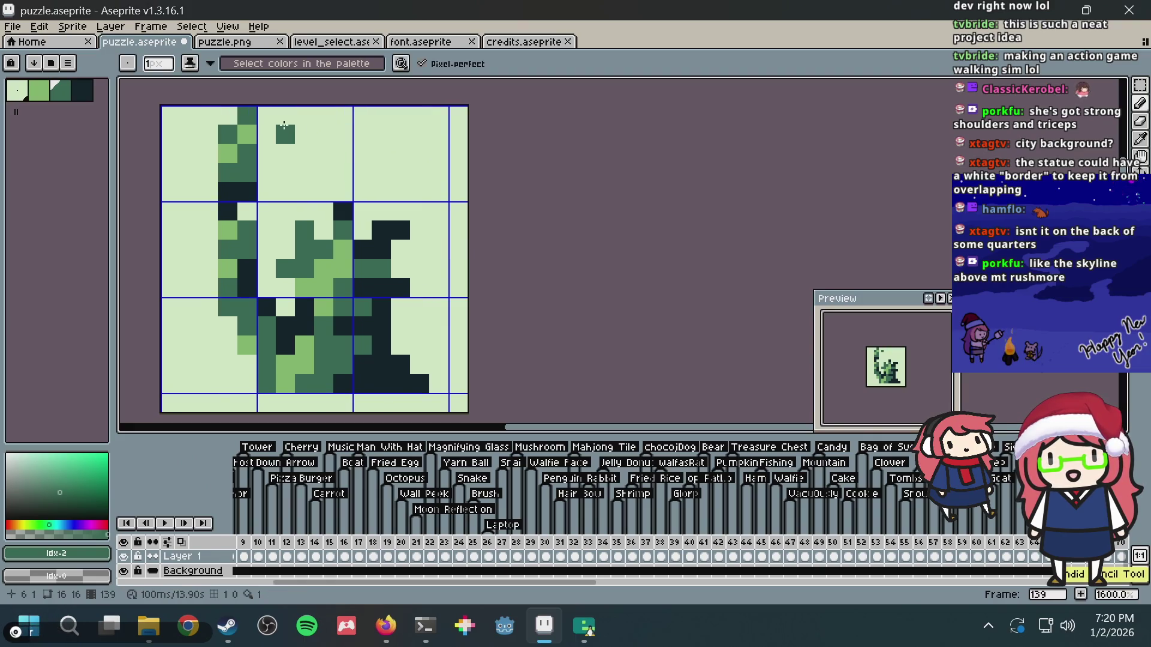
click(301, 136)
mouse_move(309, 142)
mouse_down()
mouse_move(285, 153)
mouse_move(333, 153)
mouse_move(328, 118)
mouse_up()
key(ctrl+z)
key(ctrl+z)
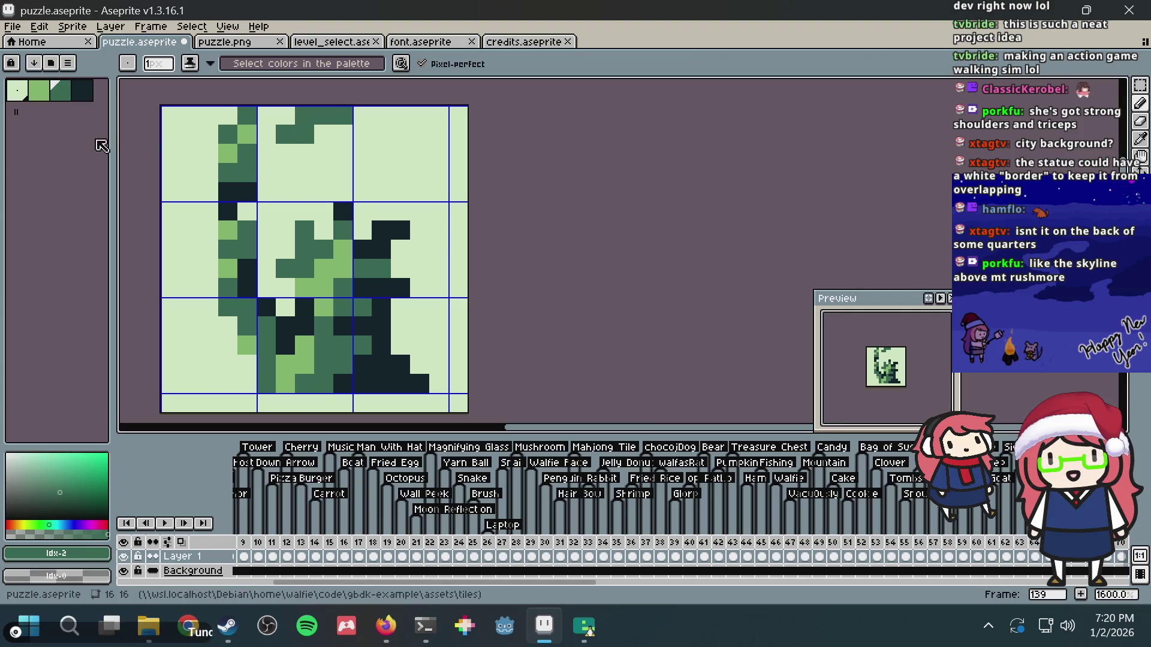
- Paint dark-green pixels at the top-left corner and column 0, row 5, discarding trial strokes
click(171, 129)
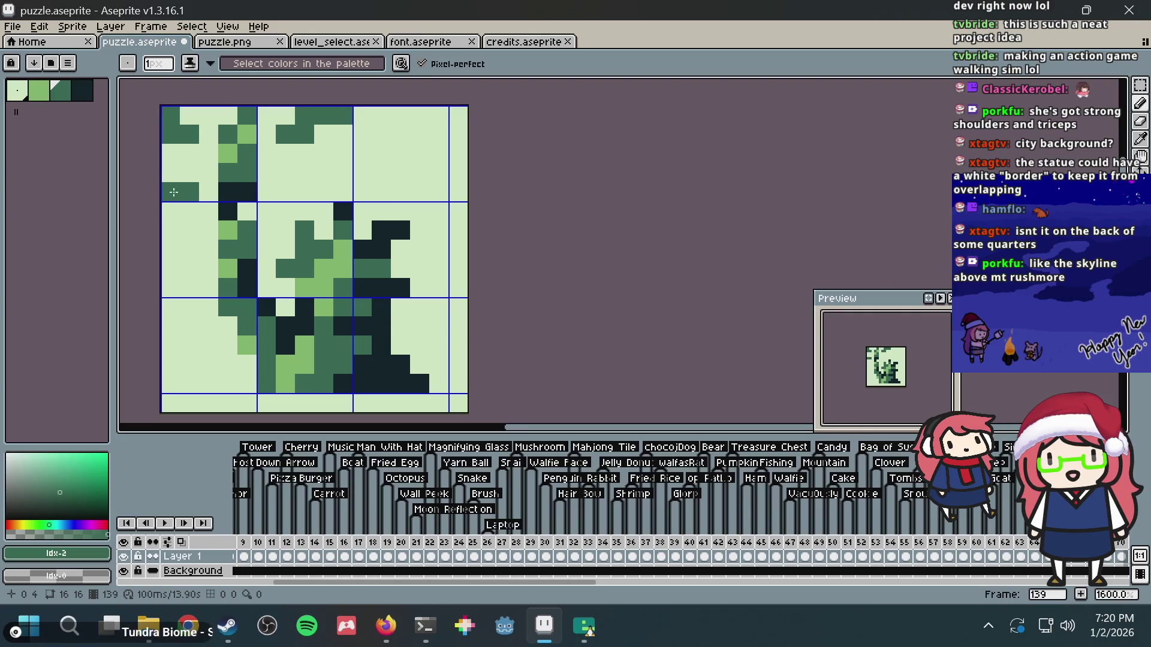
click(168, 210)
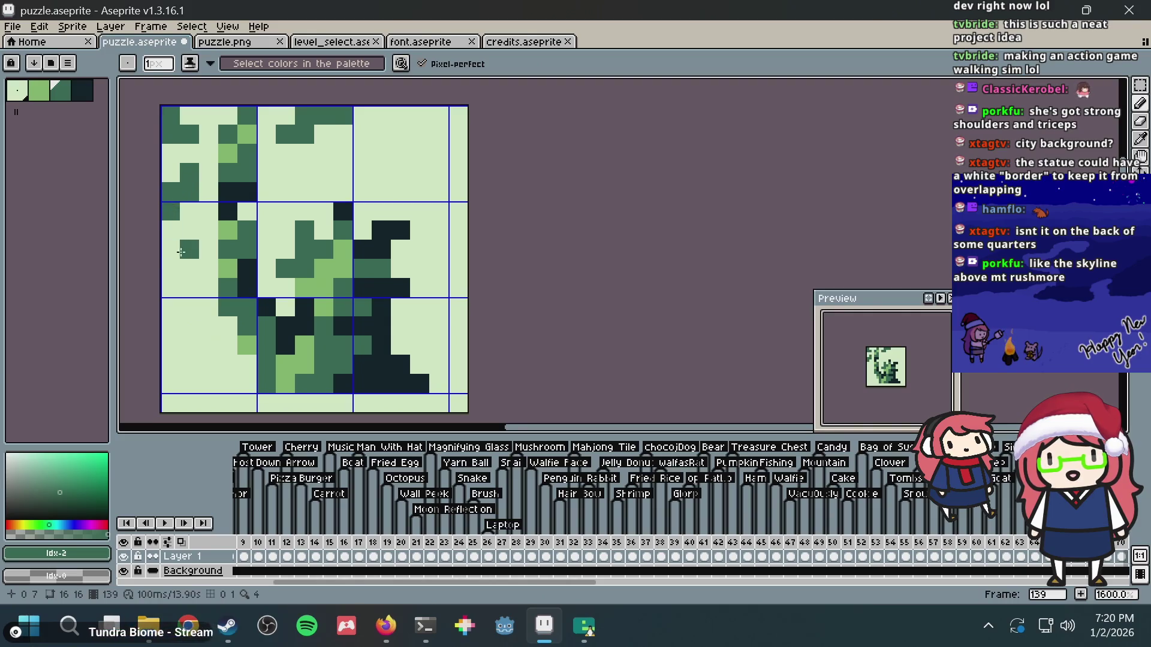
drag(189, 269, 190, 366)
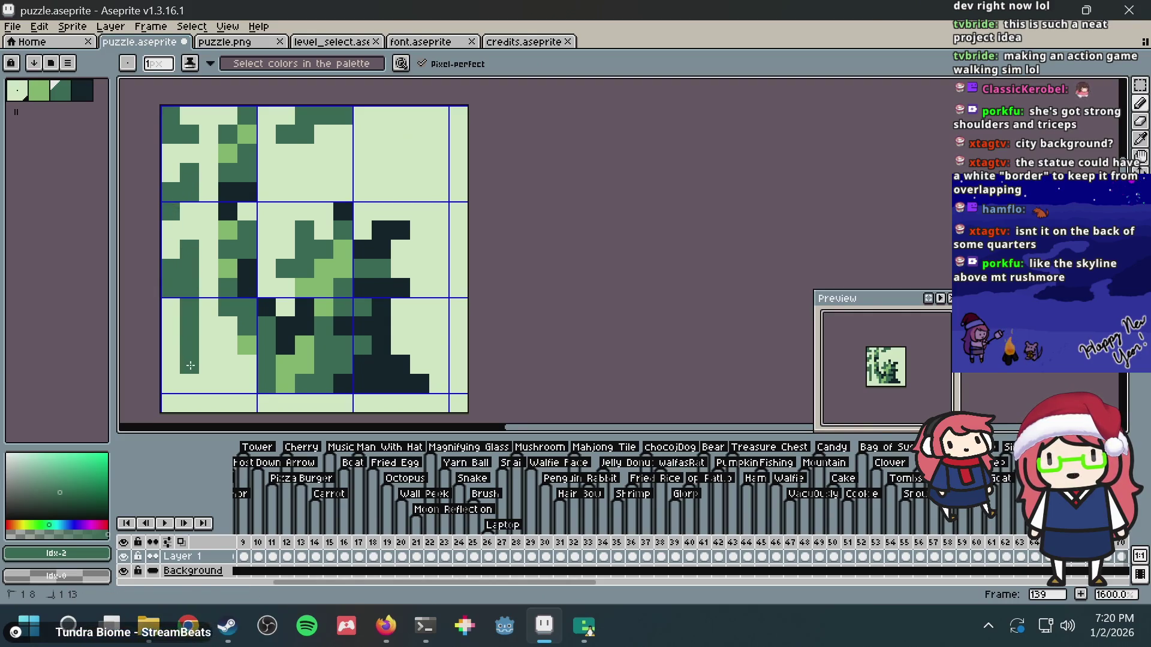
key(ctrl+z)
key(ctrl+z)
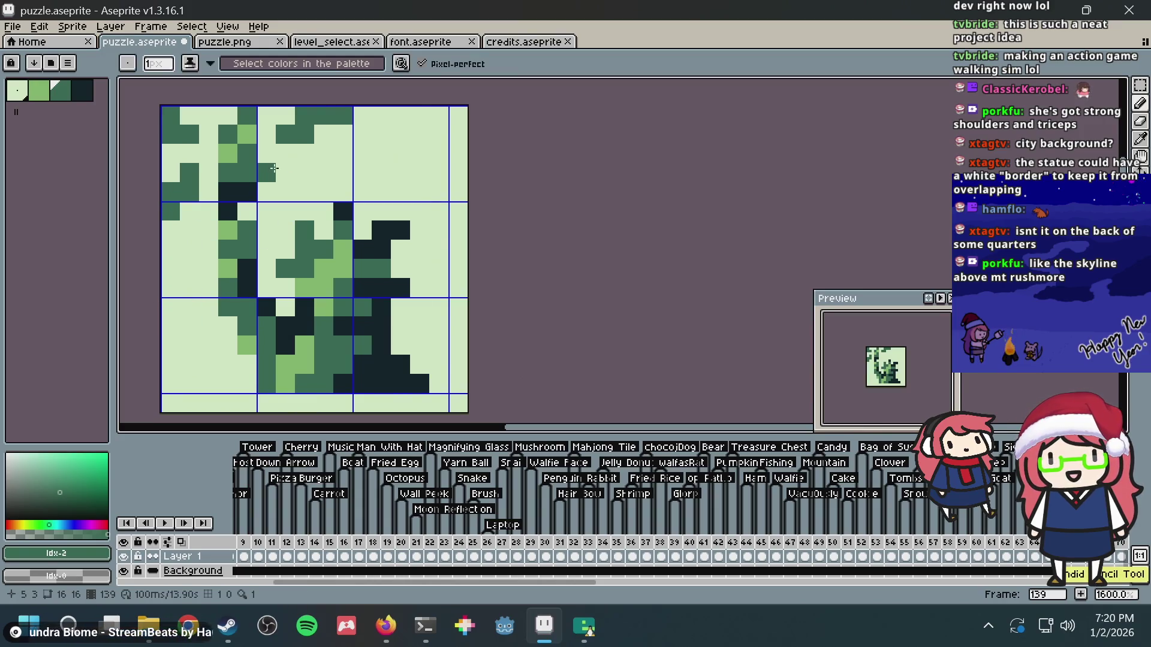
mouse_move(288, 174)
mouse_down()
mouse_move(364, 174)
mouse_move(420, 153)
mouse_move(396, 173)
mouse_move(395, 153)
mouse_move(423, 164)
mouse_move(400, 134)
mouse_move(440, 131)
mouse_move(439, 172)
mouse_up()
key(ctrl+z)
key(ctrl+z)
- Paint the top-right dark block (column 14, column 13 row 2, row 4 columns 11–14) plus pixel column 1, row 5
click(439, 116)
click(419, 153)
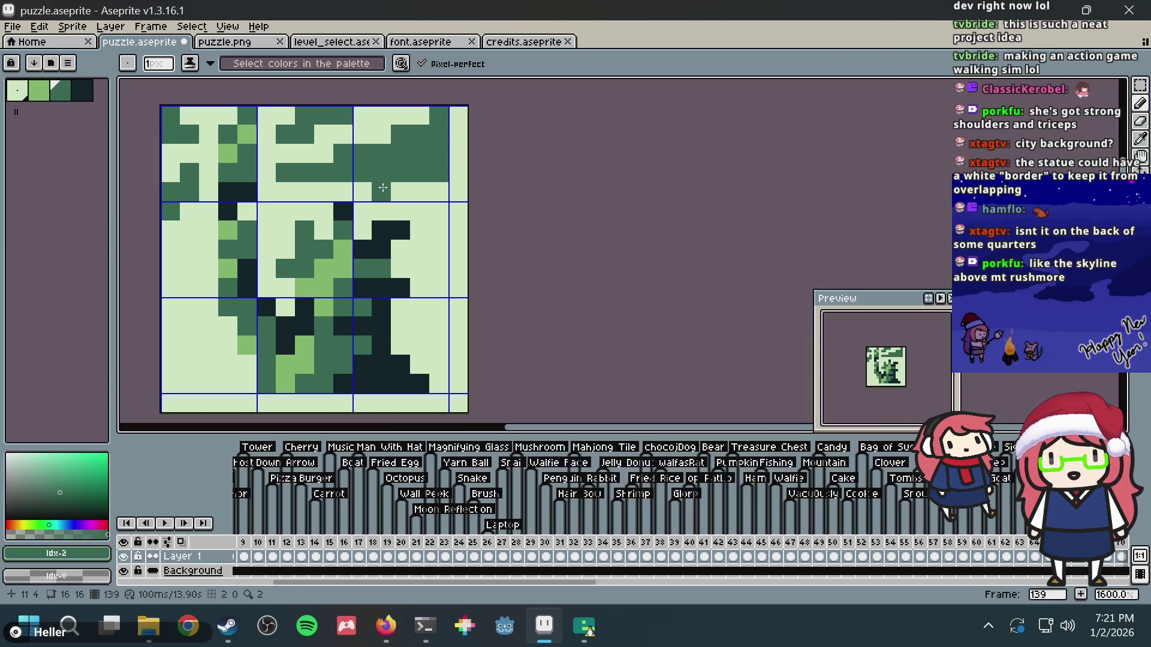
mouse_move(381, 192)
mouse_down()
mouse_move(462, 192)
mouse_move(428, 196)
mouse_move(436, 188)
mouse_up()
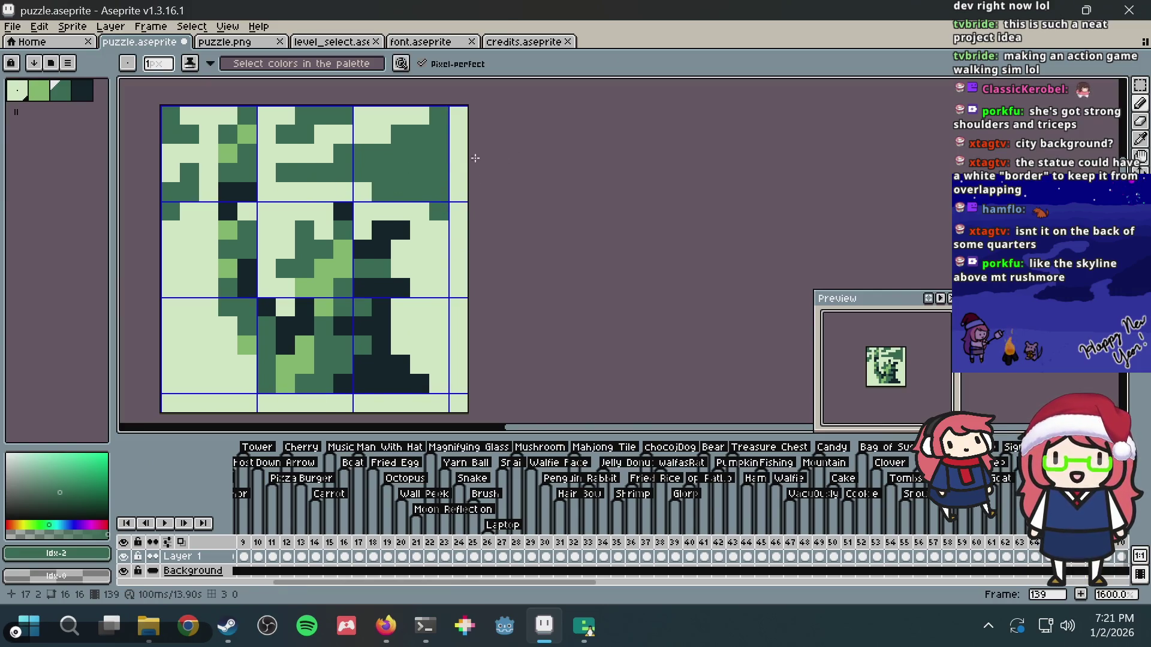
click(187, 213)
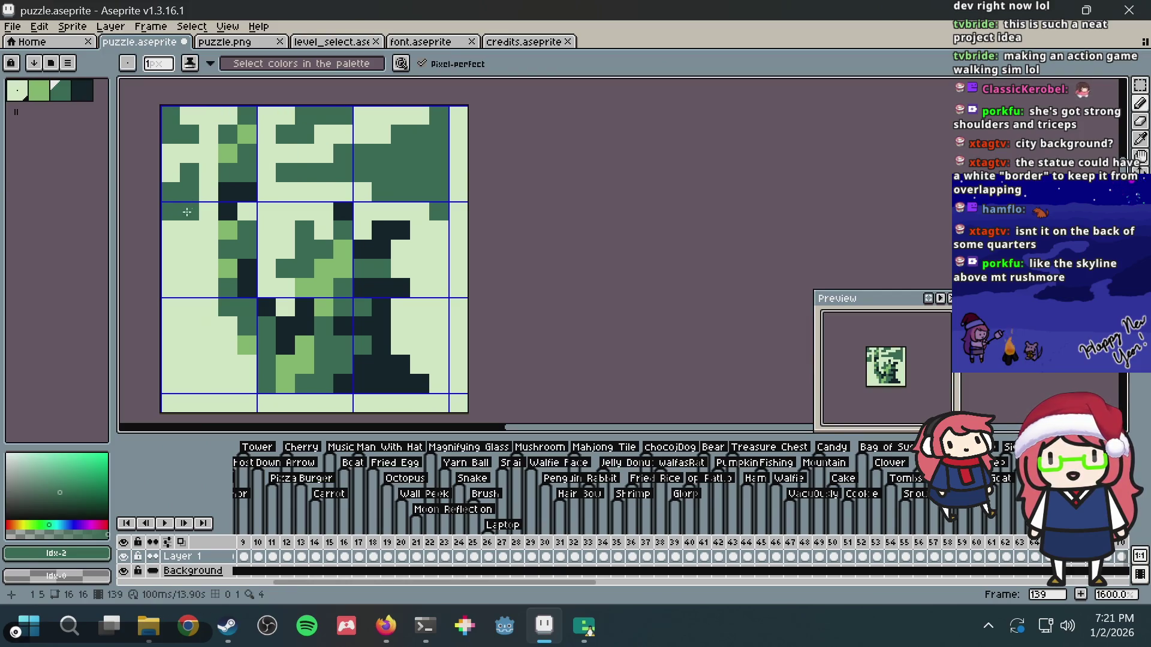
- Clear the left-edge dark pixels and draw a dark-green strip down columns 0–1 to row 12
alt+click(196, 150)
click(189, 174)
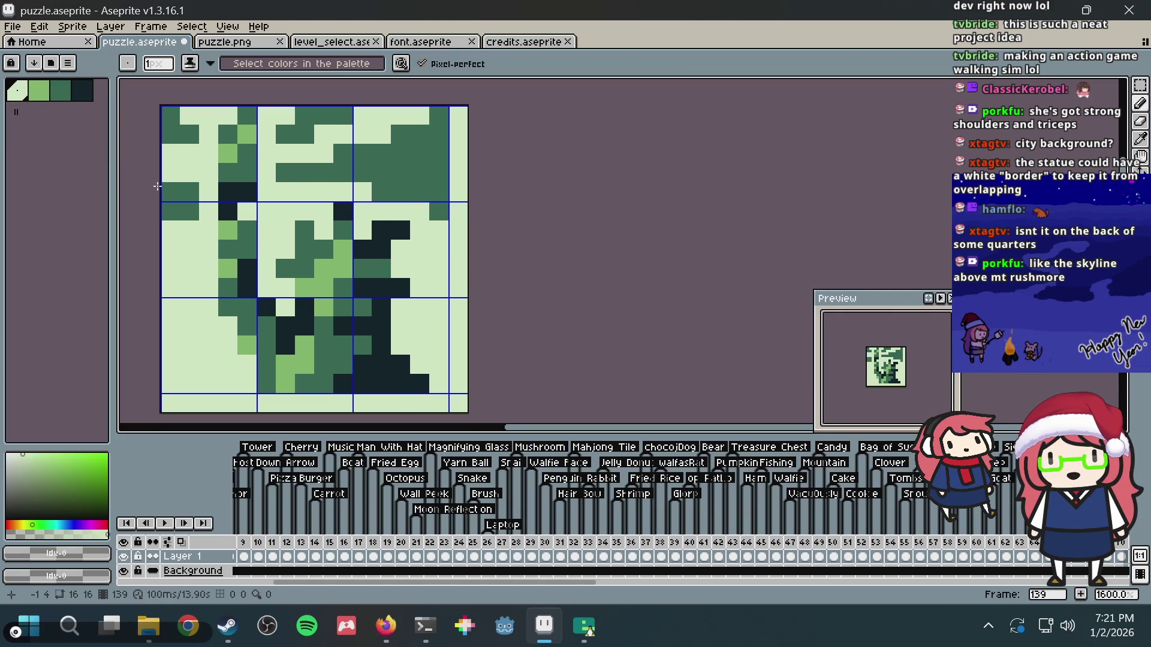
mouse_move(158, 186)
mouse_down()
mouse_move(171, 211)
mouse_move(190, 192)
mouse_move(189, 211)
mouse_move(153, 176)
mouse_up()
alt+click(185, 137)
click(186, 170)
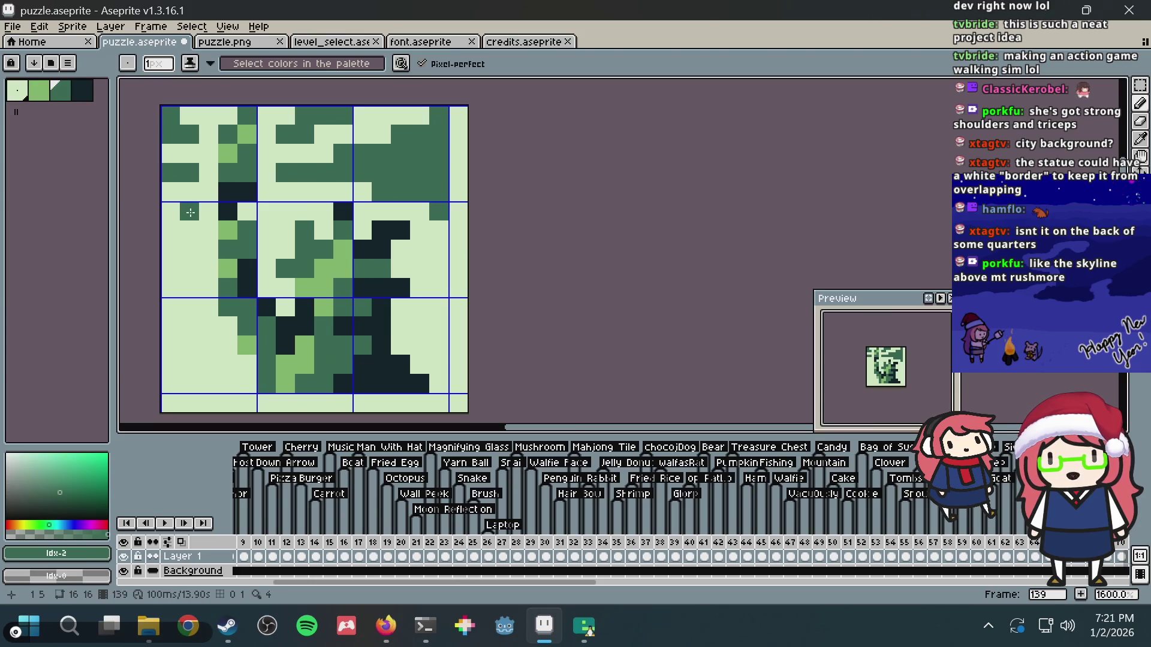
drag(189, 212, 172, 249)
mouse_move(189, 286)
mouse_down()
mouse_move(189, 307)
mouse_move(172, 275)
mouse_move(176, 346)
mouse_up()
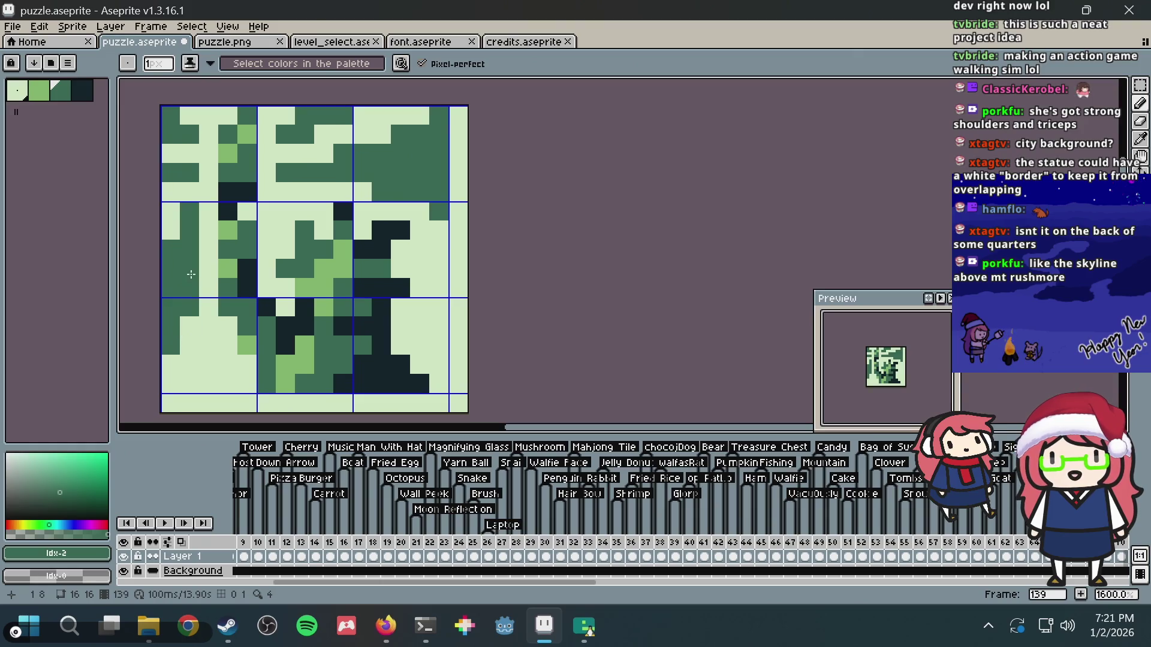
- Clear the stray dark pixel at row 5's right end and save the puzzle
key(v)
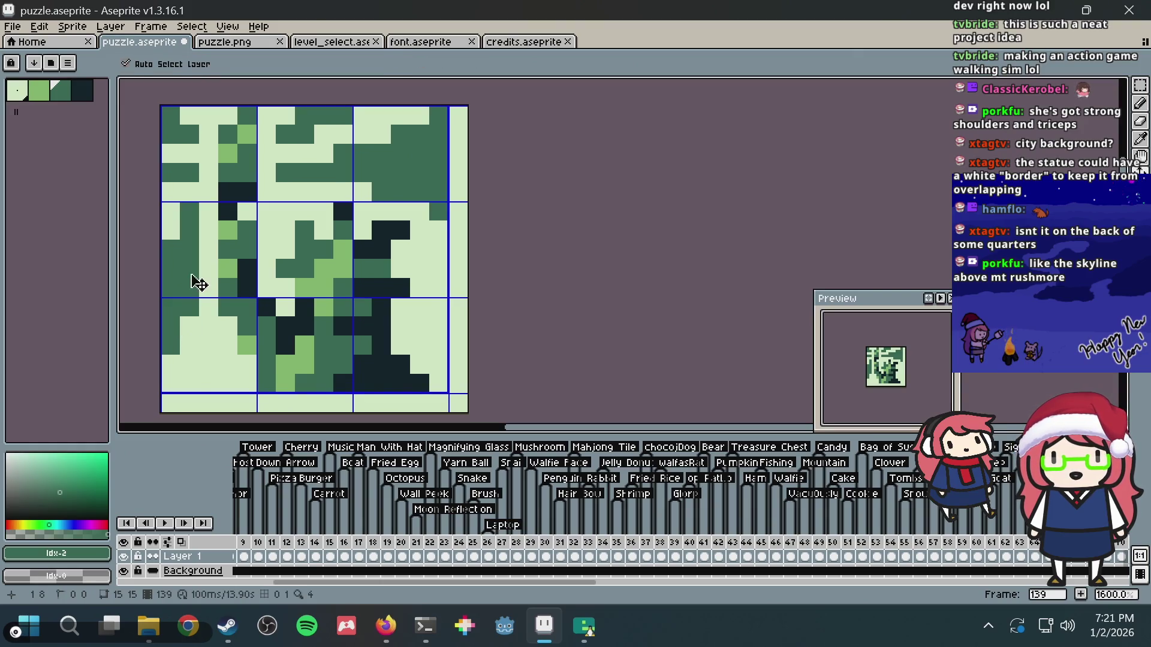
key(b)
alt+click(420, 218)
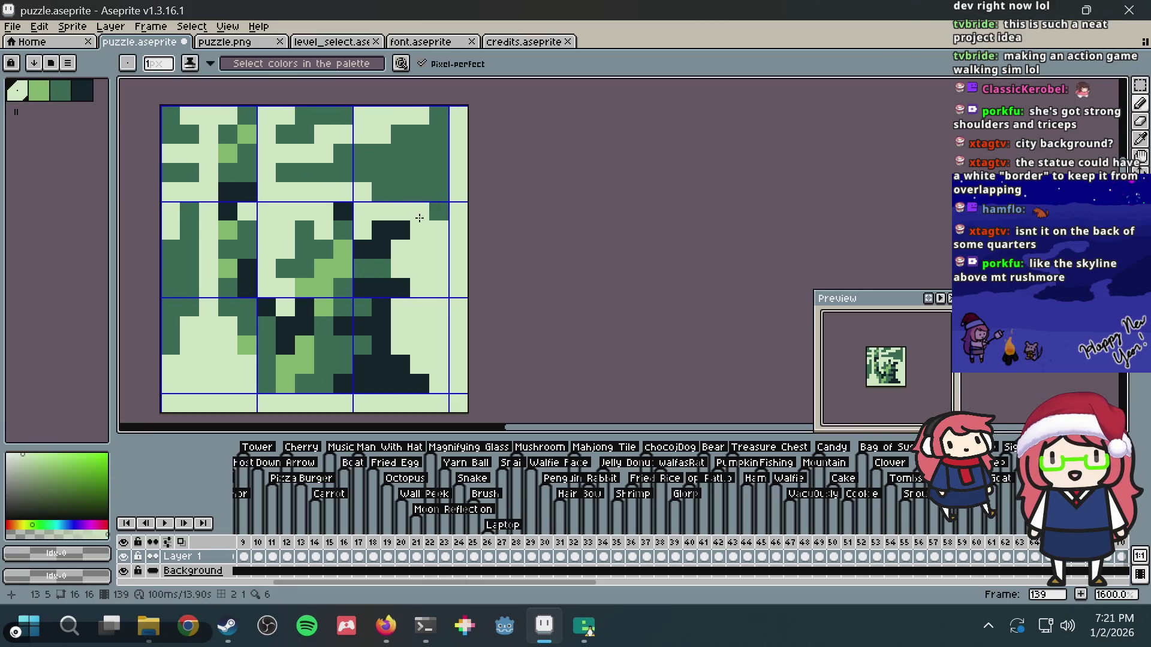
click(436, 215)
alt+click(423, 120)
key(ctrl+s)
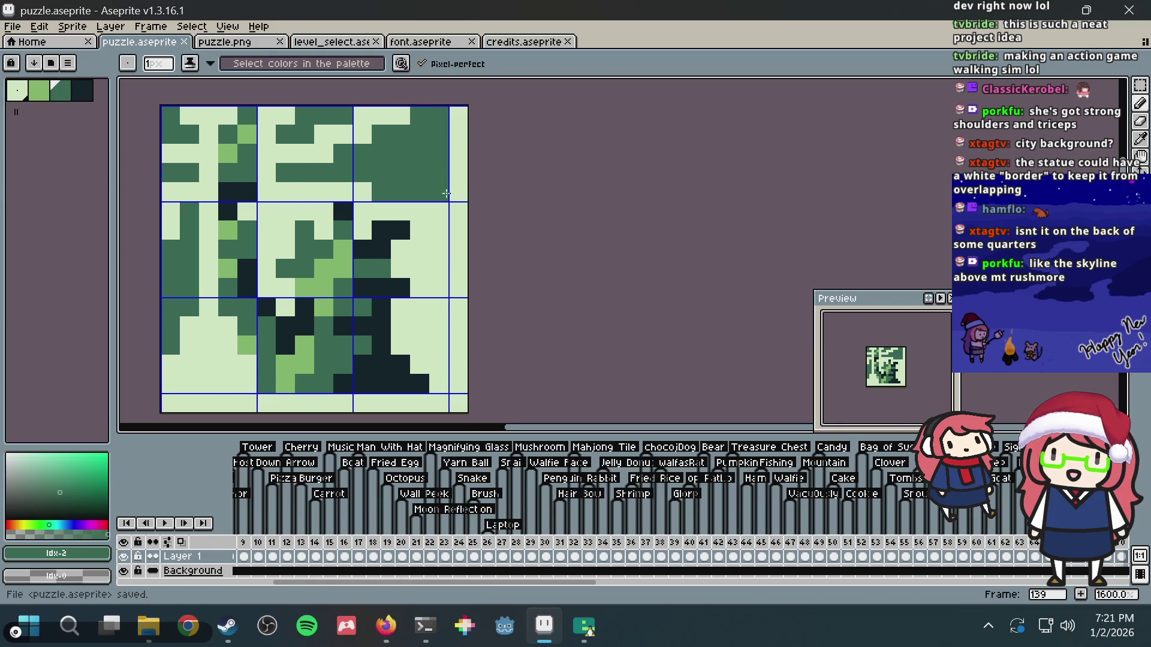
scroll(447, 192, down, 4)
scroll(447, 192, up, 2)
scroll(336, 203, up, 1)
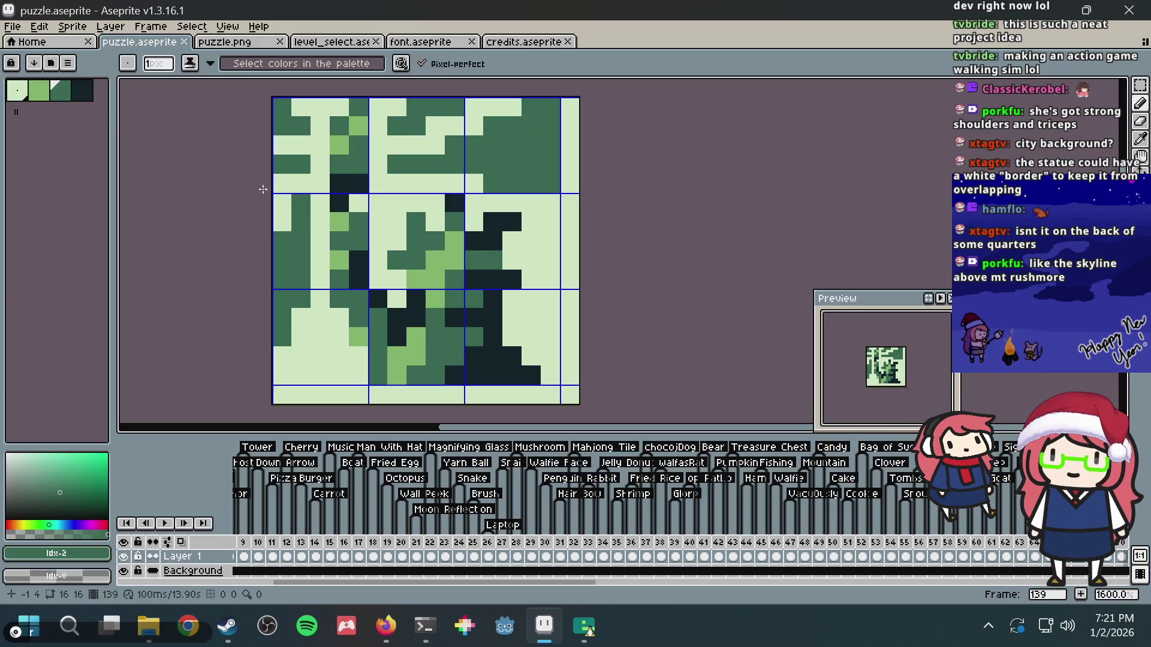
- Repaint the left column's dark pixels lightest green and save the puzzle
alt+click(302, 180)
mouse_move(298, 250)
mouse_down()
mouse_move(282, 259)
mouse_move(282, 345)
mouse_up()
key(ctrl+z)
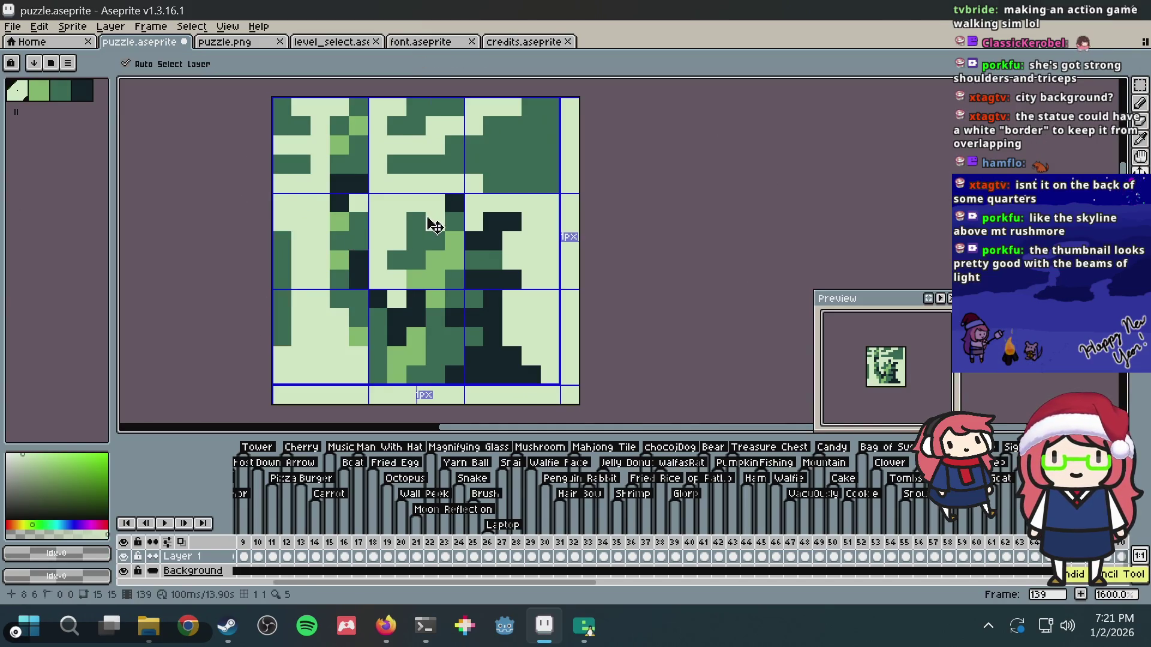
key(ctrl+z)
scroll(476, 204, down, 3)
scroll(476, 203, down, 3)
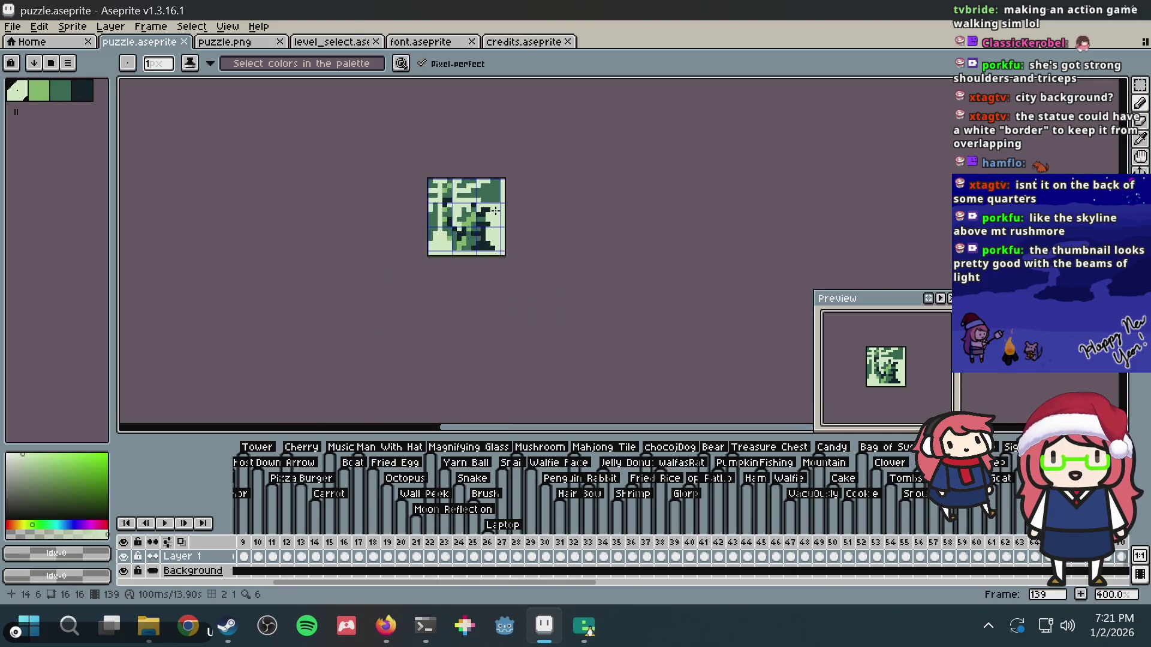
scroll(558, 175, up, 4)
scroll(557, 175, up, 3)
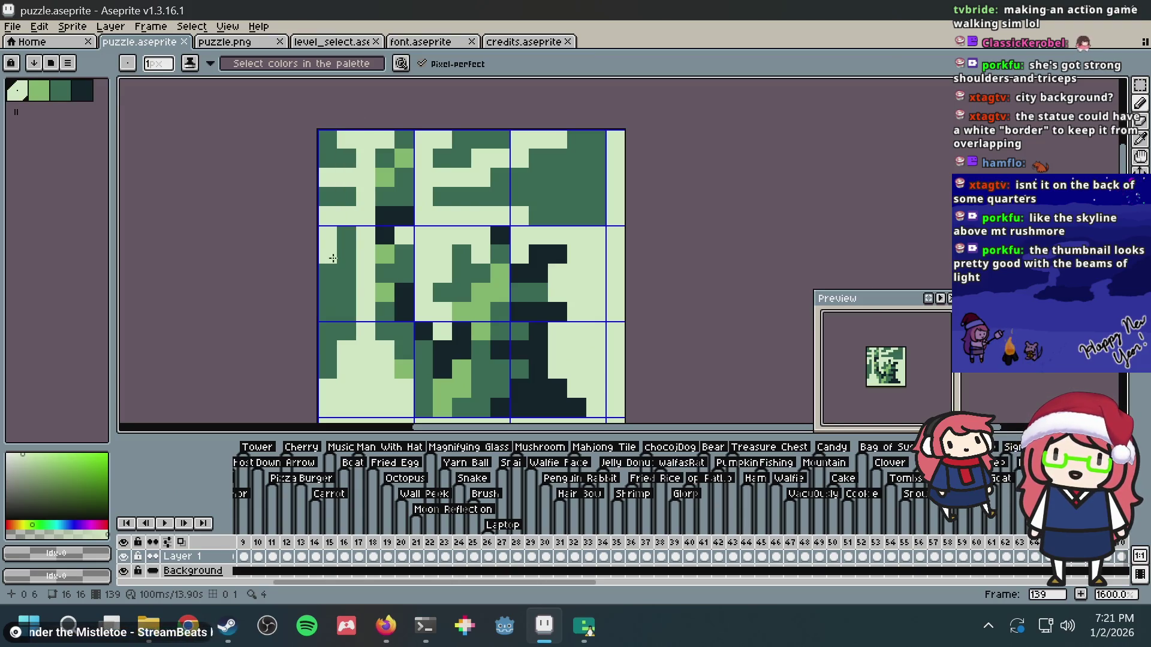
mouse_move(336, 270)
mouse_down()
mouse_move(333, 241)
mouse_move(339, 305)
mouse_move(386, 295)
mouse_up()
alt+click(322, 173)
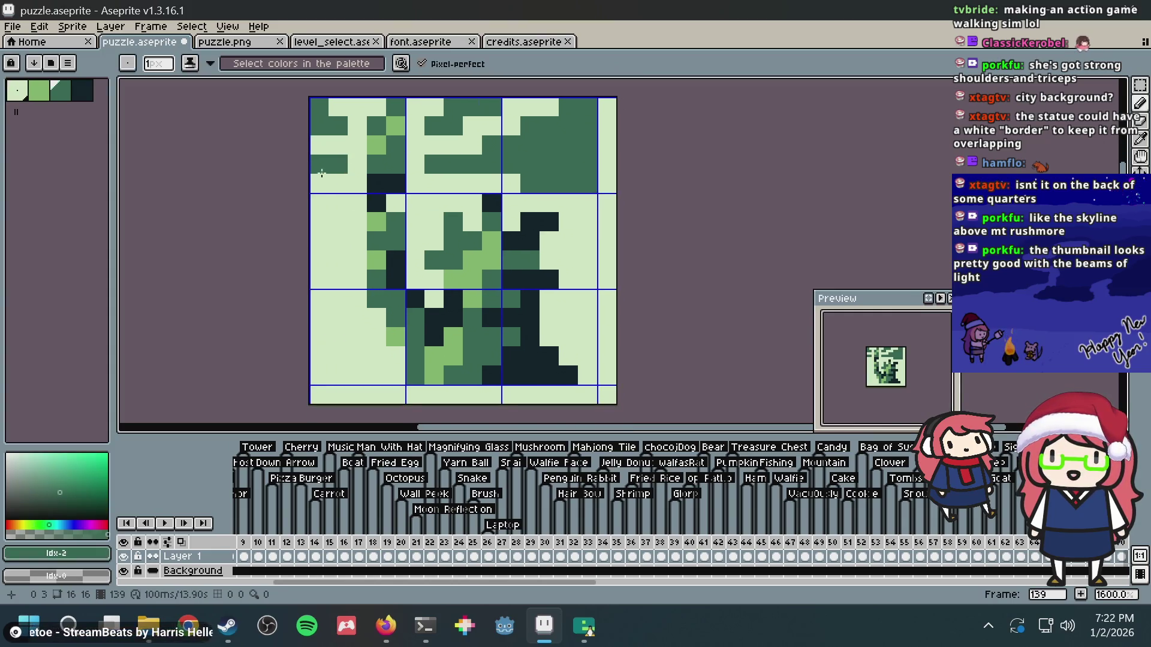
key(ctrl+s)
- Lighten the bottom row of the upper-right dark block and save
scroll(561, 171, down, 1)
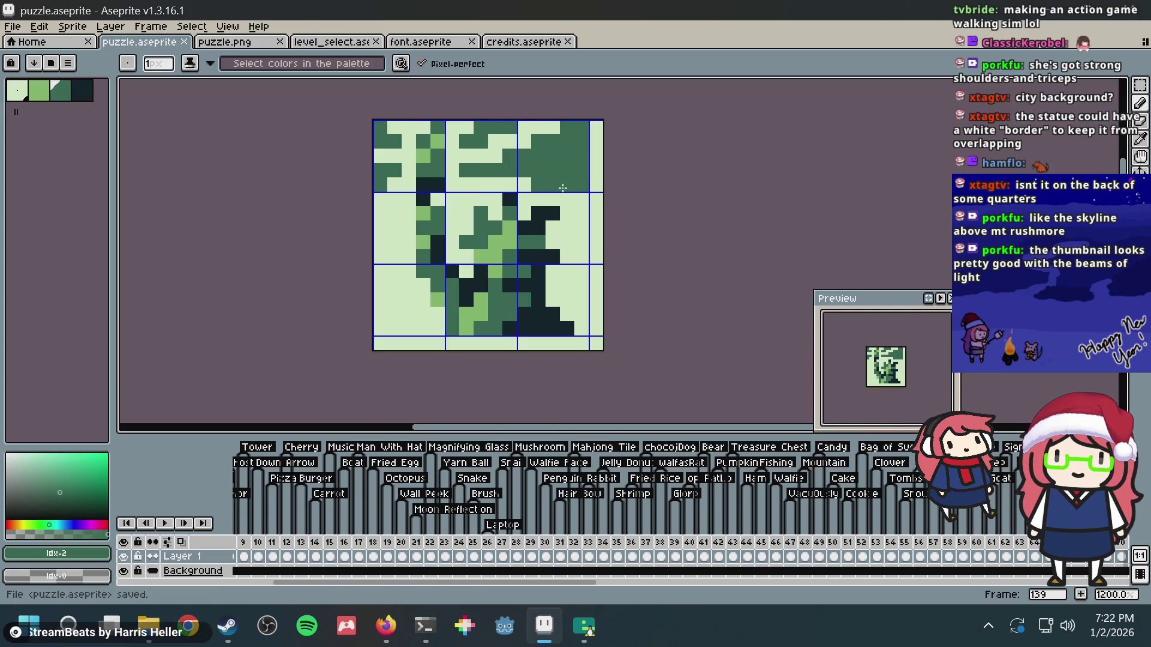
drag(556, 187, 525, 229)
alt+click(482, 225)
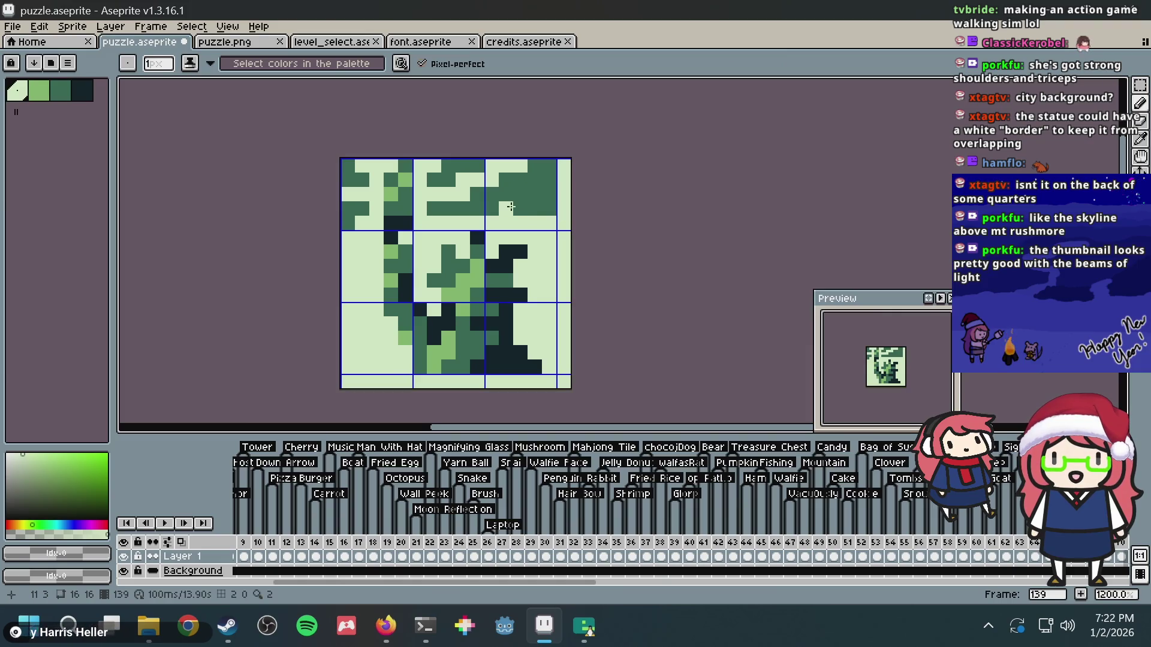
drag(511, 206, 553, 208)
key(ctrl+s)
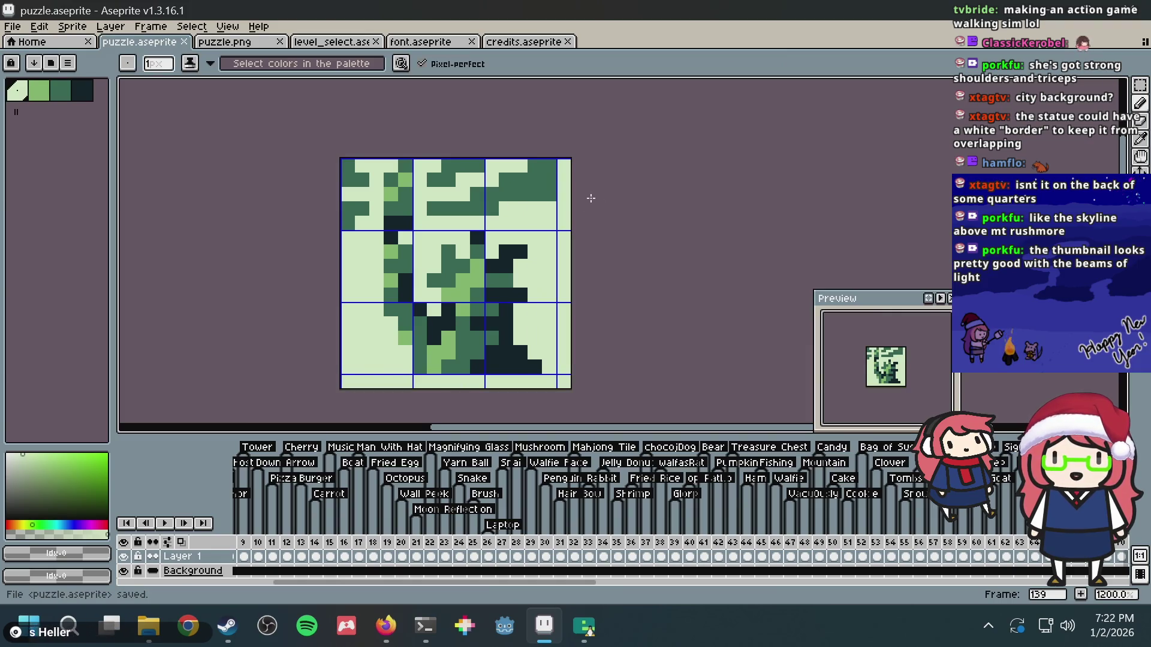
scroll(549, 208, down, 5)
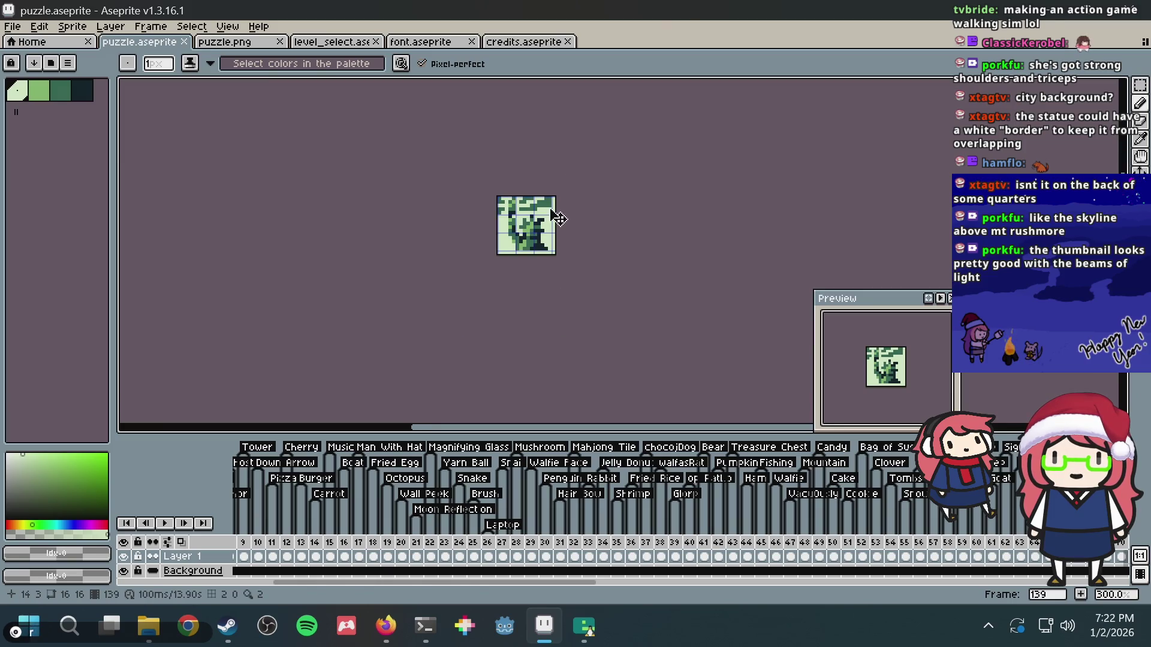
scroll(557, 219, up, 9)
key(ctrl+s)
- Clear a single dark pixel to light and try a dark pixel two cells lower, undoing it
alt+click(530, 189)
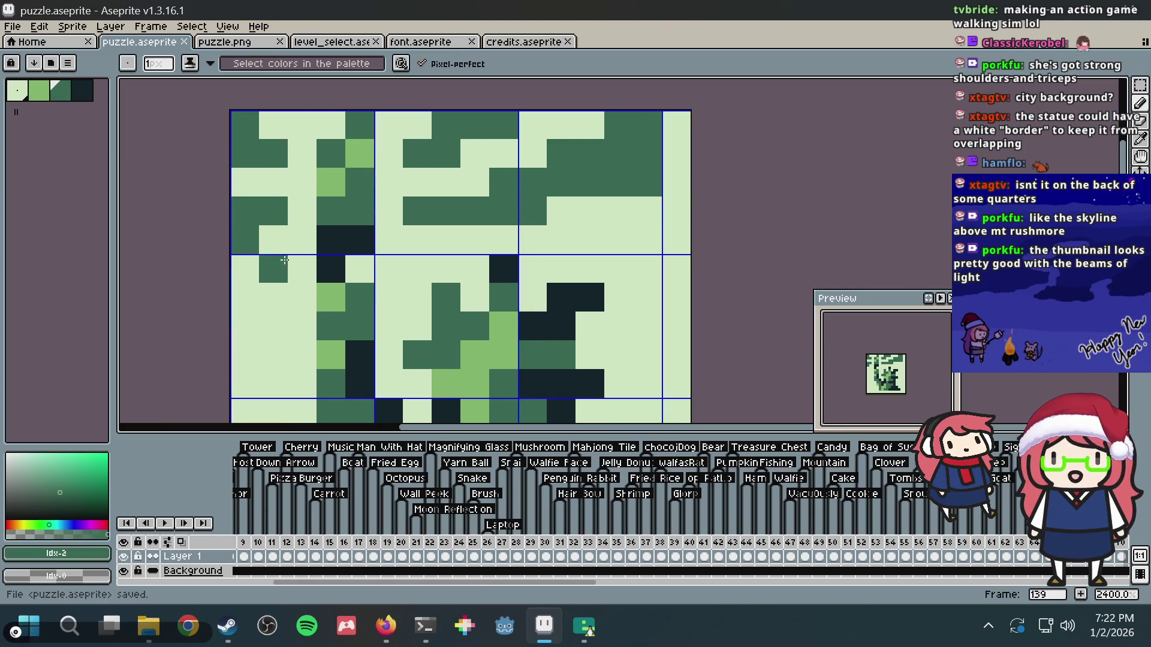
right_click(285, 259)
click(283, 319)
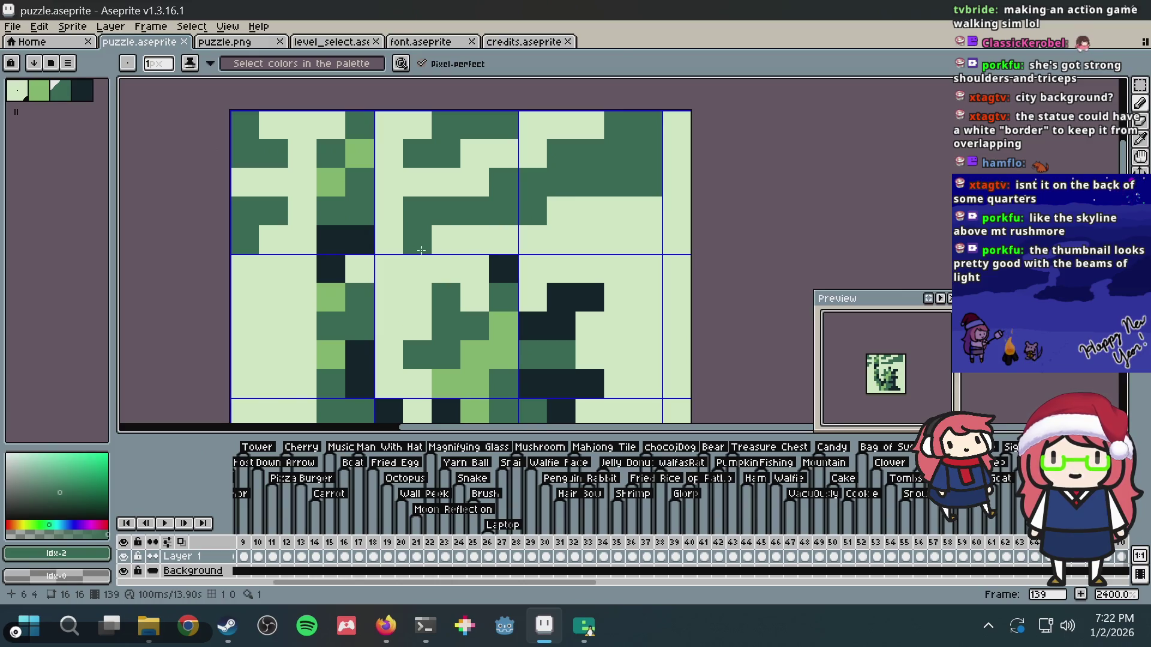
scroll(523, 202, down, 5)
scroll(523, 203, up, 8)
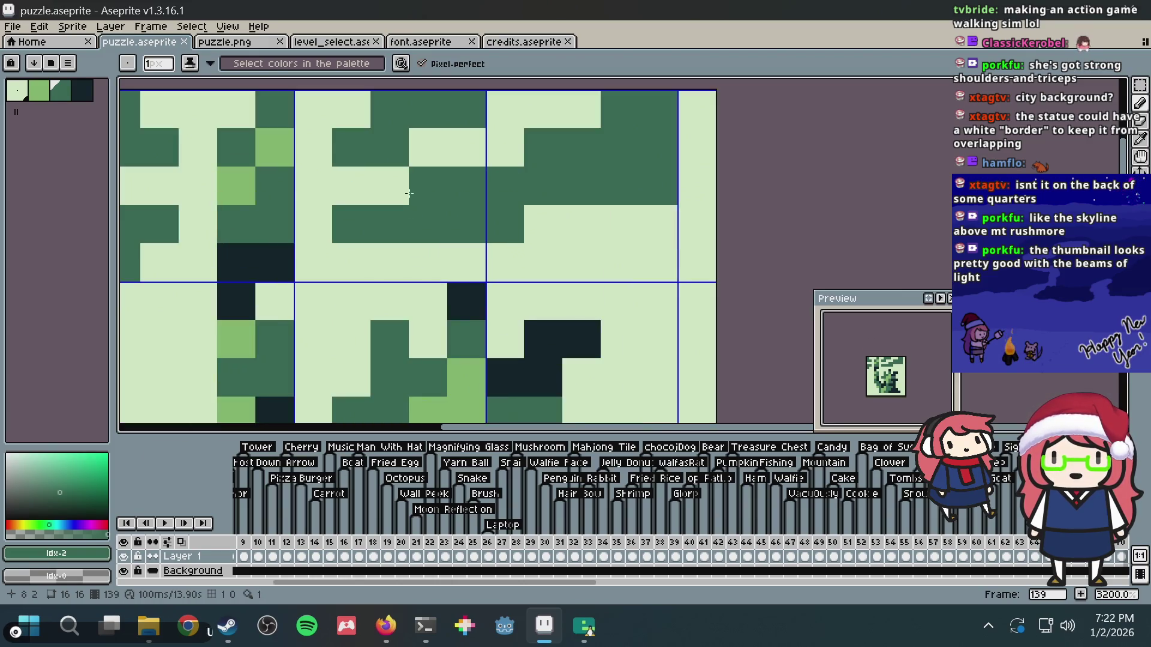
scroll(390, 189, down, 3)
key(ctrl+z)
- Add a mid-green pixel near the top centre and save, discarding the top-left trial pixels
click(39, 92)
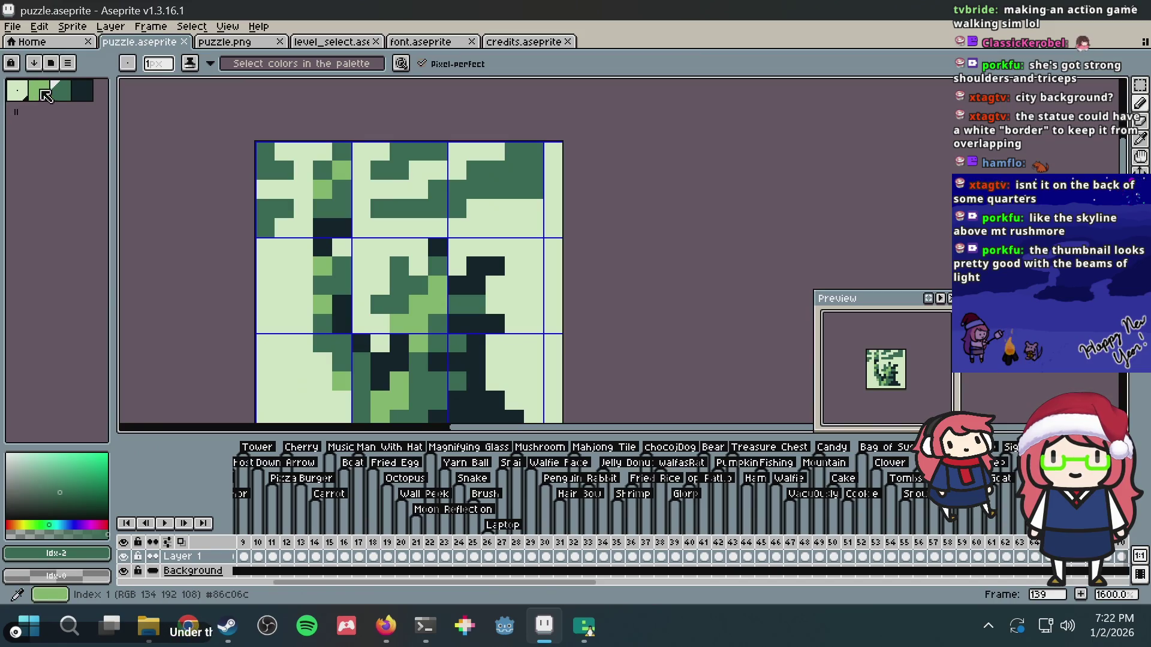
click(283, 149)
key(ctrl+z)
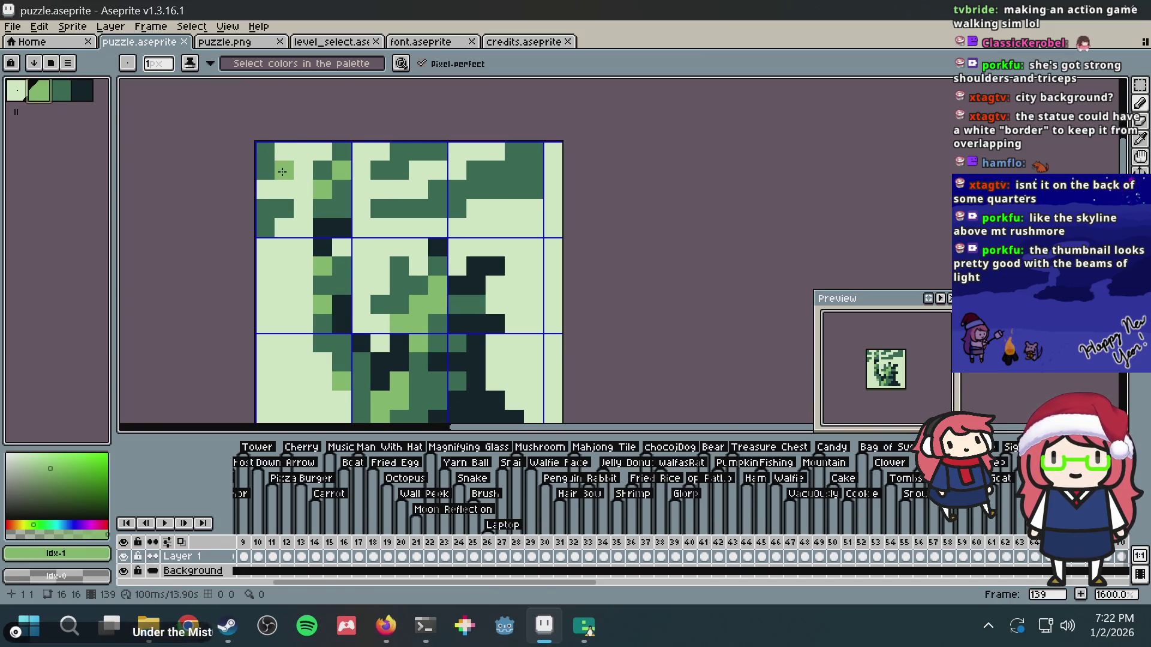
click(264, 150)
key(ctrl+z)
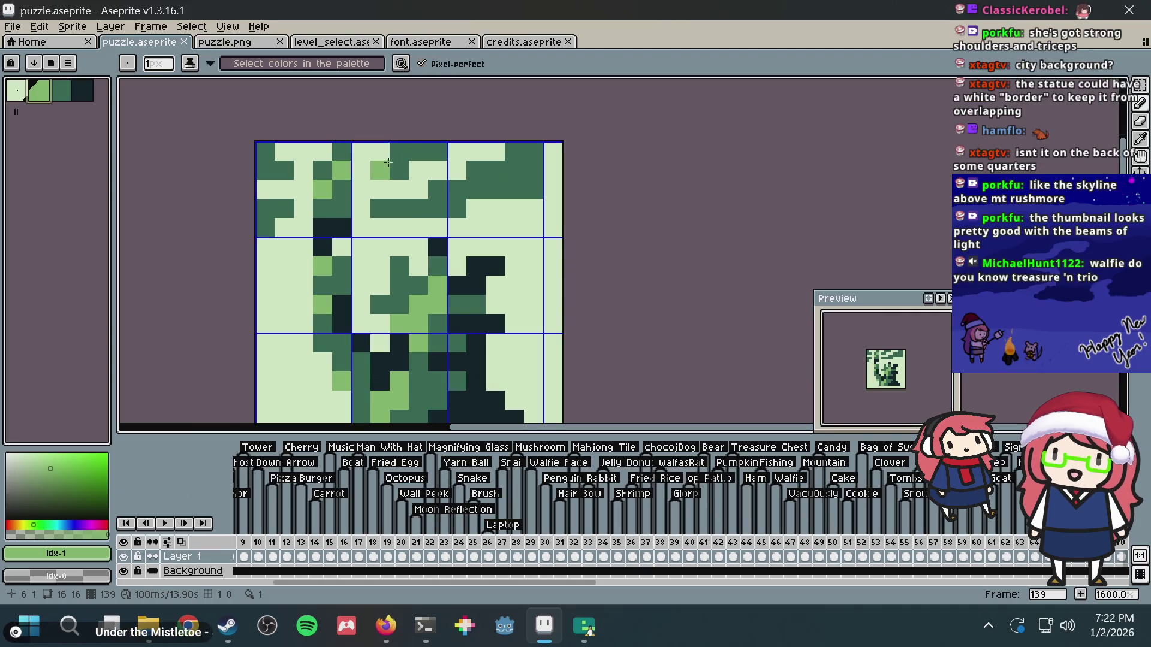
click(388, 186)
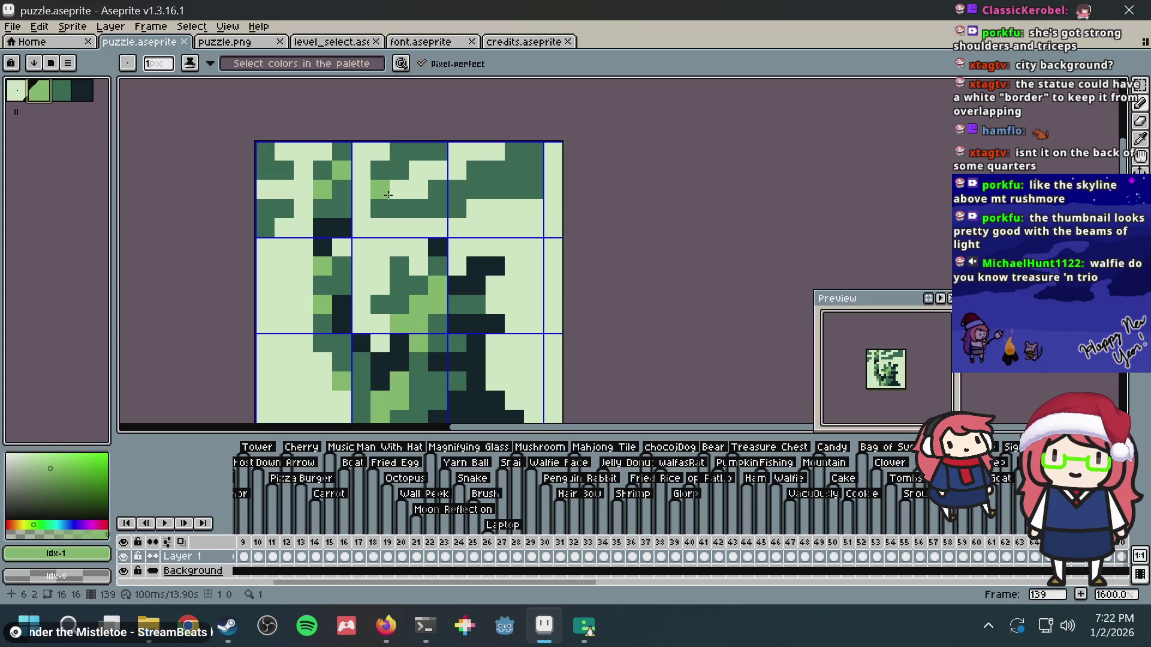
key(ctrl+s)
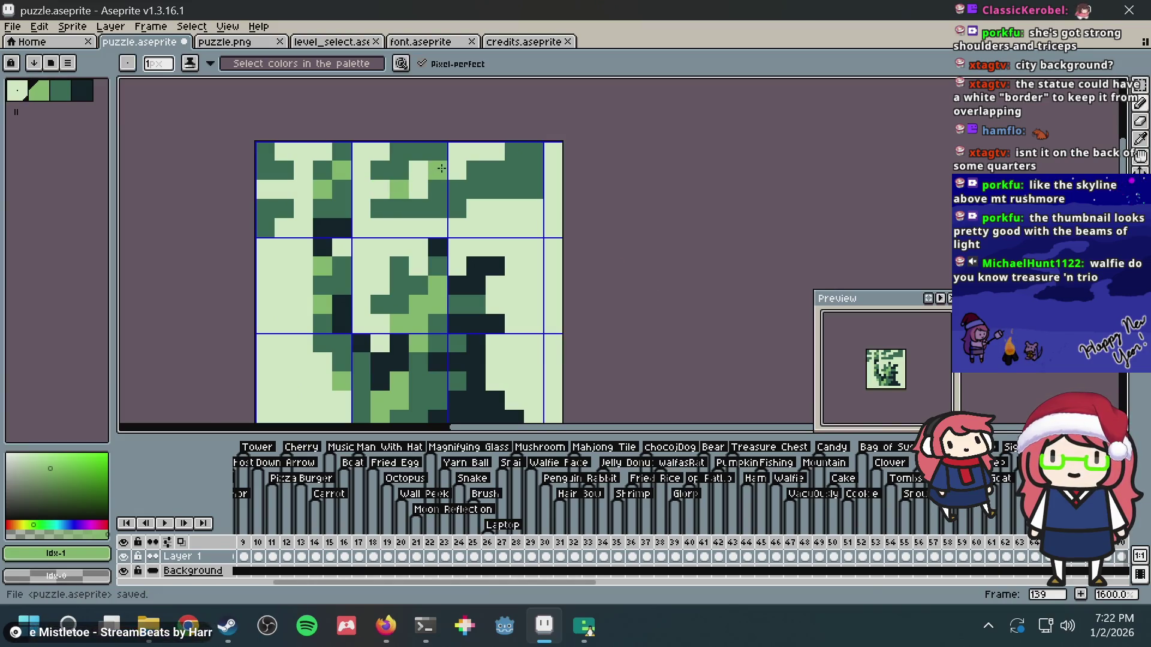
key(ctrl+z)
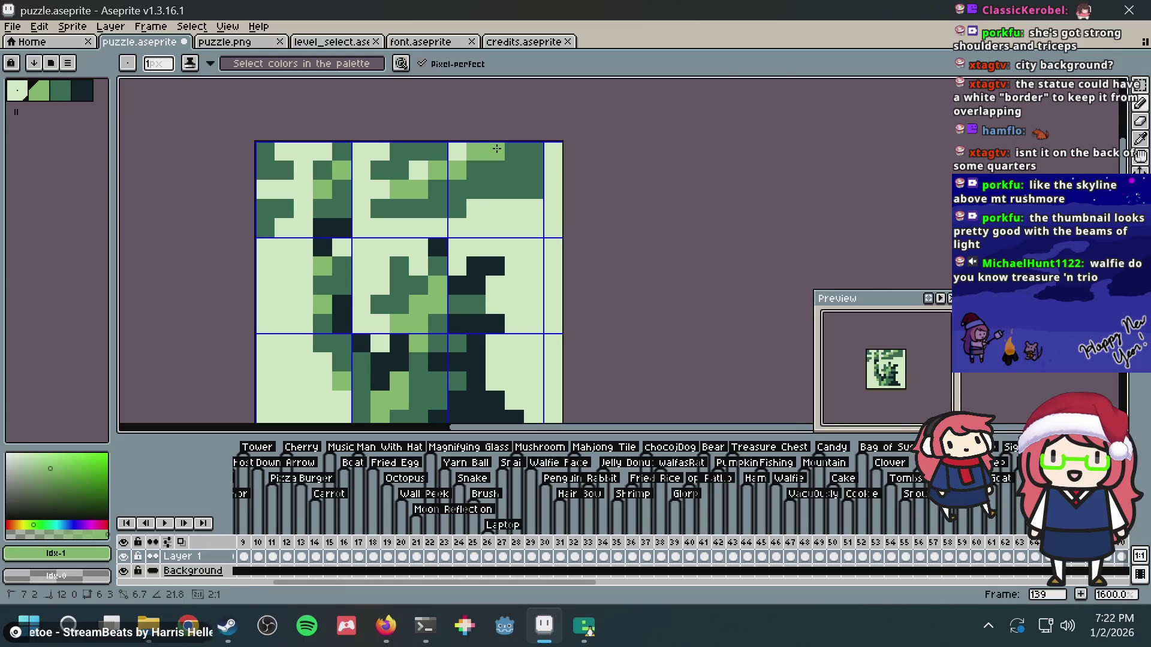
key(ctrl+z)
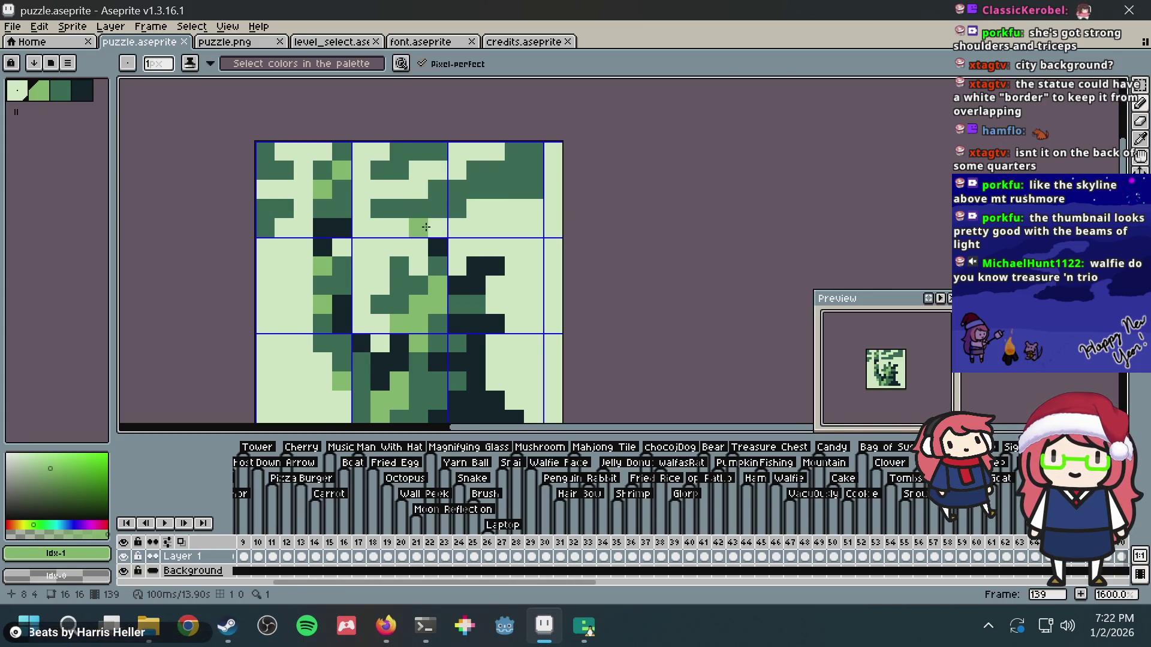
- Dot light-green pixels at the right edge, top edge and near the top-left, saving along the way
mouse_move(406, 223)
mouse_down()
mouse_move(550, 207)
mouse_move(530, 207)
mouse_up()
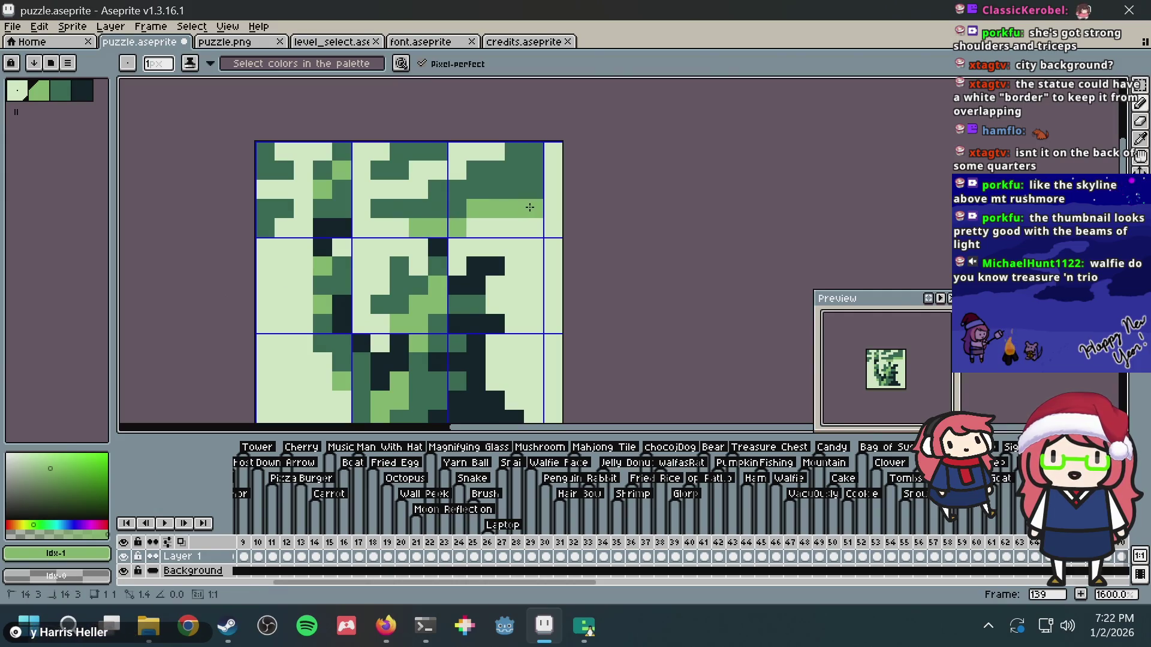
key(v)
key(ctrl+z)
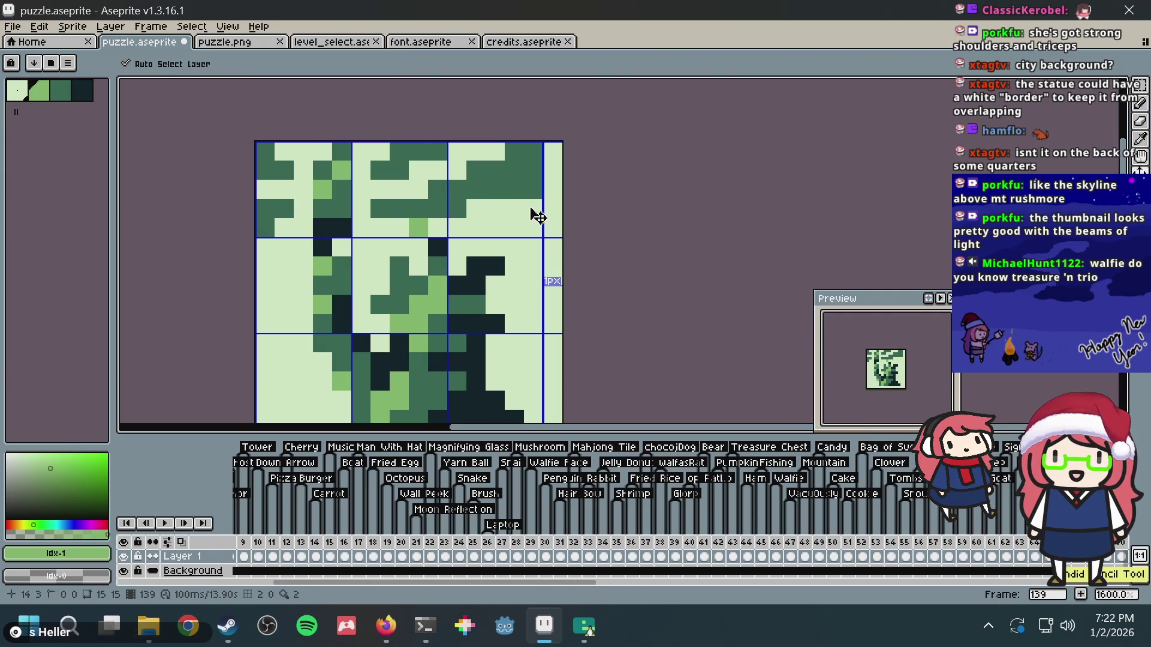
key(ctrl+z)
key(b)
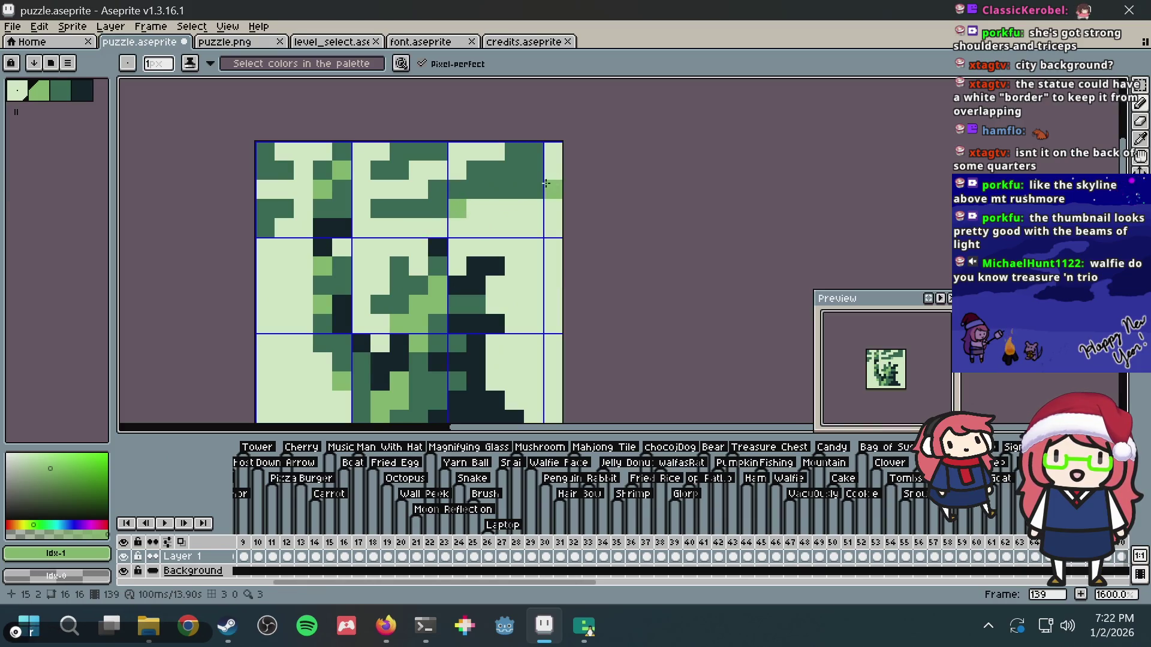
click(534, 189)
key(ctrl+s)
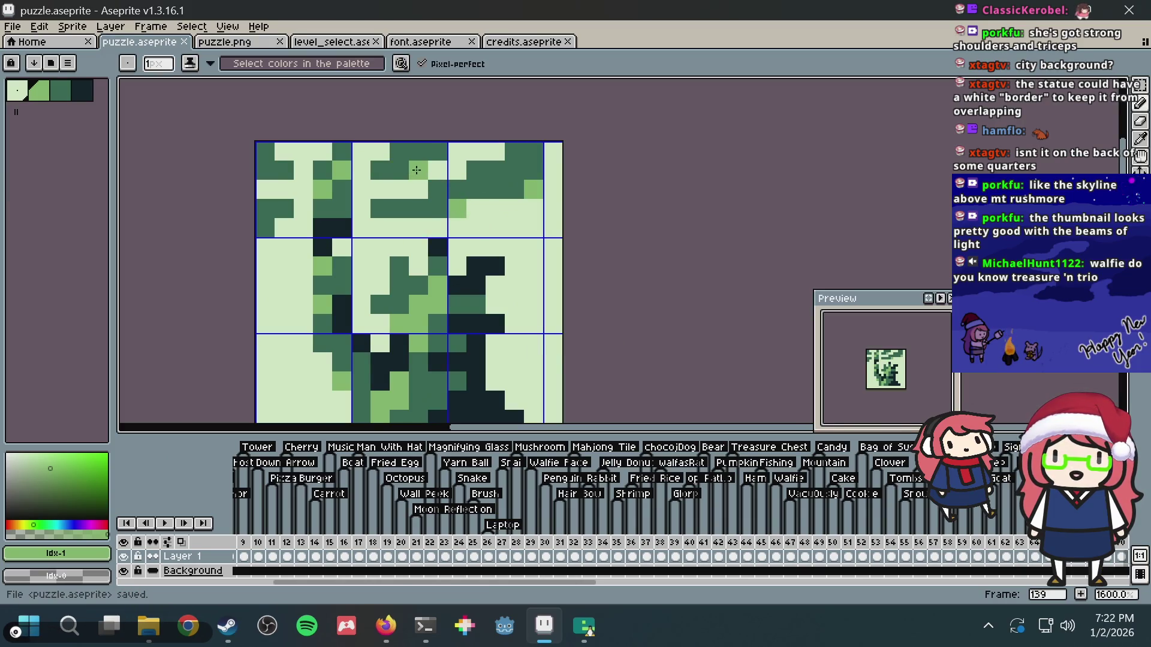
click(457, 149)
key(ctrl+s)
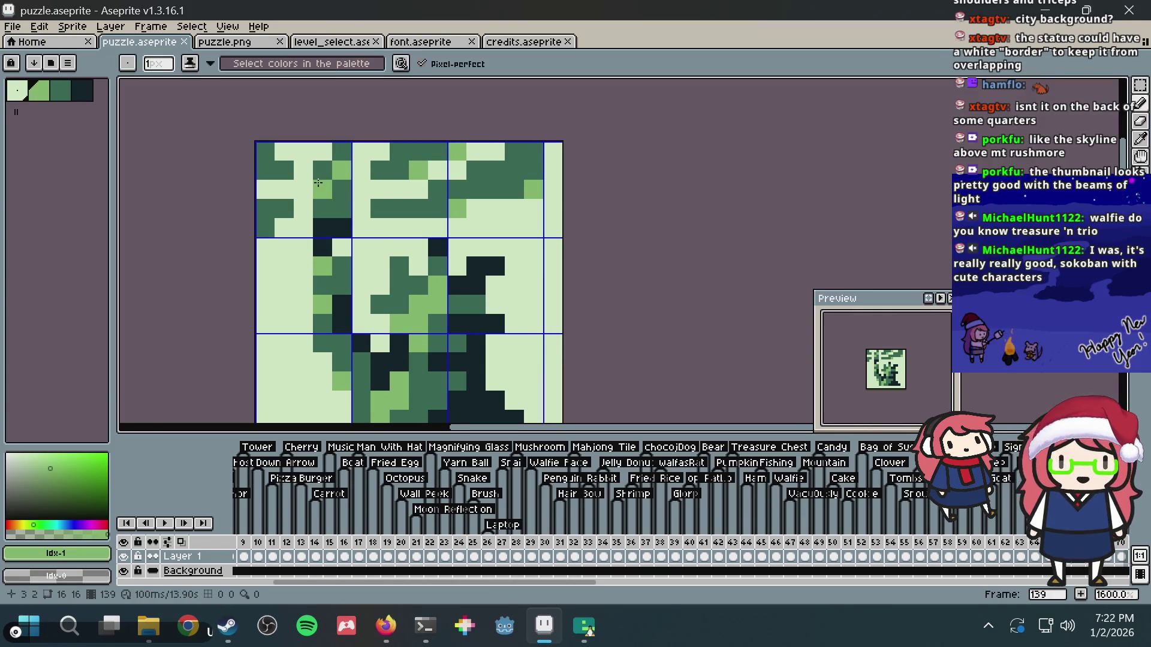
click(258, 185)
- In a new Firefox tab, search the web for 'treasure n trip'
key(alt+Tab)
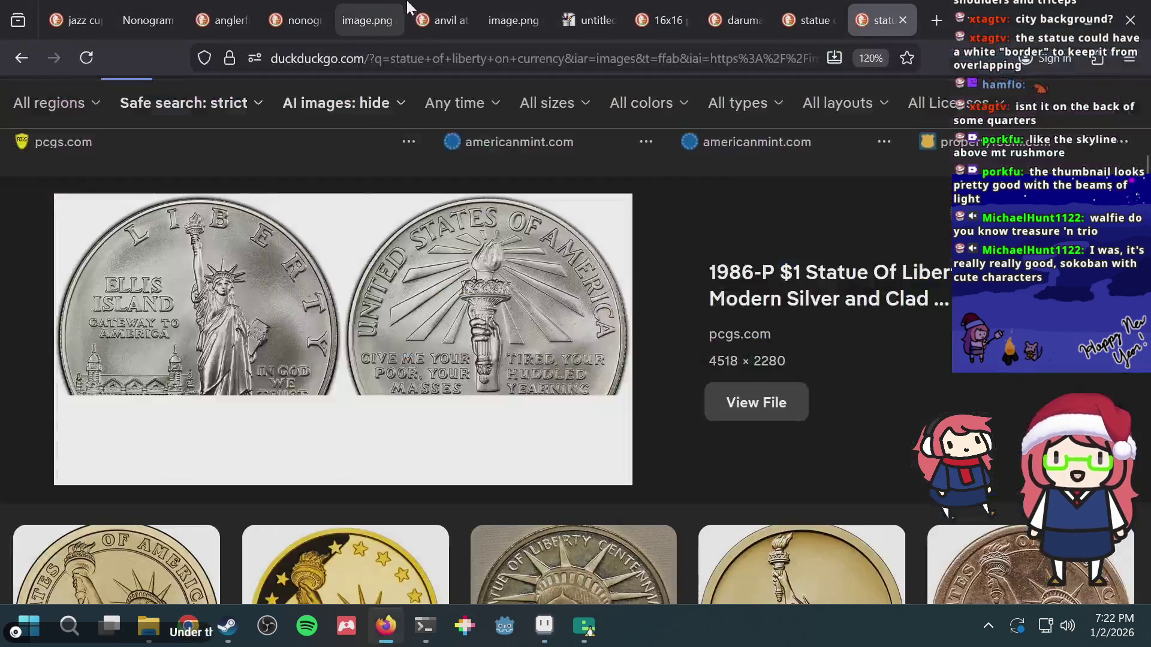
key(ctrl+t)
text(re)
key(BackSpace)
key(BackSpace)
key(BackSpace)
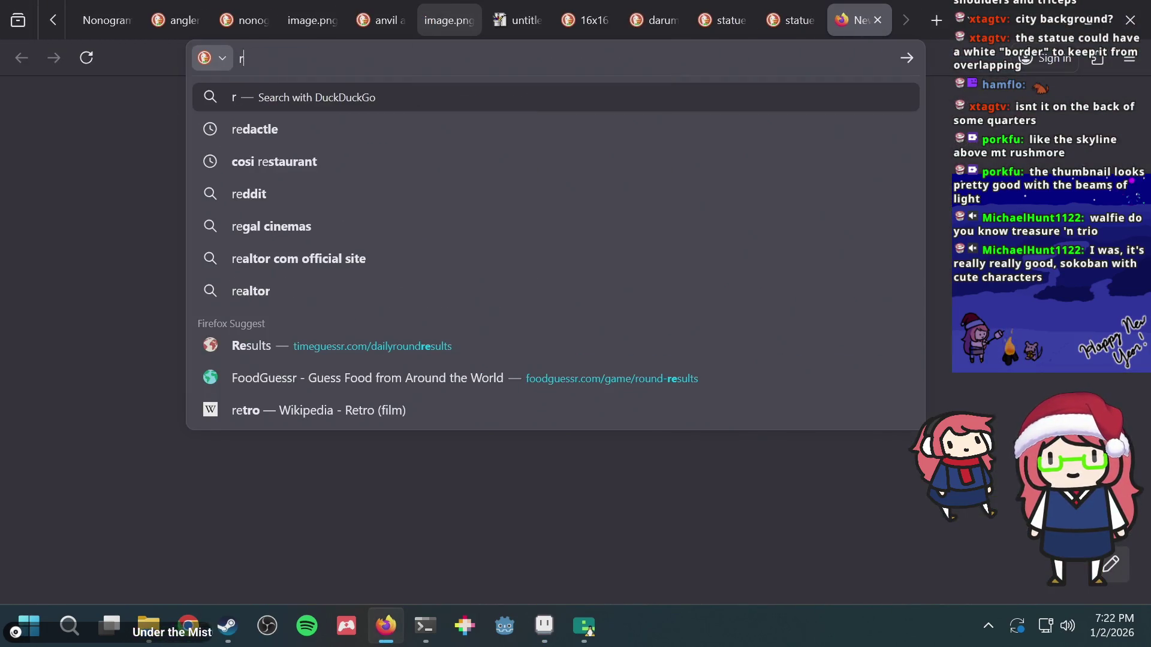
text(treasure n trip)
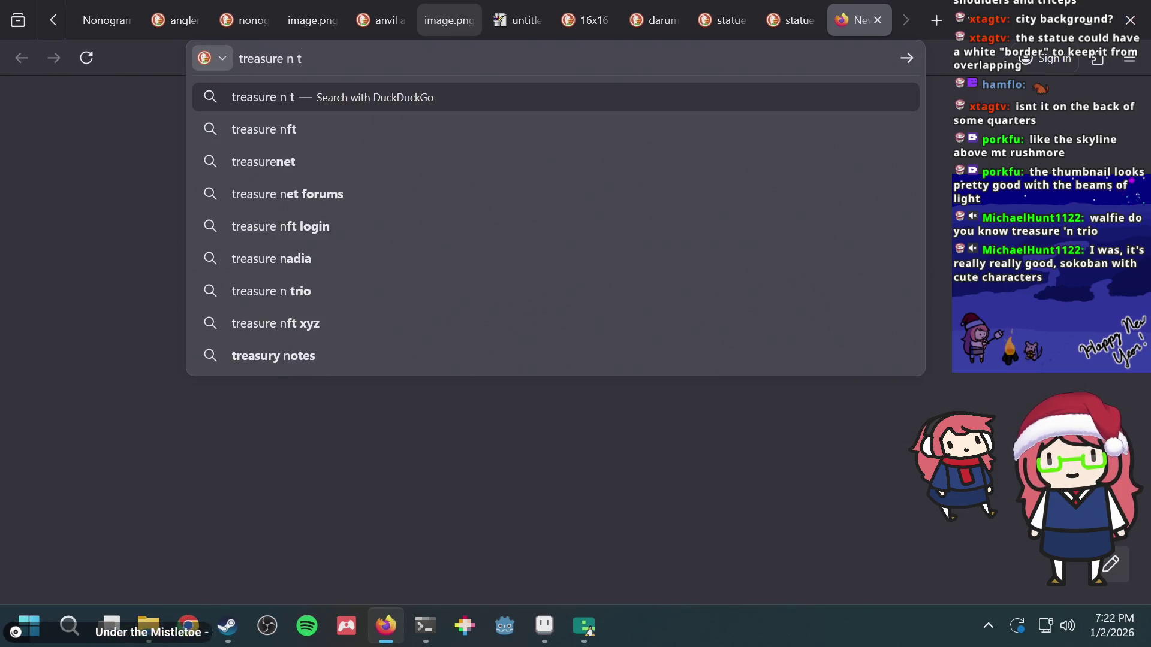
key(Return)
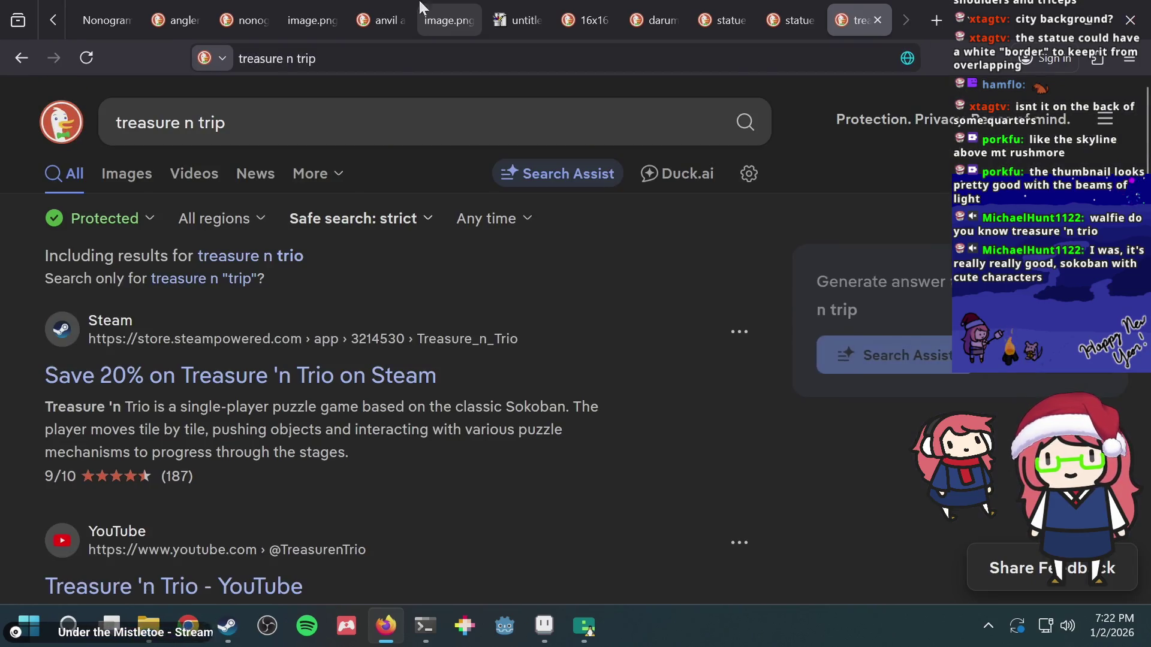
- Open the Steam store result and view the forest, beach, maze and mushroom screenshots
click(245, 253)
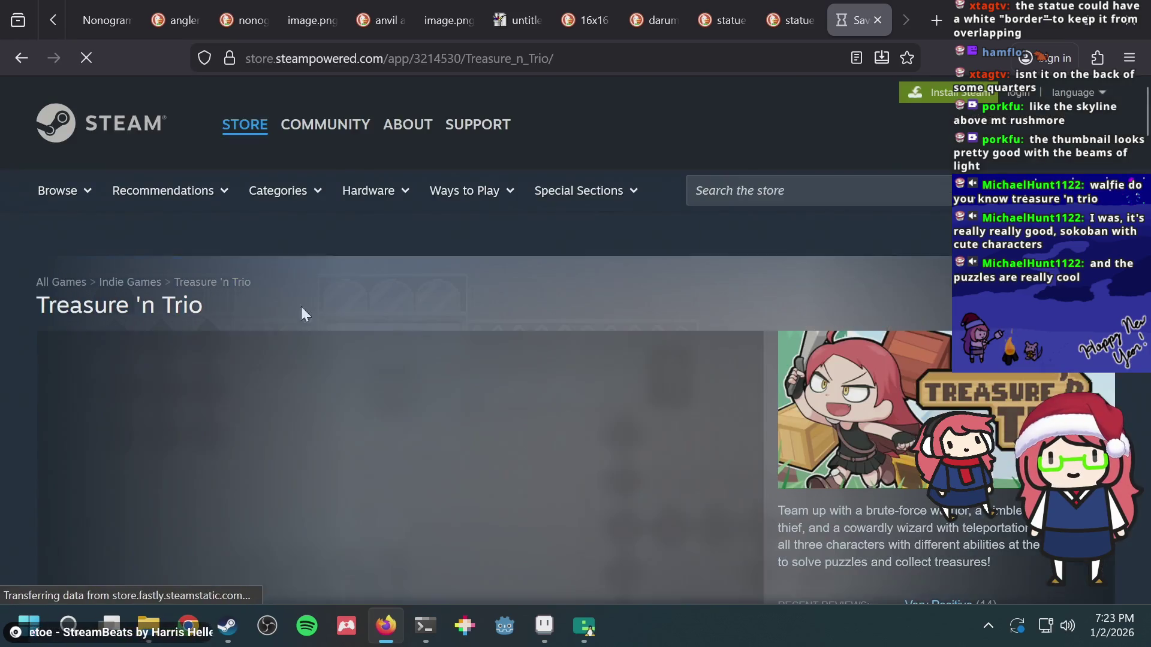
scroll(331, 317, down, 3)
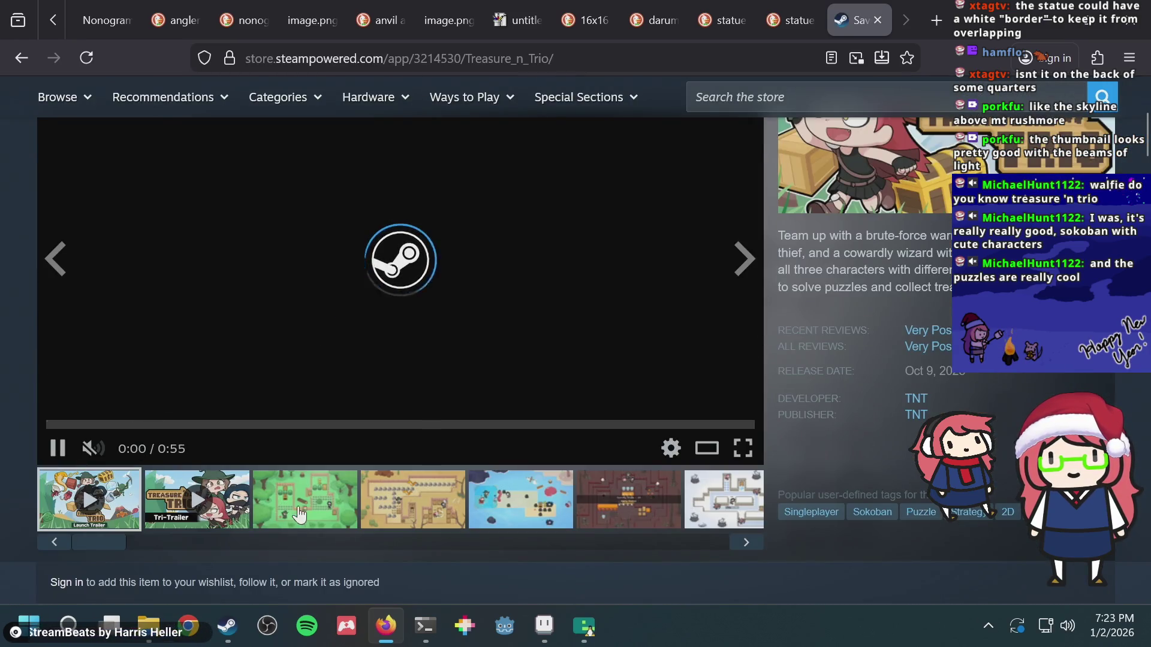
click(302, 513)
scroll(438, 447, up, 2)
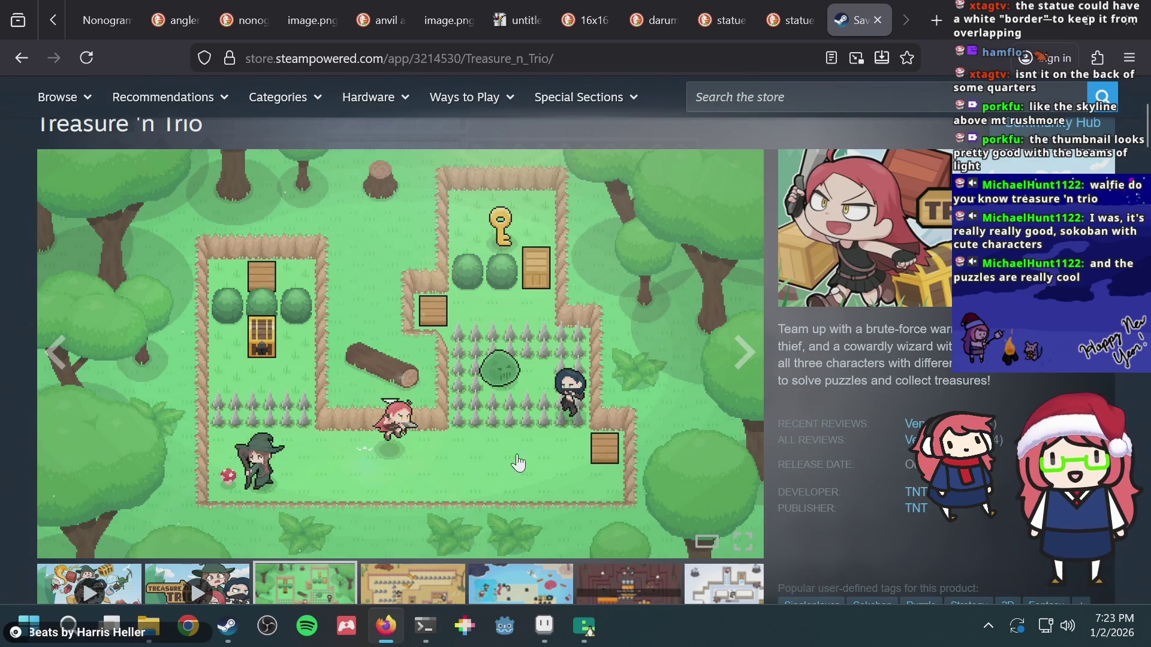
scroll(518, 463, down, 2)
click(508, 493)
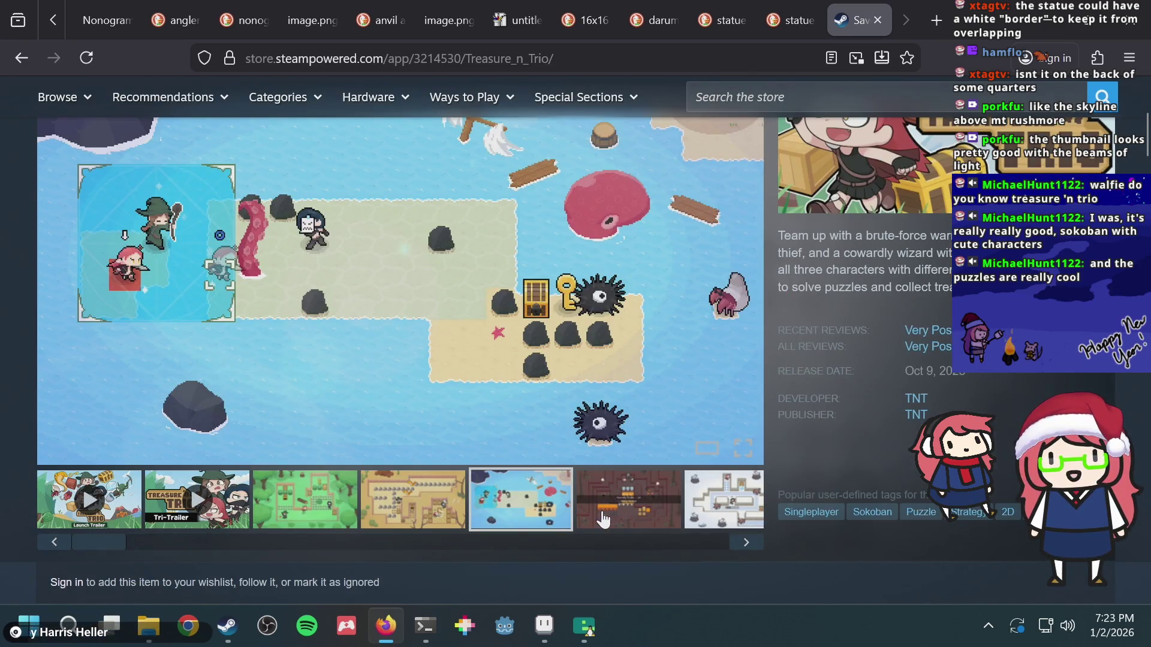
click(603, 519)
click(737, 525)
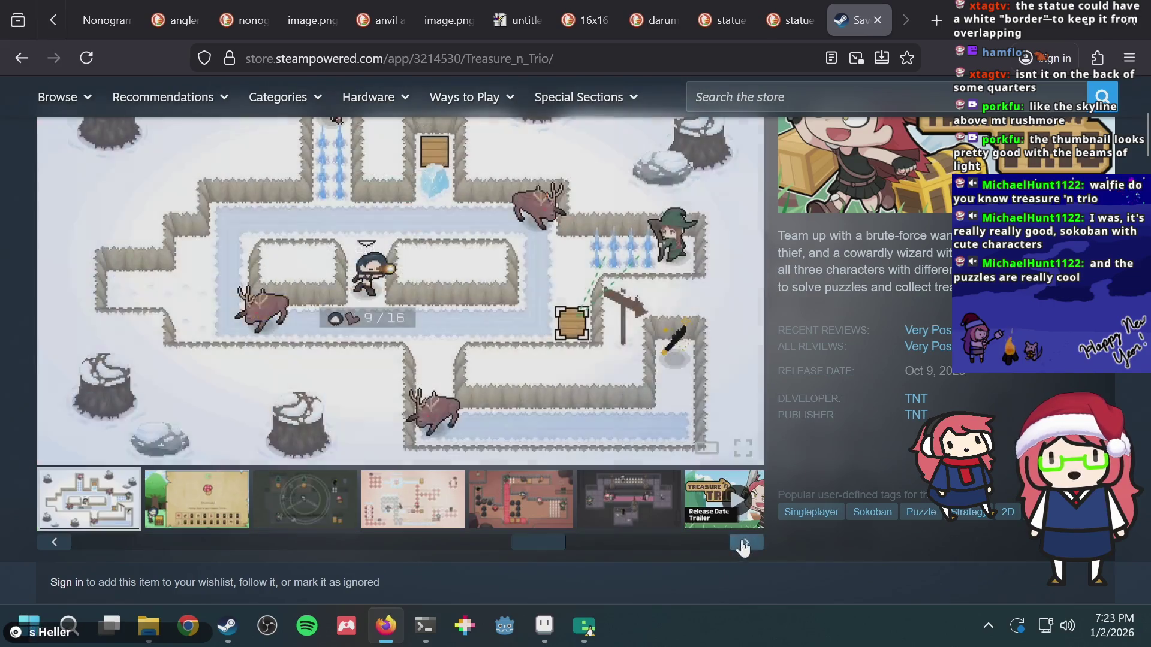
click(744, 542)
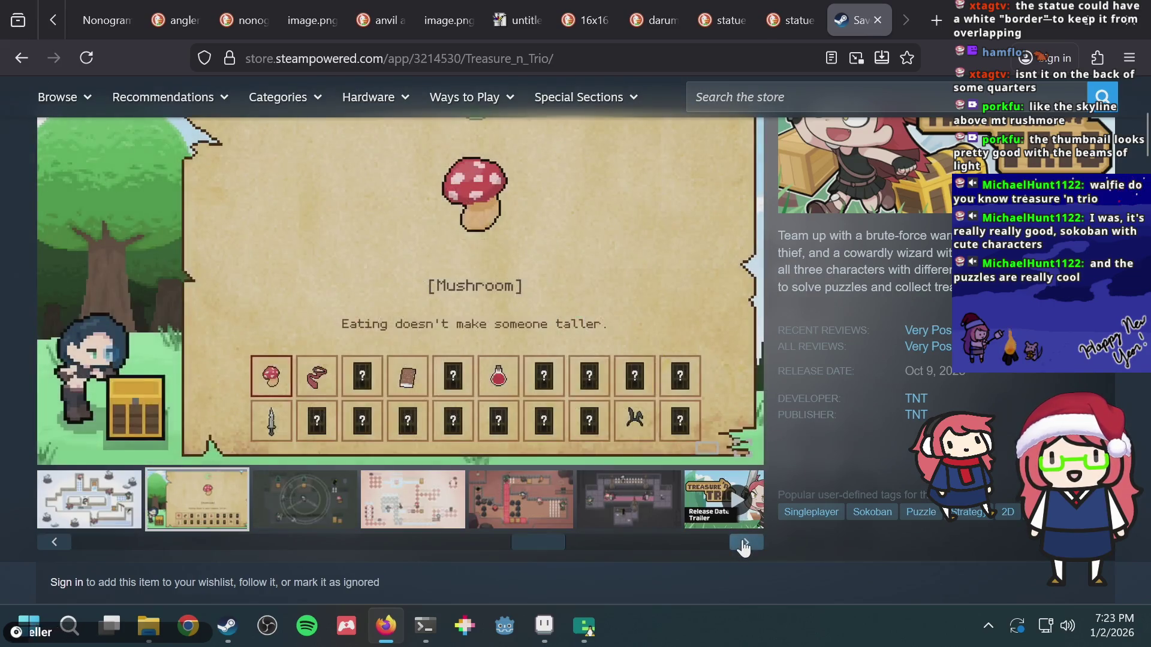
- Play the release date trailer, pause it, and scroll through the store page
click(707, 516)
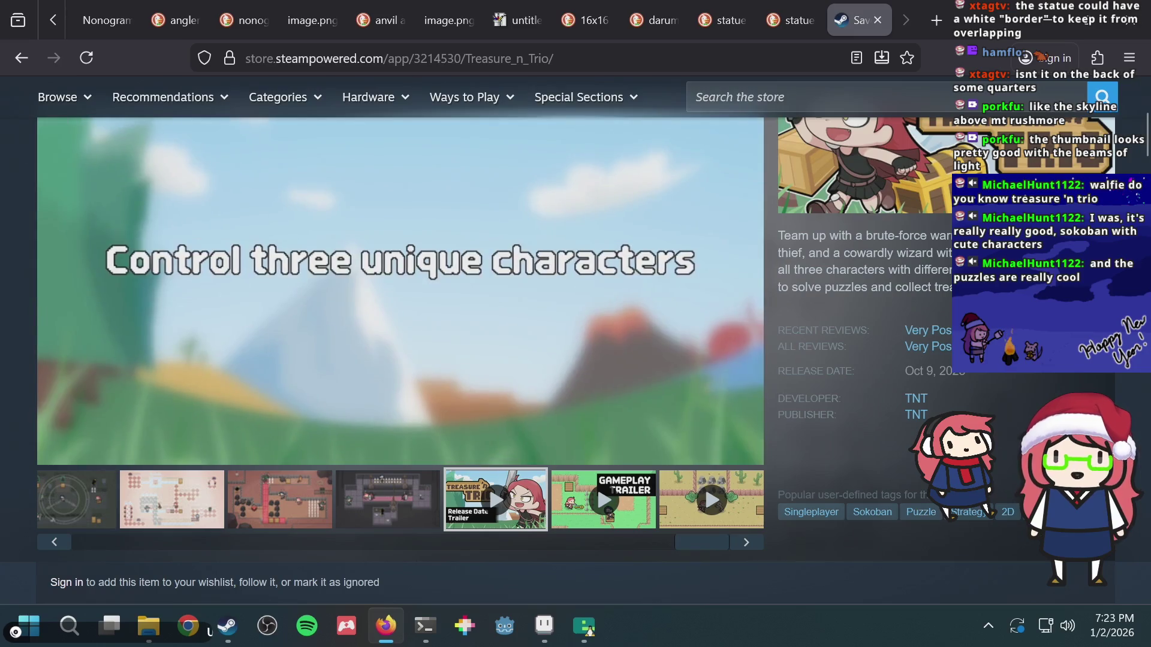
scroll(595, 578, up, 2)
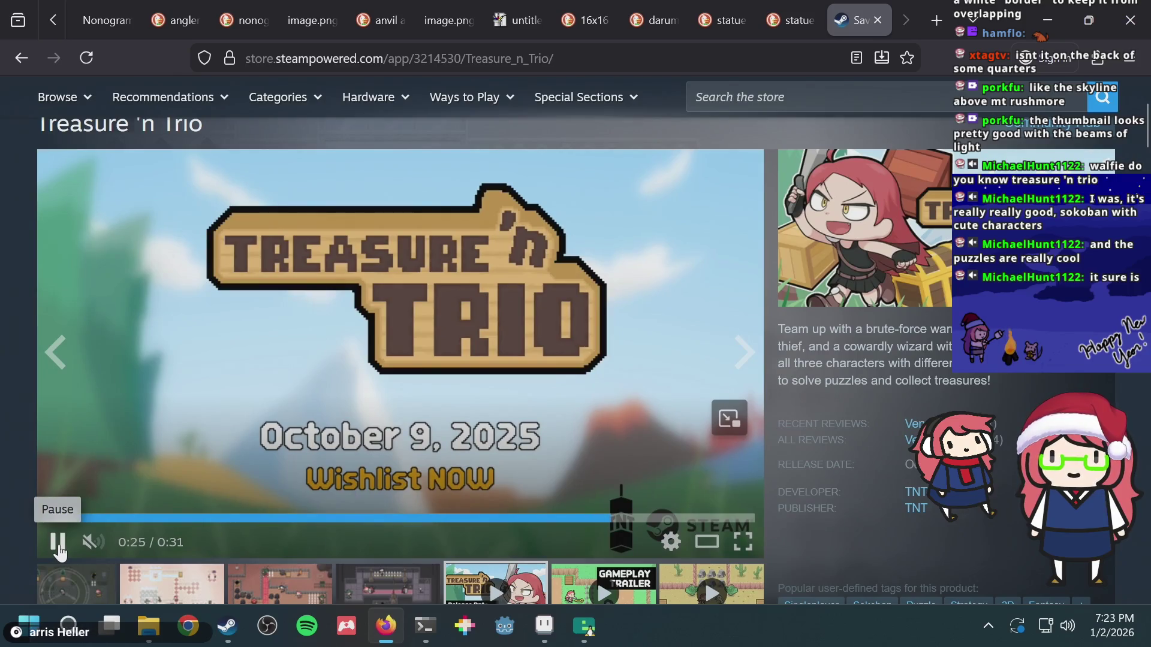
click(58, 544)
scroll(3, 436, down, 4)
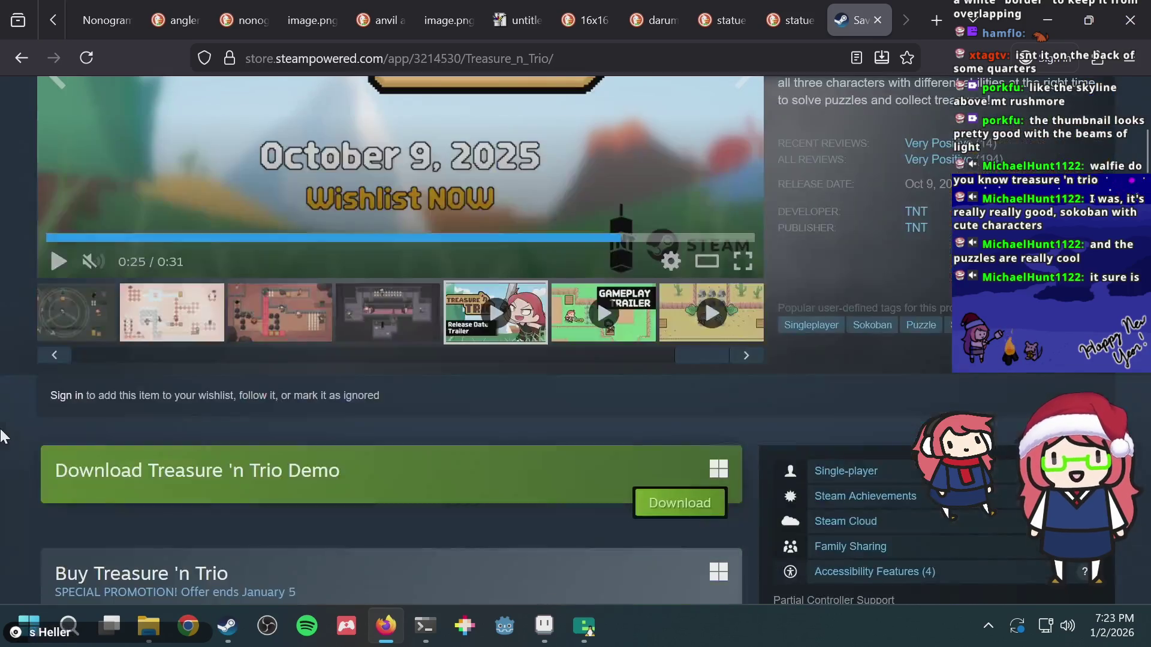
scroll(2, 435, down, 7)
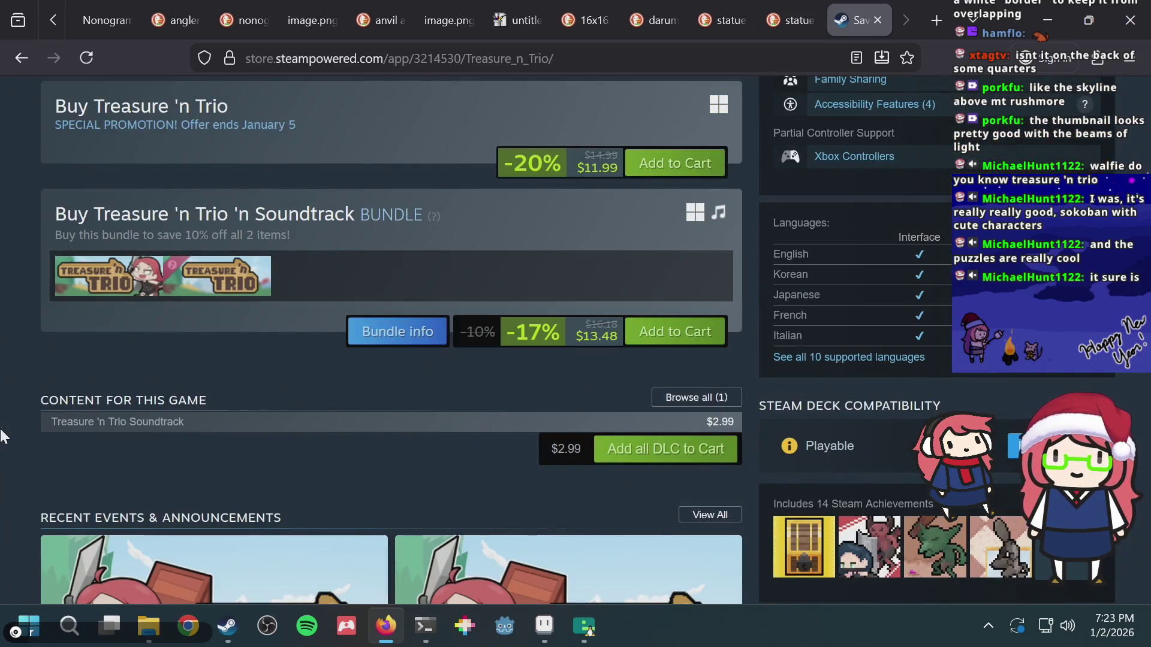
scroll(3, 436, up, 1)
scroll(593, 285, up, 1)
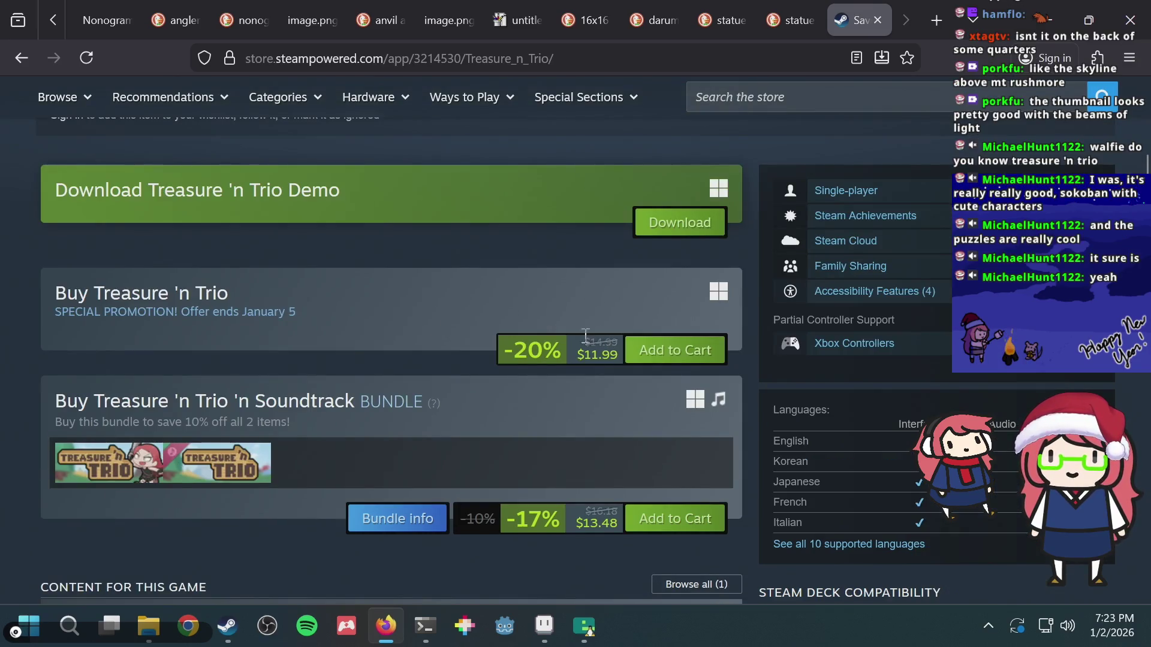
scroll(555, 319, up, 4)
scroll(557, 327, up, 3)
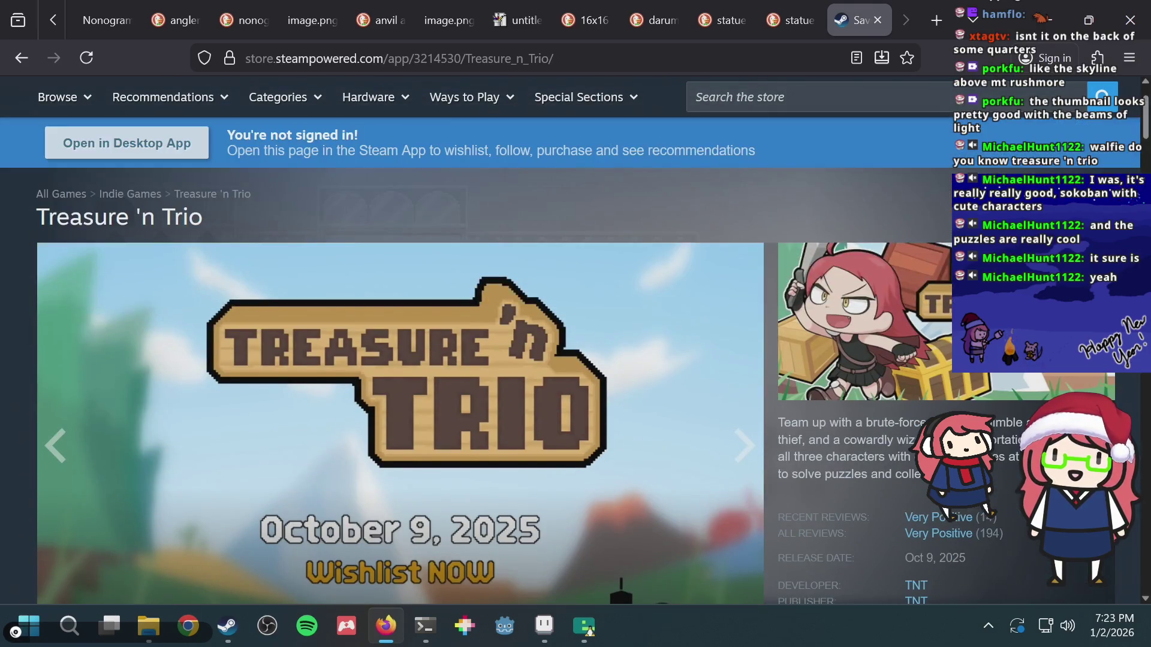
scroll(936, 308, down, 15)
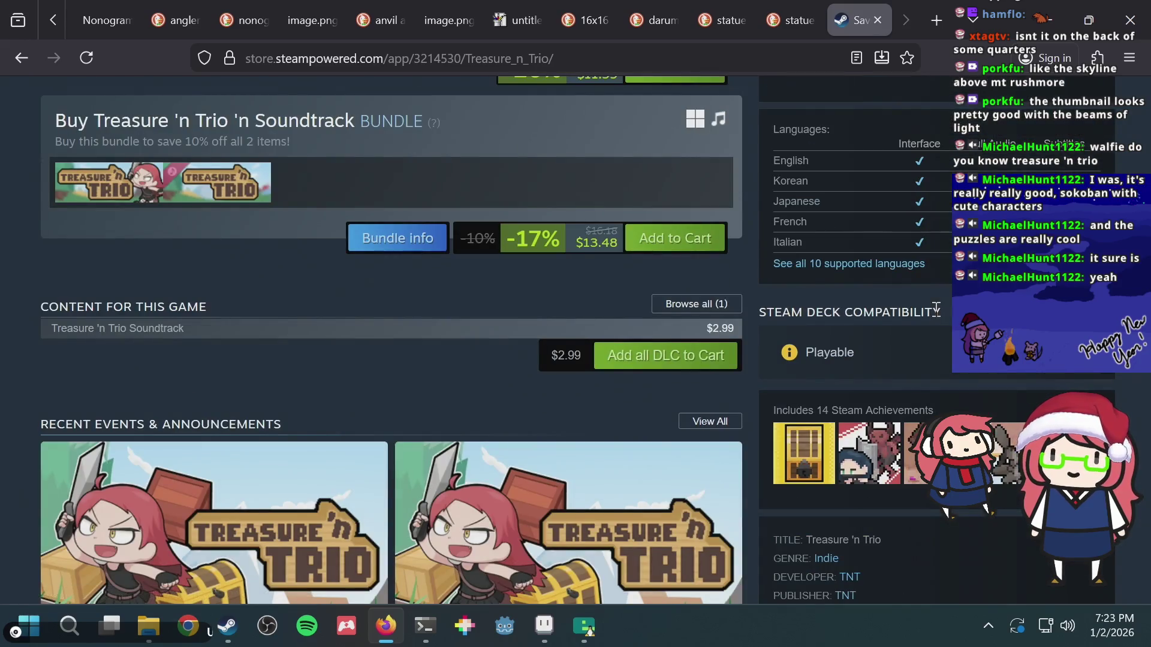
scroll(937, 308, down, 5)
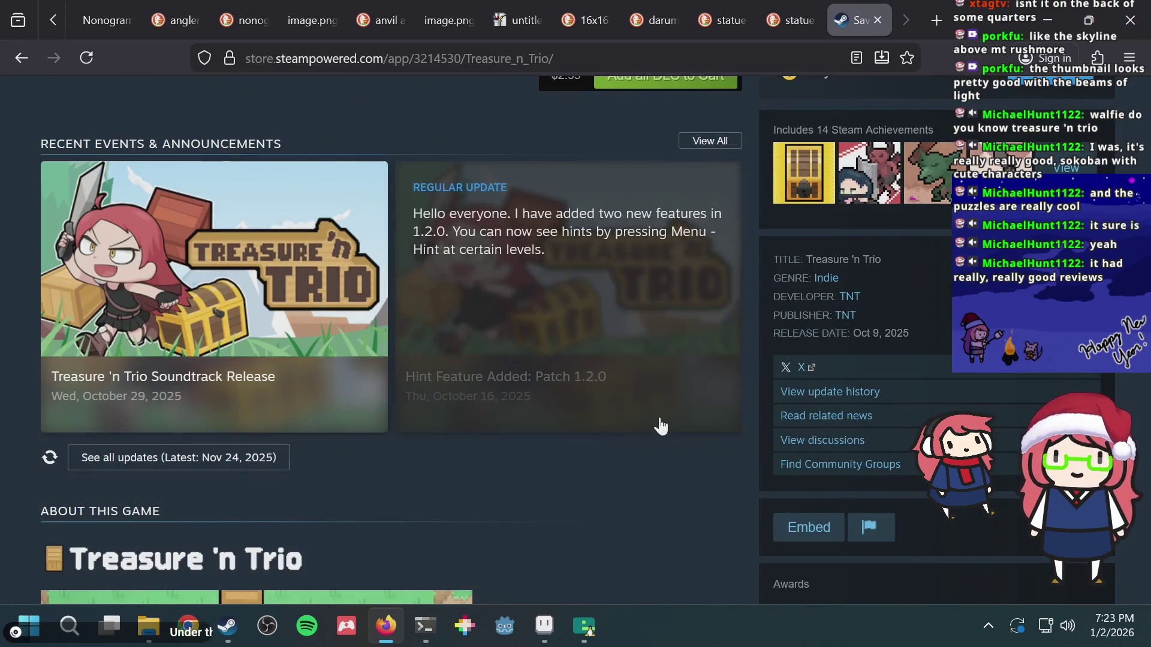
scroll(659, 424, down, 8)
scroll(690, 424, up, 8)
scroll(689, 401, up, 10)
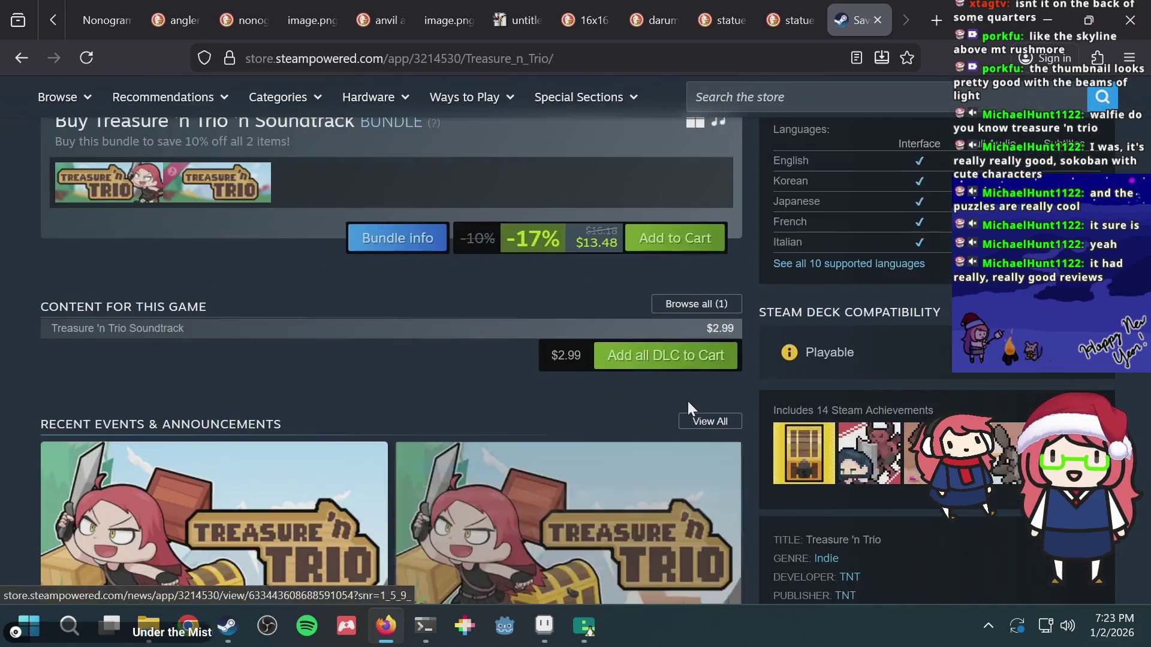
- Back in puzzle.aseprite, recolour three puzzle pixels to dark, light and mid green, then save
key(alt+Tab)
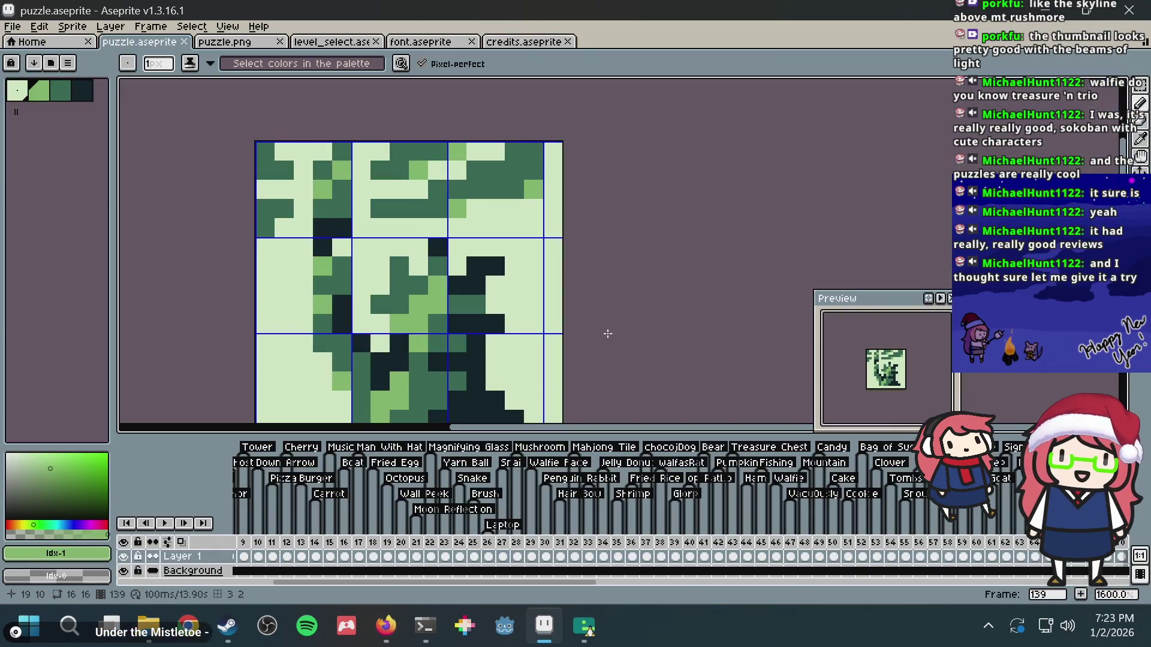
scroll(608, 334, down, 2)
key(ctrl+s)
scroll(437, 222, up, 4)
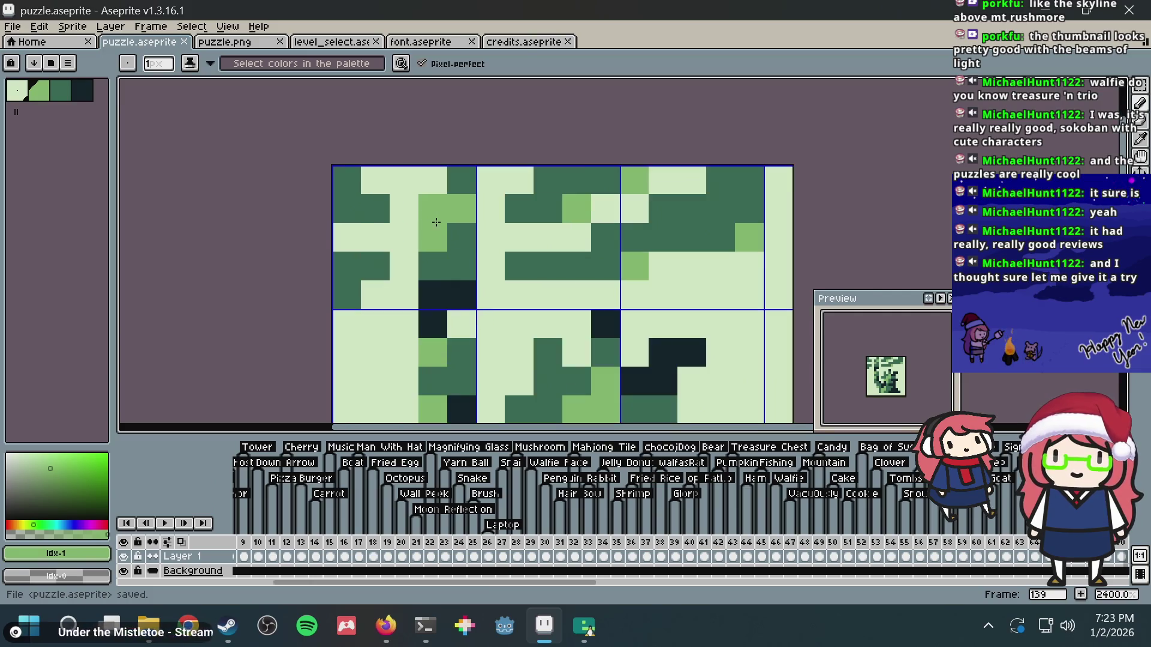
click(437, 222)
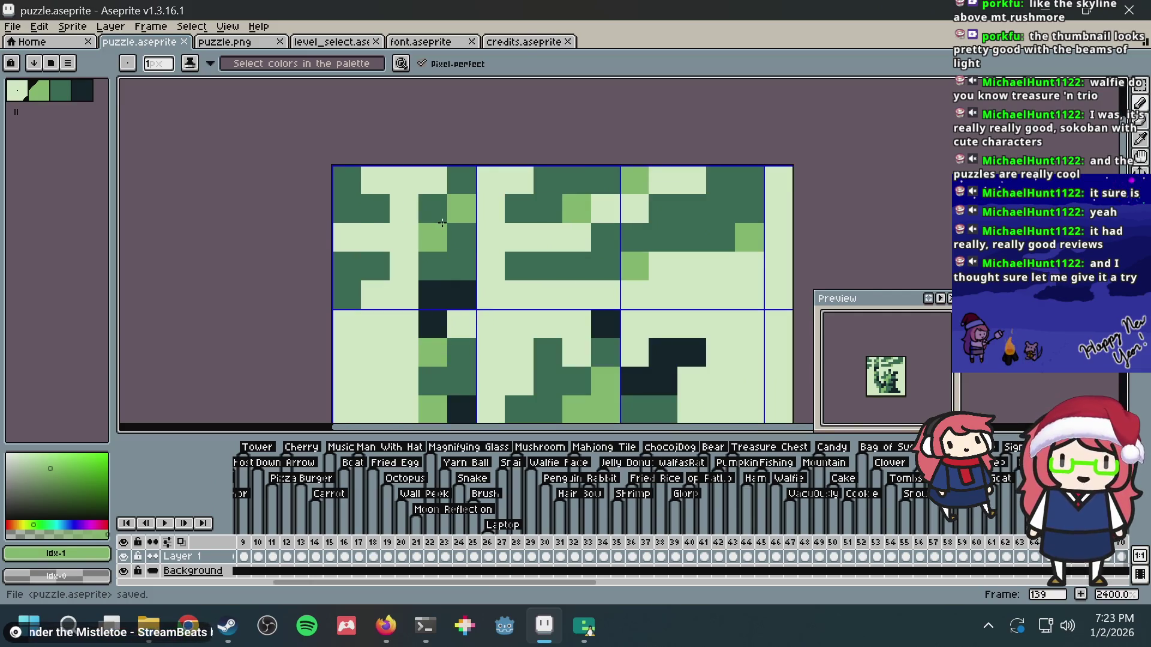
scroll(390, 263, up, 1)
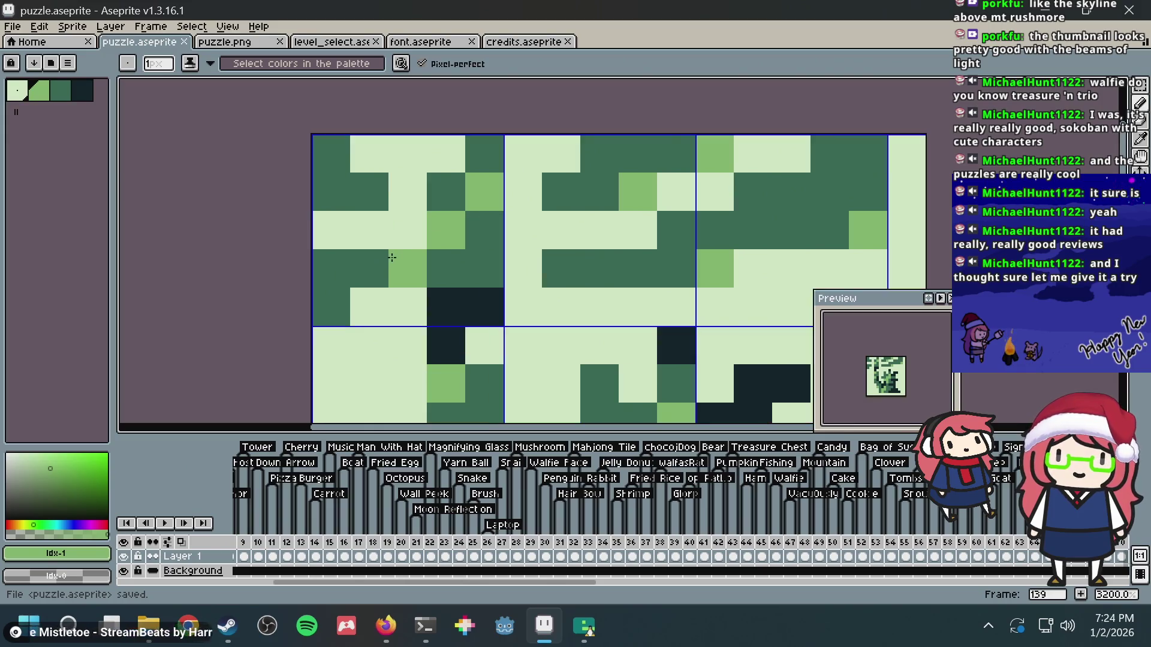
drag(392, 252, 394, 203)
click(389, 208)
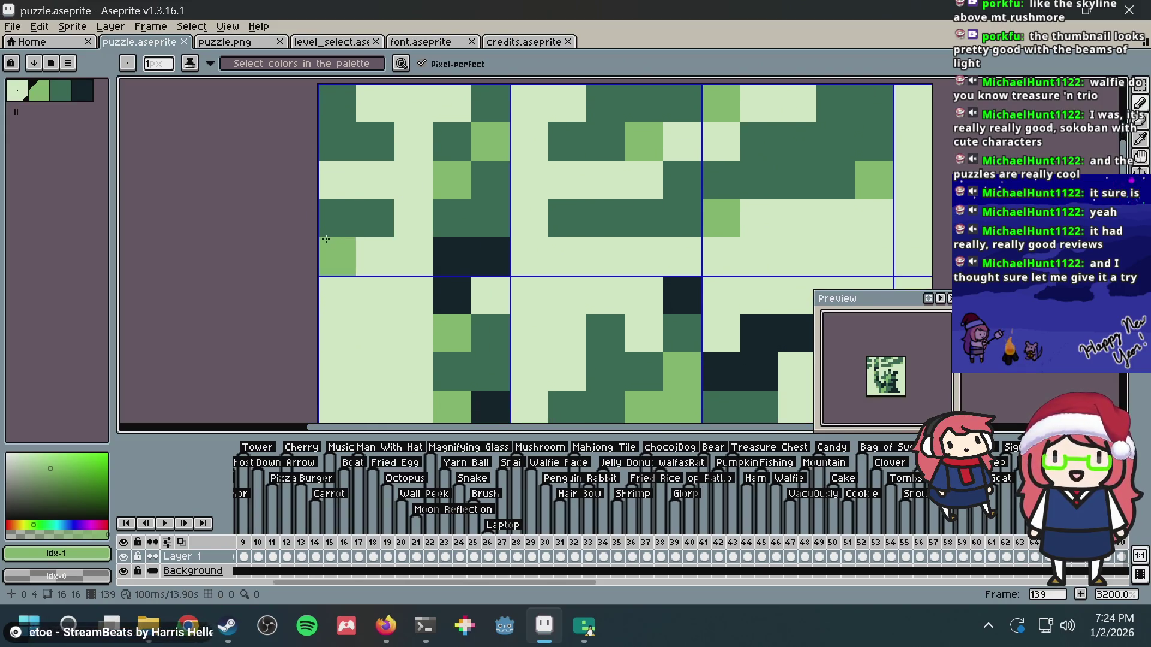
click(329, 211)
scroll(482, 183, down, 1)
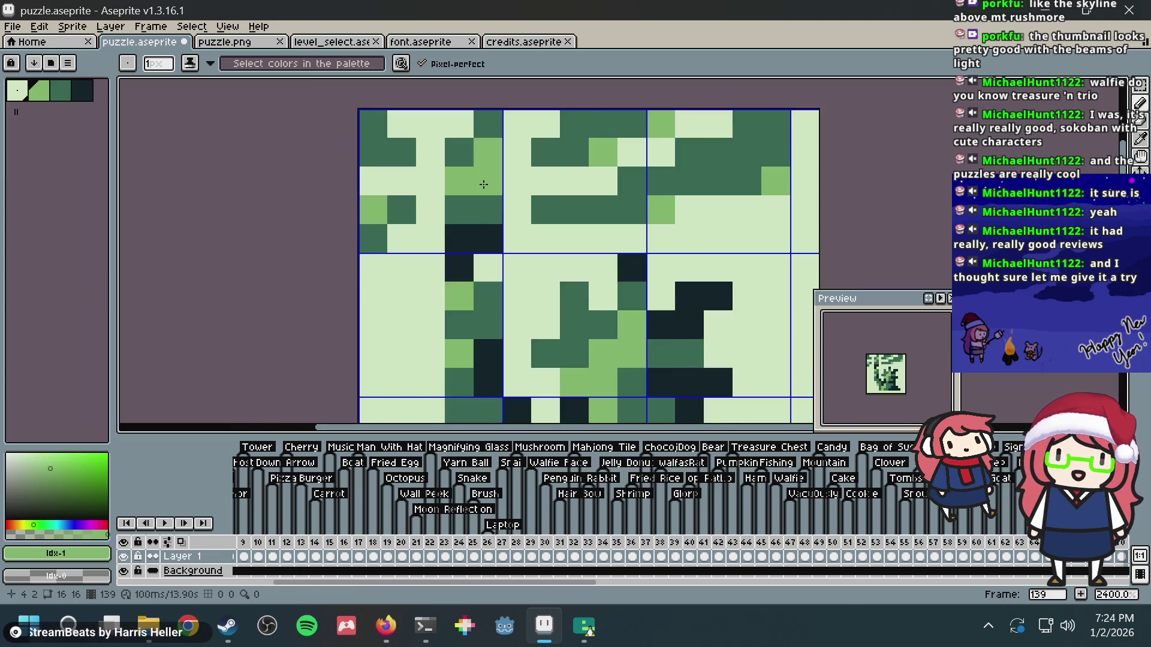
key(ctrl+s)
- Paint several statue and top-row pixels mid green, undoing two stray changes, and save
drag(488, 224, 411, 224)
click(338, 267)
key(ctrl+z)
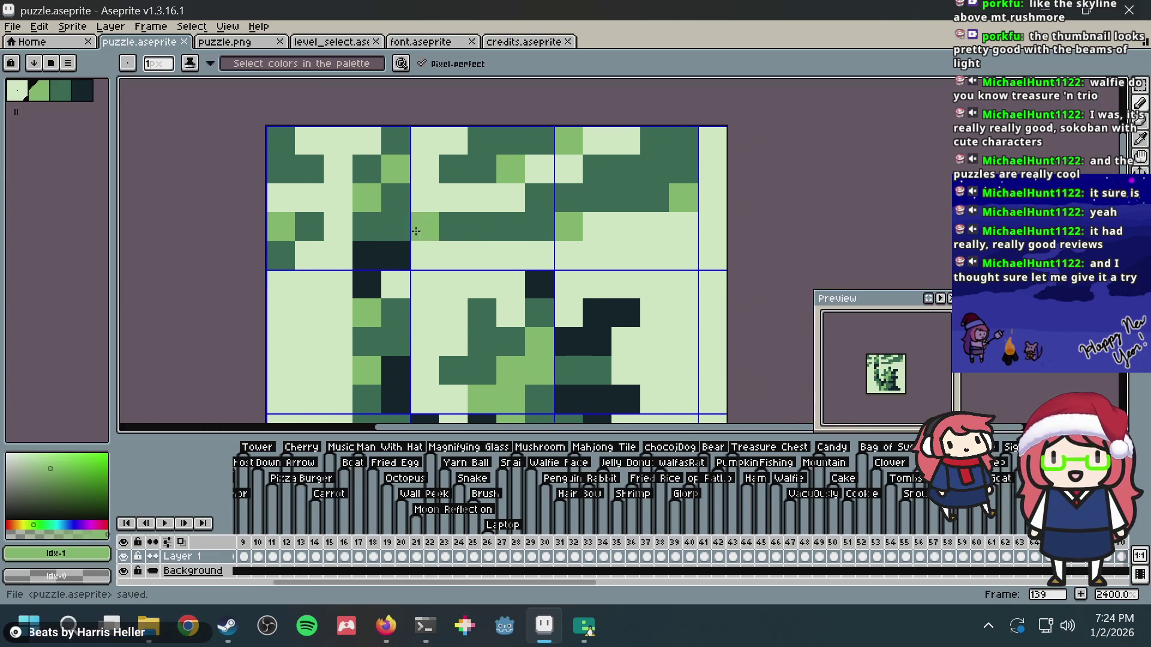
key(ctrl+z)
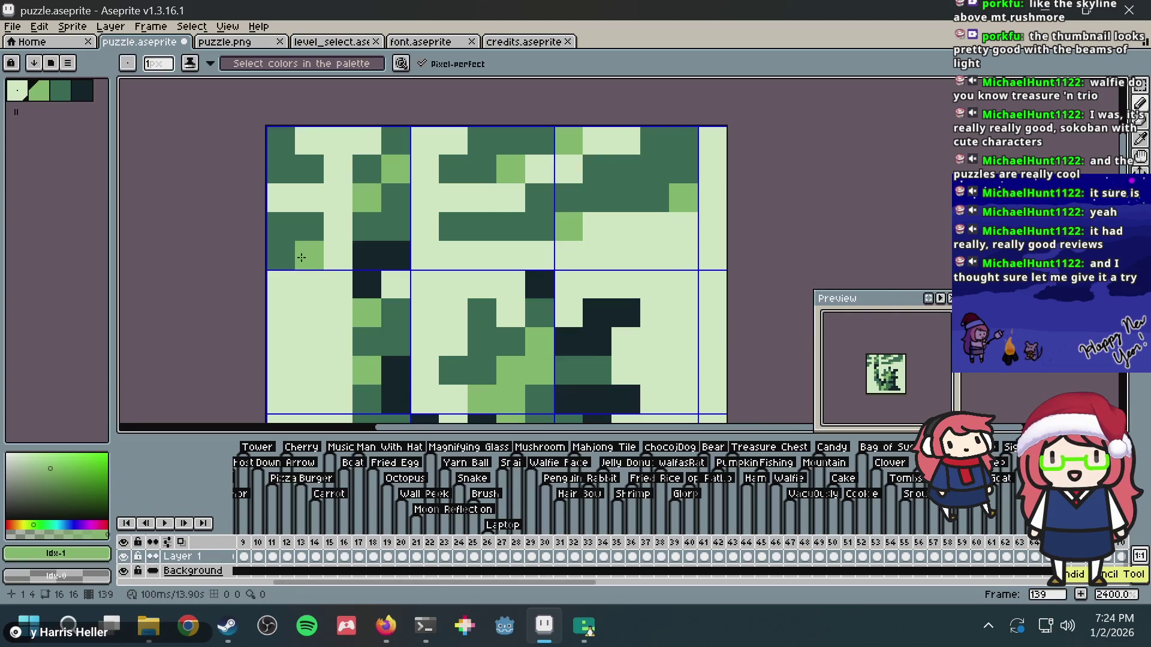
click(309, 256)
click(280, 284)
click(309, 141)
key(ctrl+s)
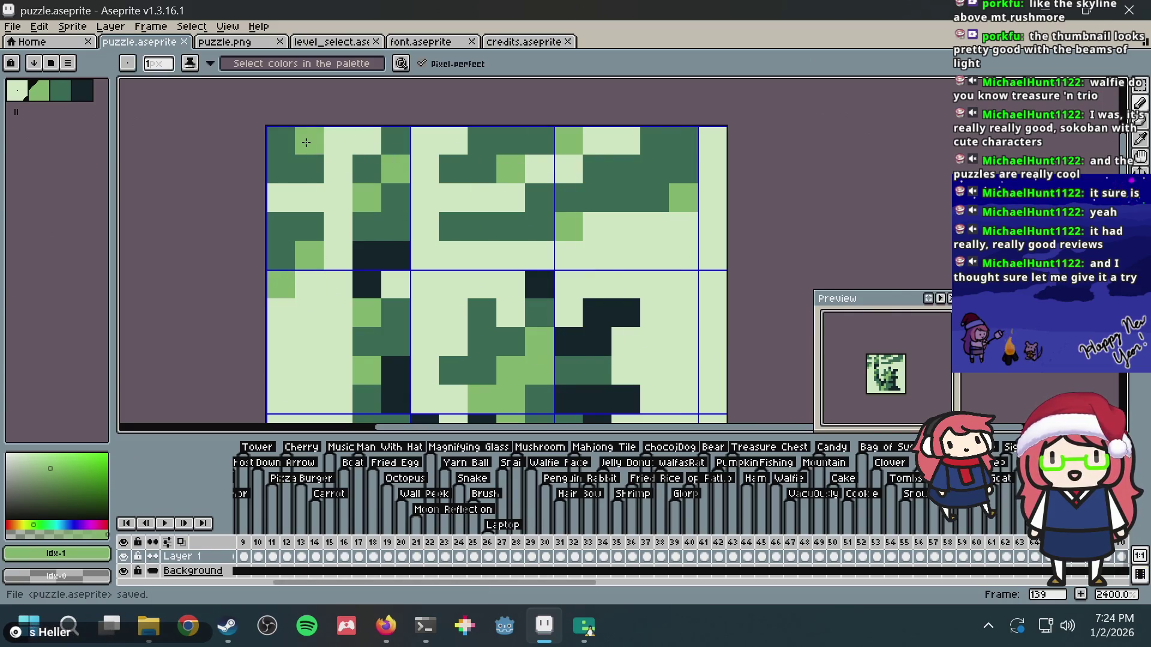
scroll(531, 183, down, 5)
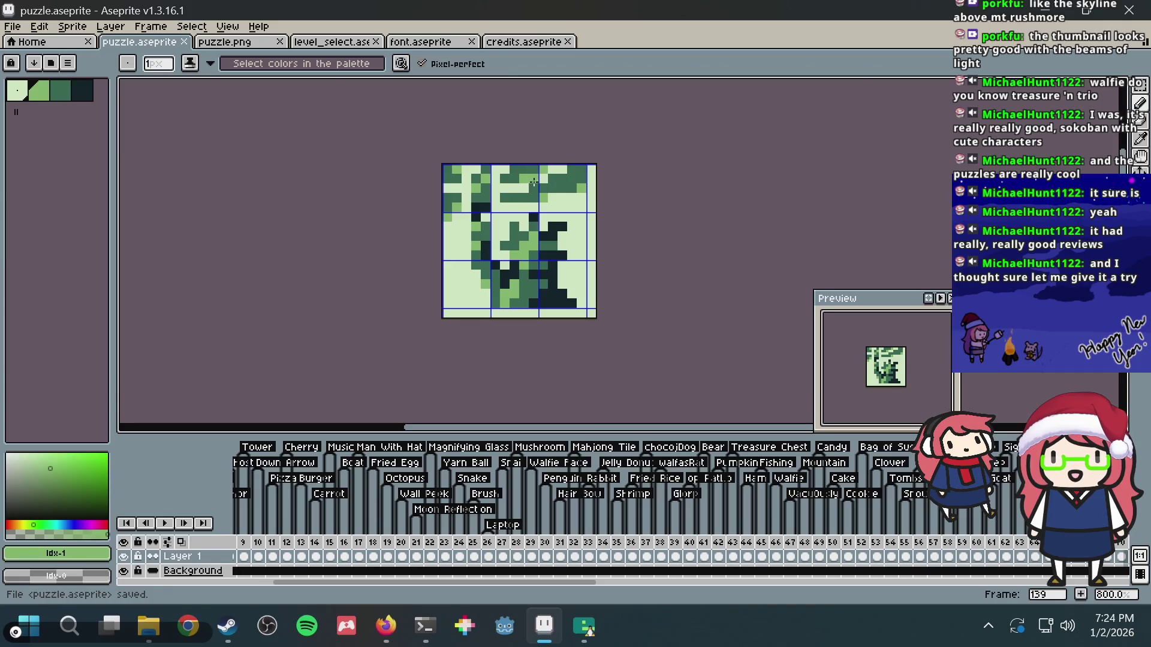
scroll(534, 182, up, 3)
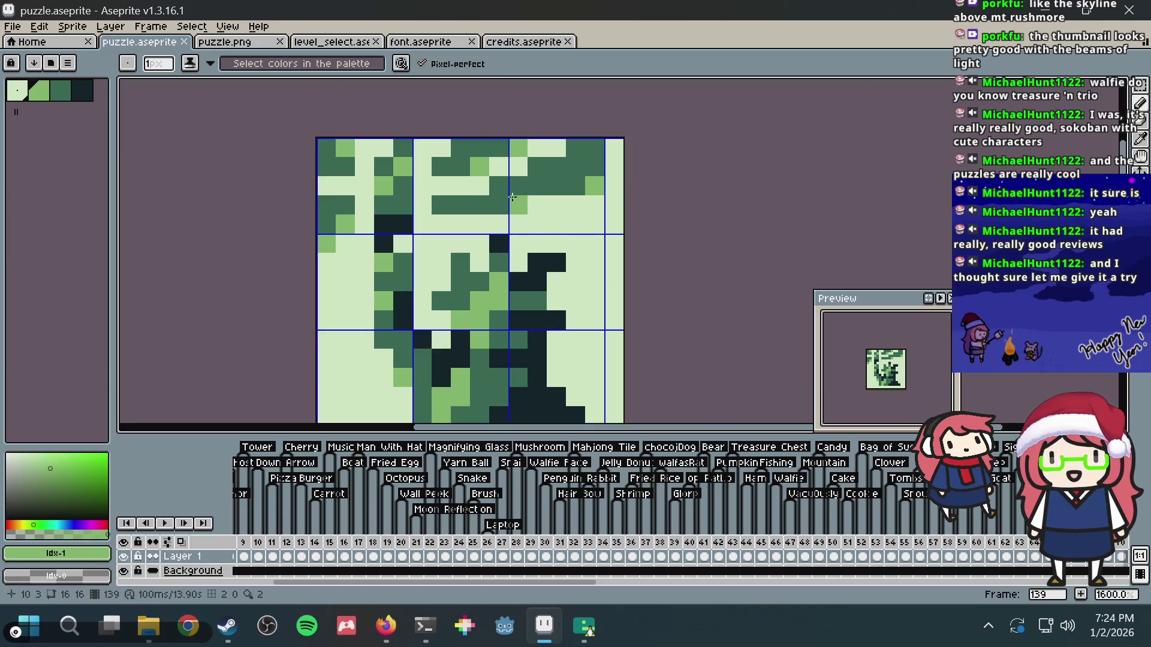
key(ctrl+s)
- Paint a medium-green stroke and two light-green pixels in the upper right
scroll(608, 170, down, 3)
drag(592, 210, 497, 216)
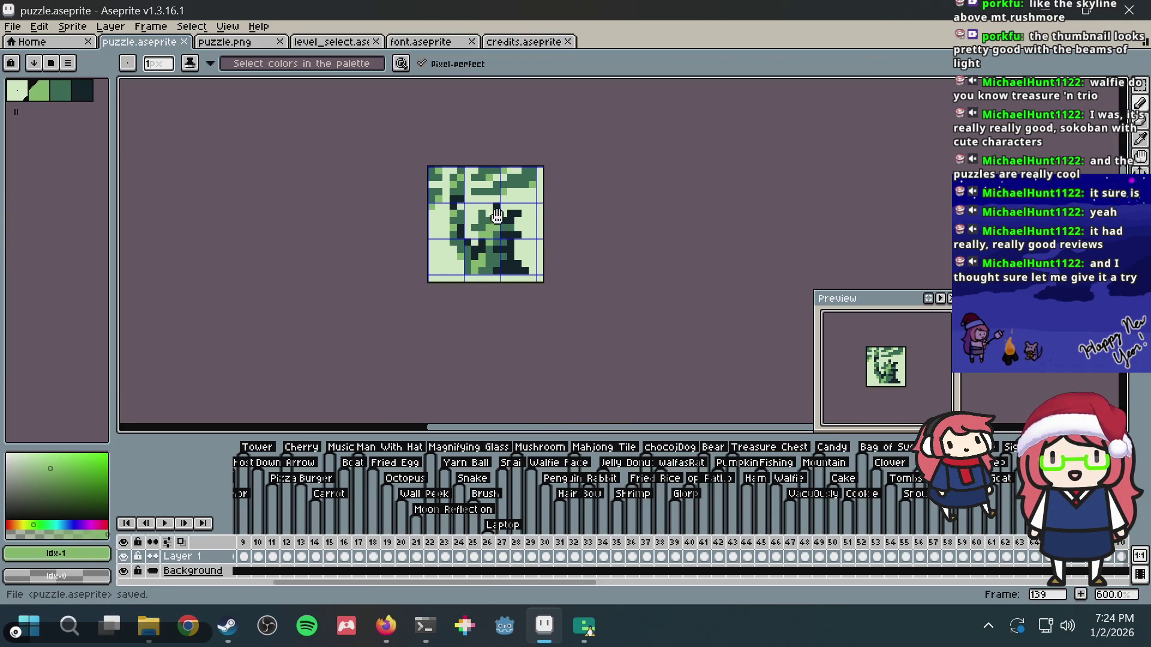
scroll(498, 216, up, 3)
alt+click(526, 187)
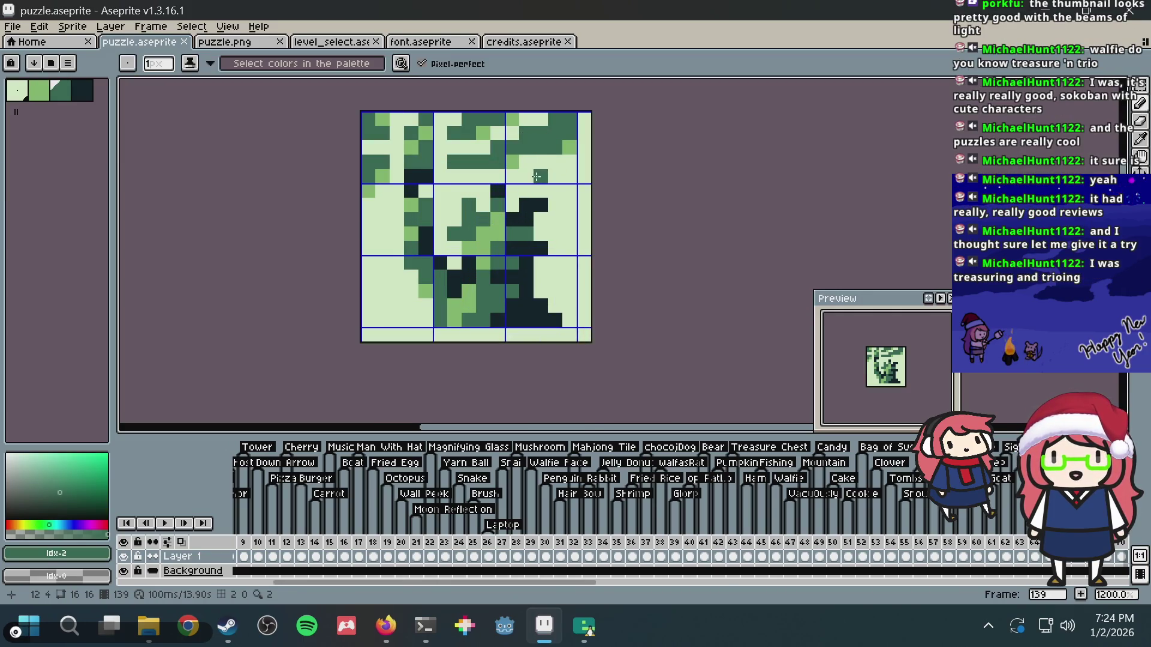
drag(540, 176, 568, 186)
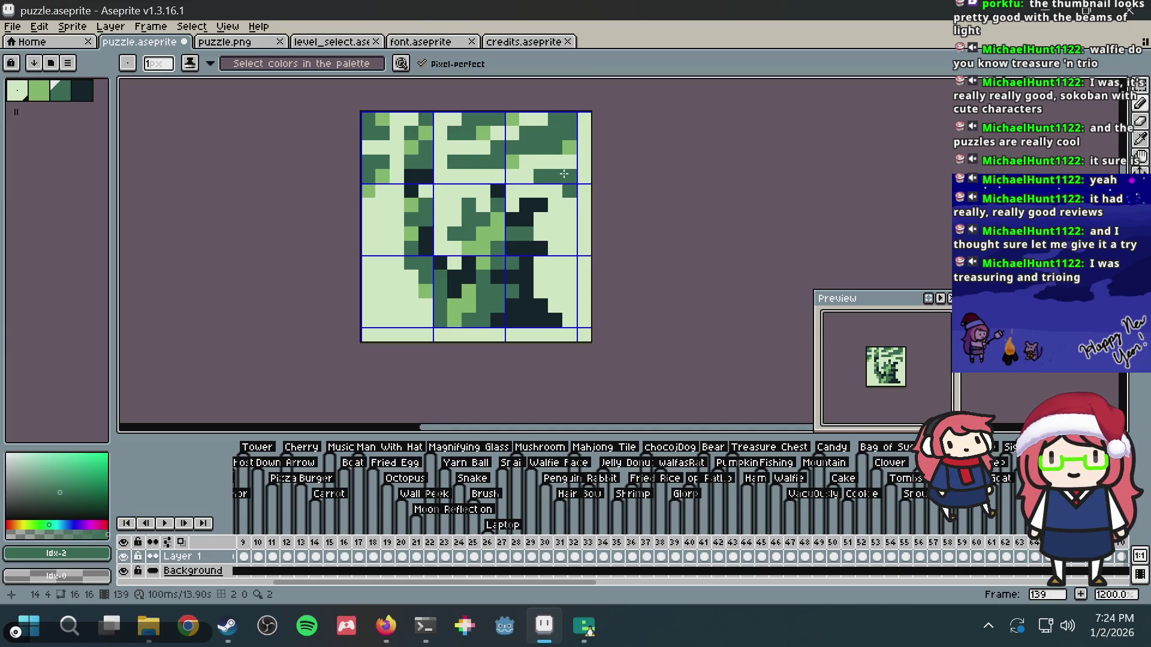
alt+click(557, 187)
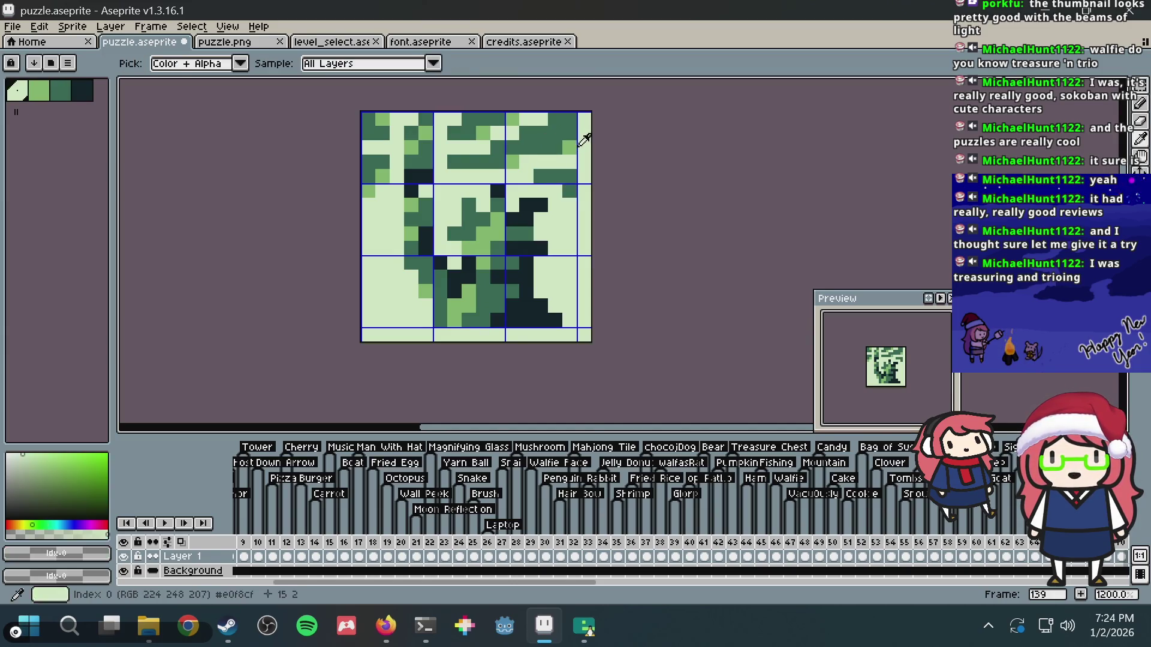
alt+click(570, 147)
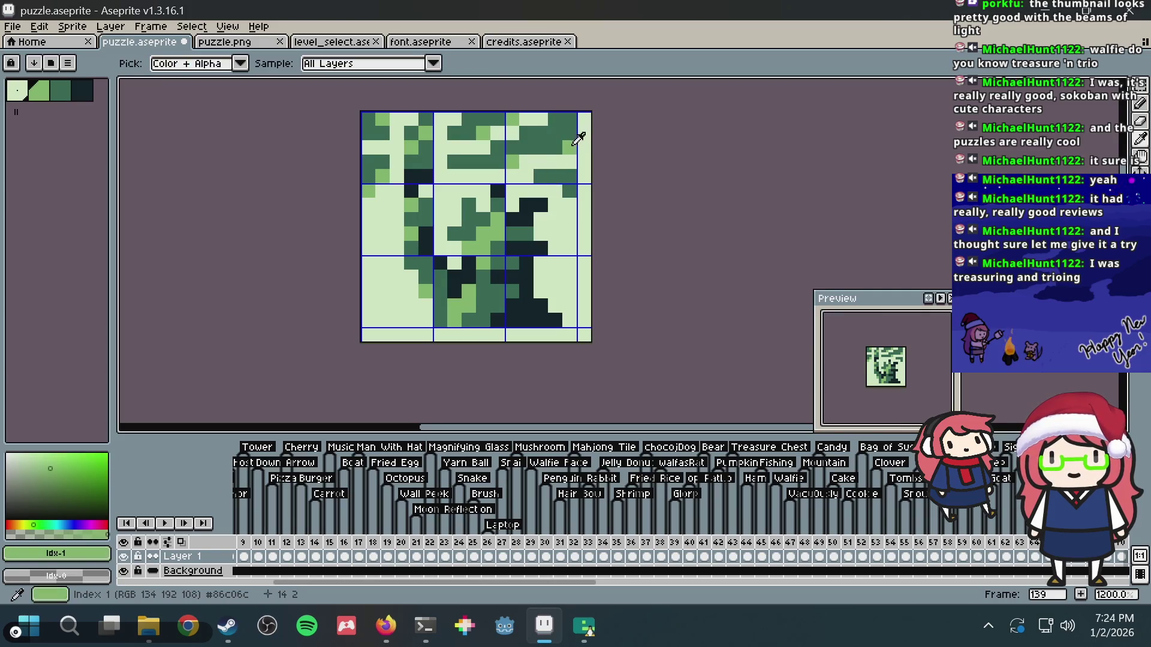
click(555, 190)
click(528, 177)
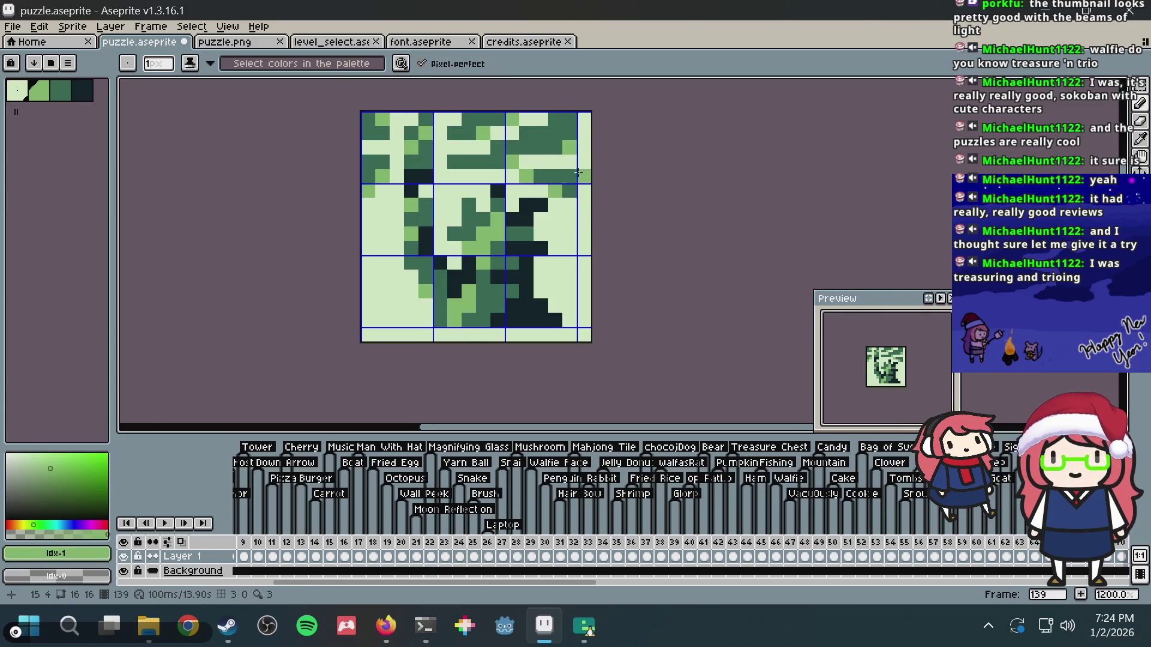
- Extend medium green down the statue's left edge to the bottom left, then save
click(383, 219)
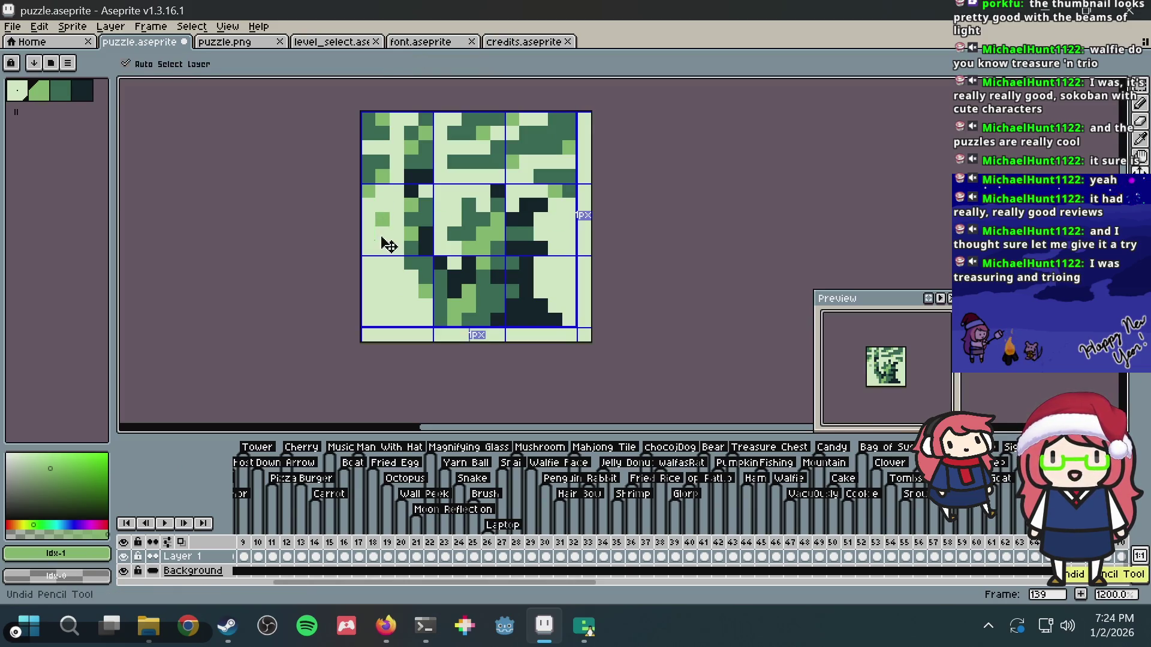
drag(384, 244, 383, 311)
mouse_move(373, 245)
mouse_down()
mouse_move(369, 326)
mouse_move(385, 320)
mouse_up()
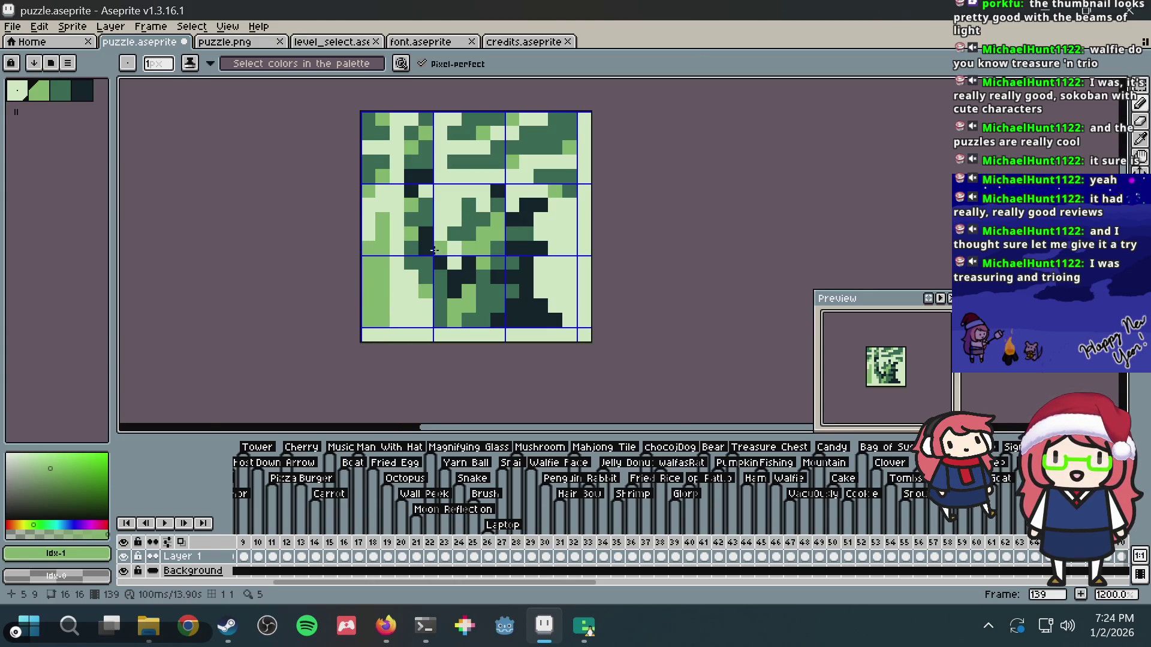
click(416, 318)
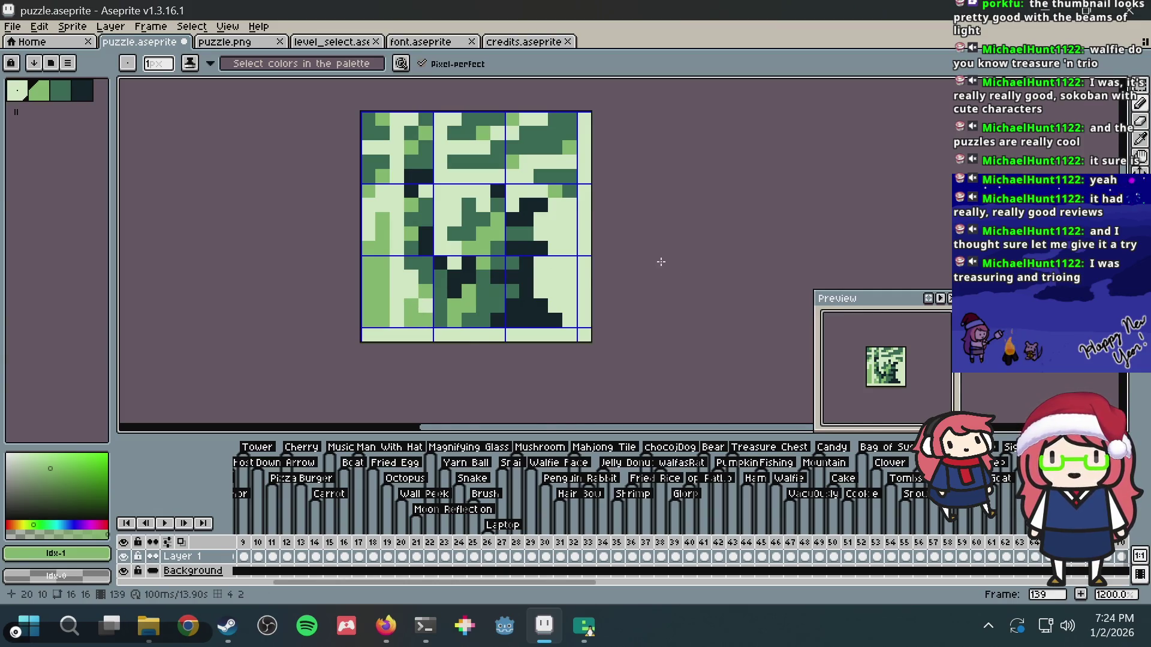
key(v)
key(ctrl+s)
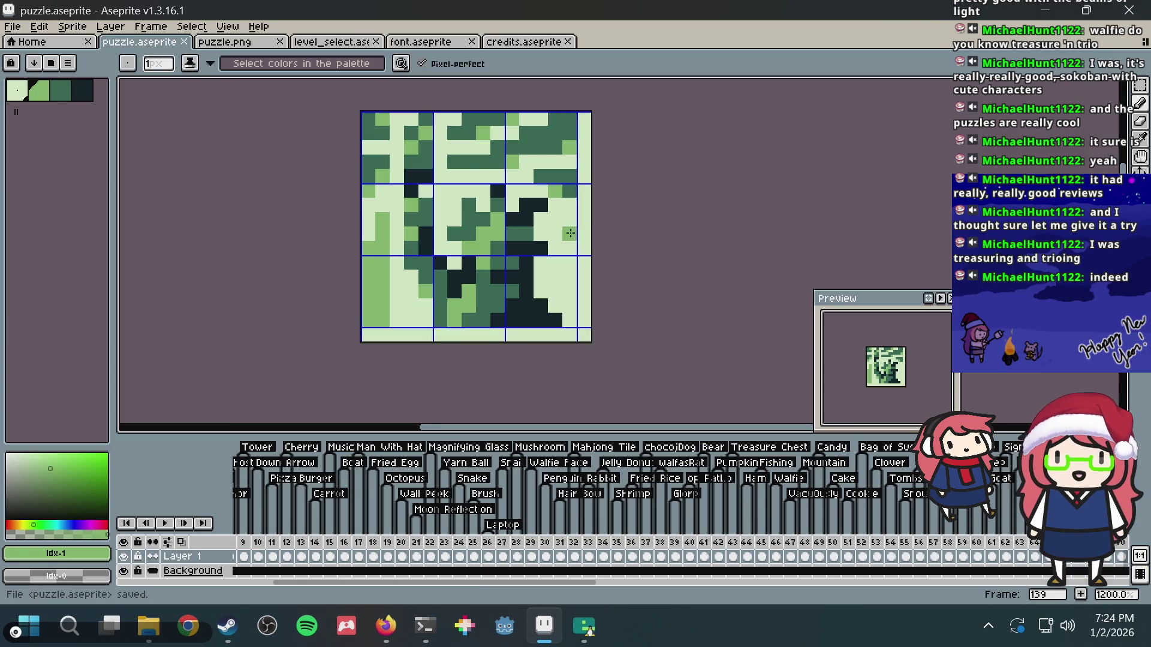
- Paint a pixel in the right-hand block, undo a mistaken dark pixel, and save
click(570, 233)
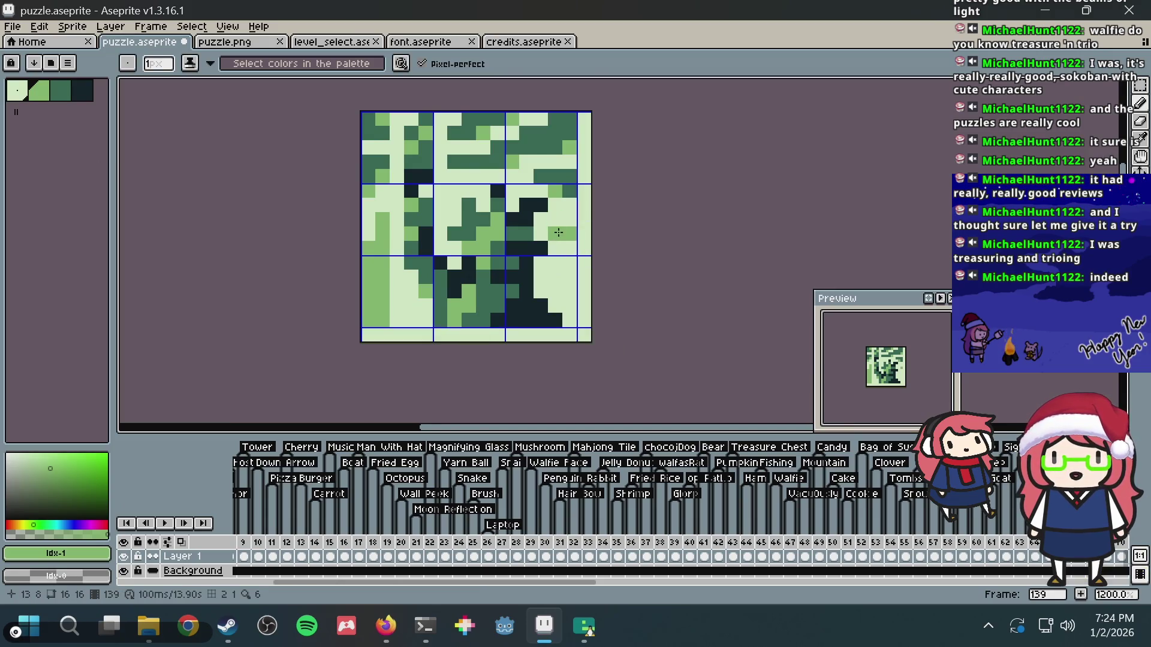
click(456, 198)
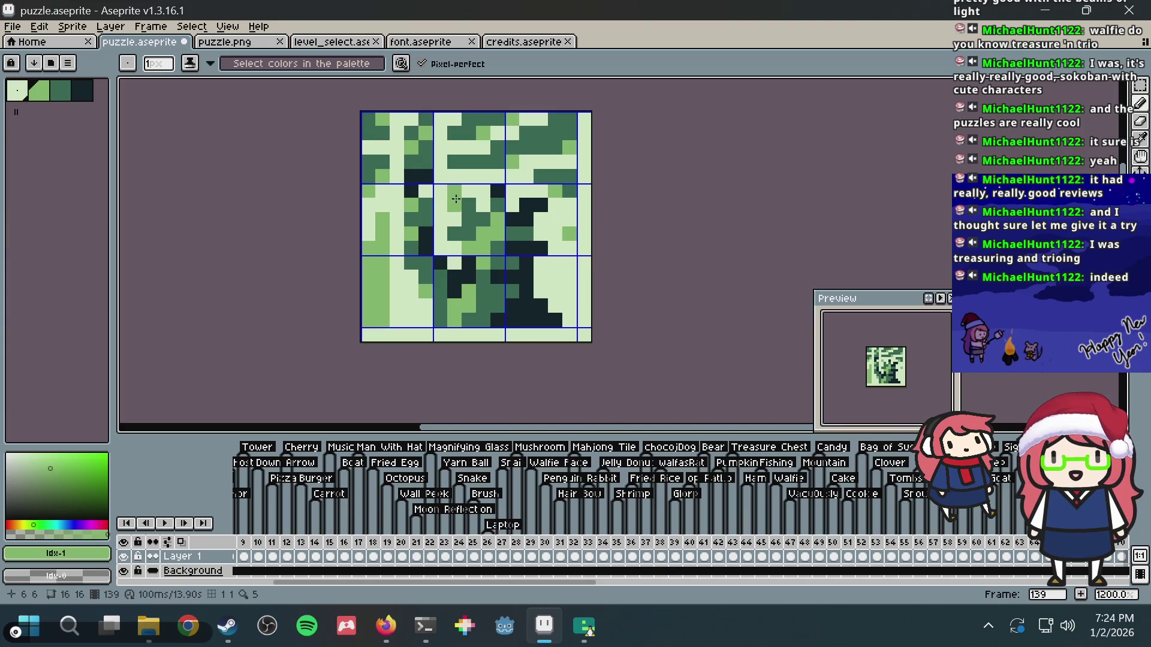
key(ctrl+z)
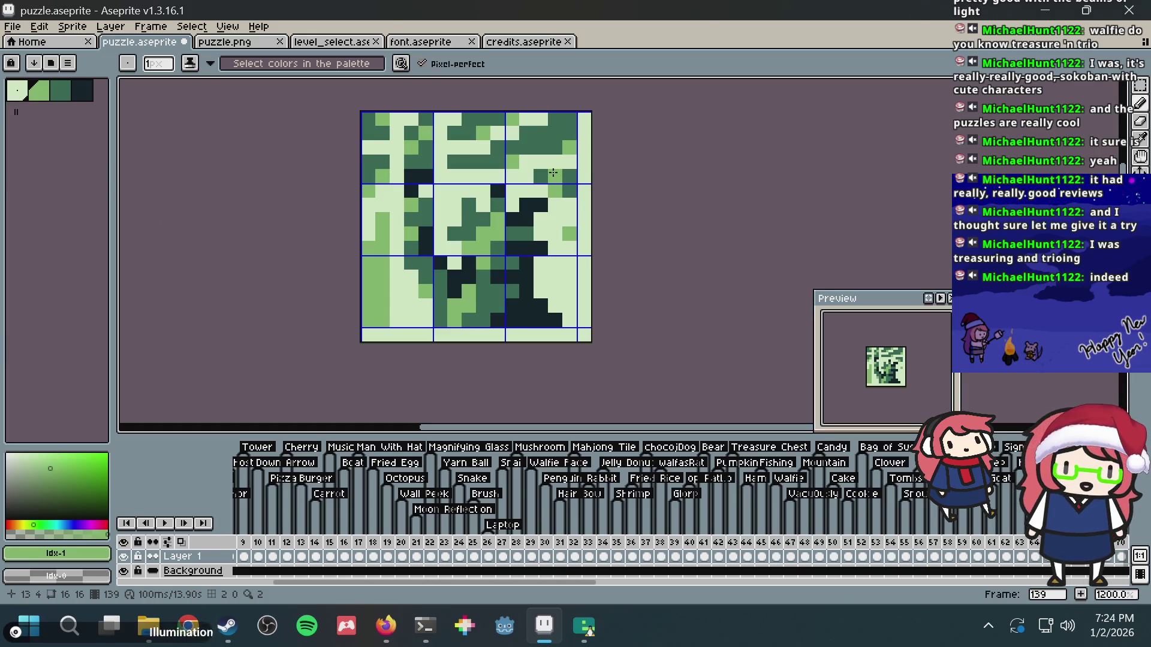
key(ctrl+s)
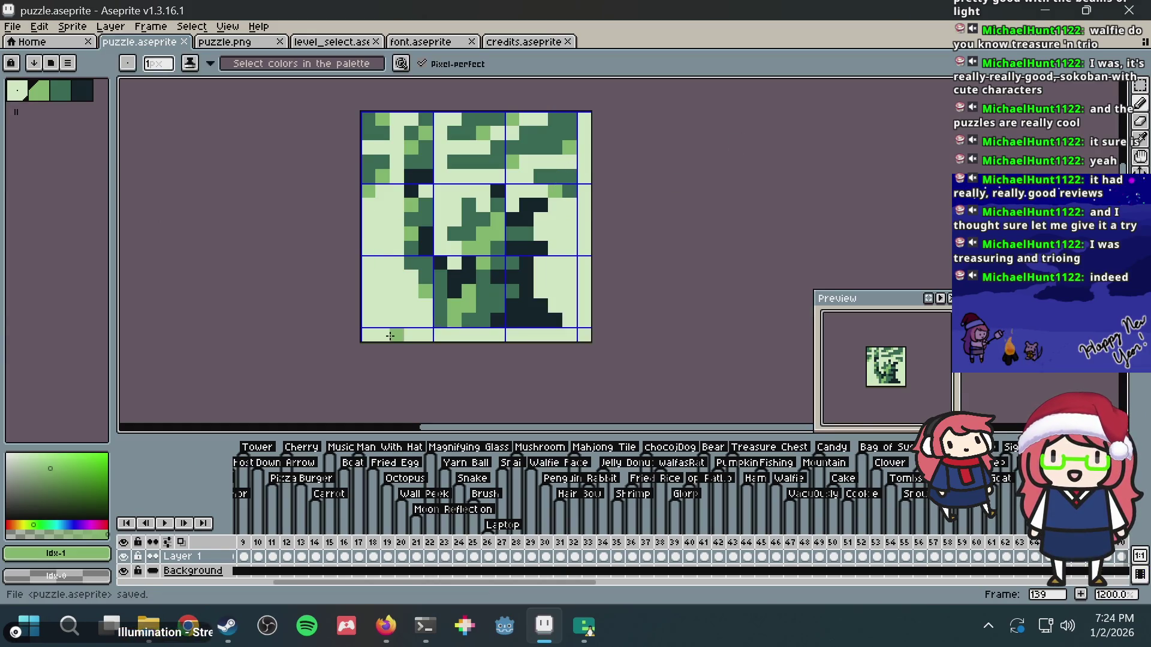
- Save again and zoom around to review the finished green statue puzzle
scroll(391, 336, down, 3)
scroll(509, 279, up, 4)
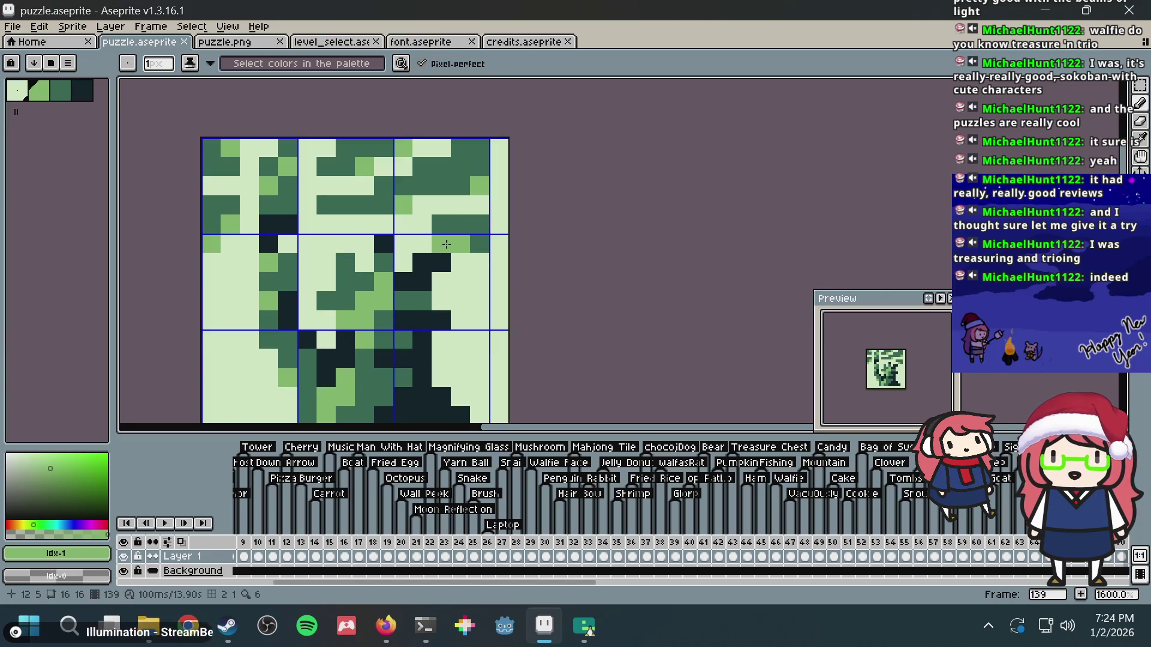
key(ctrl+s)
scroll(477, 244, down, 4)
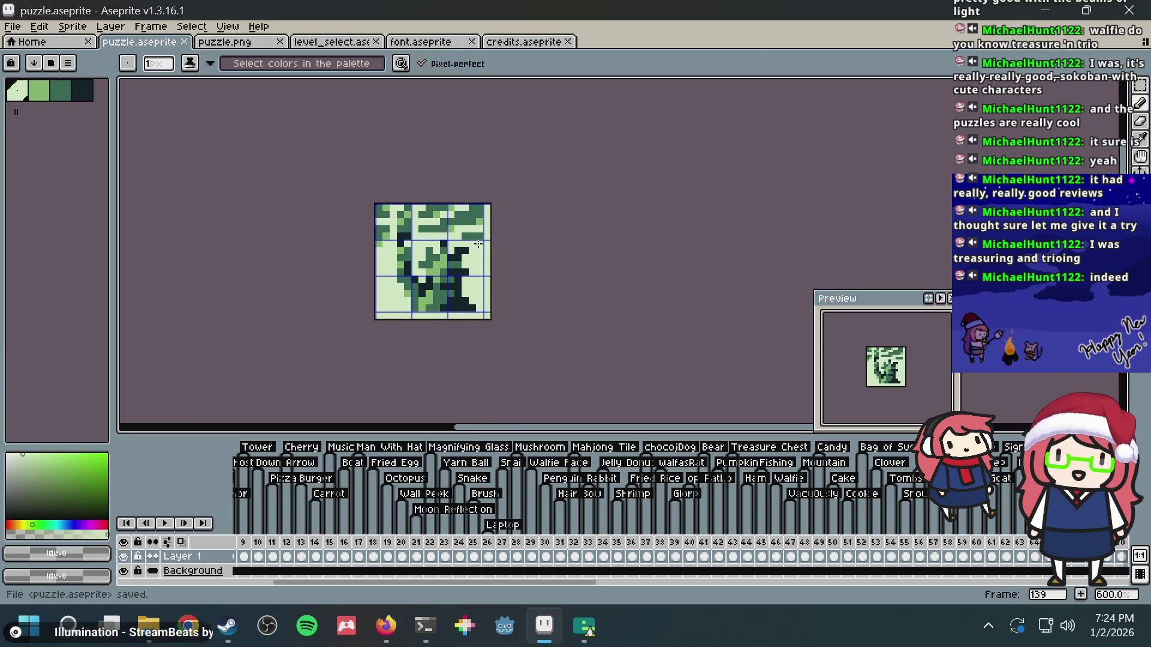
key(ctrl+s)
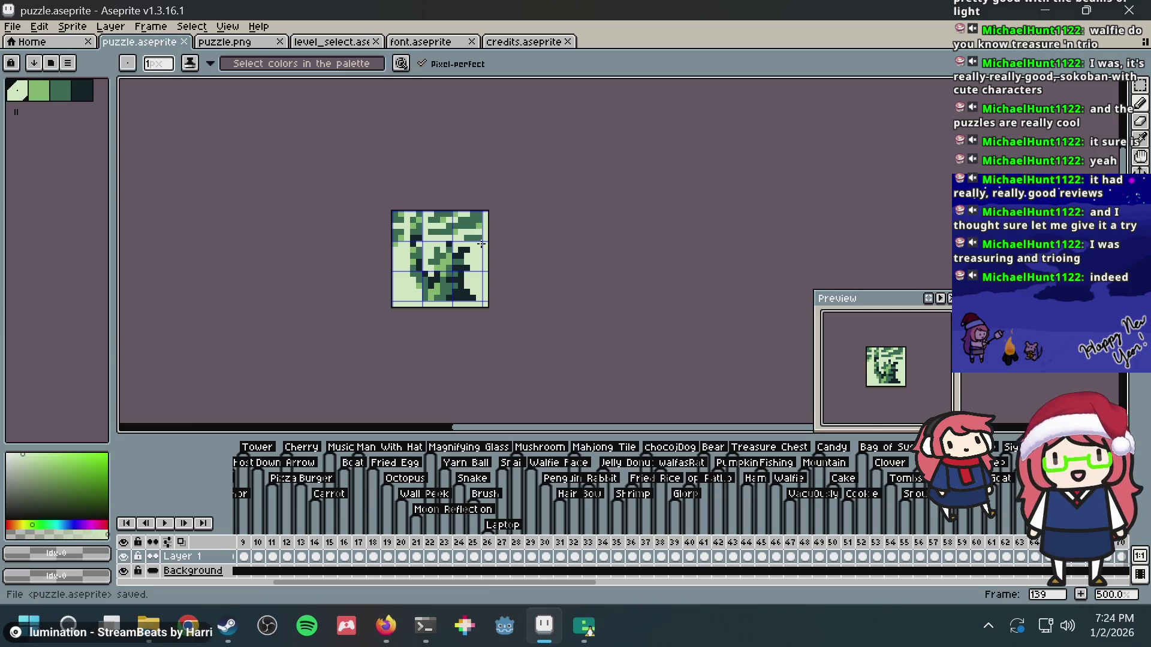
scroll(479, 244, down, 2)
scroll(481, 243, up, 9)
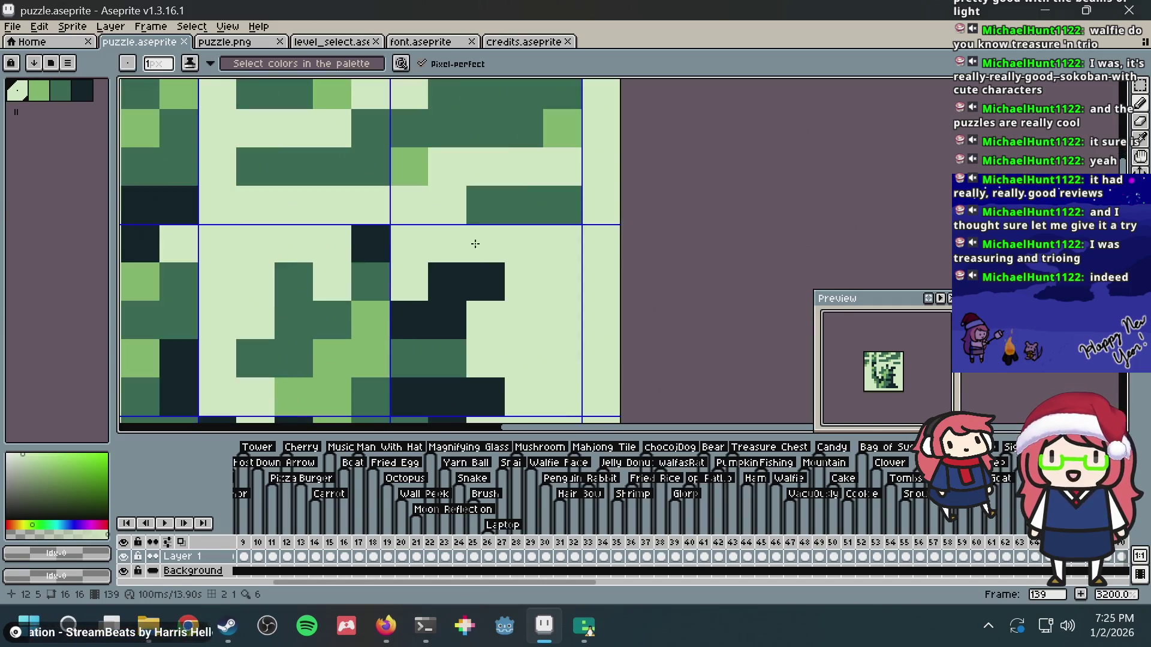
scroll(419, 240, down, 4)
scroll(417, 236, down, 5)
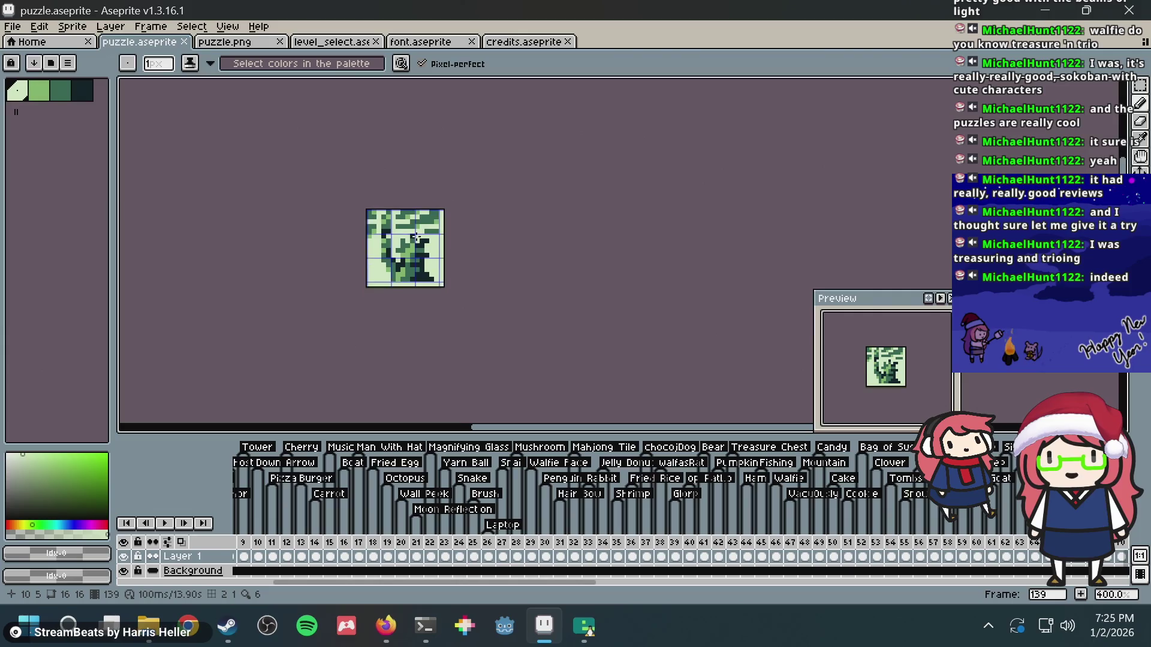
scroll(416, 238, up, 6)
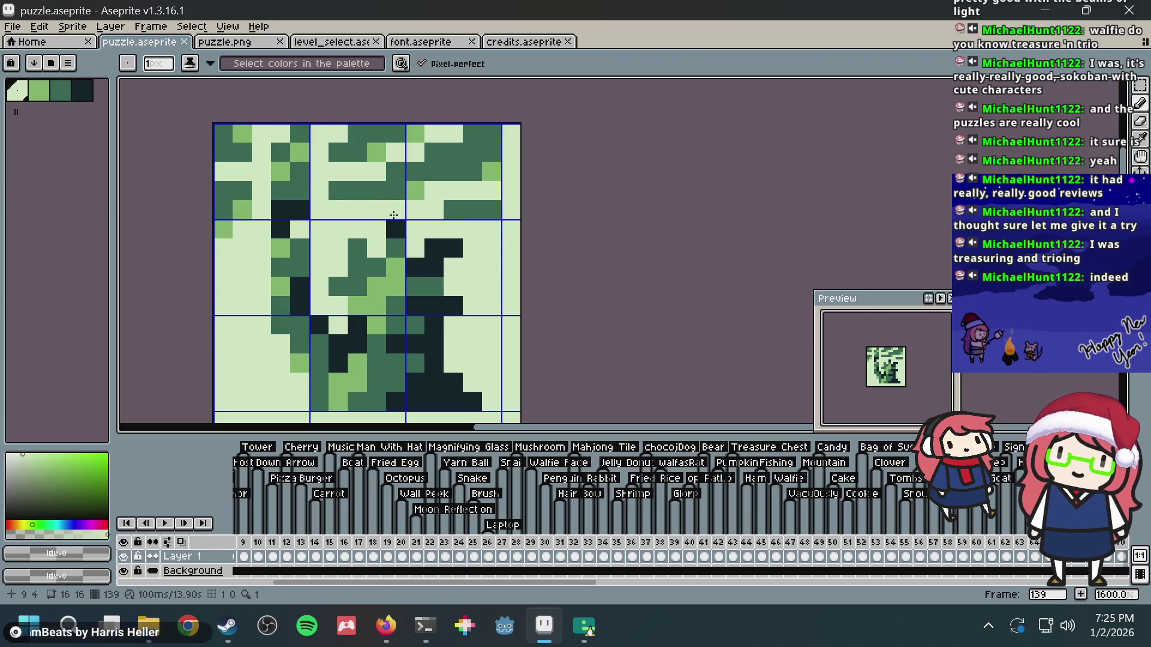
scroll(394, 214, down, 5)
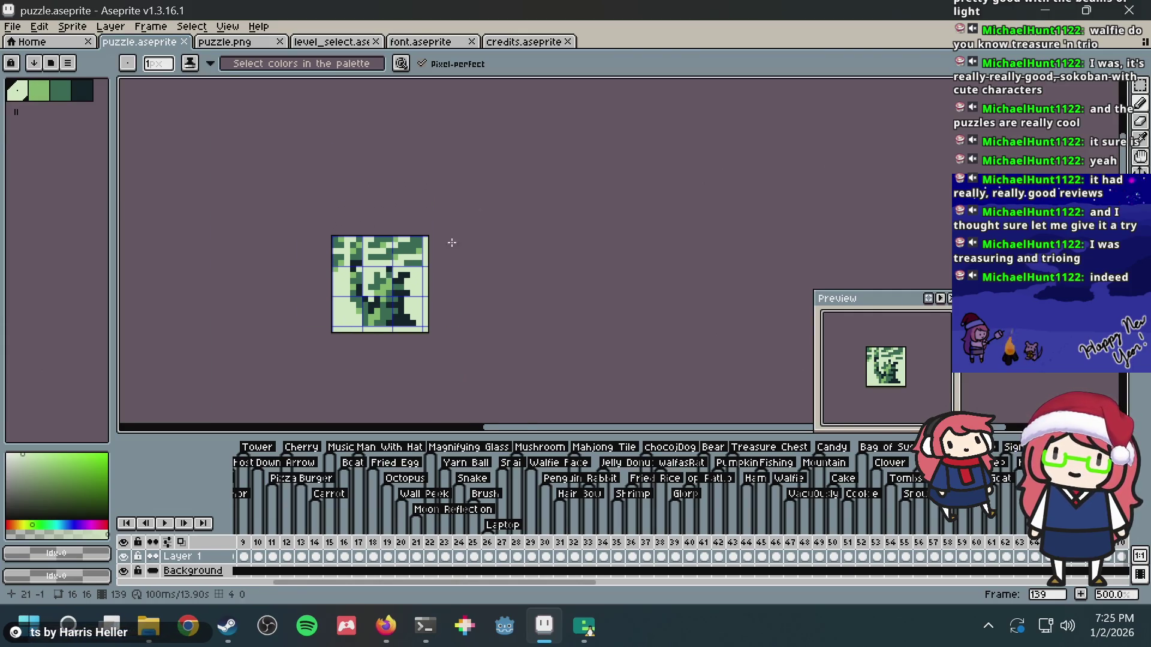
scroll(452, 242, up, 5)
scroll(410, 264, down, 5)
scroll(409, 263, up, 1)
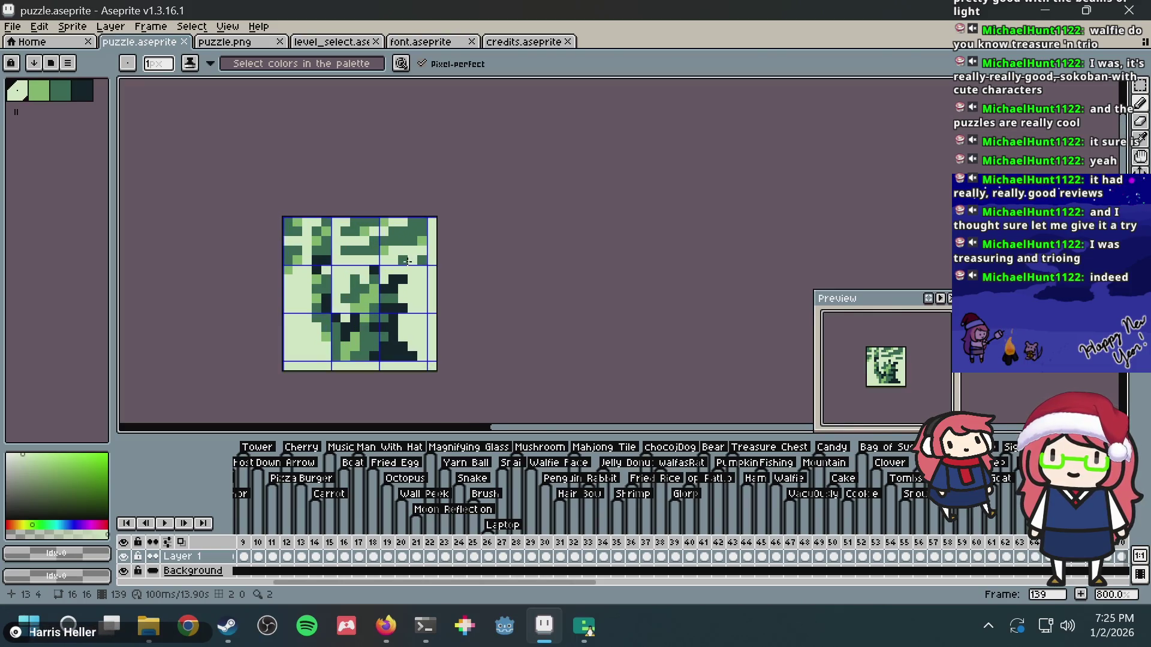
scroll(407, 262, up, 1)
- Paste the revised statue into puzzle.png and save that file
key(v)
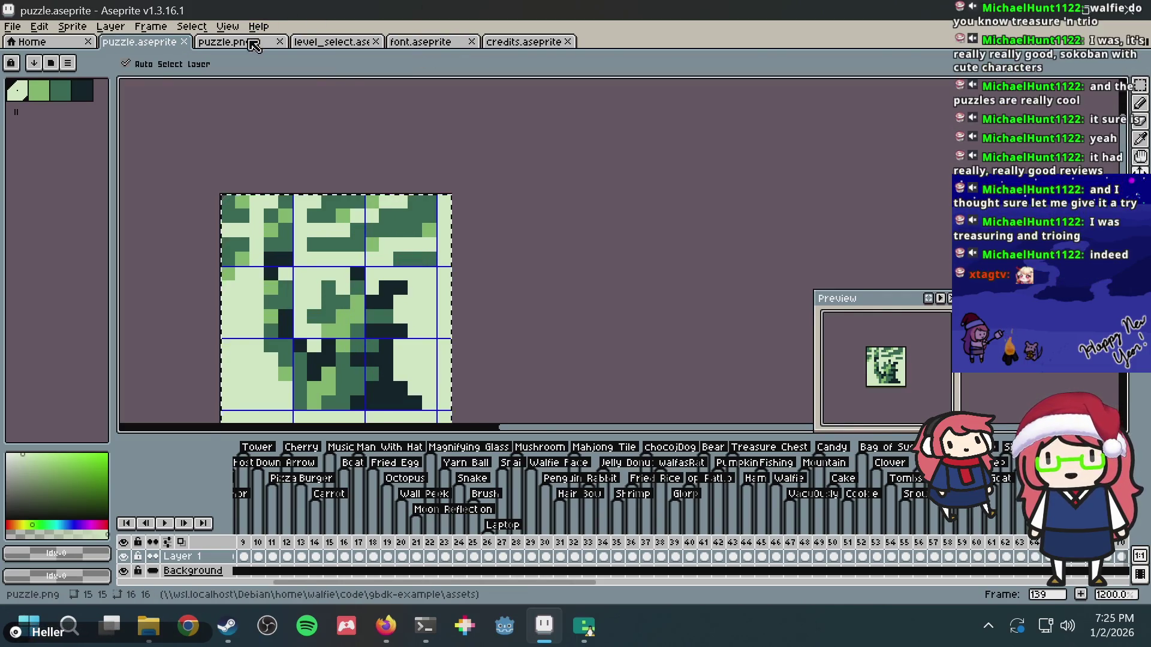
click(253, 46)
key(ctrl+v)
key(ctrl+s)
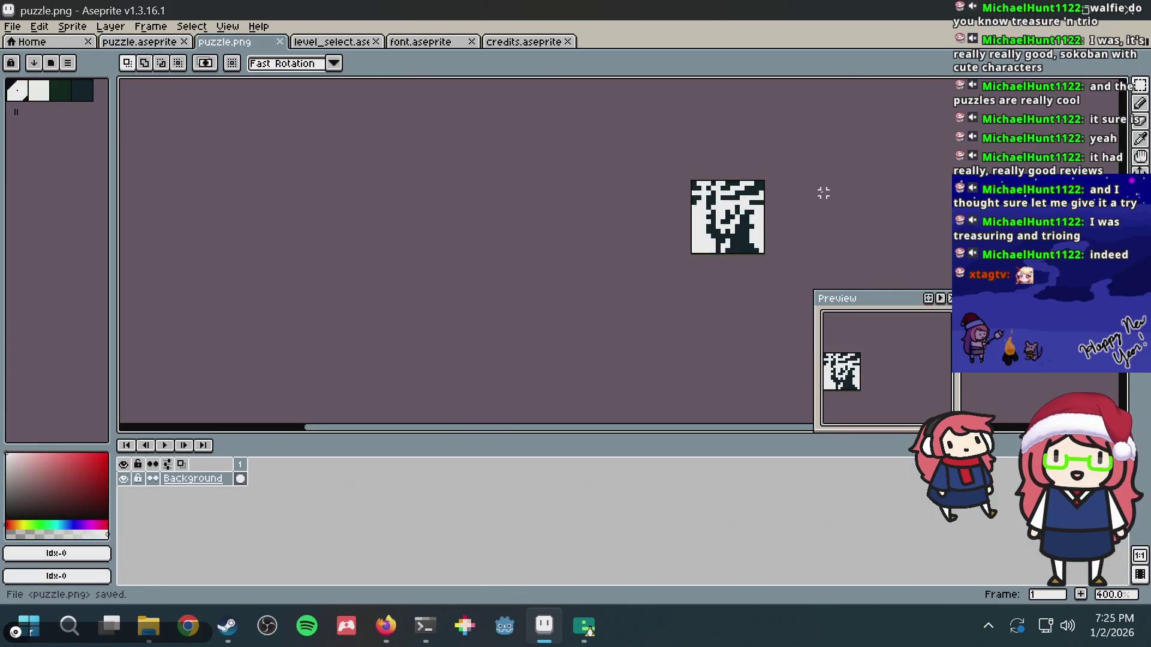
- Zoom and pan around puzzle.png to check the two-tone 15×15 result
scroll(820, 192, down, 2)
drag(817, 192, 630, 257)
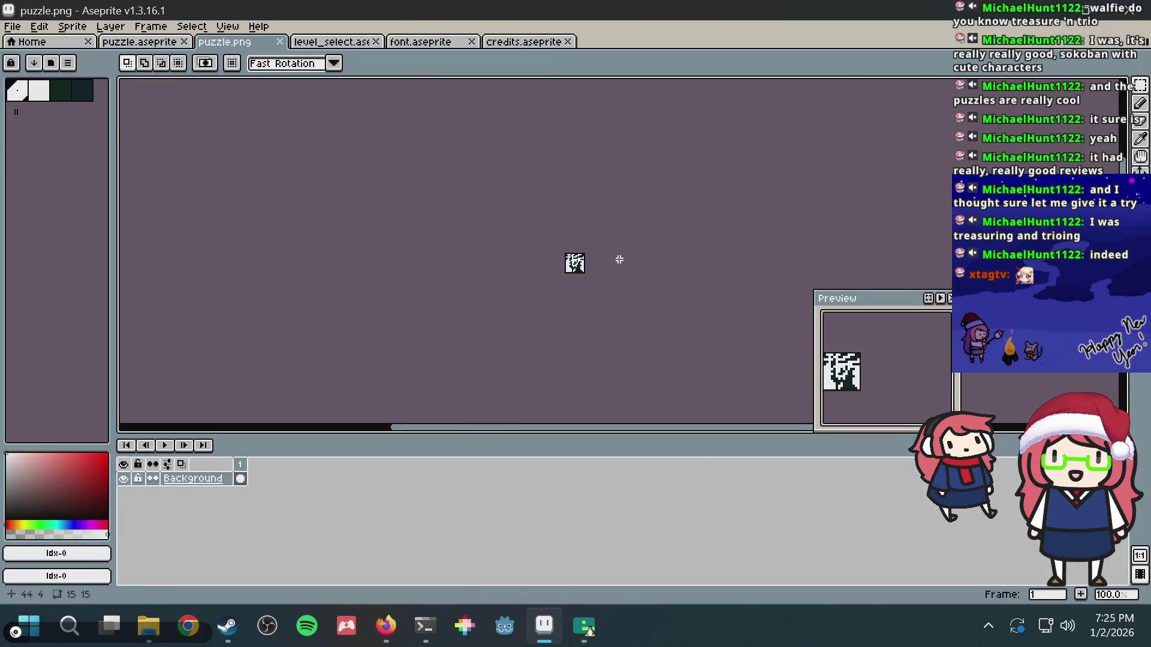
scroll(637, 264, up, 5)
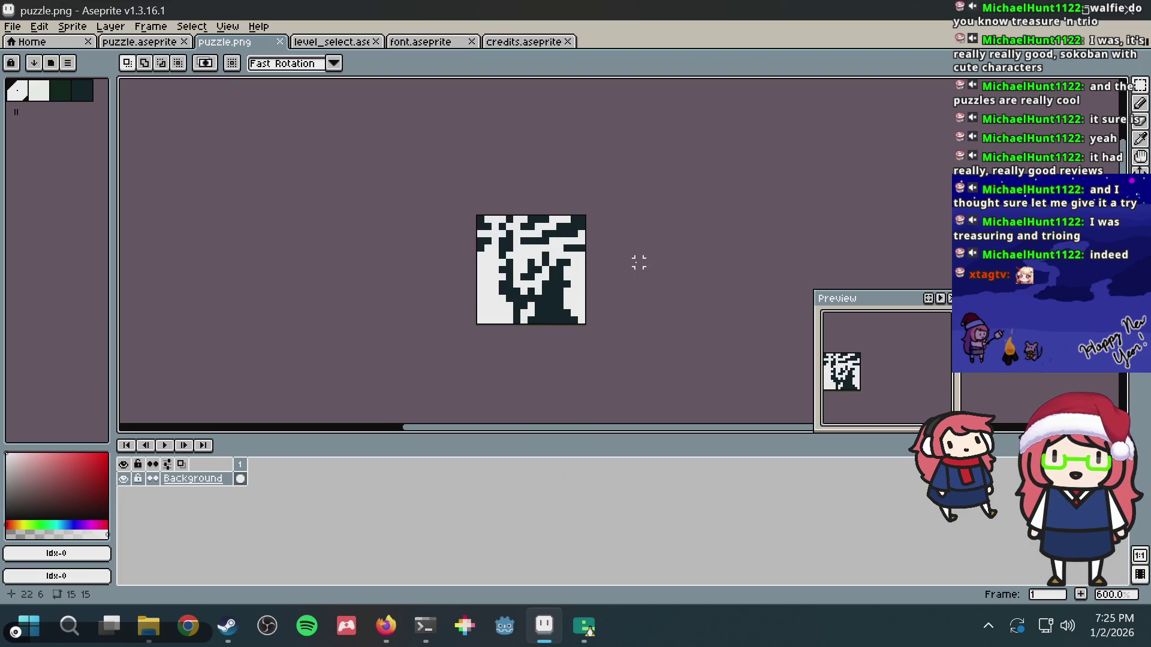
scroll(609, 267, down, 2)
scroll(609, 267, up, 2)
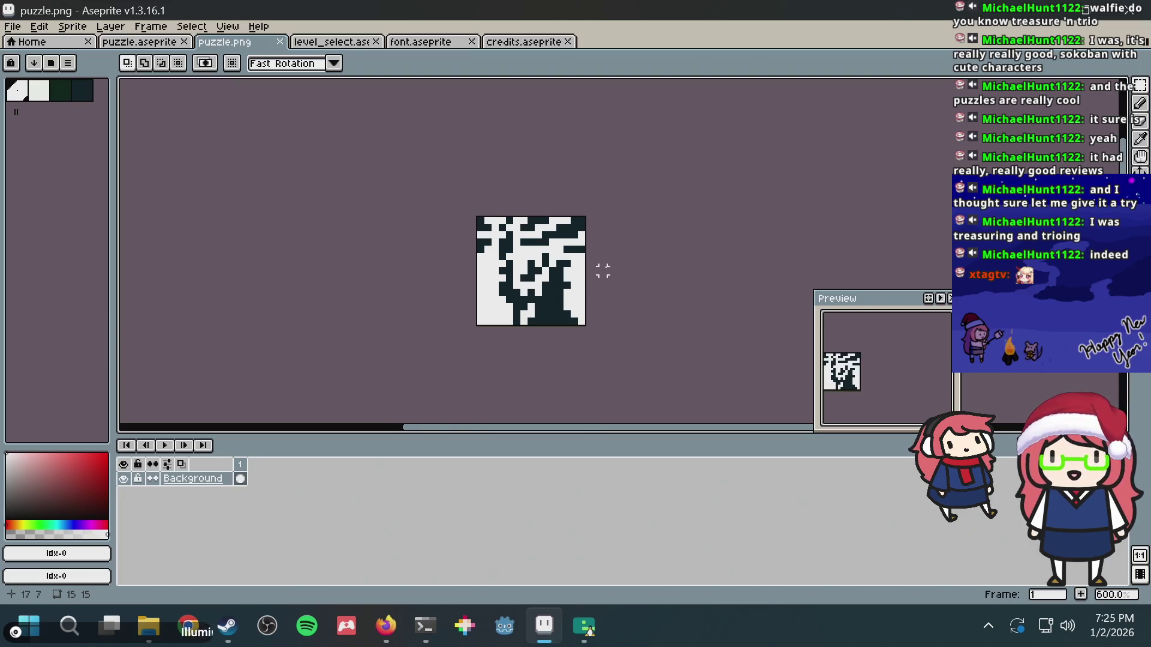
scroll(607, 269, down, 2)
scroll(606, 270, down, 3)
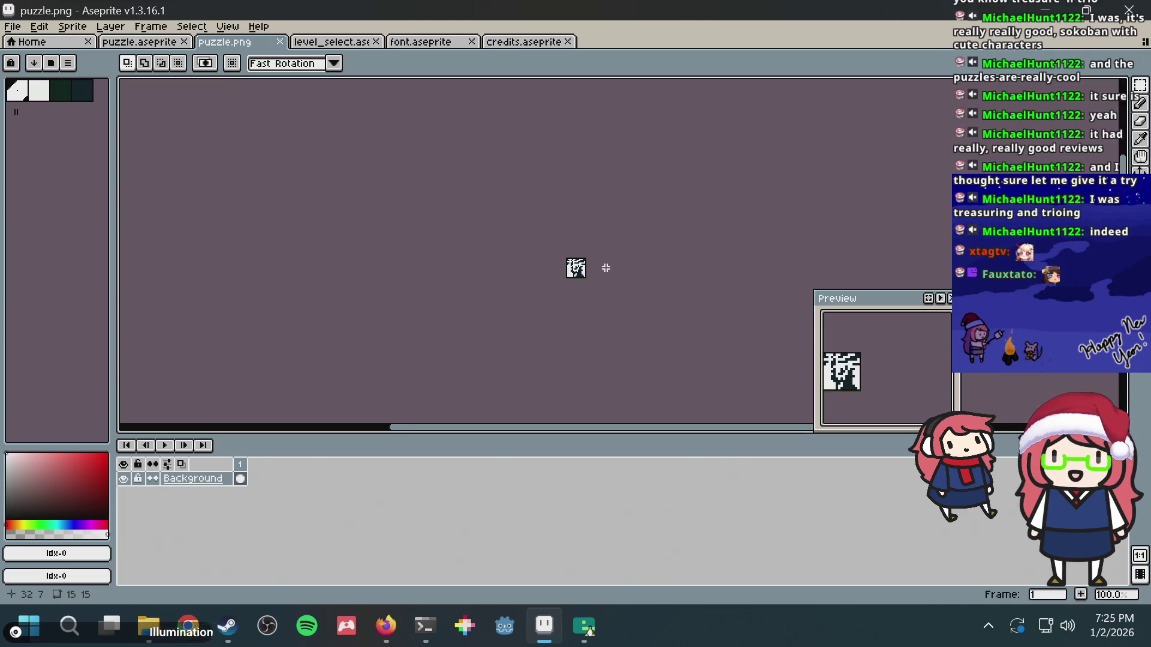
scroll(608, 267, up, 1)
scroll(608, 266, up, 1)
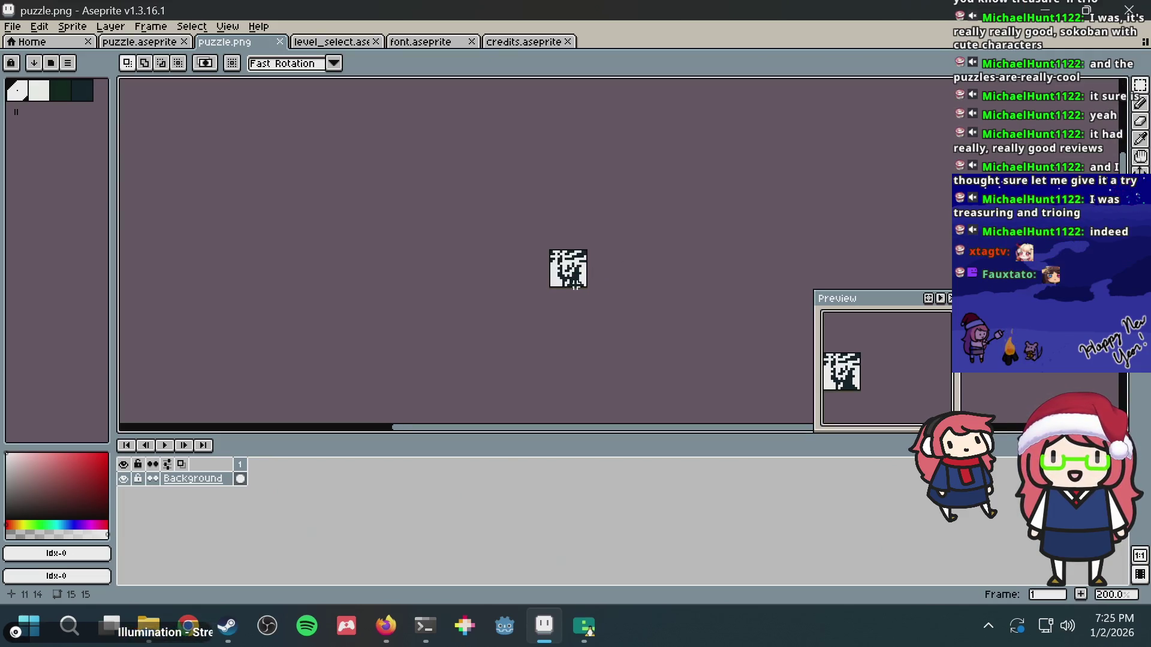
scroll(617, 264, up, 3)
scroll(619, 275, up, 3)
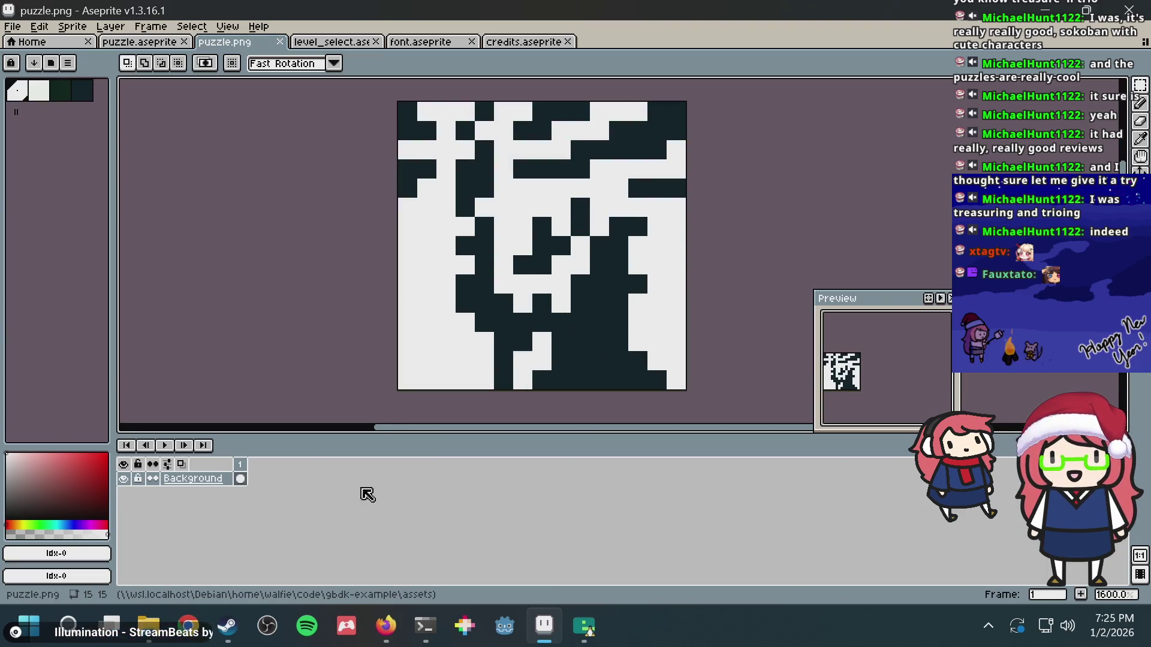
- In the Nonogram Maker tab, generate a puzzle from the image puzzle.png
click(386, 626)
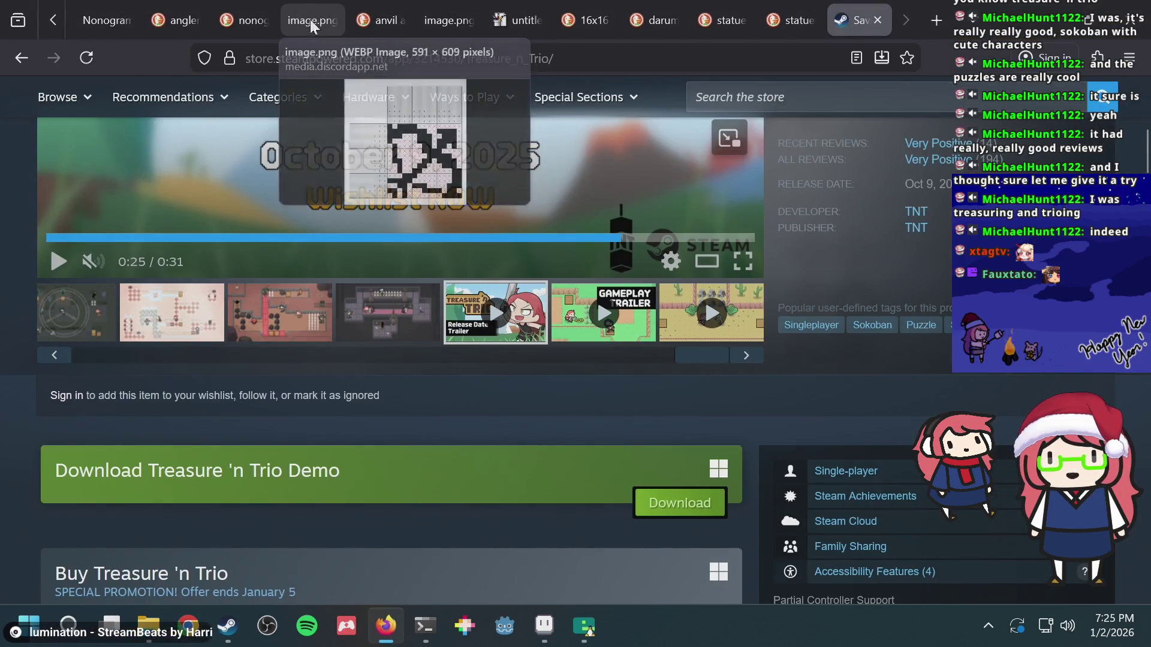
click(105, 20)
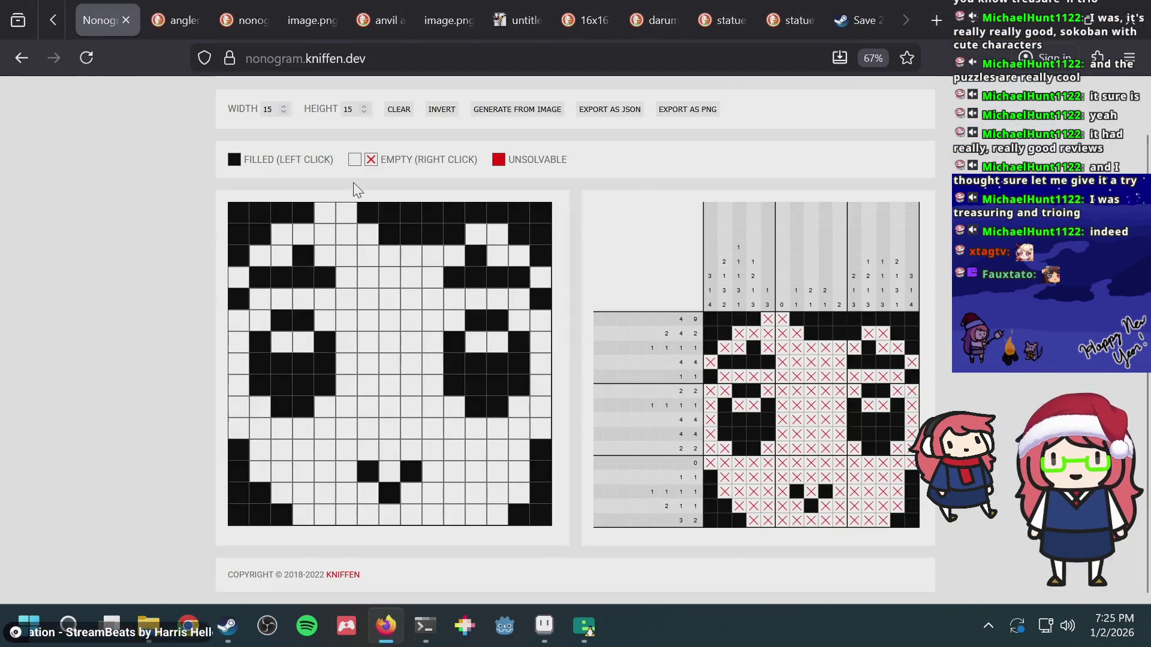
click(521, 108)
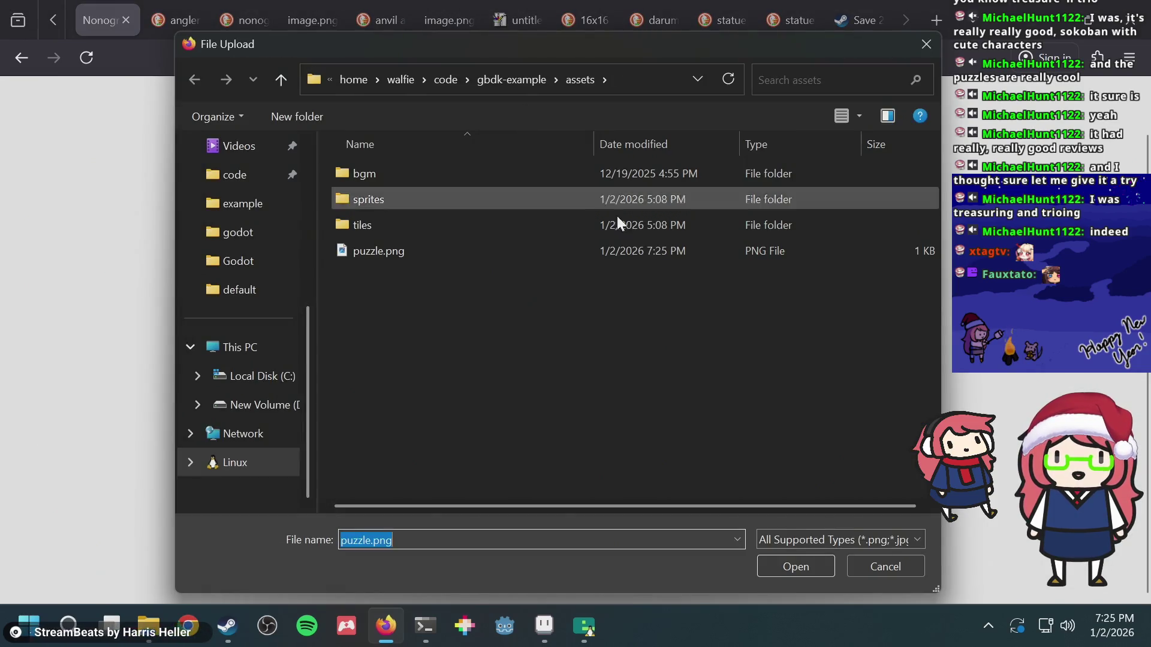
double_click(406, 251)
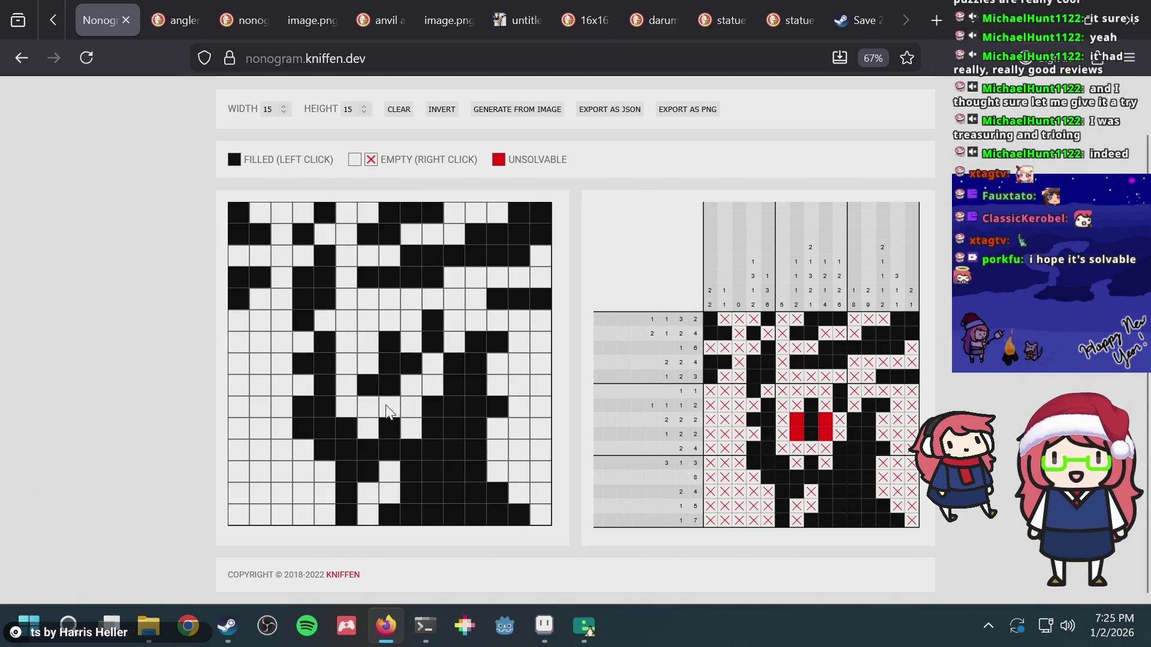
- Test-fill grid cells until filling column 10, row 8 clears the unsolvable marks
click(411, 388)
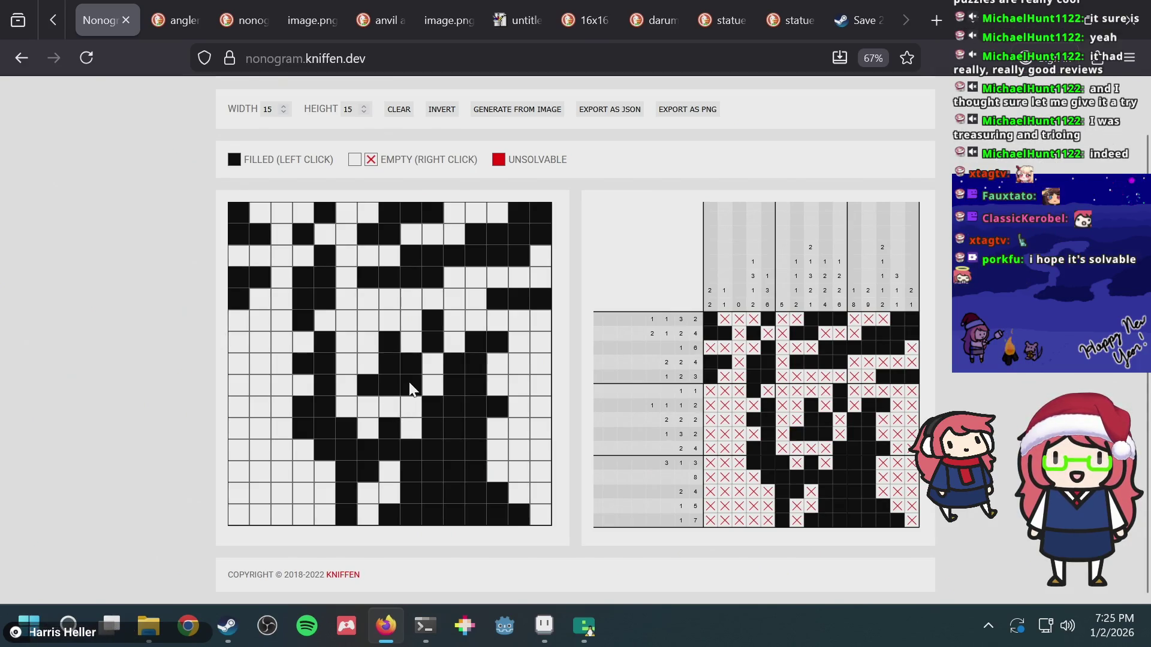
click(411, 387)
click(436, 363)
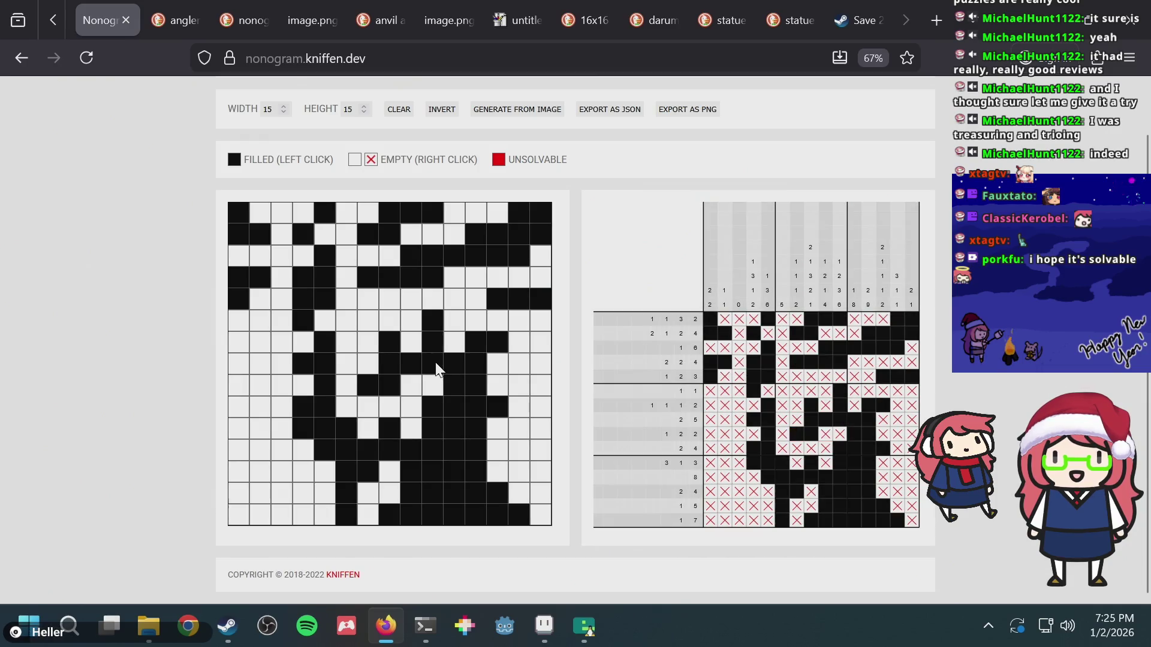
click(435, 364)
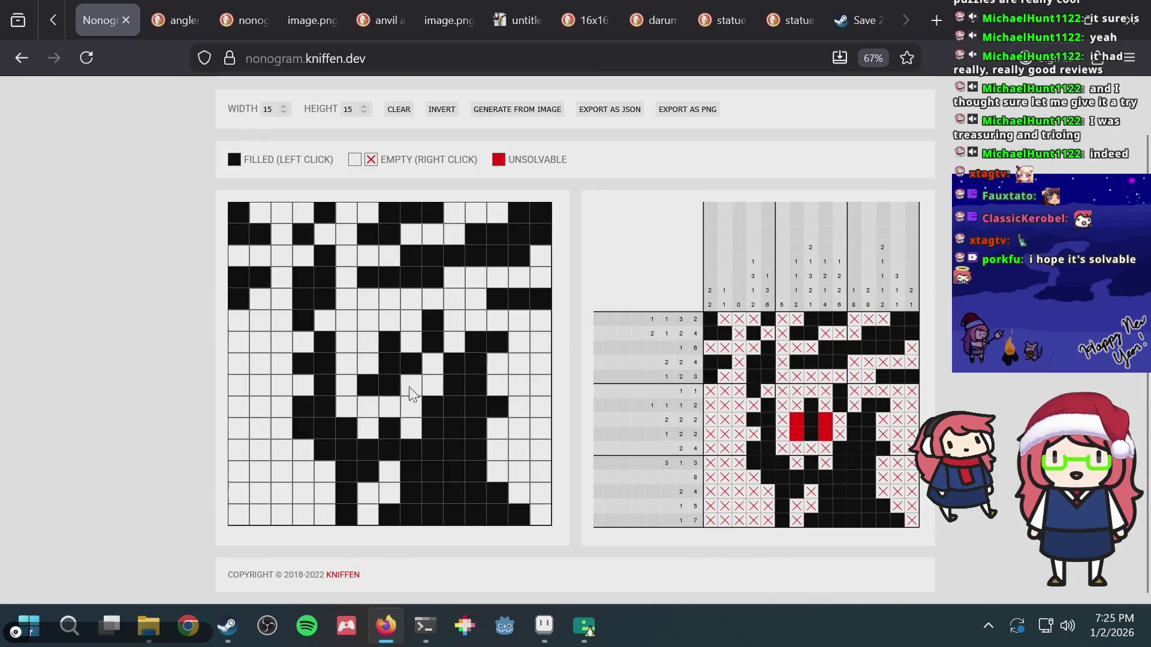
click(386, 410)
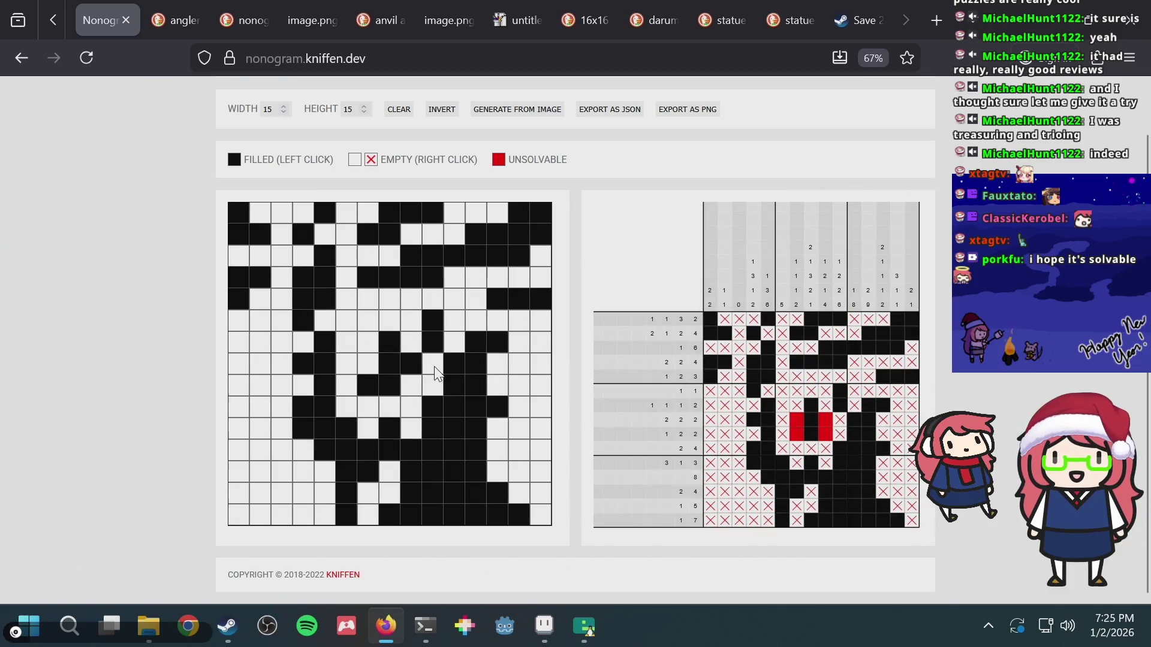
click(432, 364)
click(435, 370)
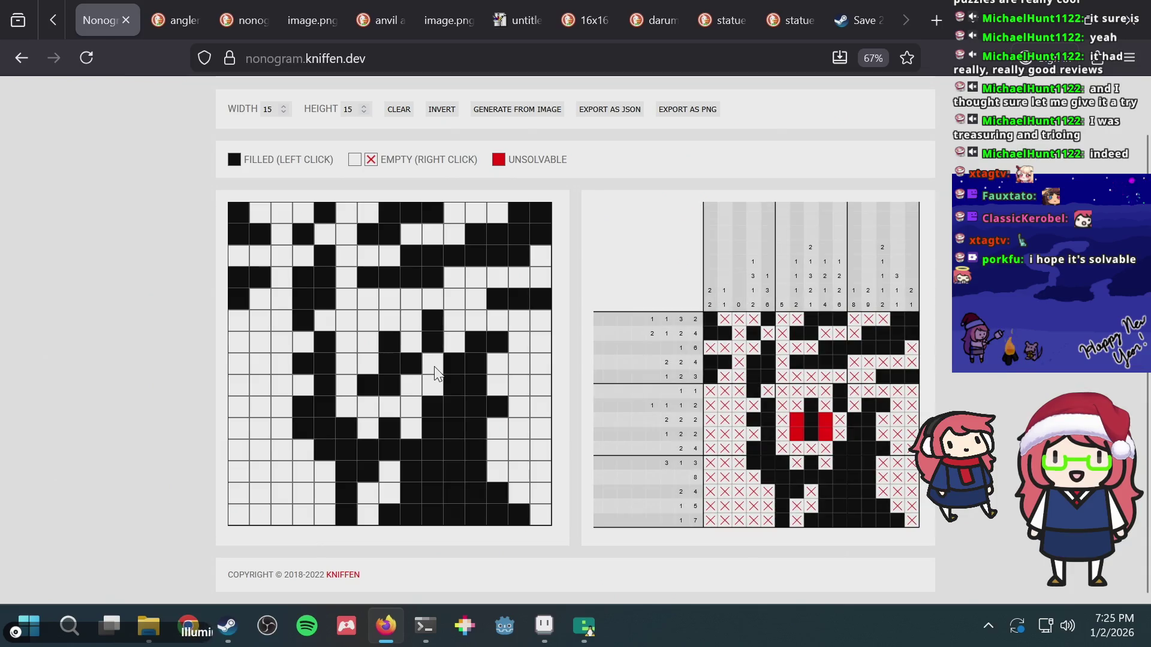
click(407, 393)
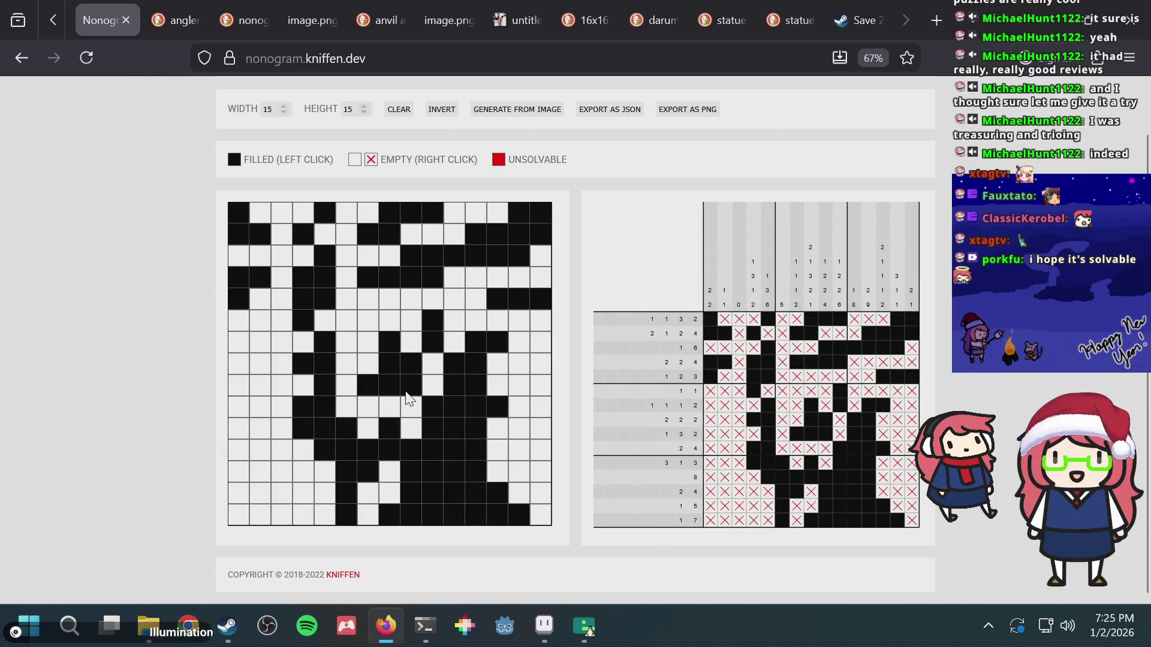
click(410, 396)
click(392, 411)
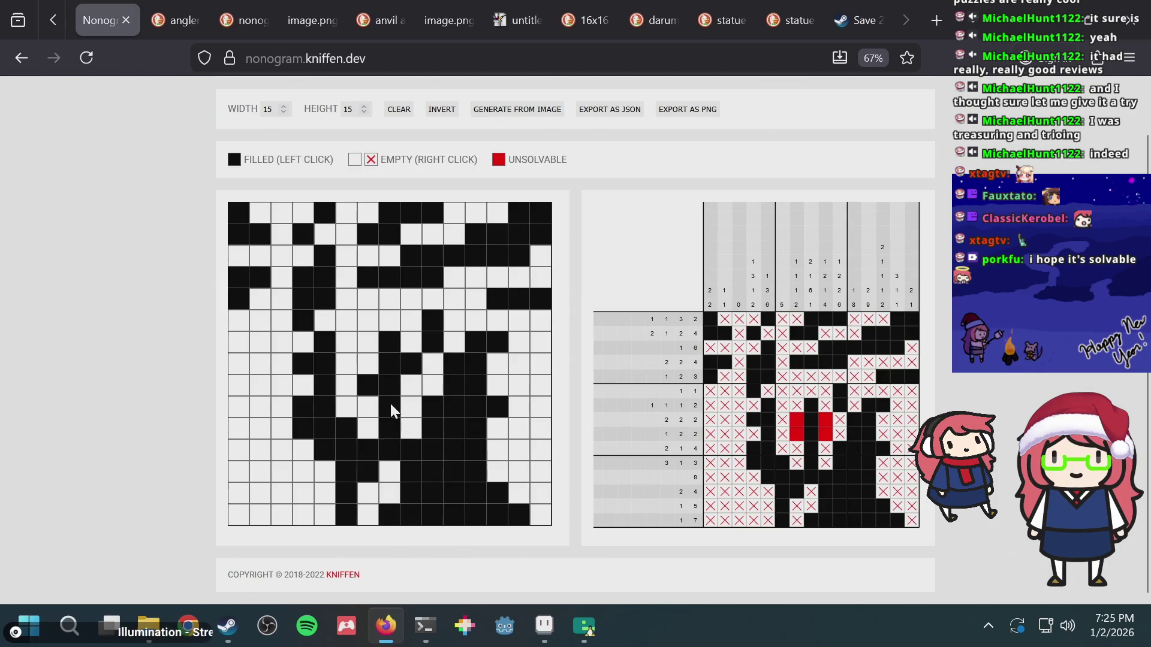
click(435, 363)
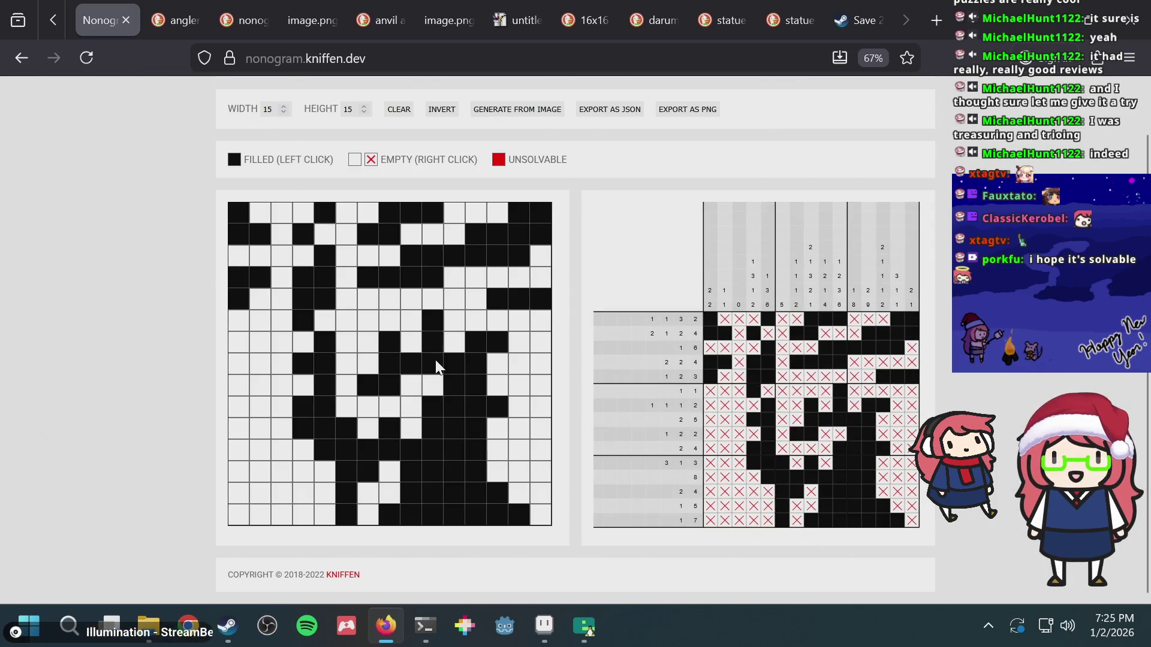
key(alt+Tab)
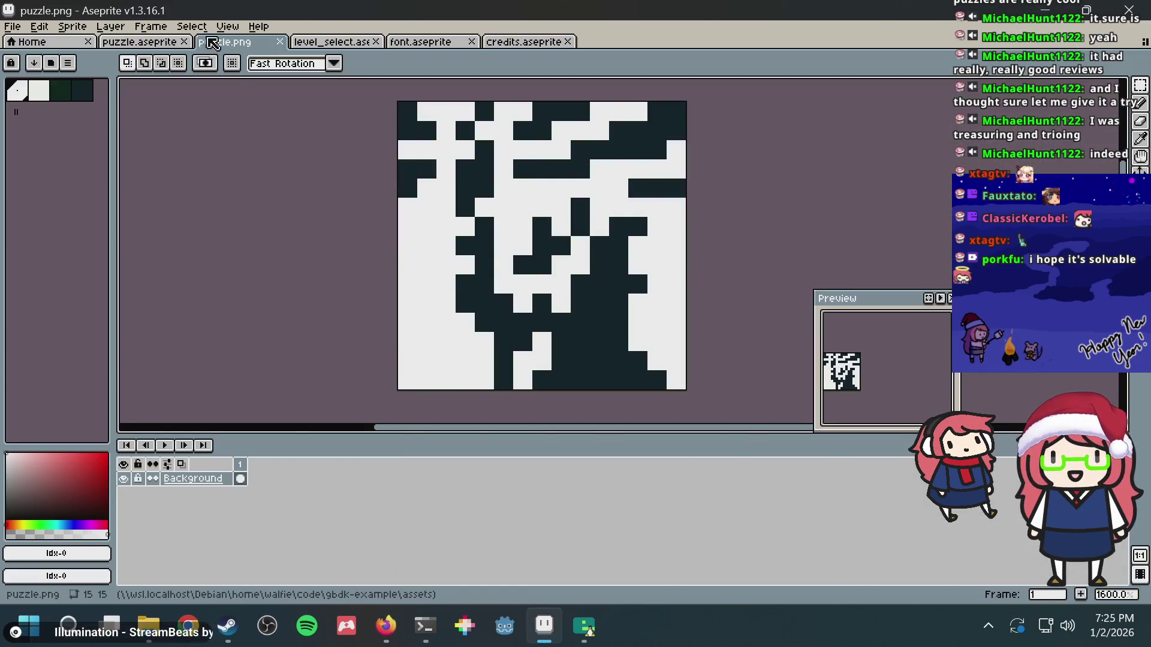
- Paint the matching statue pixel dark green in puzzle.aseprite and save it
key(ctrl+shift+Tab)
scroll(440, 307, up, 1)
key(b)
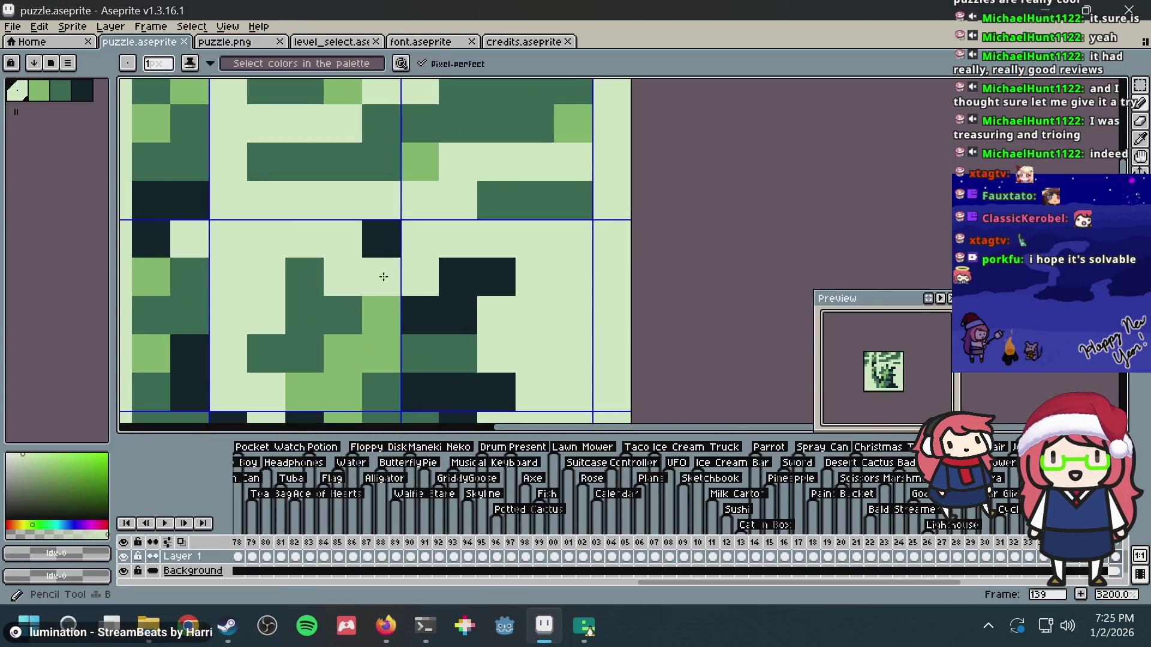
alt+click(380, 275)
click(496, 230)
scroll(497, 230, down, 7)
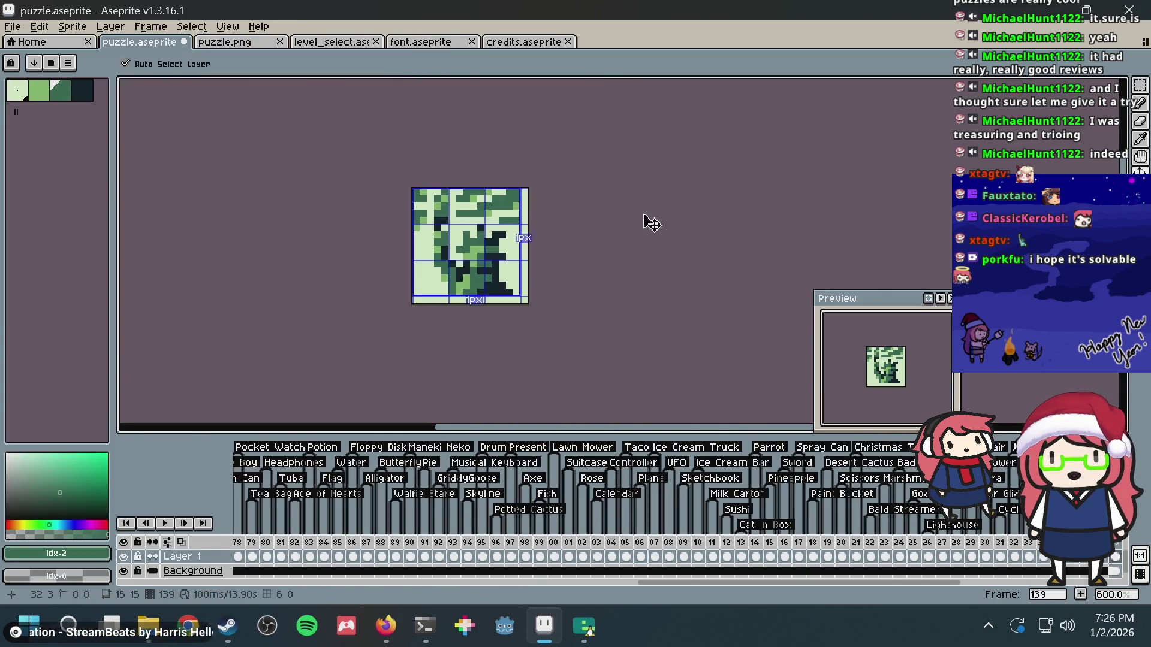
key(ctrl+s)
- On the nonogram page, test-fill and clear cells in rows 5, 8 and 9 to find the fix
scroll(441, 259, up, 4)
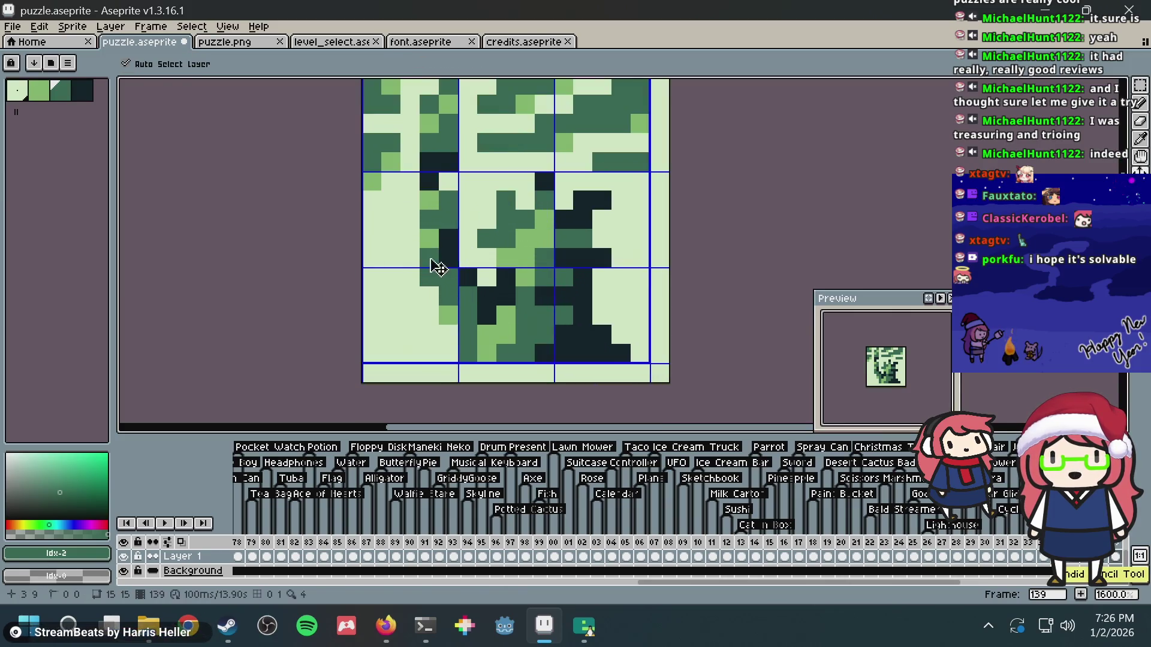
key(alt+Tab)
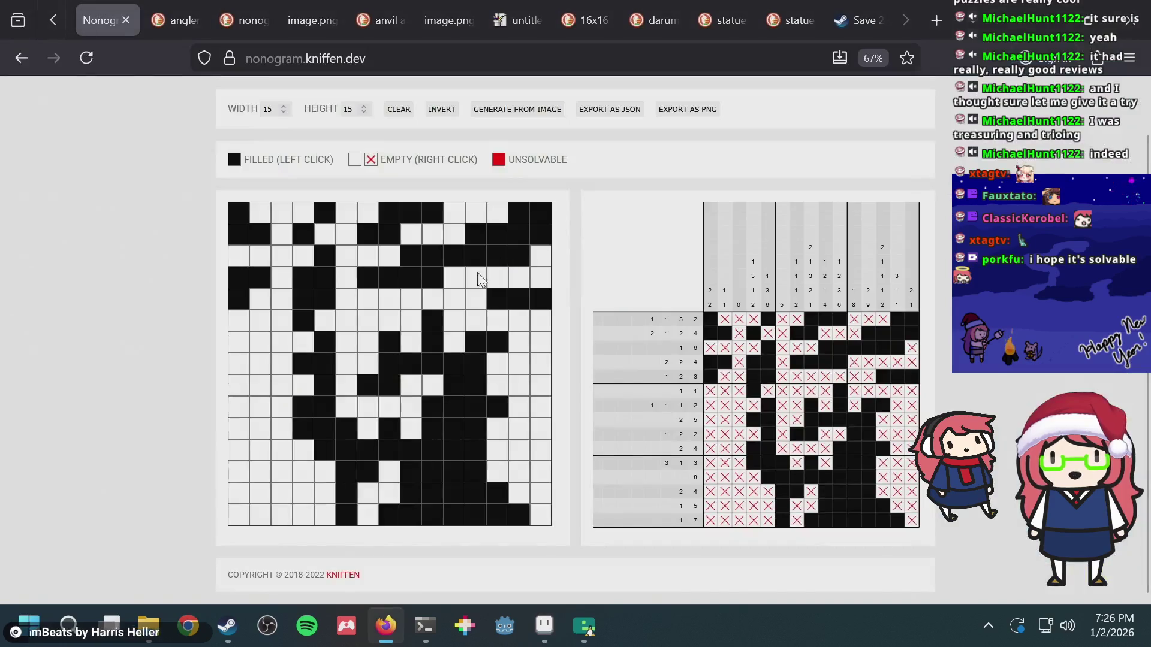
click(439, 365)
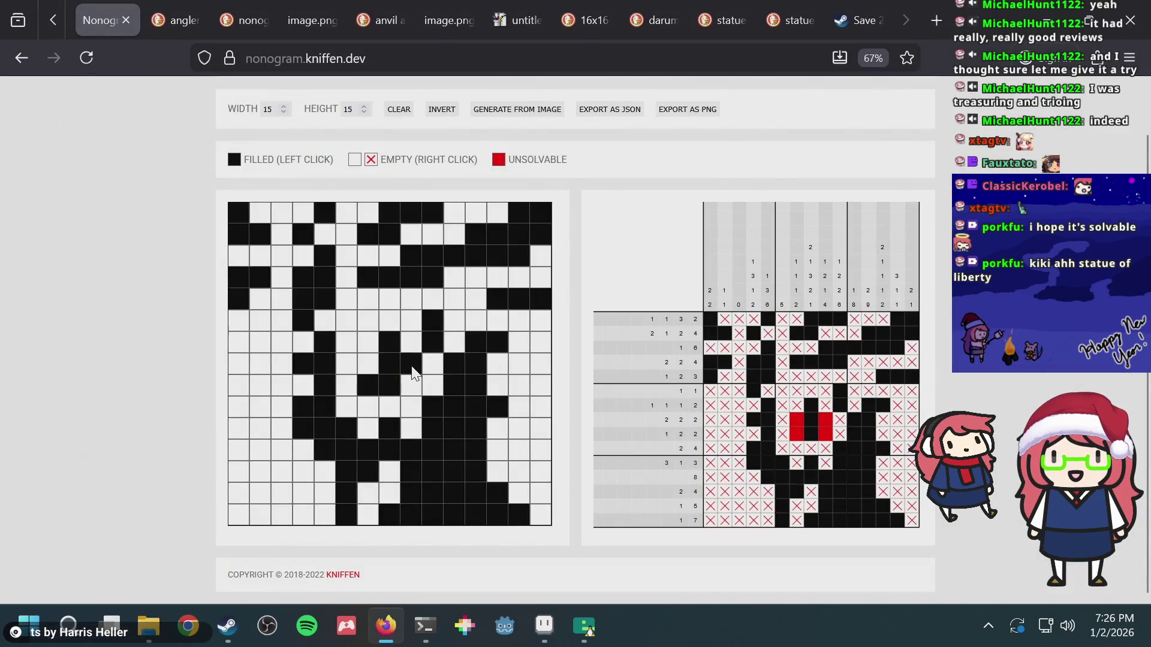
click(390, 403)
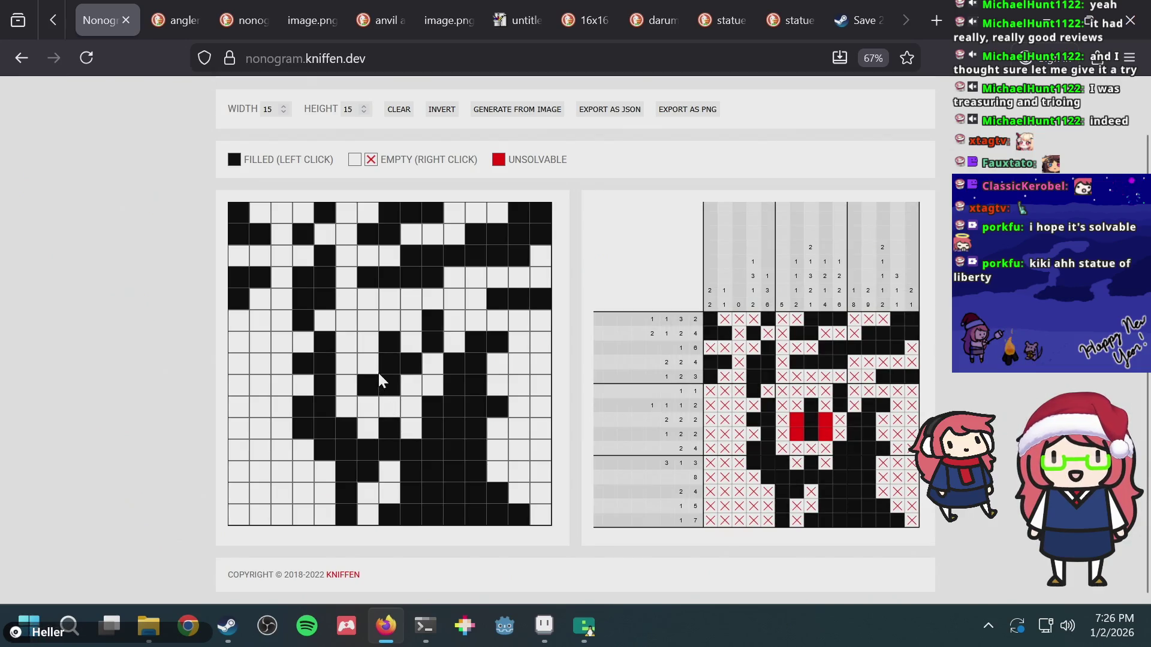
click(395, 328)
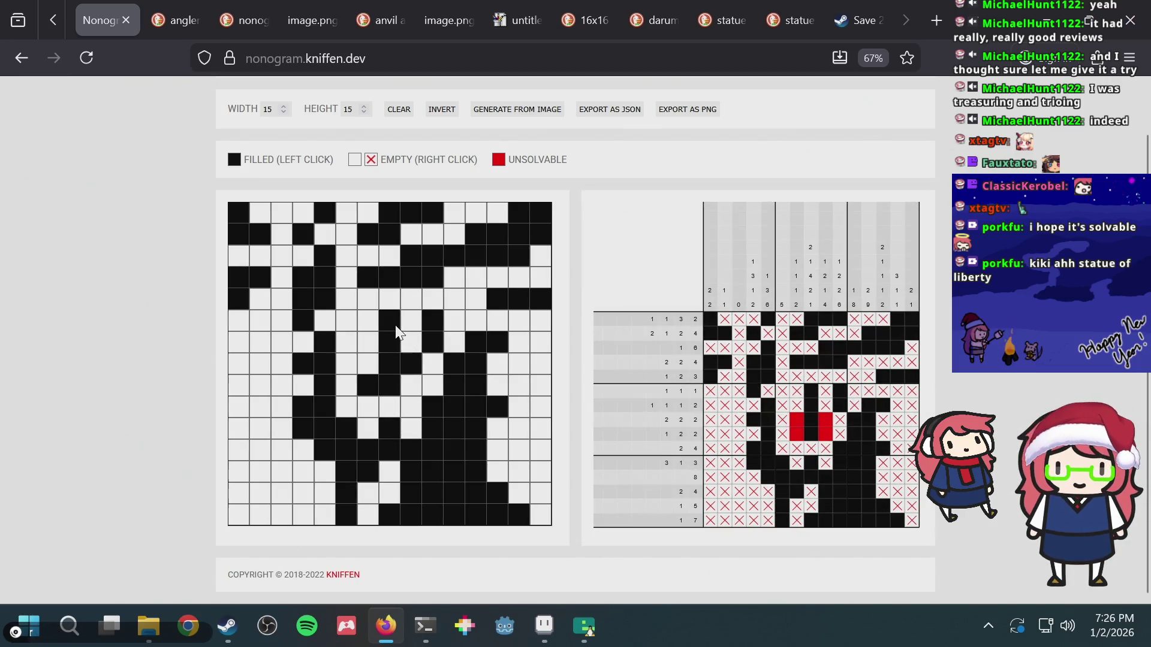
click(394, 329)
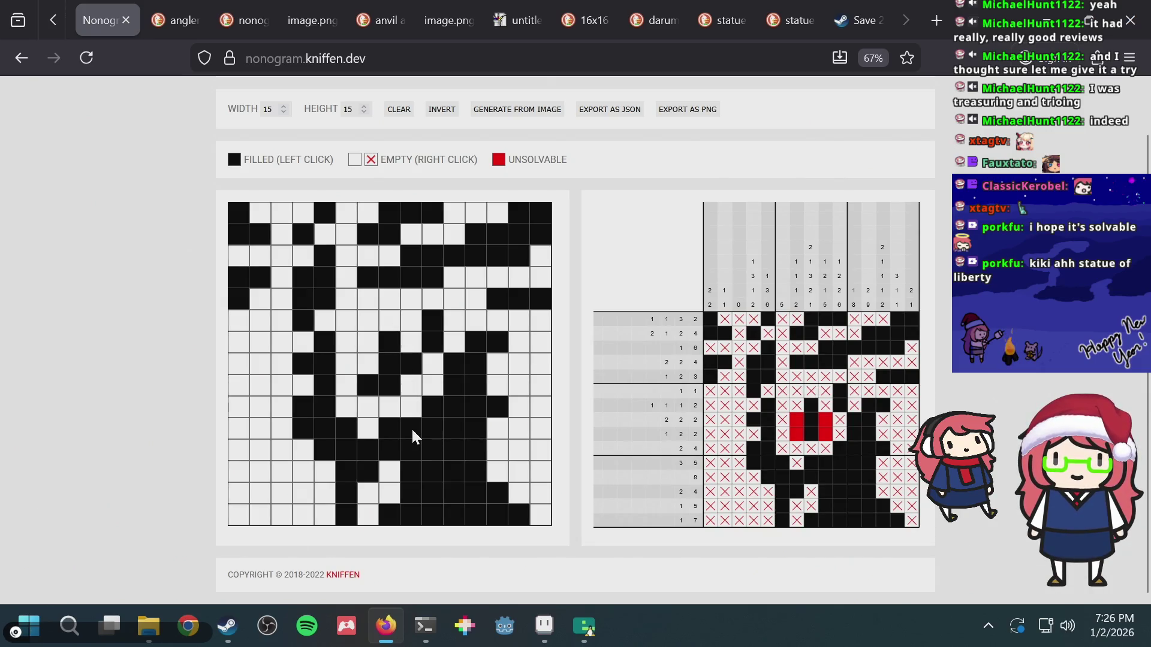
click(414, 384)
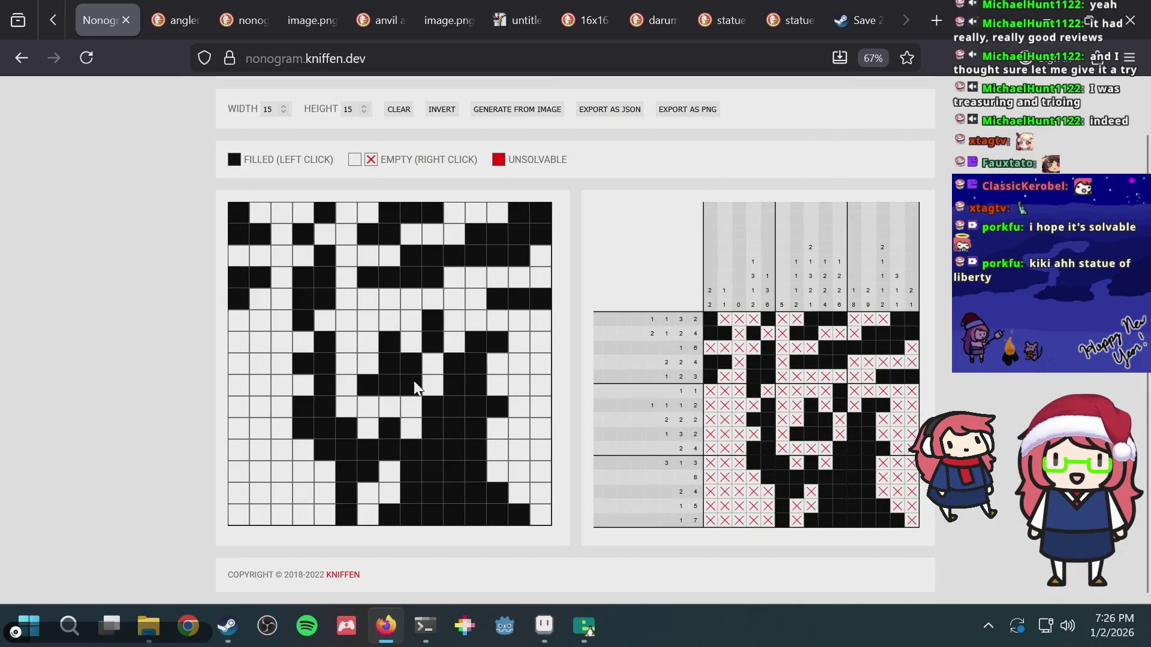
key(alt+Tab)
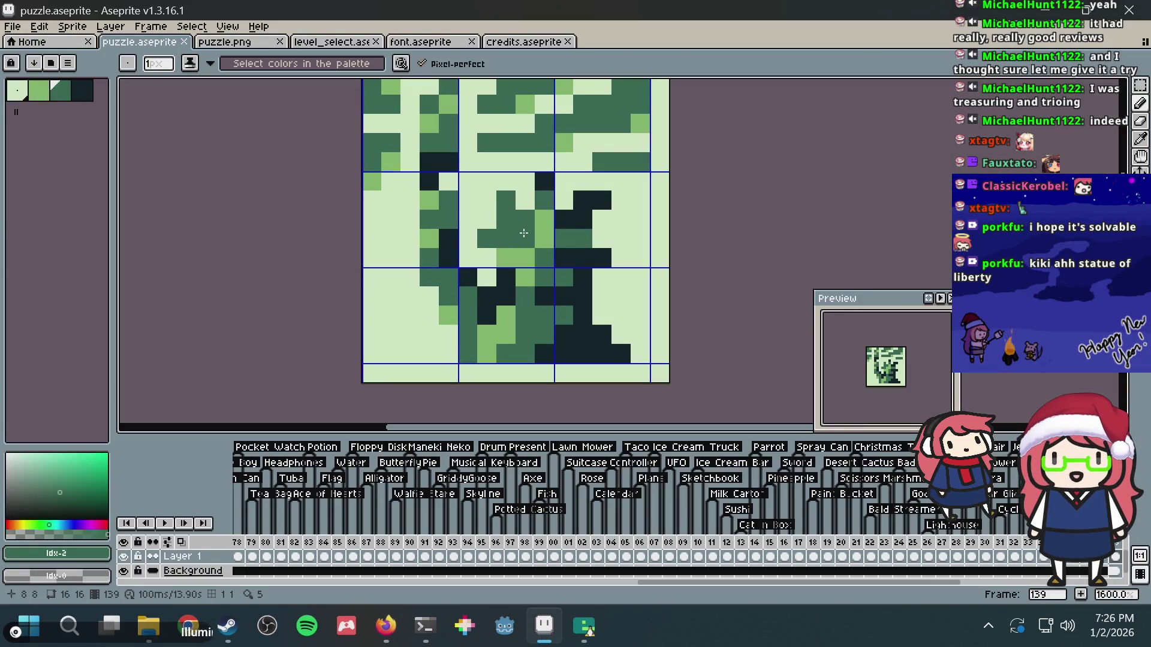
key(alt+Tab)
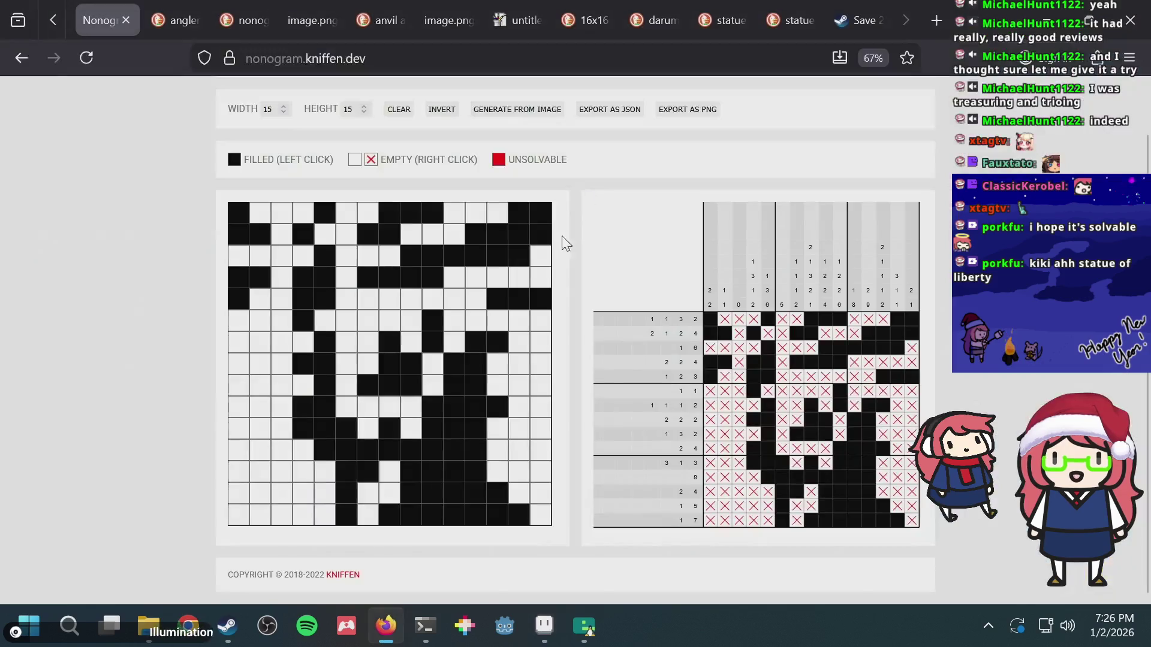
click(417, 386)
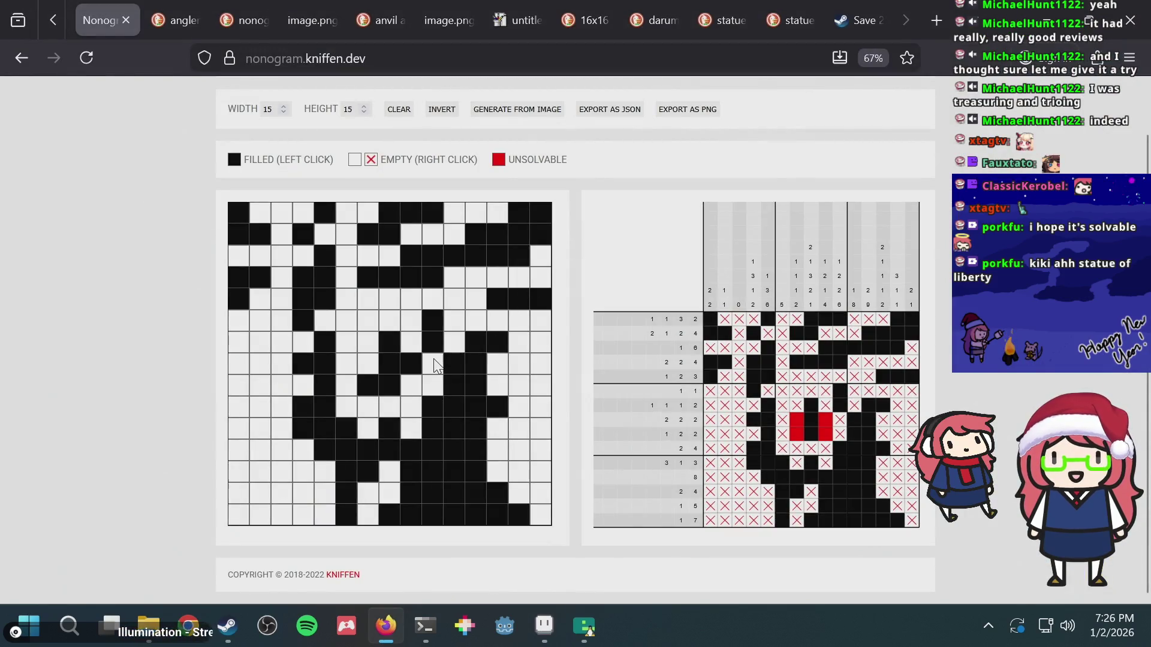
- Paint one more statue pixel mid-green and save puzzle.aseprite
key(alt+Tab)
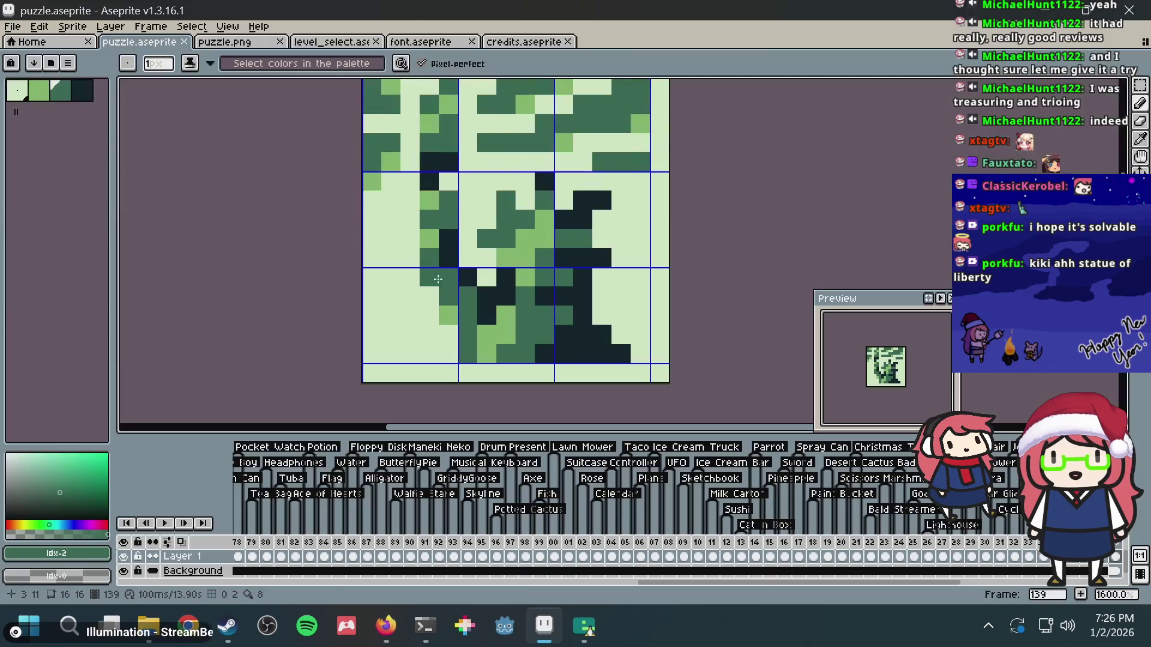
click(610, 258)
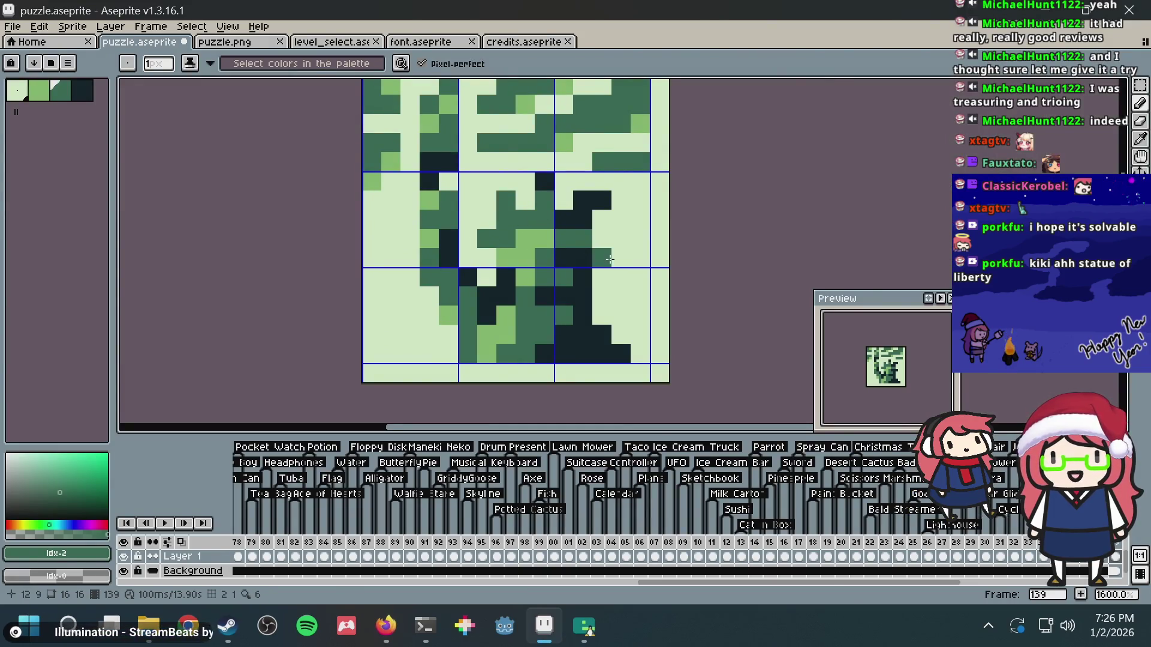
scroll(612, 258, down, 1)
key(ctrl+s)
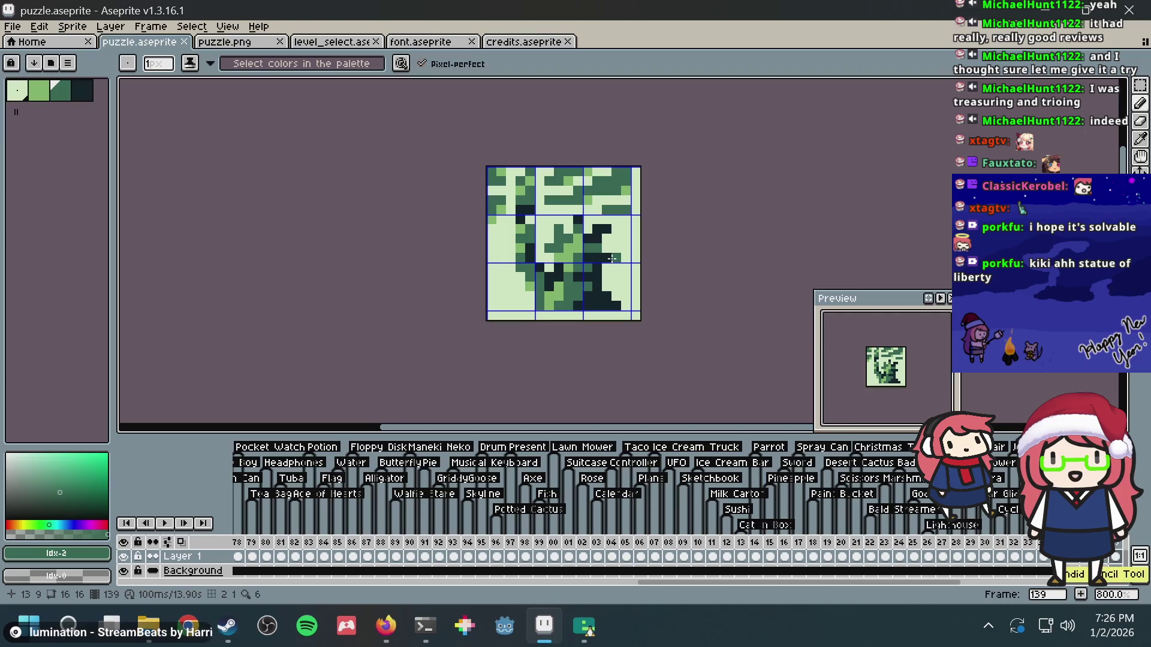
- In the solver, clear the row 8 test cell and fill row 10, column 9 to confirm solvability
key(alt+Tab)
click(429, 371)
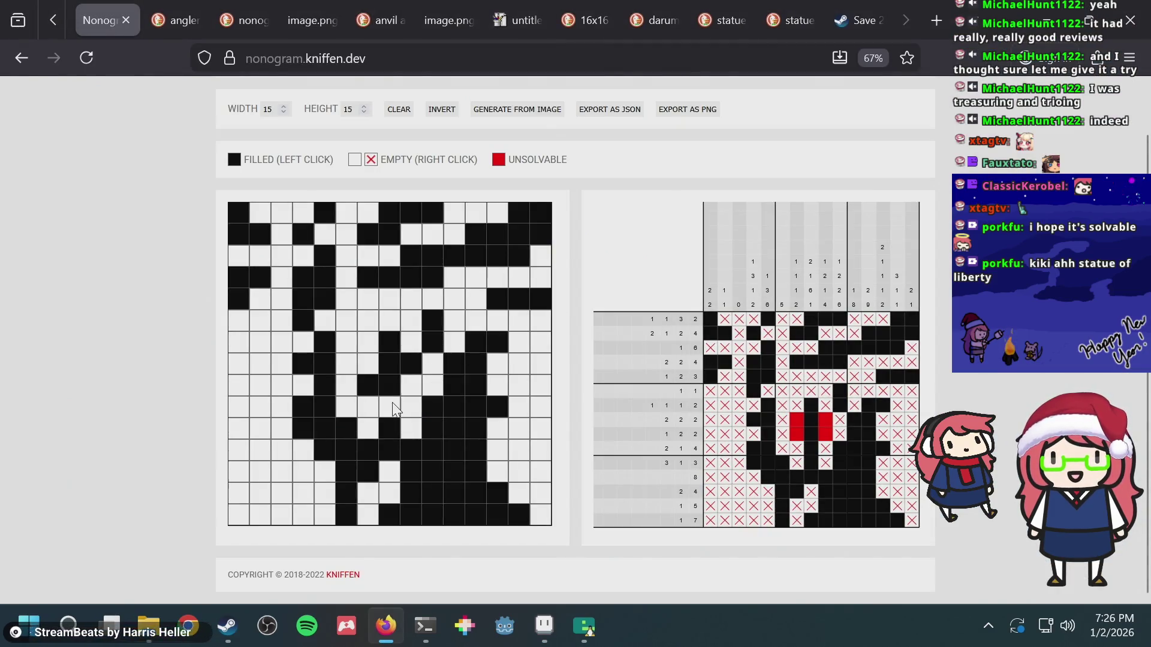
click(410, 409)
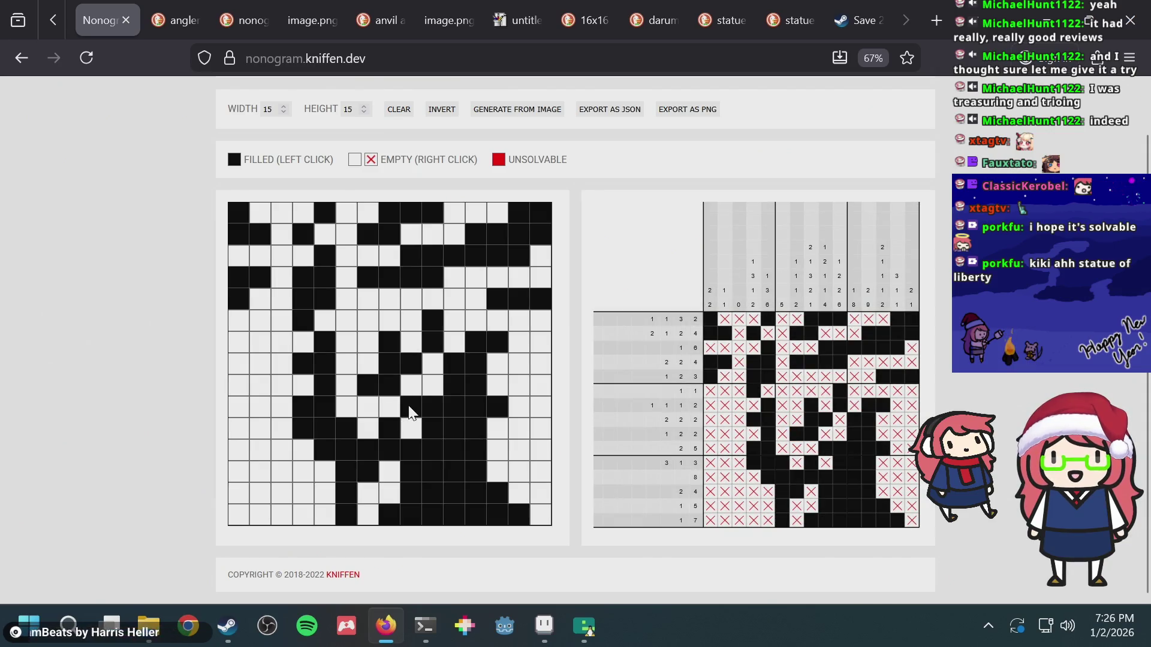
key(alt+Tab)
scroll(516, 292, up, 3)
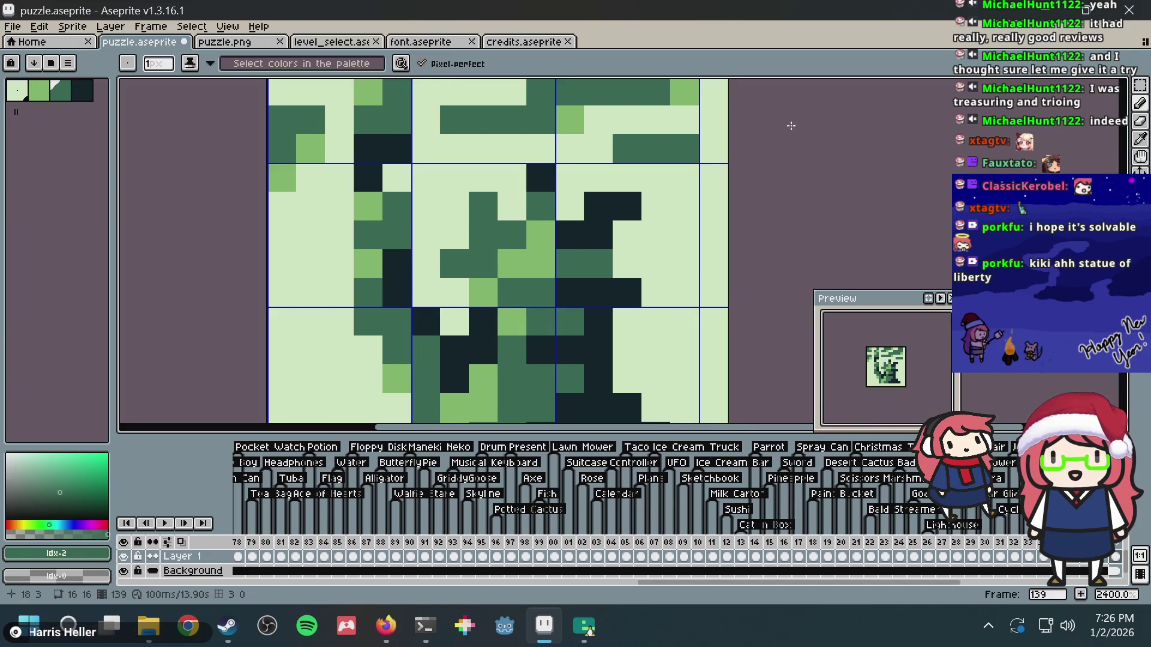
- Undo and redo the two pixel edits to compare, recheck the nonogram page, and review the 15×15 statue sprite
key(ctrl+z)
key(ctrl+z)
key(ctrl+z)
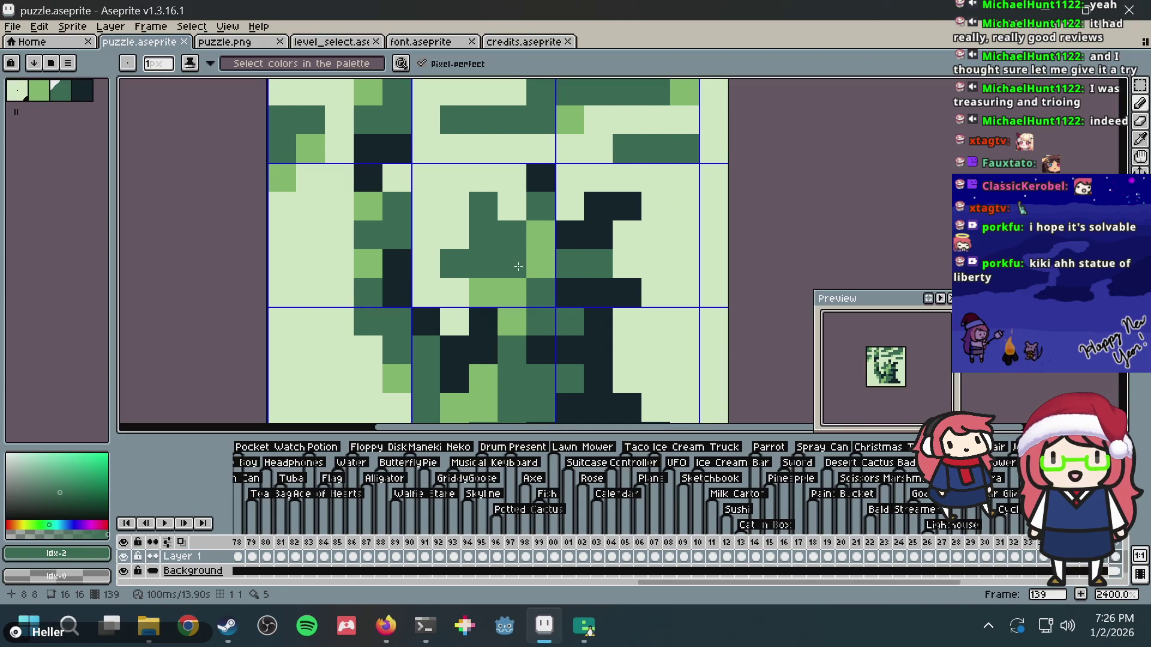
key(ctrl+y)
key(ctrl+y)
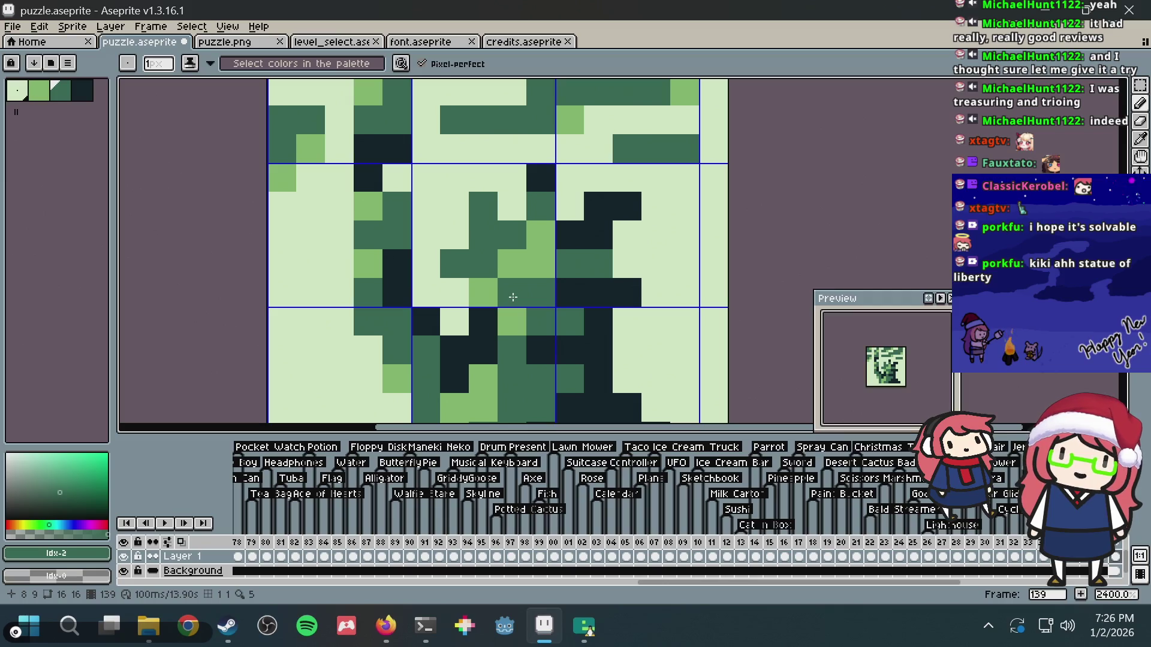
key(alt+Tab)
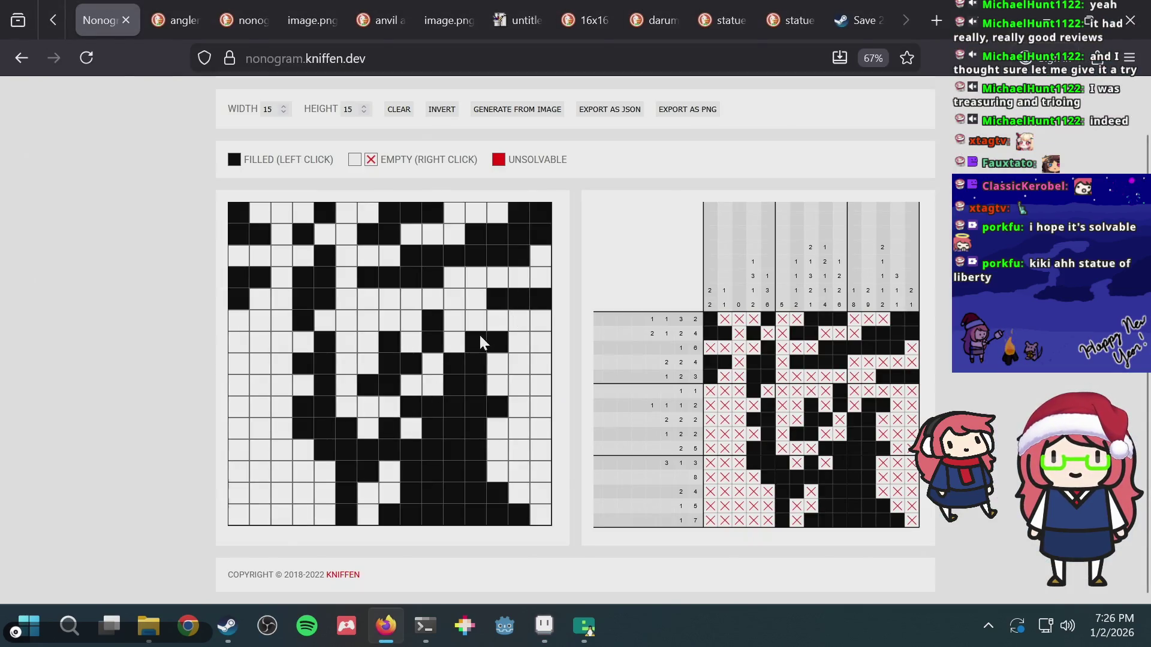
key(alt+Tab)
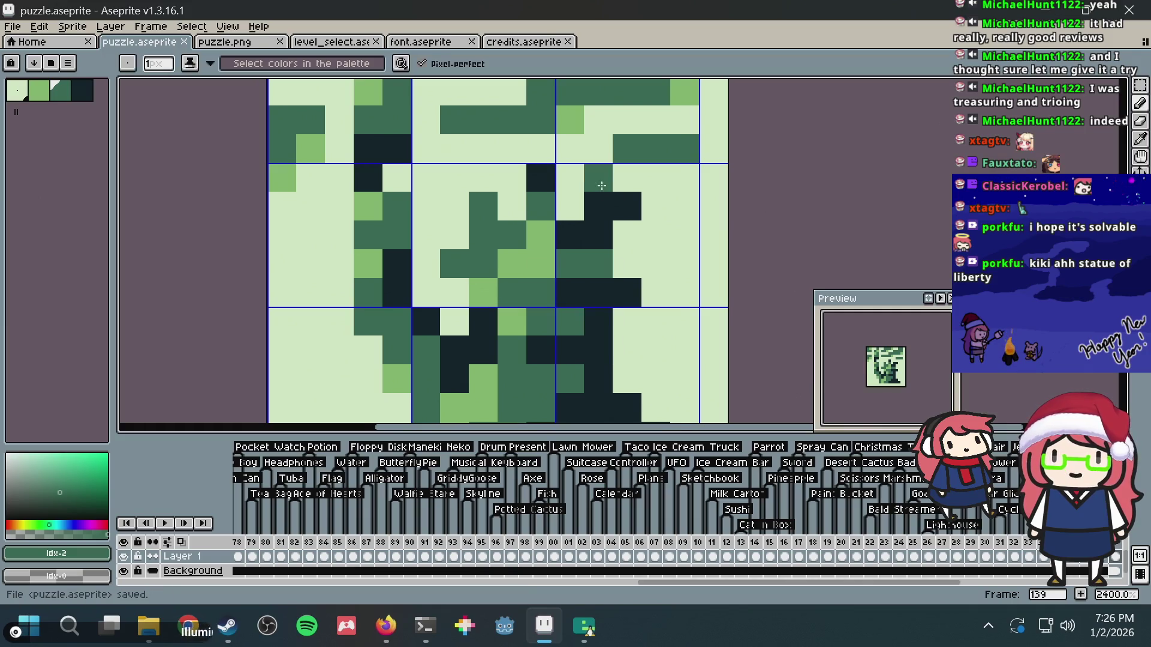
scroll(601, 186, down, 3)
scroll(630, 228, down, 2)
scroll(630, 228, up, 4)
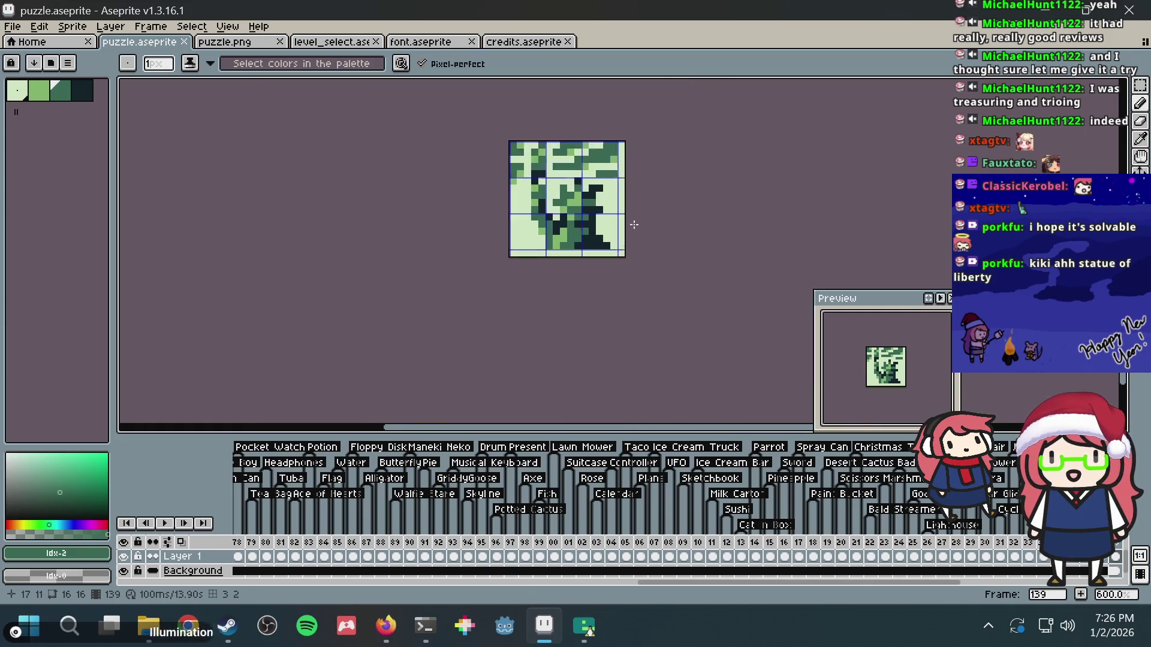
scroll(553, 269, up, 2)
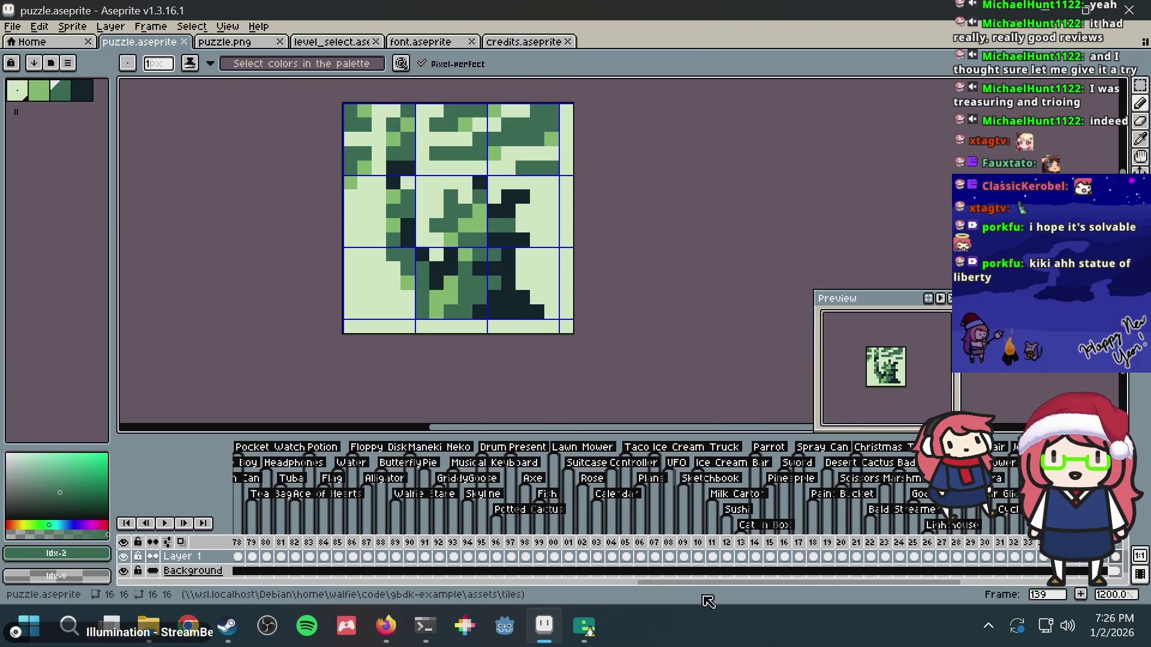
scroll(713, 575, right, 10)
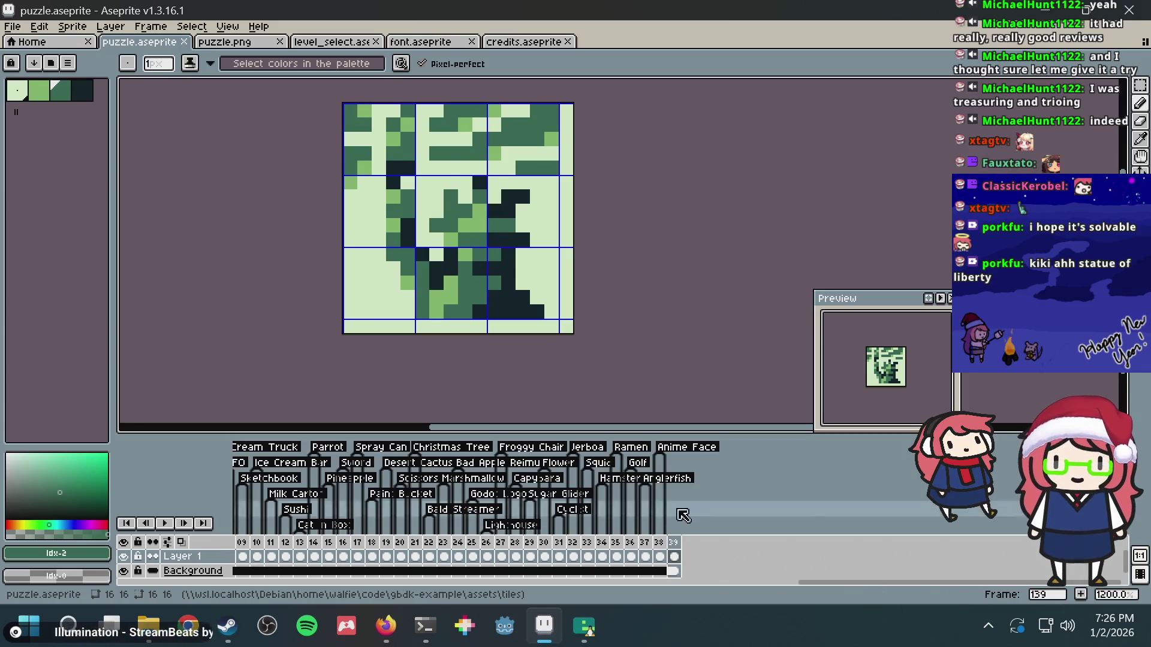
- Add a 'Statue of Liberty' tag to frame 139 and save puzzle.aseprite
right_click(674, 543)
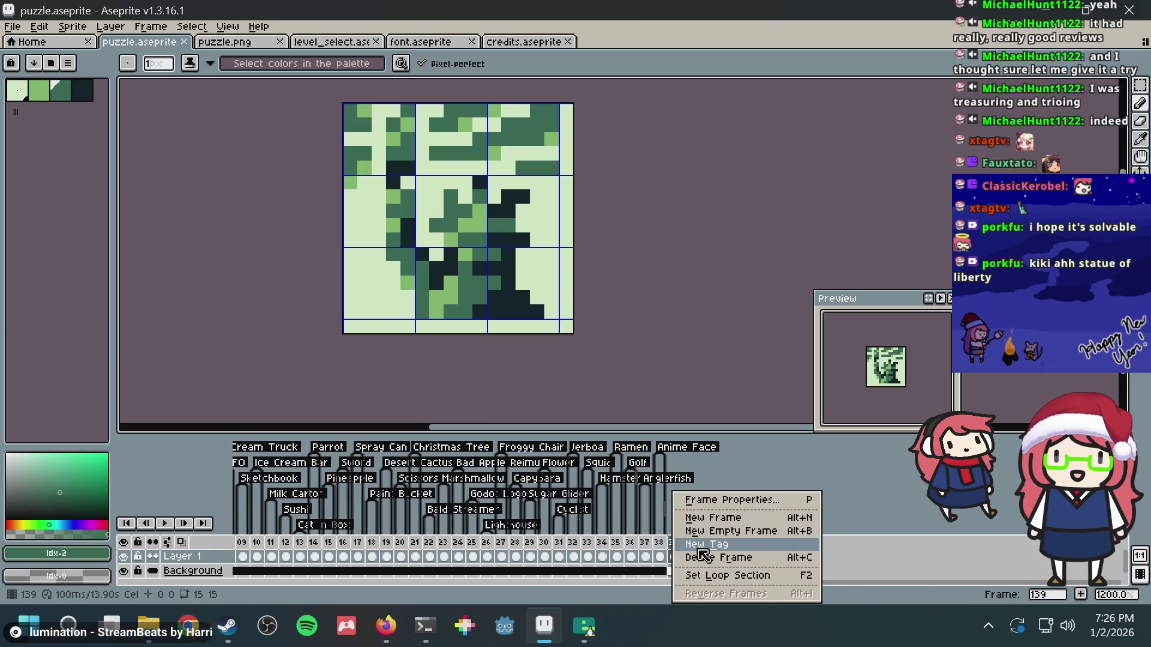
click(704, 544)
text(Statue of Liberty)
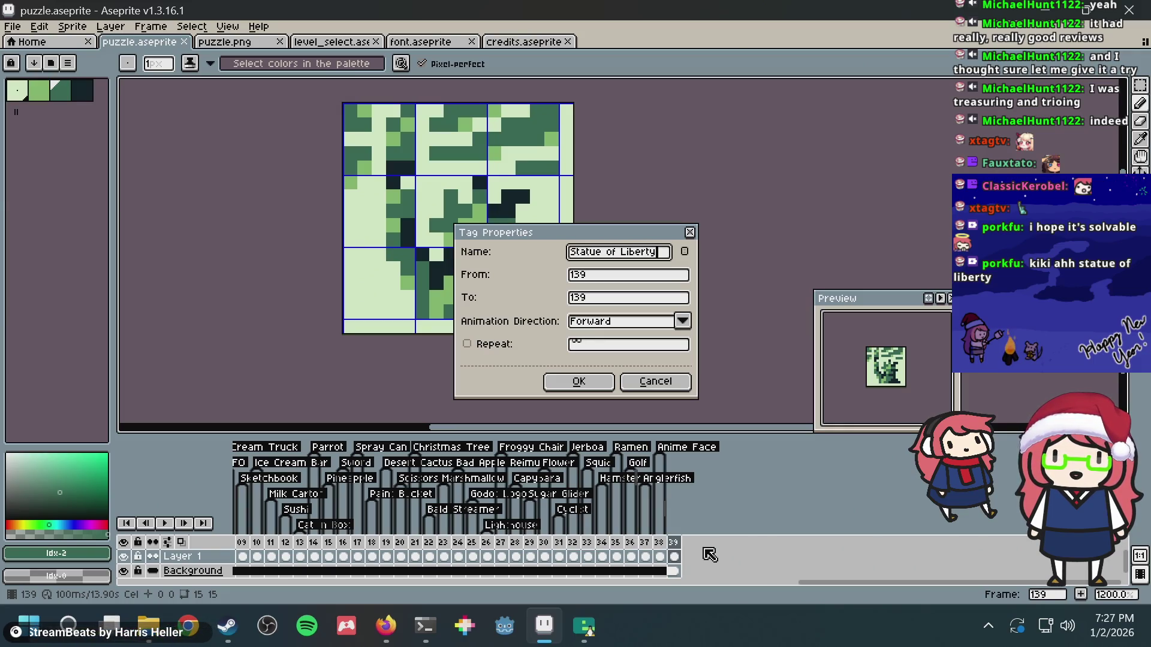
key(Return)
key(ctrl+s)
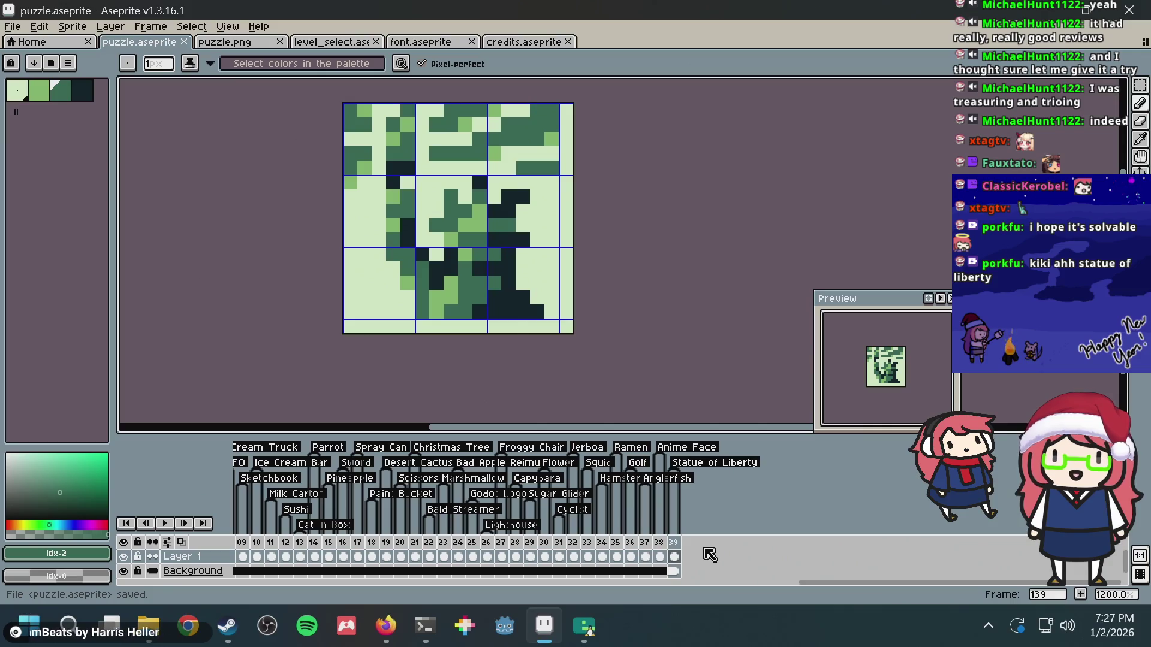
key(alt+Tab)
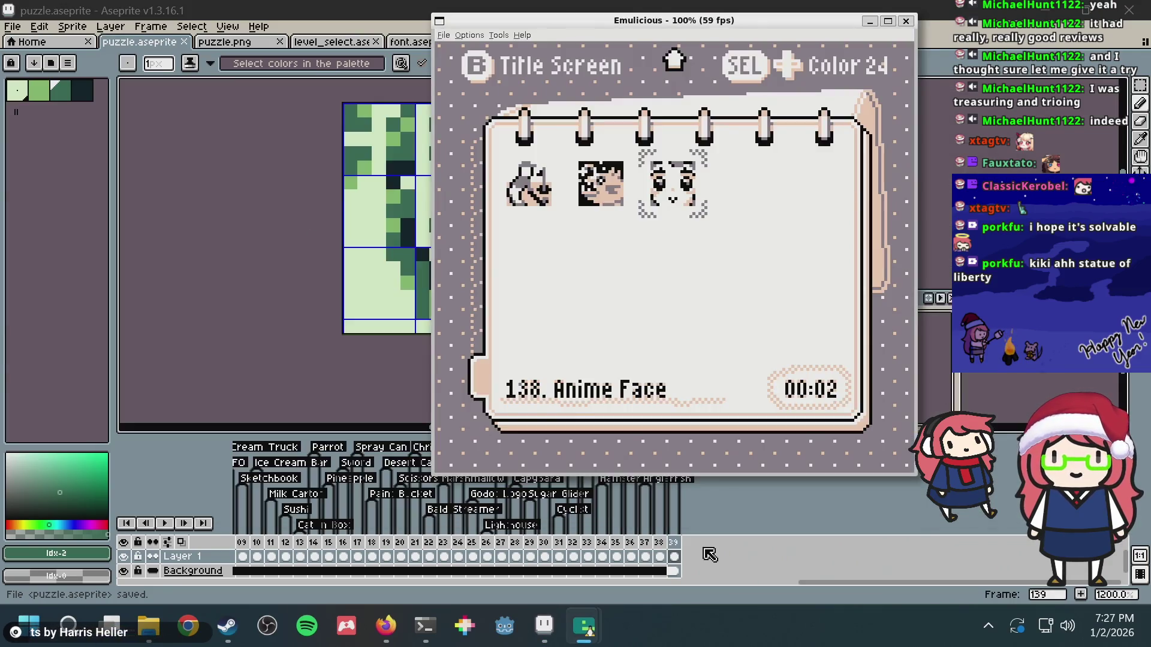
- In tmux window 3, rerun 'bazel run //:emulator' from history to rebuild and launch the game
key(alt+Tab)
key(alt+Tab)
key(alt+Tab)
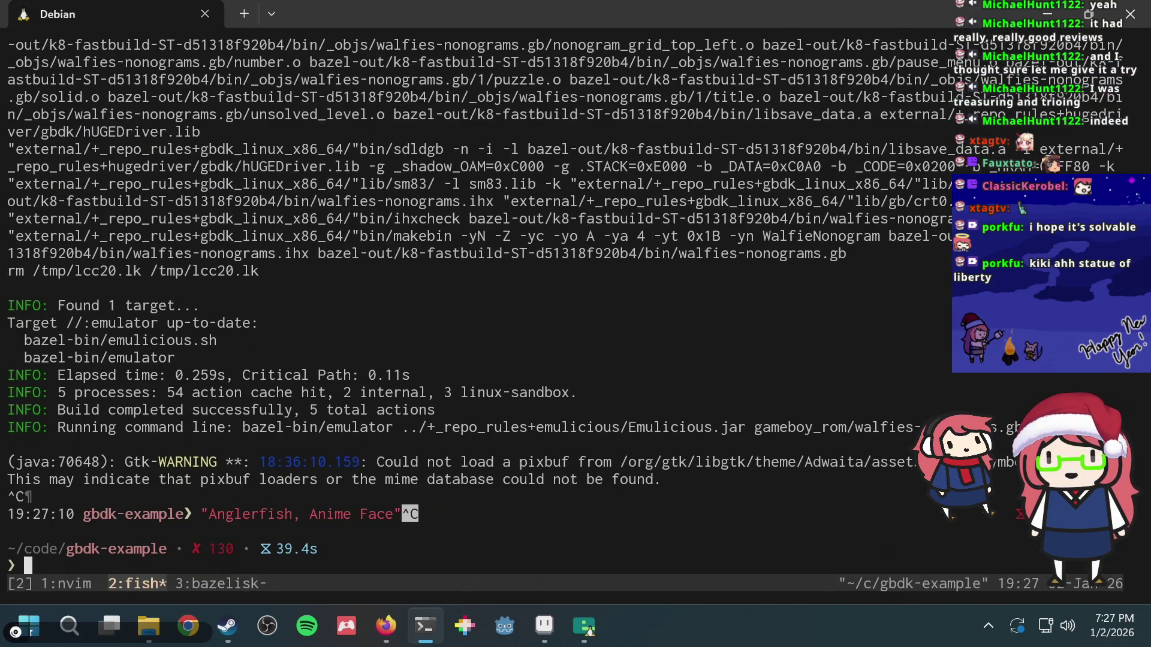
key(ctrl+b)
key(3)
key(ctrl+r)
text(ru)
key(Return)
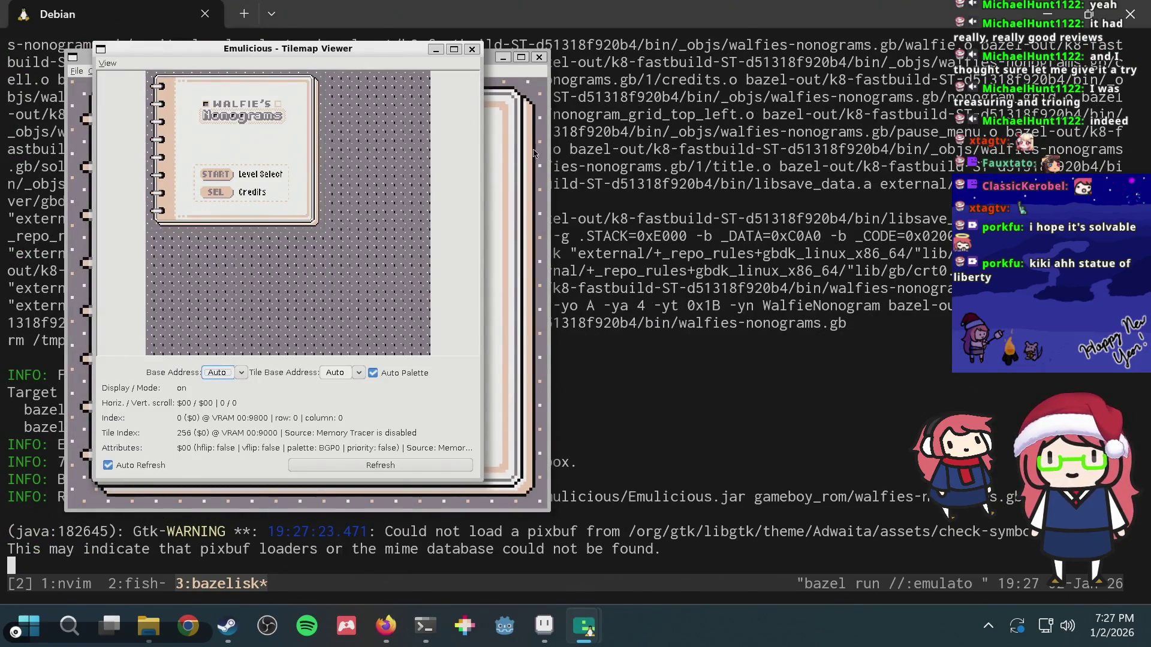
- Move the emulator window aside and navigate the level select grid toward level 139
click(534, 153)
drag(447, 70, 647, 84)
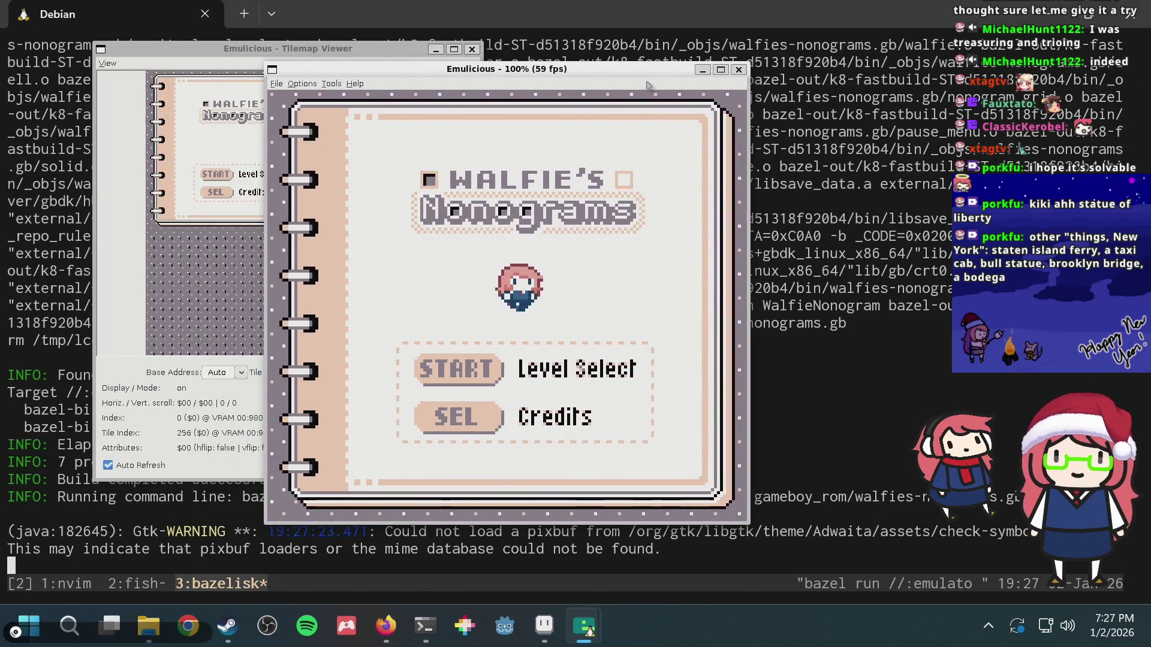
key(Return)
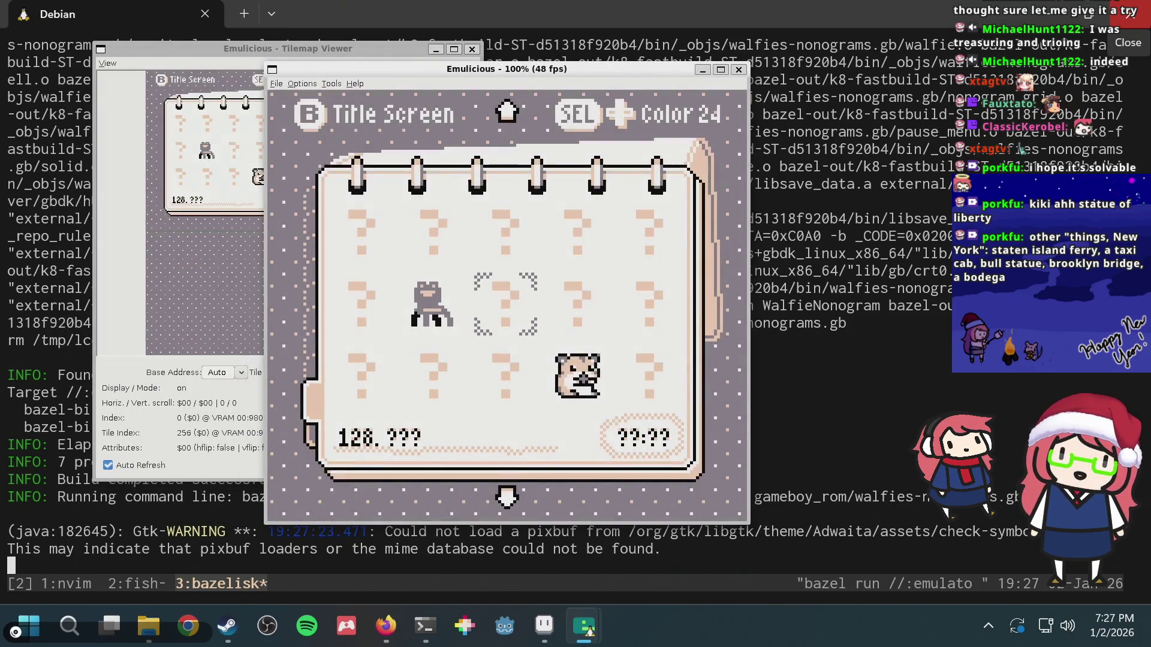
key(Down)
key(Up)
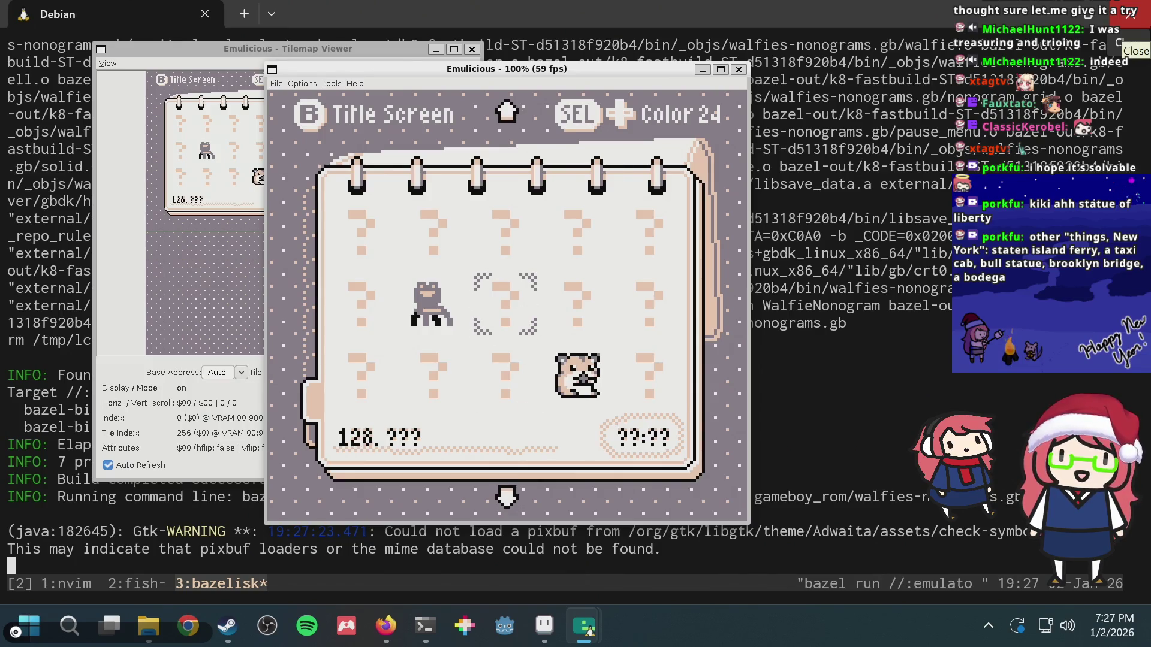
key(Right)
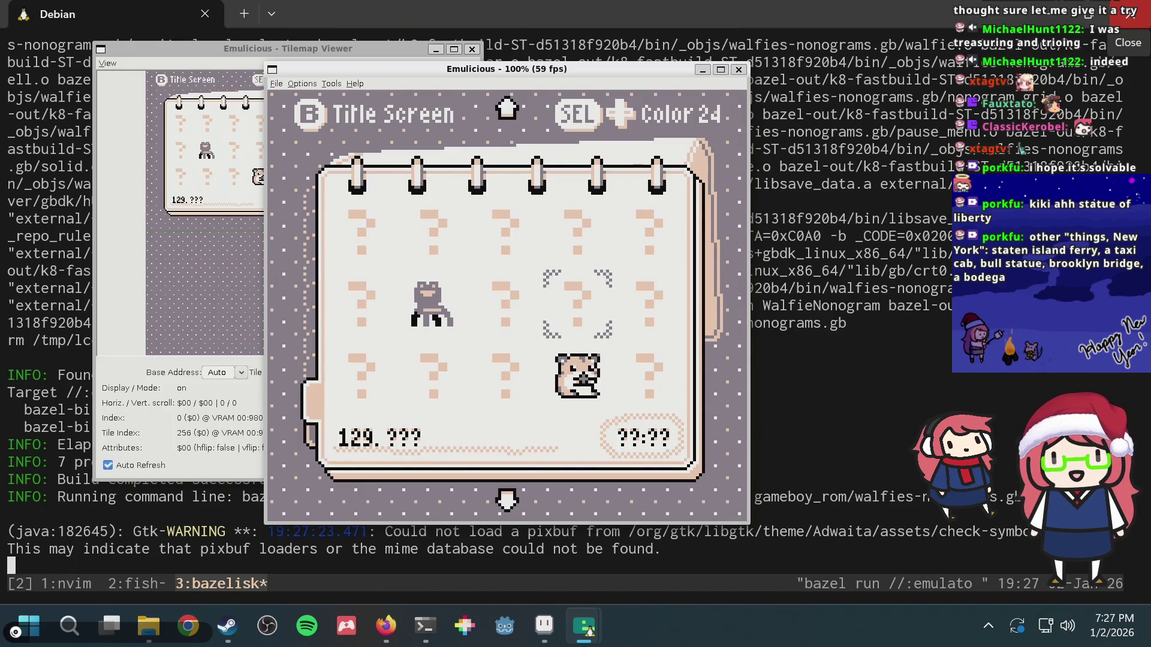
key(Right)
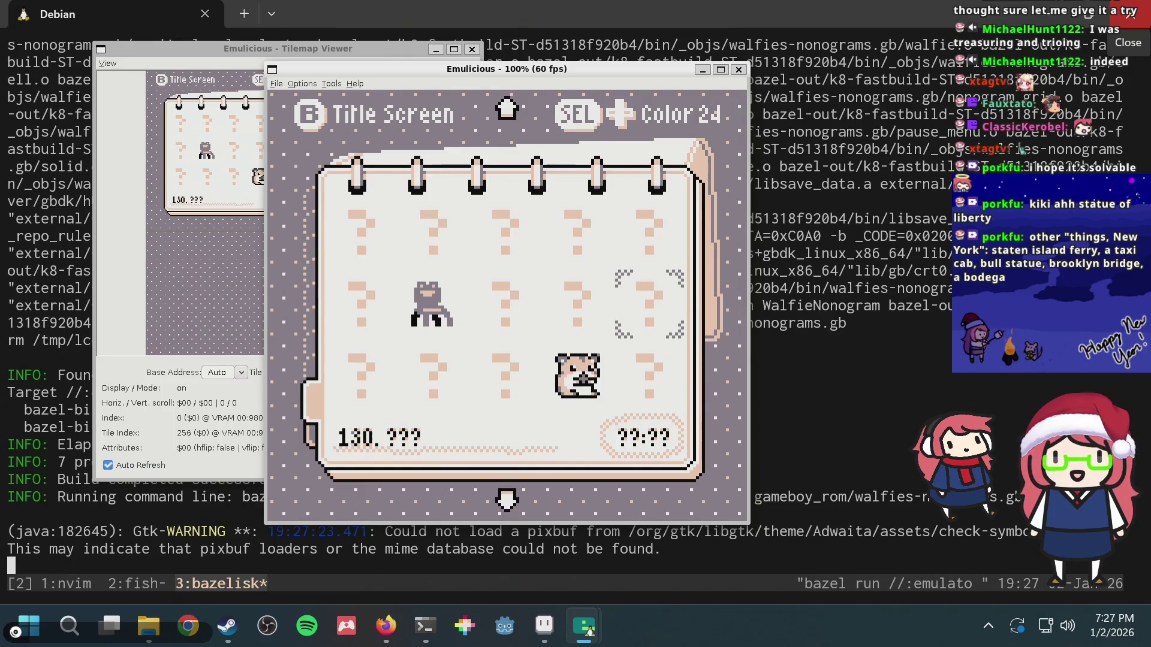
key(Right)
key(Down)
key(Right)
key(Right)
key(Up)
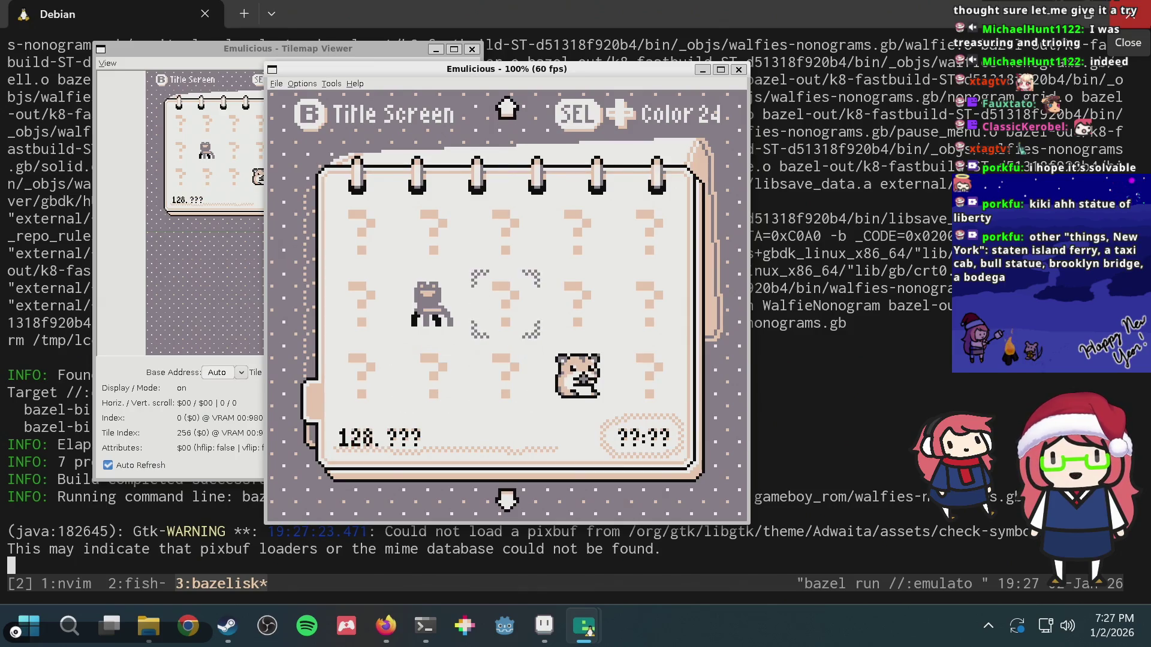
key(Right)
- Give up the accidentally opened level 130, then play level 139 and return to the gallery
key(x)
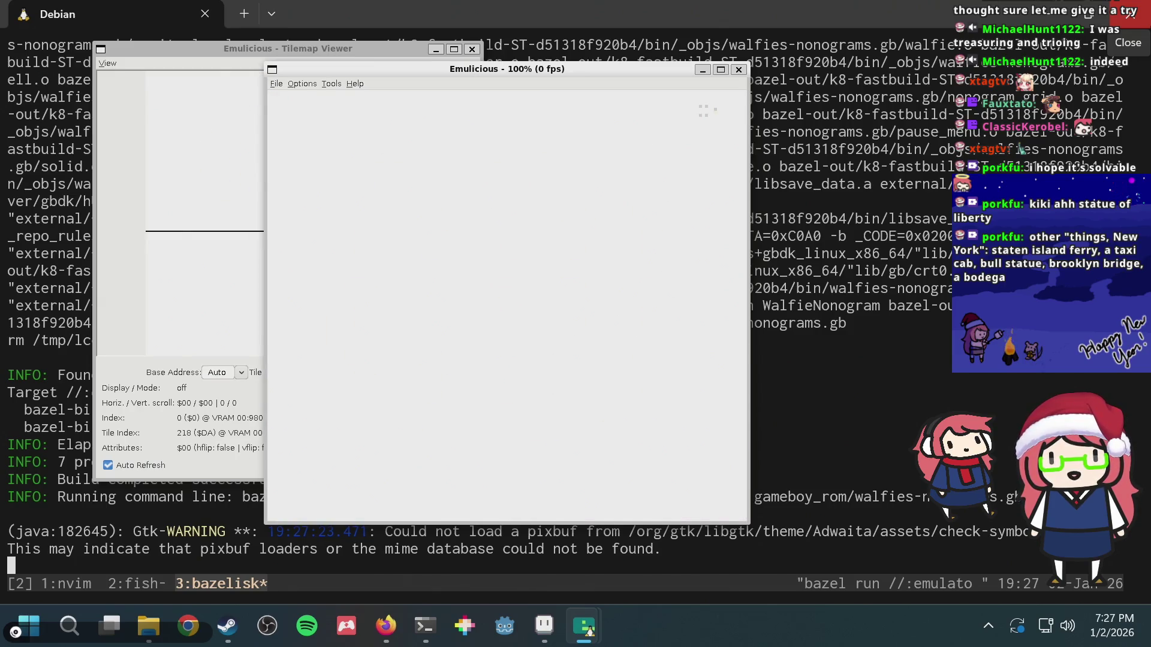
key(Return)
key(x)
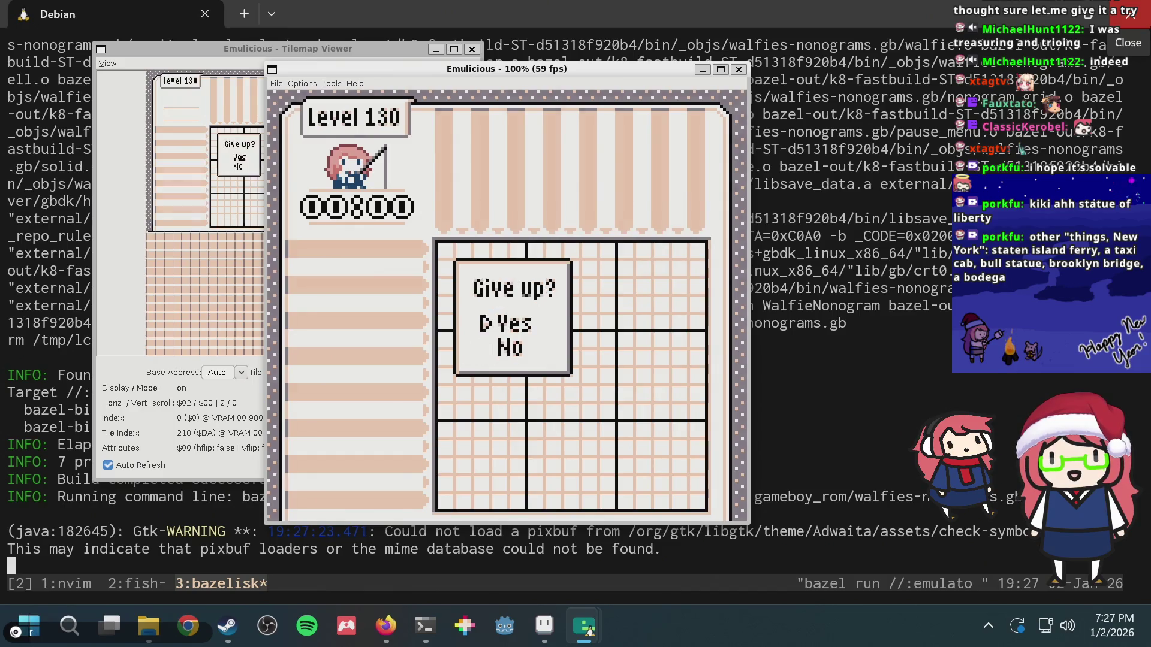
key(x)
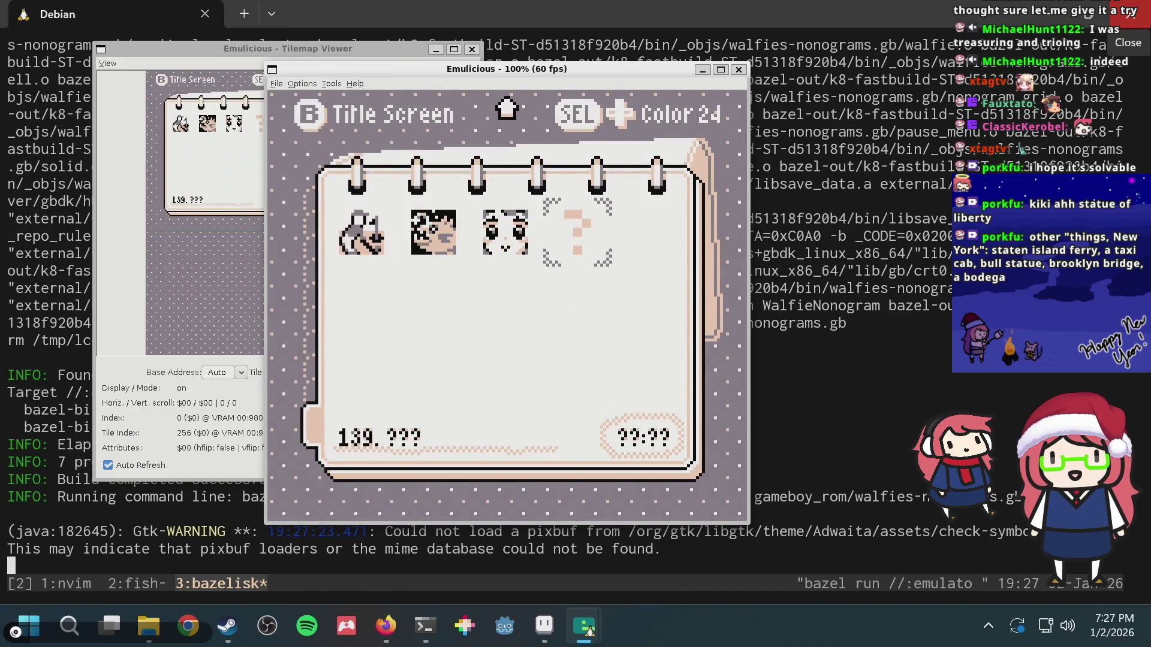
key(x)
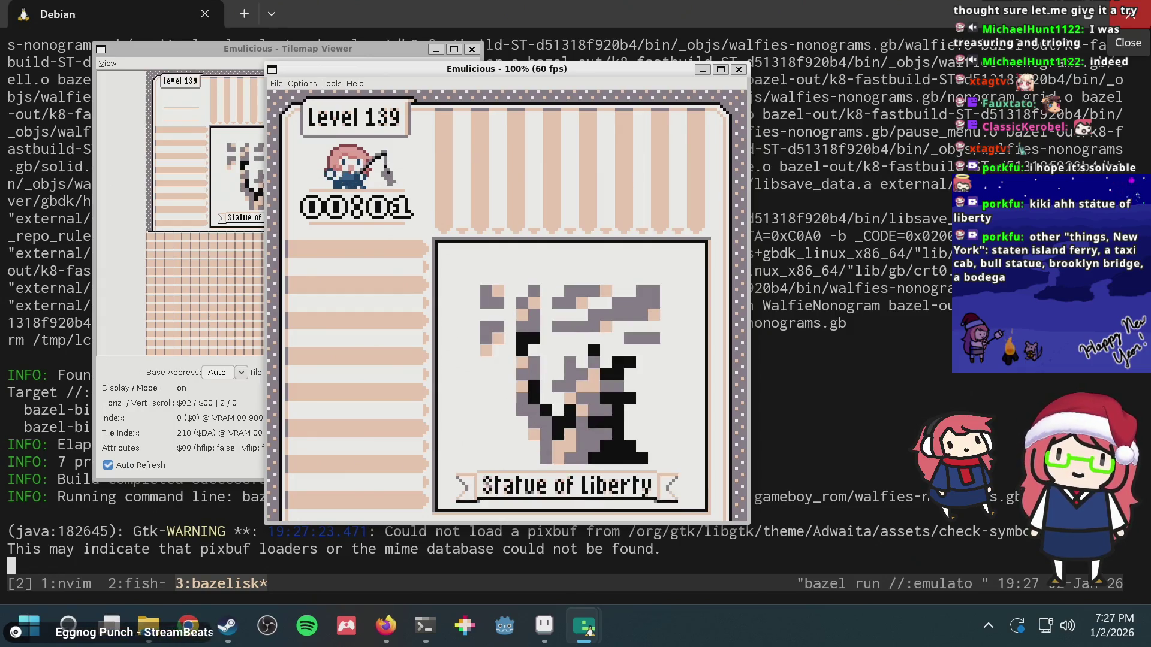
key(x)
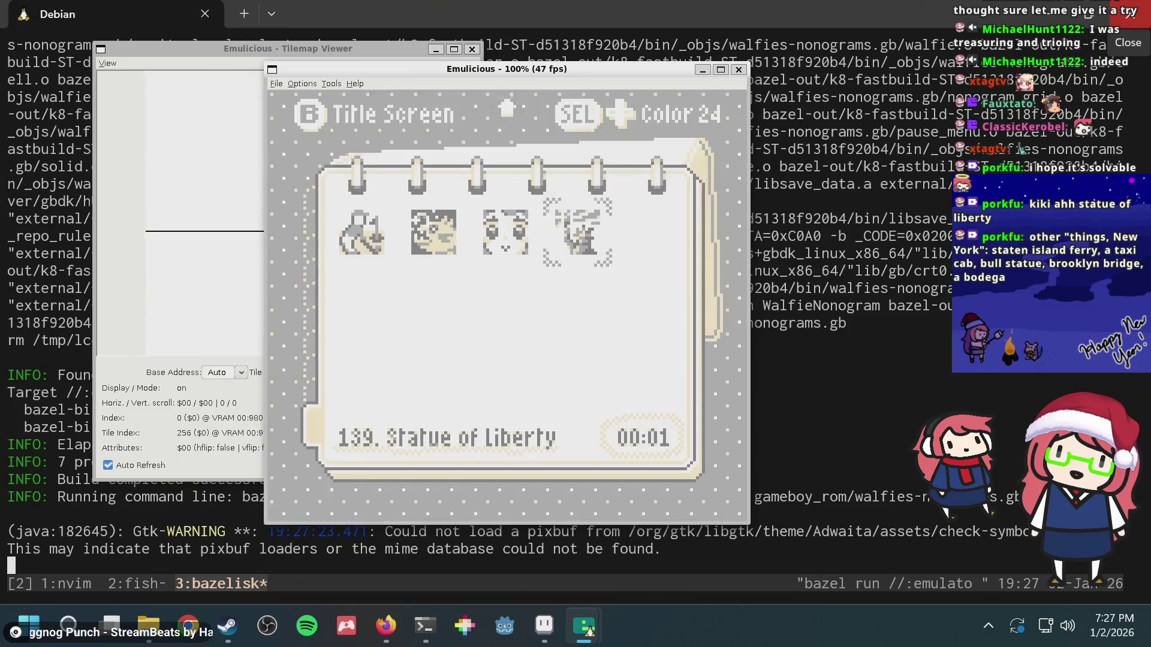
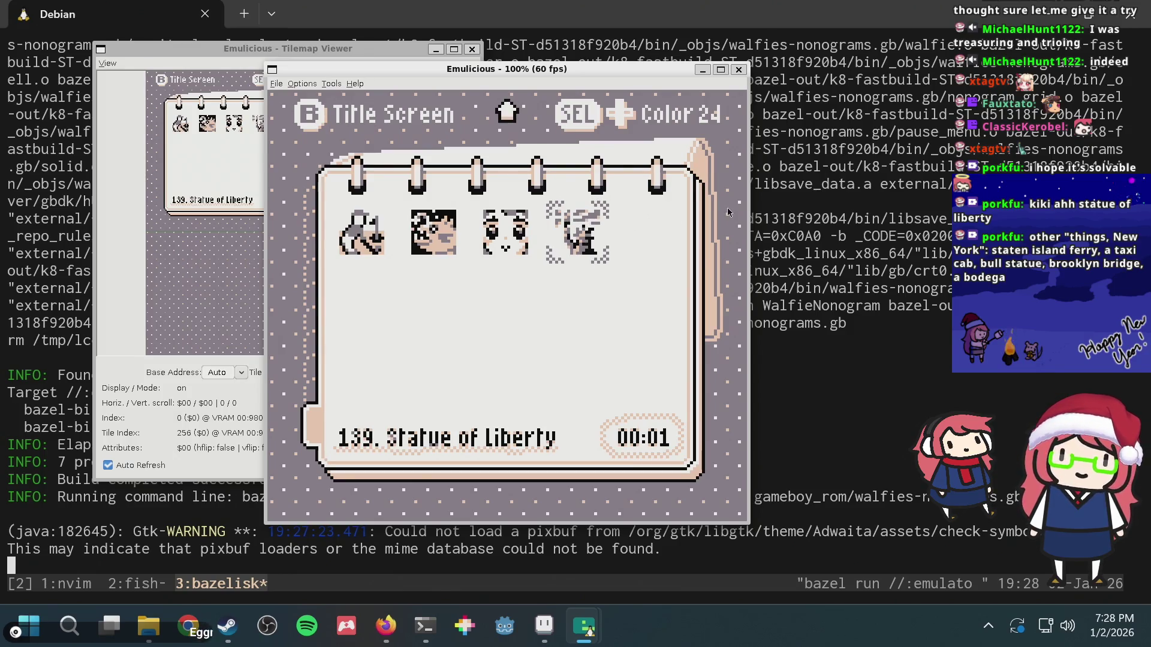
- Preview the Anime Face puzzle, return to Statue of Liberty, then switch to puzzle.aseprite in Aseprite
key(Left)
key(Right)
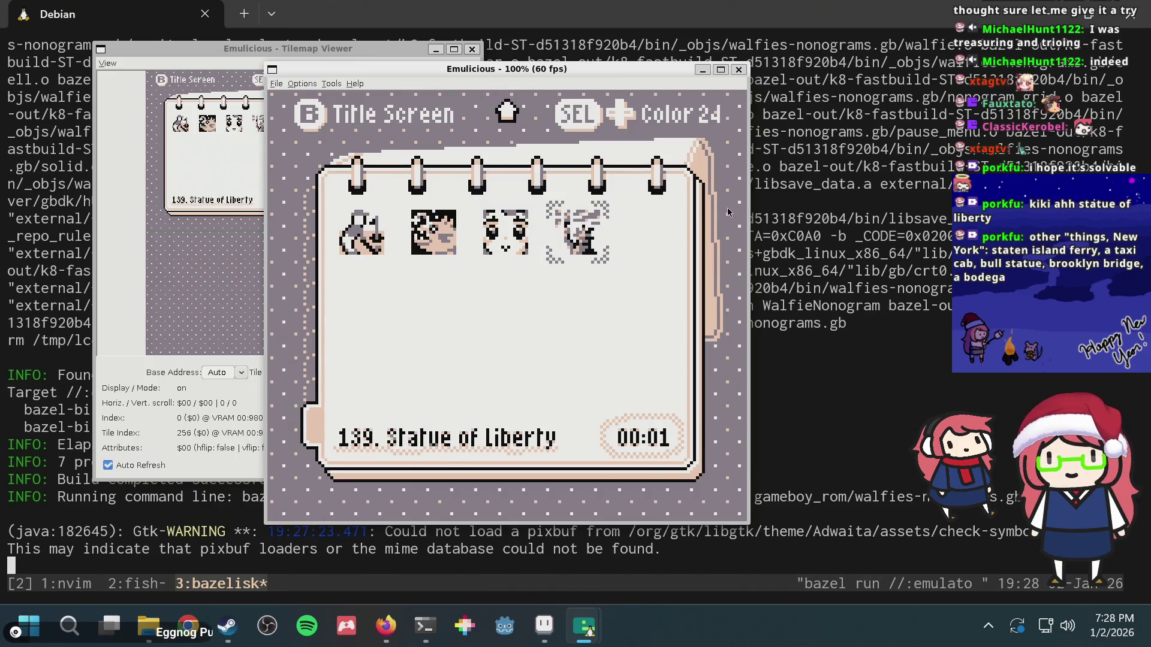
key(alt+Tab)
key(alt+Tab)
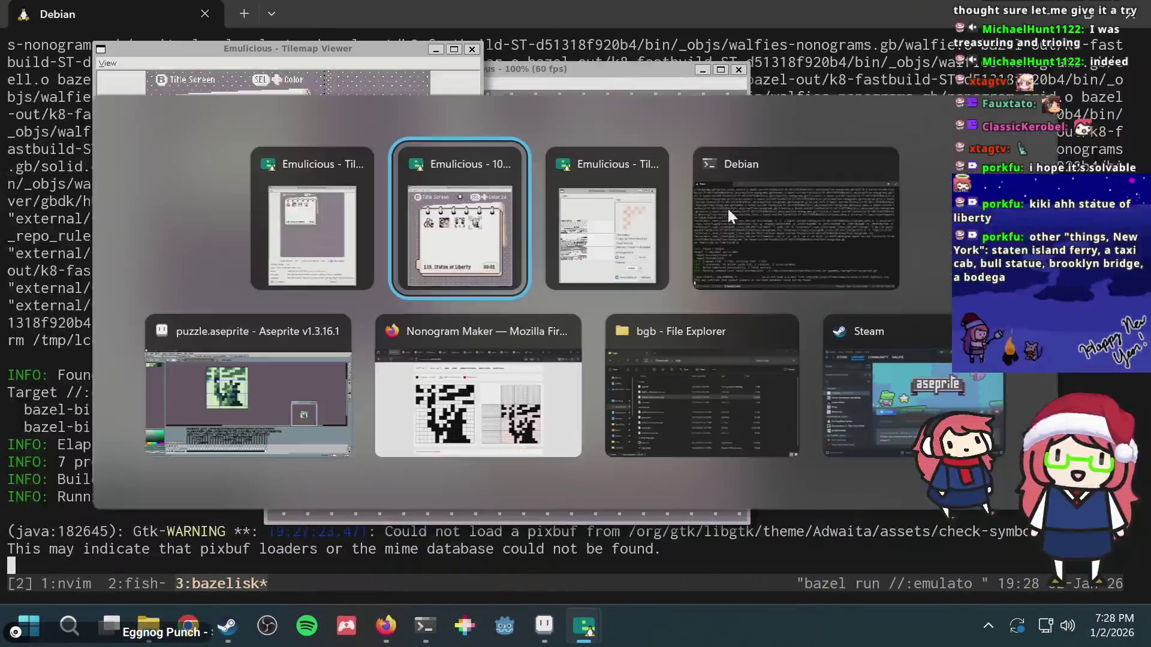
key(Tab)
key(Tab)
key(Tab)
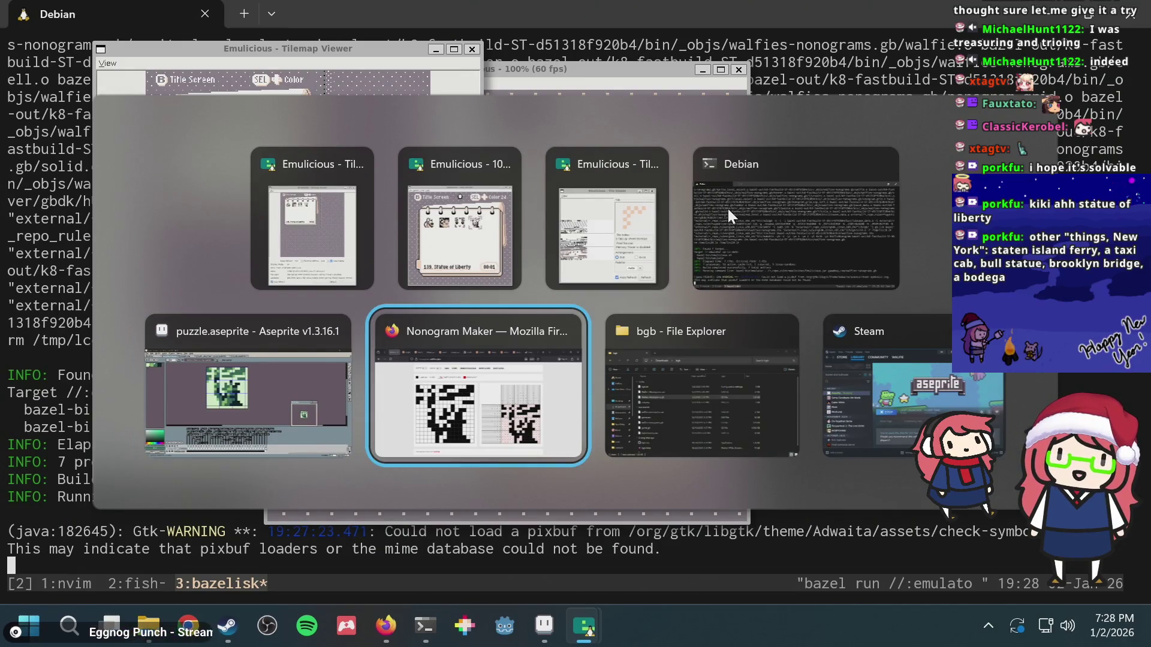
key(Left)
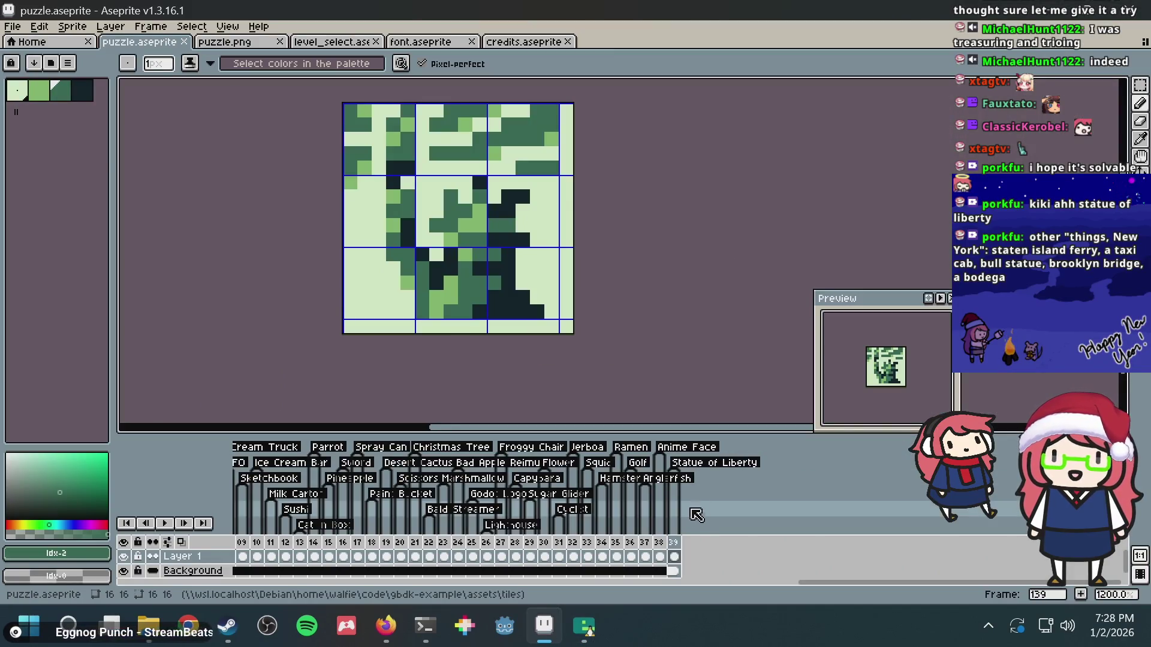
- Add an empty frame 140 after frame 39 in puzzle.aseprite, then switch to Firefox
right_click(675, 542)
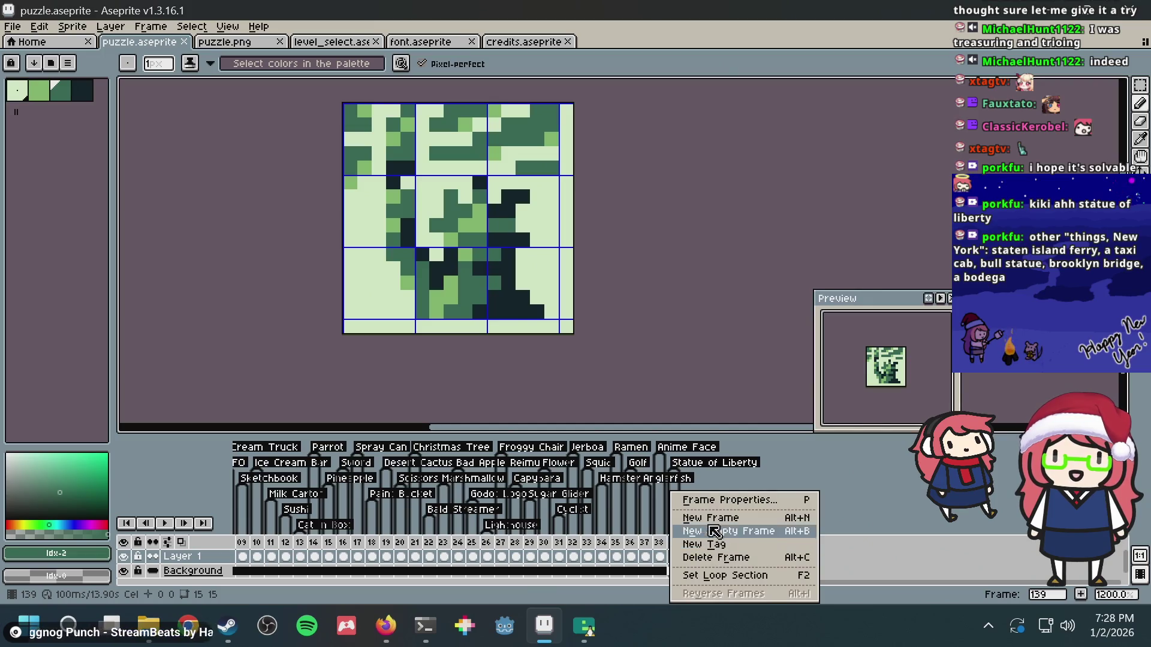
click(715, 519)
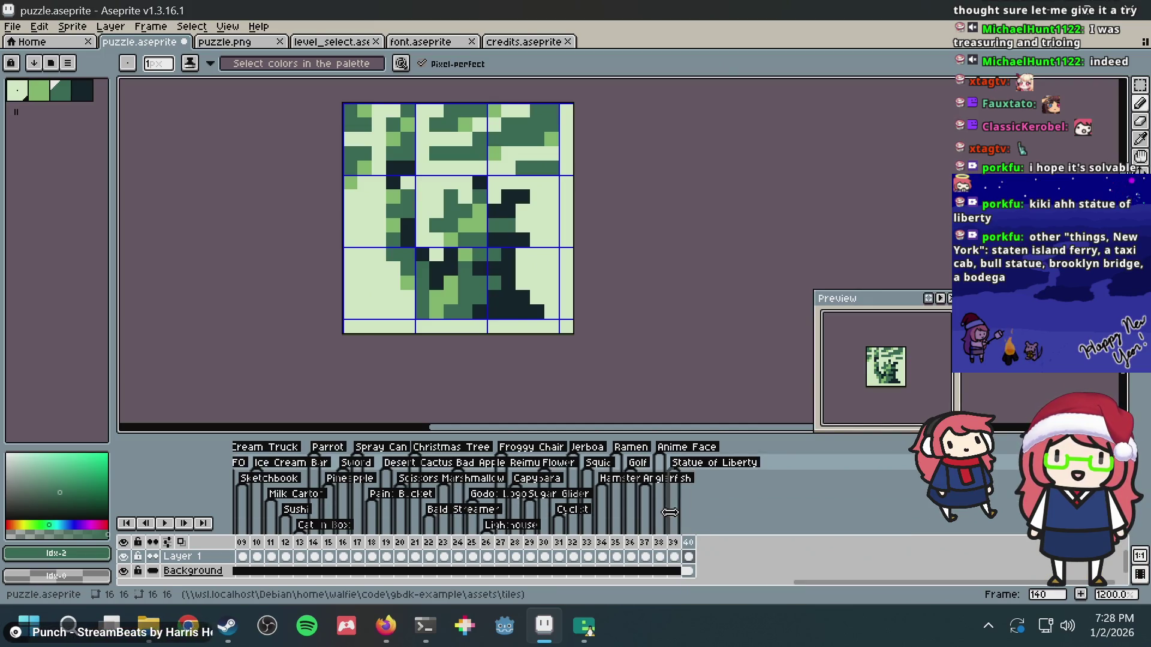
click(690, 557)
key(Delete)
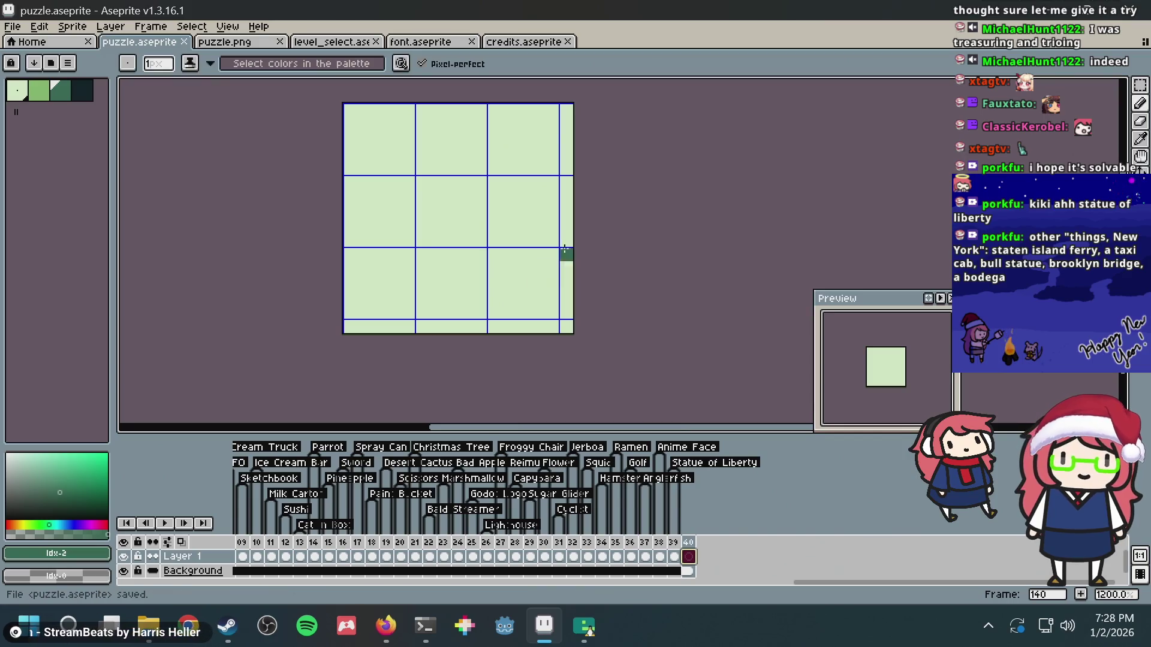
click(386, 627)
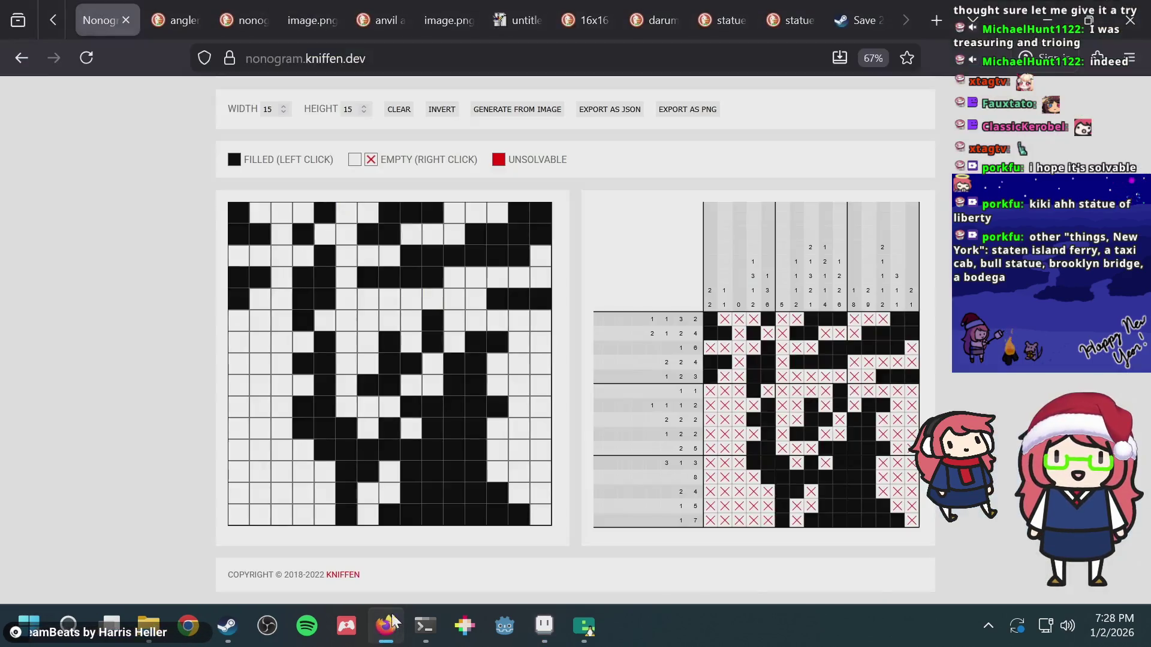
- Search DuckDuckGo for 'new york things' and scroll through the results
click(804, 5)
key(ctrl+l)
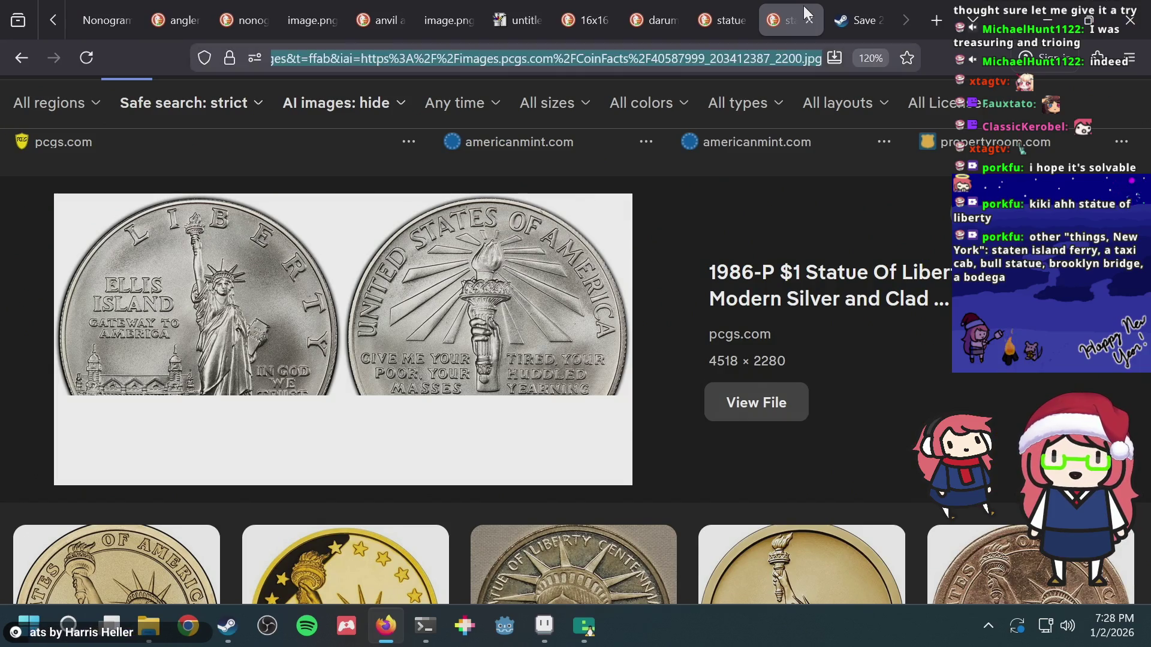
text(new york things)
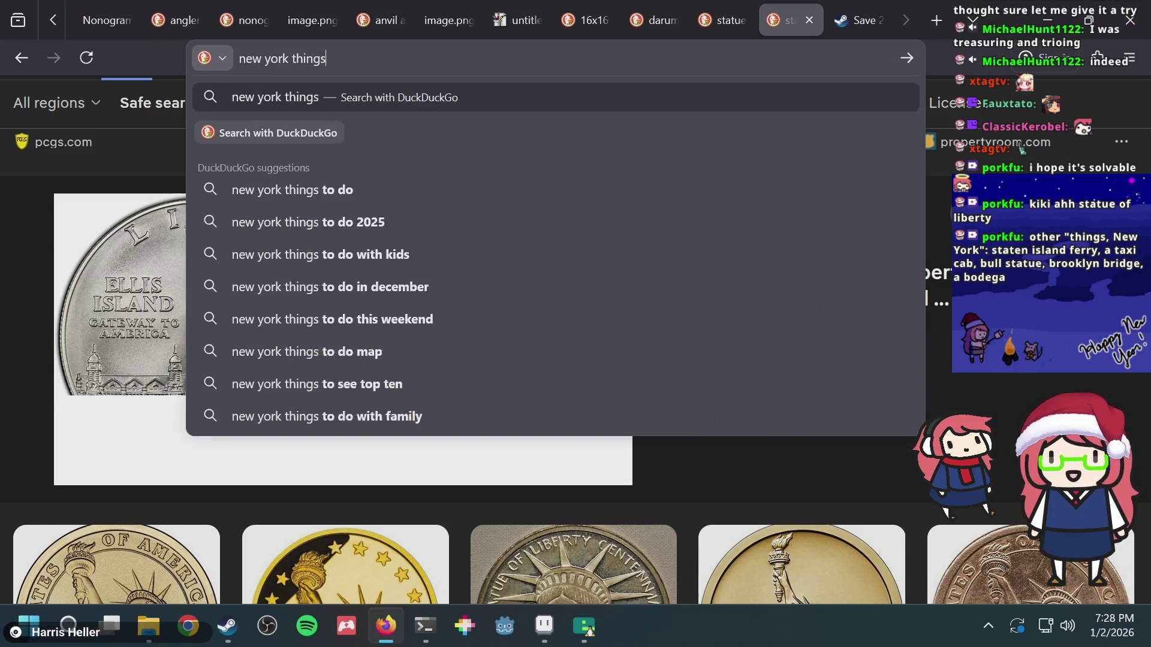
key(Return)
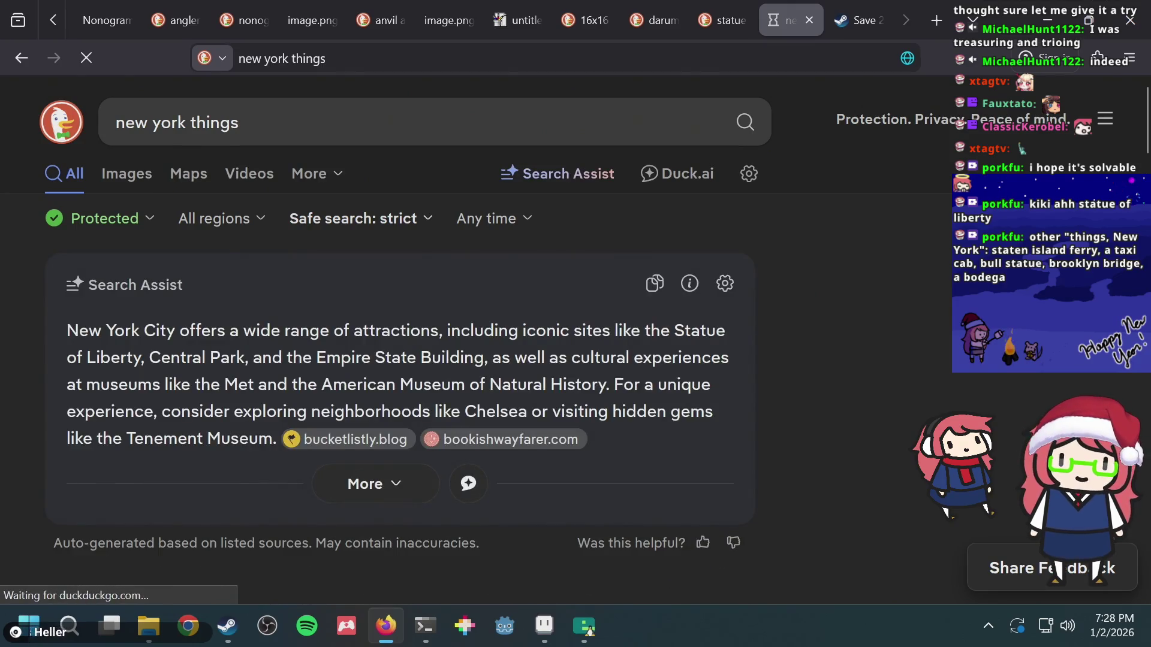
scroll(300, 243, down, 2)
scroll(288, 288, down, 4)
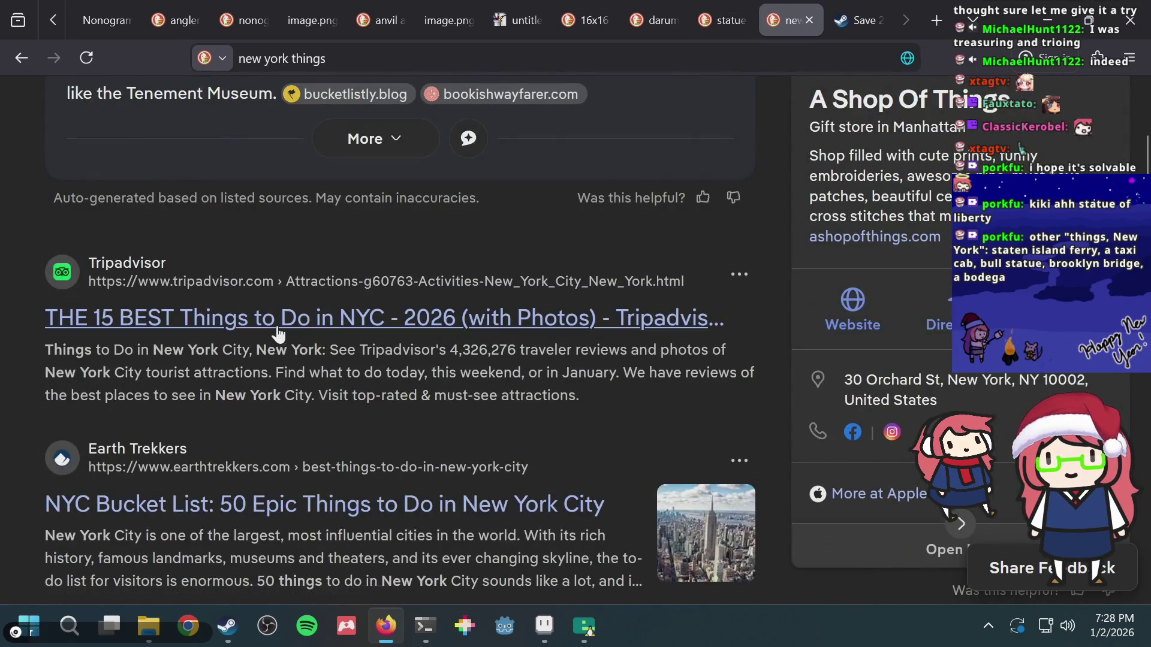
scroll(279, 333, down, 4)
scroll(277, 332, down, 4)
scroll(278, 334, up, 2)
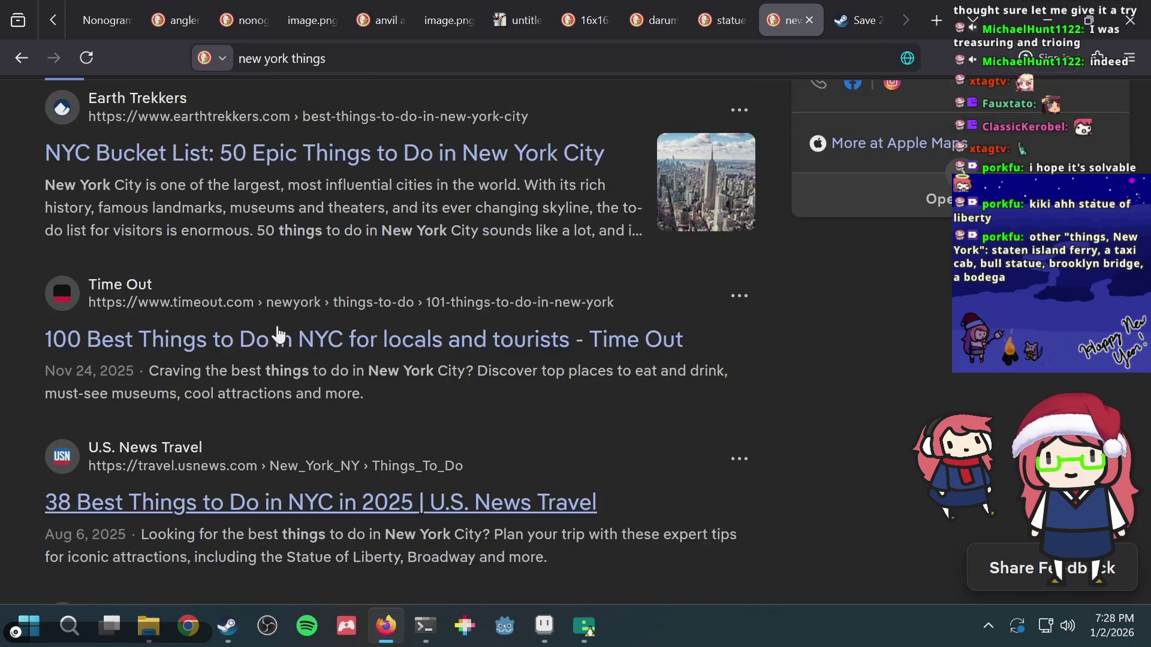
scroll(309, 322, up, 10)
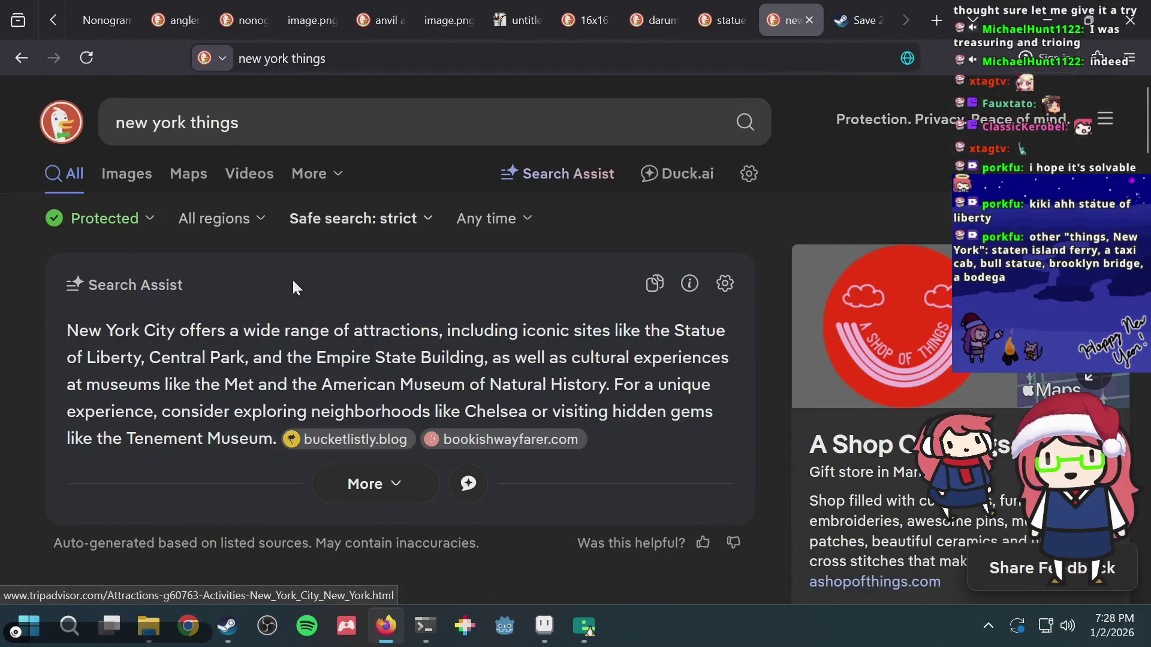
- Browse the image results and preview the explo-re.com New York attractions collage
click(144, 181)
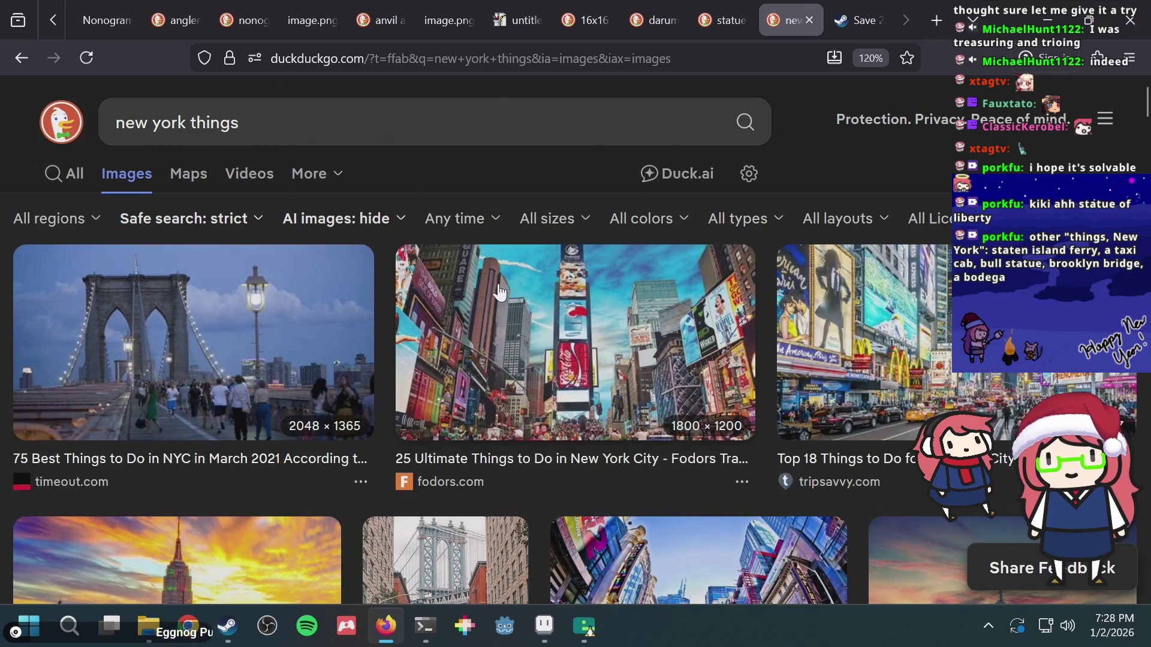
scroll(599, 337, down, 2)
scroll(598, 337, down, 2)
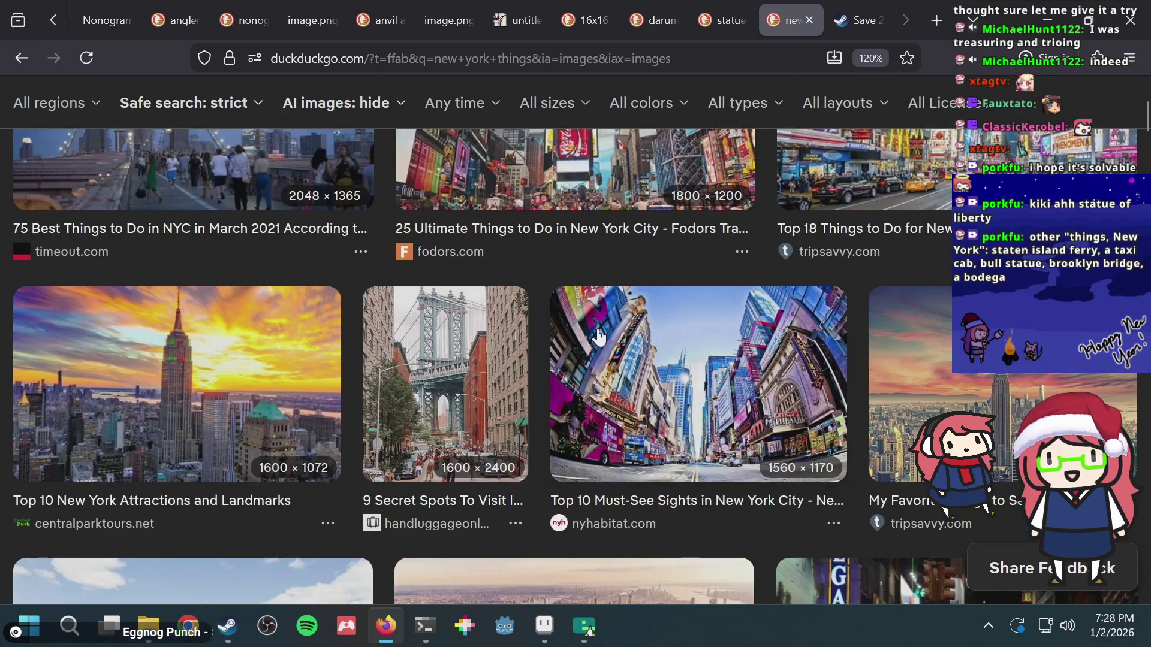
scroll(471, 362, down, 4)
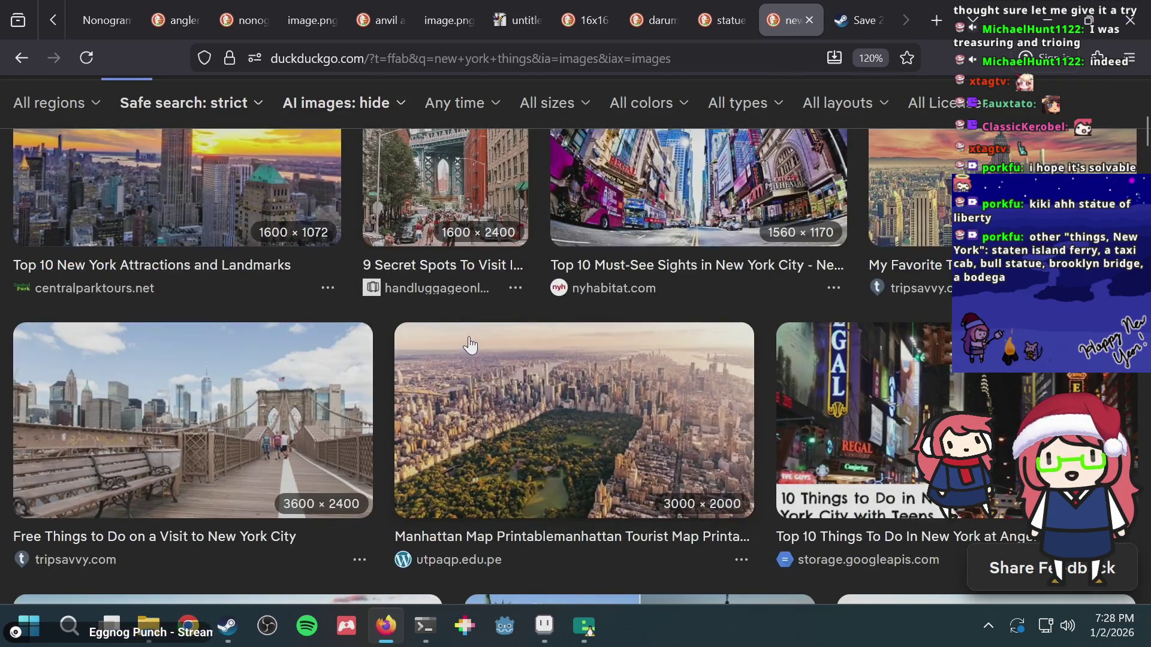
scroll(470, 344, down, 2)
scroll(470, 343, down, 10)
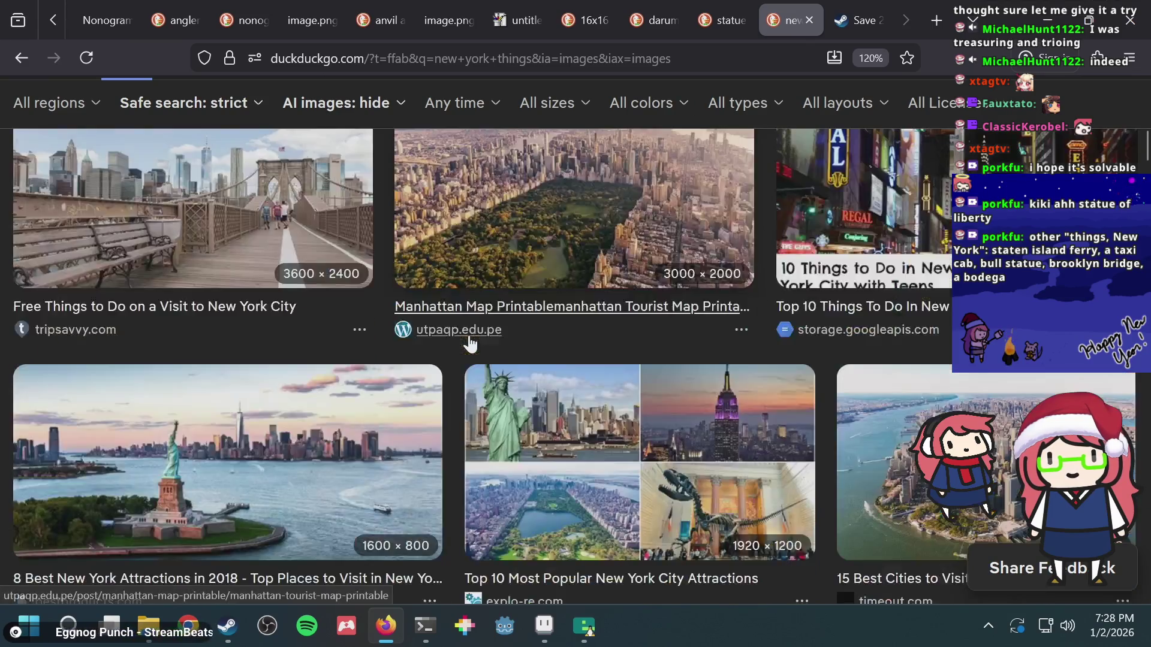
scroll(474, 332, down, 5)
scroll(476, 333, down, 2)
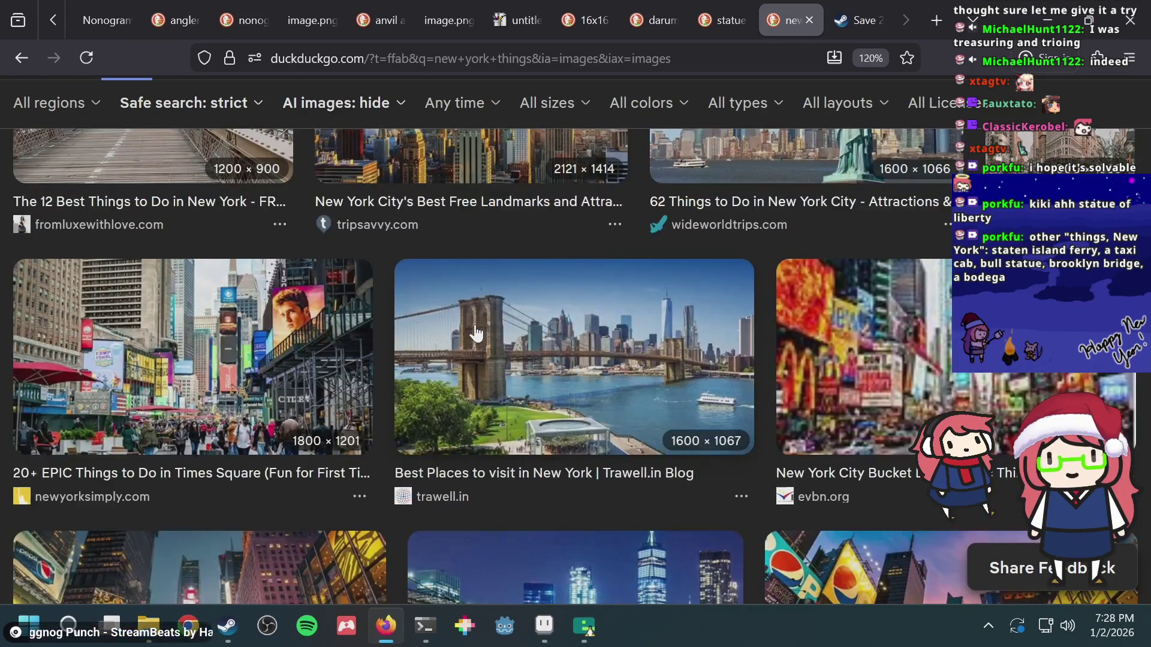
scroll(476, 331, down, 10)
scroll(468, 288, up, 15)
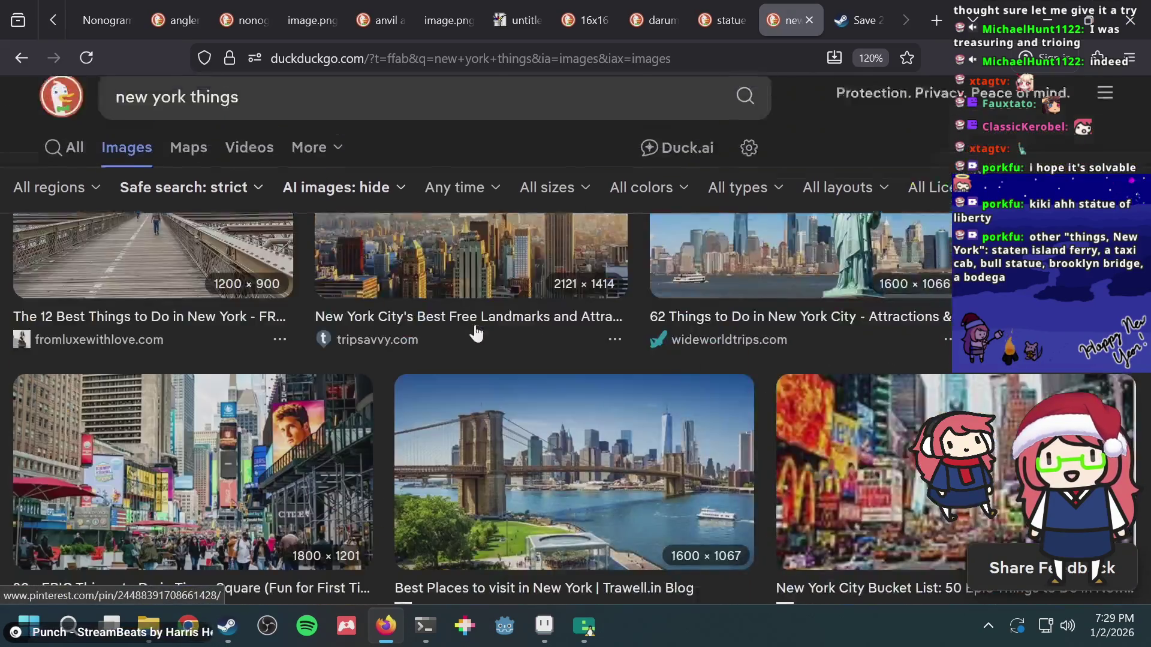
scroll(459, 258, up, 5)
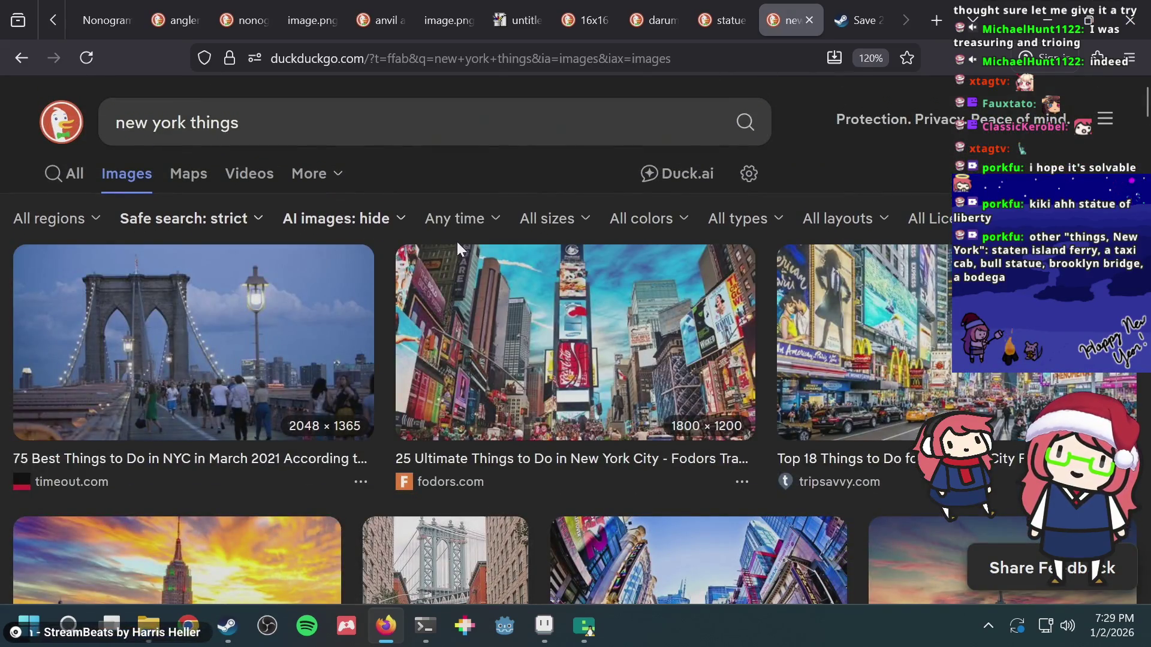
scroll(455, 237, down, 15)
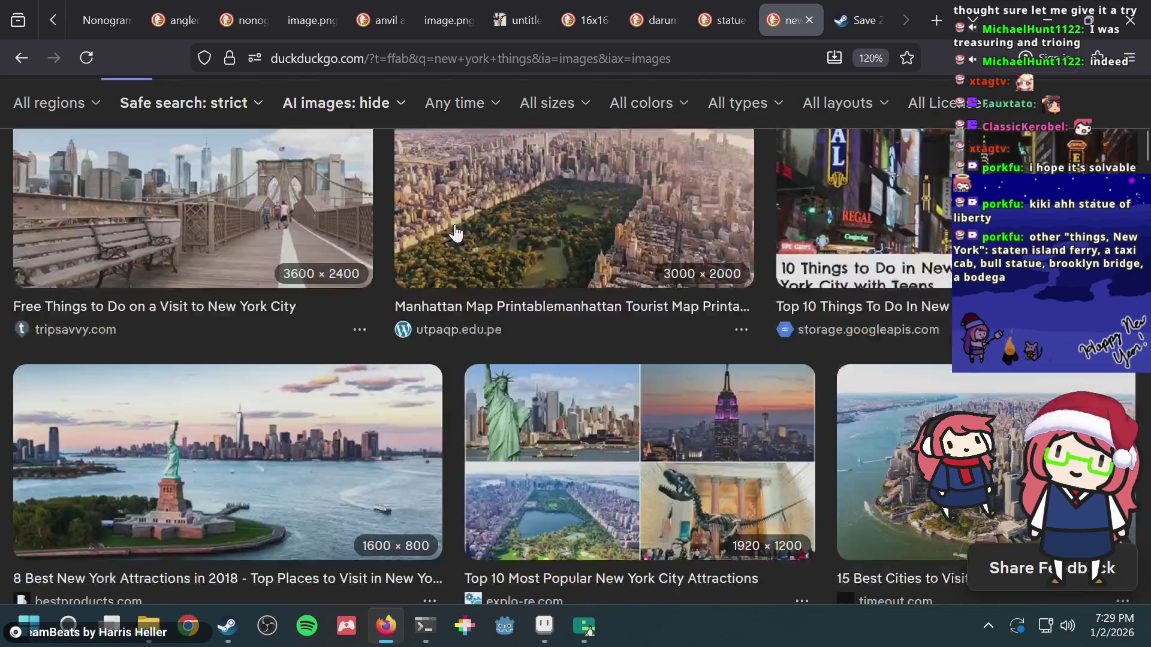
scroll(456, 234, down, 10)
scroll(453, 258, up, 10)
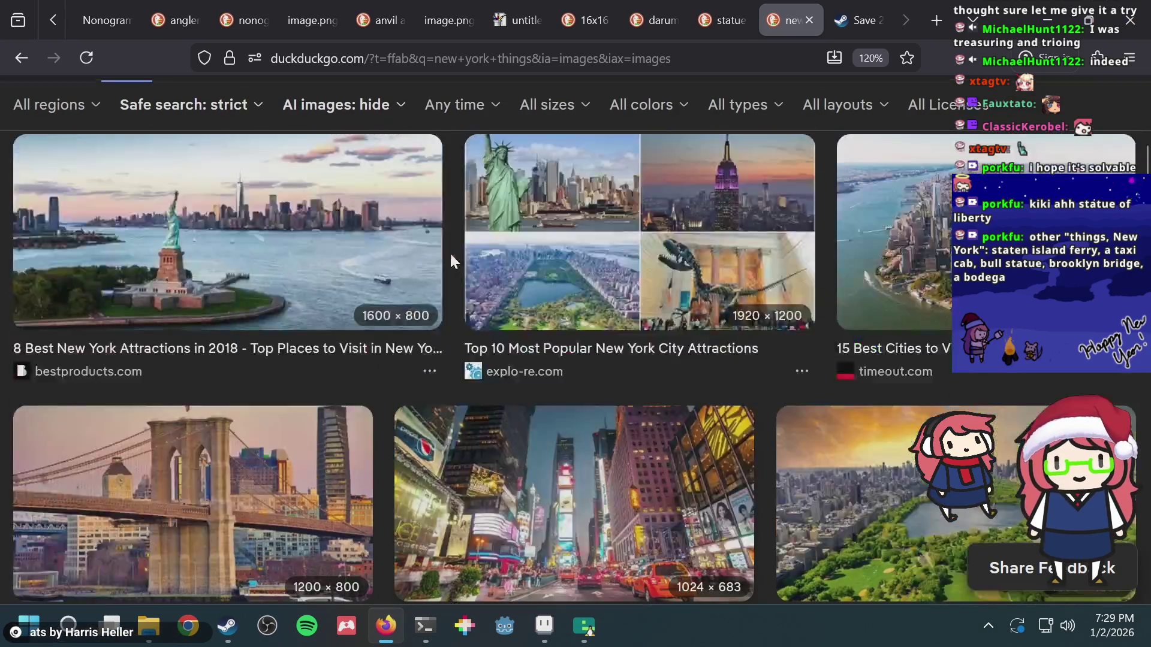
click(653, 362)
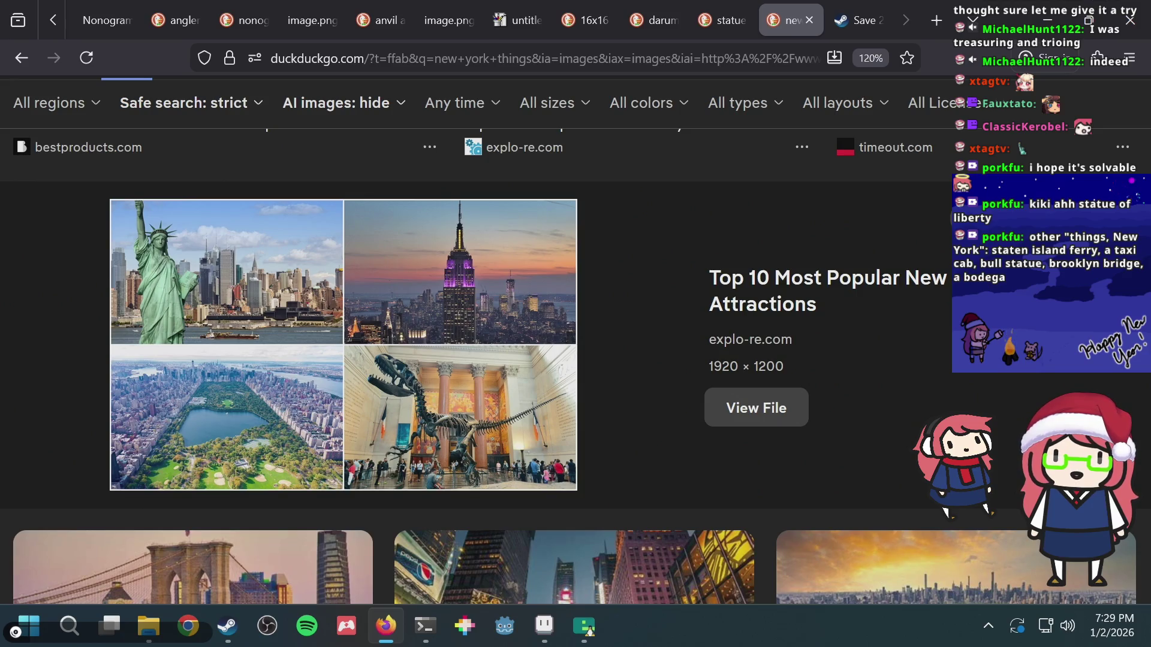
click(374, 43)
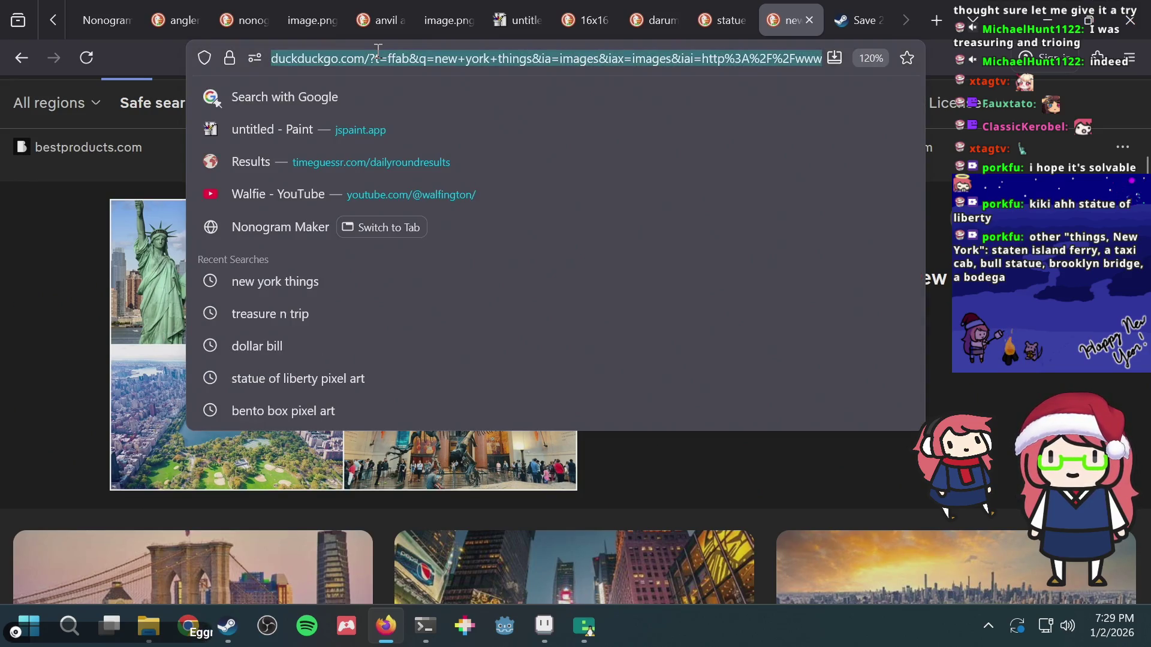
- Search DuckDuckGo images for 'google chrome trex'
text(google chr)
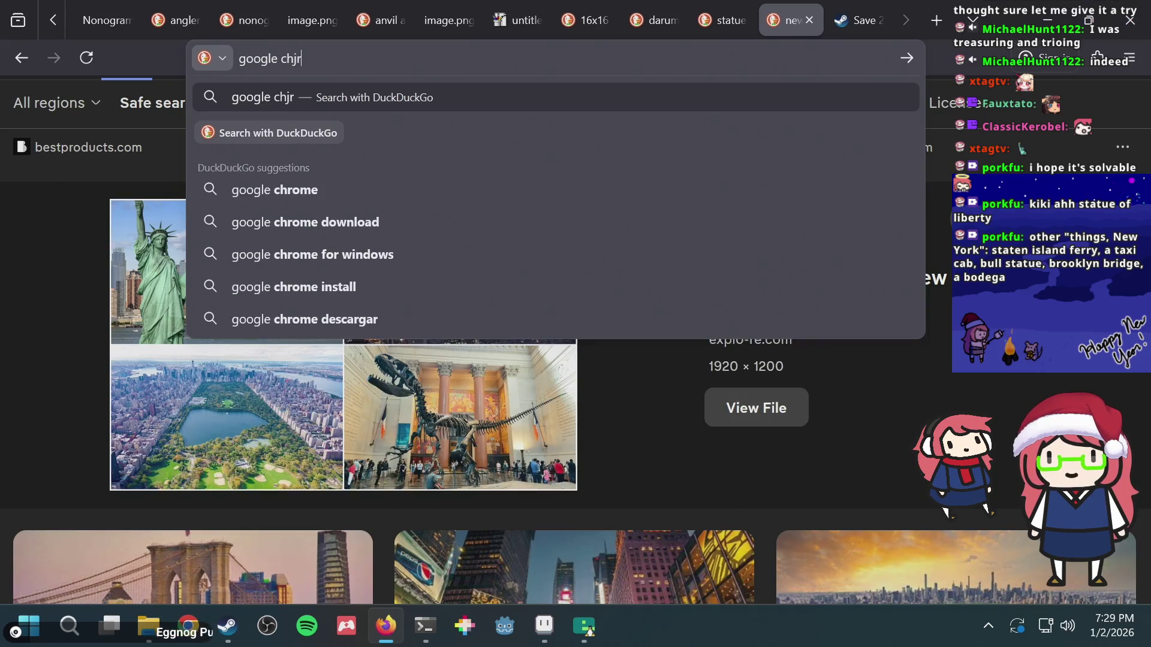
key(BackSpace)
text(rome trex)
key(Return)
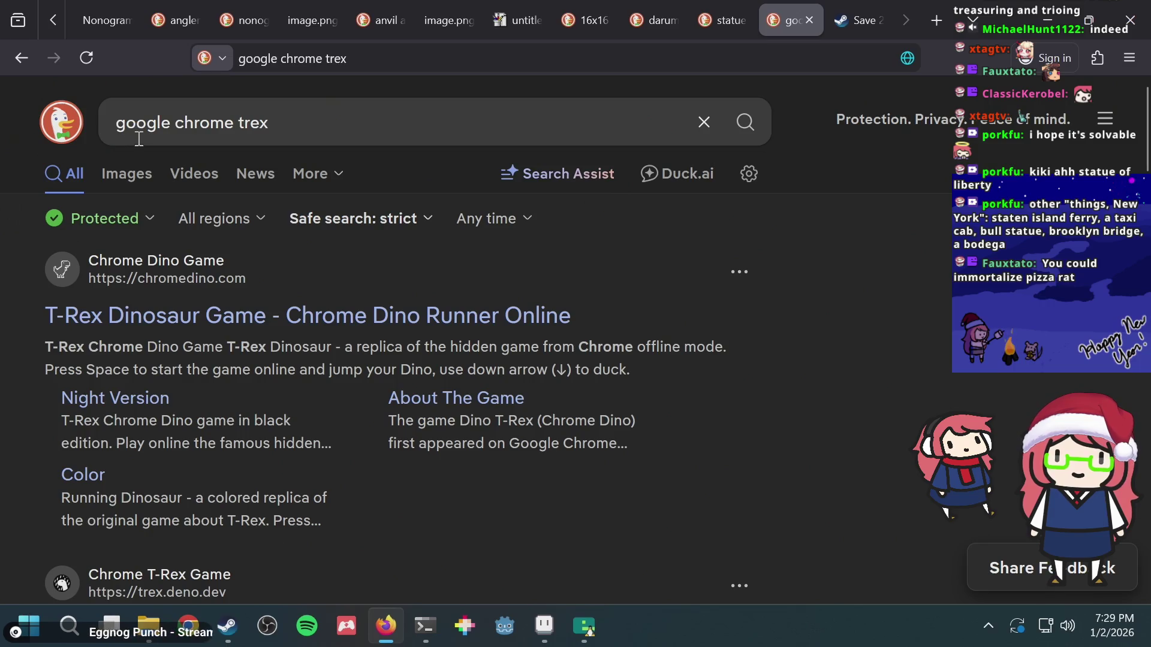
click(137, 176)
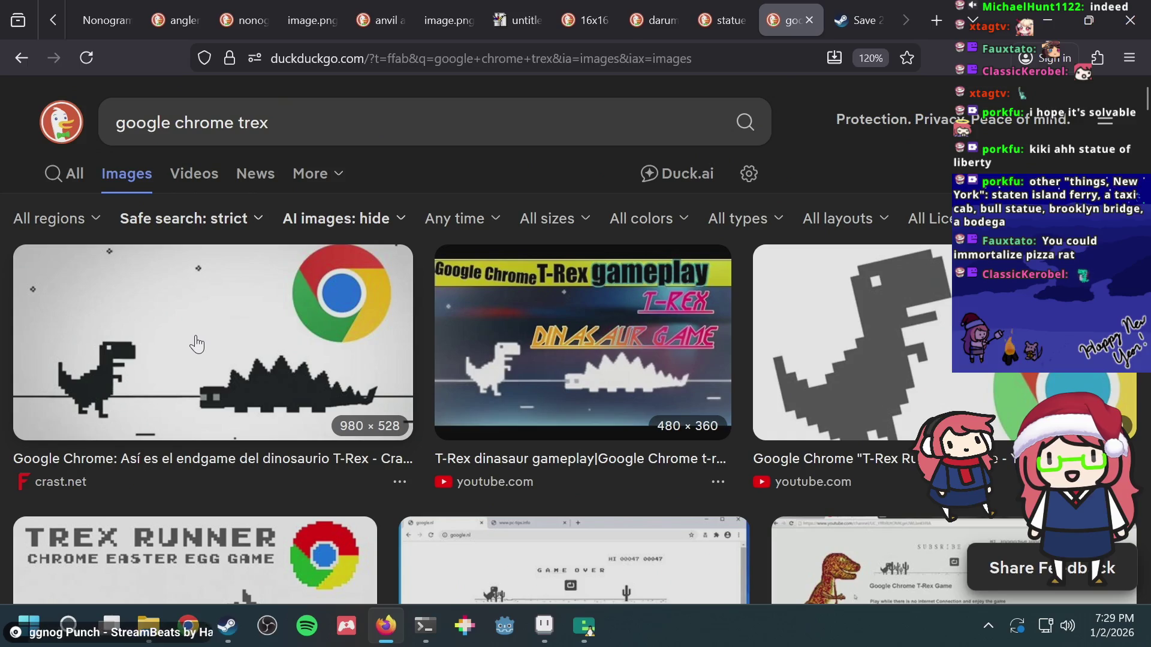
scroll(197, 345, down, 3)
scroll(196, 344, up, 3)
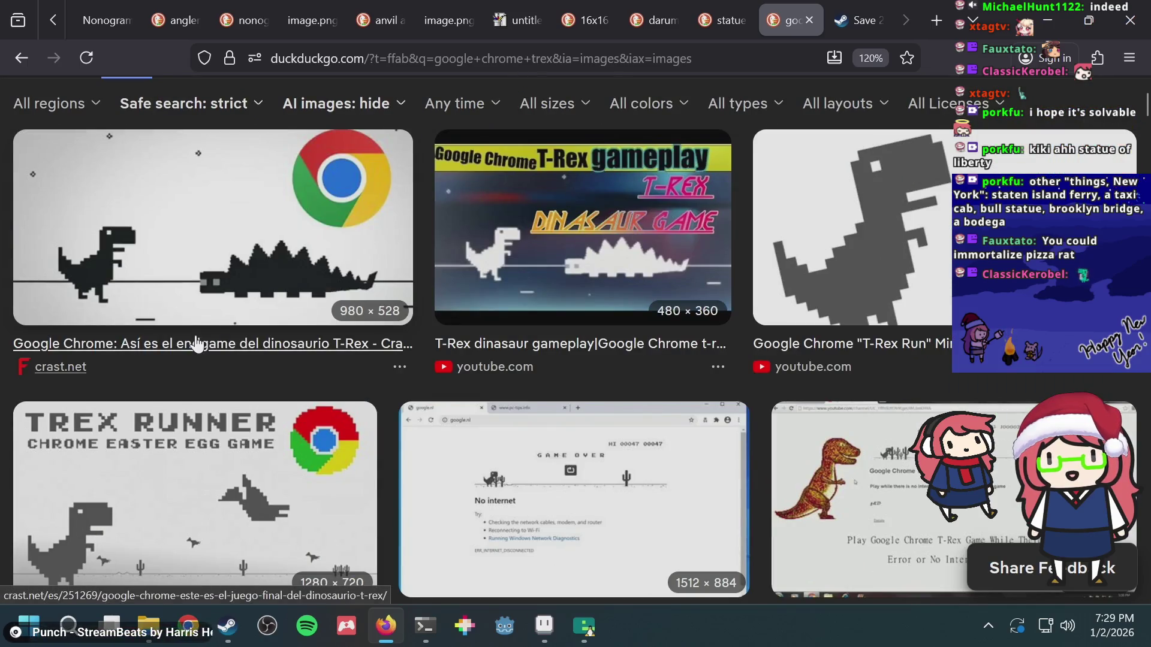
- Copy the No internet dinosaur image and paste it into Aseprite frame 140
click(812, 326)
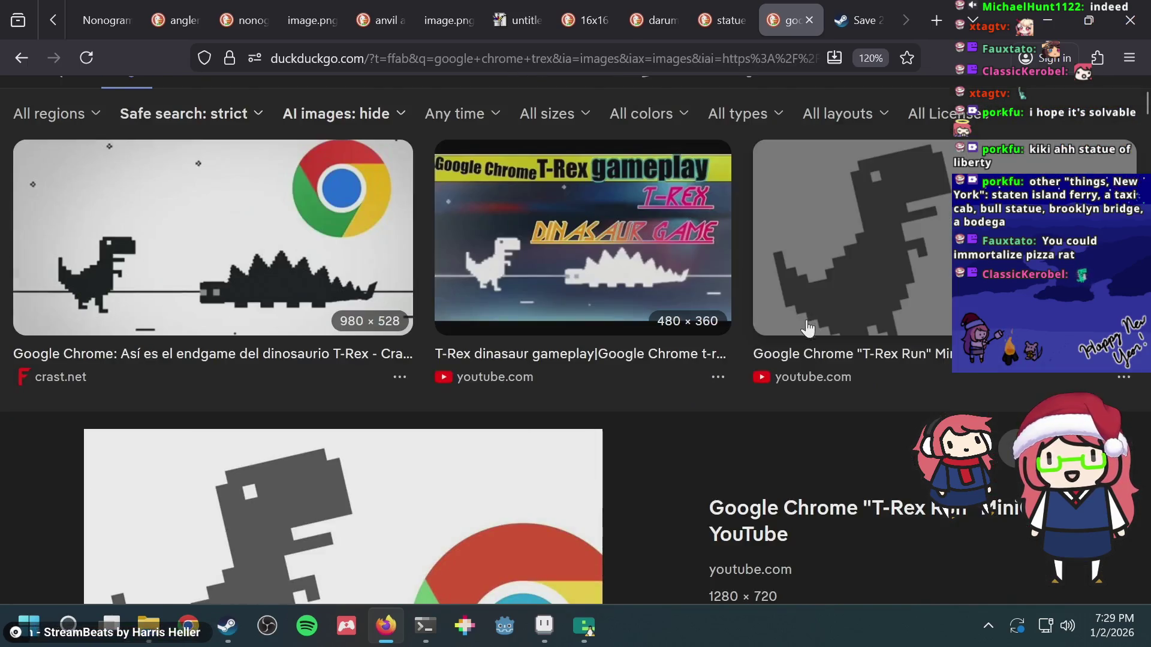
scroll(238, 476, down, 3)
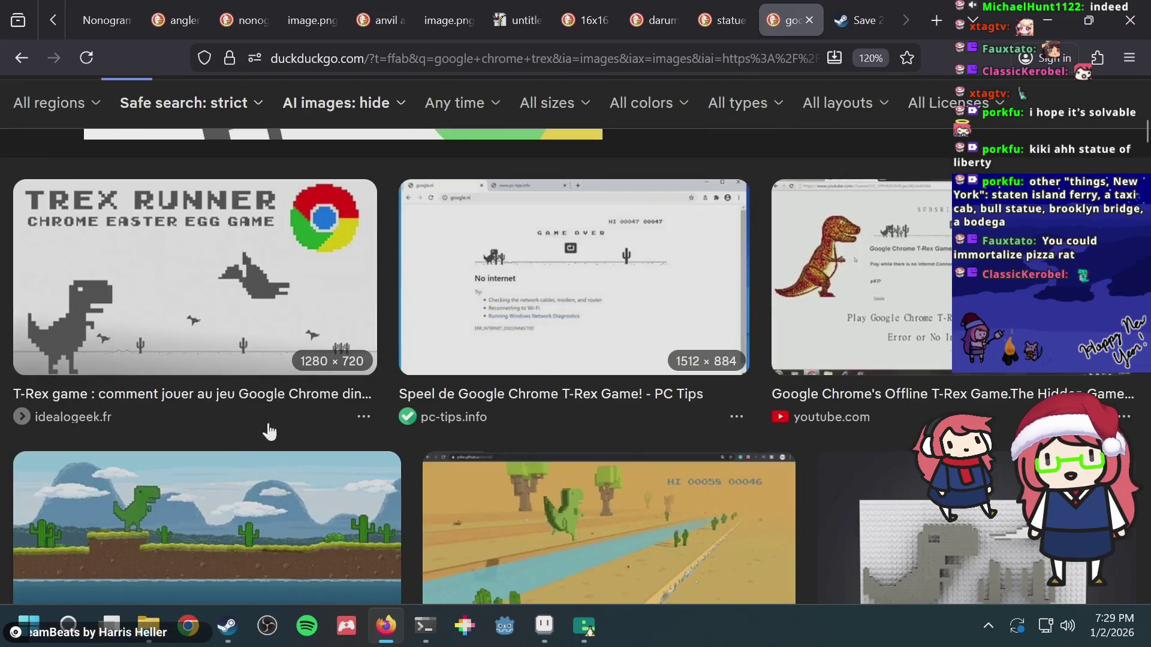
scroll(308, 367, down, 3)
scroll(374, 394, up, 3)
scroll(375, 393, up, 3)
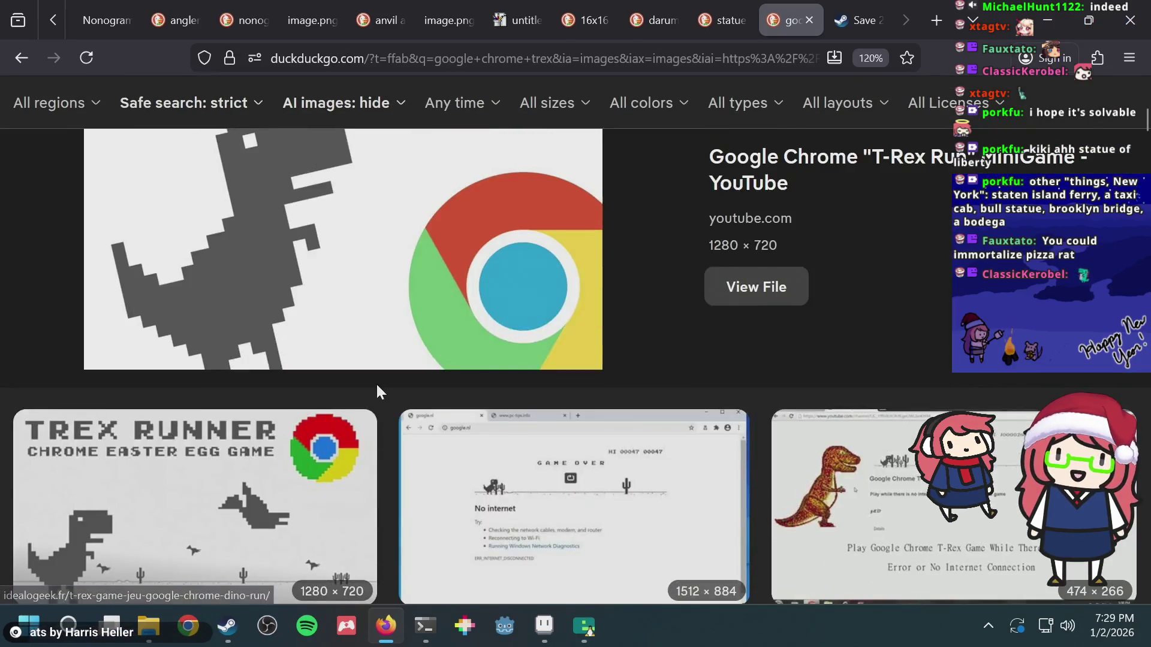
scroll(376, 383, down, 9)
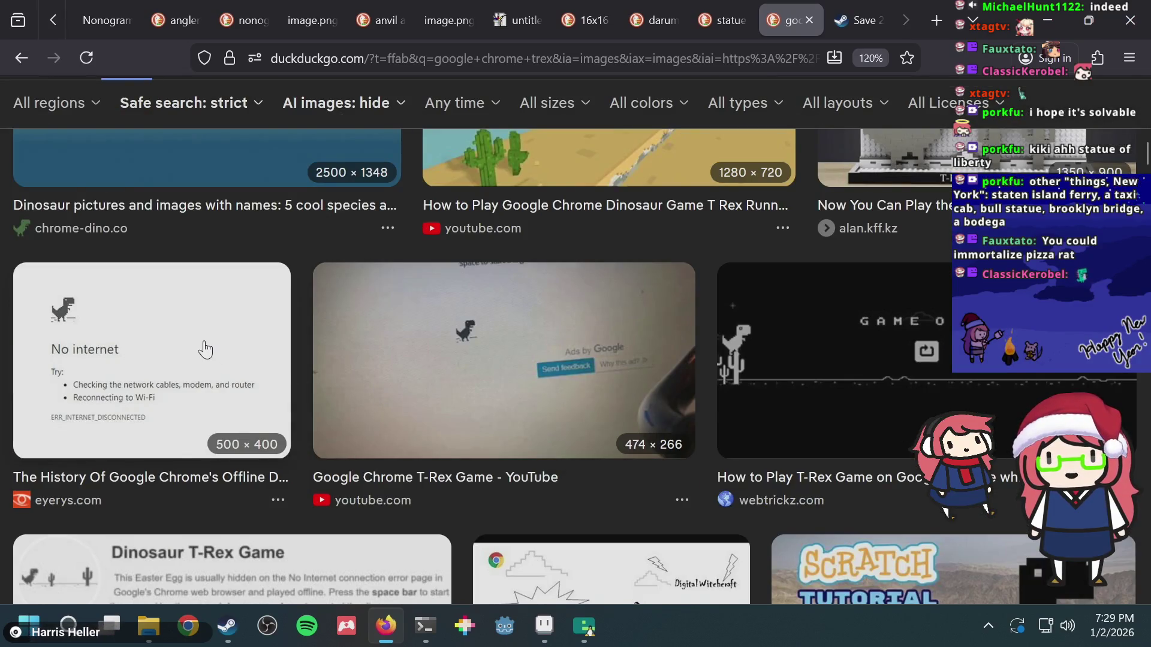
click(205, 349)
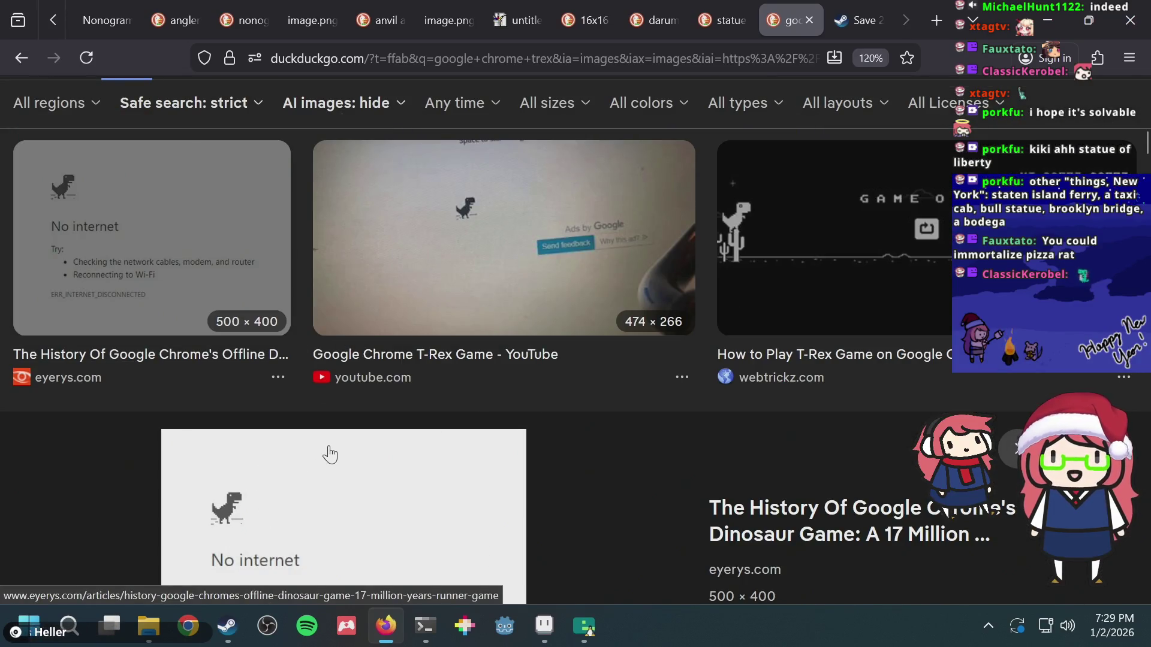
scroll(357, 482, down, 3)
right_click(280, 332)
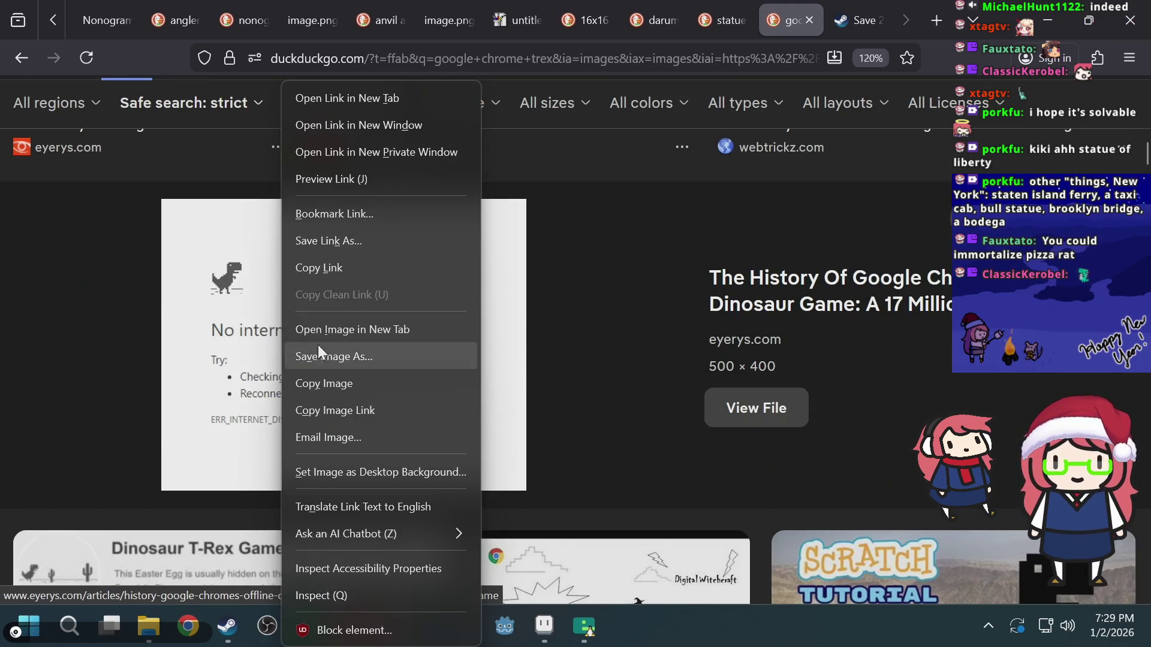
click(329, 379)
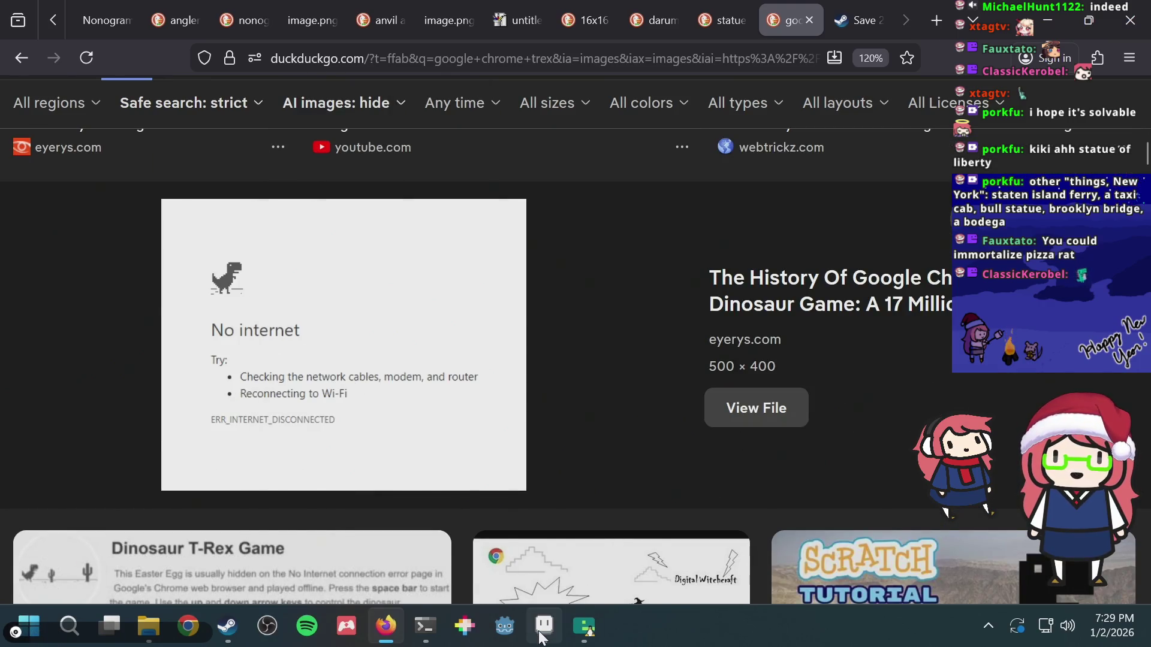
click(544, 626)
key(ctrl+v)
mouse_move(561, 282)
mouse_down()
mouse_move(480, 272)
mouse_move(612, 112)
mouse_up()
scroll(552, 219, down, 5)
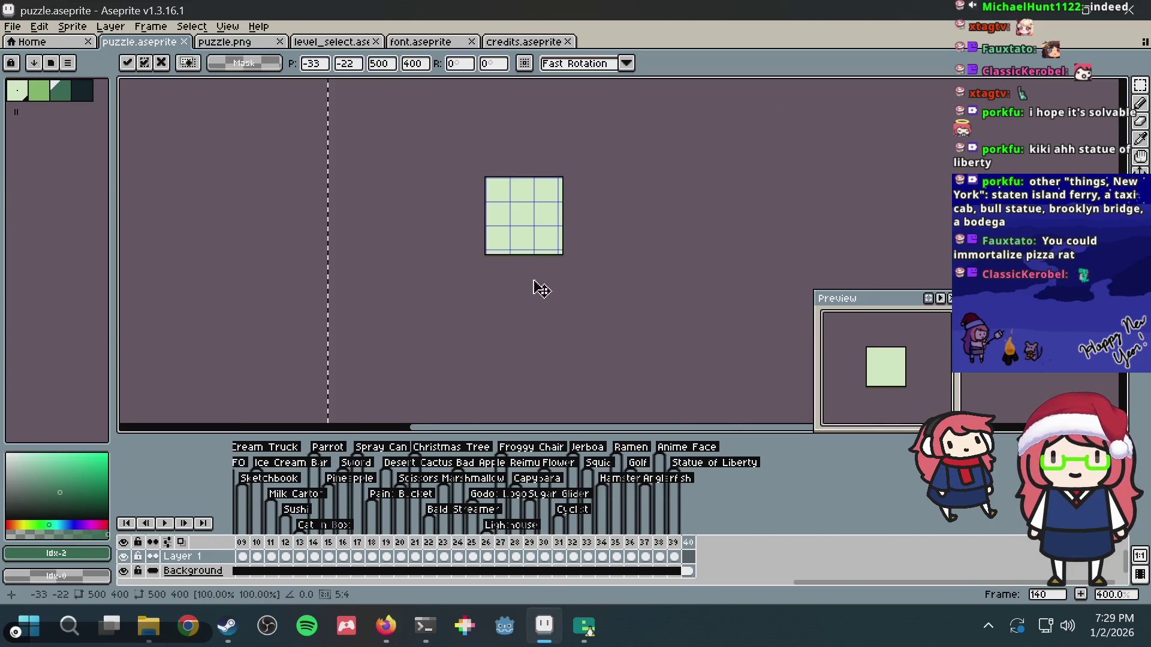
scroll(557, 285, down, 5)
mouse_move(595, 268)
mouse_down()
mouse_move(546, 222)
mouse_move(612, 326)
mouse_move(681, 362)
mouse_move(616, 428)
mouse_move(654, 389)
mouse_move(603, 423)
mouse_move(617, 391)
mouse_move(610, 414)
mouse_up()
scroll(574, 256, up, 1)
scroll(569, 254, up, 6)
scroll(591, 303, down, 3)
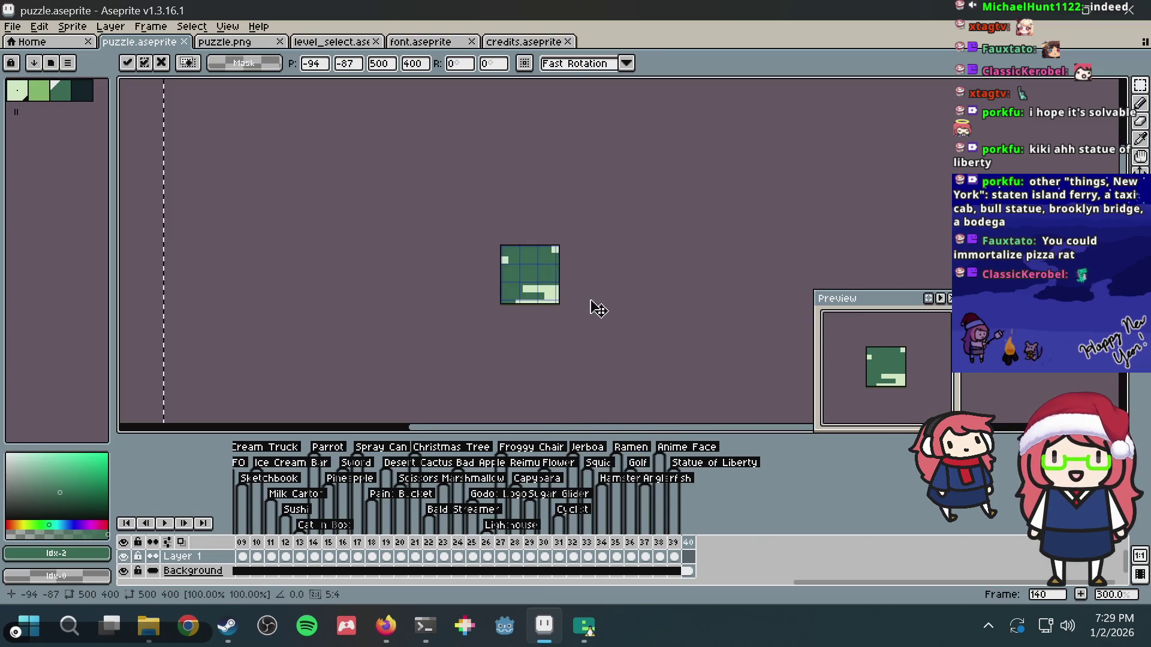
drag(591, 303, 569, 285)
scroll(570, 285, up, 6)
scroll(569, 285, up, 5)
mouse_move(367, 311)
mouse_down()
mouse_move(403, 271)
mouse_move(390, 269)
mouse_move(375, 275)
mouse_move(444, 263)
mouse_move(608, 267)
mouse_move(409, 277)
mouse_up()
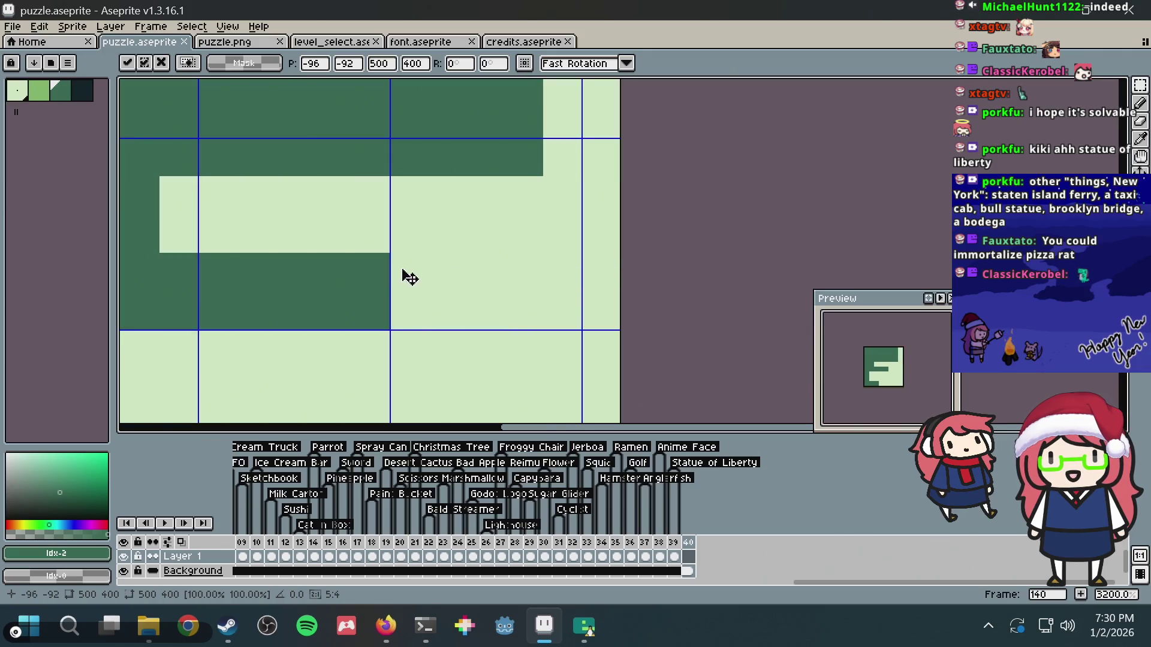
key(Escape)
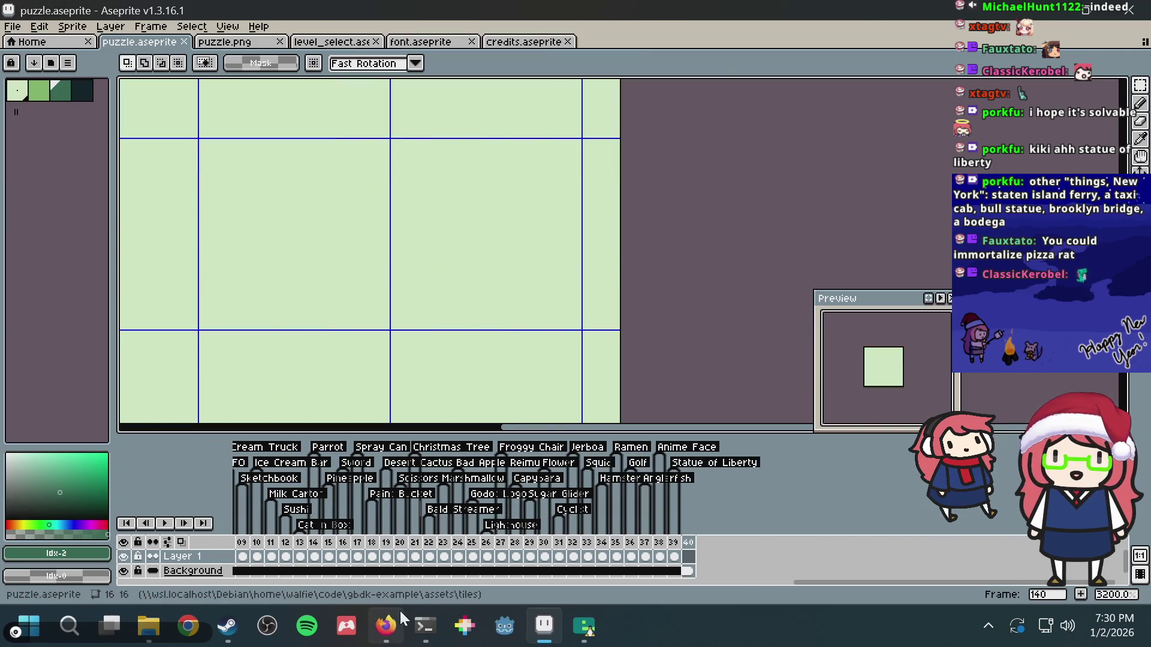
click(386, 626)
click(525, 21)
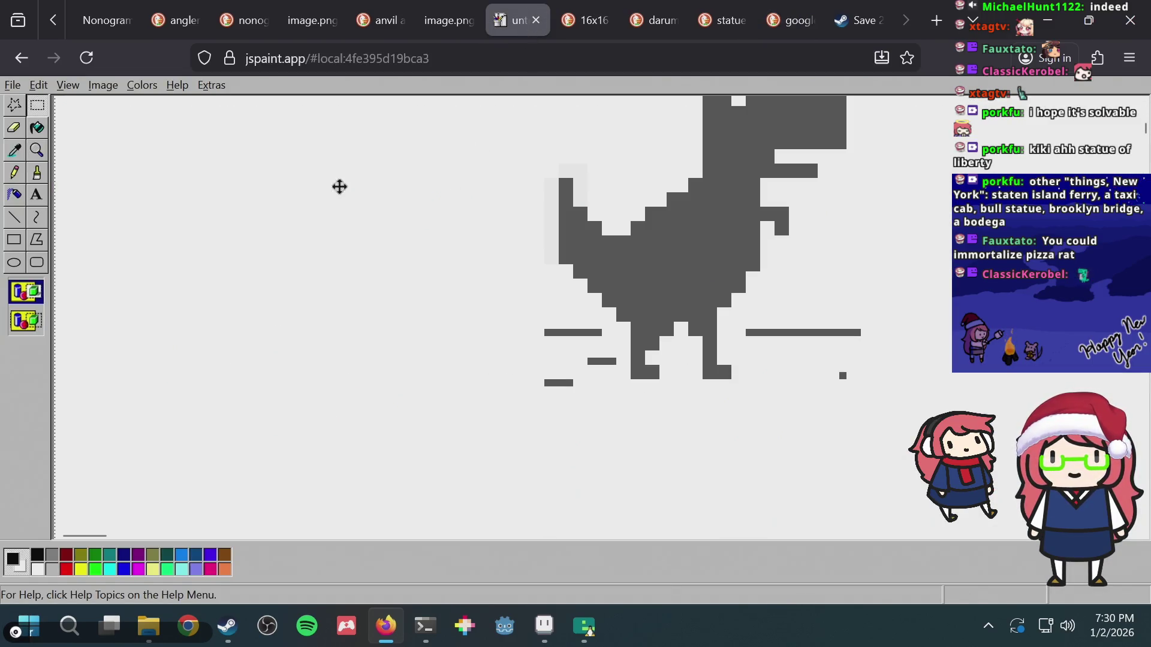
- Stretch the JS Paint dinosaur image to 50% horizontally and vertically
click(91, 86)
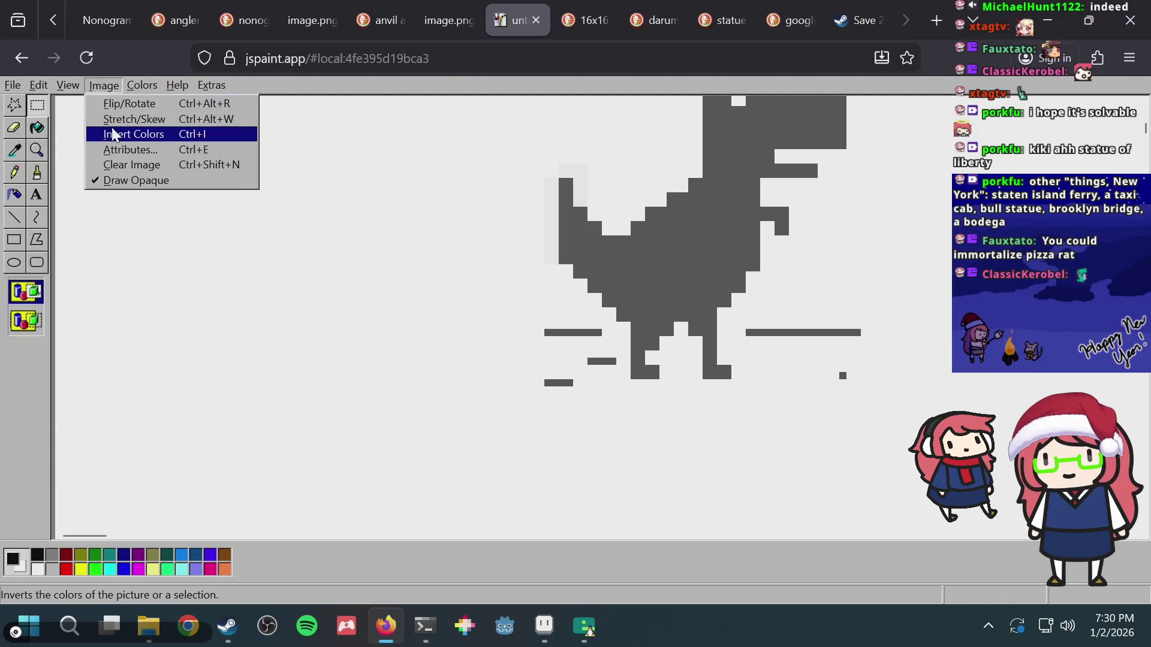
click(115, 123)
text(50)
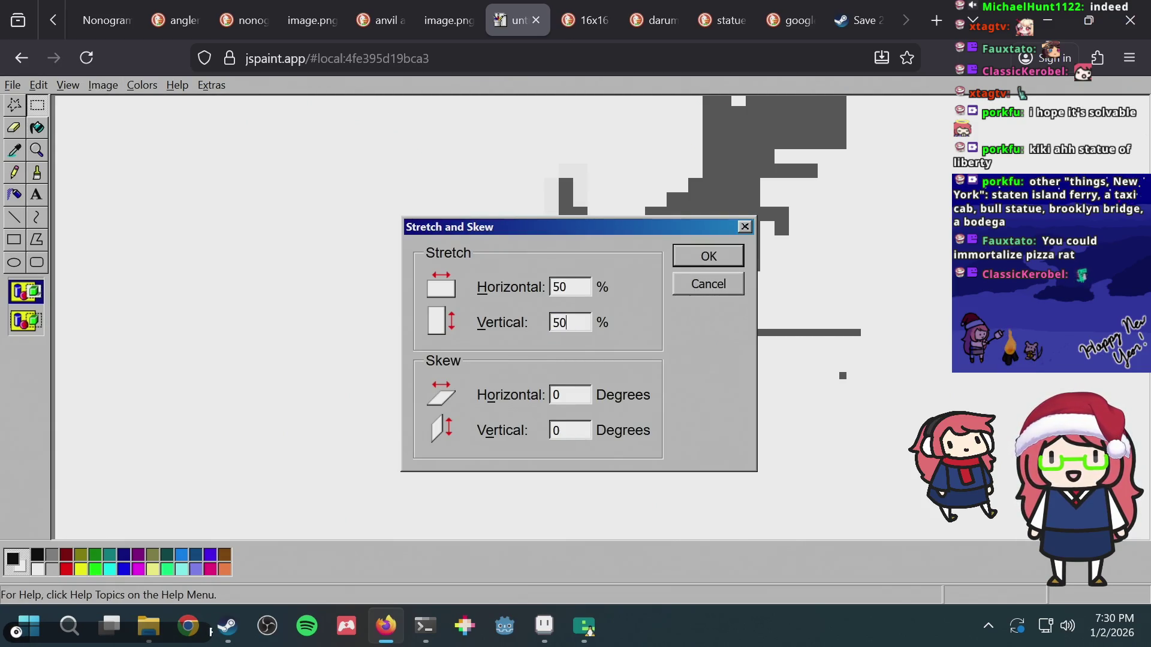
key(Return)
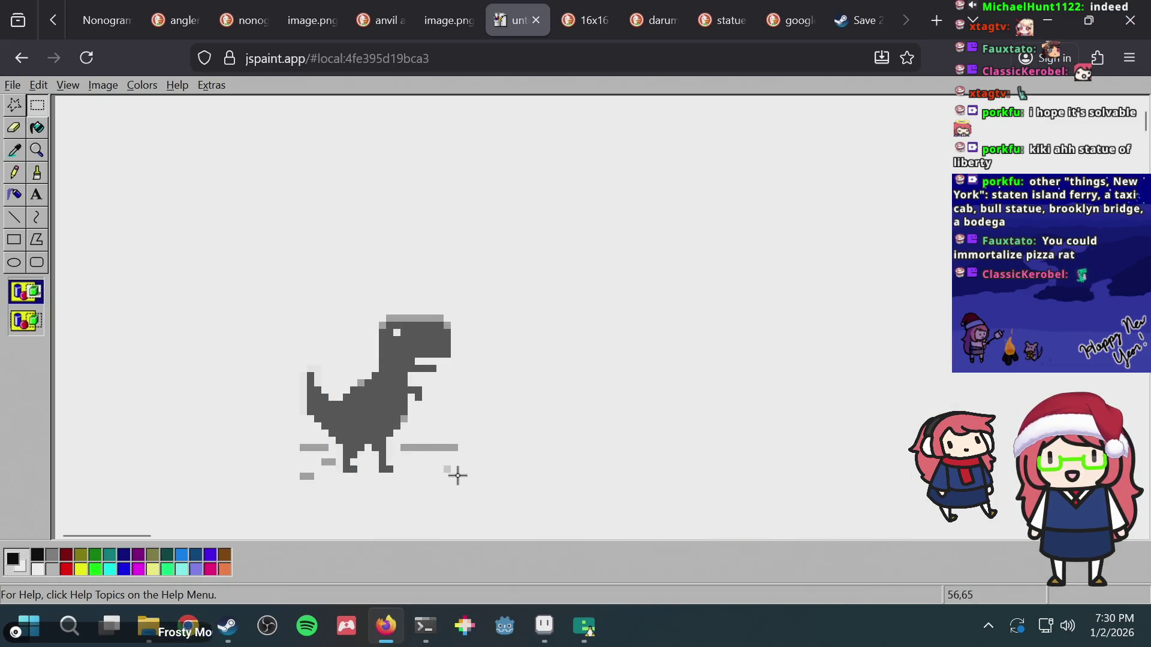
- Select the shrunken dinosaur and paste it into the Aseprite puzzle frame
mouse_move(457, 473)
mouse_down()
mouse_move(334, 304)
mouse_move(300, 321)
mouse_up()
click(377, 300)
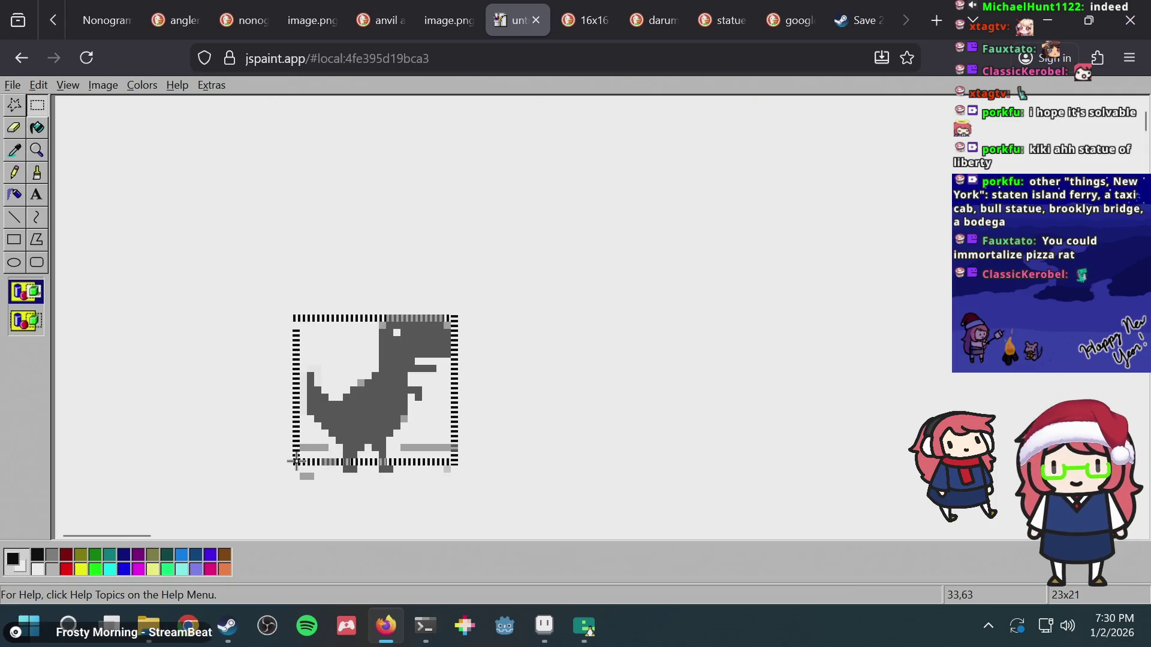
key(alt+Tab)
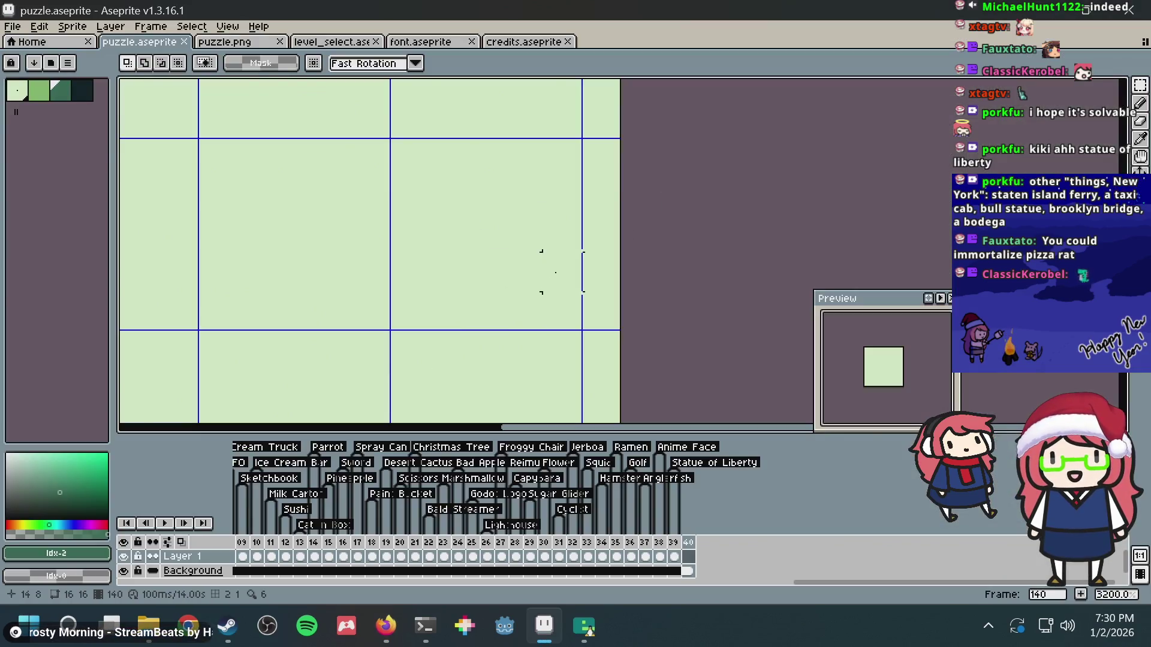
key(ctrl+v)
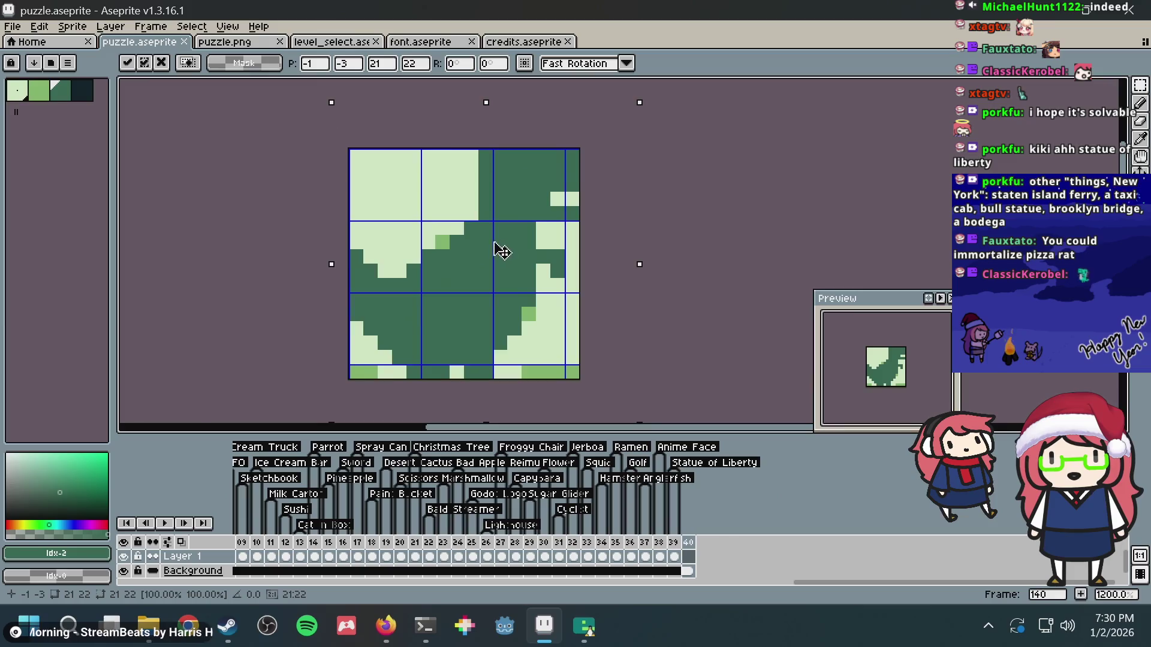